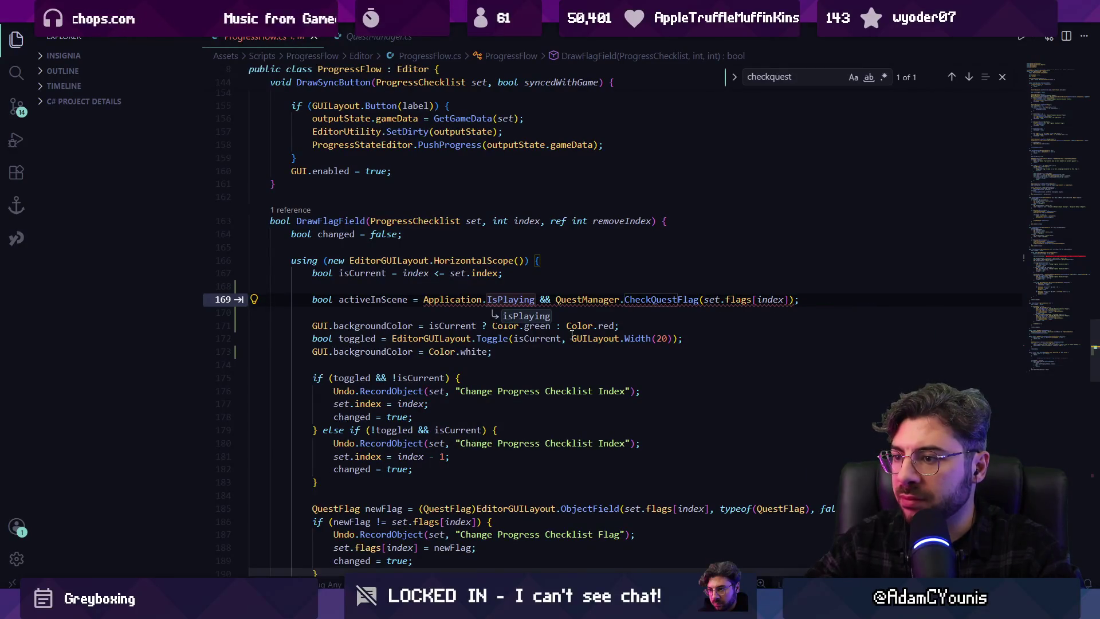
Accept the lowercase isPlaying correction and move to the isCurrent condition on line 171
key("Tab")
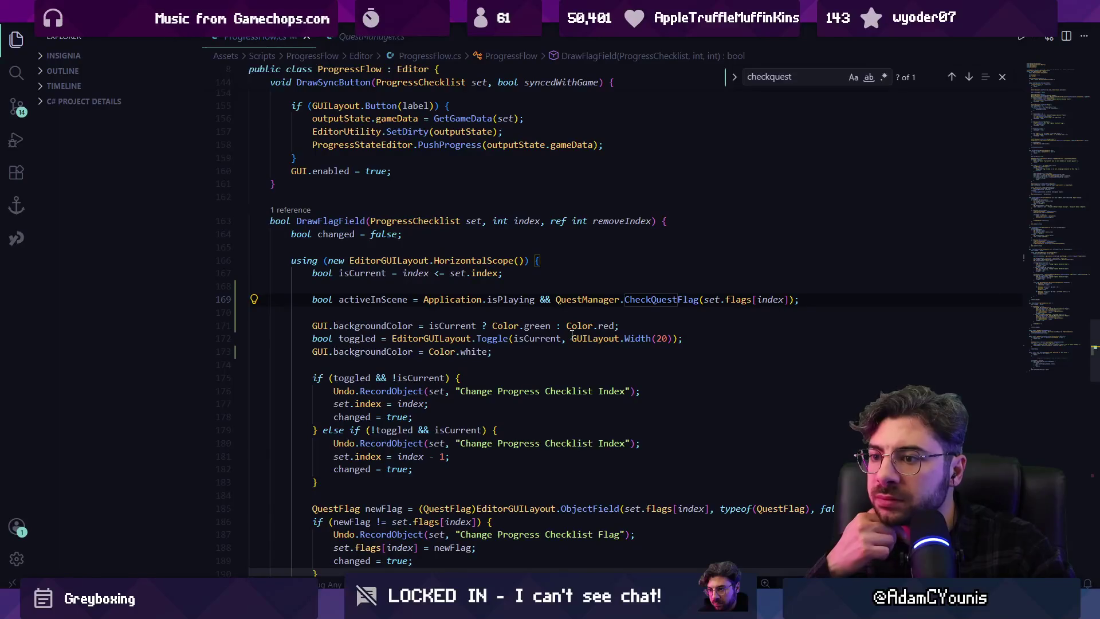
key("ctrl+Left")
key("ctrl+Left")
key("Down")
key("Down")
key("ctrl+Right")
key("ctrl+Right")
key("ctrl+shift+Right")
type("isCurrent")
Replace isCurrent with activeInScene in the backgroundColor line and save the script
key("Down")
key("ctrl+Right")
key("ctrl+Right")
key("ctrl+Right")
key("ctrl+shift+Right")
type("activeInS")
key("Tab")
key("ctrl+Left")
key("Down")
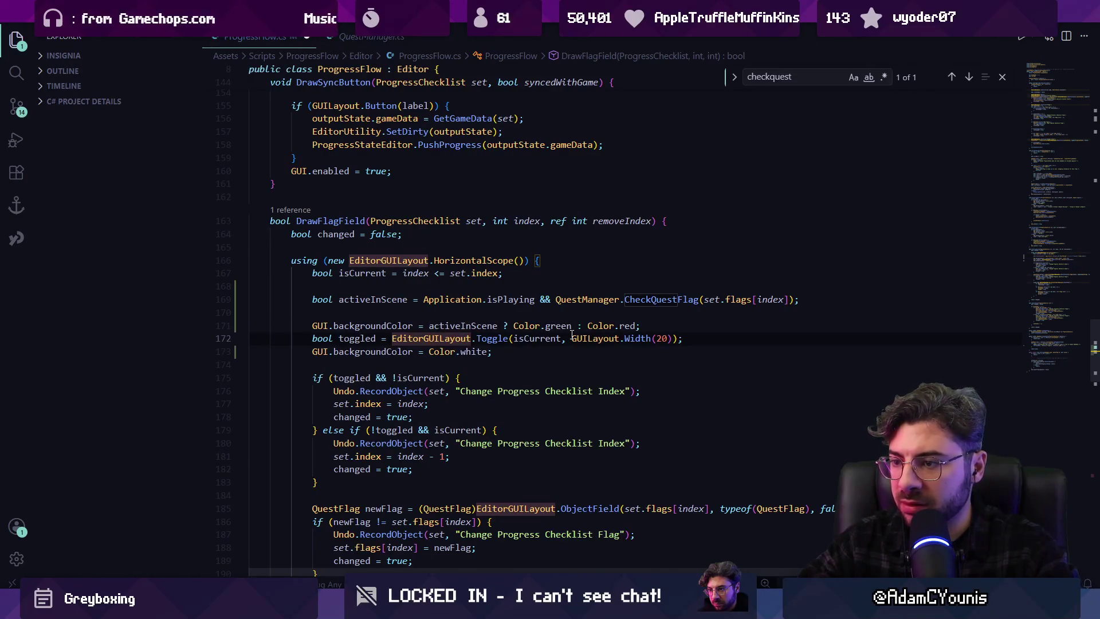
key("Up")
key("ctrl+s")
Switch back to the Unity editor and start play mode to test the change
mouse_move(425, 607)
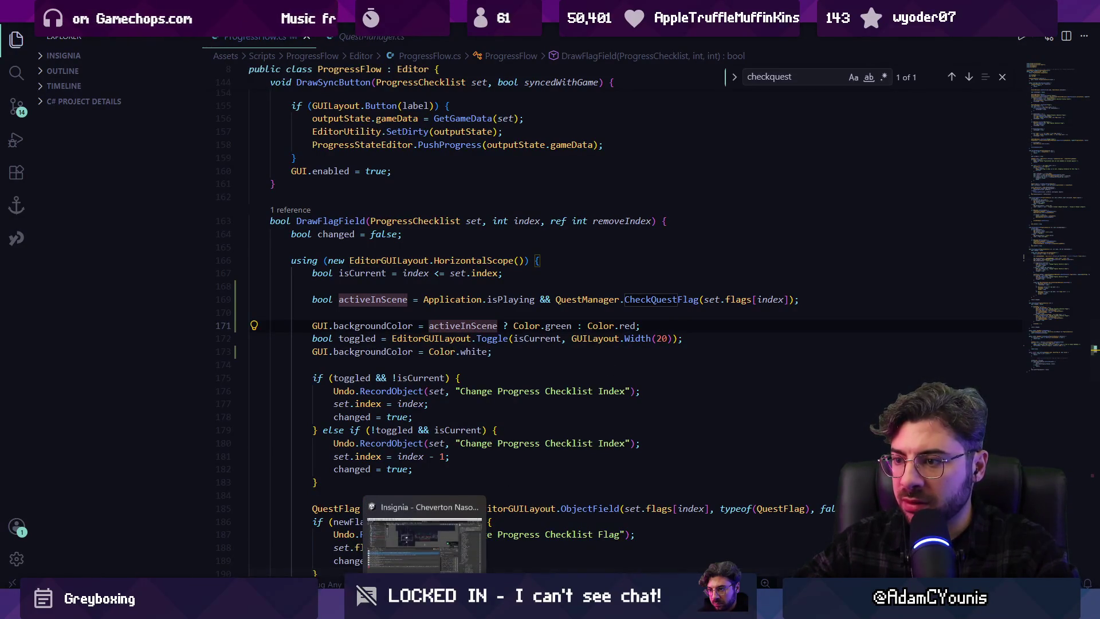
left_click(480, 539)
key("ctrl+p")
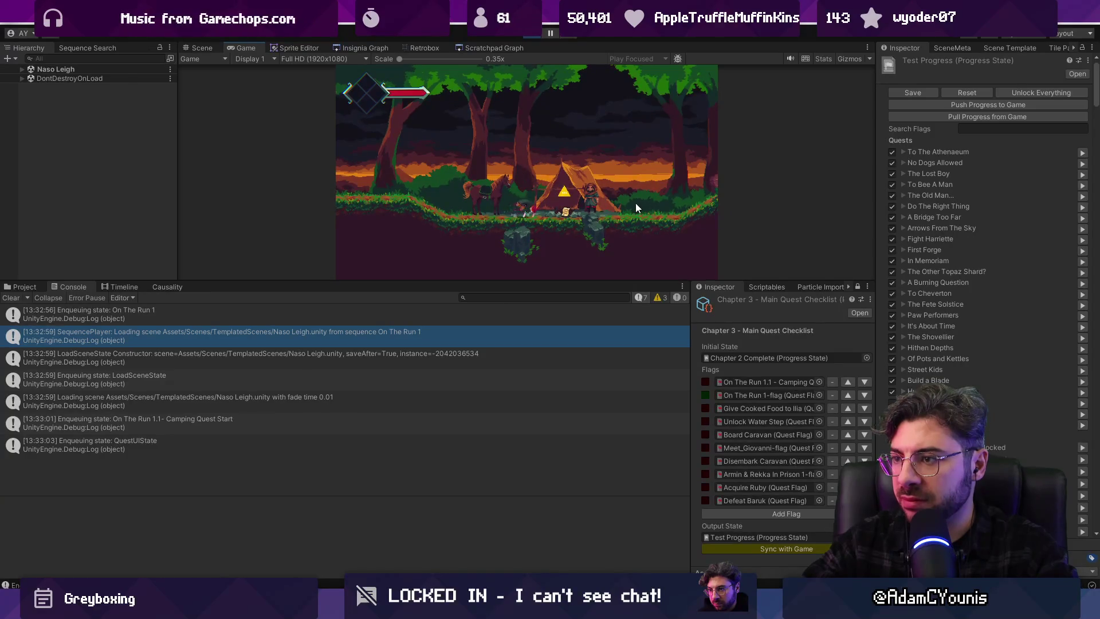
Walk the character right toward the cave and back to the tent, then stop play
key("Right")
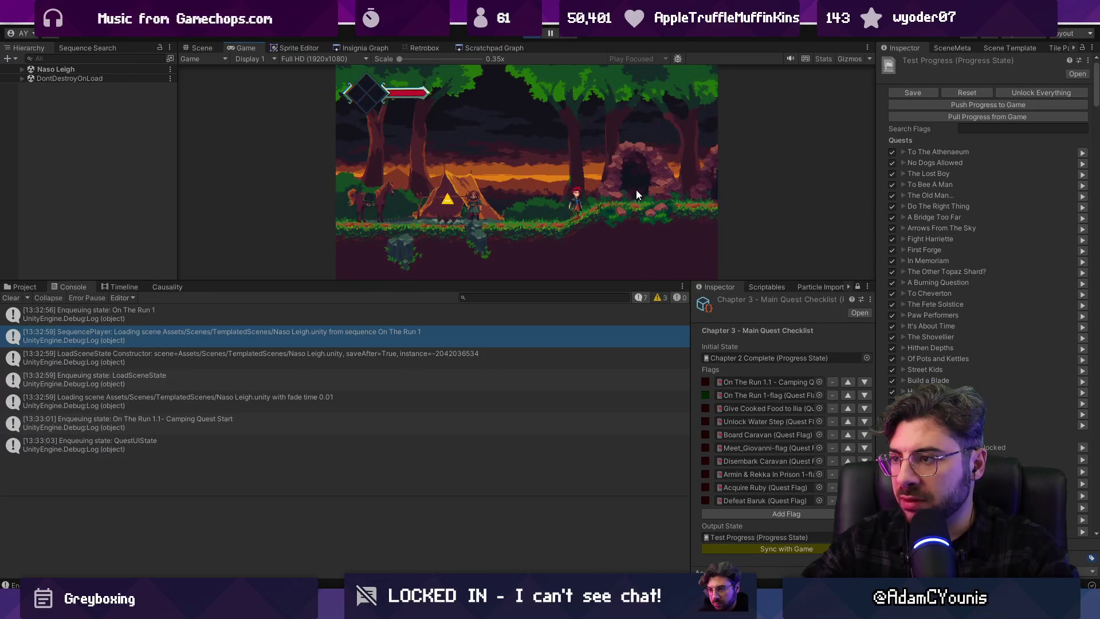
key("Left")
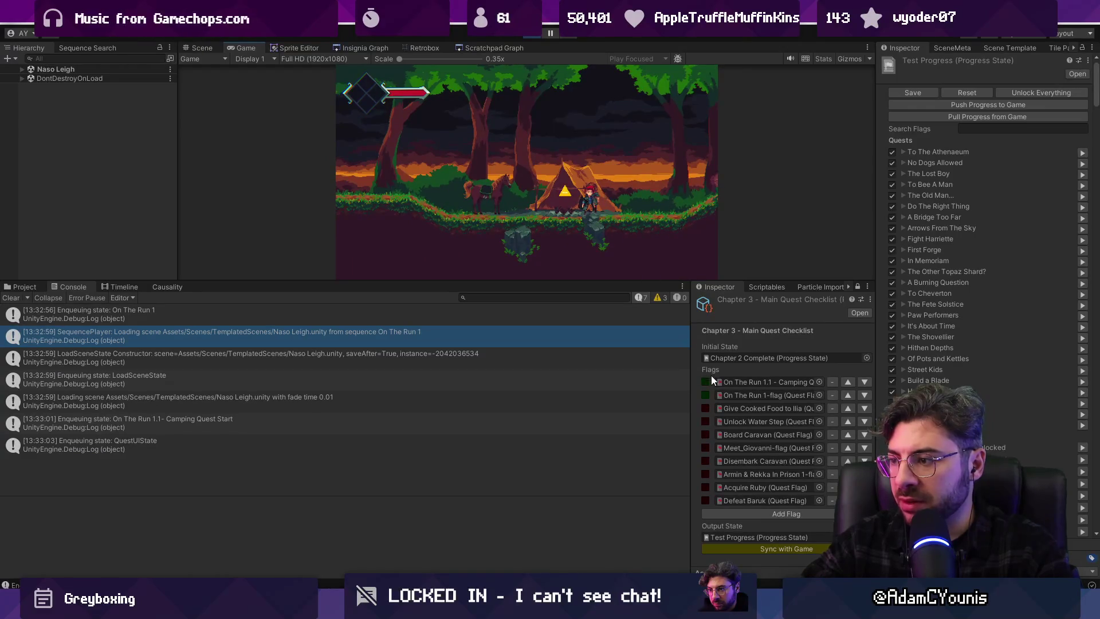
left_click(530, 36)
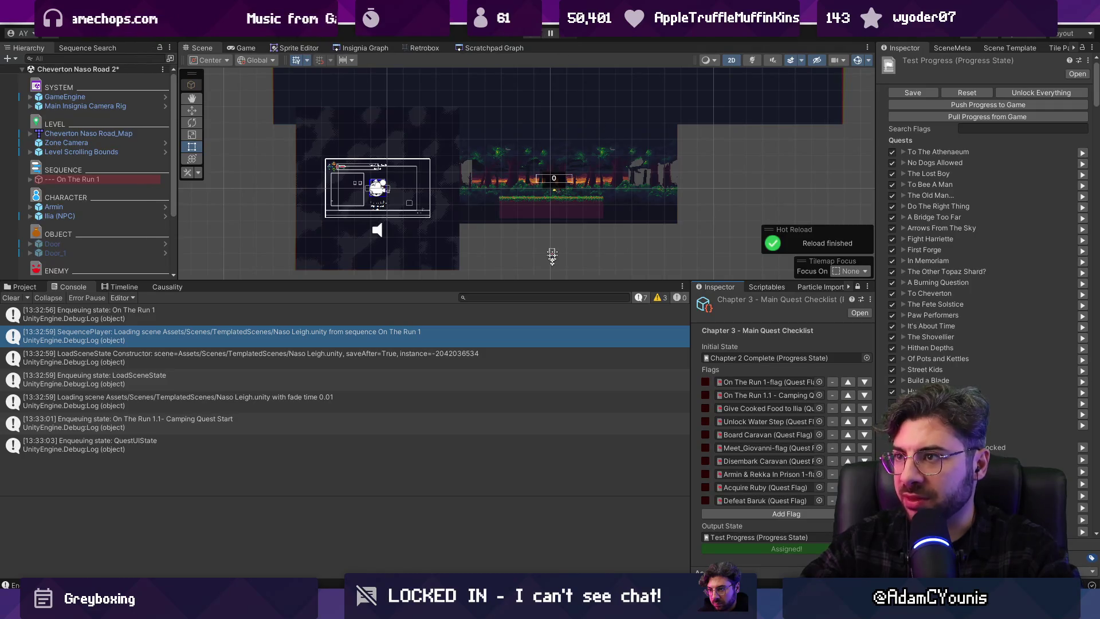
Restart play mode, make the Game view taller, and show the Insignia Graph
left_click(532, 41)
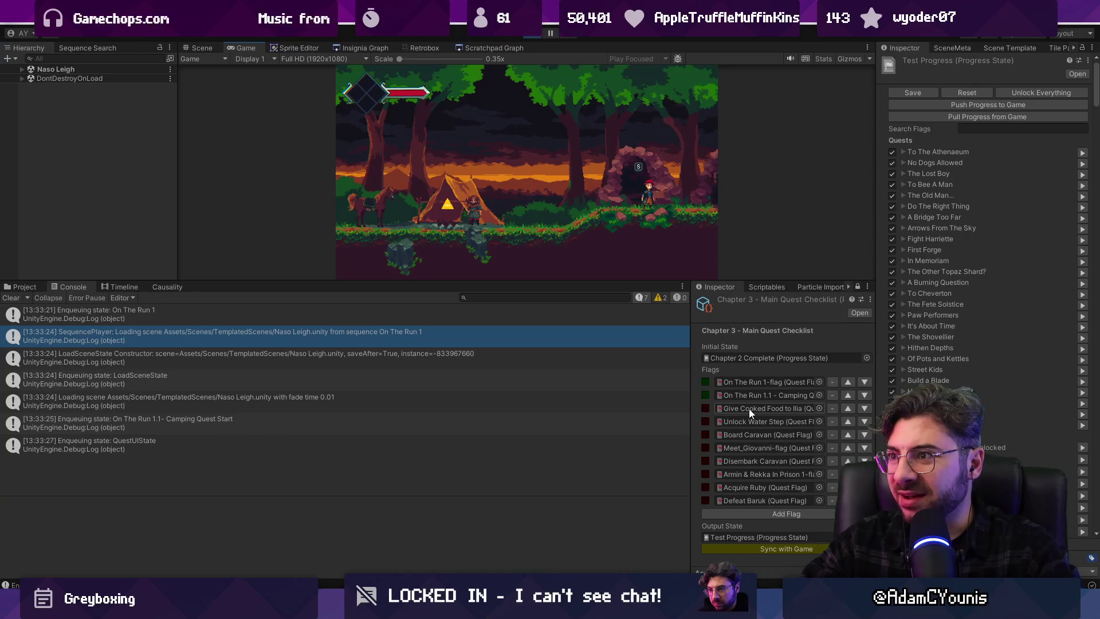
mouse_move(628, 284)
left_mouse_down()
mouse_move(643, 341)
mouse_move(643, 332)
left_mouse_up()
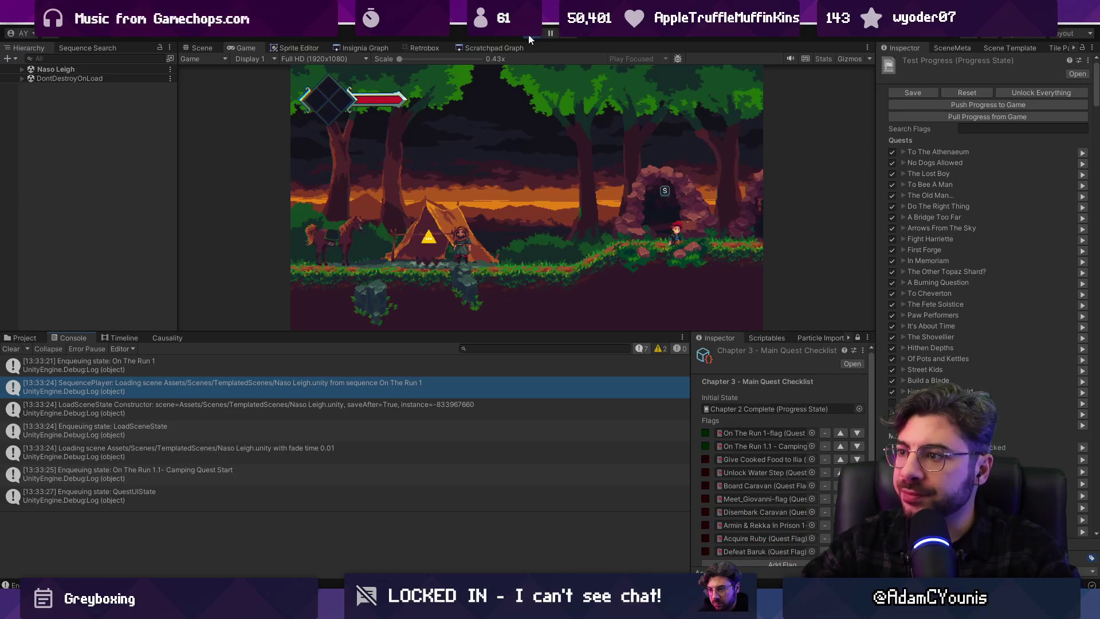
left_click(359, 49)
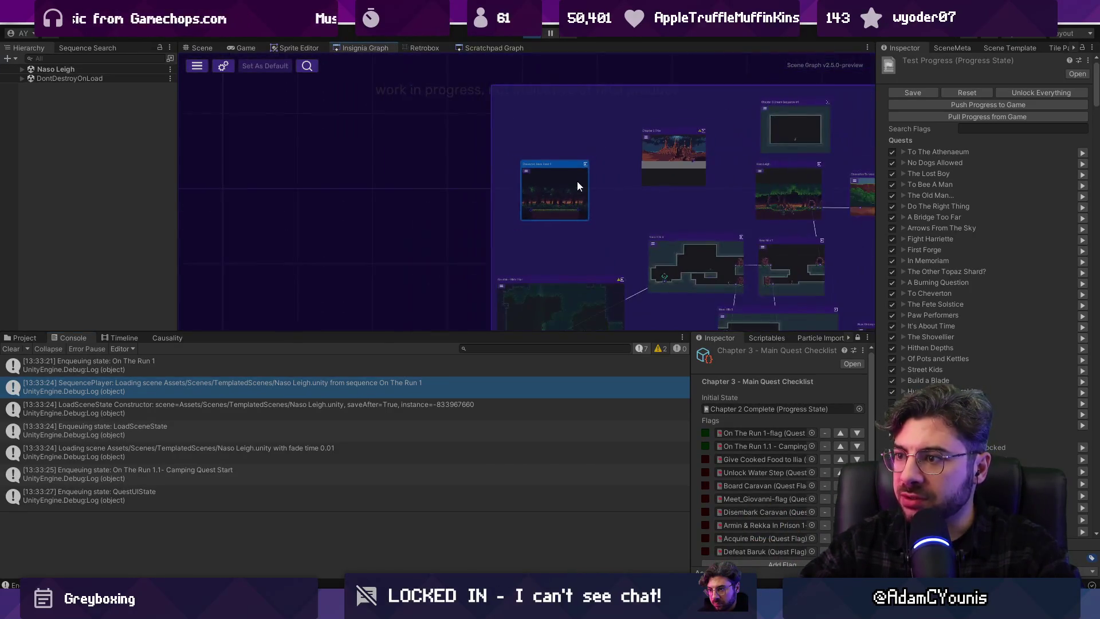
Zoom and pan the Insignia Graph to bring Naso Hills 1 into view
scroll(549, 166, "up", 3)
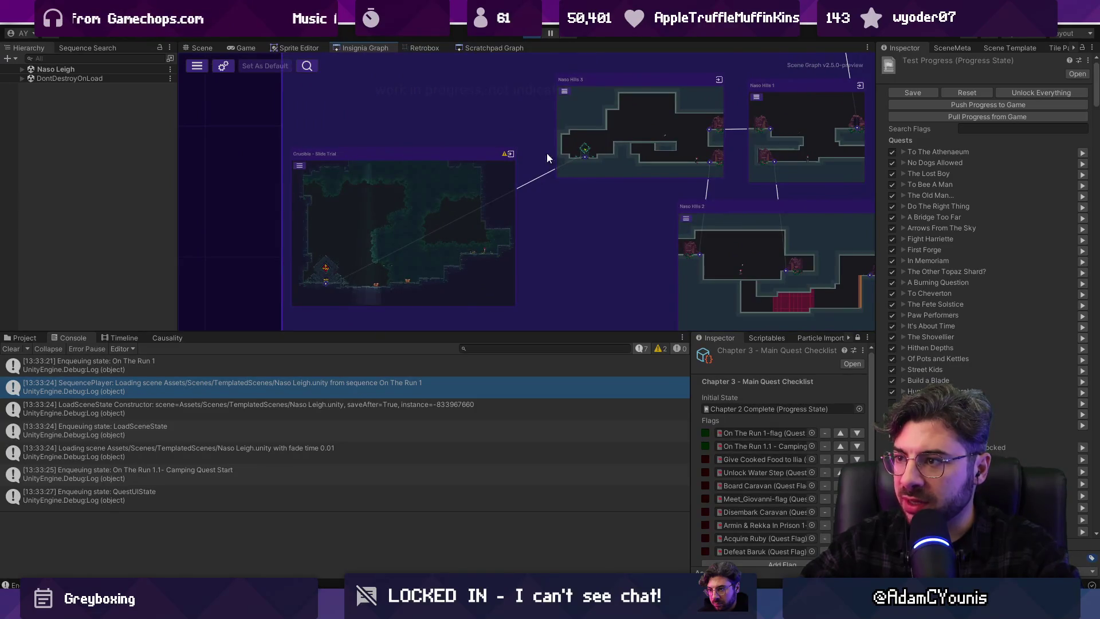
scroll(596, 150, "up", 4)
scroll(627, 153, "down", 5)
left_click_drag(627, 153, 549, 152)
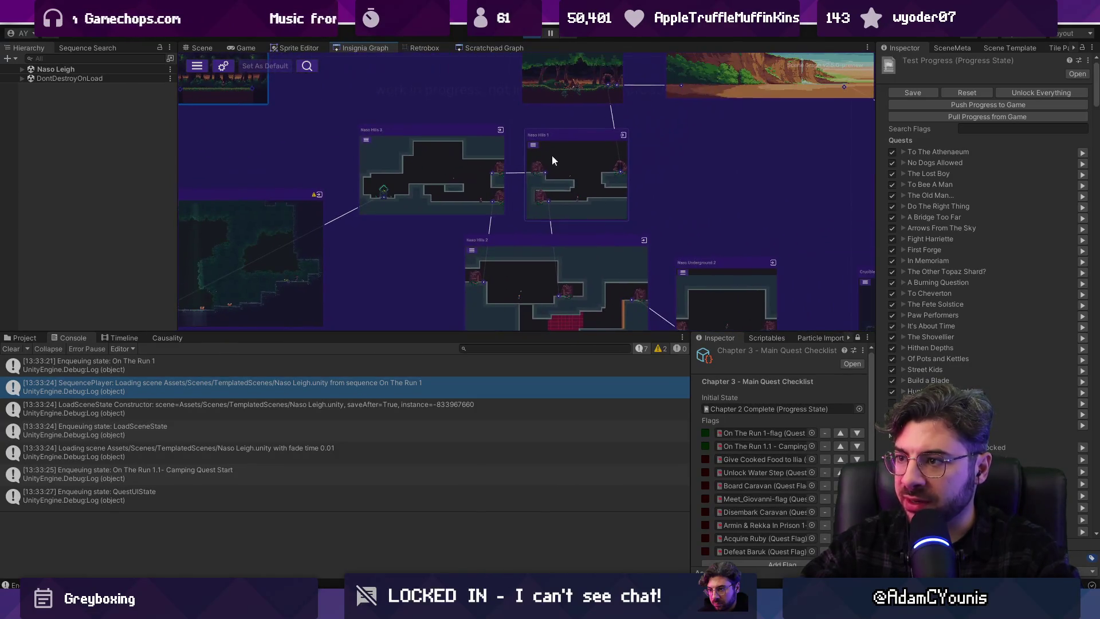
scroll(585, 166, "up", 5)
scroll(546, 135, "down", 4)
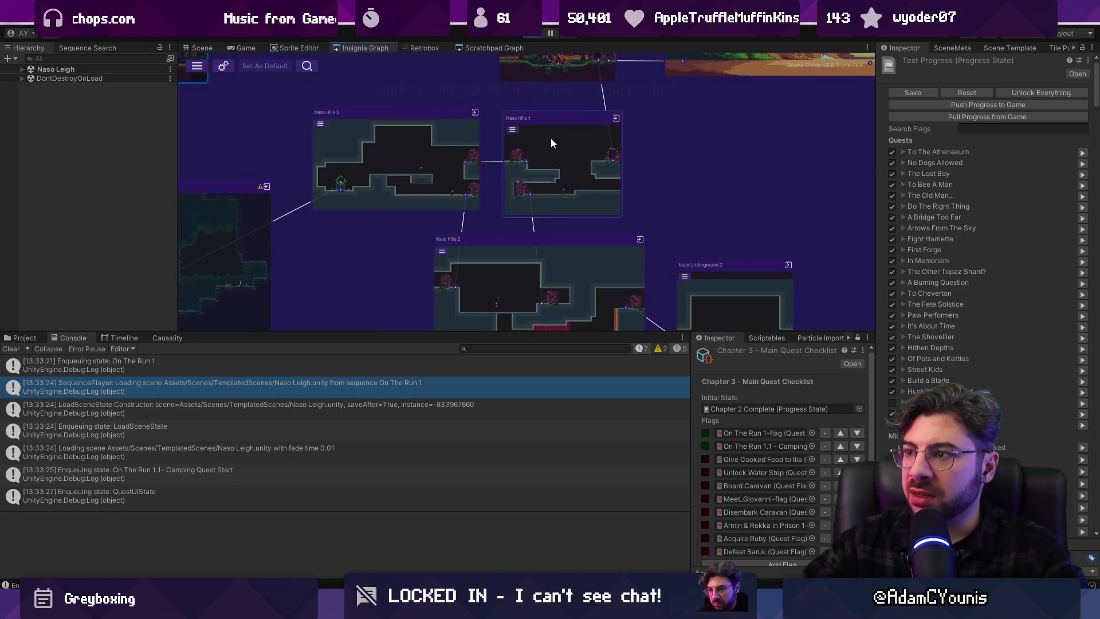
scroll(539, 169, "up", 2)
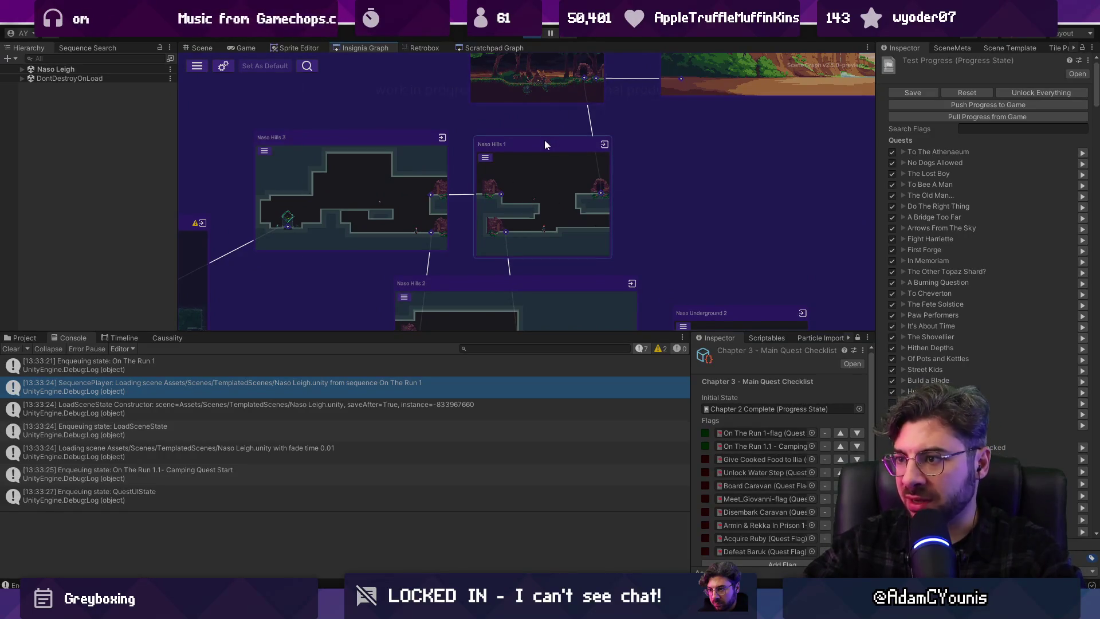
scroll(533, 196, "up", 3)
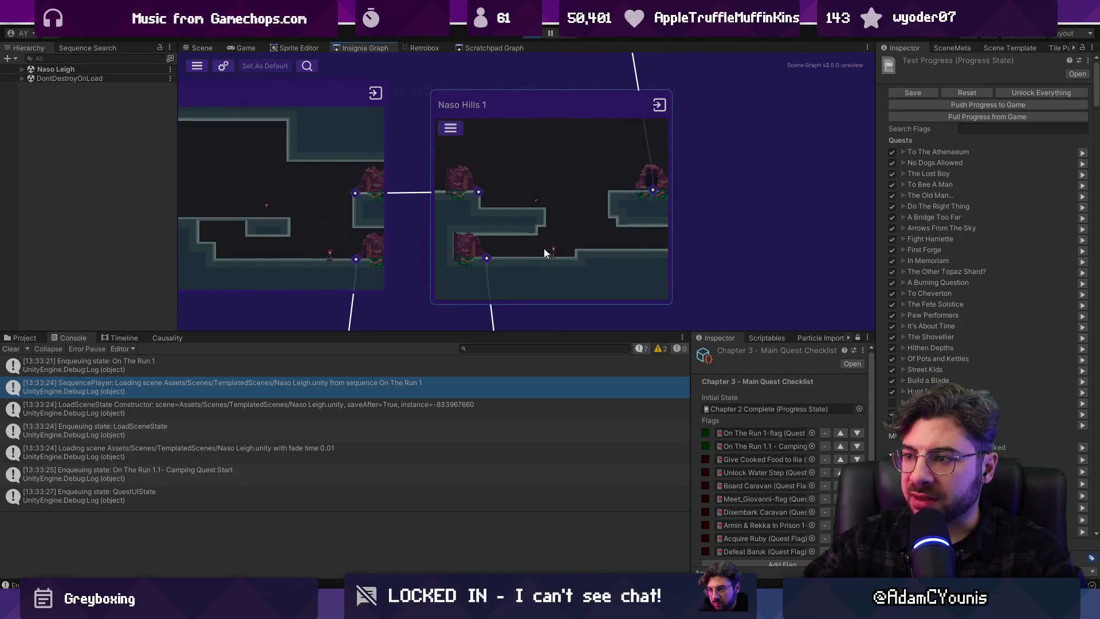
scroll(552, 231, "down", 3)
Pan the graph up slightly and open the Naso Hills 3 scene from its node
left_click_drag(552, 229, 542, 167)
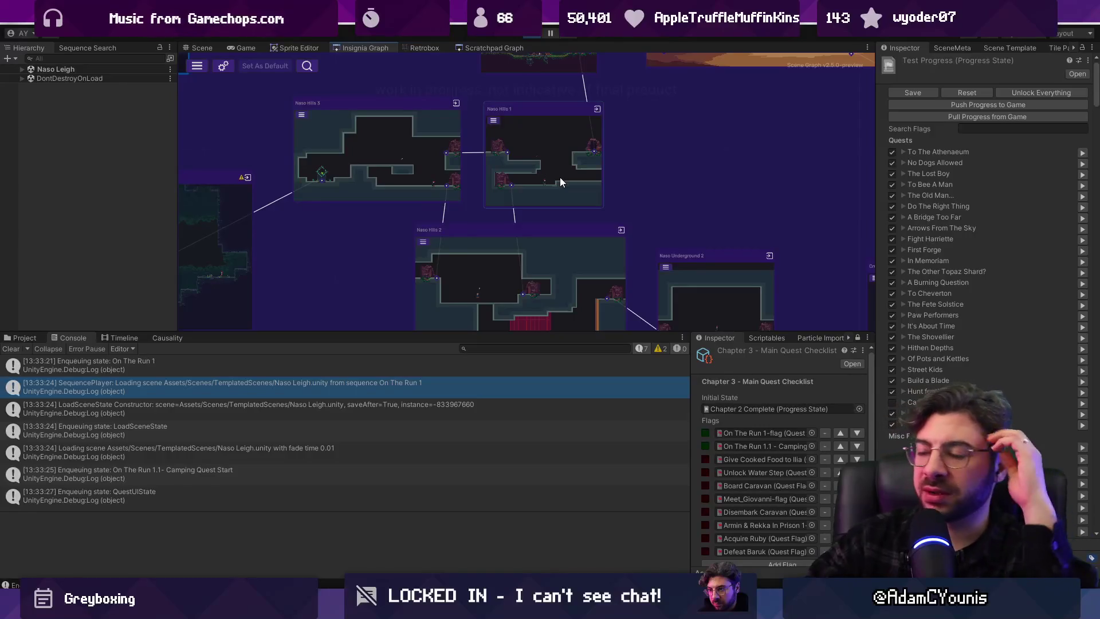
scroll(535, 157, "up", 4)
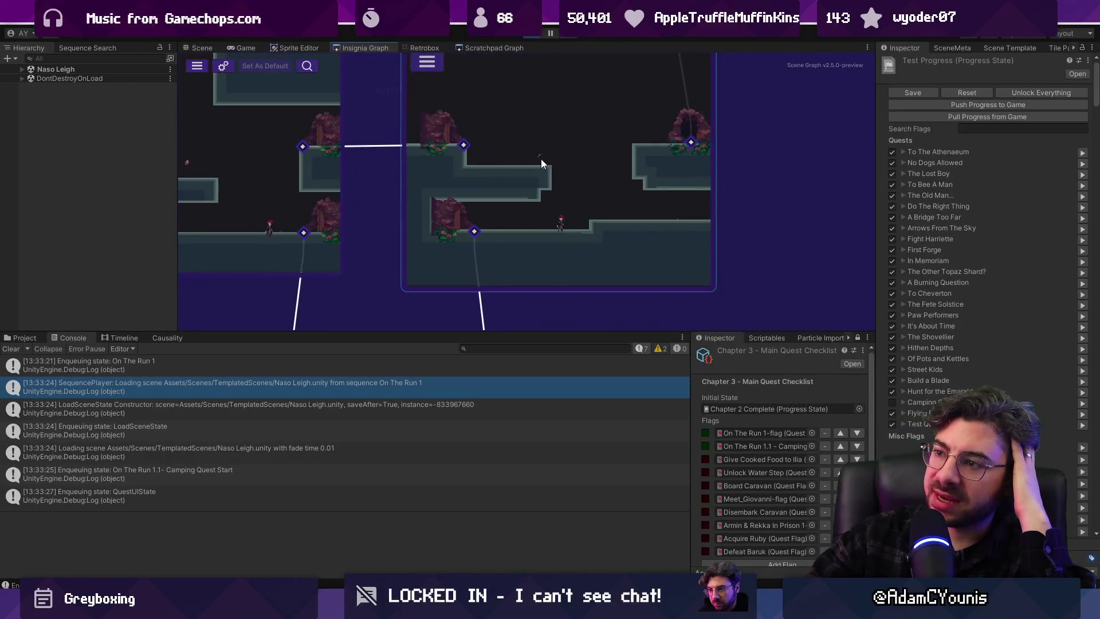
scroll(529, 148, "down", 4)
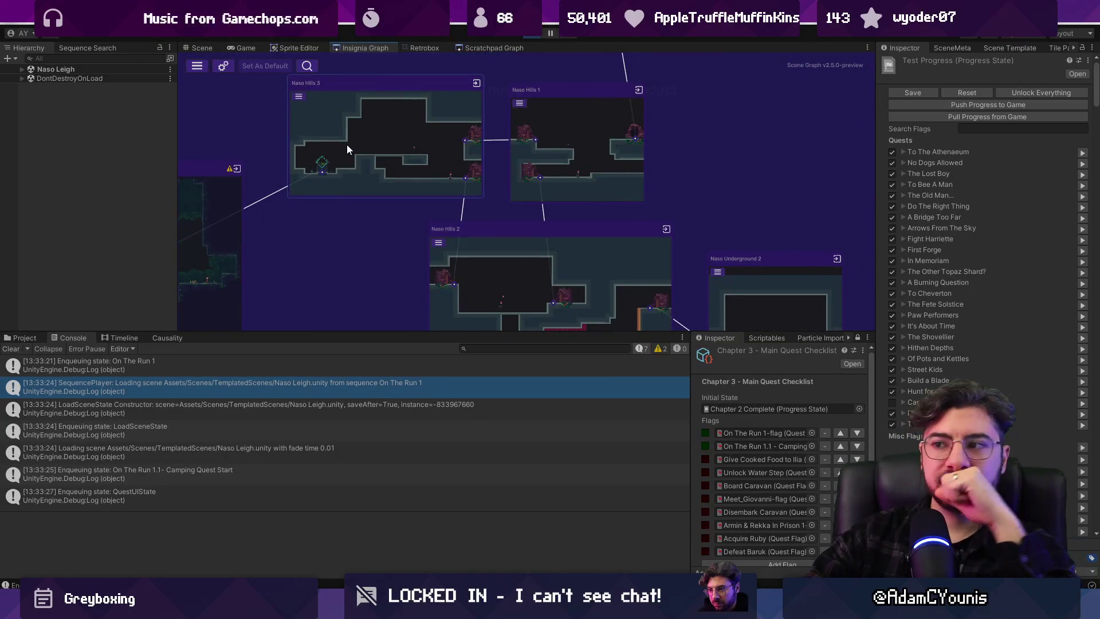
scroll(393, 162, "down", 2)
scroll(397, 172, "down", 3)
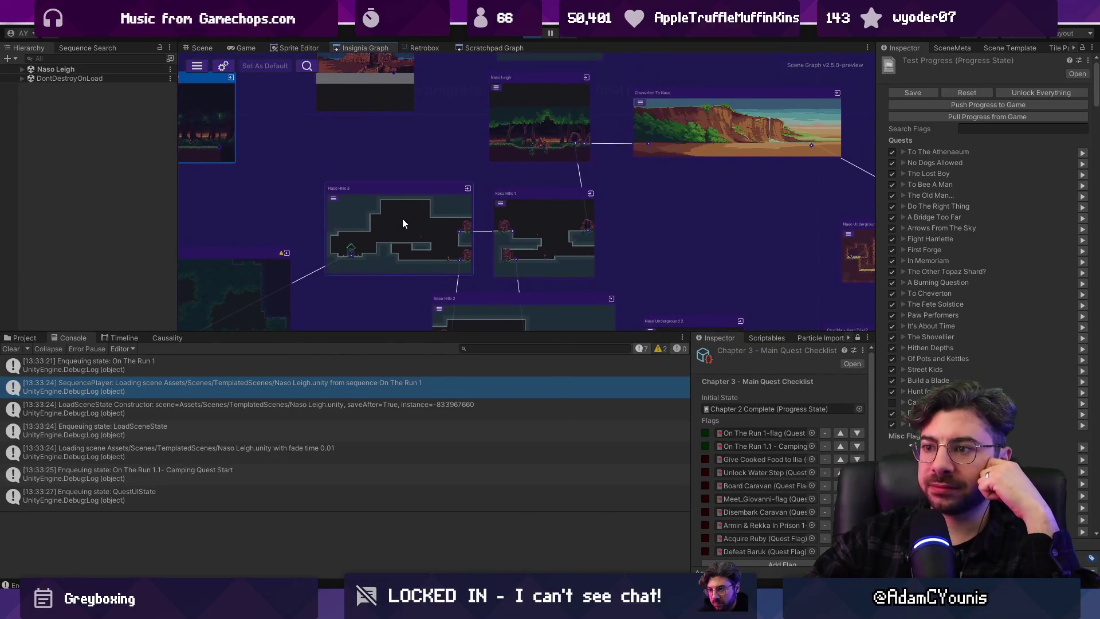
scroll(412, 215, "down", 1)
scroll(403, 263, "up", 3)
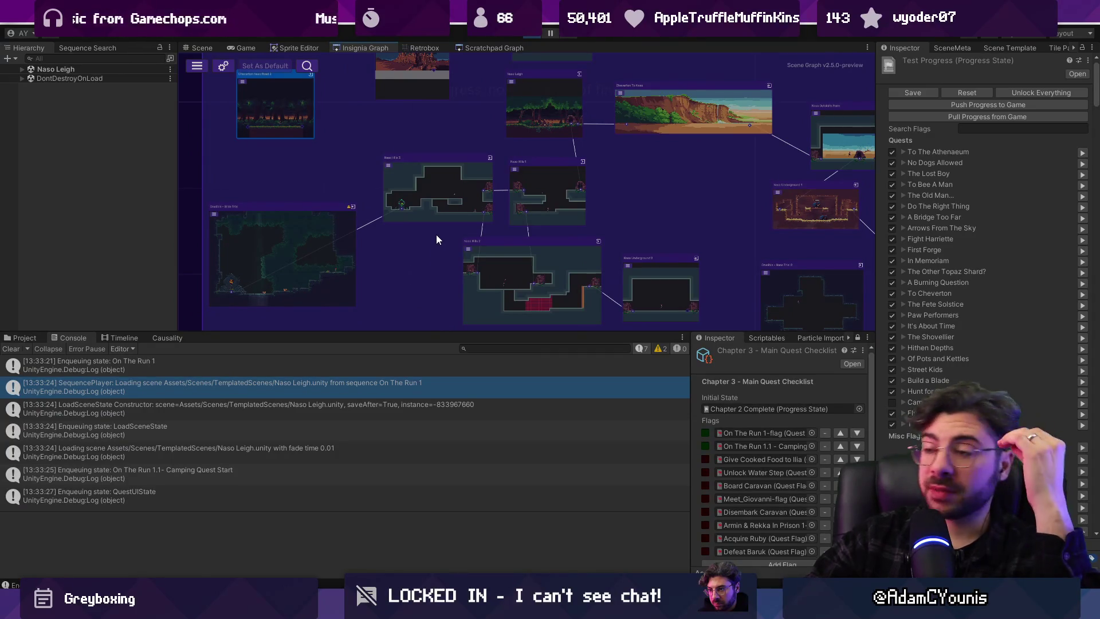
double_click(428, 180)
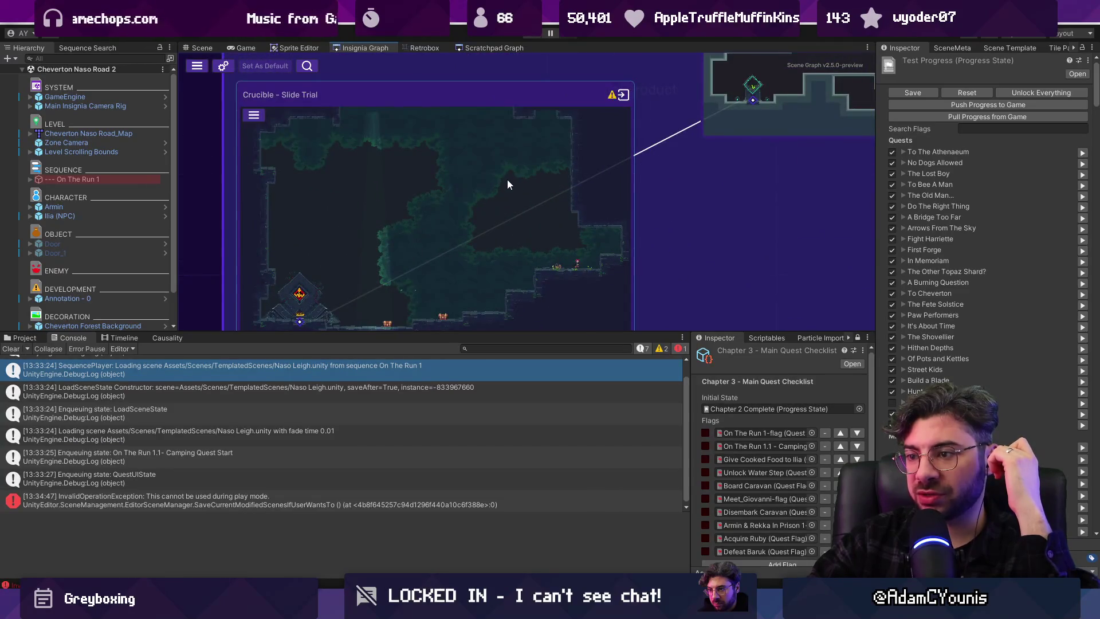
Open Naso Hills 3, select the Armin finds Crucible annotation's Flag Toggle, and widen the properties panel
double_click(503, 181)
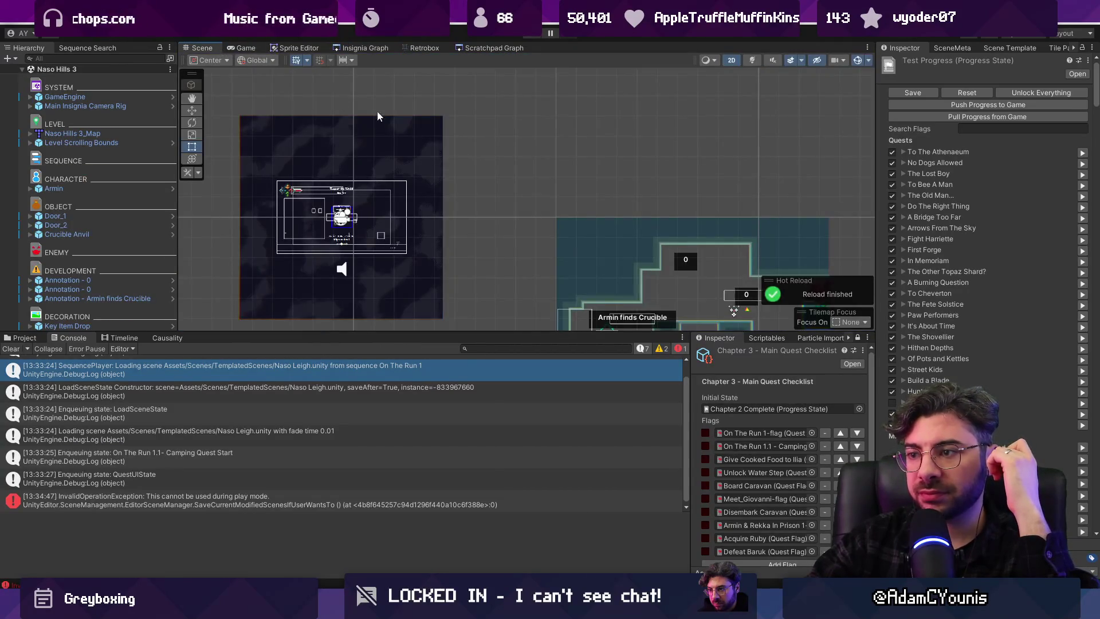
scroll(496, 225, "up", 5)
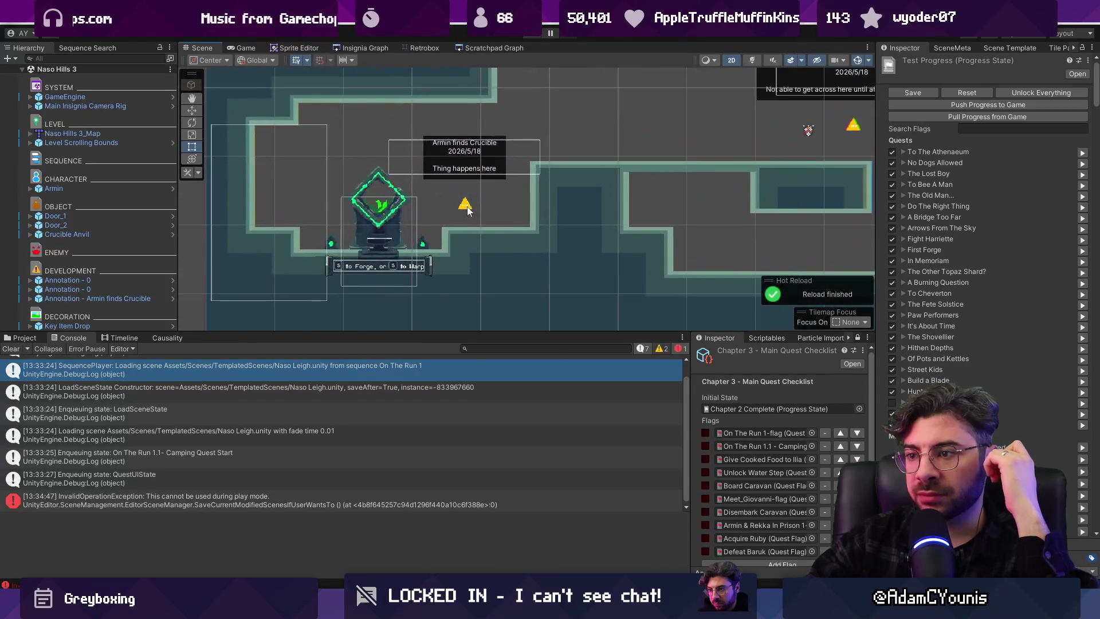
left_click(98, 299)
left_click(30, 299)
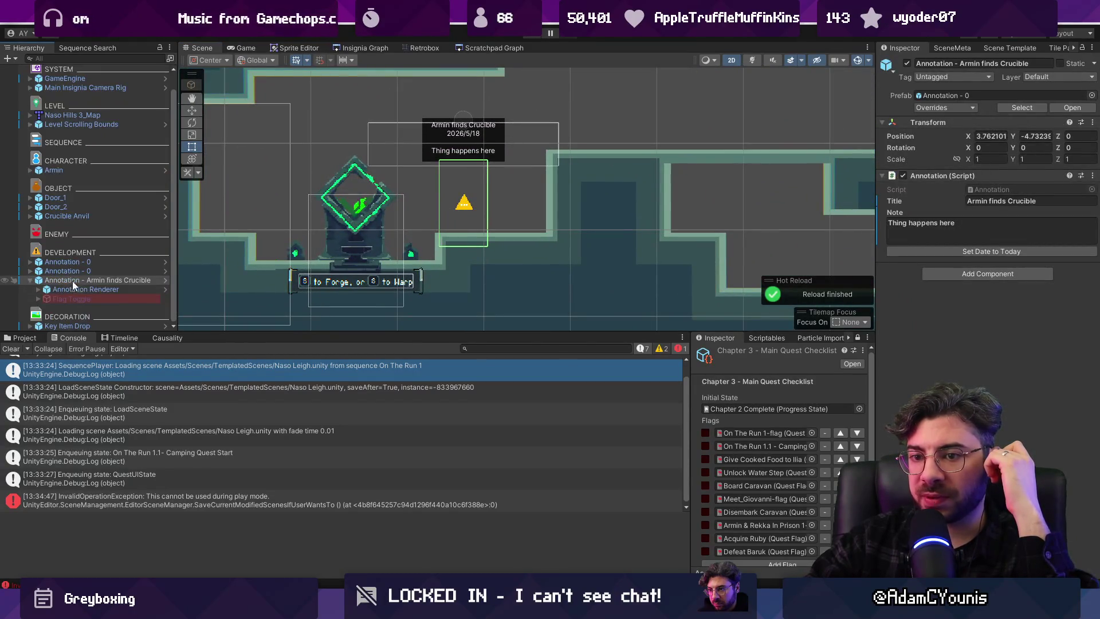
left_click(87, 296)
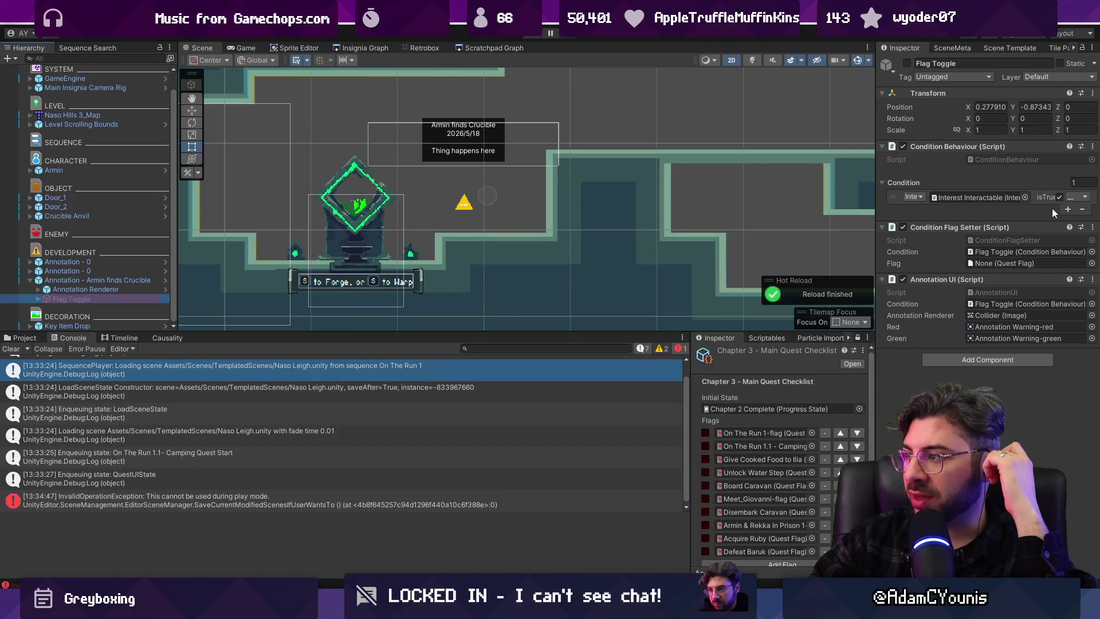
left_click_drag(876, 206, 789, 207)
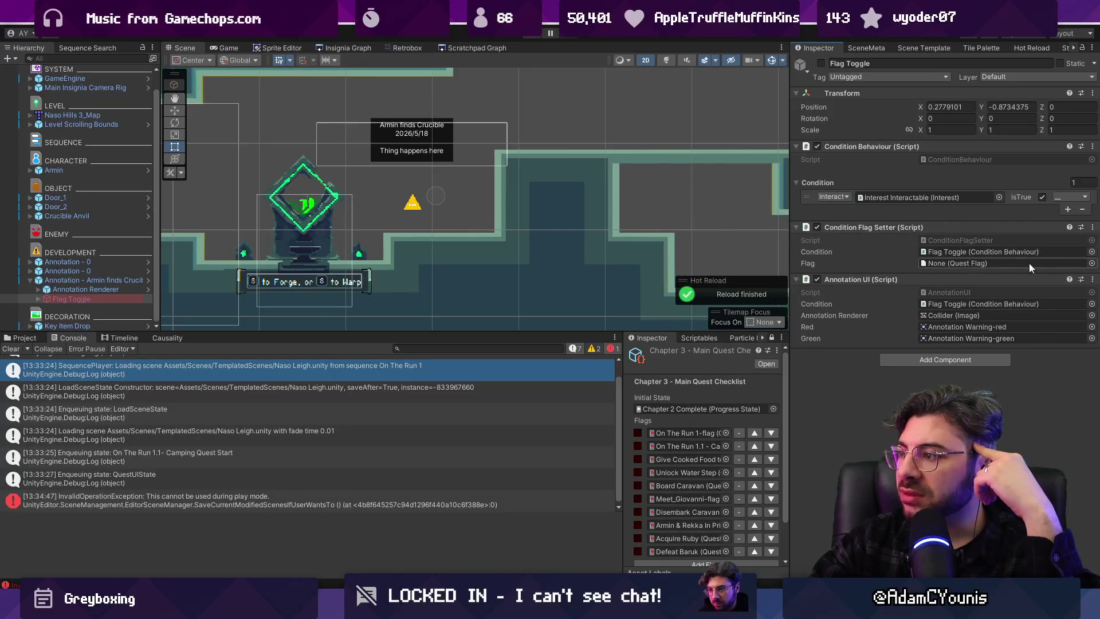
Assign the Unlocked Attack Slide quest flag to the Flag Toggle's Flag field
left_click(1091, 263)
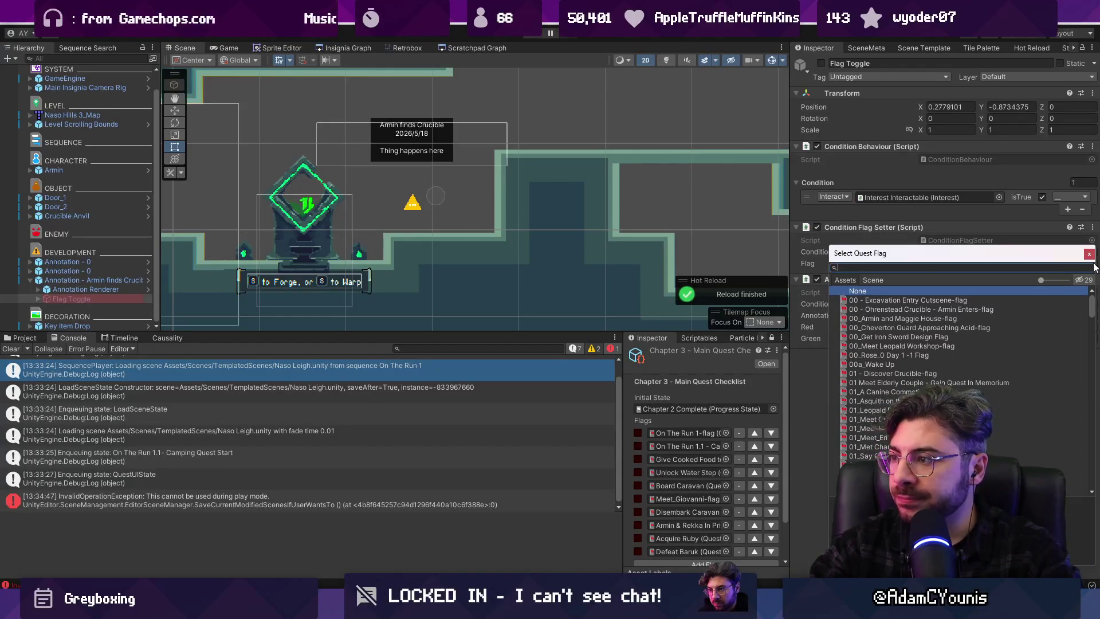
key("Escape")
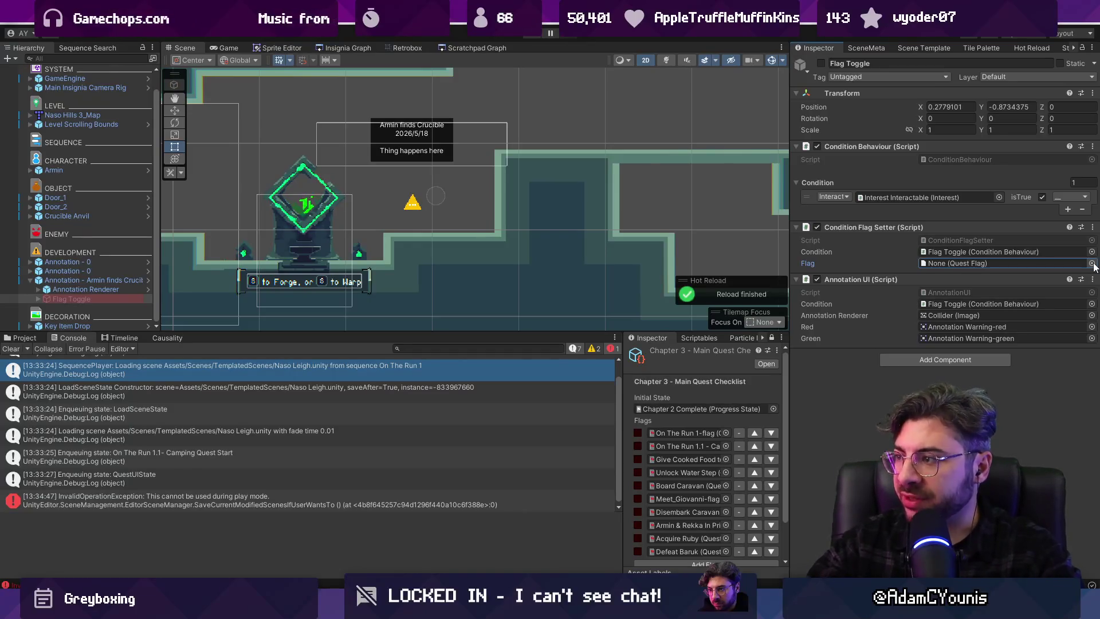
left_click(1092, 263)
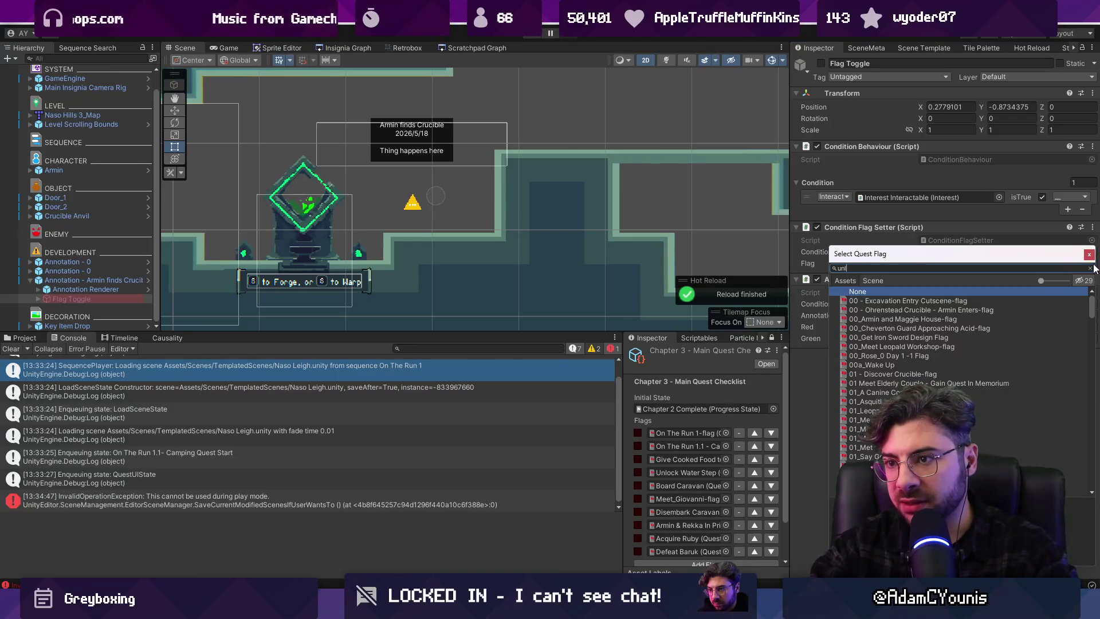
type("coek")
type("ocked")
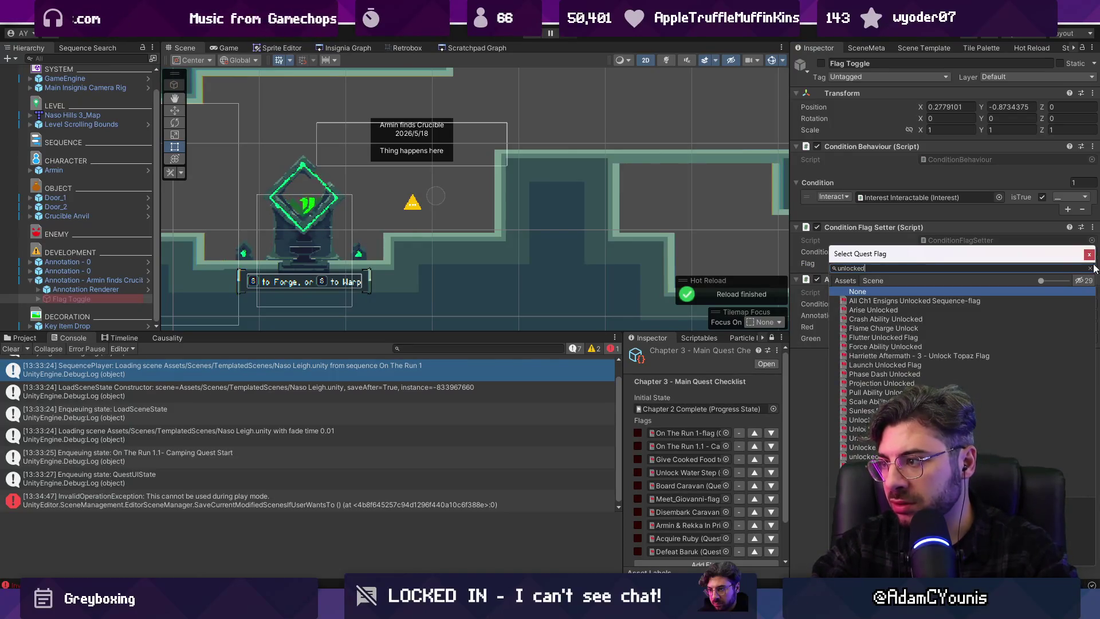
type("f")
key("Down")
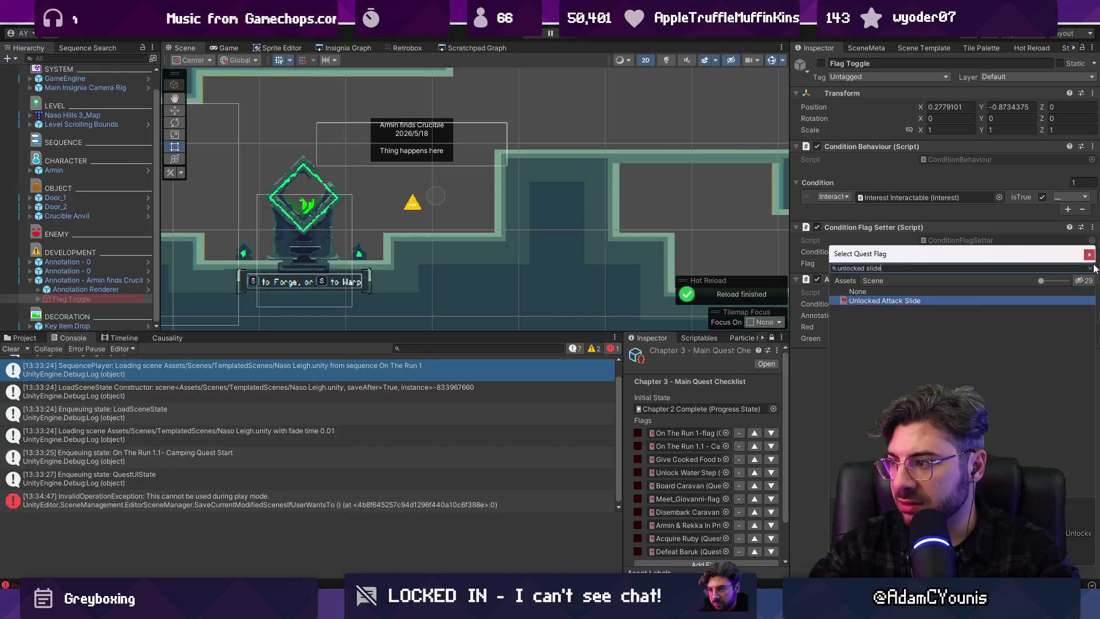
key("Return")
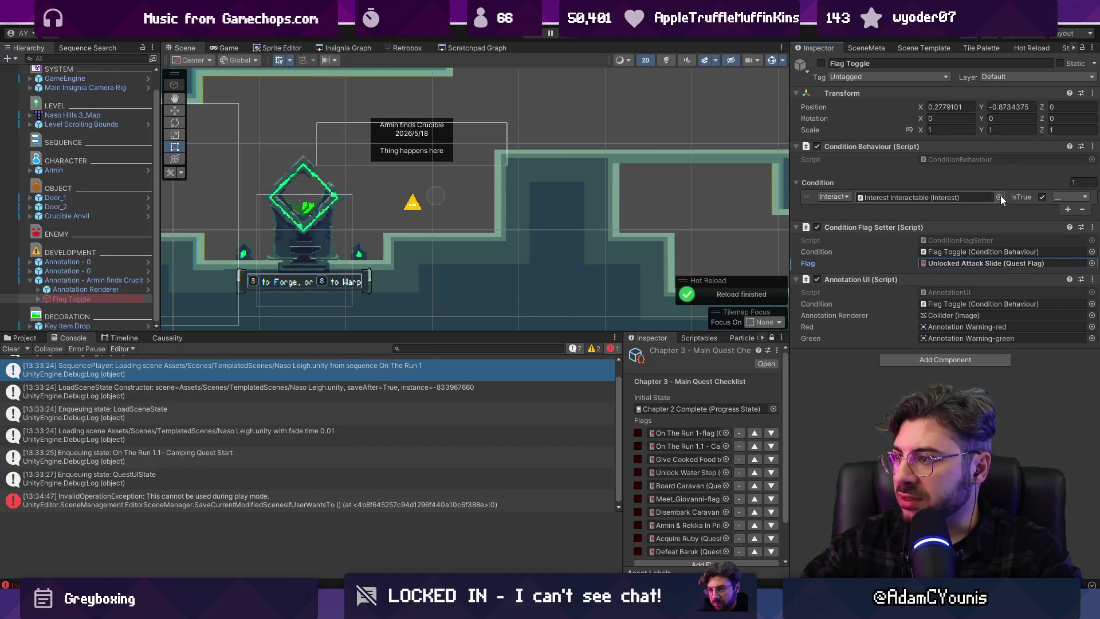
Set the condition to Interest Interactable and enable the Flag Toggle object
left_click(1000, 196)
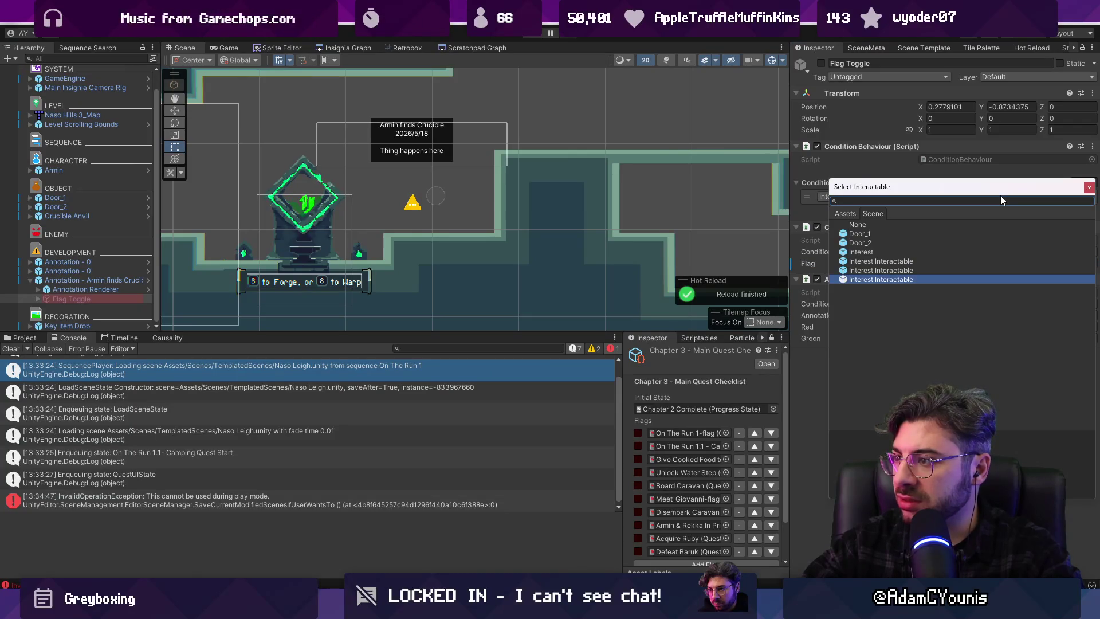
key("Return")
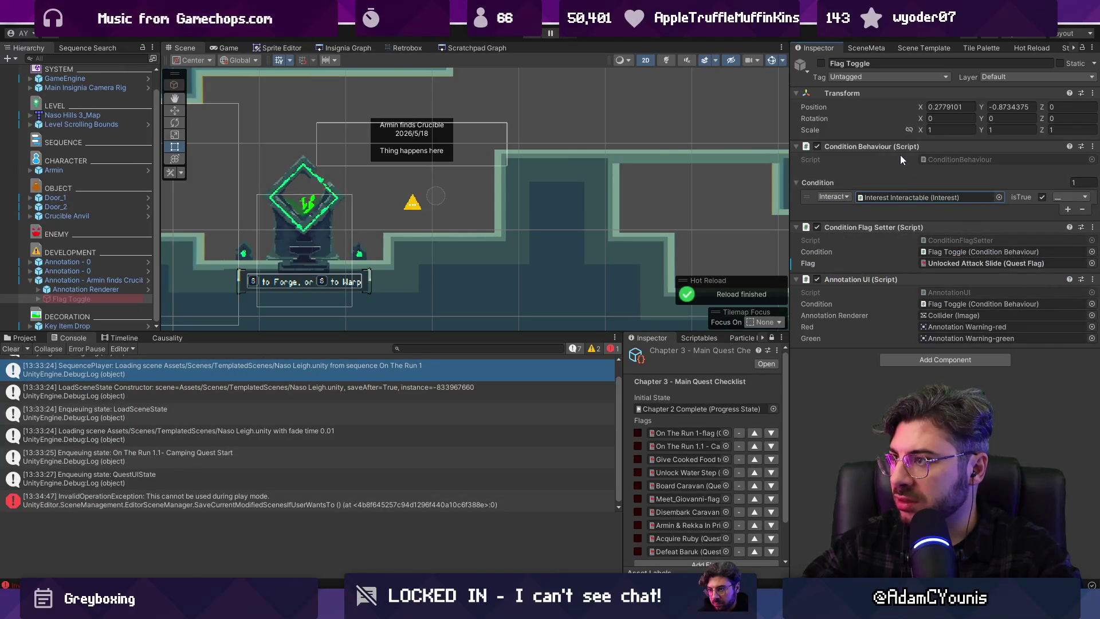
left_click(821, 64)
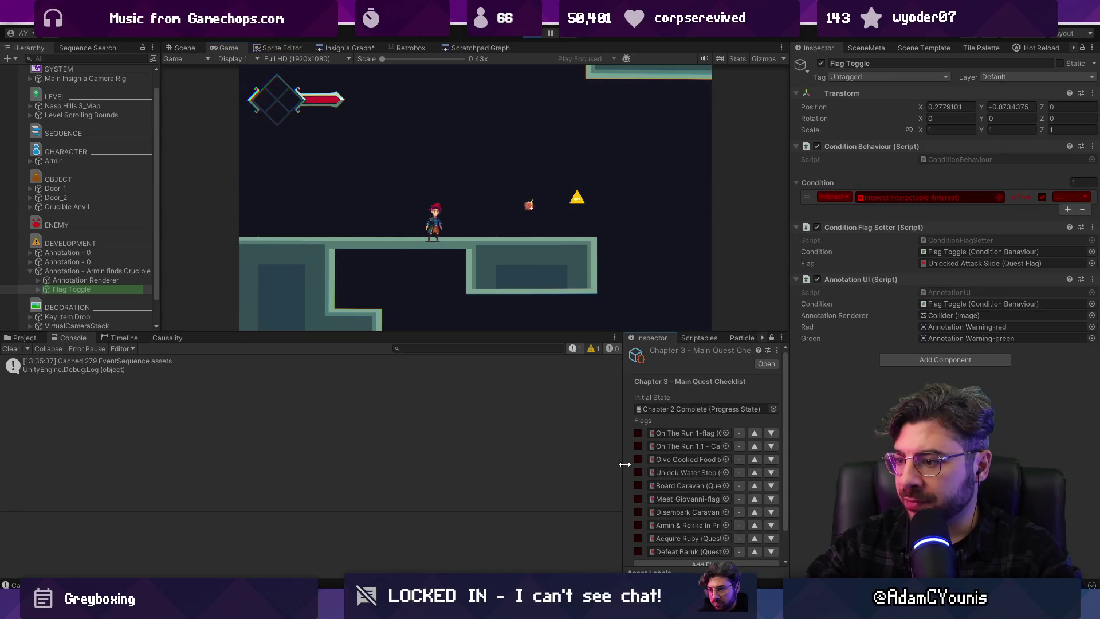
Widen and scroll the Chapter 3 Main Quest Checklist inspector, then stop the playtest
left_click_drag(624, 464, 555, 464)
scroll(602, 436, "down", 1)
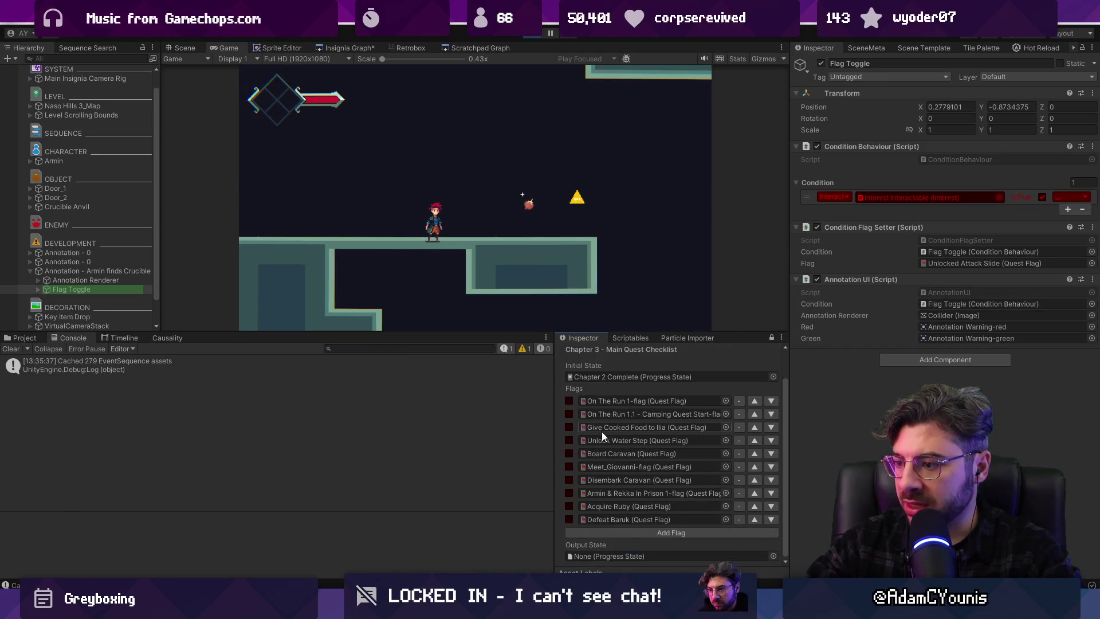
left_click(537, 35)
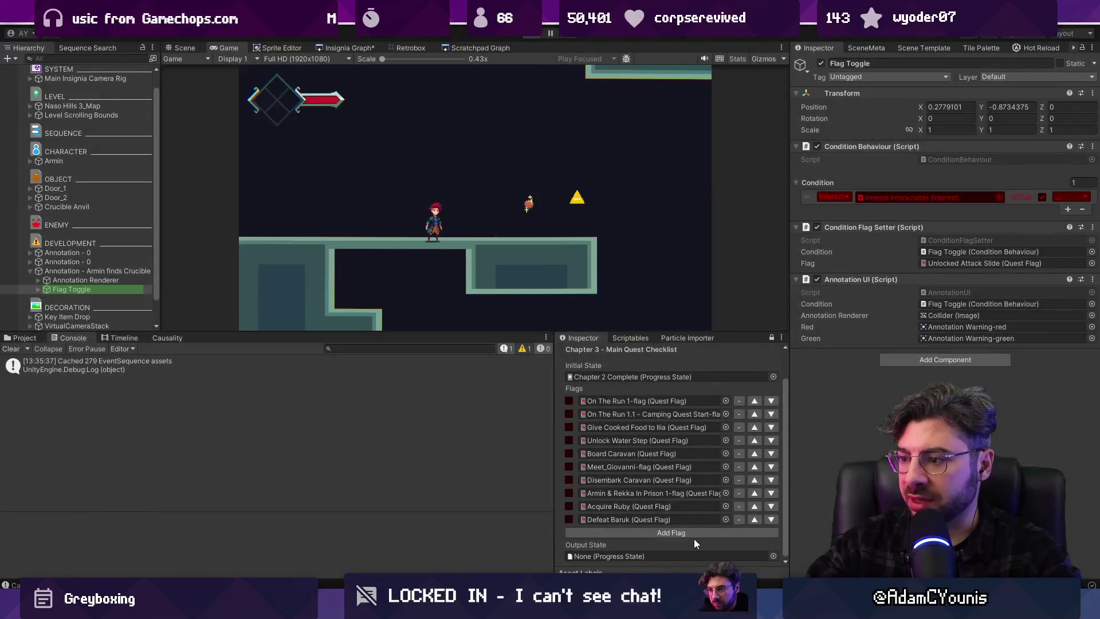
Add a new checklist flag set to Unlocked Attack Slide
left_click(686, 532)
left_click(725, 532)
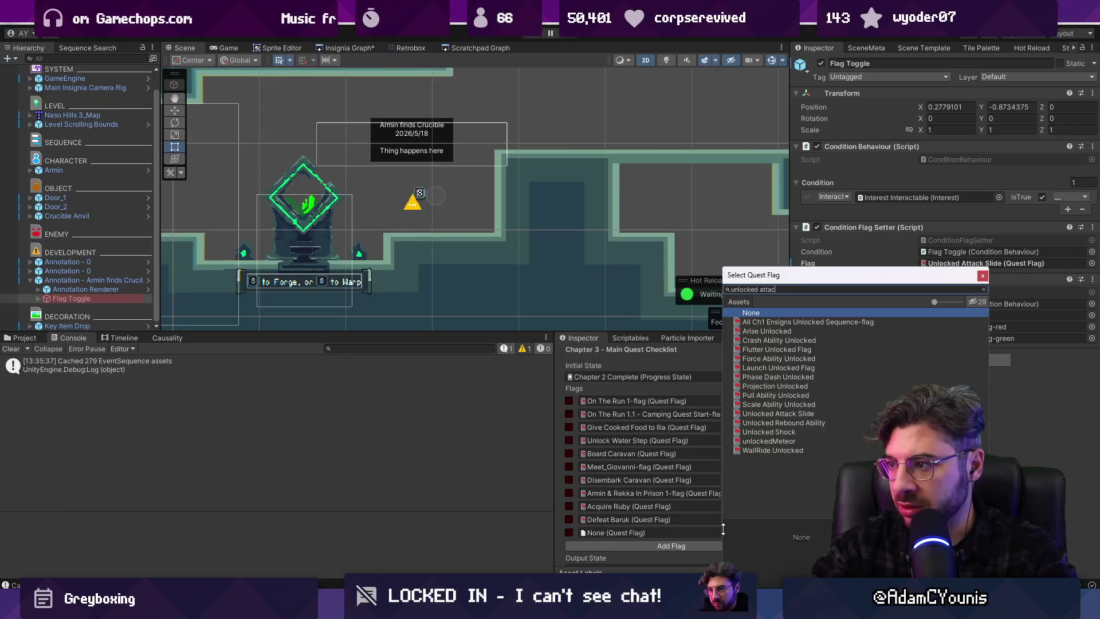
type("ttack sli")
key("Down")
key("Return")
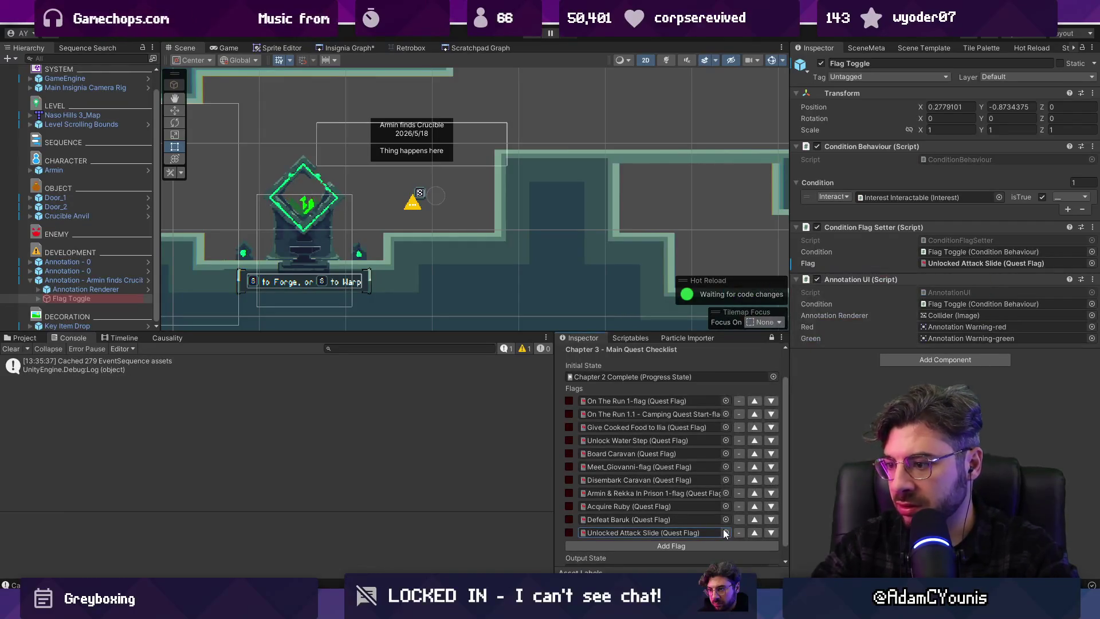
Move Unlocked Attack Slide up above Meet_Giovanni, Board Caravan and Unlock Water Step
left_click(754, 532)
left_click(754, 519)
left_click(754, 506)
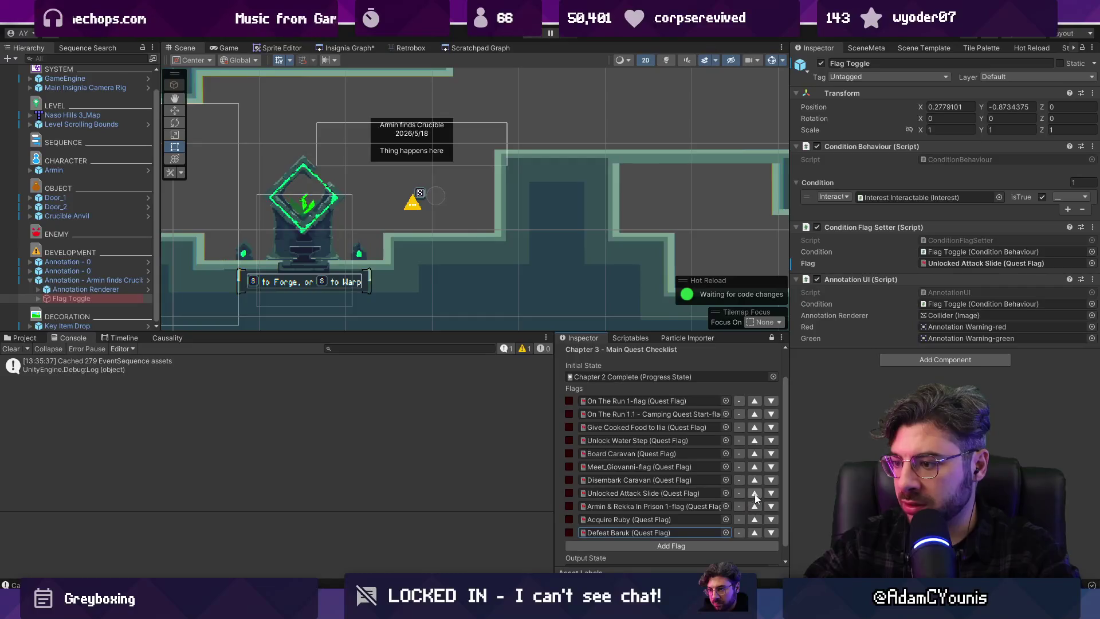
left_click(754, 493)
left_click(755, 480)
left_click(755, 466)
left_click(755, 455)
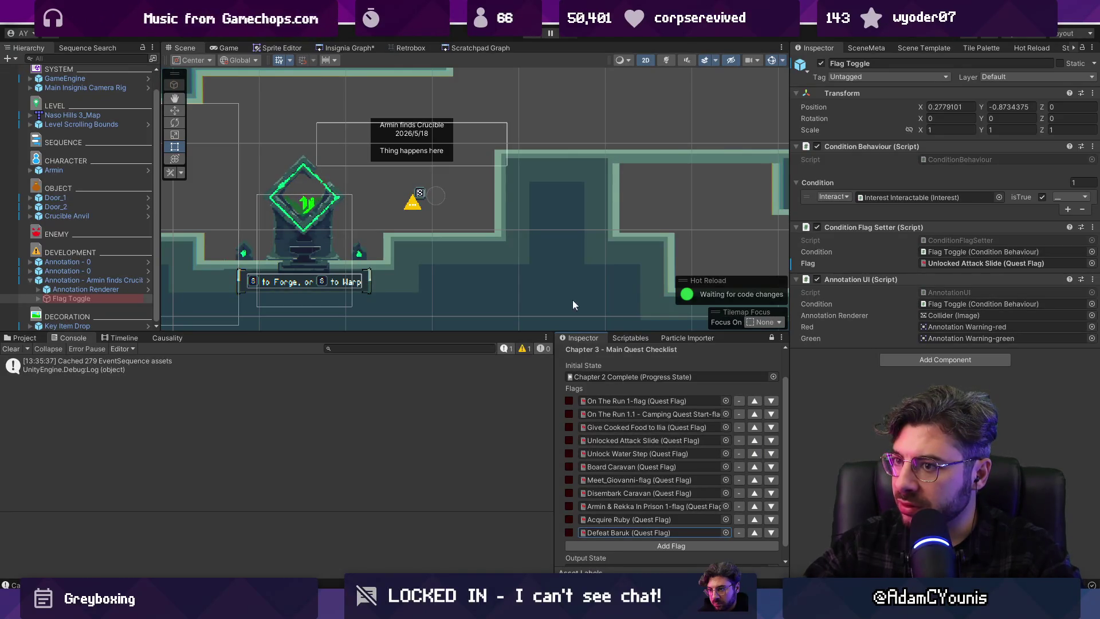
Check the levels around Crucible - Slide Trial, then move the flag above Give Cooked Food to Ilia
left_click(369, 48)
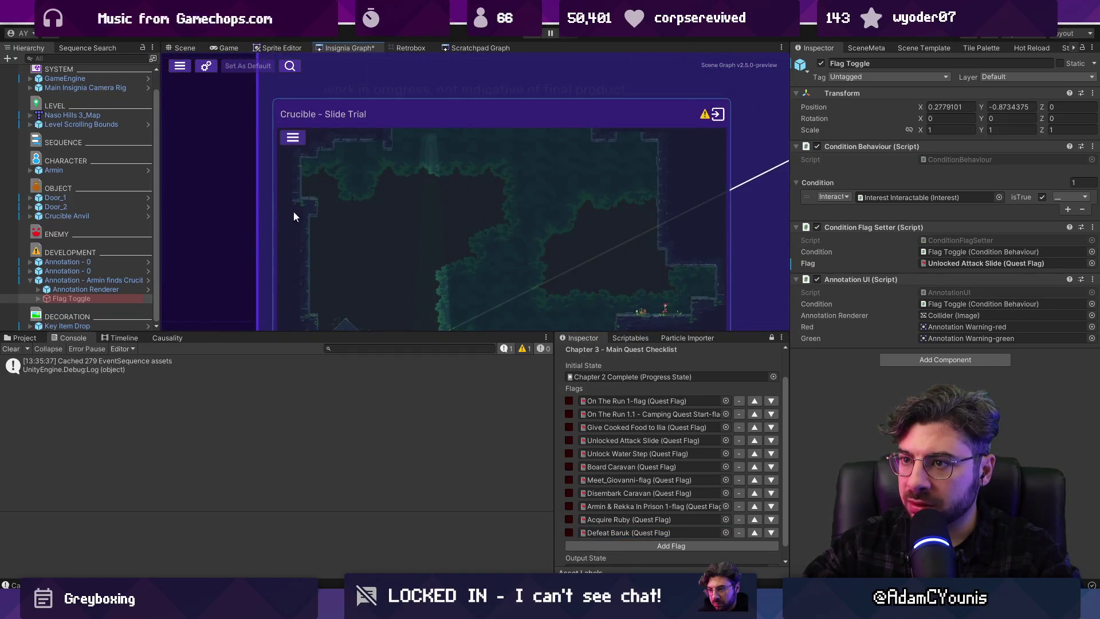
scroll(291, 212, "down", 5)
left_click_drag(439, 200, 329, 235)
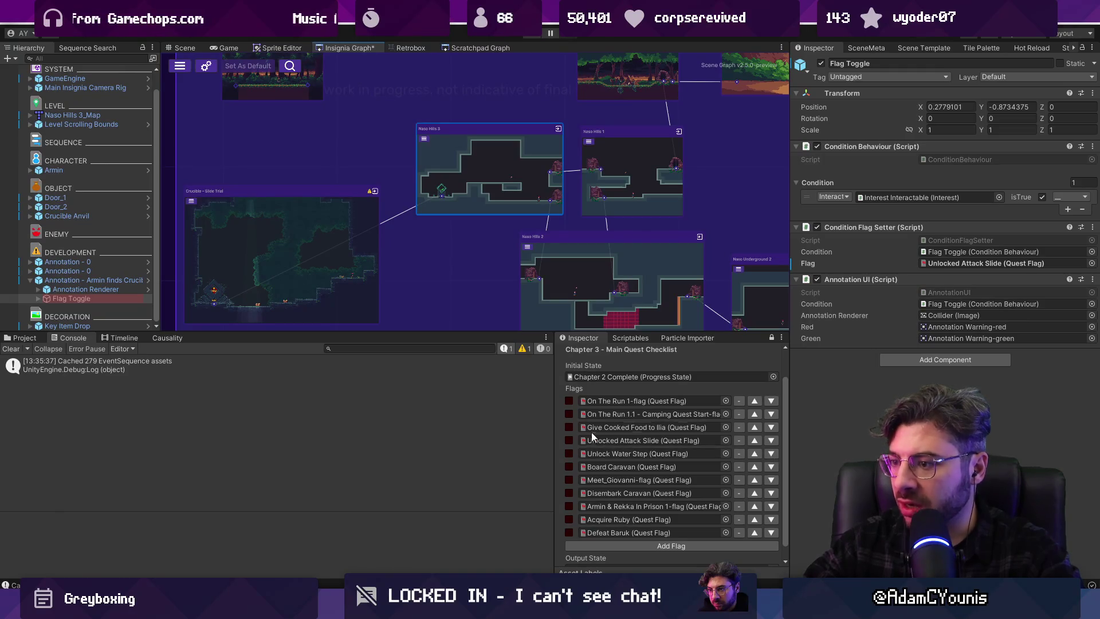
left_click(754, 441)
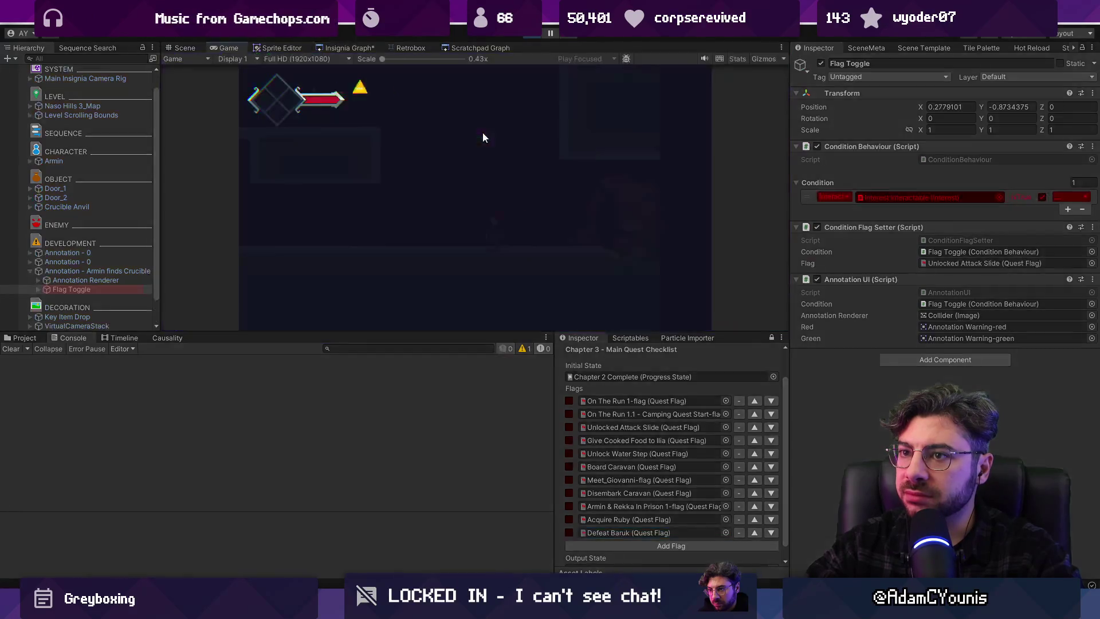
Trigger the flag toggle, climb onto the ledge, pick up the Onion, and walk right to the forge
key("s")
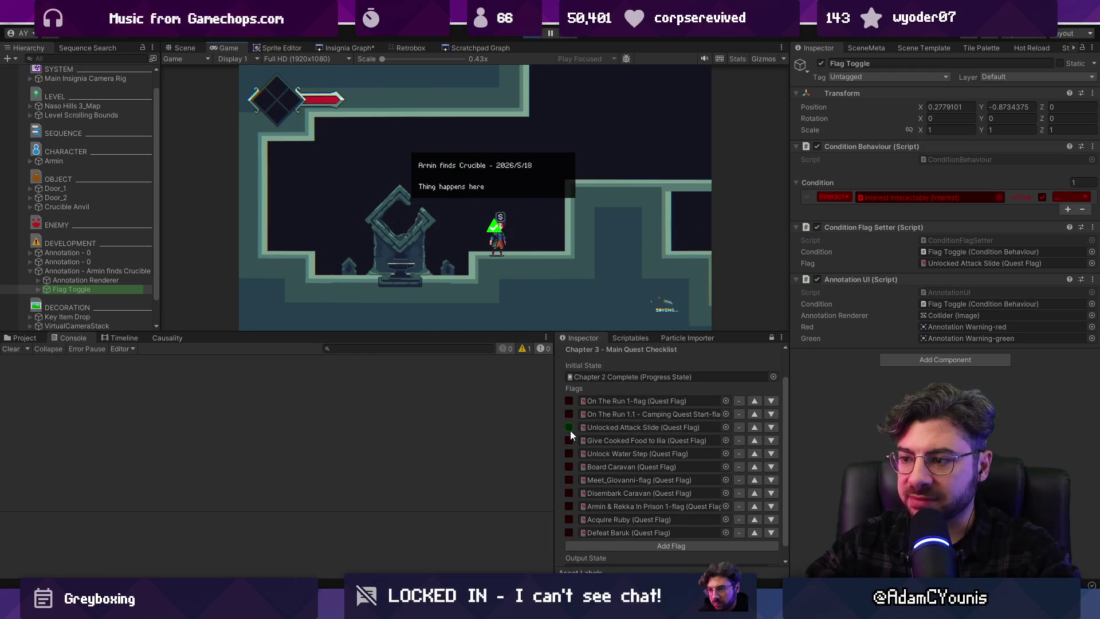
key("Right")
key("space")
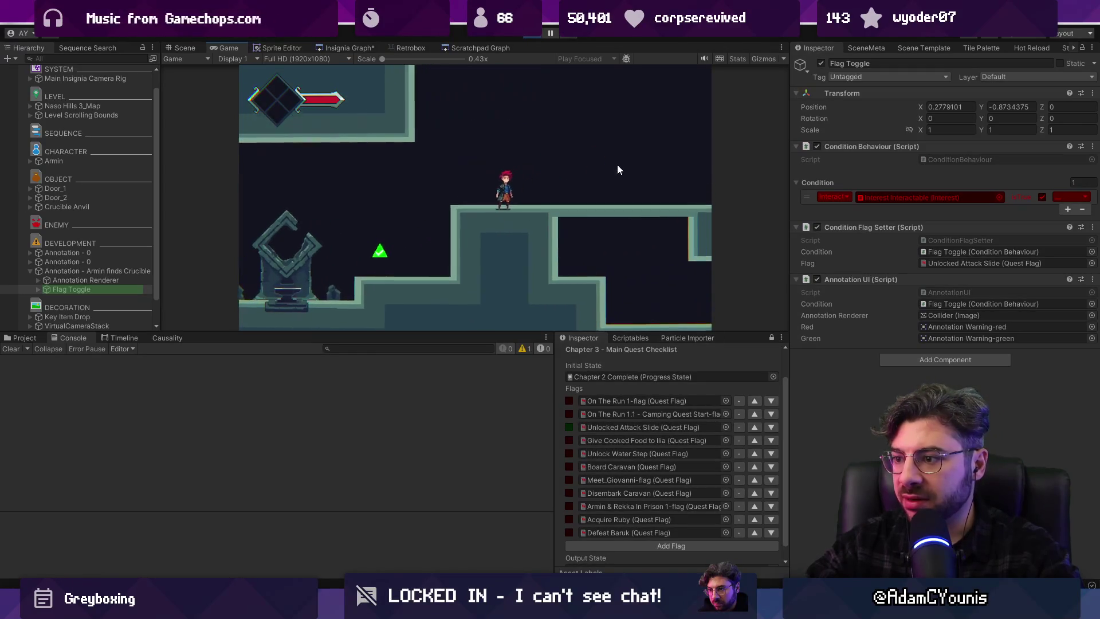
key("Right")
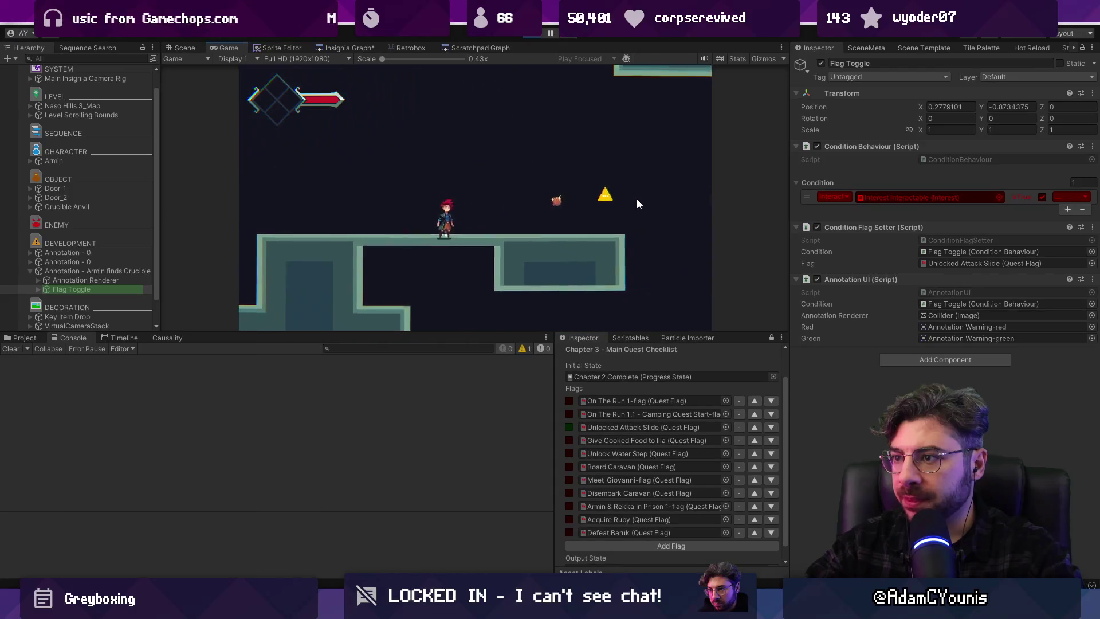
key("Right")
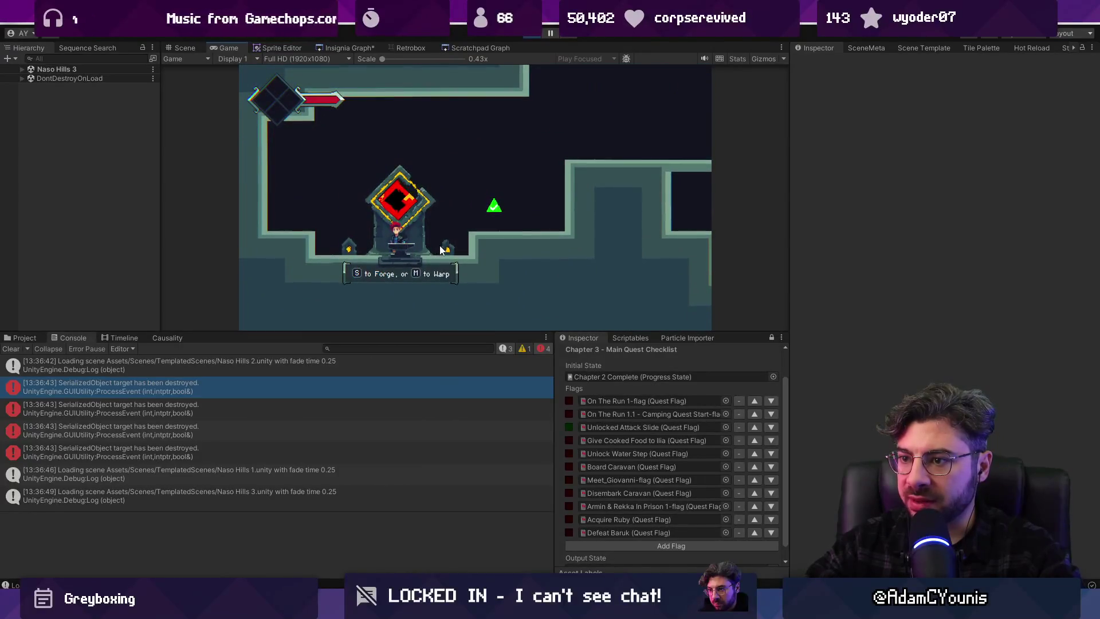
Talk to the forge, go to Naso Leigh for Ilia's dialogue, and walk back to Naso Hills 3
key("s")
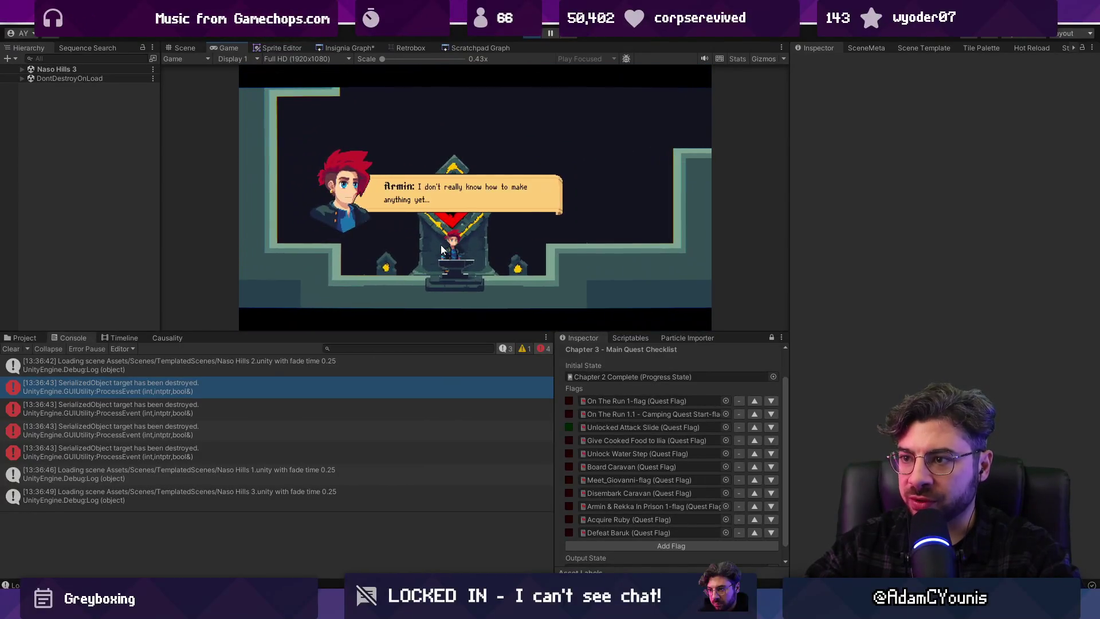
key("s")
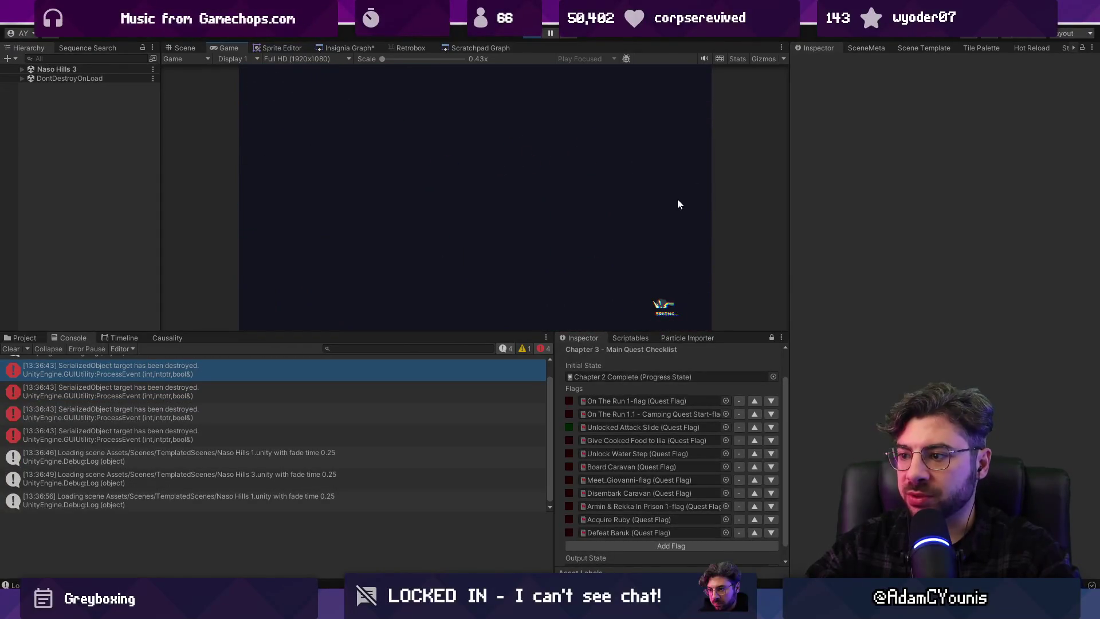
key("s")
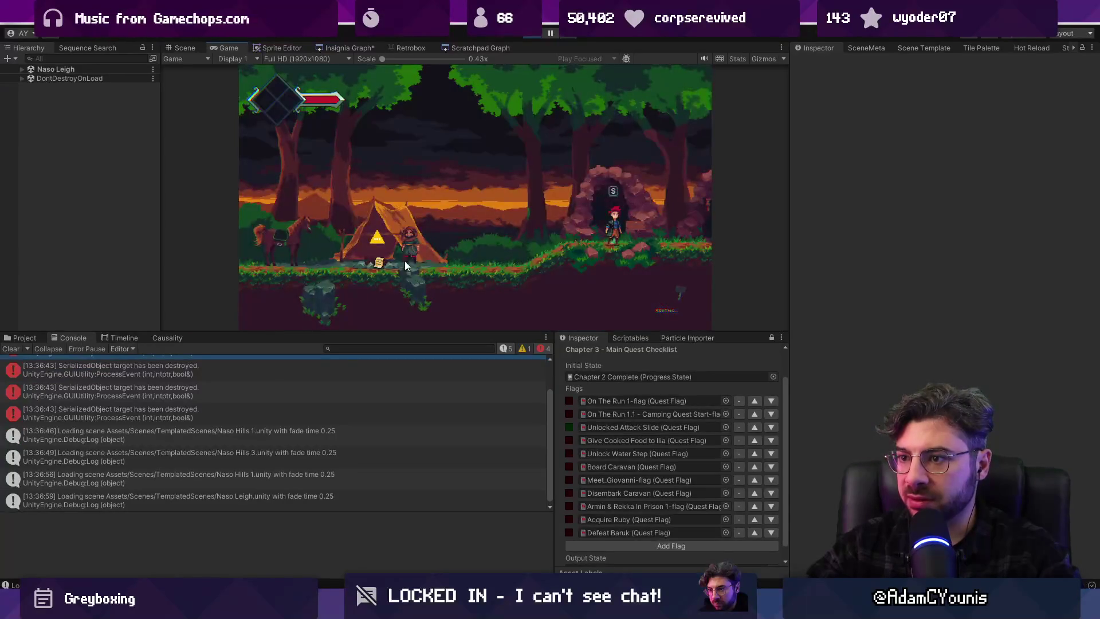
key("s")
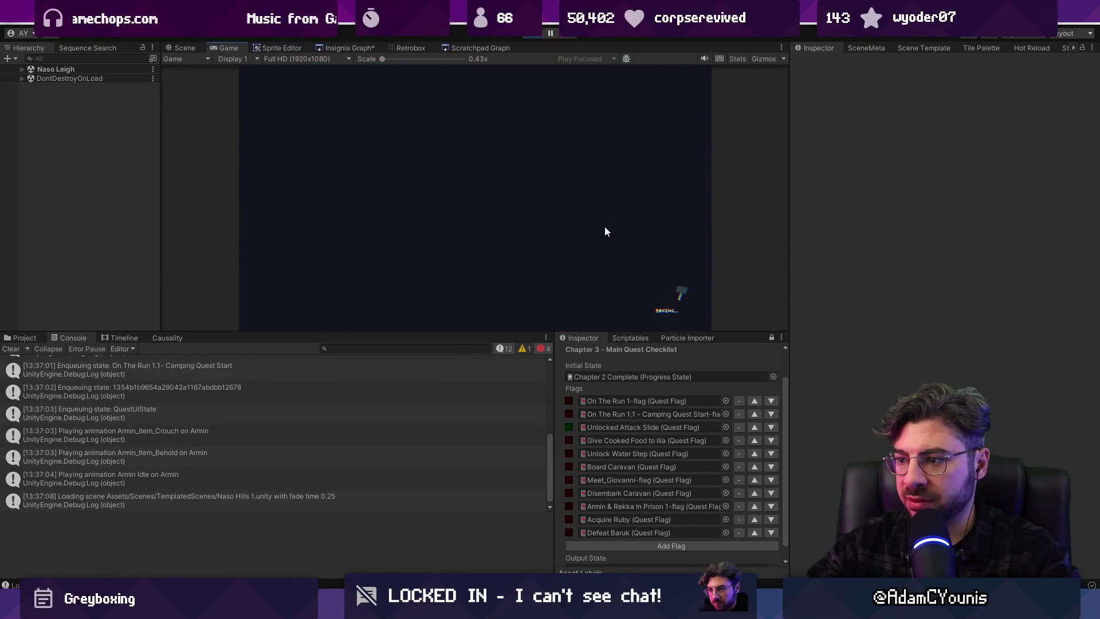
key("Left")
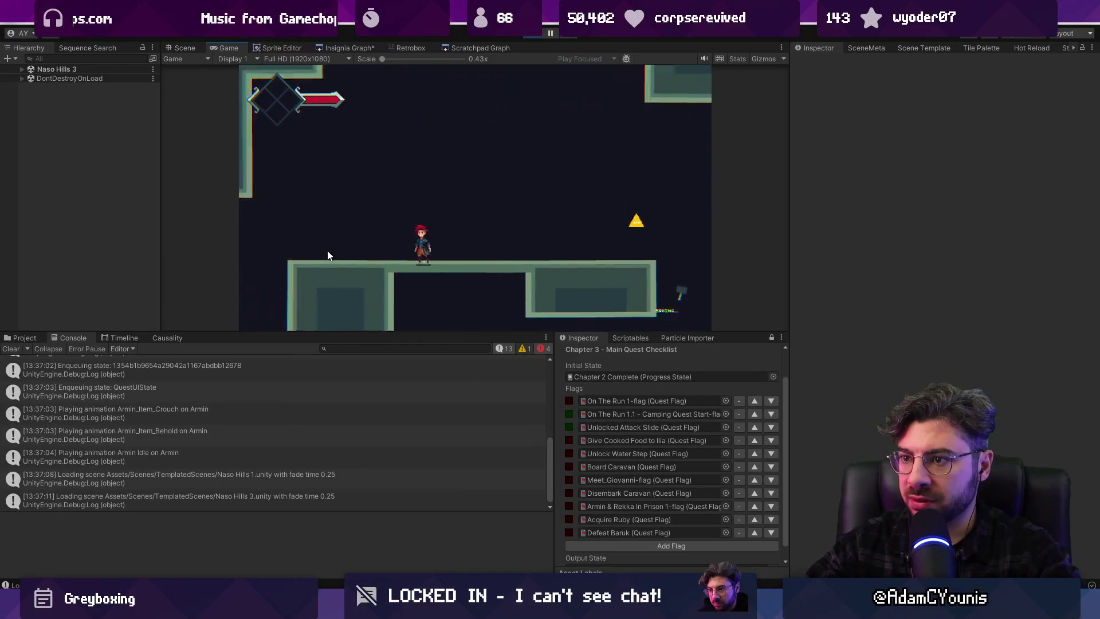
Check the forge designs, then spawn a Cooking Pot with the debug console command 'Spawn pot'
key("s")
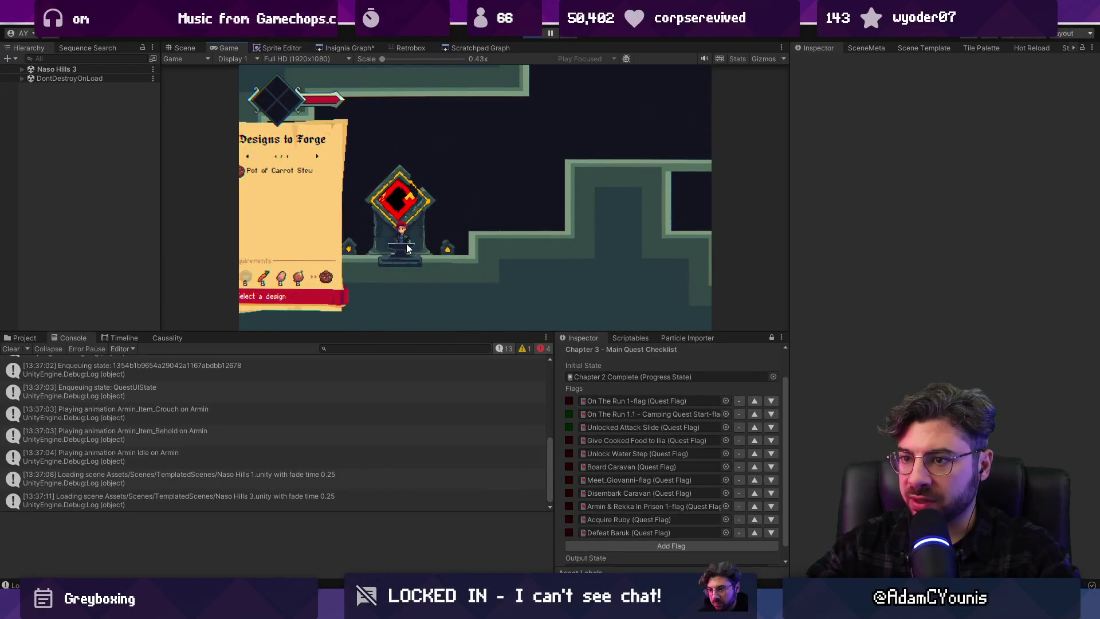
key("grave")
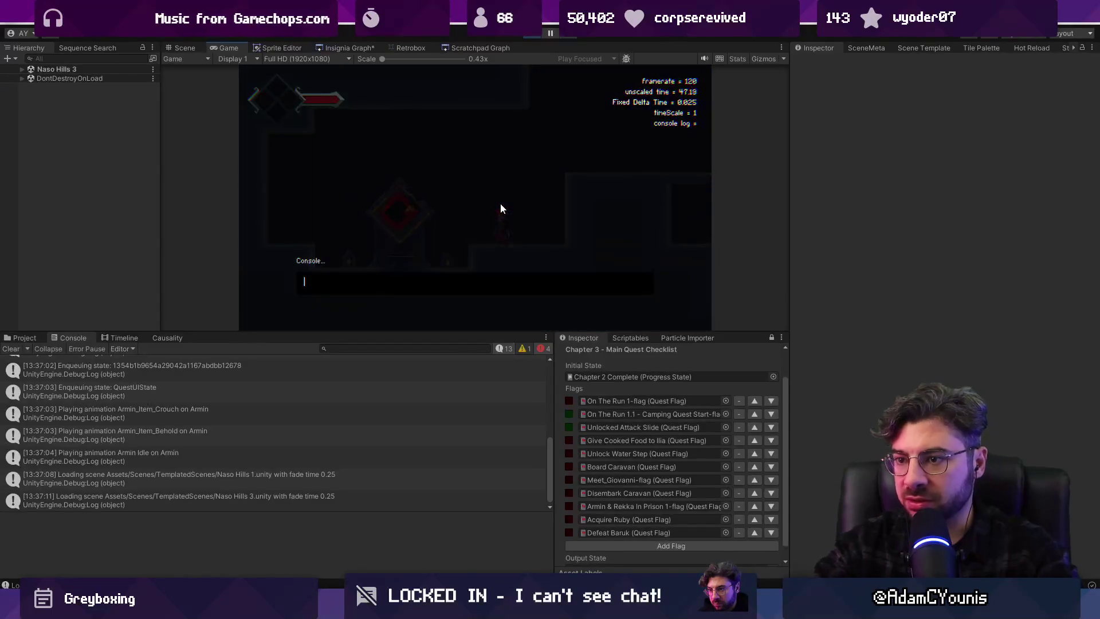
type("Spawn ite")
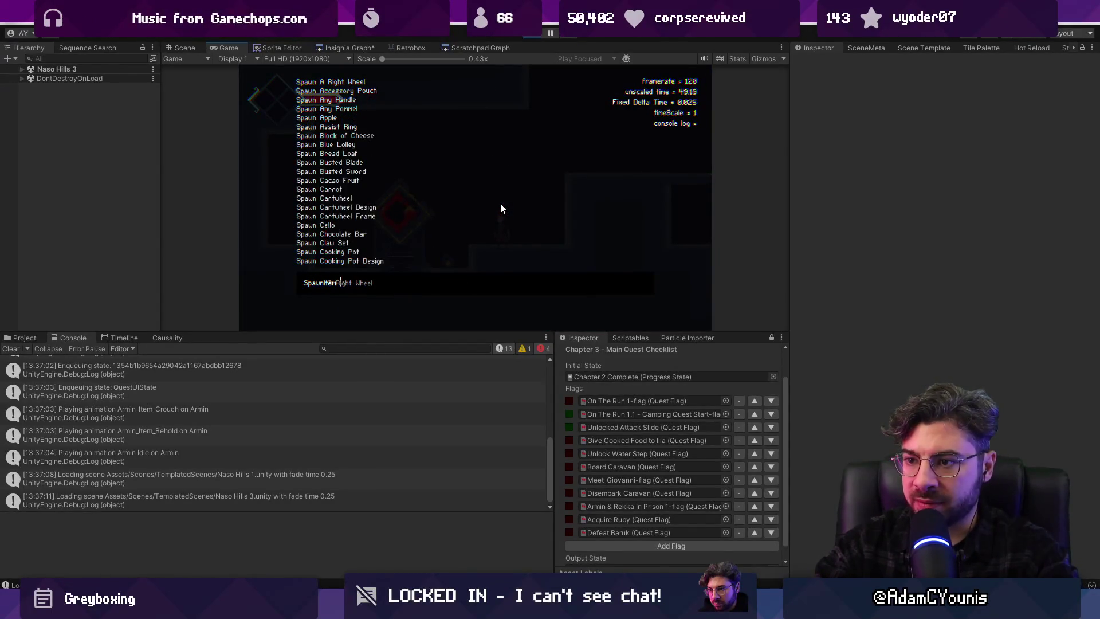
key("BackSpace")
key("BackSpace")
key("BackSpace")
type("Iron Po")
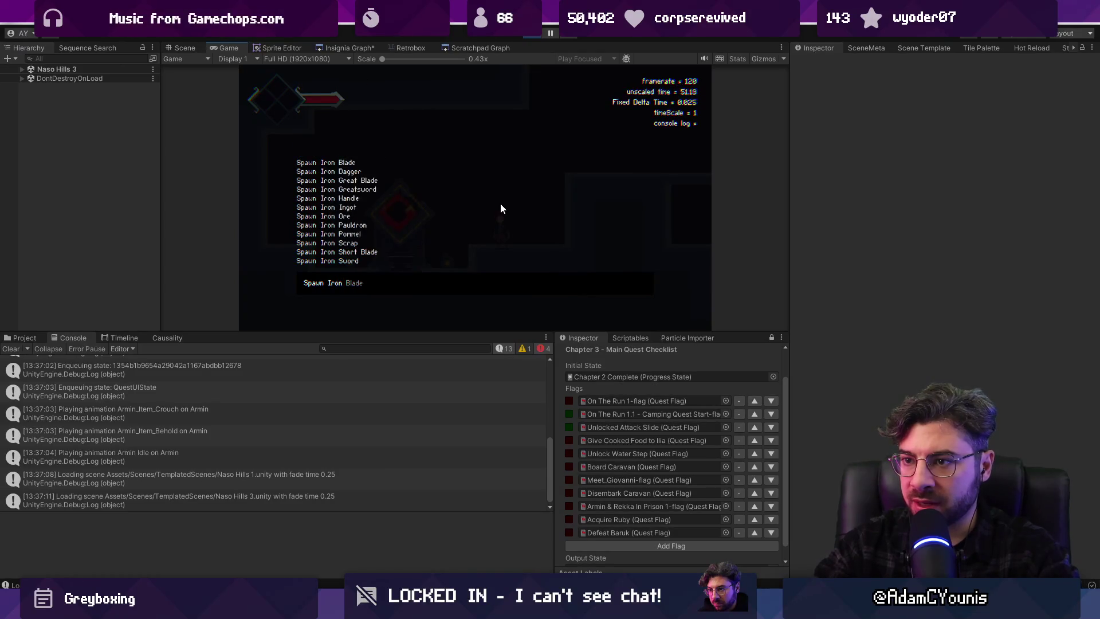
key("BackSpace")
key("BackSpace")
key("BackSpace")
type("pot")
key("Return")
Return to the forge, forge the Pot of Carrot Stew, and walk out to the next scene
key("Left")
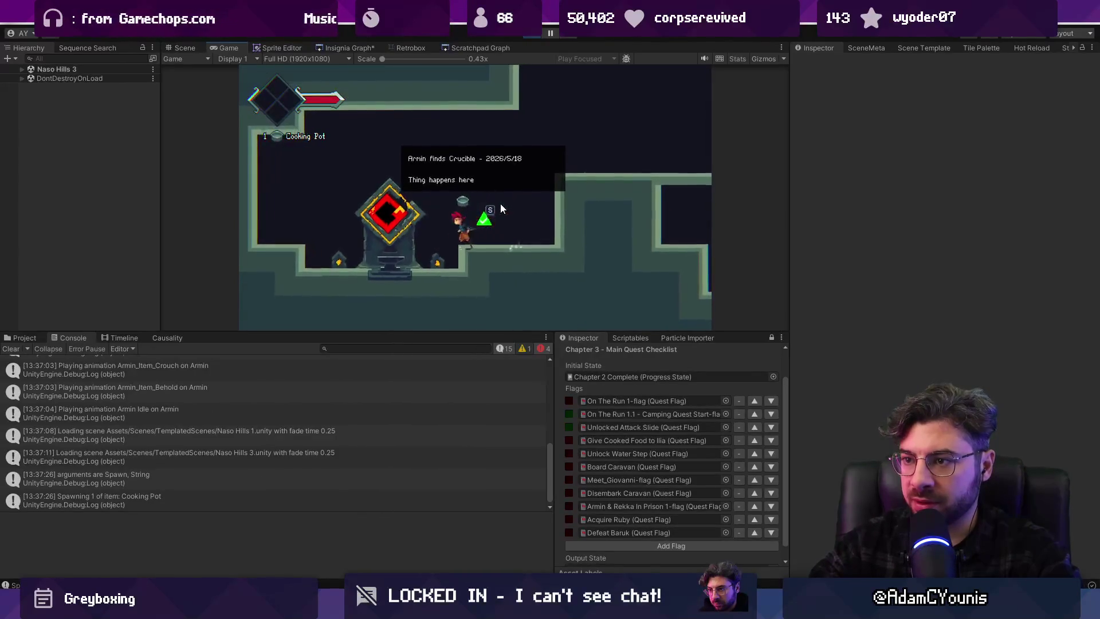
key("e")
key("e")
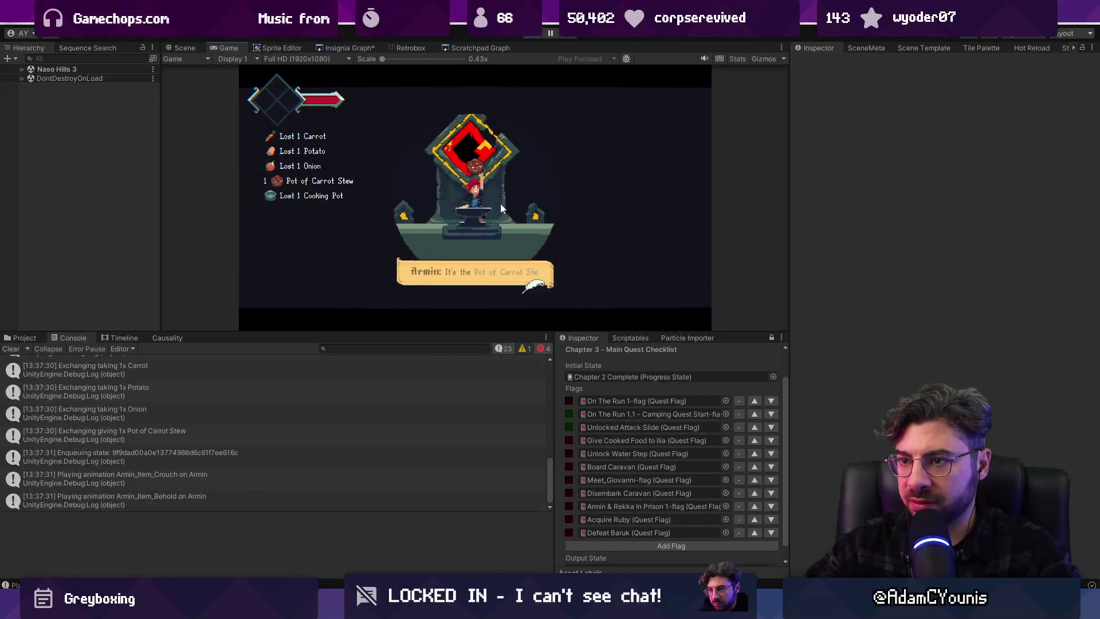
key("e")
key("Right")
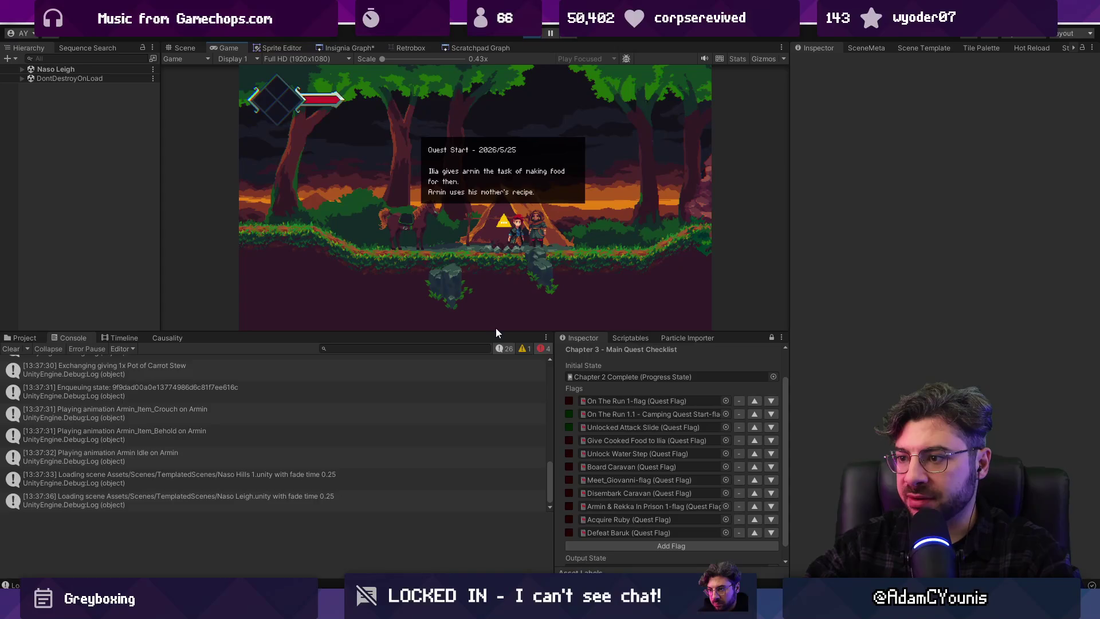
Resize the Game view and console panels, show only errors, and clear the console
mouse_move(498, 332)
left_mouse_down()
mouse_move(505, 359)
mouse_move(510, 328)
left_mouse_up()
left_click_drag(393, 510, 393, 544)
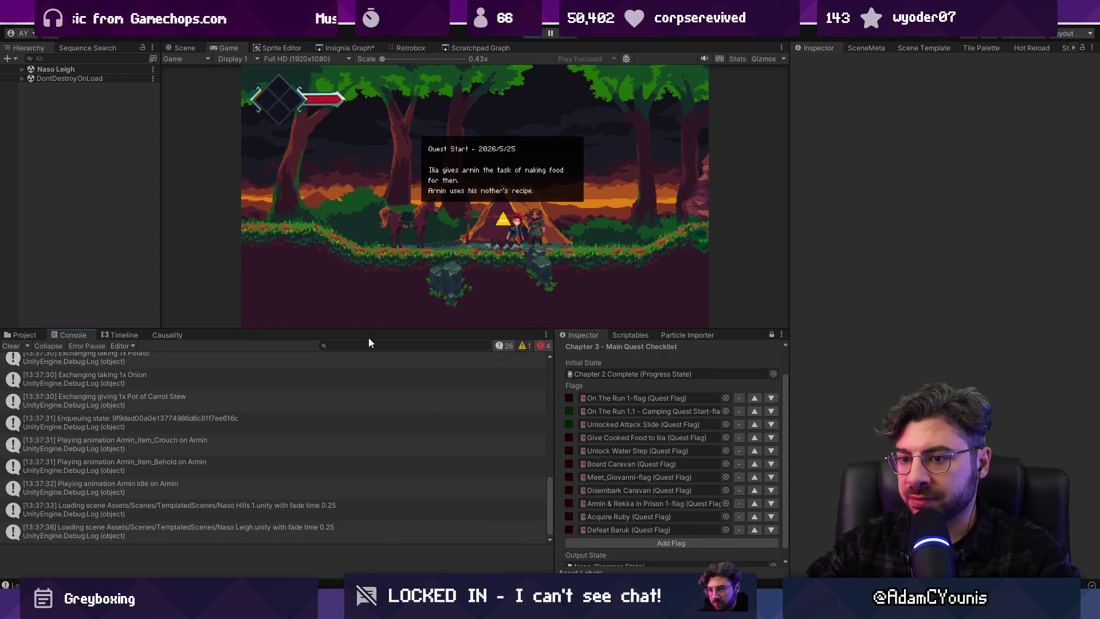
mouse_move(376, 329)
left_mouse_down()
mouse_move(380, 352)
mouse_move(384, 313)
left_mouse_up()
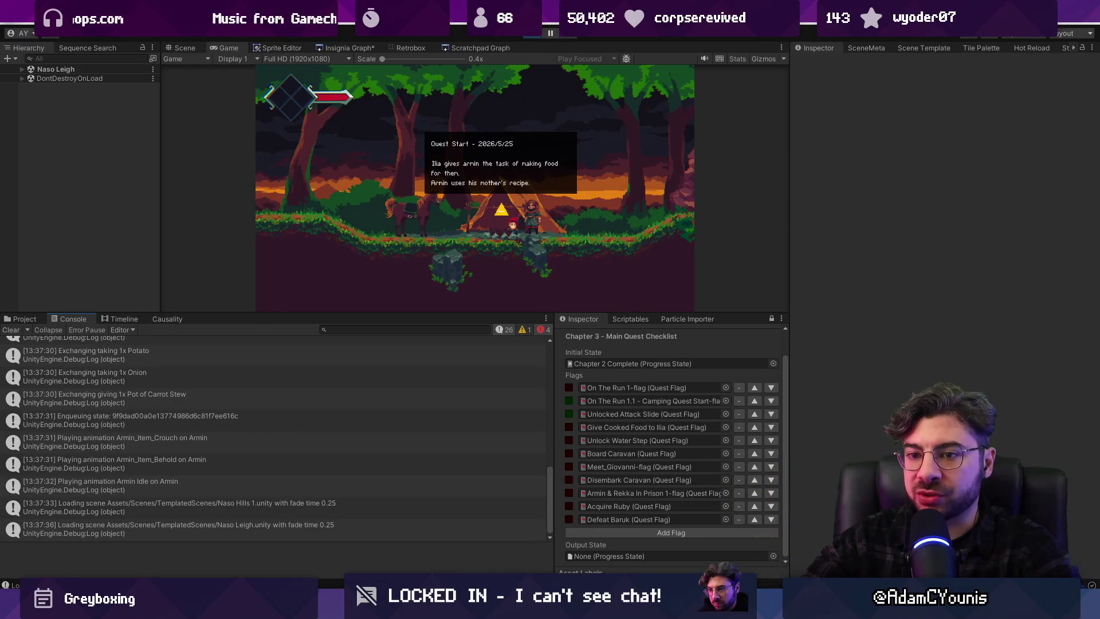
left_click(504, 330)
left_click(19, 329)
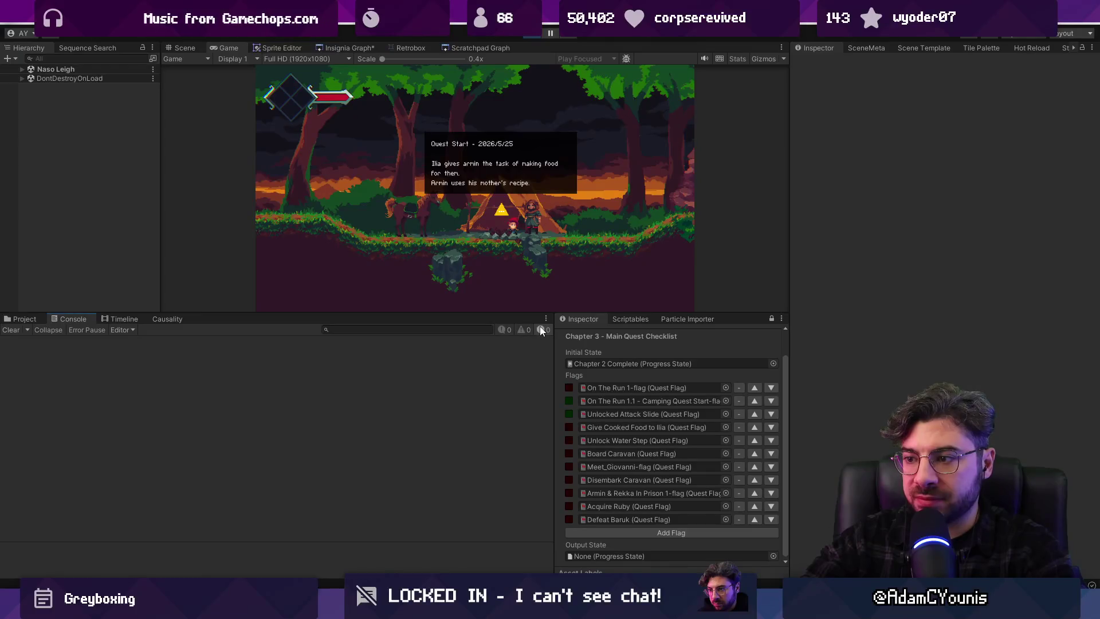
Walk the character beside Ilia and make the game preview area taller
key("d")
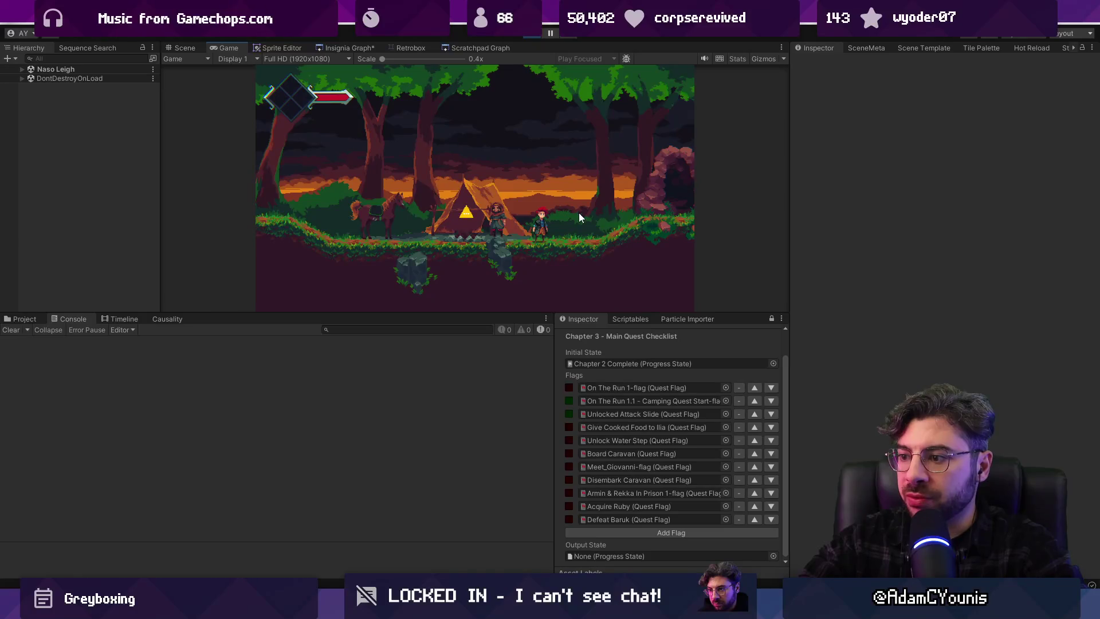
key("a")
key("d")
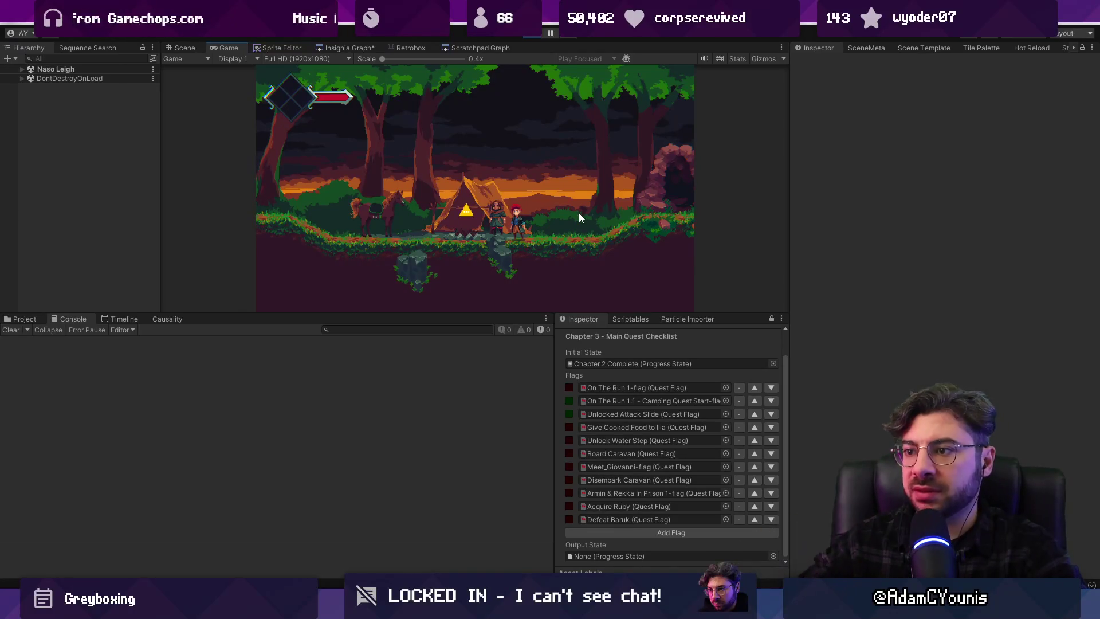
mouse_move(509, 314)
left_mouse_down()
mouse_move(509, 362)
mouse_move(510, 353)
left_mouse_up()
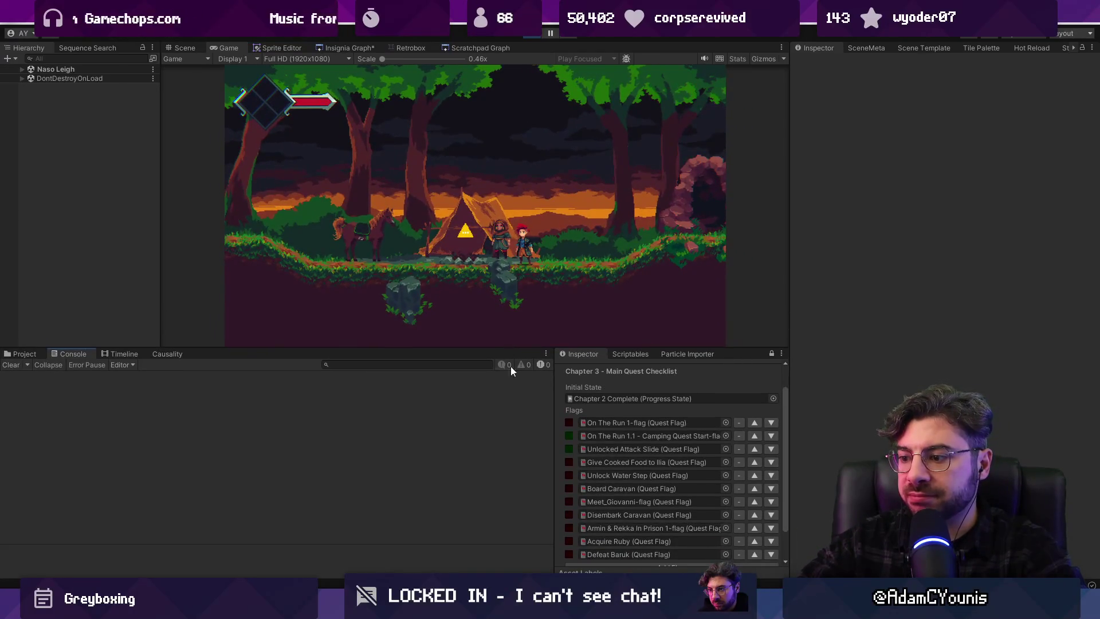
key("alt+Tab")
Select the CH3 Scenario frame and its cooking flags task card in Figma
left_click(458, 121)
scroll(445, 199, "up", 5)
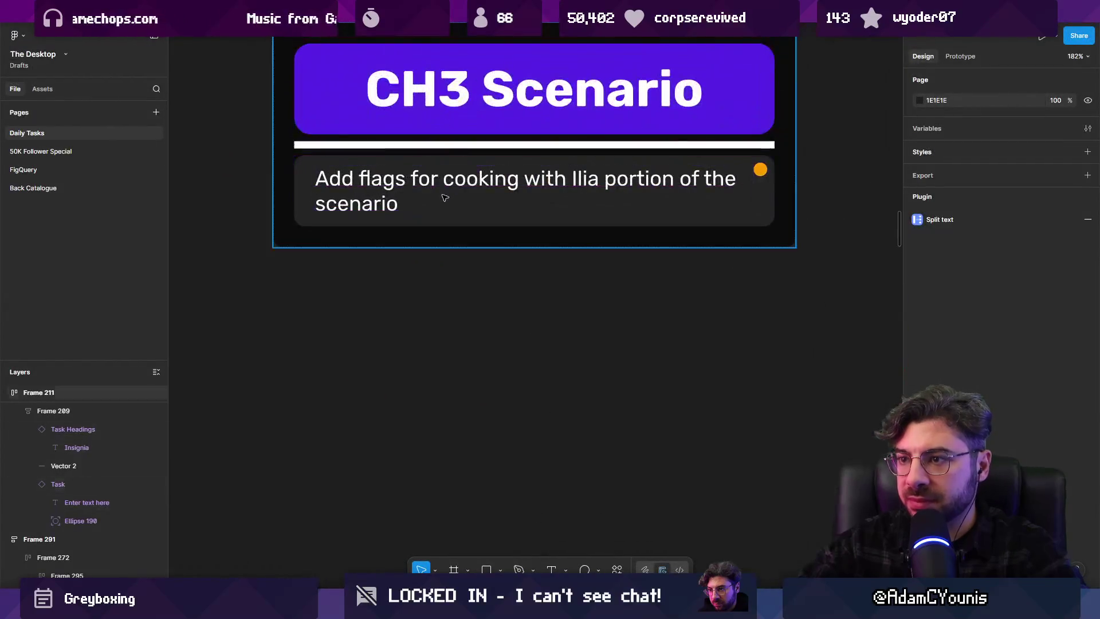
left_click(445, 200)
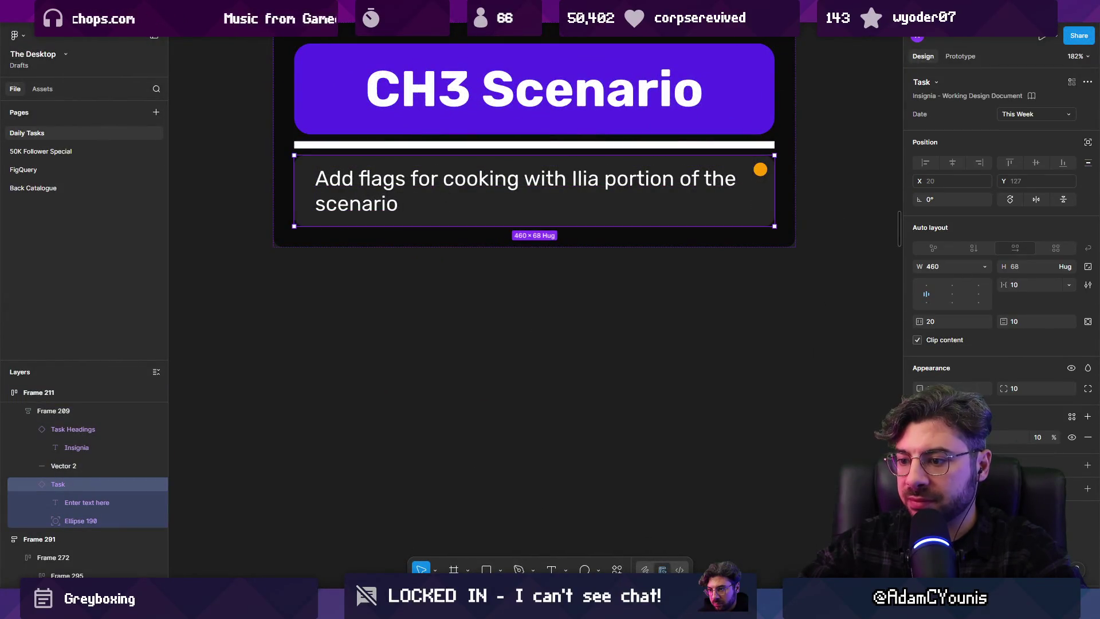
Check the running game in Unity by walking the player right toward the cave
key("alt+Tab")
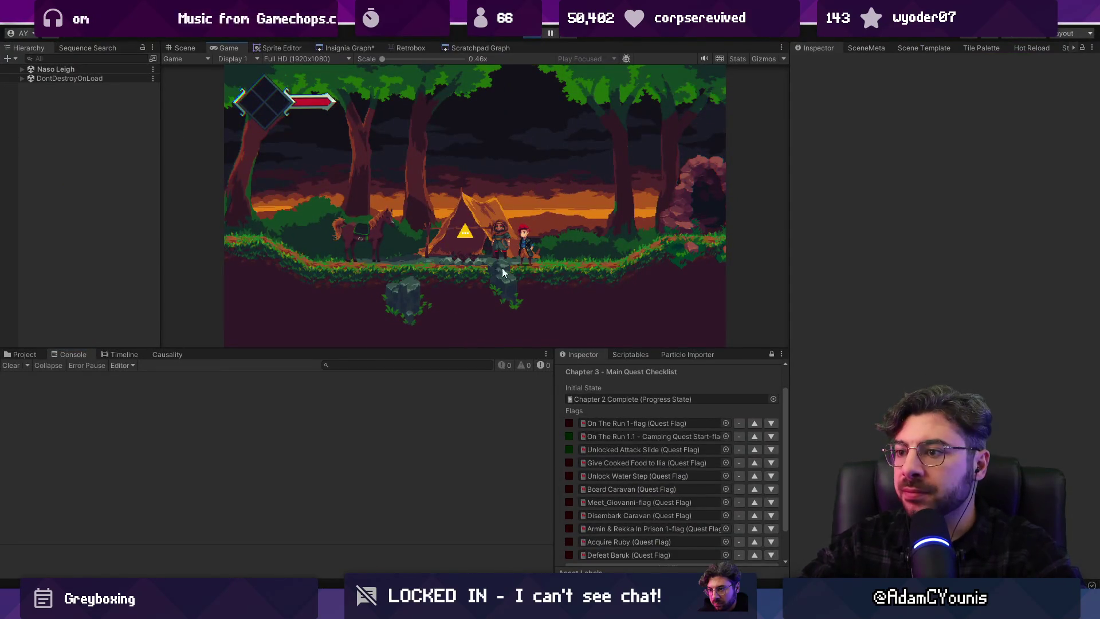
key("Right")
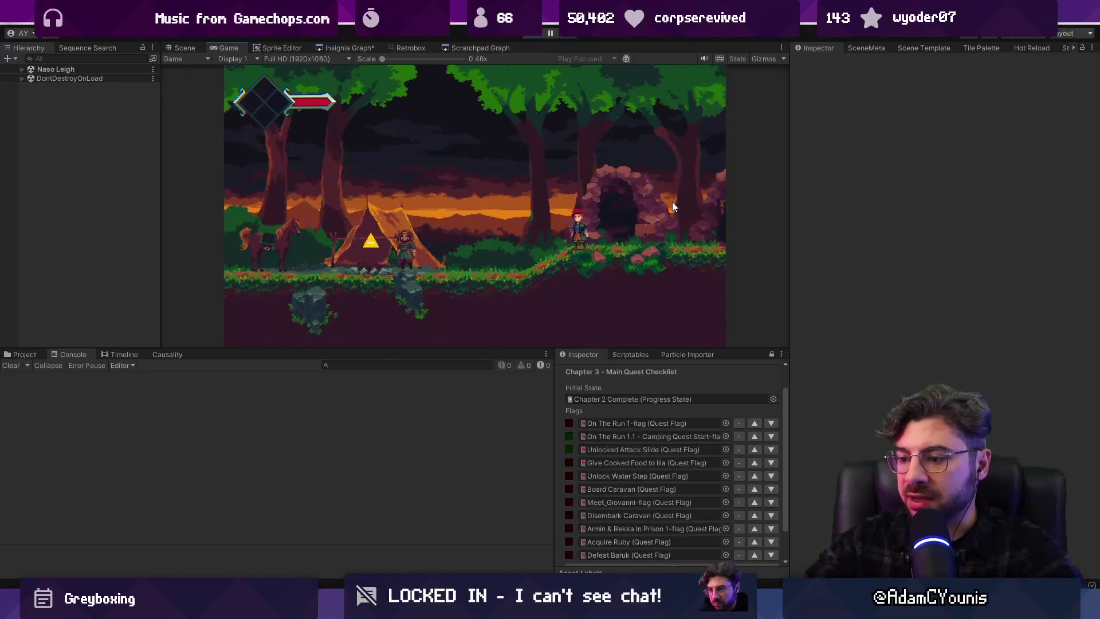
key("alt+Tab")
Duplicate and undo the cooking flags card, then open the Insignia Sequence World Layout board
key("ctrl+d")
key("ctrl+z")
scroll(449, 273, "down", 5)
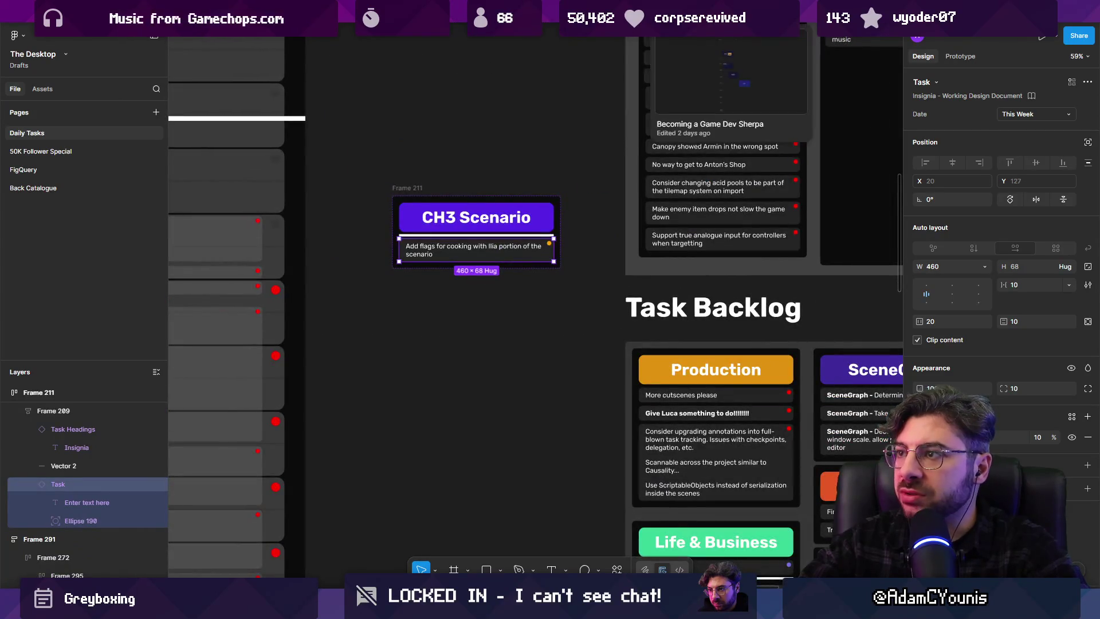
key("ctrl+Tab")
scroll(678, 323, "down", 3)
scroll(679, 322, "up", 5)
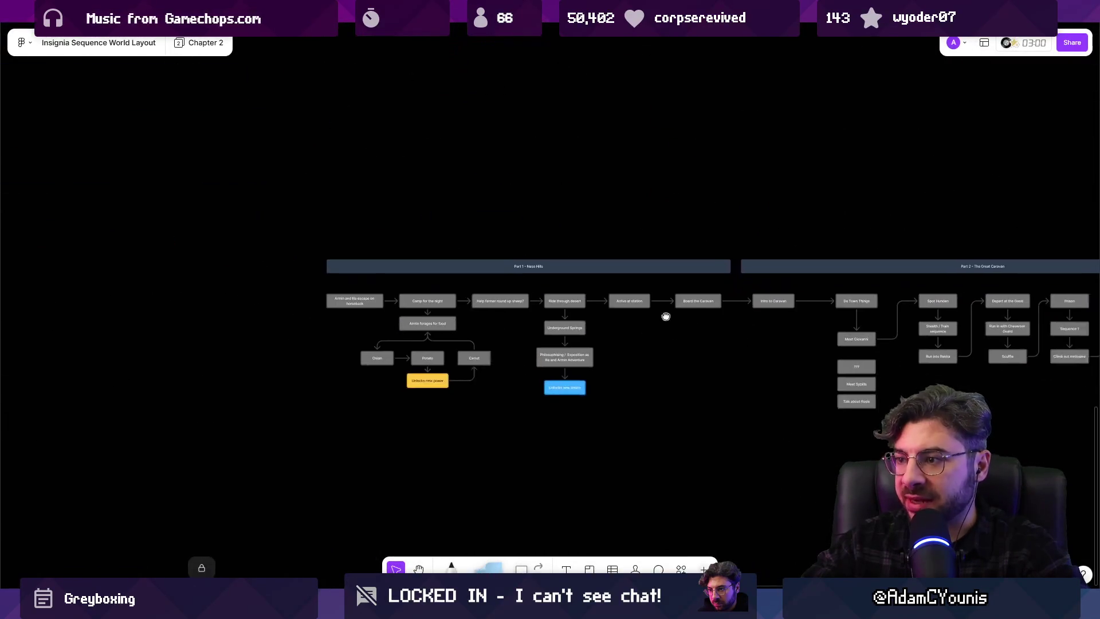
Place a copy of the status colour legend beside the Part 1 - Naso Hills flow
scroll(573, 312, "up", 5)
scroll(452, 301, "down", 5)
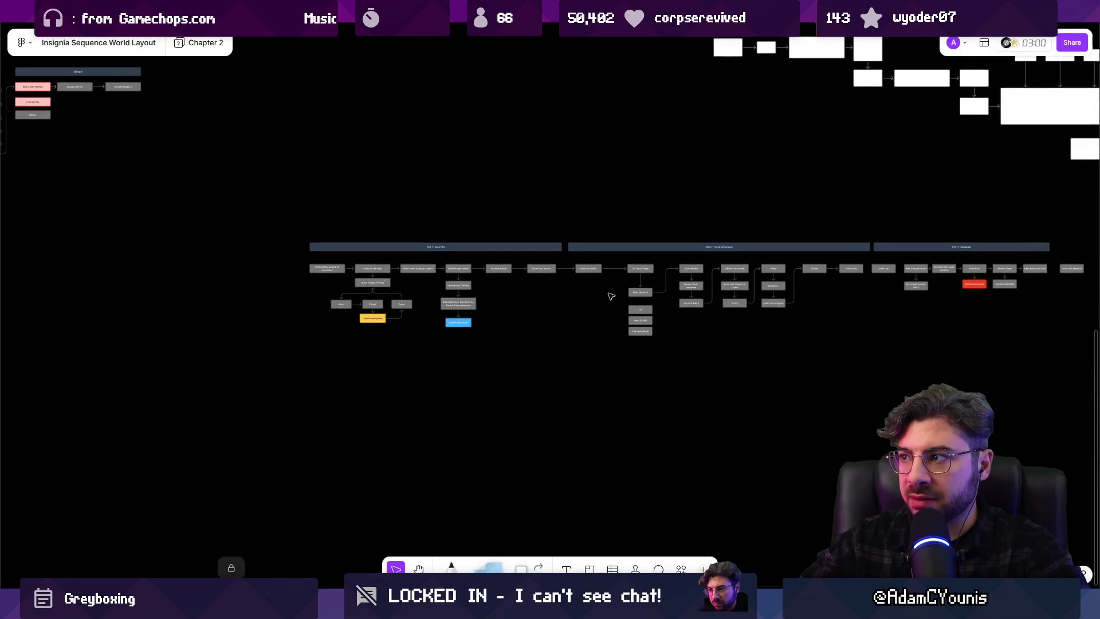
scroll(561, 287, "down", 5)
scroll(130, 217, "up", 5)
left_click(77, 207)
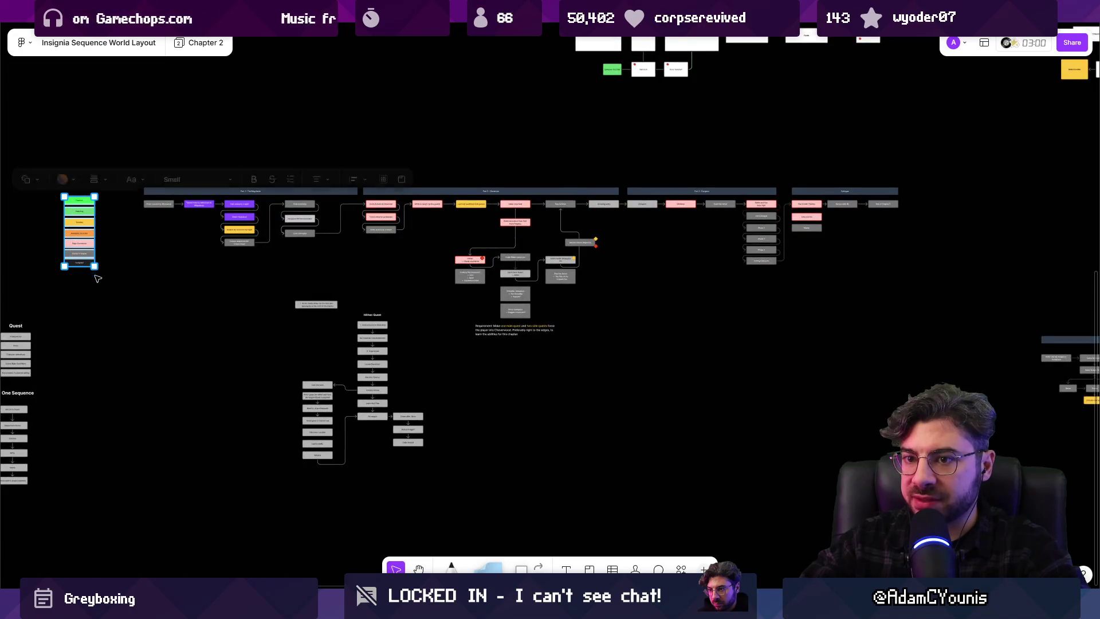
mouse_move(76, 207)
left_mouse_down()
mouse_move(920, 352)
mouse_move(929, 384)
left_mouse_up()
Select the escape, Camp, forages, Onion, Potato and Carrot boxes and open their fill colours
scroll(597, 332, "up", 5)
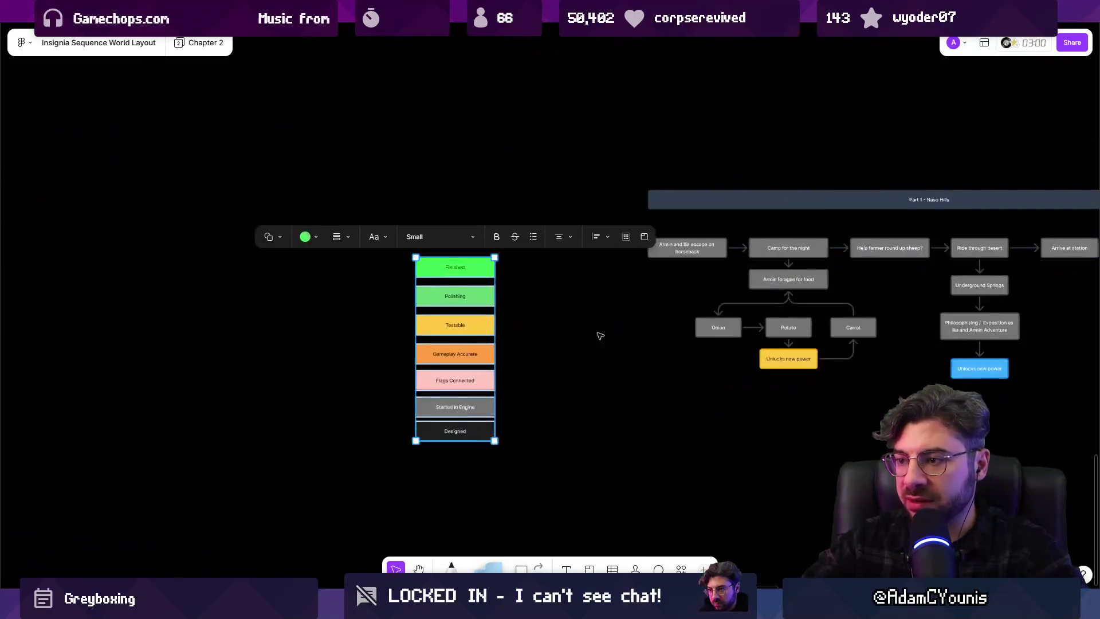
left_click_drag(445, 263, 381, 320)
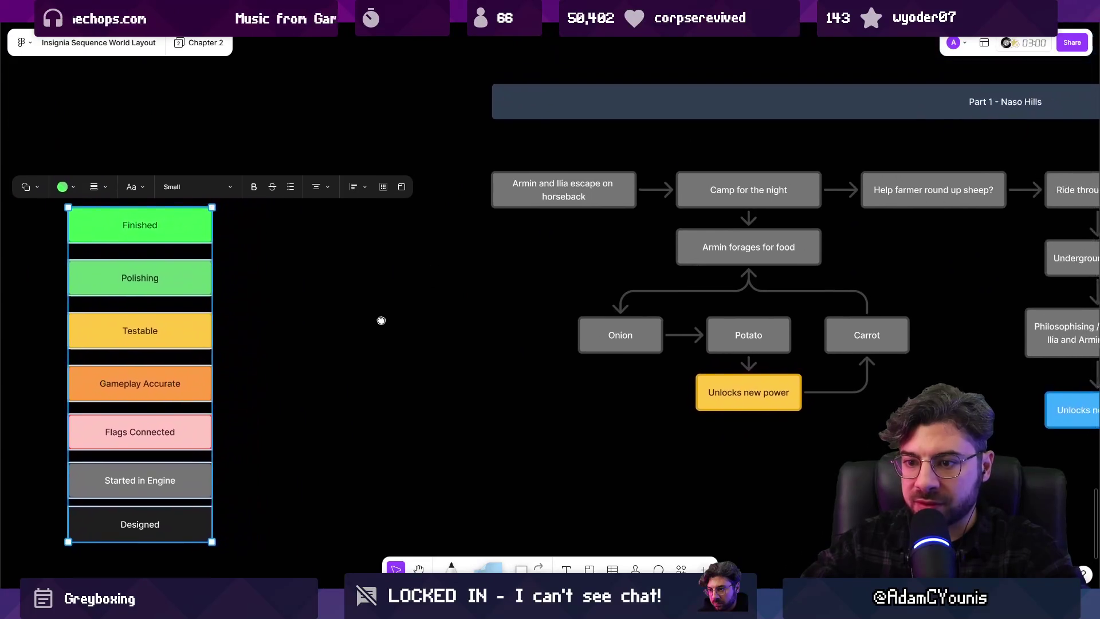
left_click(145, 441)
scroll(527, 273, "right", 5)
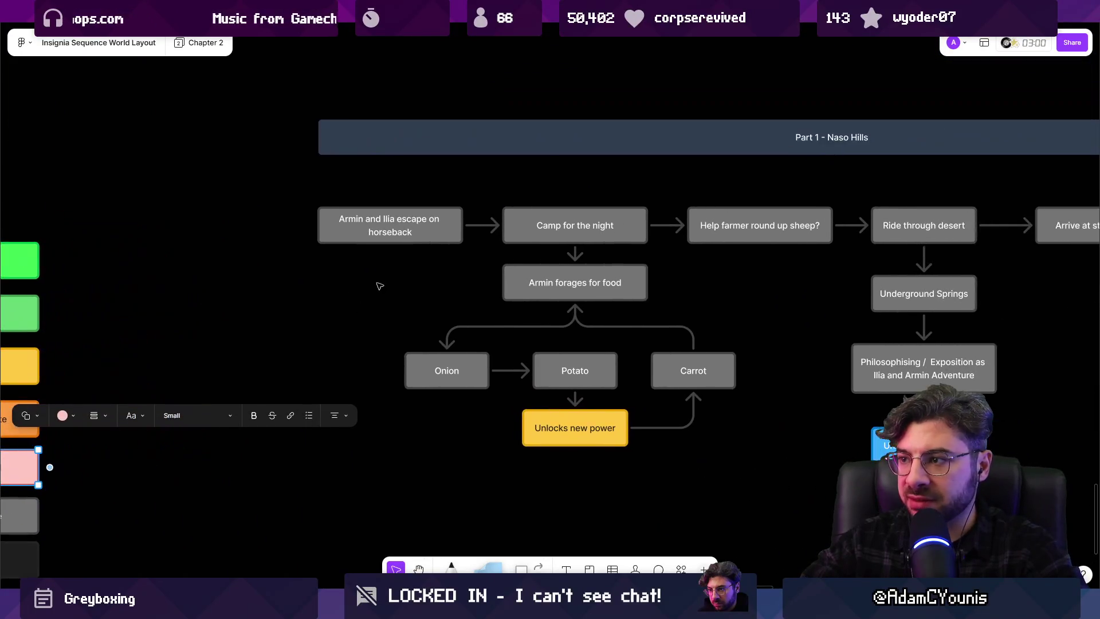
scroll(512, 262, "down", 3)
left_click(445, 241)
left_click(510, 240, "shift")
left_click(507, 282, "shift")
left_click(459, 344, "shift")
left_click(494, 344, "shift")
left_click(640, 342, "shift")
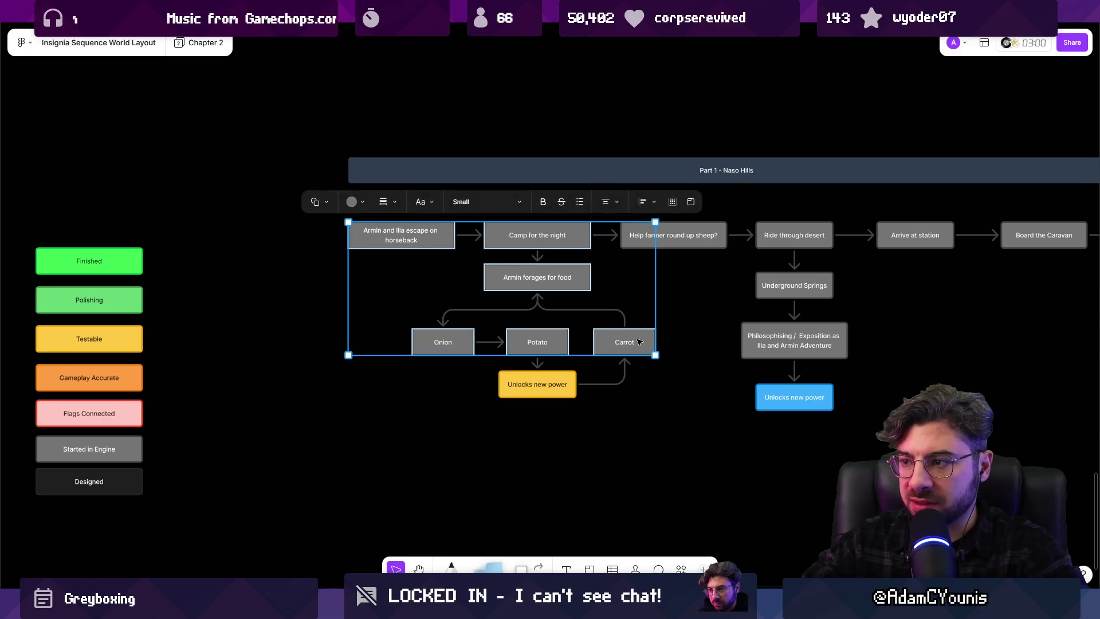
left_click(353, 202)
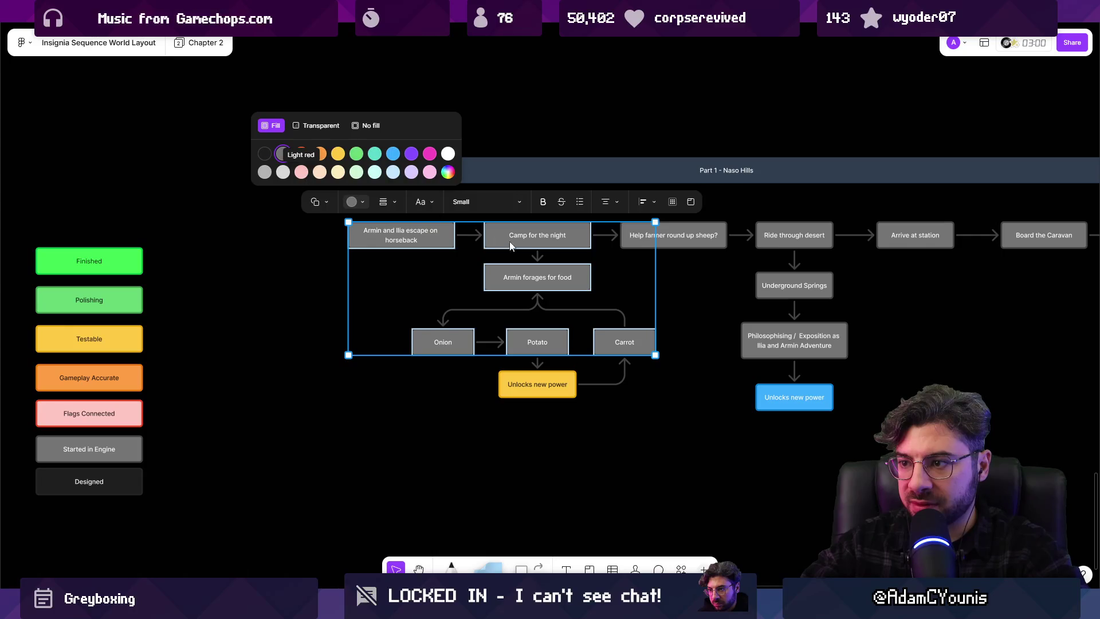
Duplicate the Armin forages for food box and reattach Carrot's arrow to the copy
left_click(504, 278)
mouse_move(516, 278)
left_mouse_down()
mouse_move(474, 280)
mouse_move(610, 280)
mouse_move(599, 280)
left_mouse_up()
left_click(516, 278)
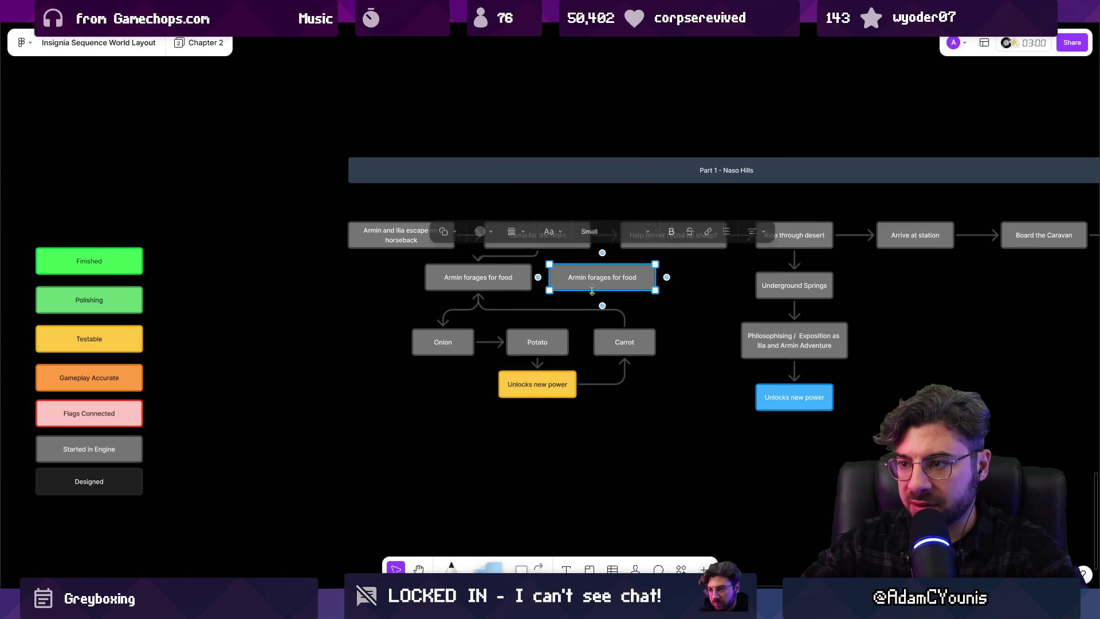
left_click(629, 333)
left_click(483, 310)
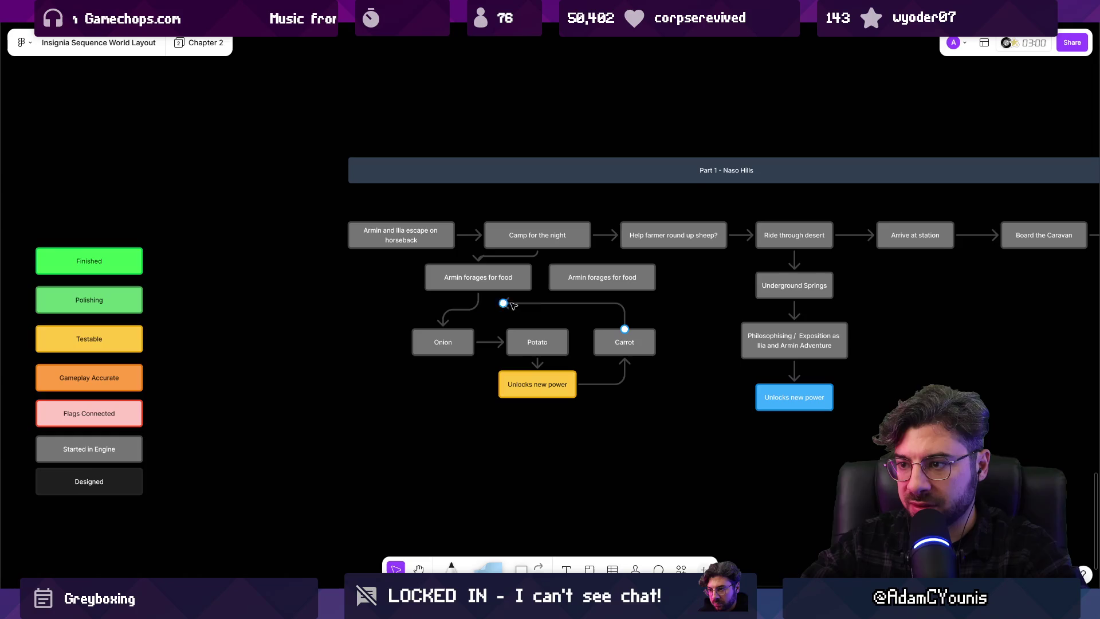
left_click_drag(606, 293, 602, 291)
Link the copy to Help farmer round up sheep?, delete the Camp arrow, move the original box
scroll(586, 290, "up", 5, "ctrl")
left_click(580, 278)
mouse_move(516, 215)
left_mouse_down()
mouse_move(506, 210)
mouse_move(661, 216)
mouse_move(665, 206)
left_mouse_up()
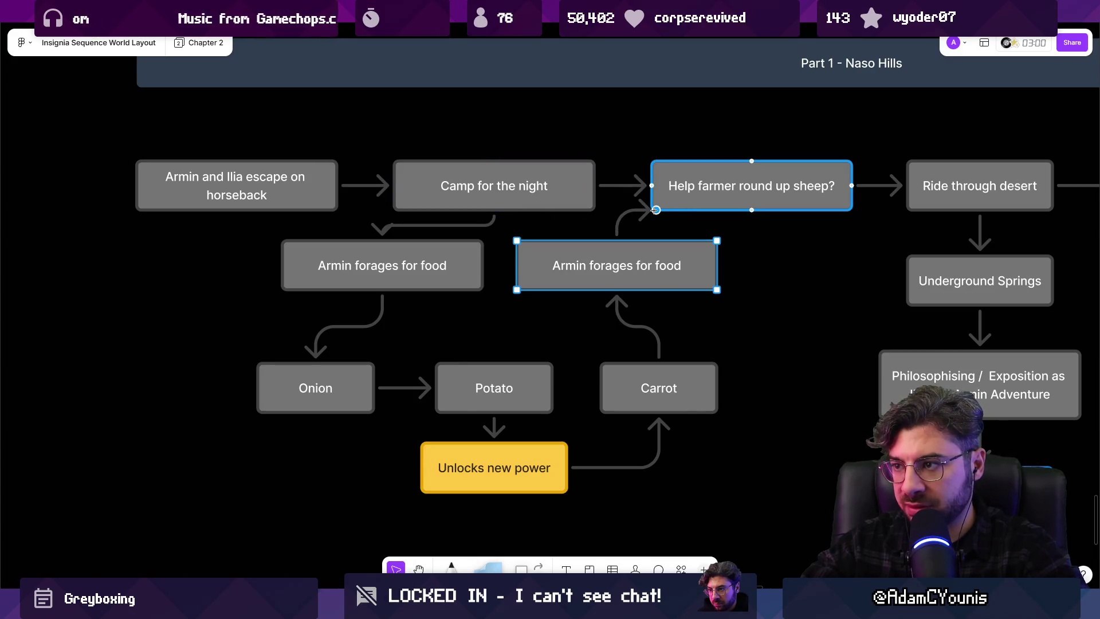
left_click_drag(648, 204, 650, 189)
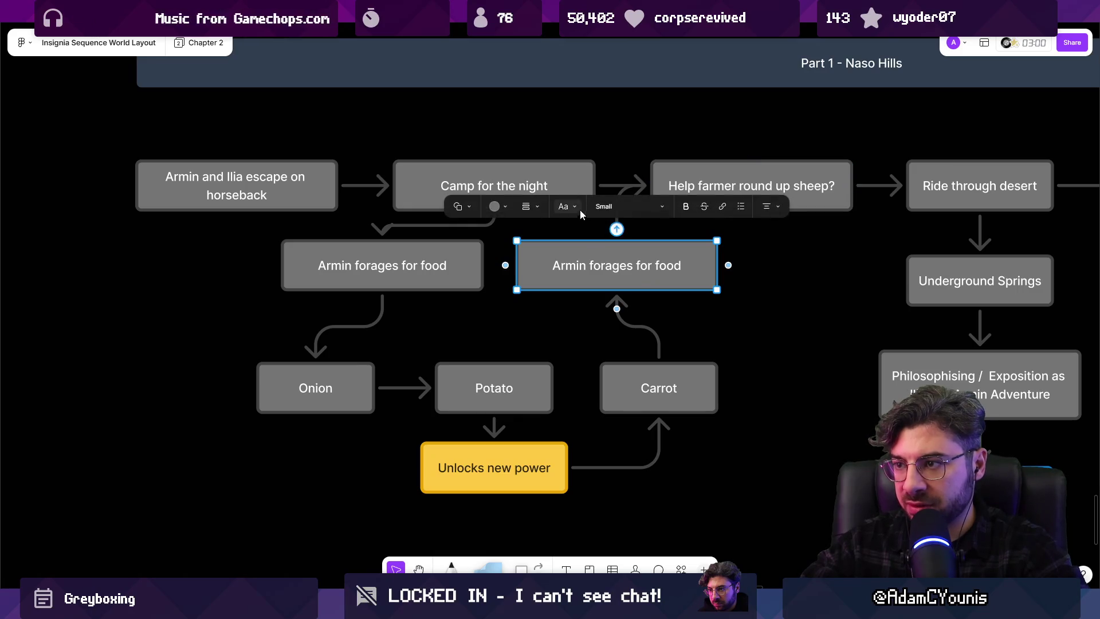
left_click(450, 233)
left_click(609, 188)
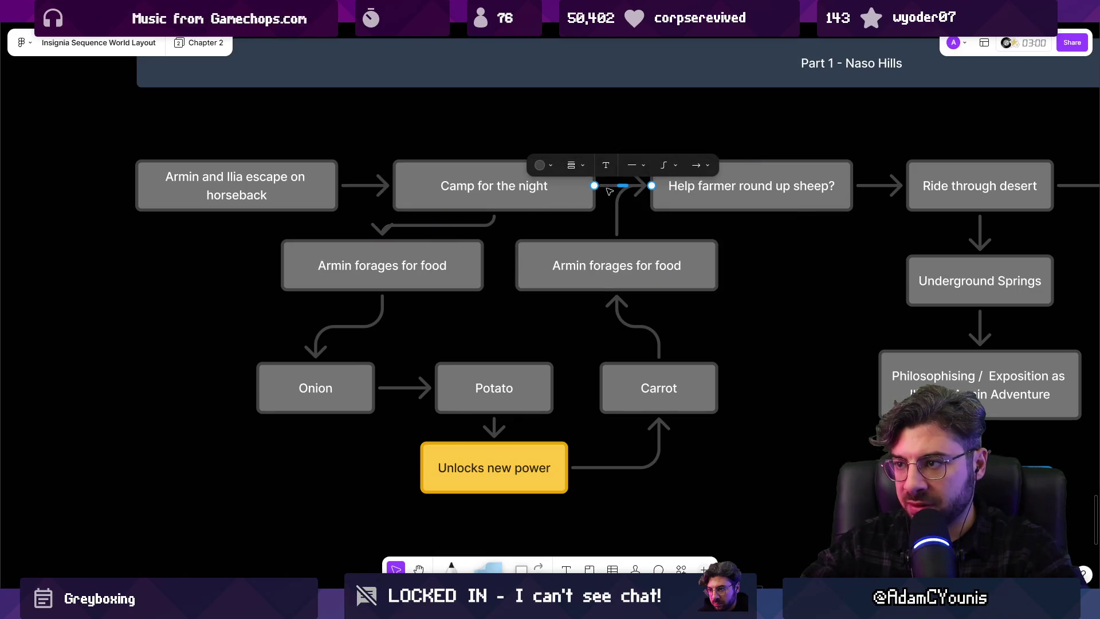
key("Delete")
mouse_move(425, 251)
left_mouse_down()
mouse_move(424, 274)
mouse_move(327, 289)
left_mouse_up()
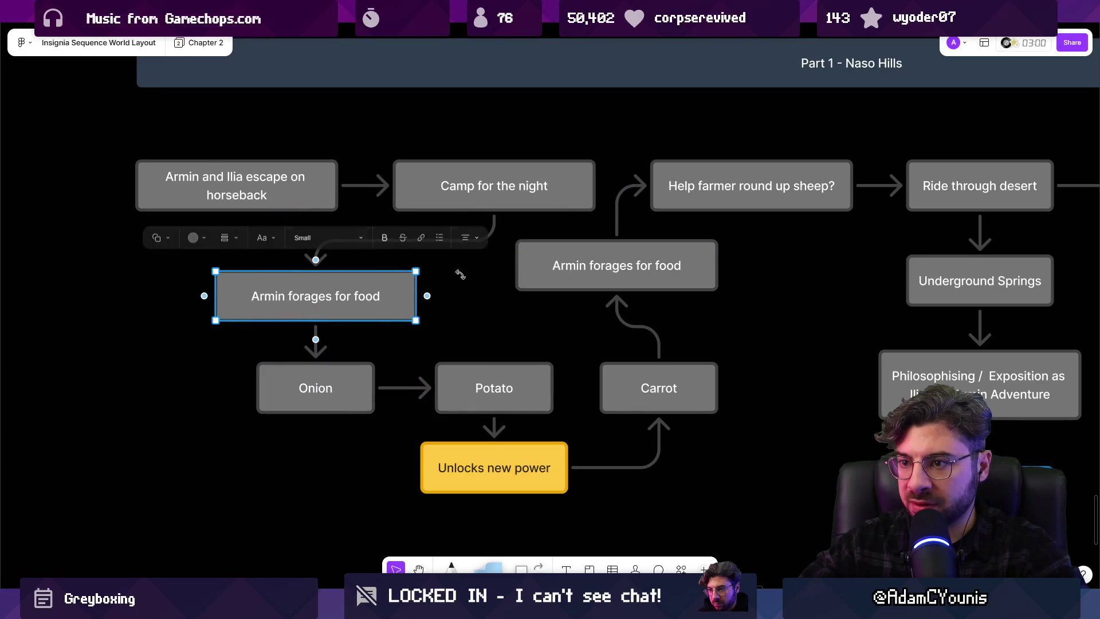
Rename the copy 'Gives food to ilia, dialogue' and line it up with Underground Springs
left_click(598, 270)
double_click(599, 269)
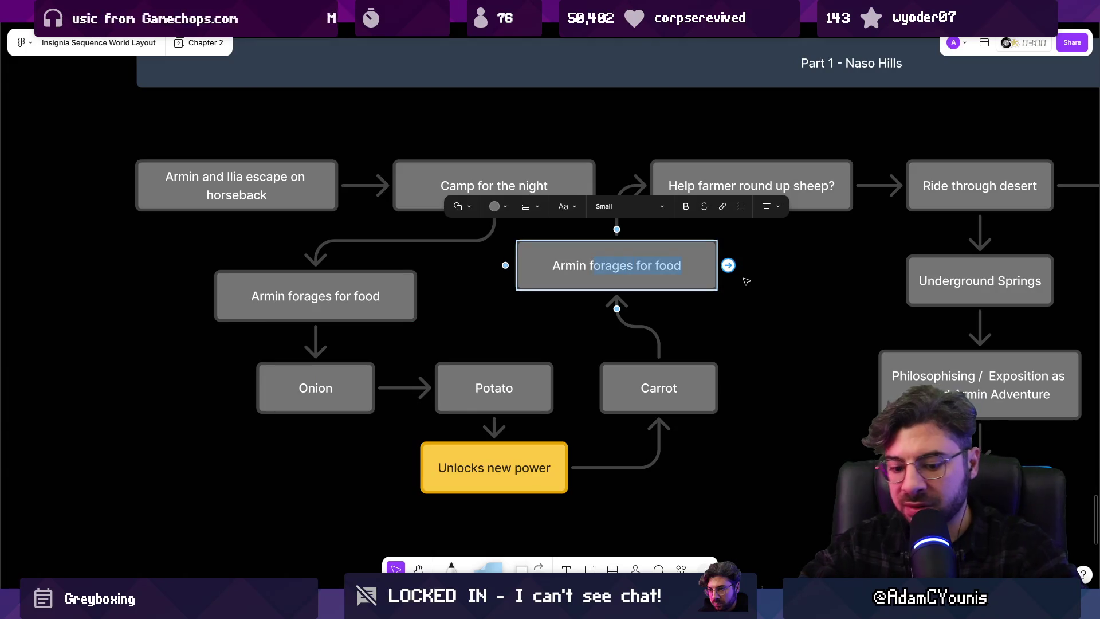
type("Gives food to I")
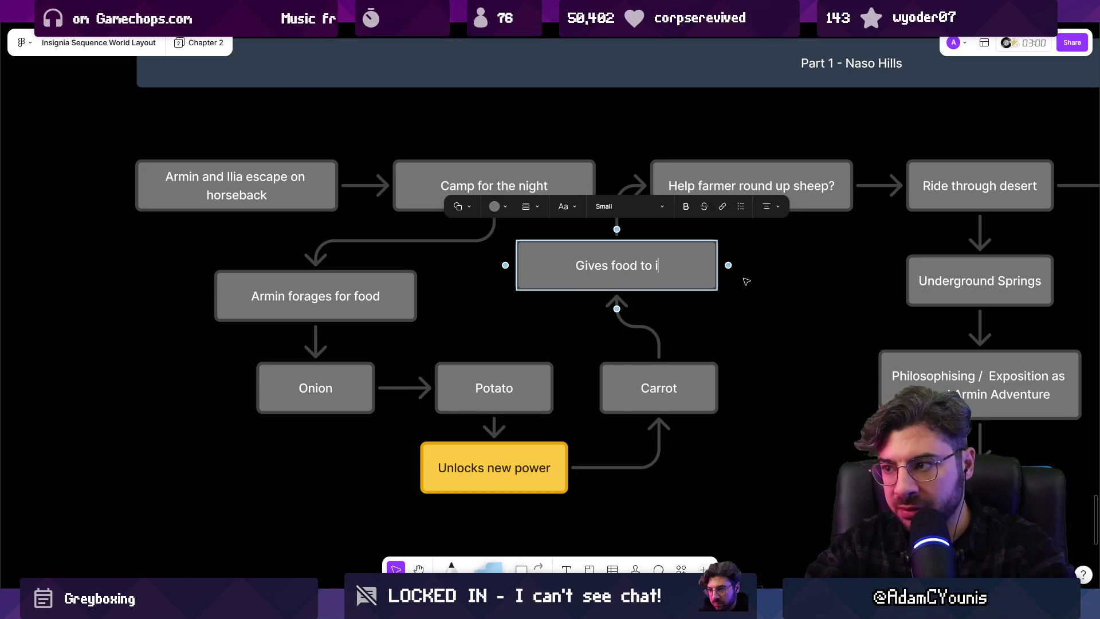
type("lia, dialogue")
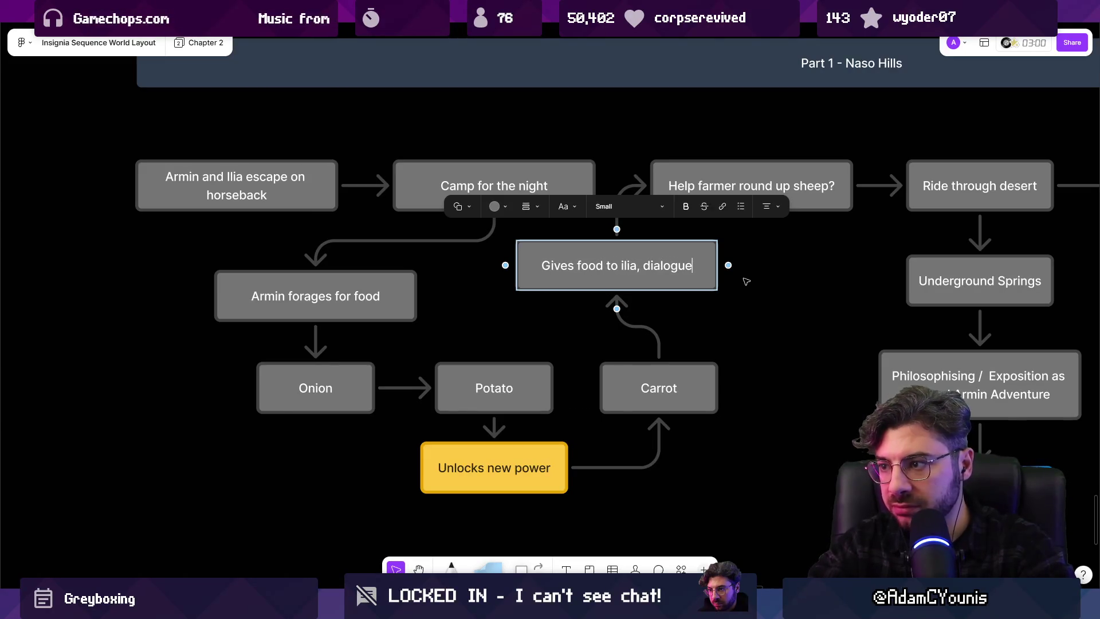
key("Escape")
left_click_drag(608, 268, 630, 284)
Fill the Armin forages for food, Onion, Potato and Carrot boxes pink
left_click(401, 301)
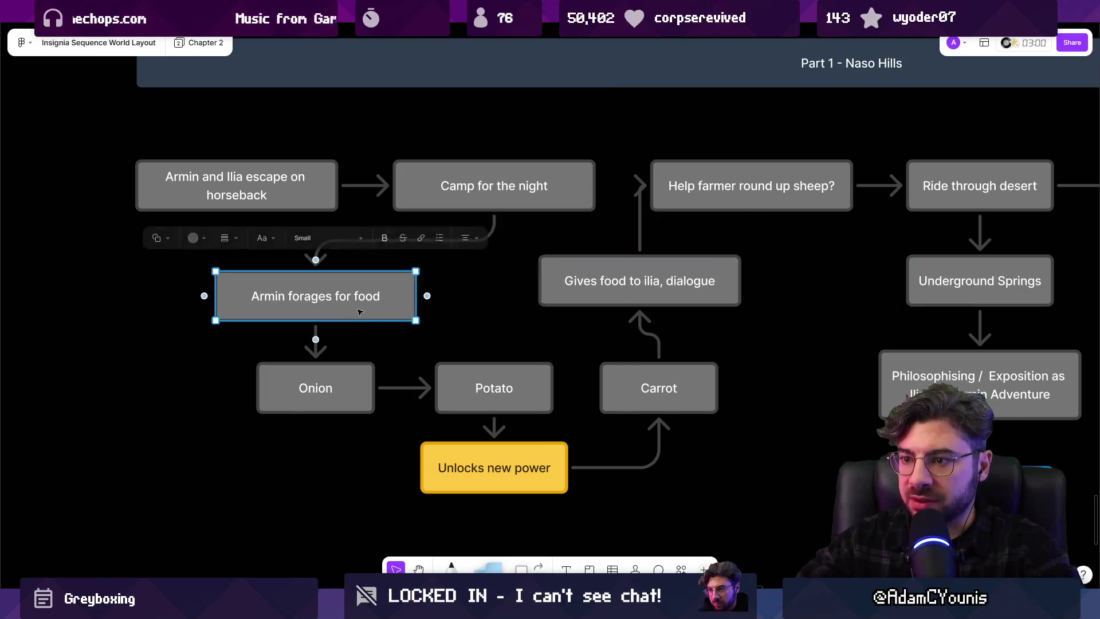
left_click(341, 376, "shift")
left_click(493, 389, "shift")
left_click(652, 384, "shift")
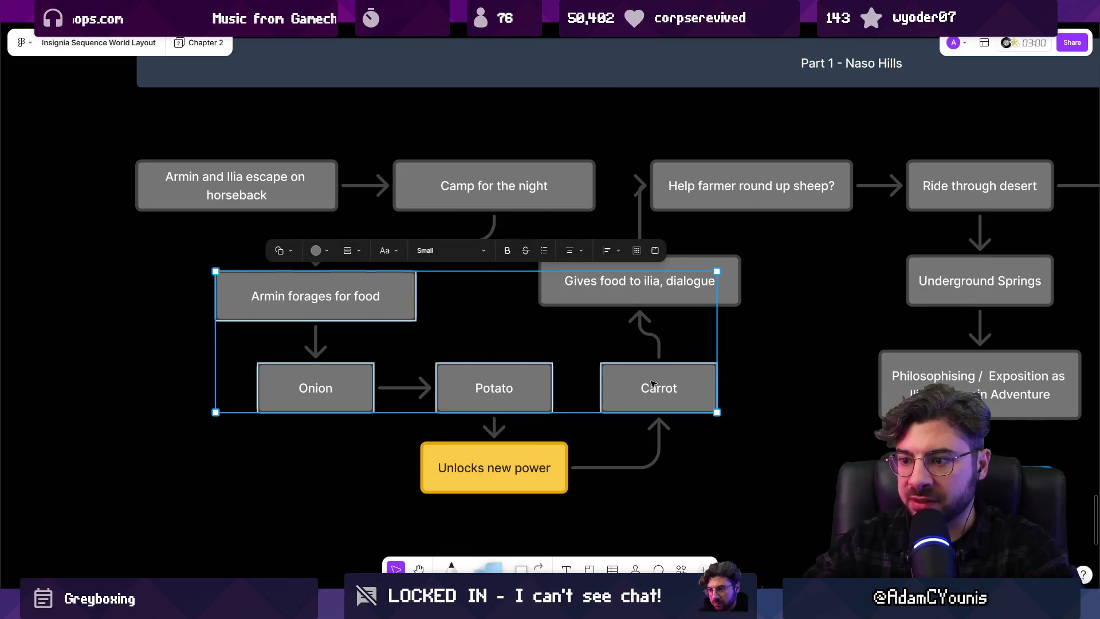
left_click(323, 250)
left_click(277, 225)
scroll(424, 322, "down", 3)
left_click(417, 324)
scroll(442, 318, "down", 5)
scroll(508, 308, "up", 4)
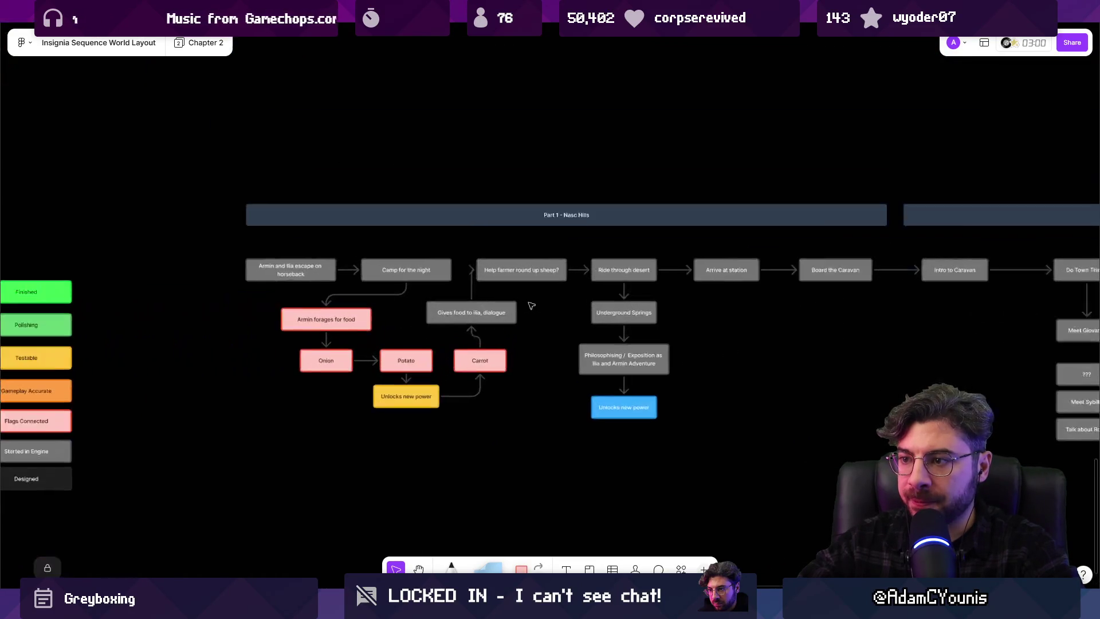
scroll(481, 323, "right", 2)
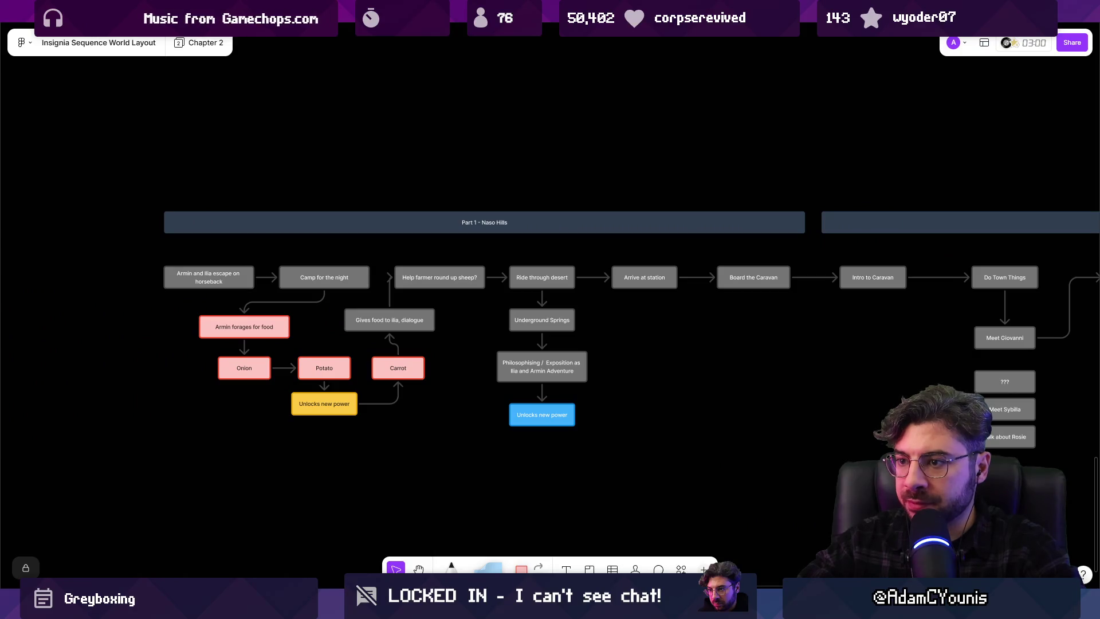
Nudge Carrot left and move Unlocks new power down level with the blue box
left_click(390, 324)
left_click_drag(411, 372, 403, 371)
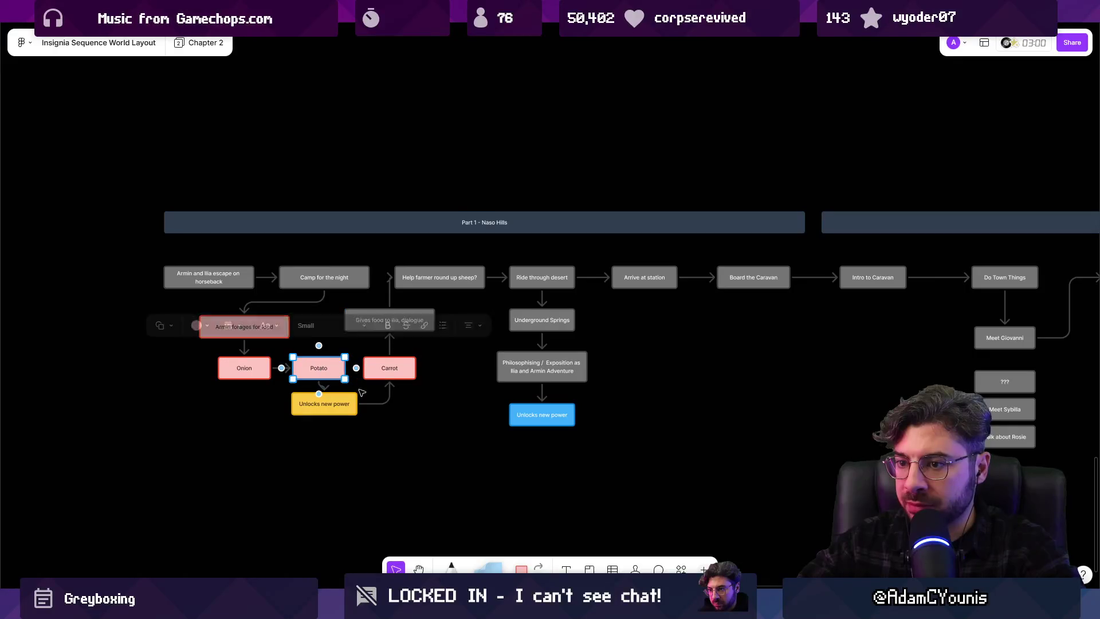
left_click(324, 405)
left_click_drag(324, 408, 323, 419)
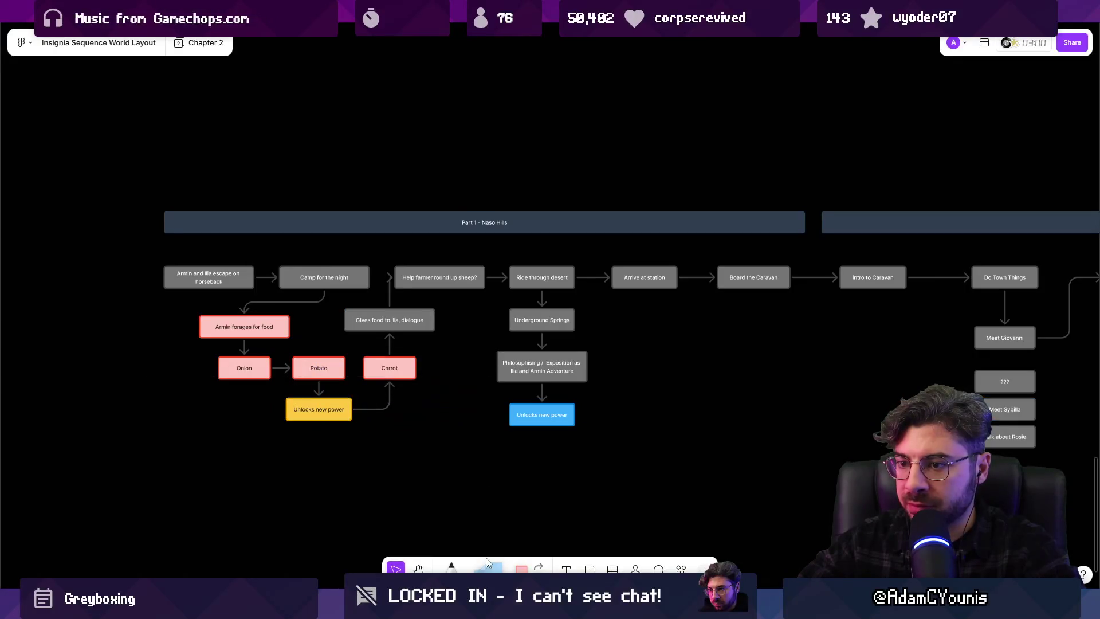
key("alt+Tab")
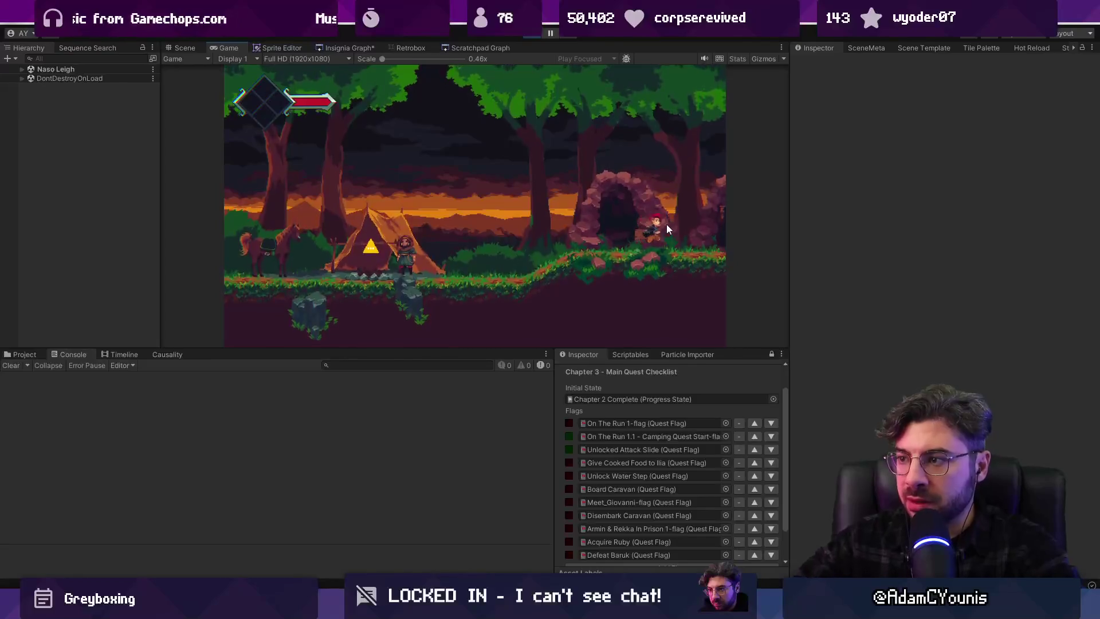
Set the Chapter 3 checklist's Output State to Test Progress
scroll(688, 447, "down", 2)
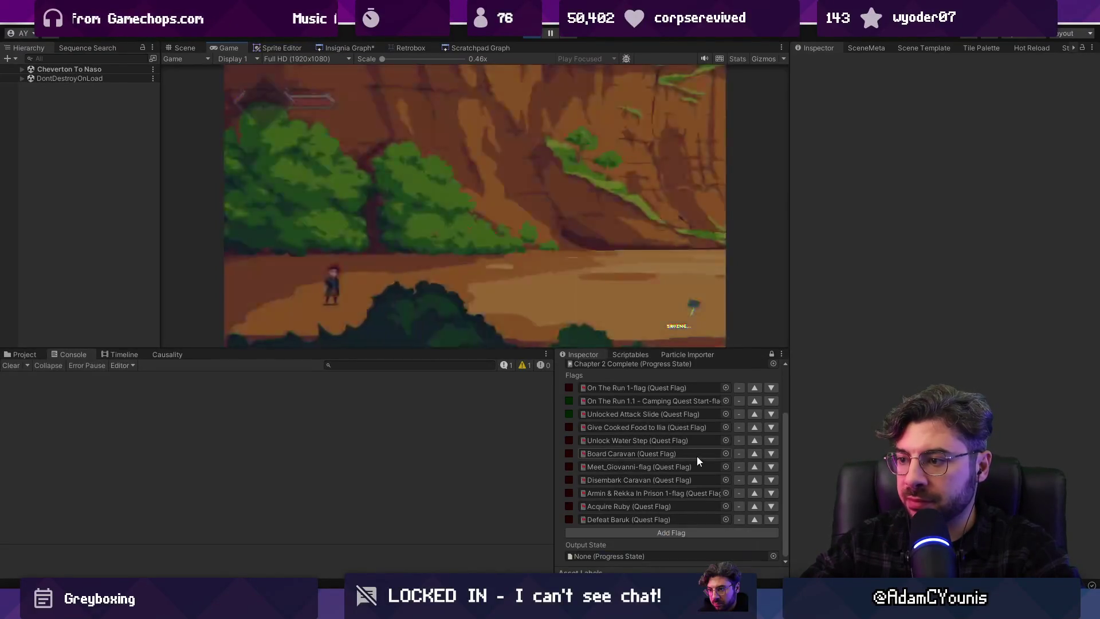
left_click(772, 556)
type("test")
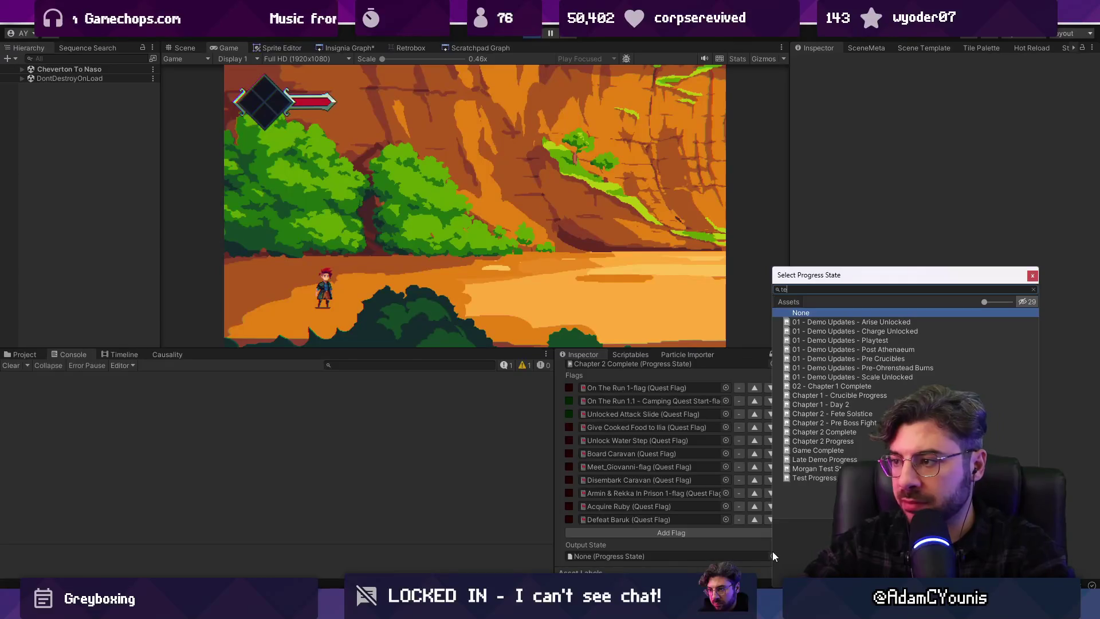
key("Down")
key("Down")
key("Down")
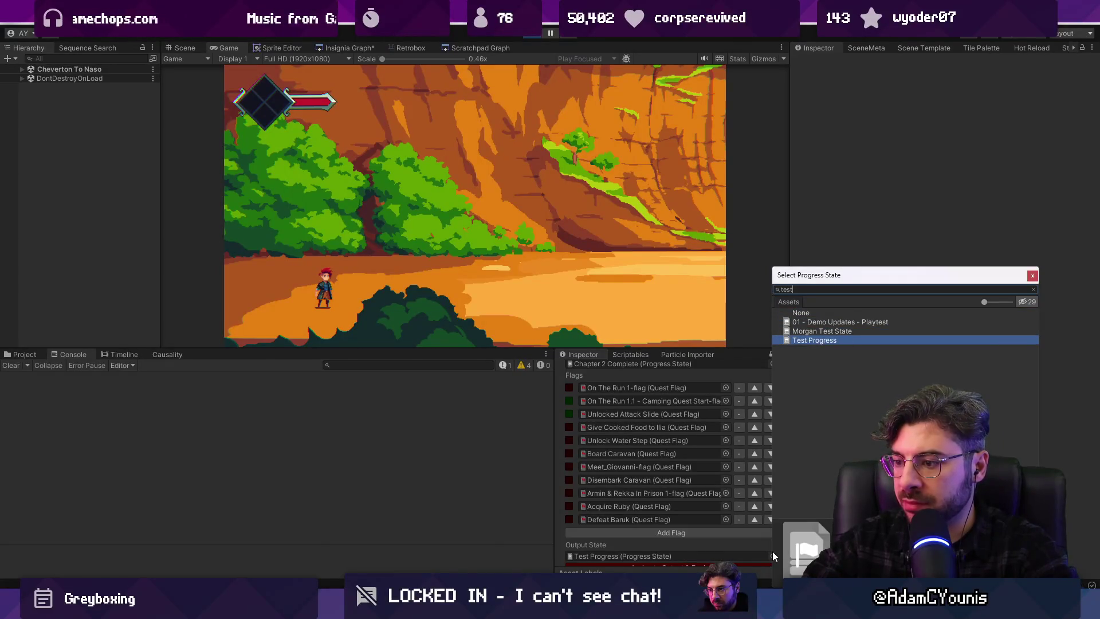
key("Return")
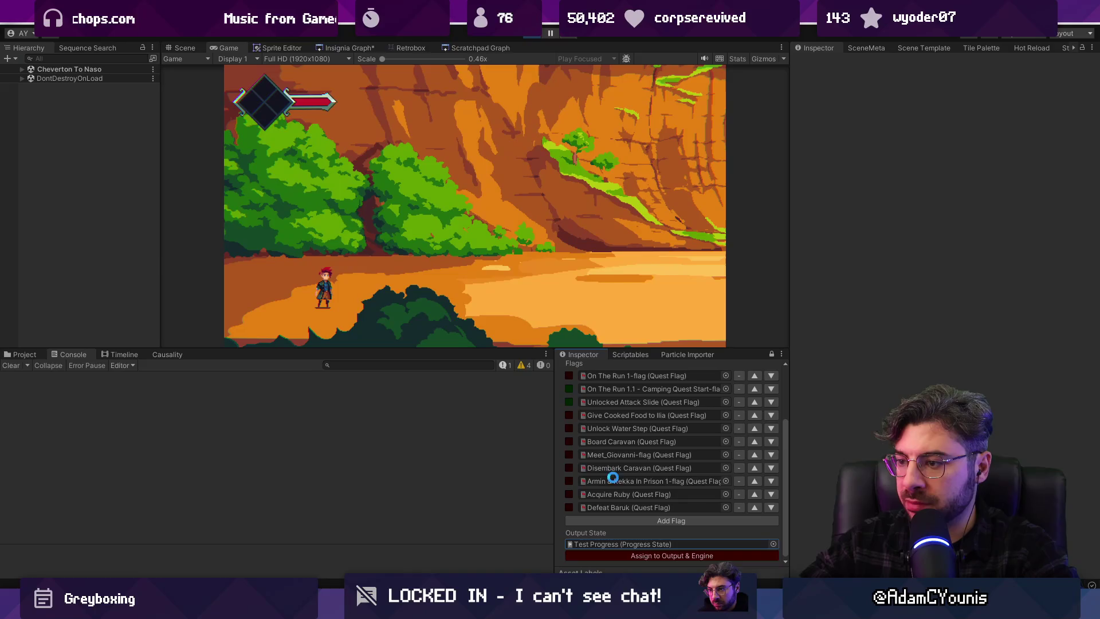
Tick the On The Run 1-flag and 1.1 quest flags and sync them to the running game
left_click(569, 450)
left_click(569, 462)
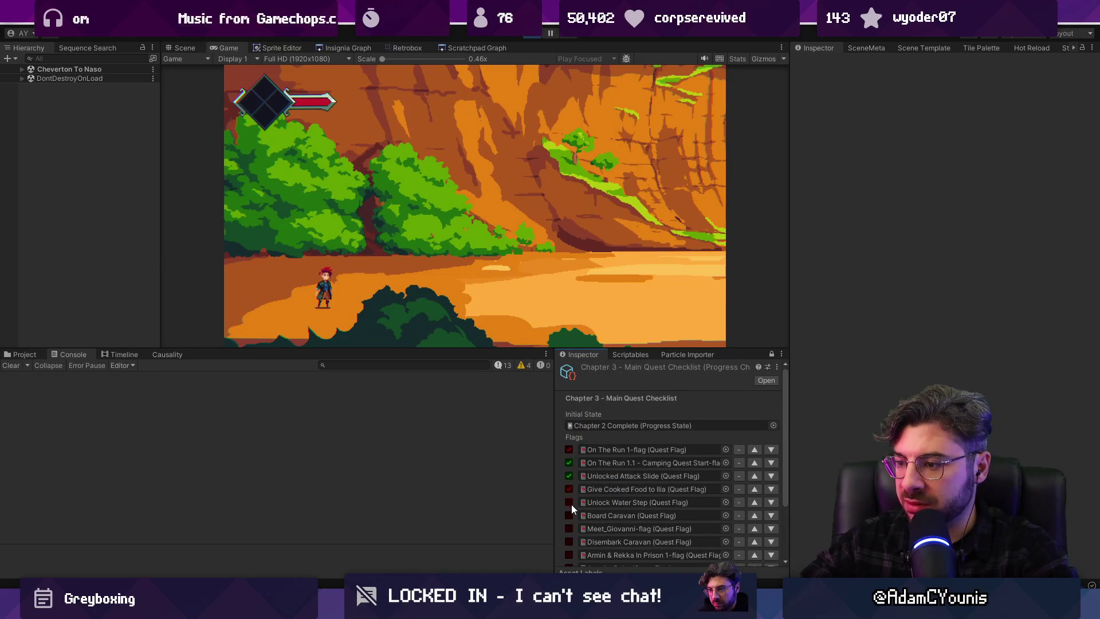
scroll(573, 501, "down", 3)
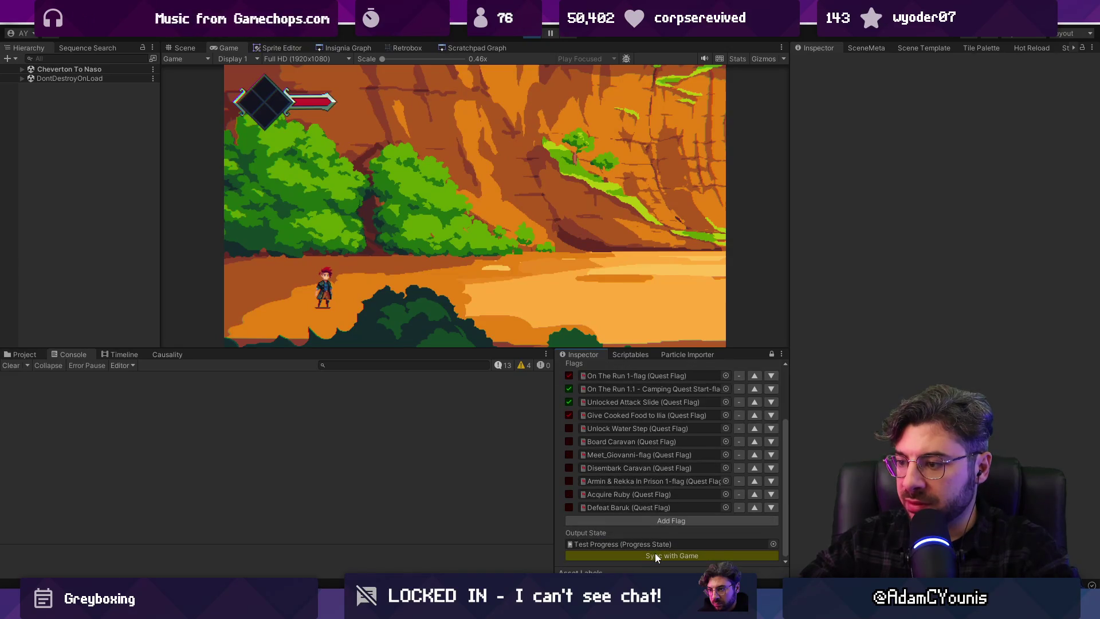
left_click(658, 553)
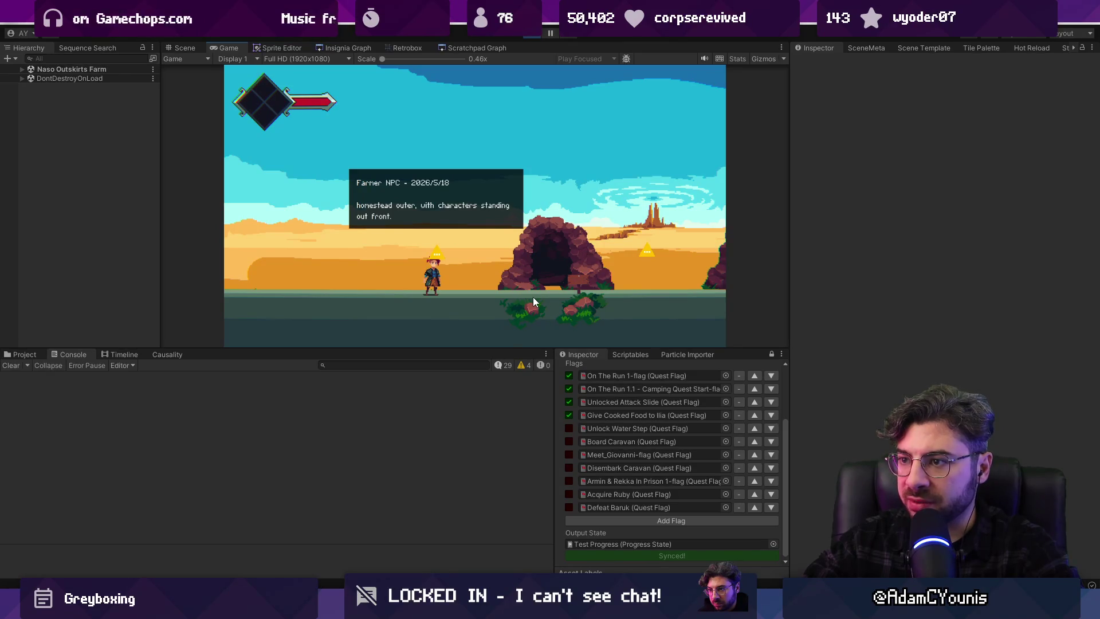
Run the player across the farm past the Sheep Example and Farmer NPC notes
key("Left")
key("Right")
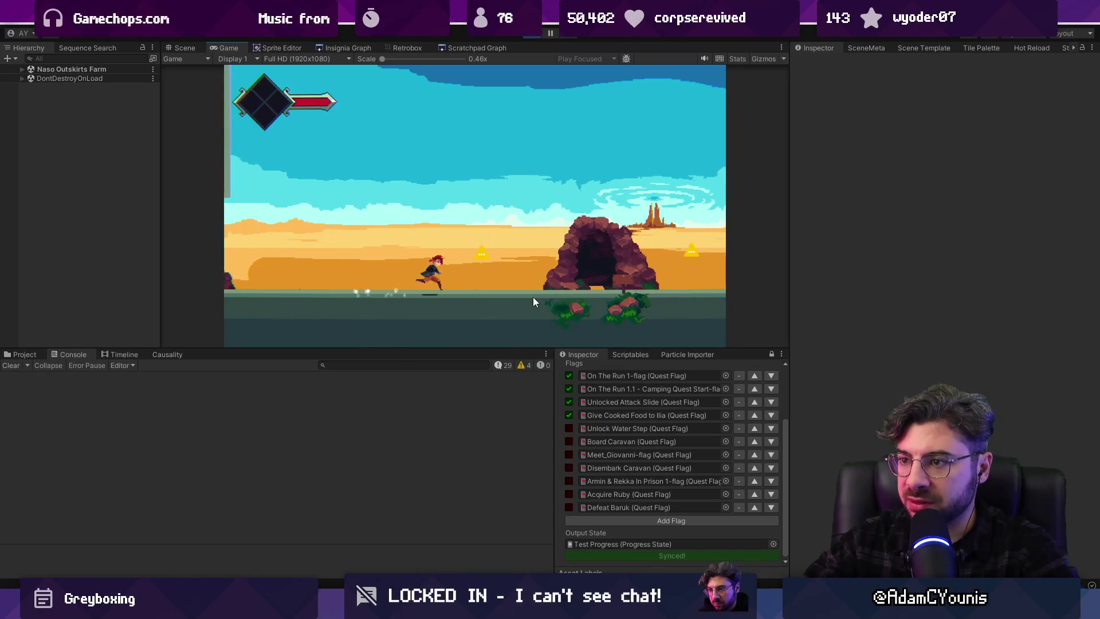
key("Right")
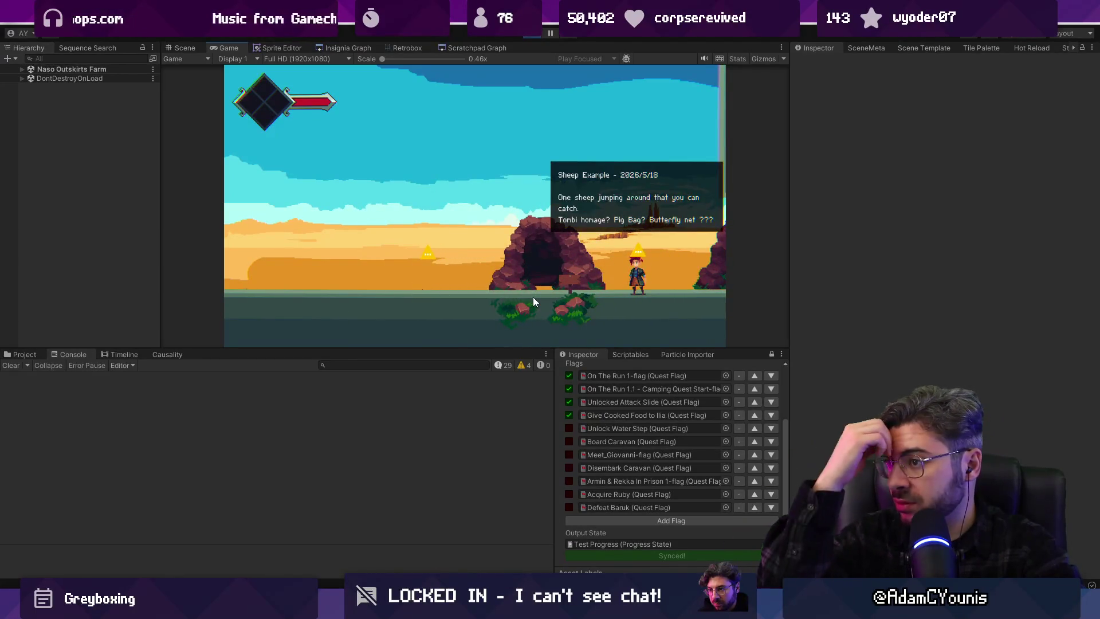
key("Left")
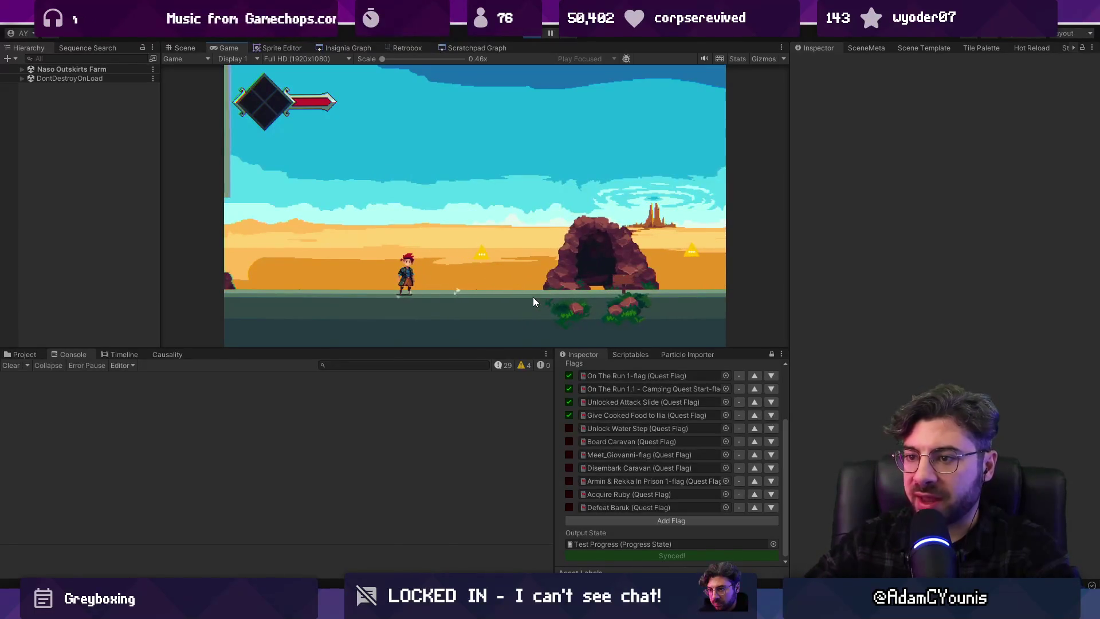
key("Left")
key("Right")
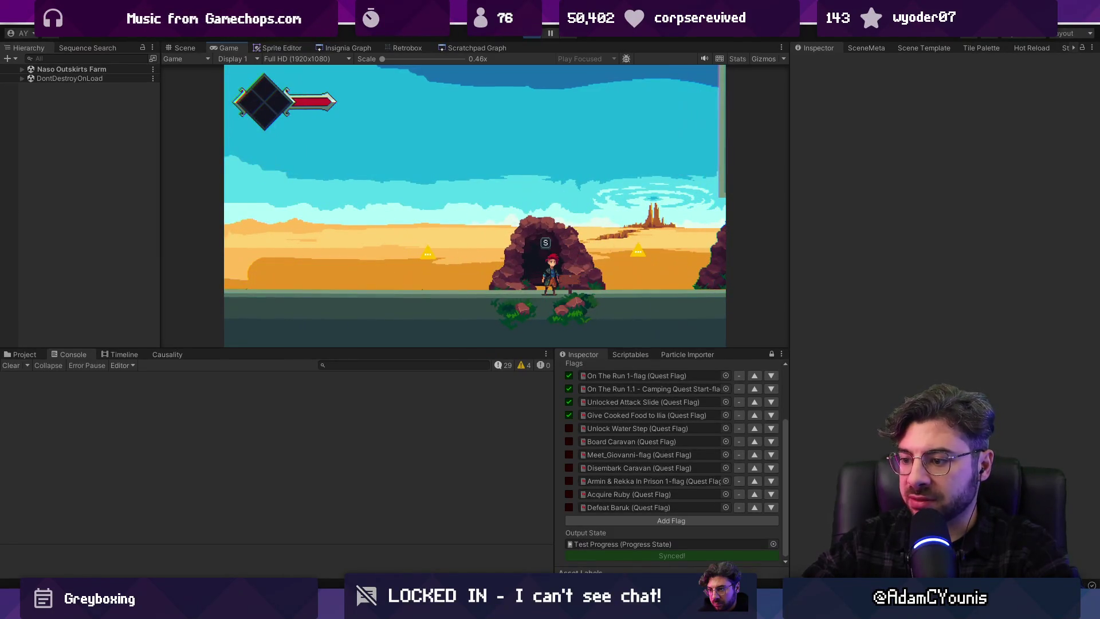
Enlarge the game view, enter the Naso Underground 1 cave and return to the farm
key("alt+Tab")
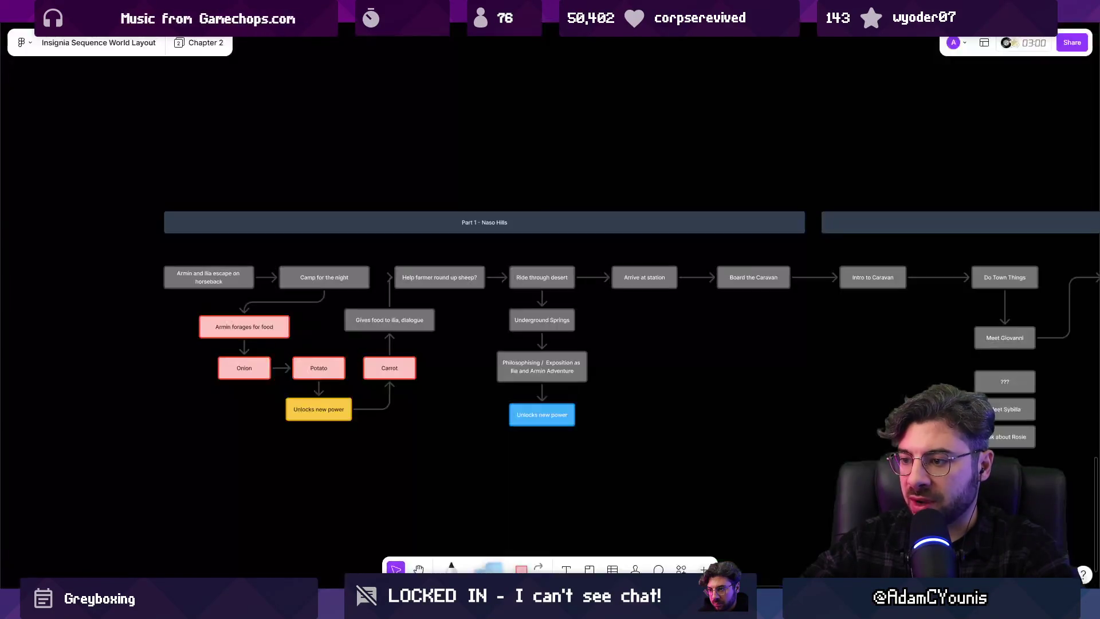
key("alt+Tab")
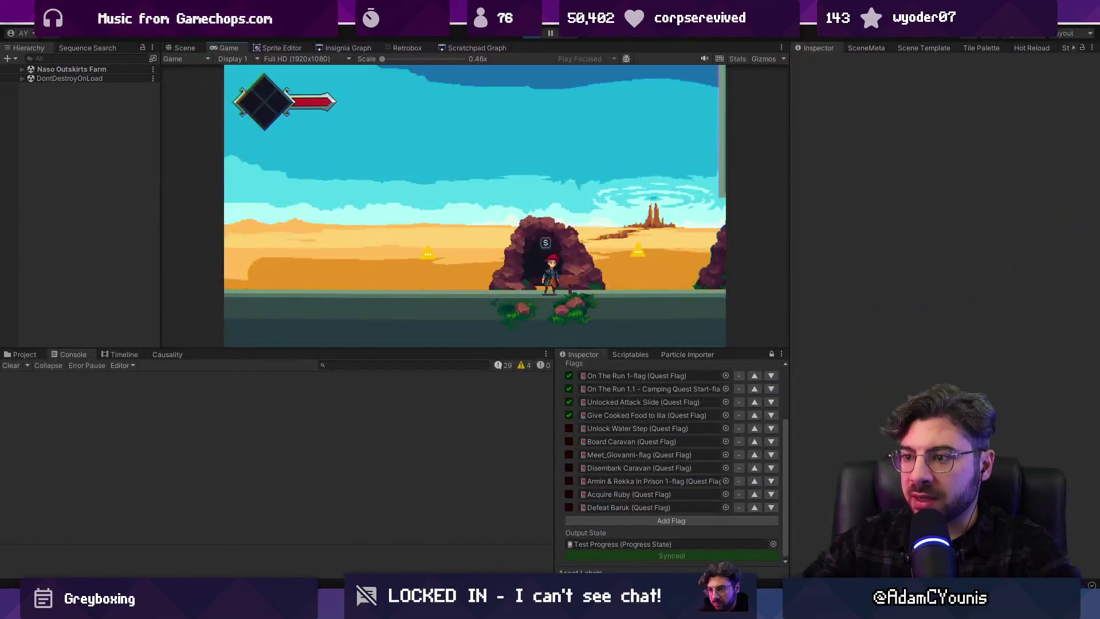
left_click_drag(477, 350, 477, 392)
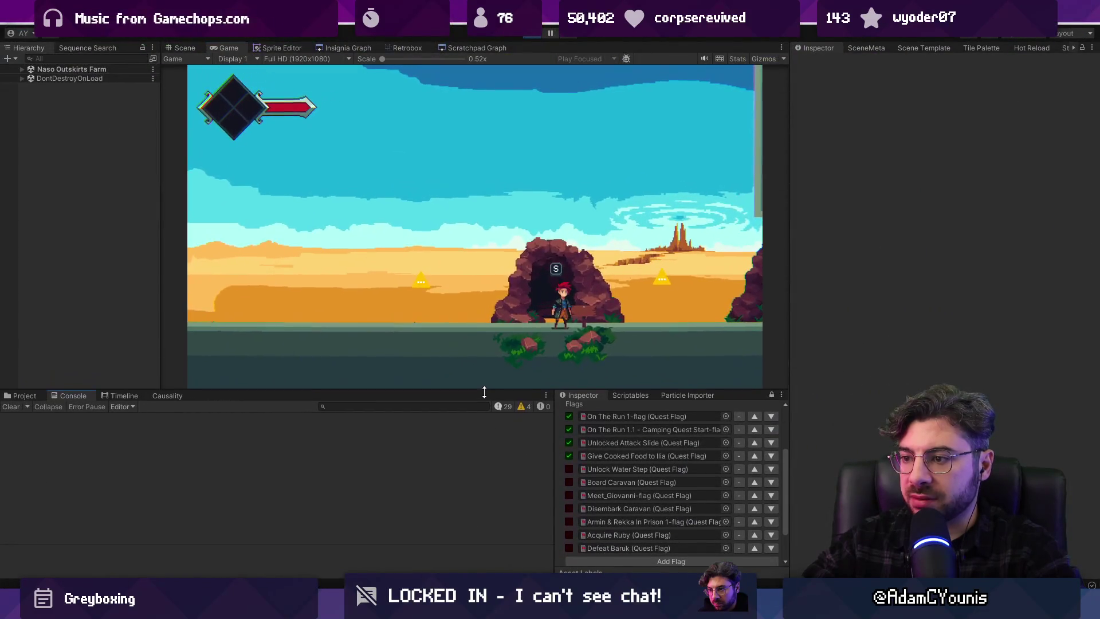
key("Right")
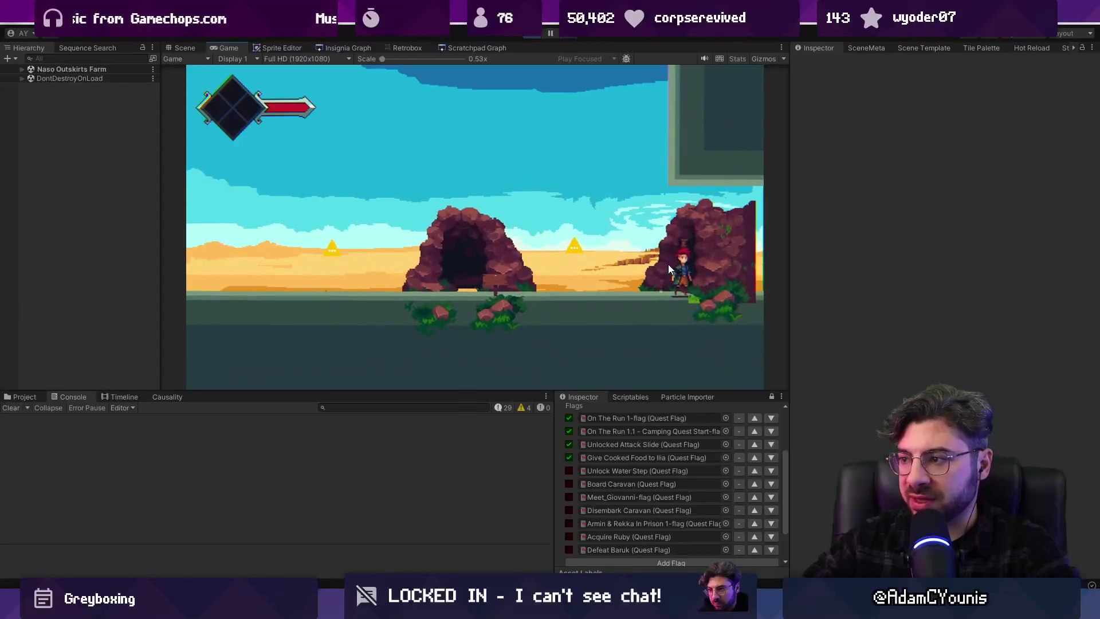
key("s")
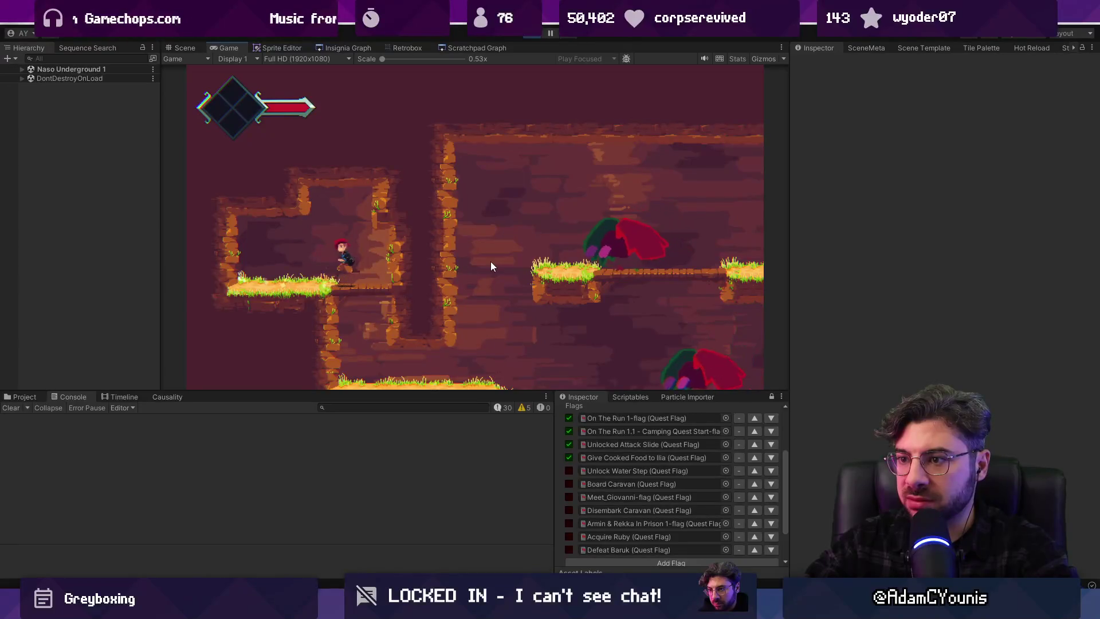
key("s")
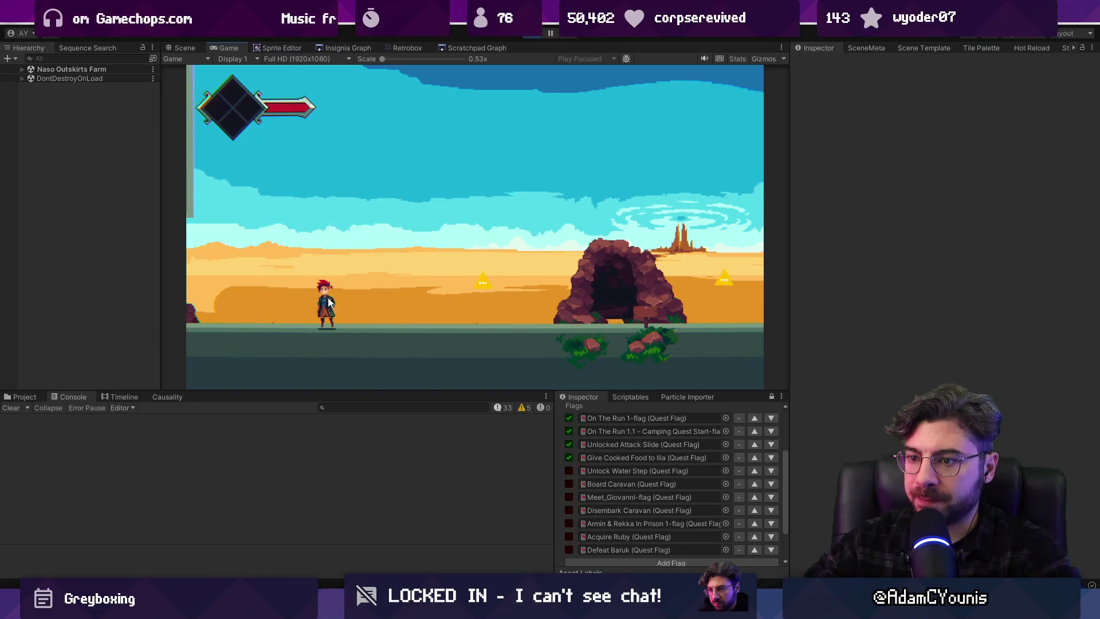
left_click(24, 396)
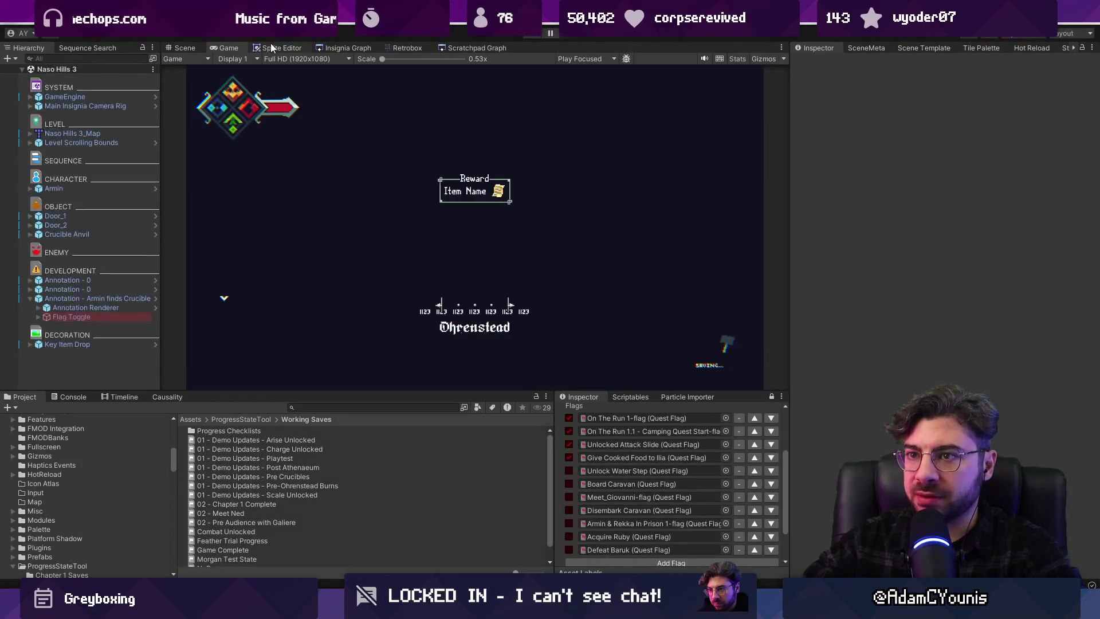
Open the Insignia Graph, open Naso Outskirts Farm from it, and search assets for 'shed'
left_click(337, 50)
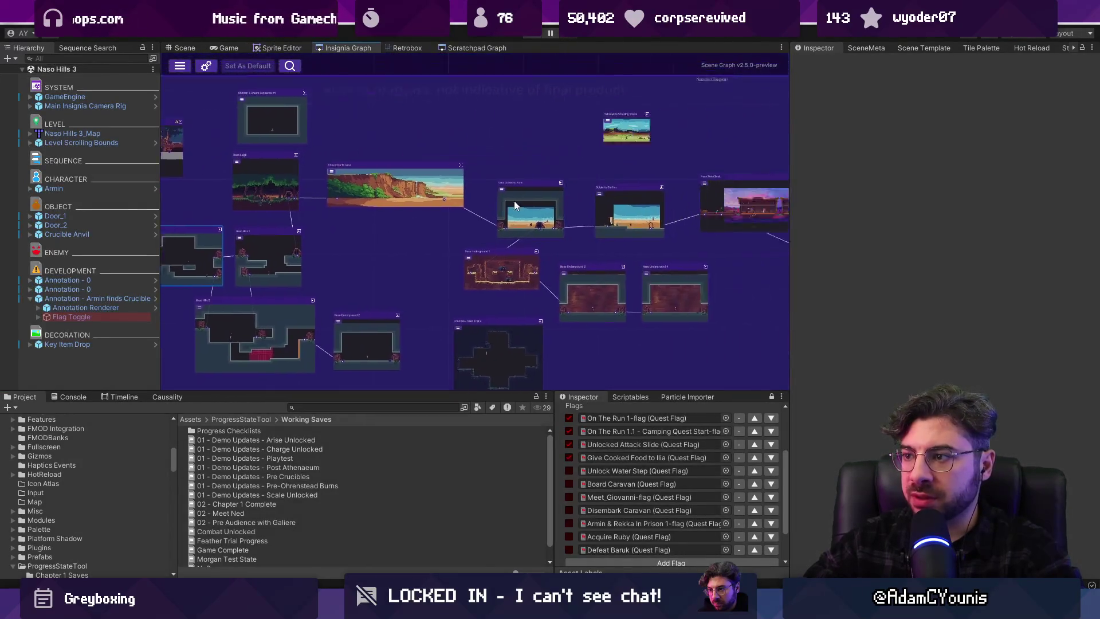
double_click(448, 228)
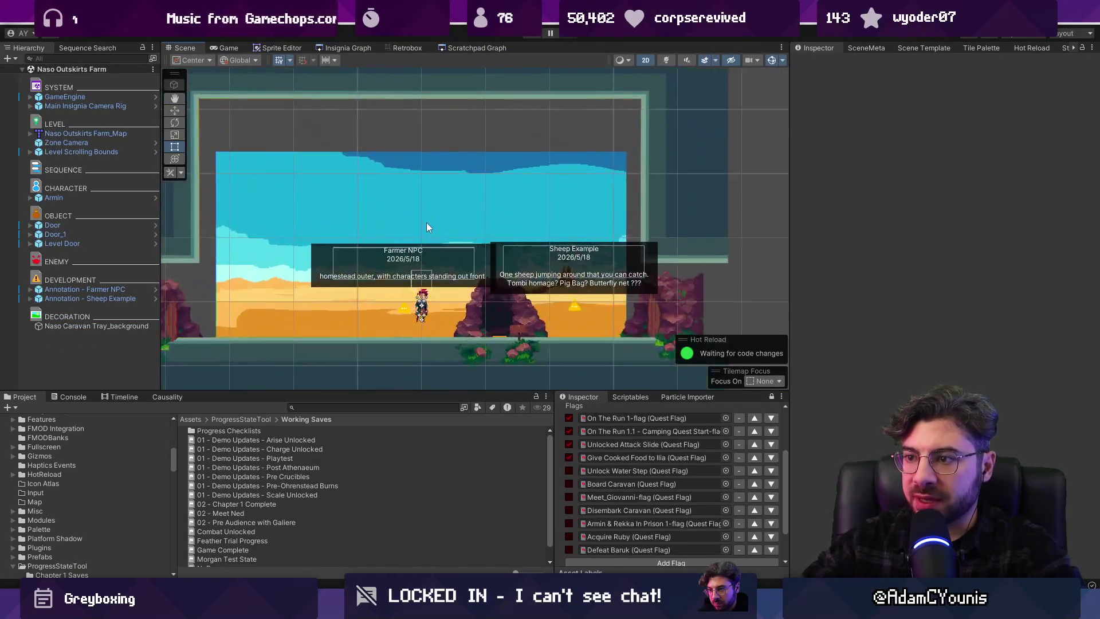
left_click(411, 406)
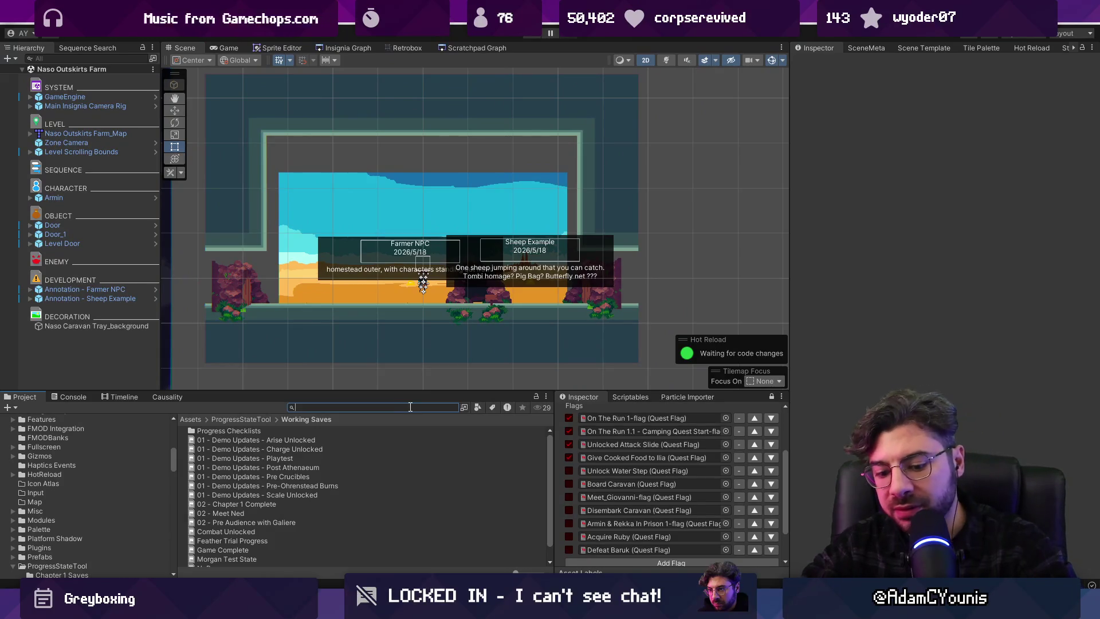
type("shed")
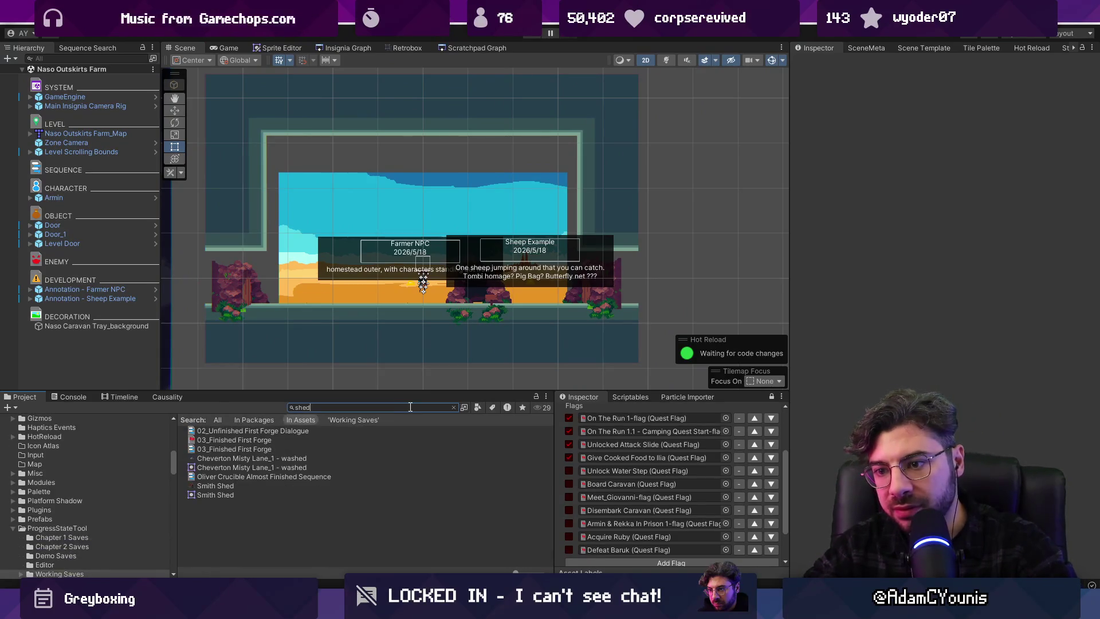
key("Down")
key("Down")
key("Down")
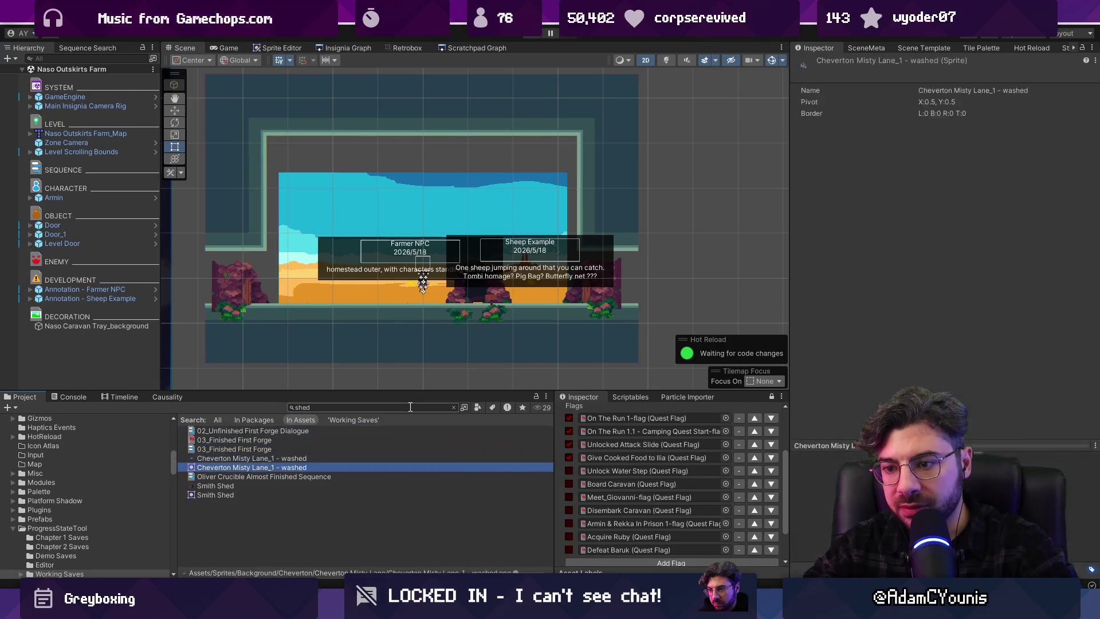
key("Tab")
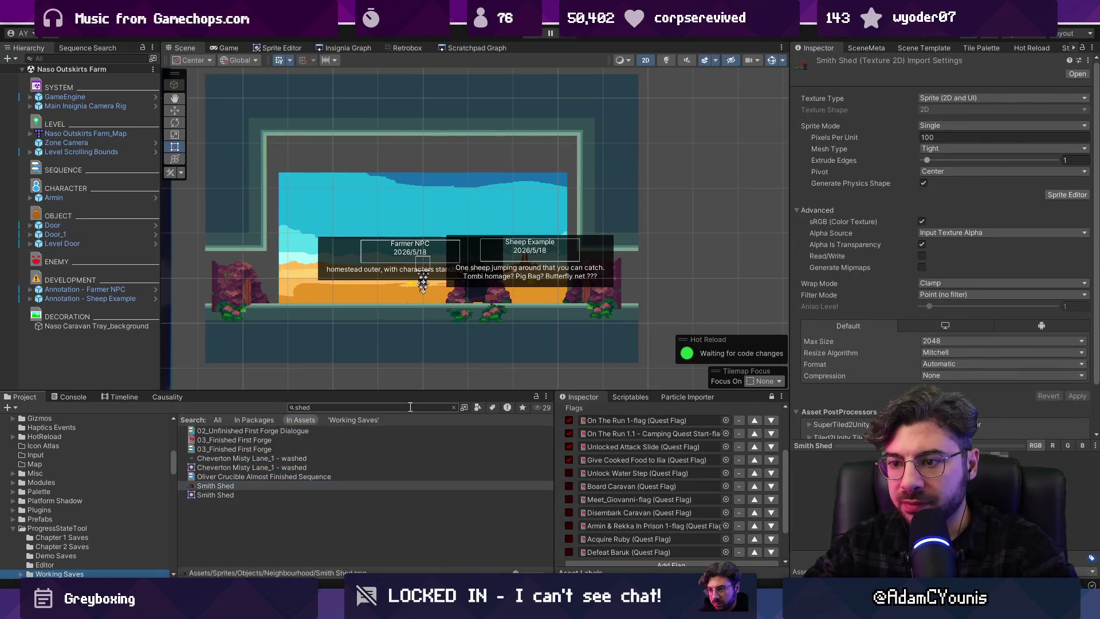
key("Tab")
key("Tab")
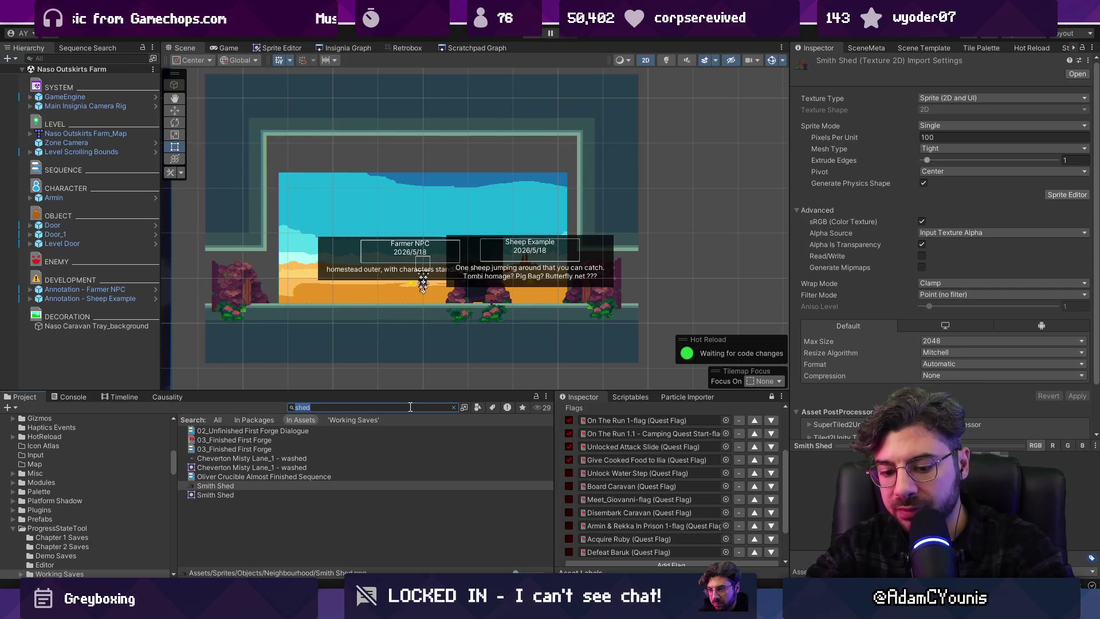
Search assets for the abandoned chapel sprites and inspect its midground and foreground textures
type("andon")
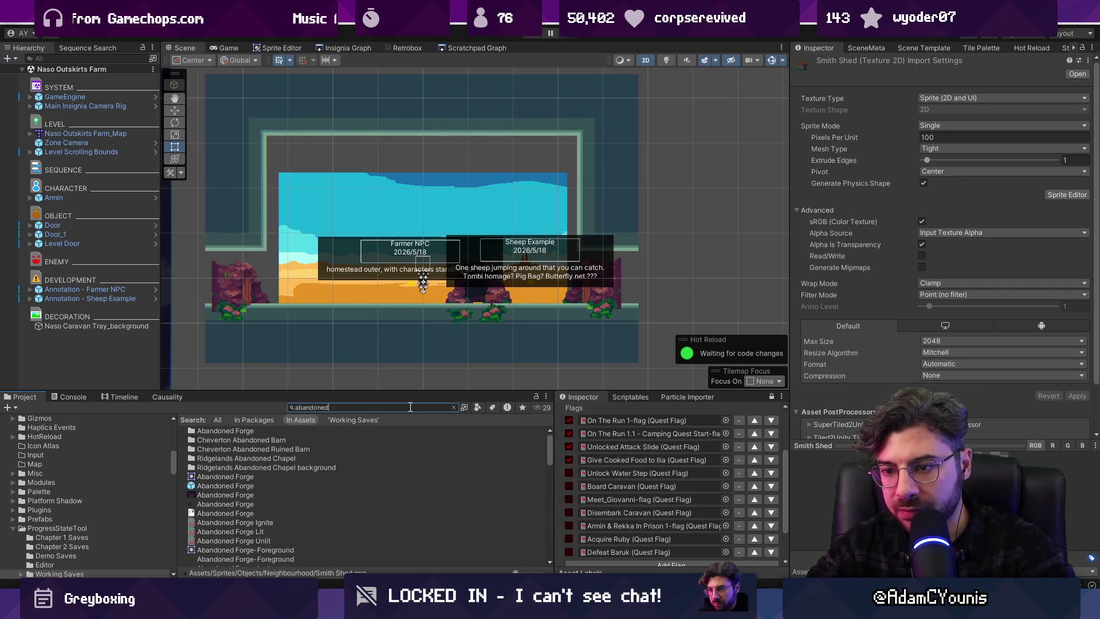
scroll(301, 469, "down", 10)
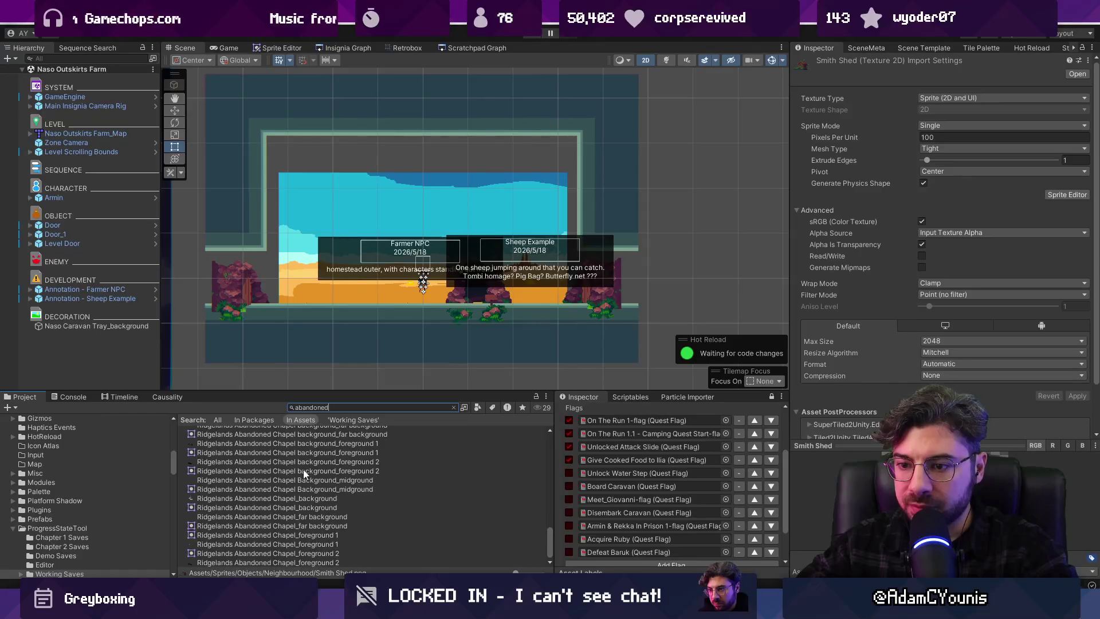
left_click(318, 489)
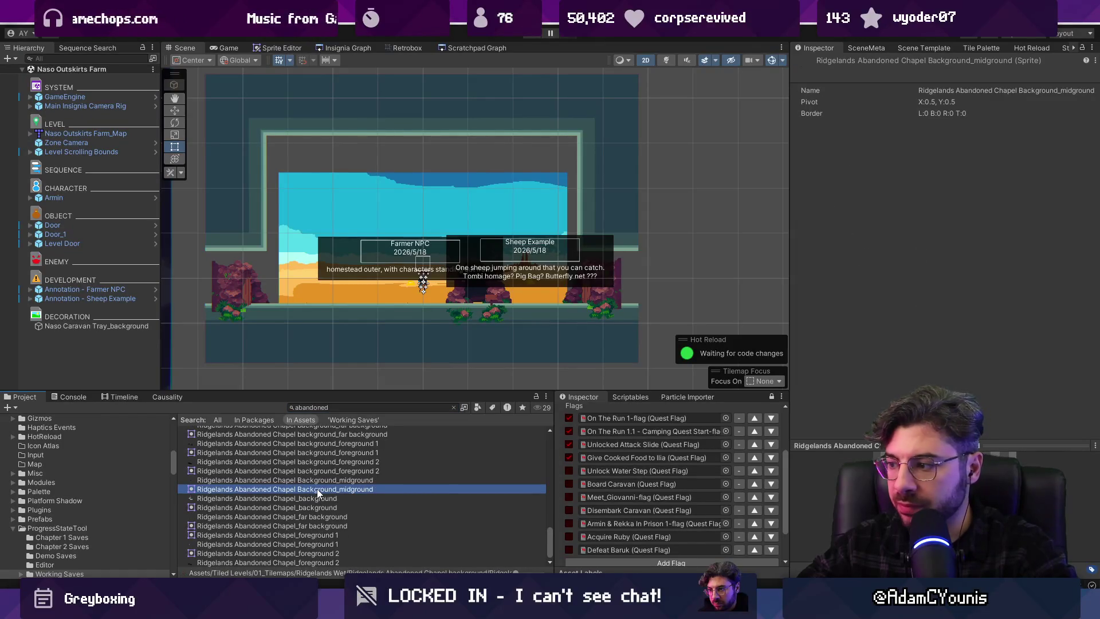
left_click(318, 480)
key("Up")
key("Up")
key("Up")
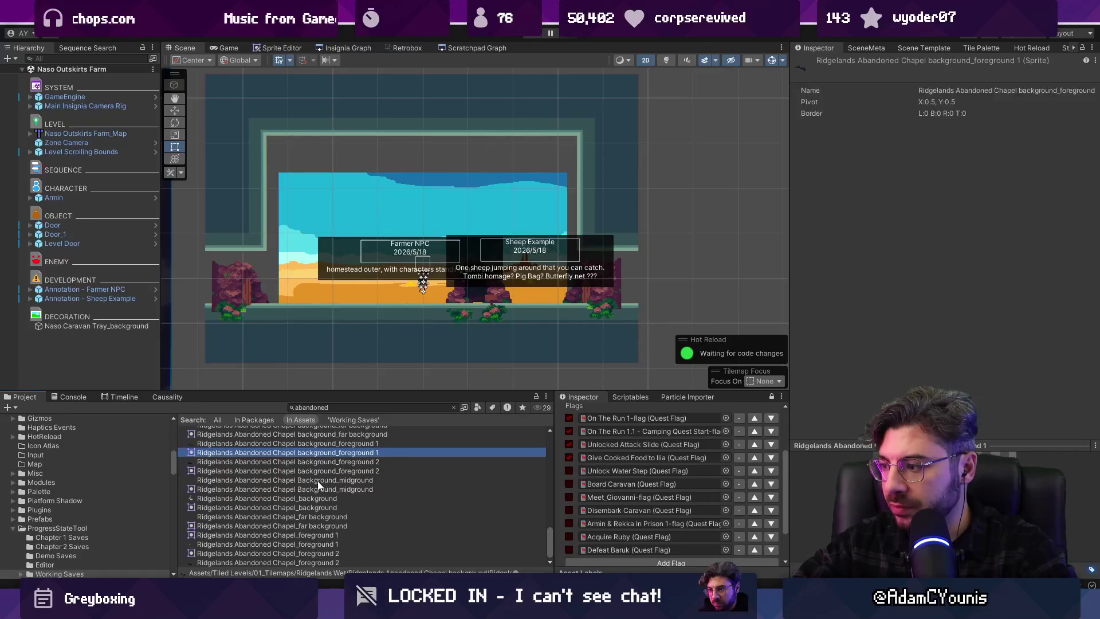
key("Up")
key("Down")
key("Down")
key("Down")
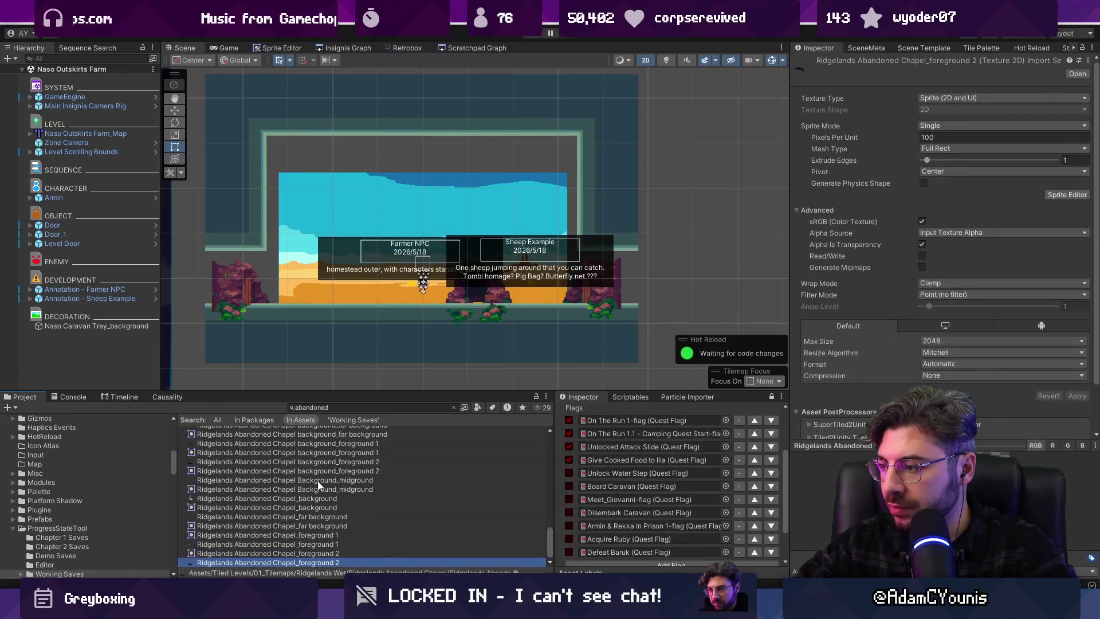
Search the project for Ridgelands assets, step through the results, and return to the scene graph
left_click(328, 408)
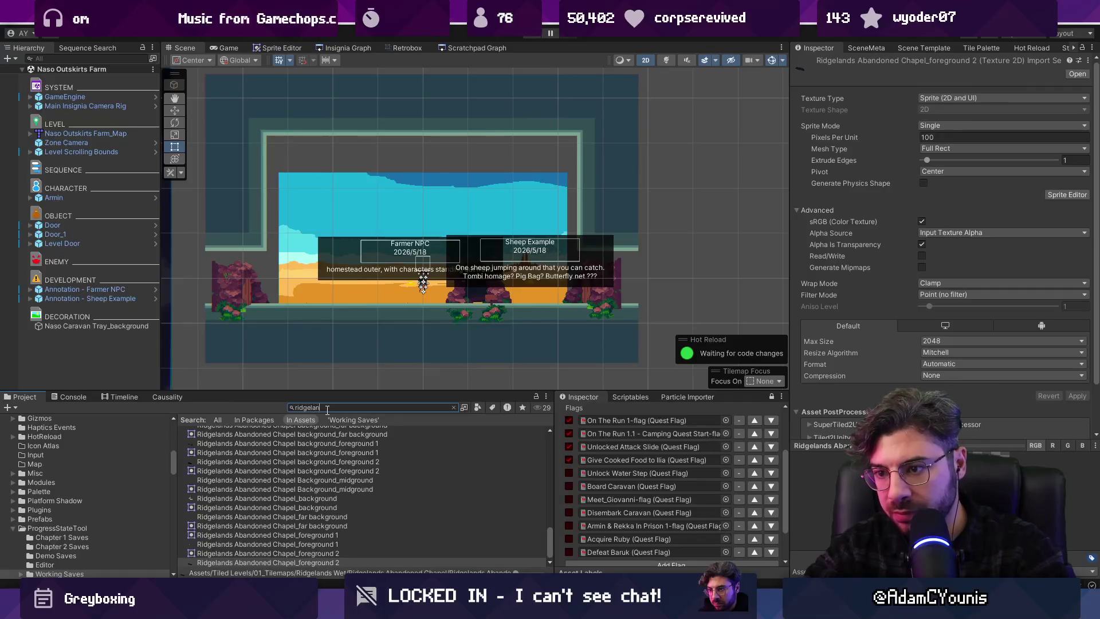
type("ds")
scroll(304, 434, "up", 5)
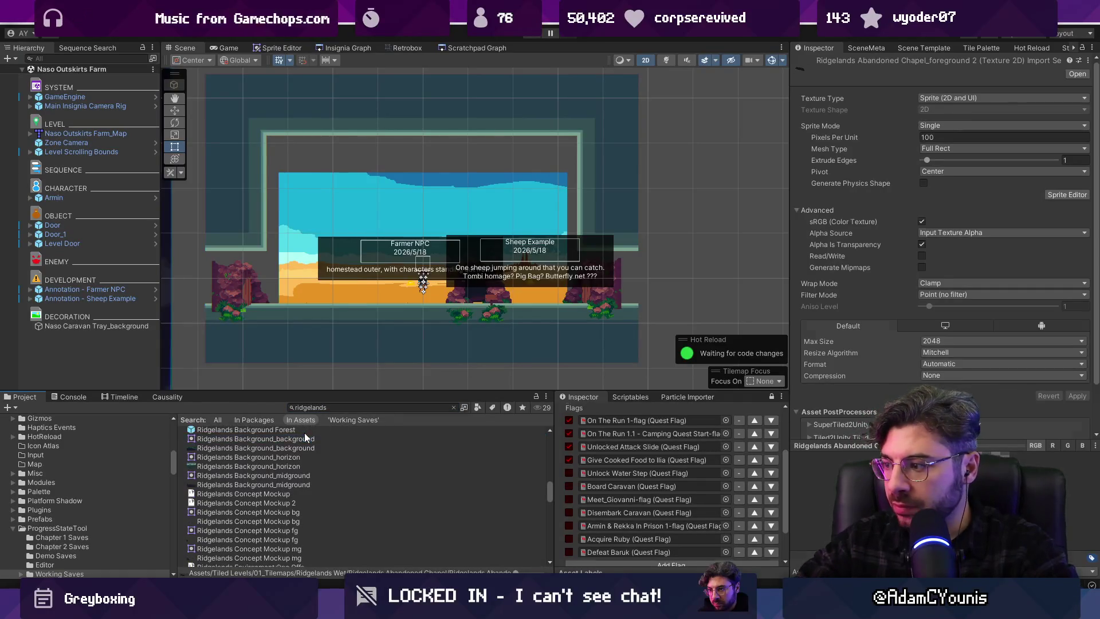
key("Down")
key("Down")
key("Down")
key("Down")
key("Down")
key("Down")
key("Down")
key("Down")
key("Down")
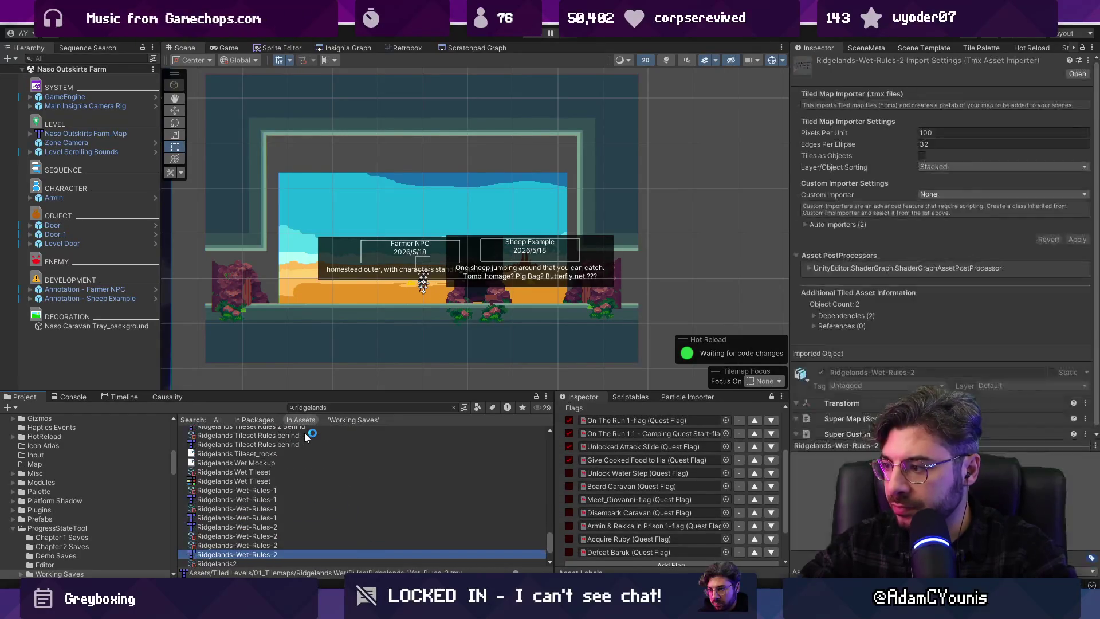
key("Down")
key("Down")
key("Down")
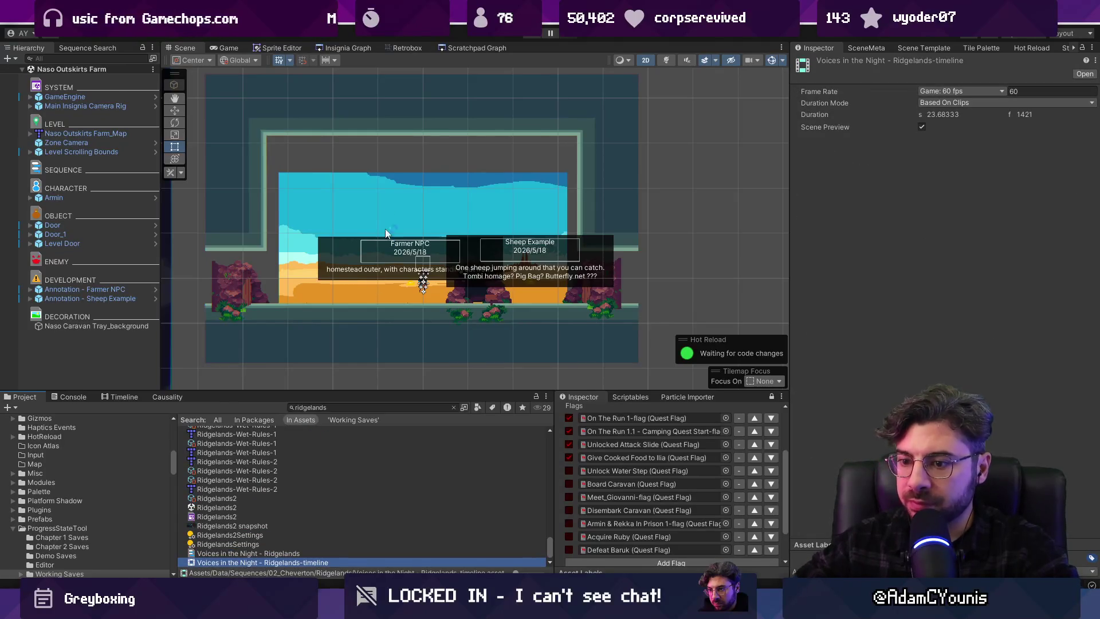
left_click(335, 48)
scroll(645, 268, "down", 10)
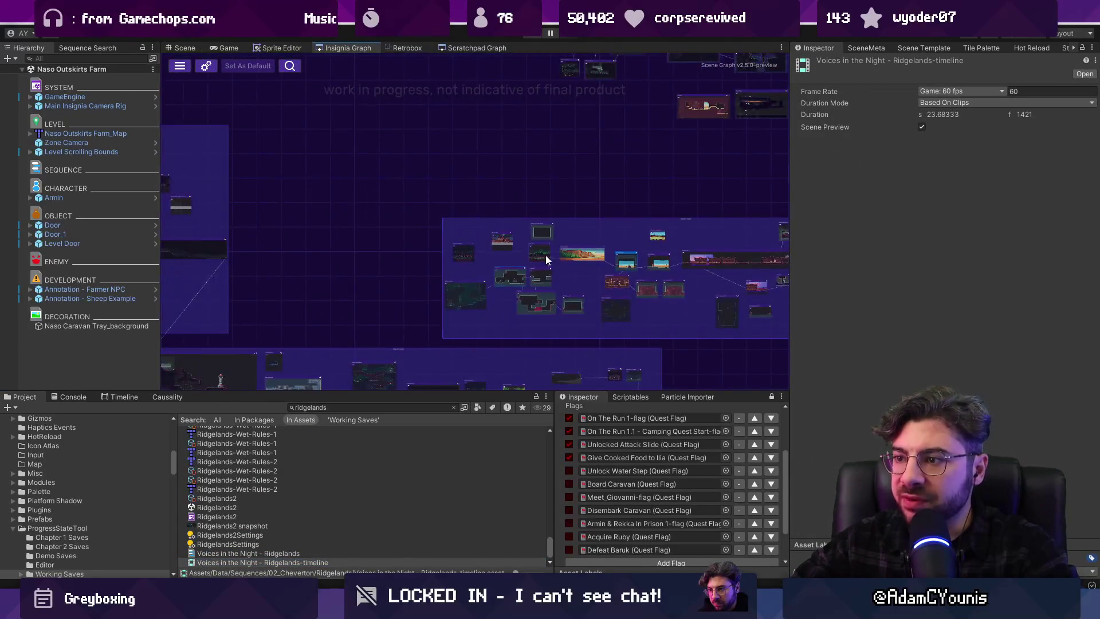
Zoom in and out across the Insignia Graph to survey its level clusters
scroll(449, 205, "up", 5)
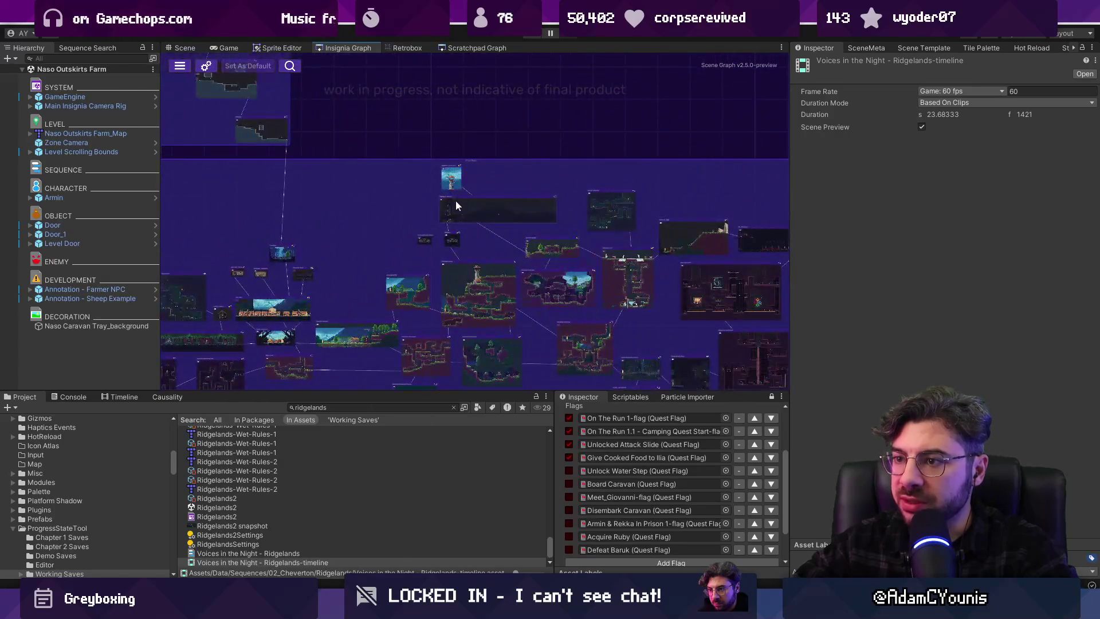
scroll(475, 184, "down", 8)
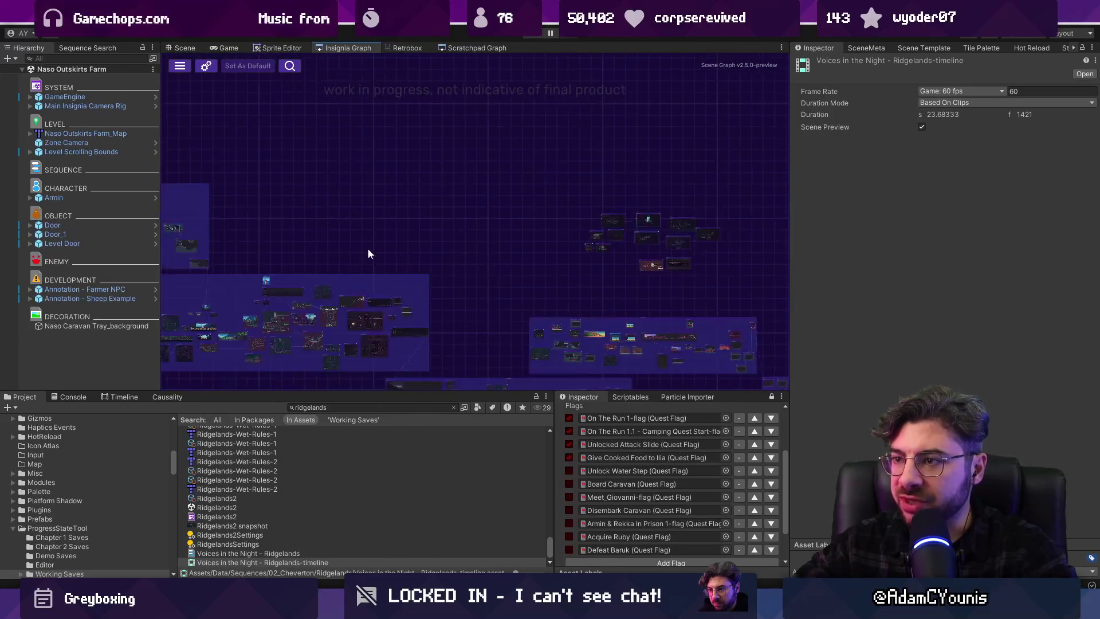
scroll(520, 276, "up", 5)
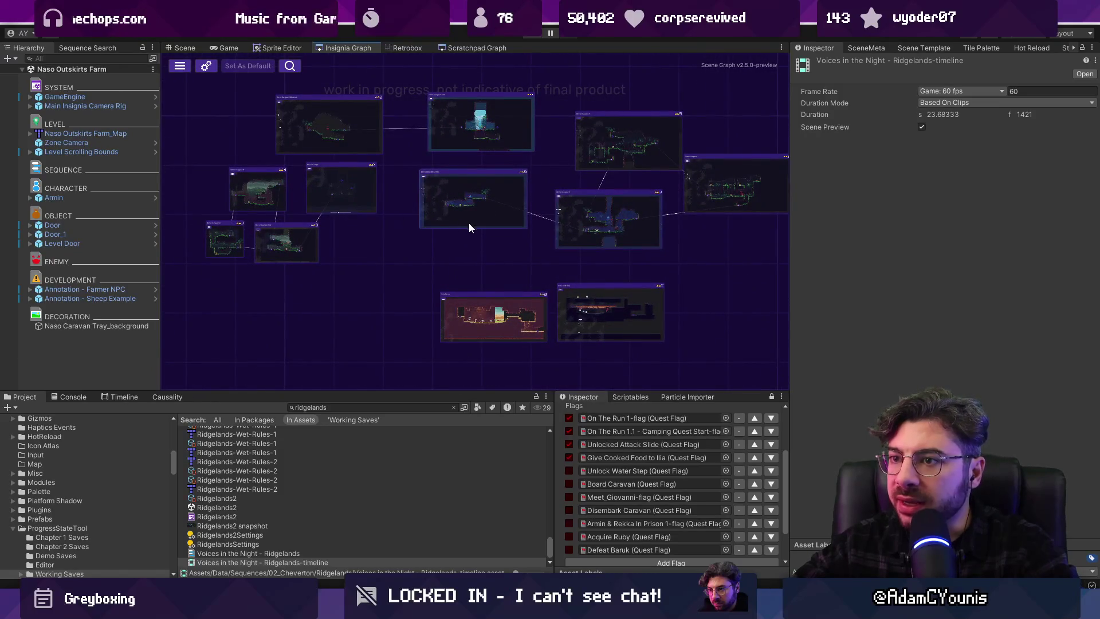
scroll(486, 238, "down", 5)
scroll(436, 228, "up", 8)
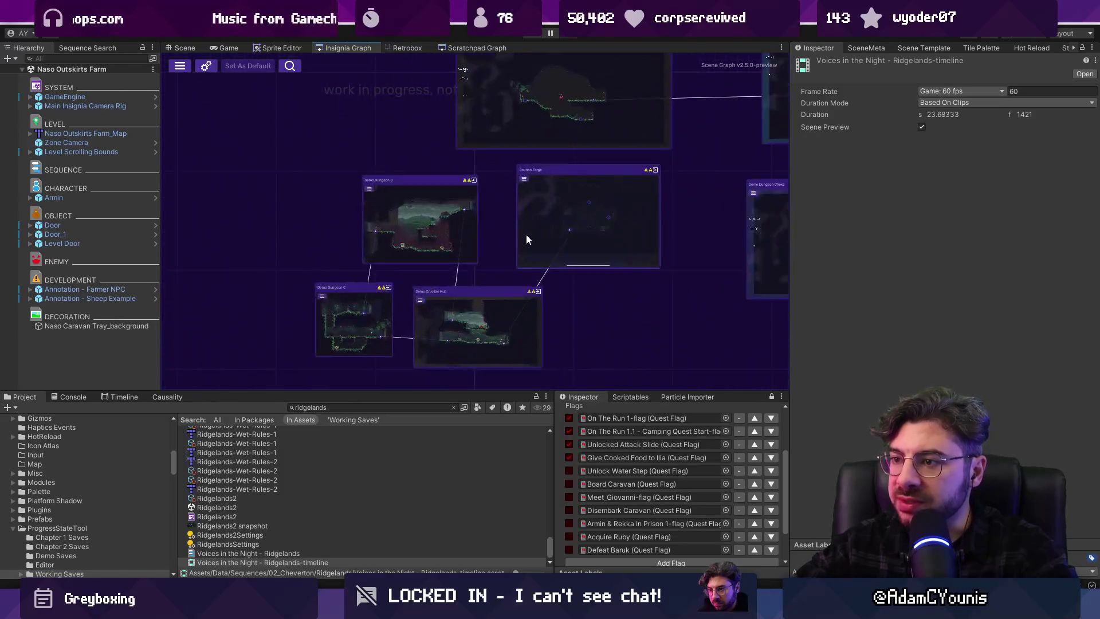
scroll(421, 225, "down", 8)
scroll(518, 246, "up", 4)
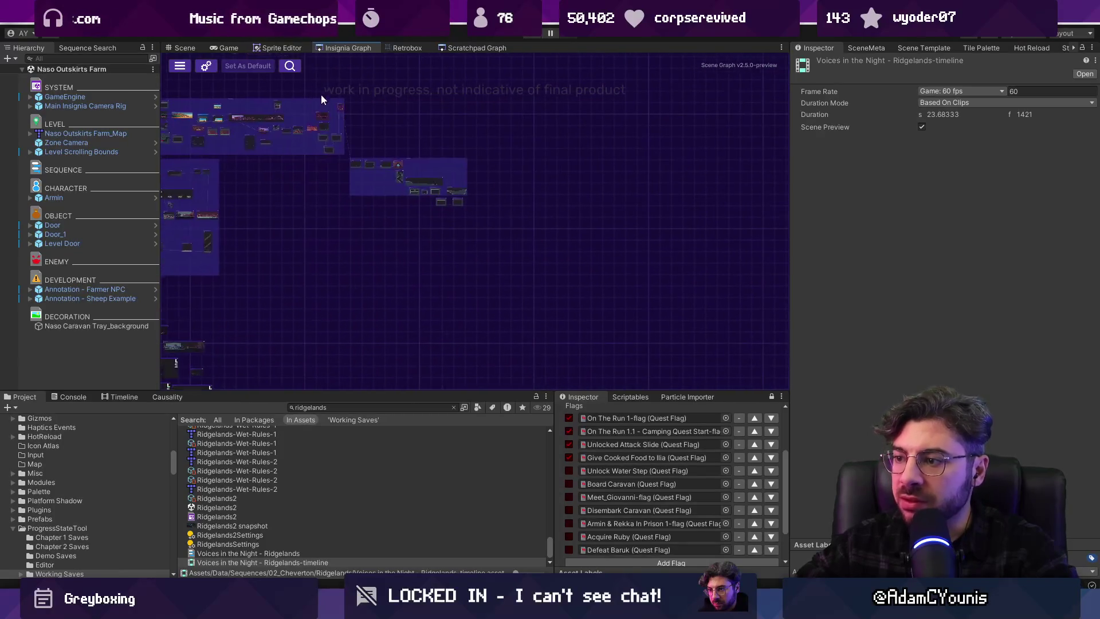
scroll(525, 232, "up", 8)
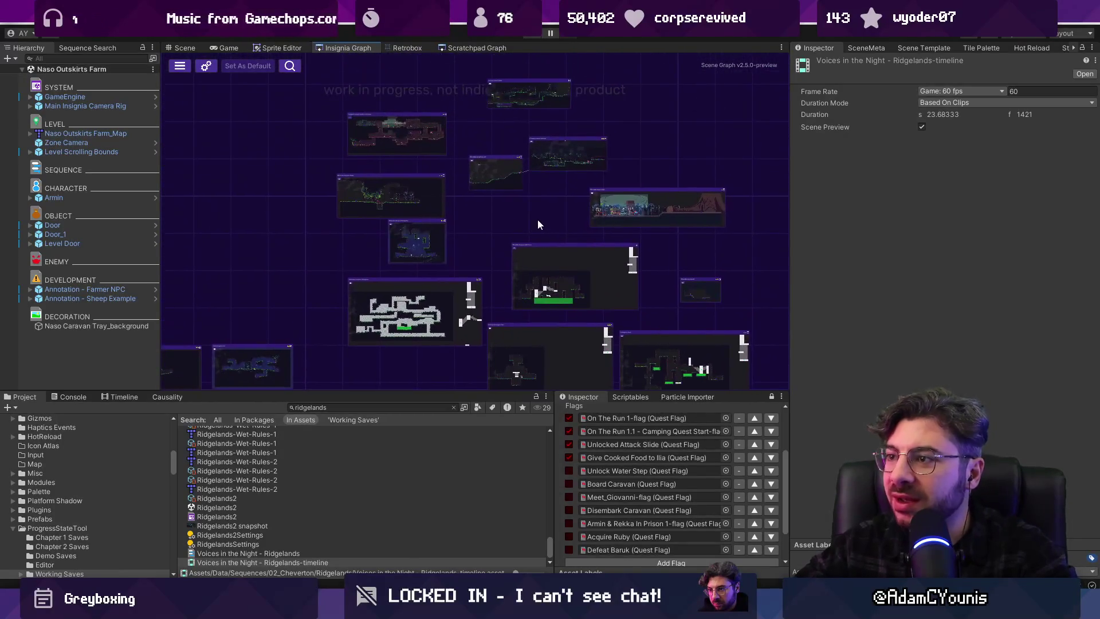
scroll(455, 237, "down", 2)
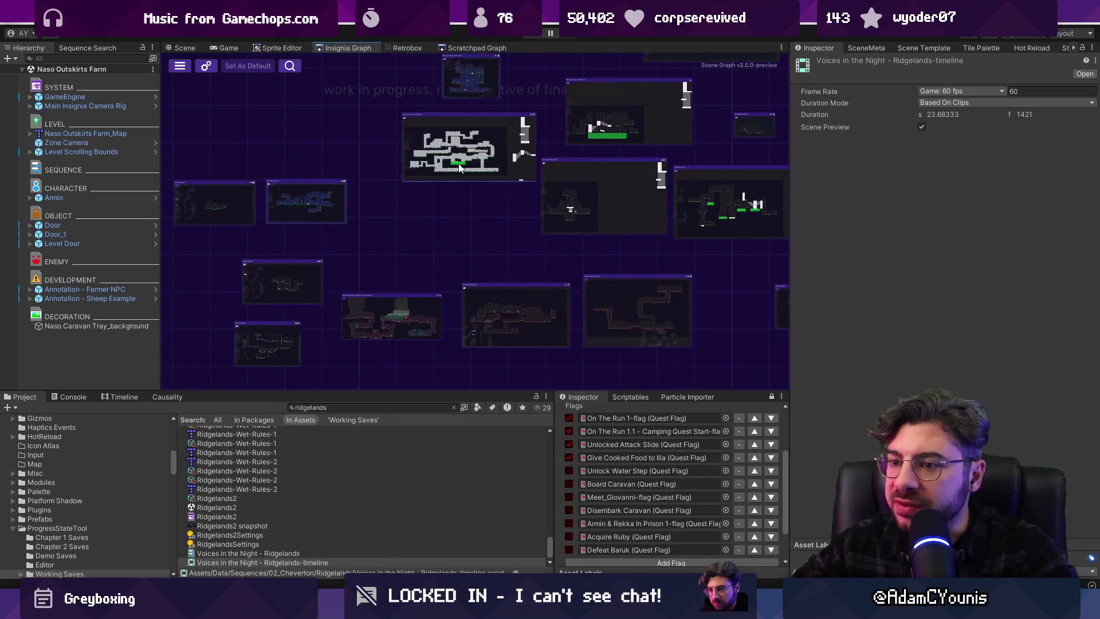
scroll(462, 170, "down", 1)
scroll(604, 246, "down", 3)
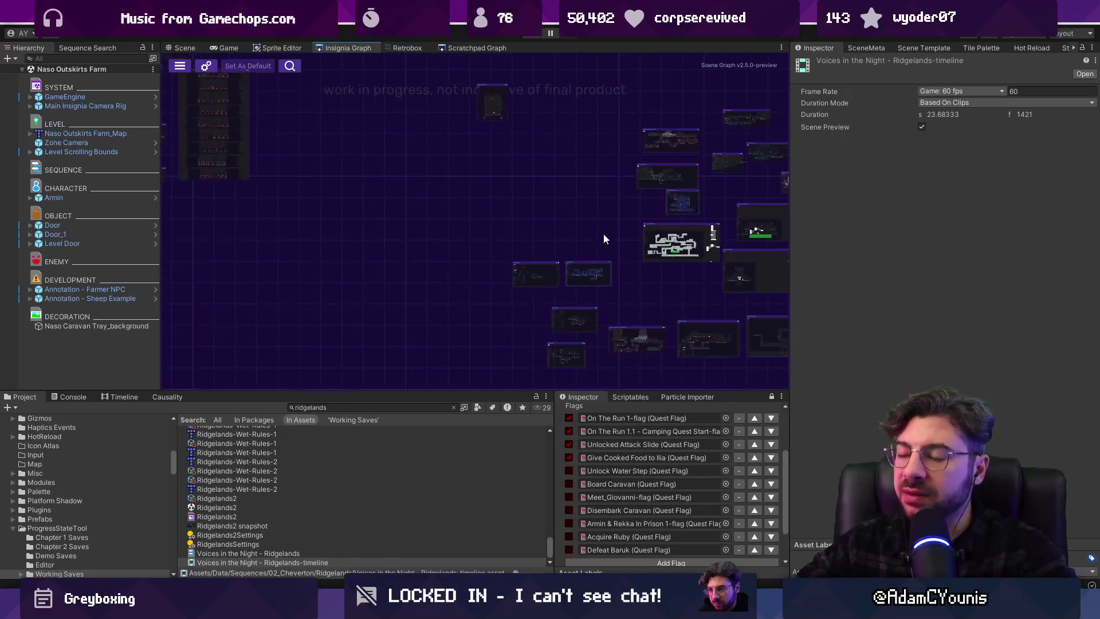
scroll(573, 227, "up", 2)
scroll(439, 246, "up", 4)
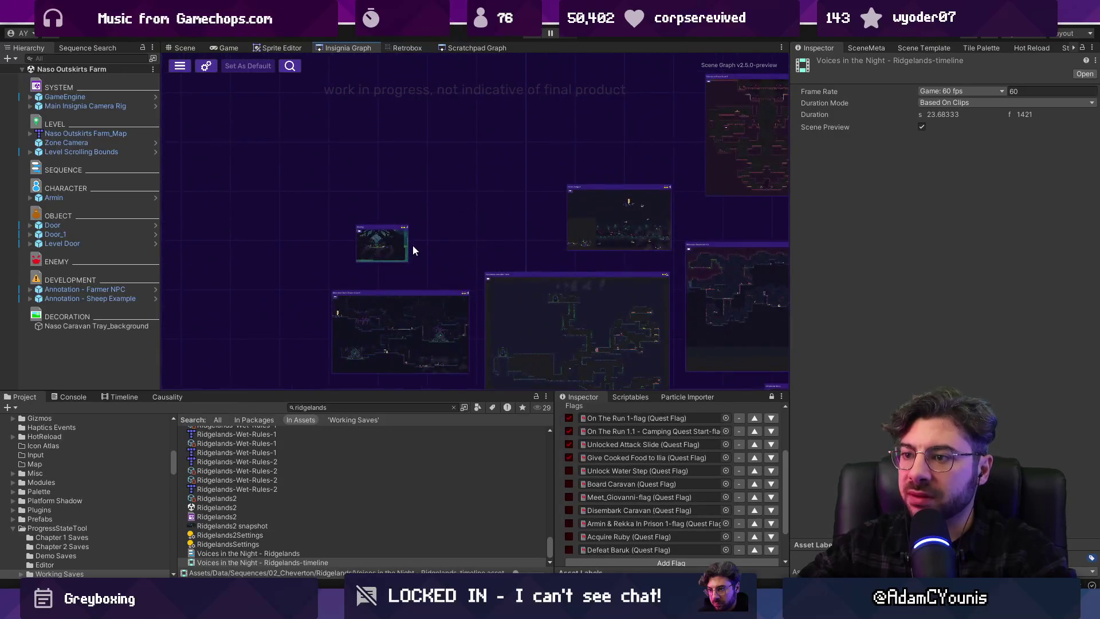
scroll(426, 248, "down", 5)
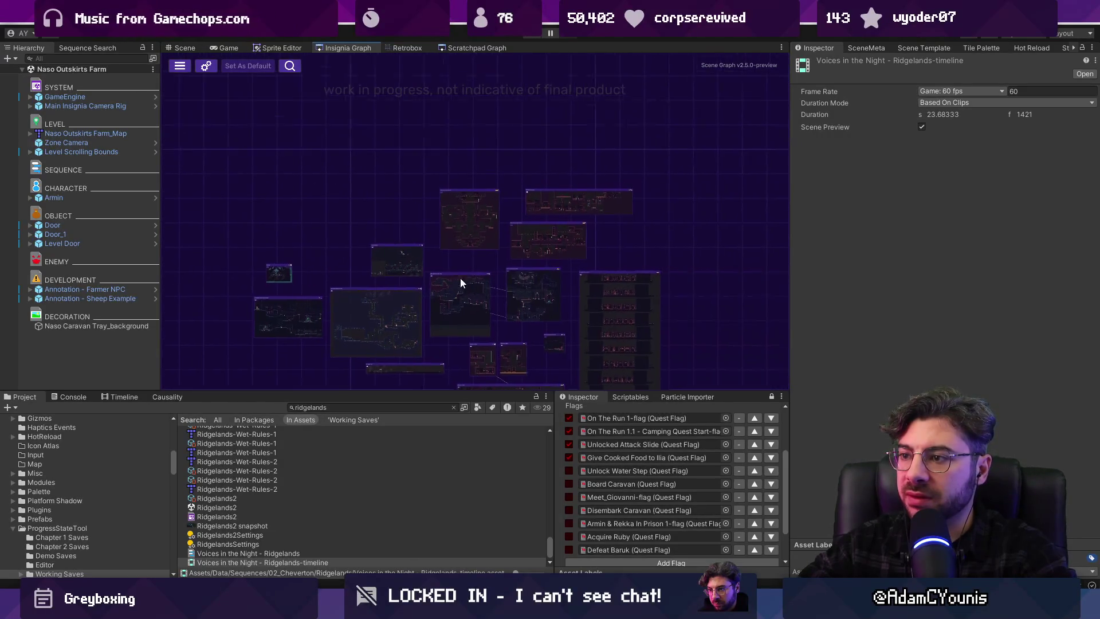
scroll(431, 145, "up", 5)
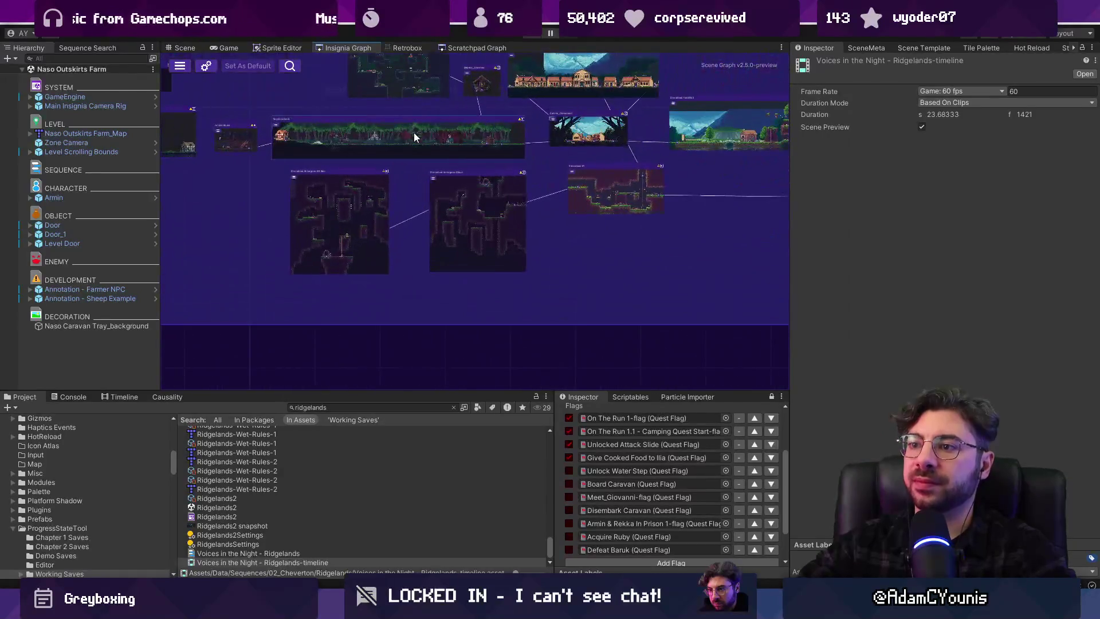
Widen the graph panel by narrowing the Inspector, then zoom the graph overview
left_click_drag(790, 278, 937, 278)
scroll(501, 267, "down", 6)
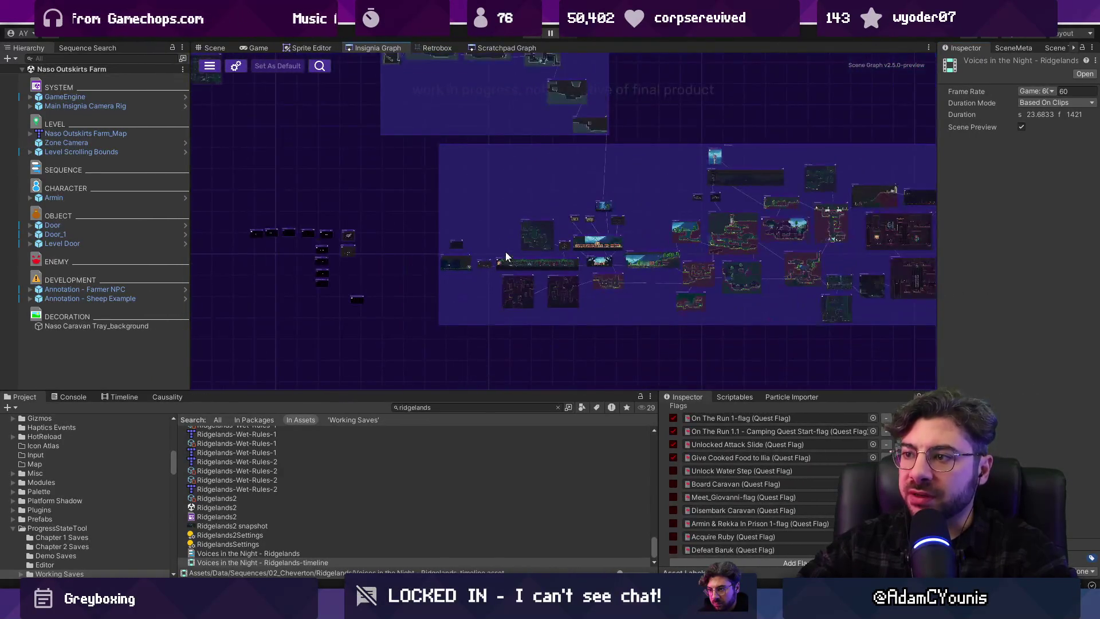
scroll(507, 164, "down", 3)
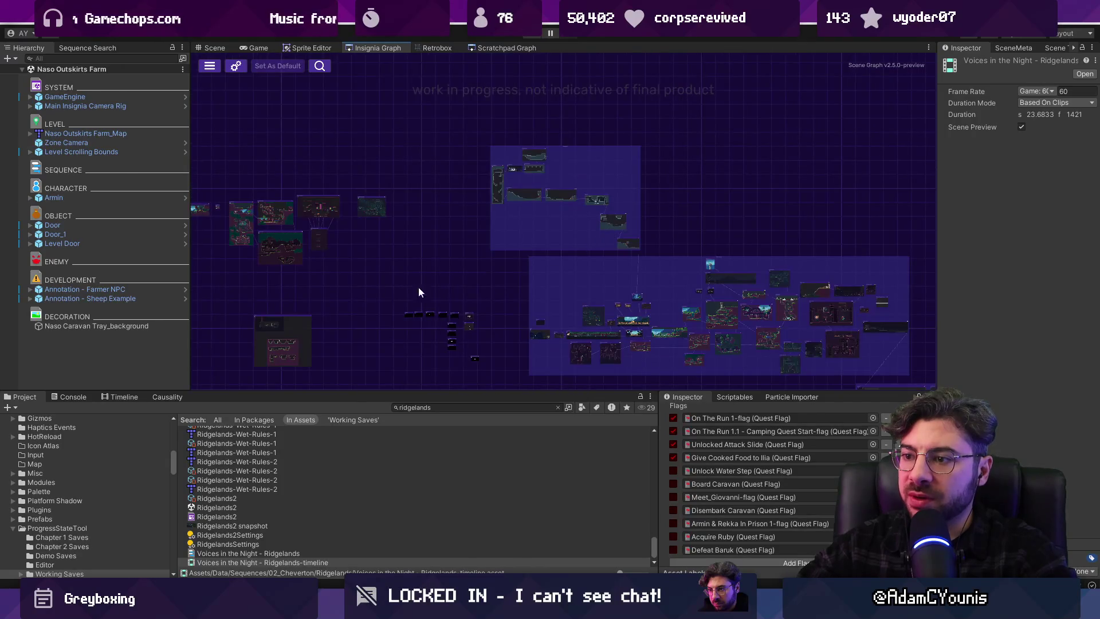
scroll(450, 305, "up", 5)
scroll(431, 260, "down", 2)
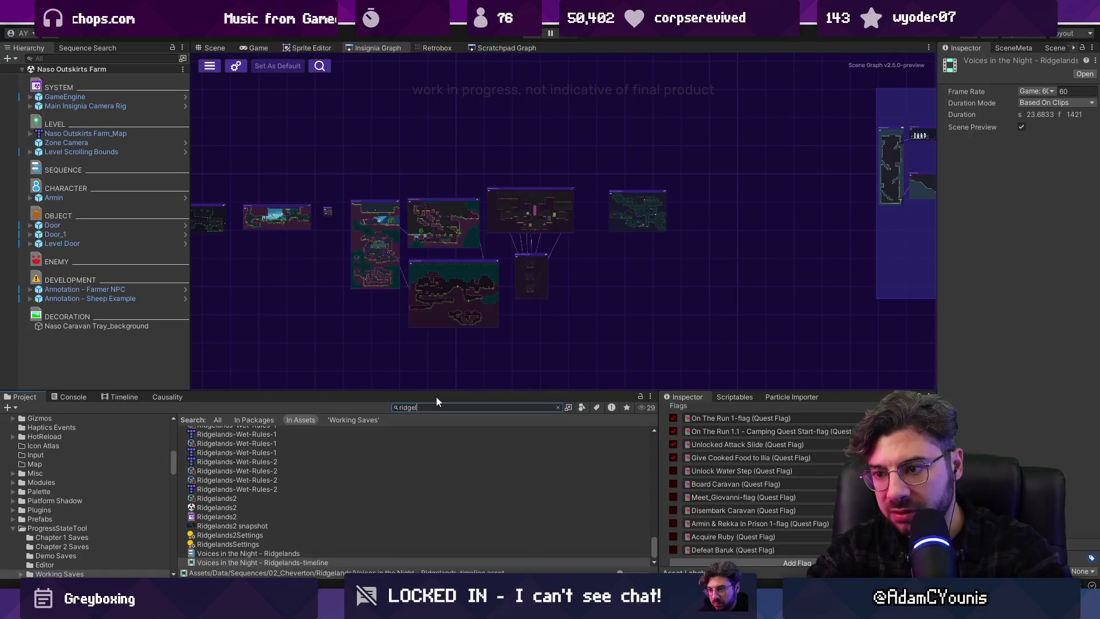
Replace 'test' with 'tileset' in the Ridgelands asset search and open Ridgelands Tileset 3
type("ands test")
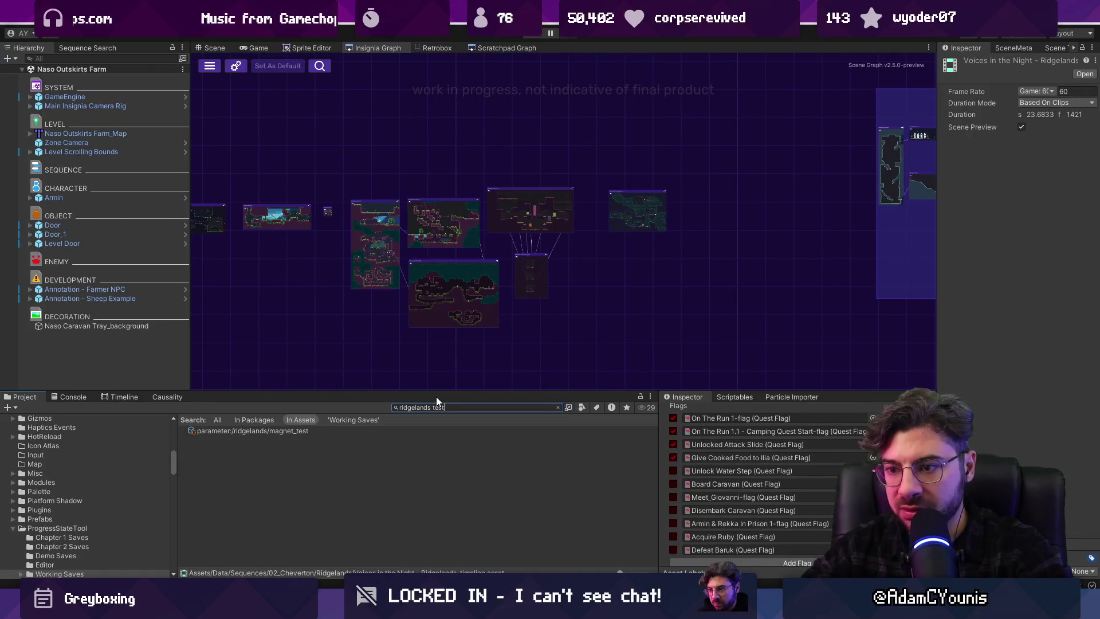
key("BackSpace")
key("BackSpace")
key("BackSpace")
scroll(322, 453, "down", 3)
type("tile")
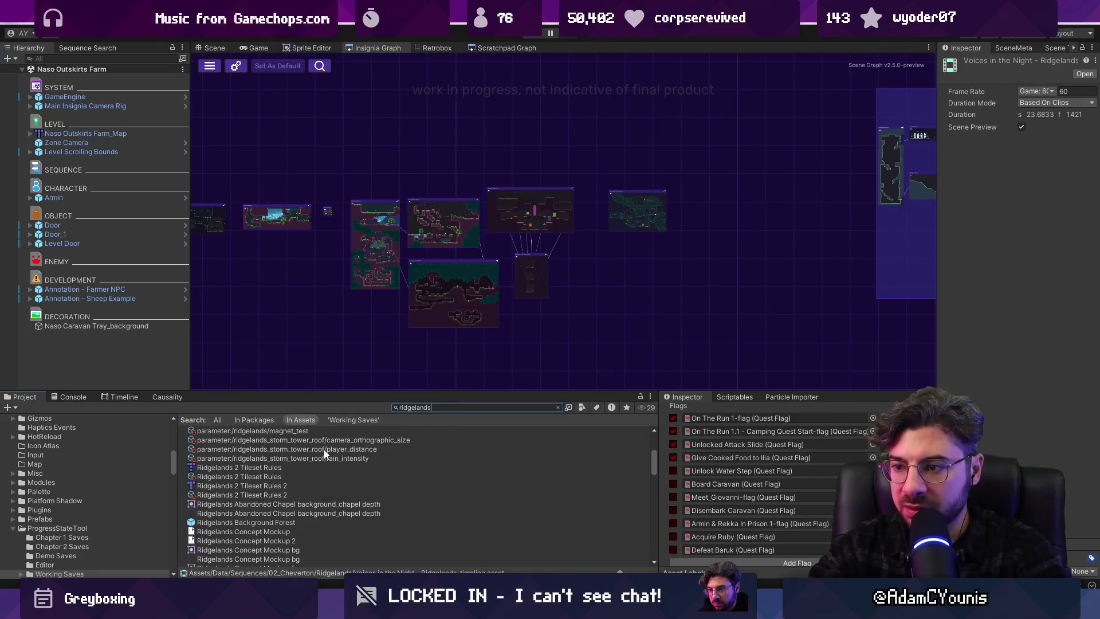
type("set")
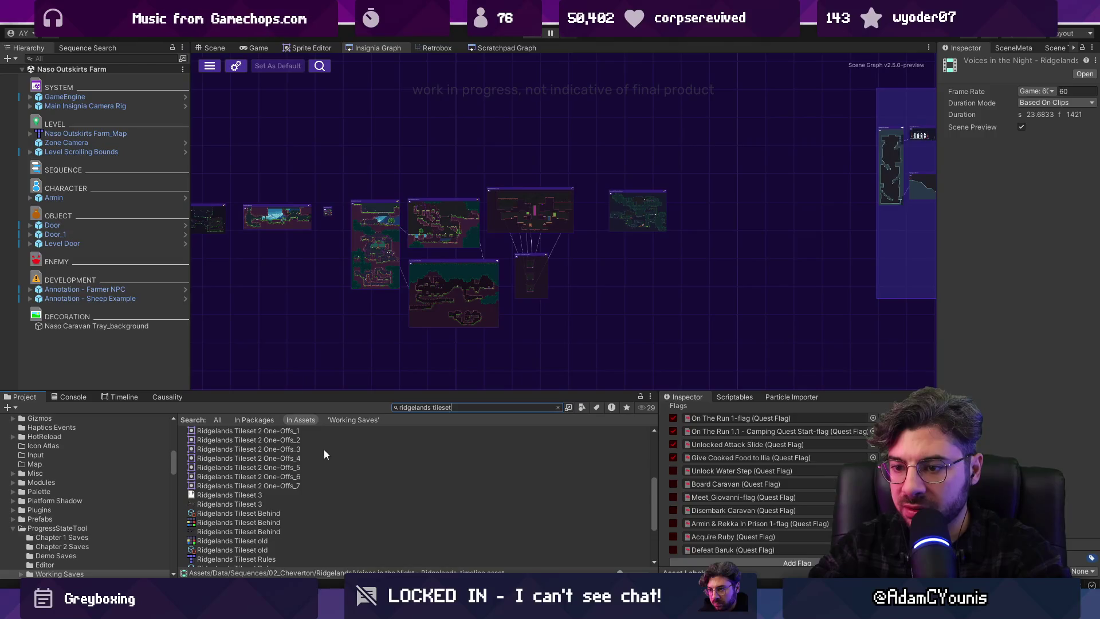
scroll(325, 492, "down", 3)
double_click(229, 460)
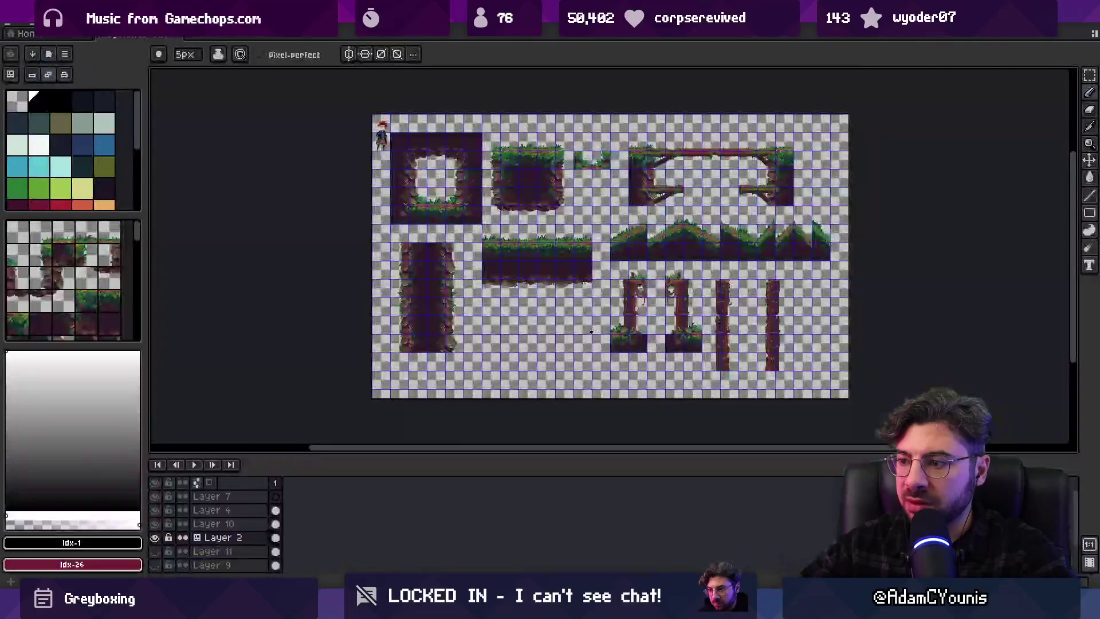
key("alt+Tab")
scroll(367, 493, "down", 3)
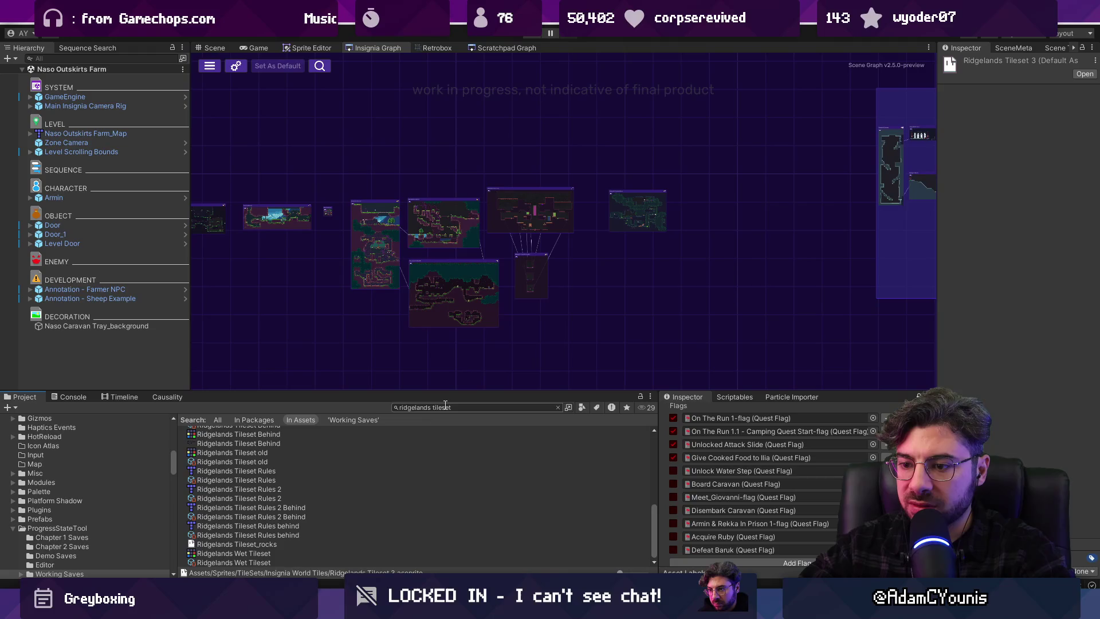
left_click(266, 546)
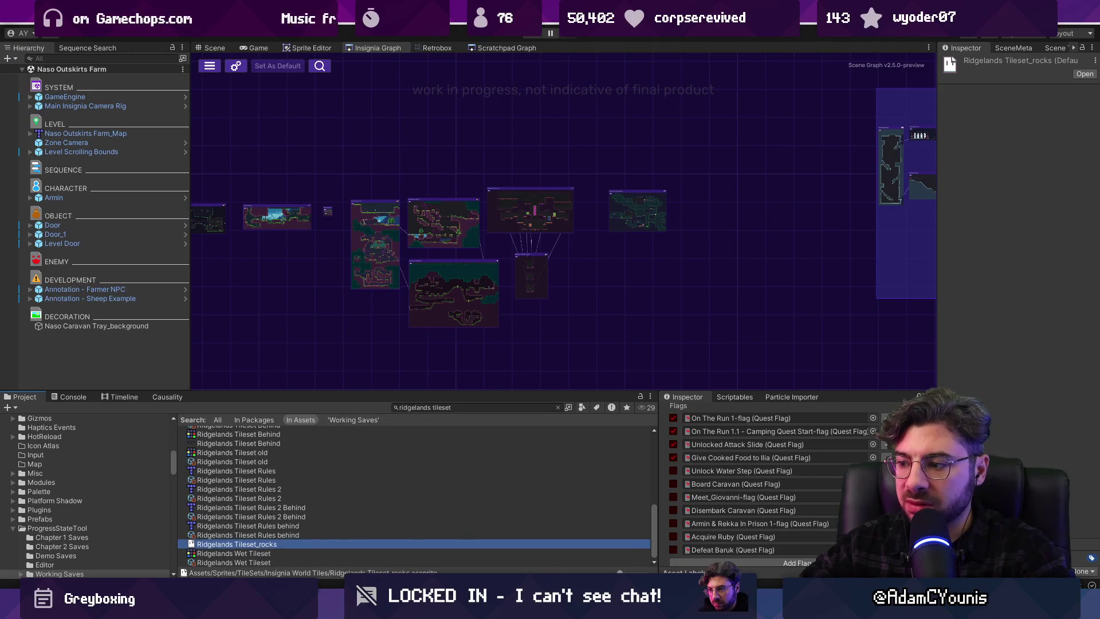
double_click(265, 544)
key("ctrl+w")
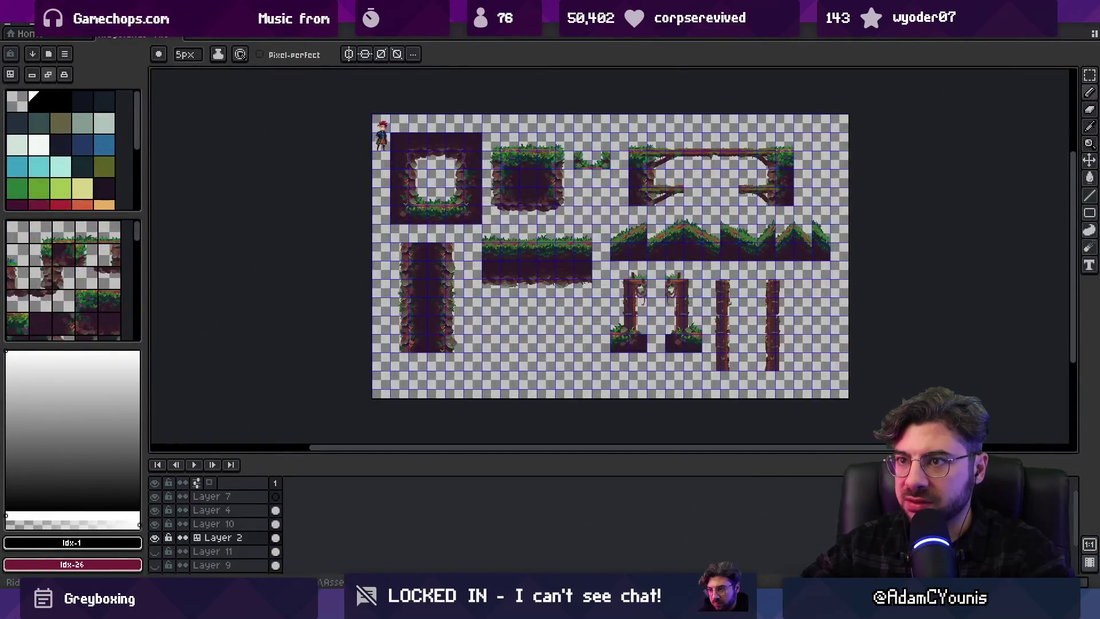
key("ctrl+w")
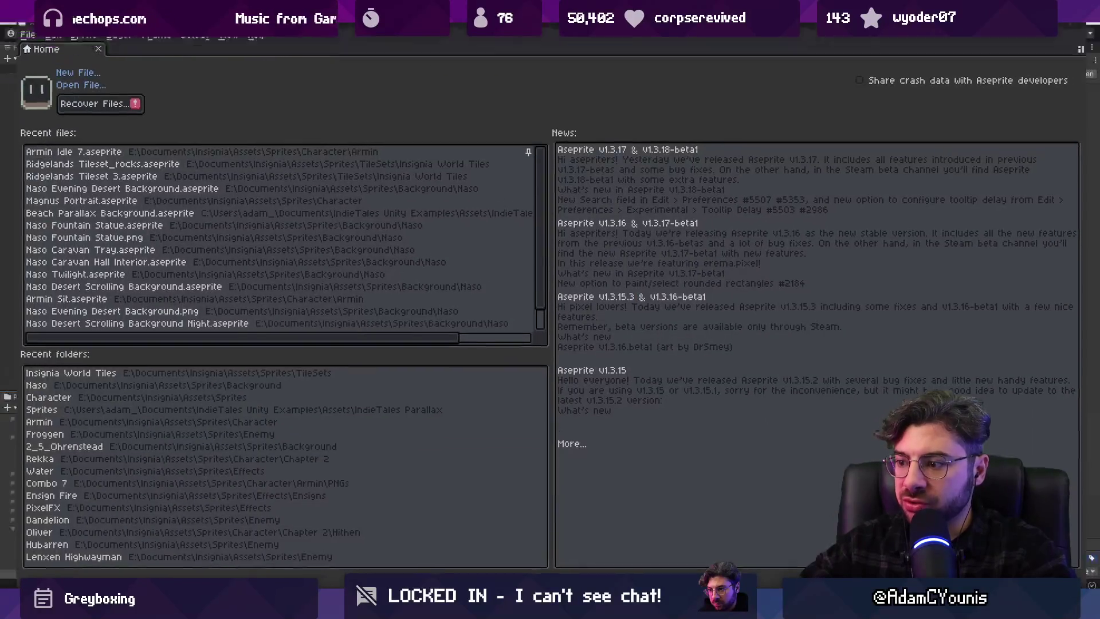
key("alt+Tab")
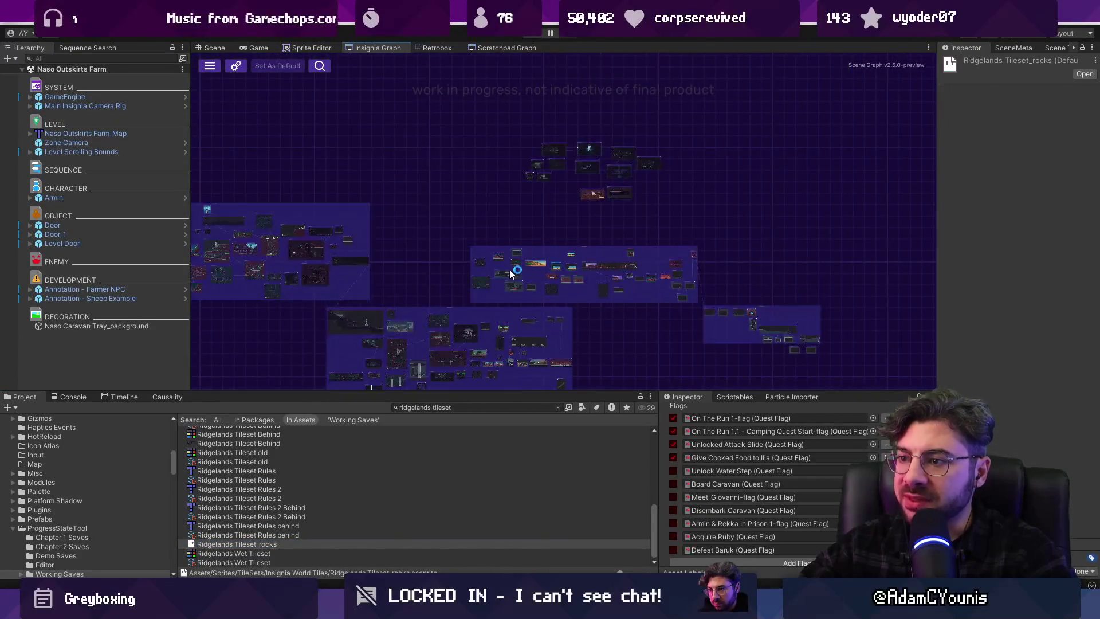
Frame the Forest Lake Deer Totem, Ridgelands Abandoned Chapel and Near Background Forest decorations
scroll(401, 304, "up", 5)
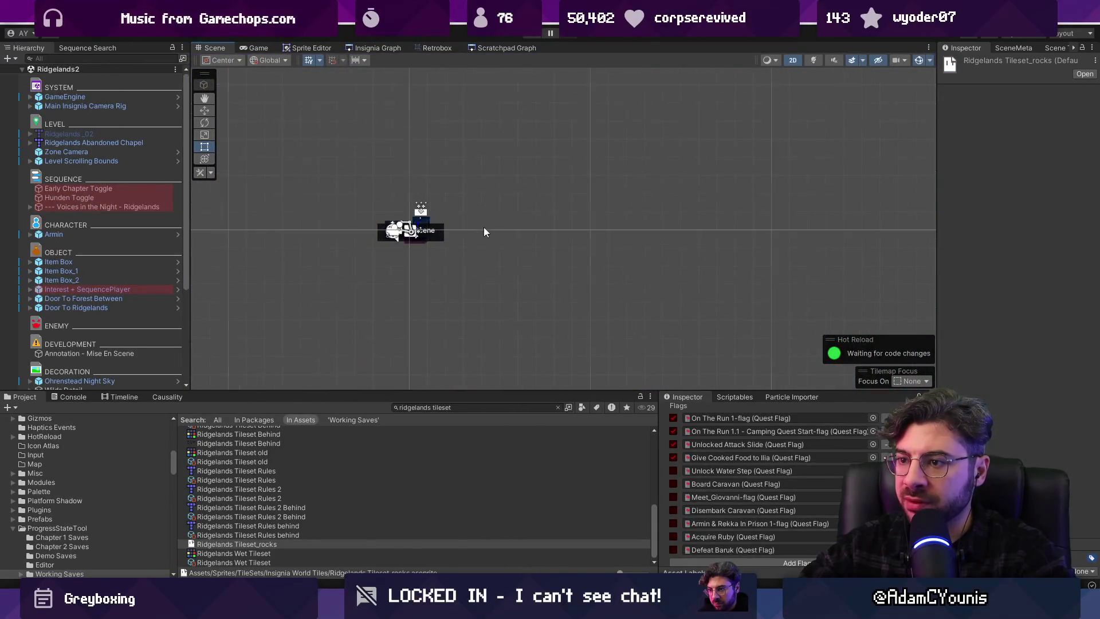
scroll(398, 226, "up", 10)
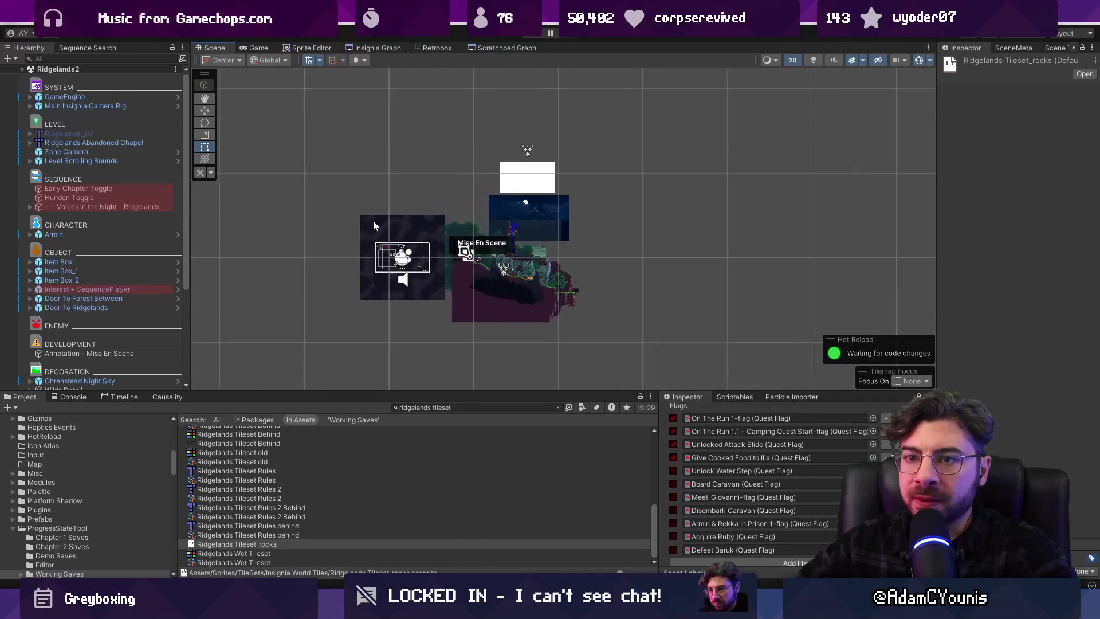
scroll(134, 212, "down", 5)
left_click(129, 356)
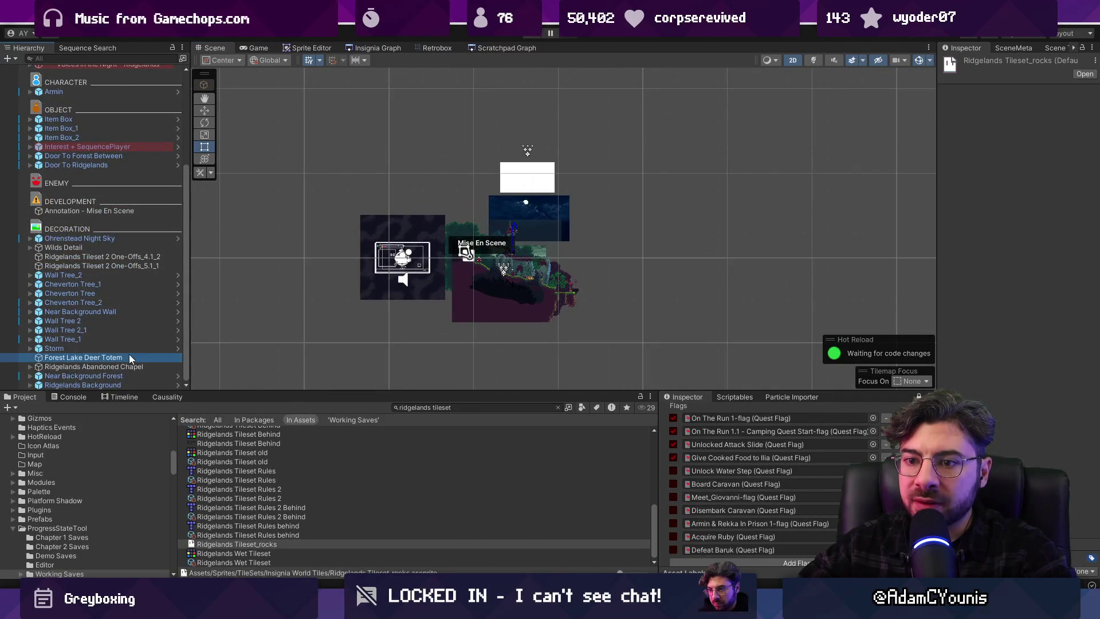
double_click(129, 357)
double_click(131, 364)
left_click(132, 375)
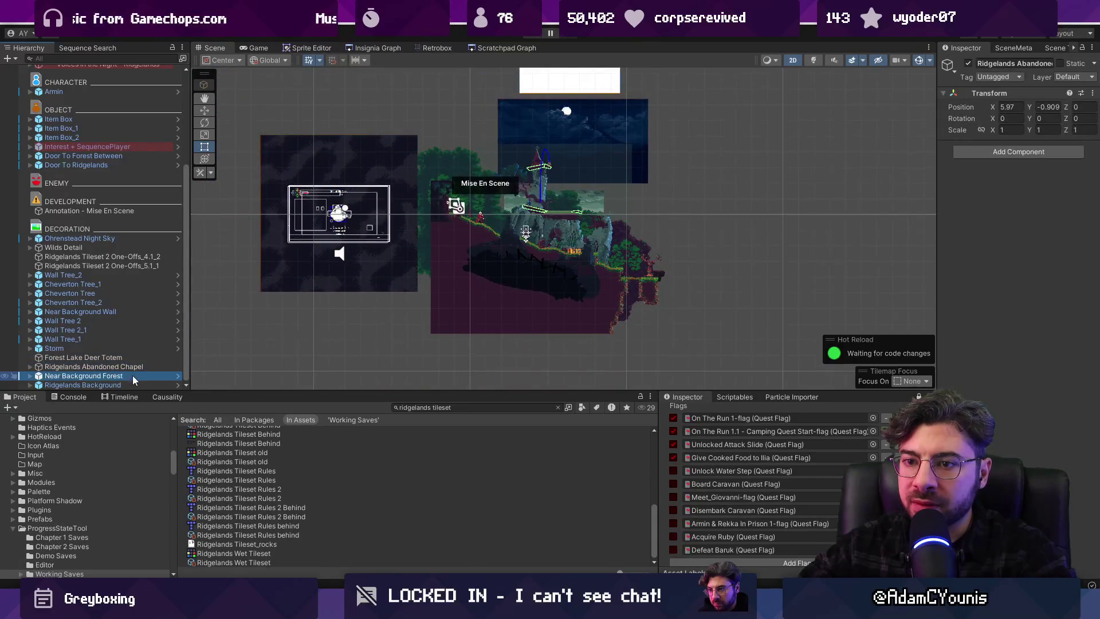
Frame the One-Offs_5.1_1 and 4.1_2 tileset pieces, then the whole Ridgelands_02 map
double_click(122, 265)
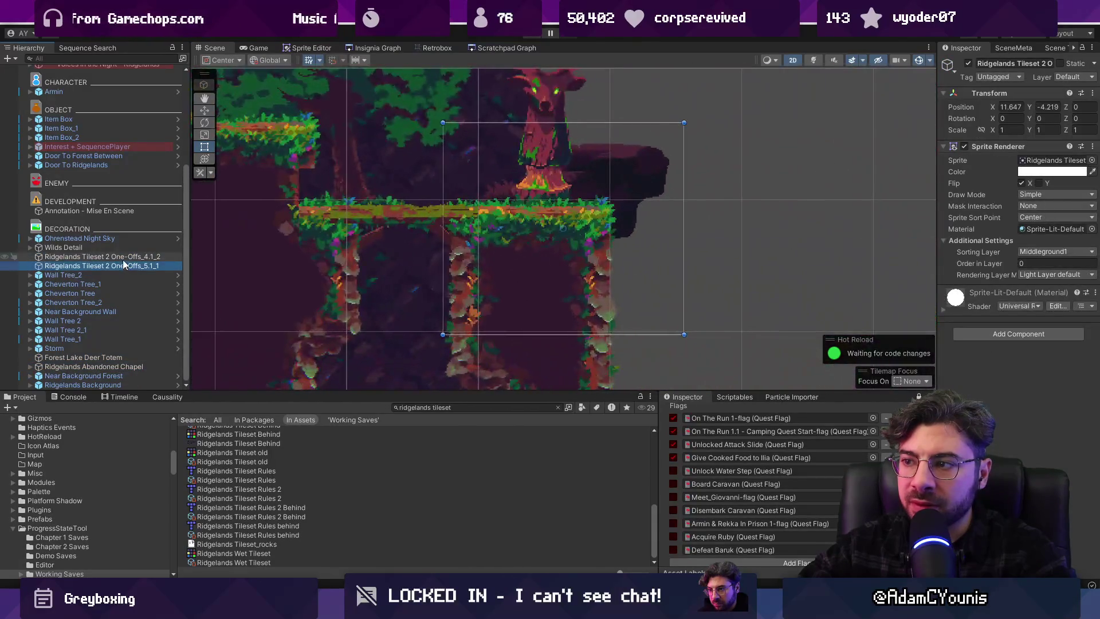
double_click(122, 257)
scroll(113, 218, "up", 5)
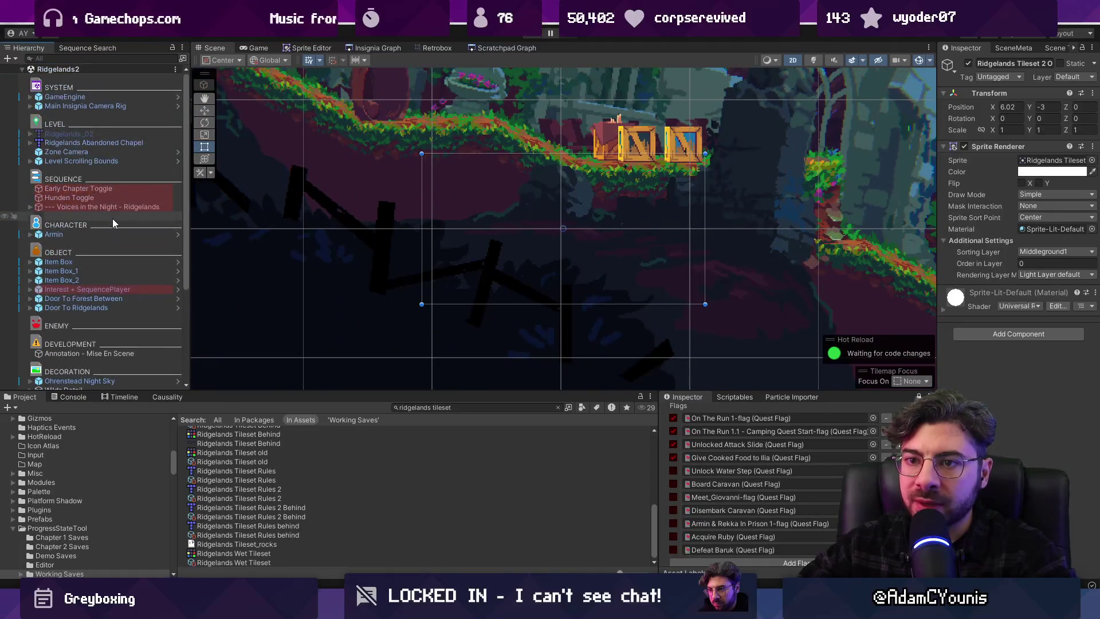
double_click(97, 133)
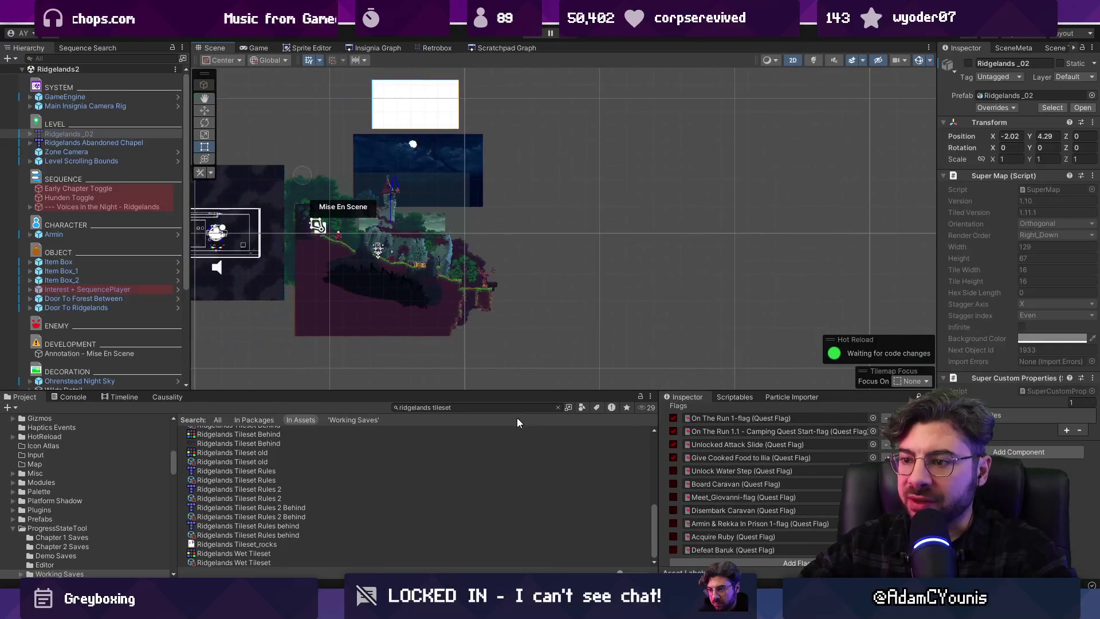
left_click(366, 47)
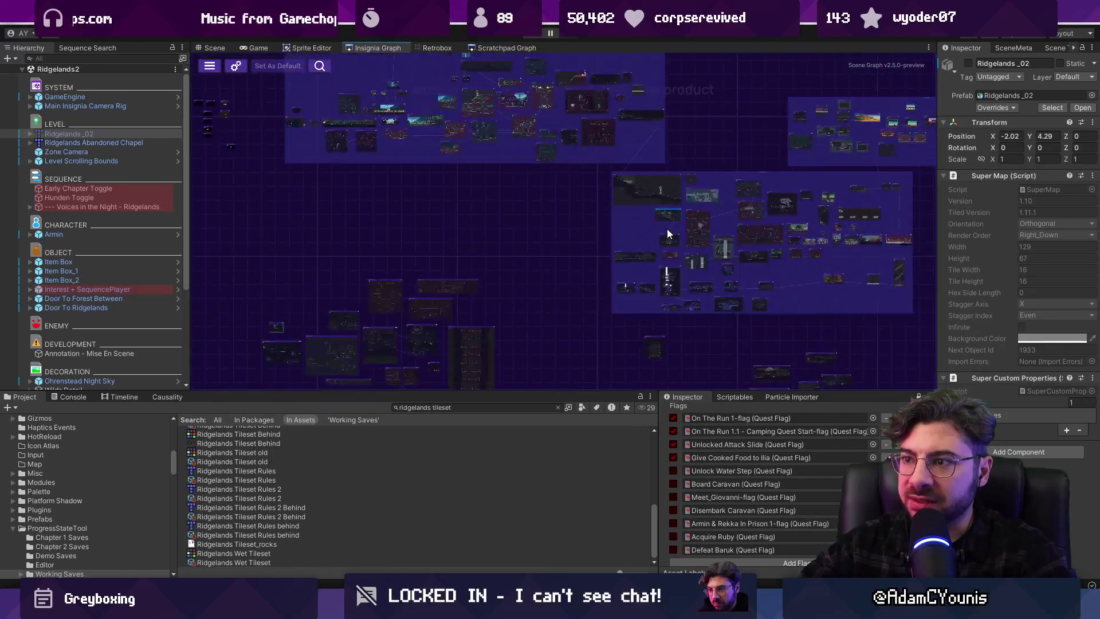
Open the Ohrenstead Overlook scene and select its Cheverton Abandoned Ruined Barn background
scroll(507, 150, "up", 5)
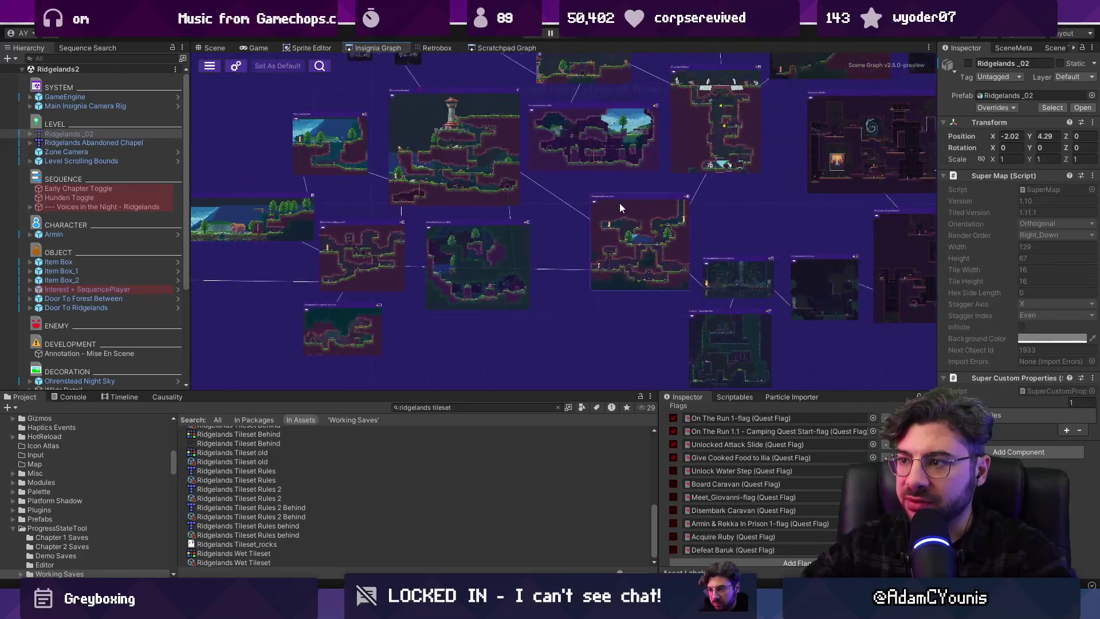
left_click(471, 290)
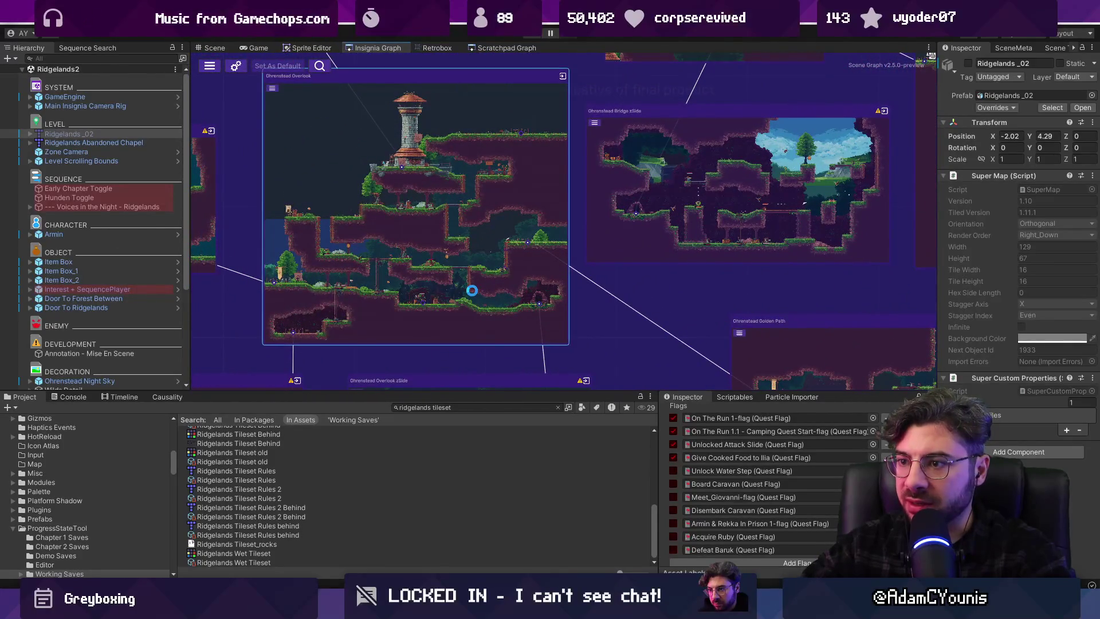
double_click(460, 296)
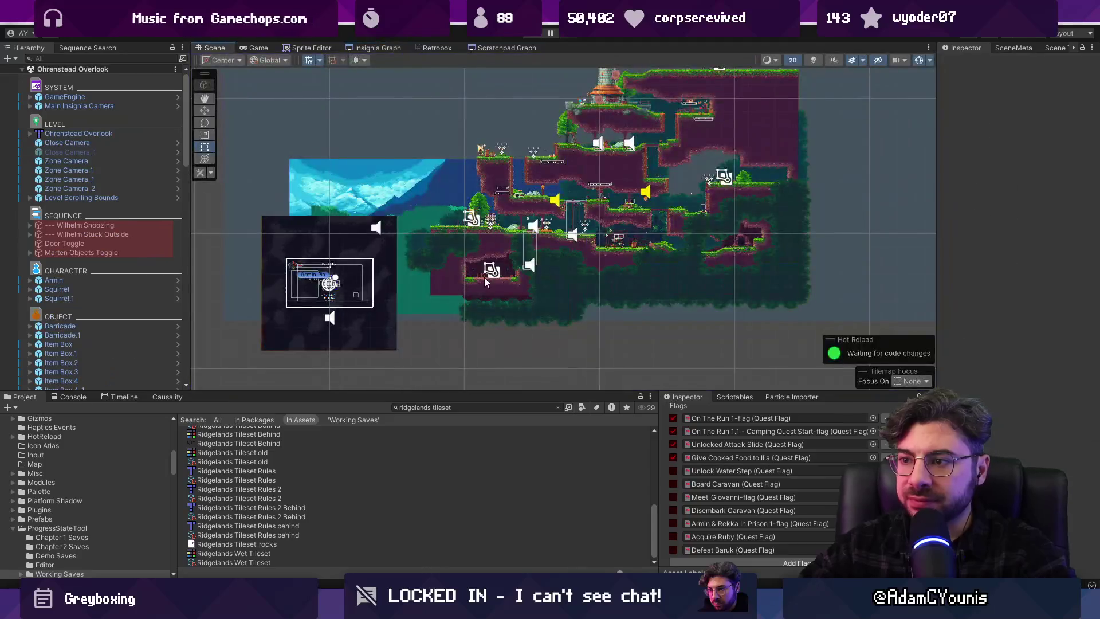
scroll(667, 239, "up", 4)
left_click(666, 242)
left_click(668, 245)
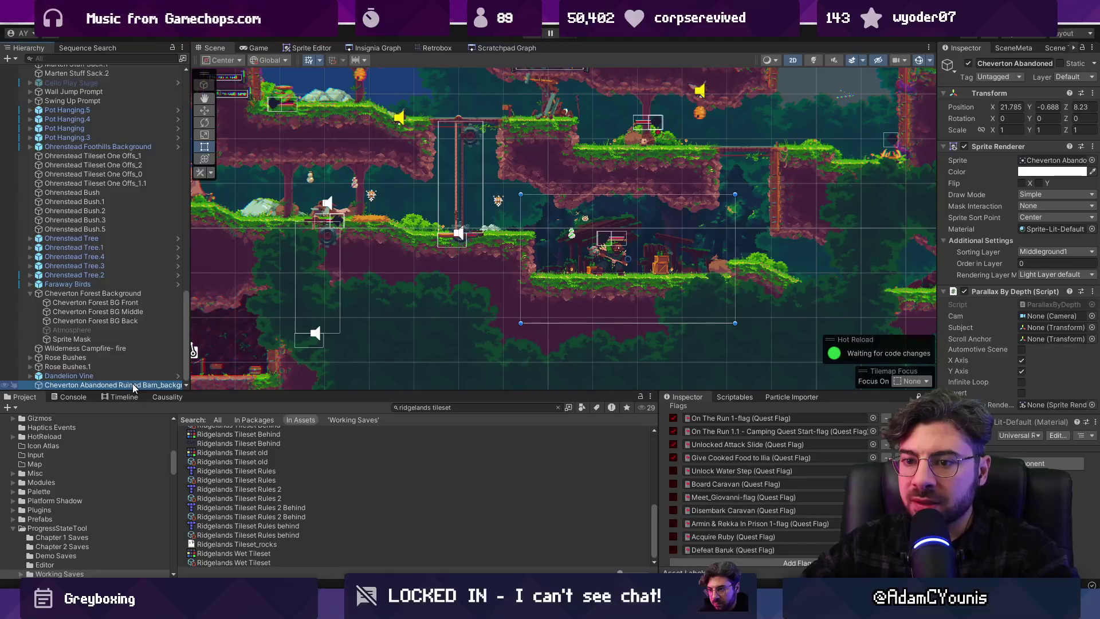
left_click_drag(186, 379, 231, 378)
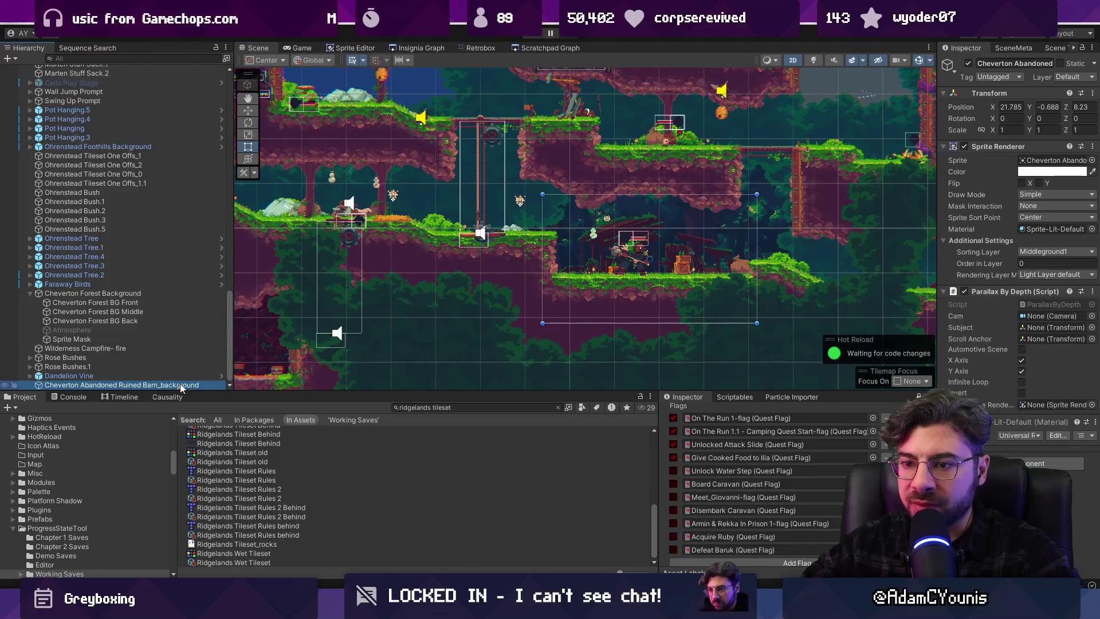
Open the Naso Outskirts Farm scene from the Insignia Graph
left_click(421, 47)
scroll(418, 130, "up", 5)
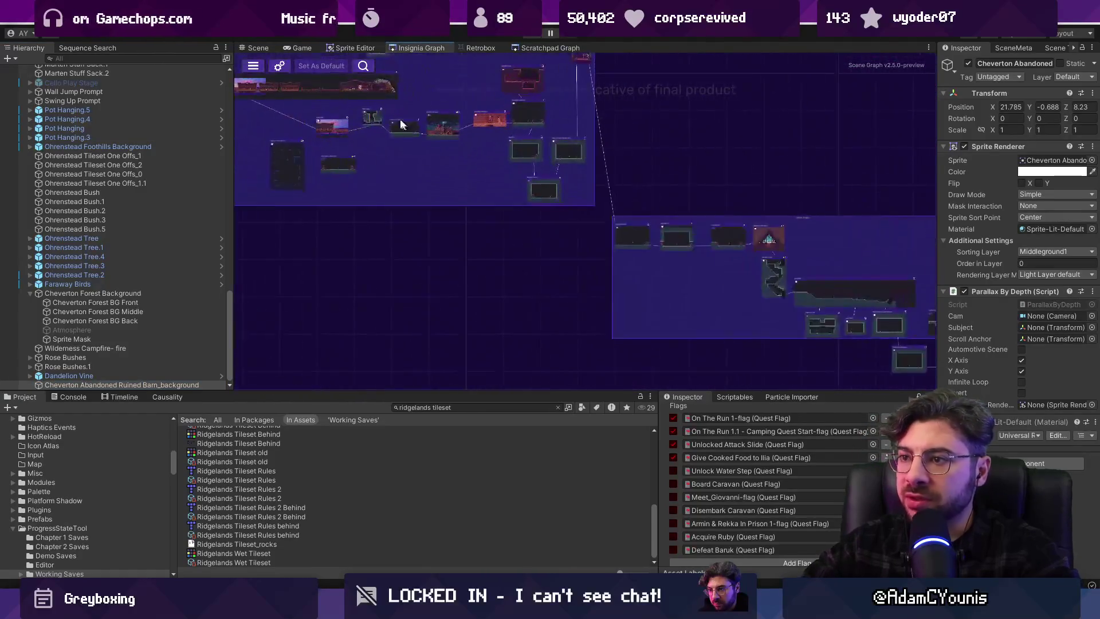
scroll(459, 269, "up", 5)
double_click(462, 272)
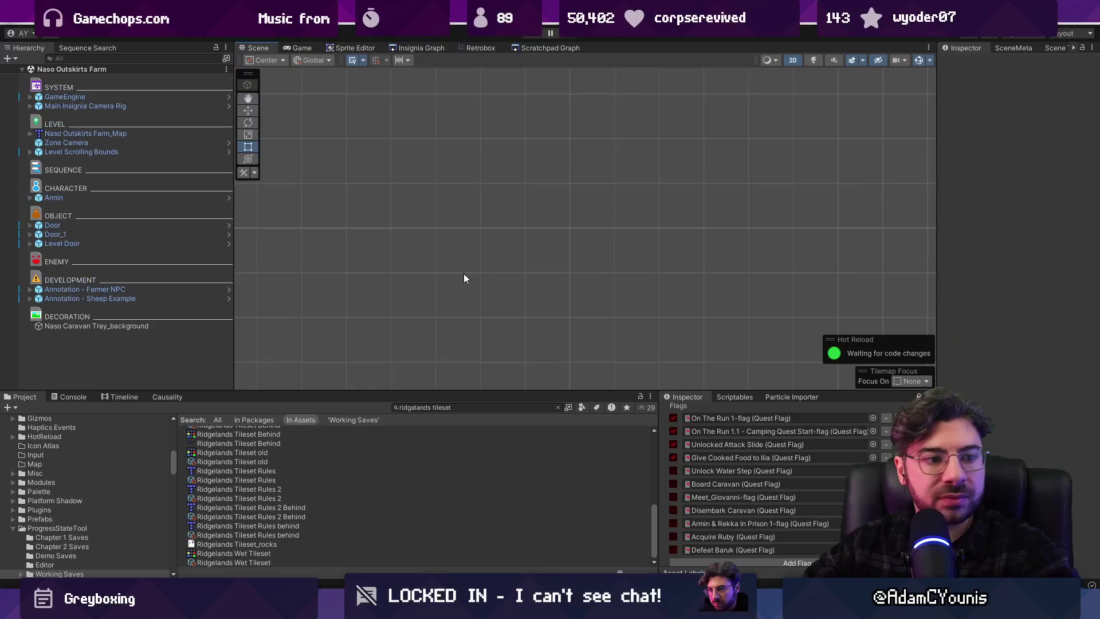
Paste the Cheverton barn background into the farm, move it behind the annotations, and play
left_click(226, 355)
key("ctrl+v")
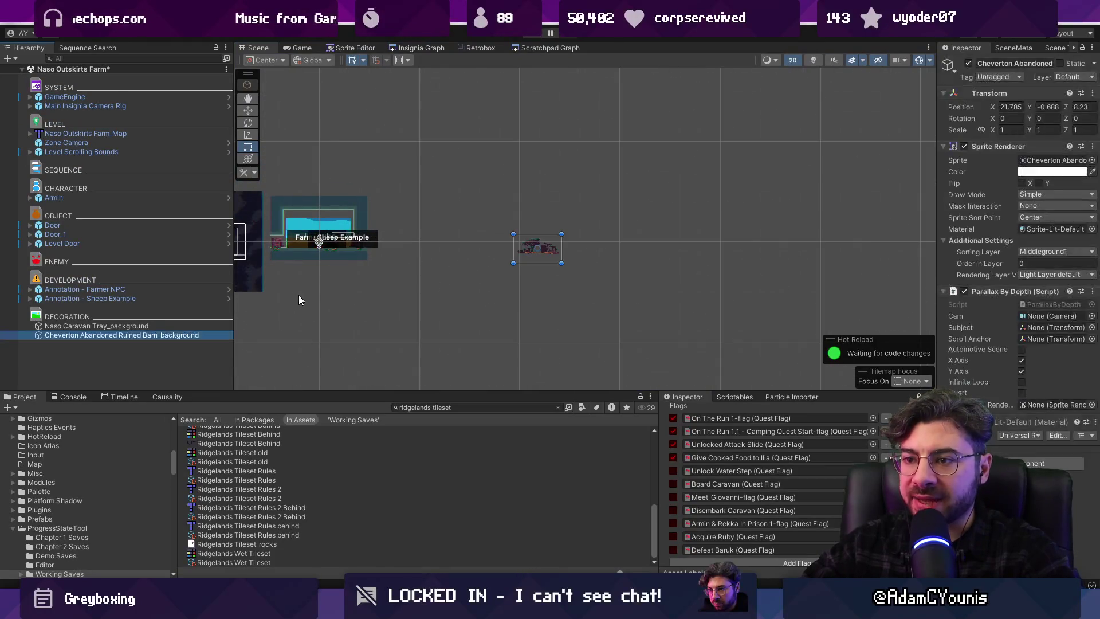
key("w")
left_click_drag(713, 241, 284, 226)
scroll(528, 212, "up", 3)
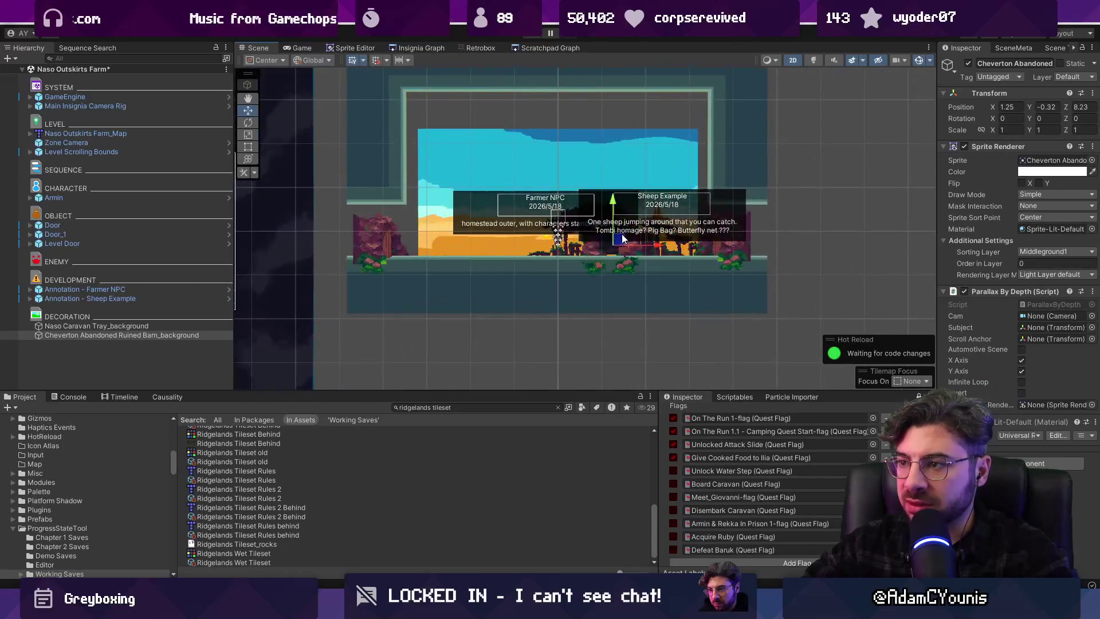
left_click_drag(529, 212, 523, 234)
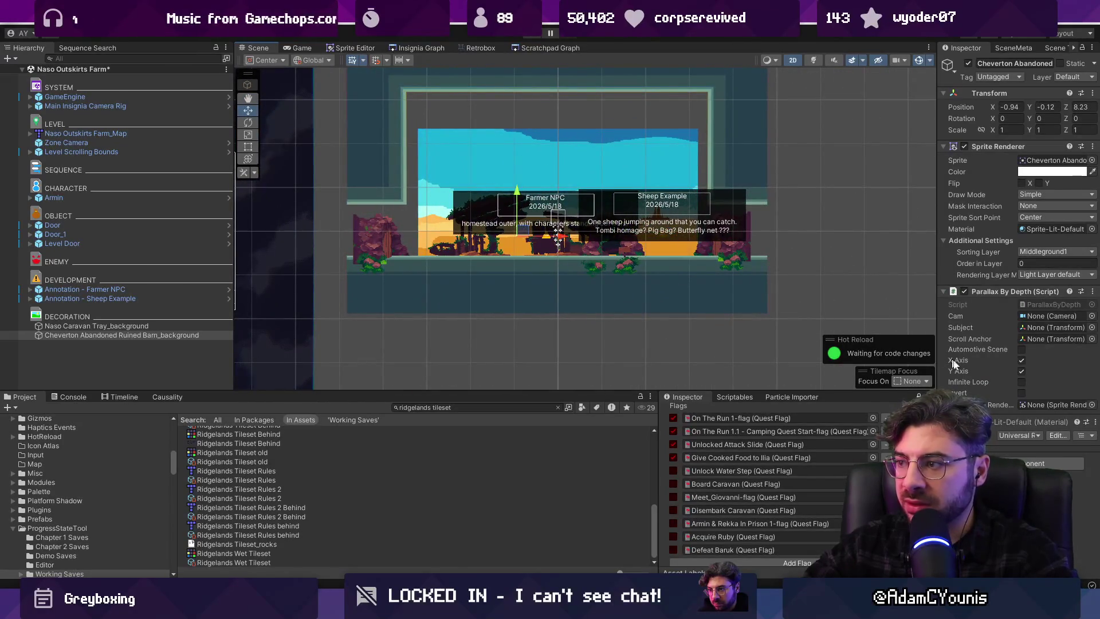
left_click_drag(937, 198, 831, 197)
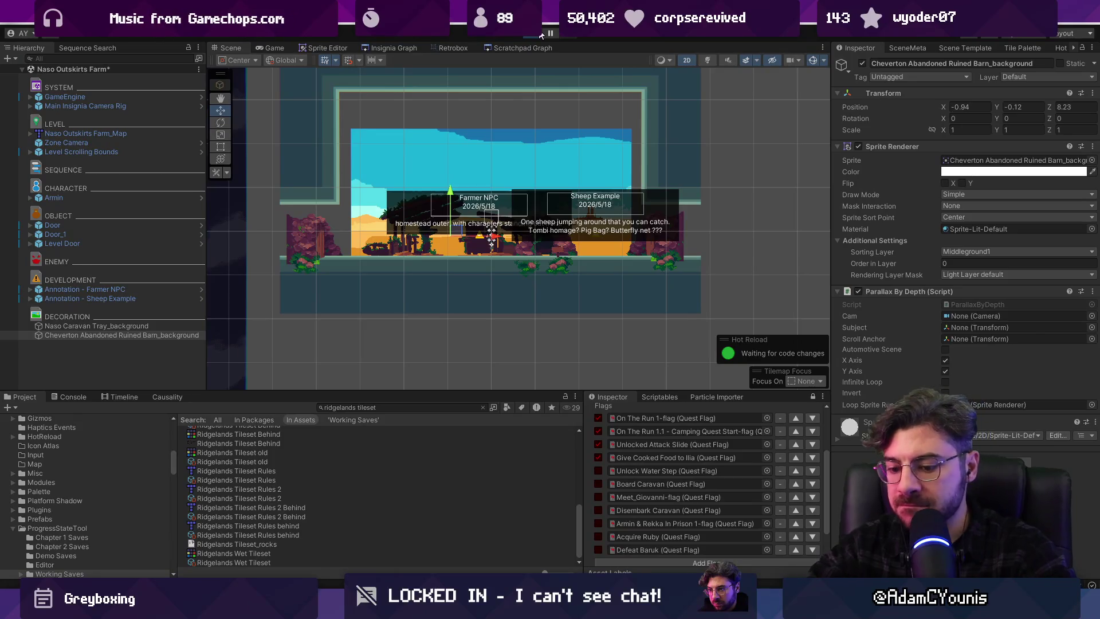
left_click(541, 35)
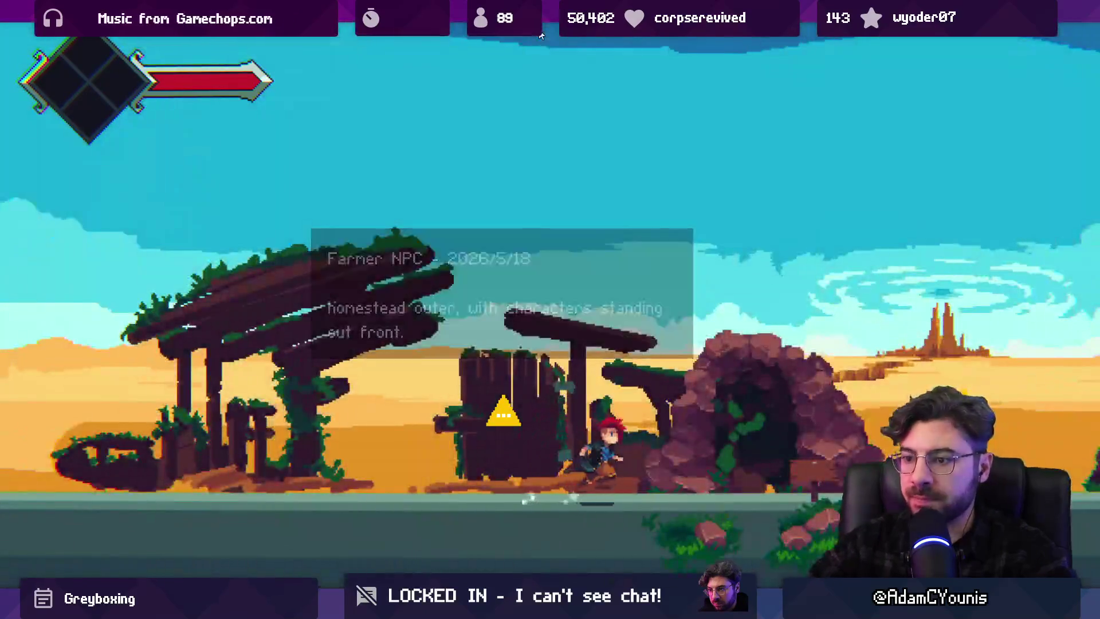
Run Armin left through the farm, stop the playtest, and select the Sheep Example annotation
key("Left")
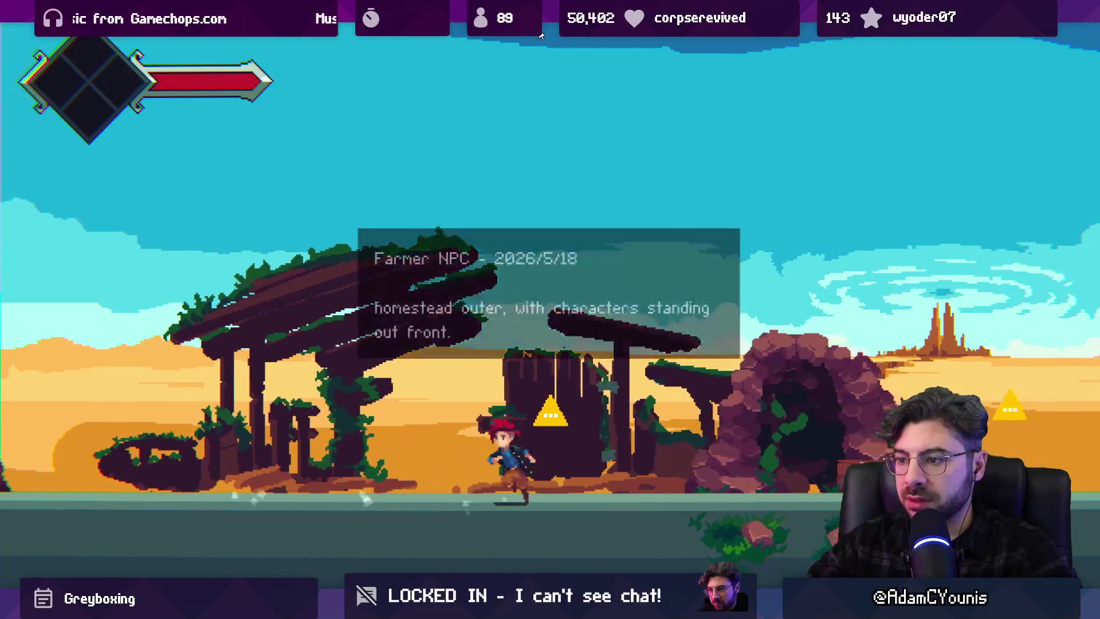
key("shift+space")
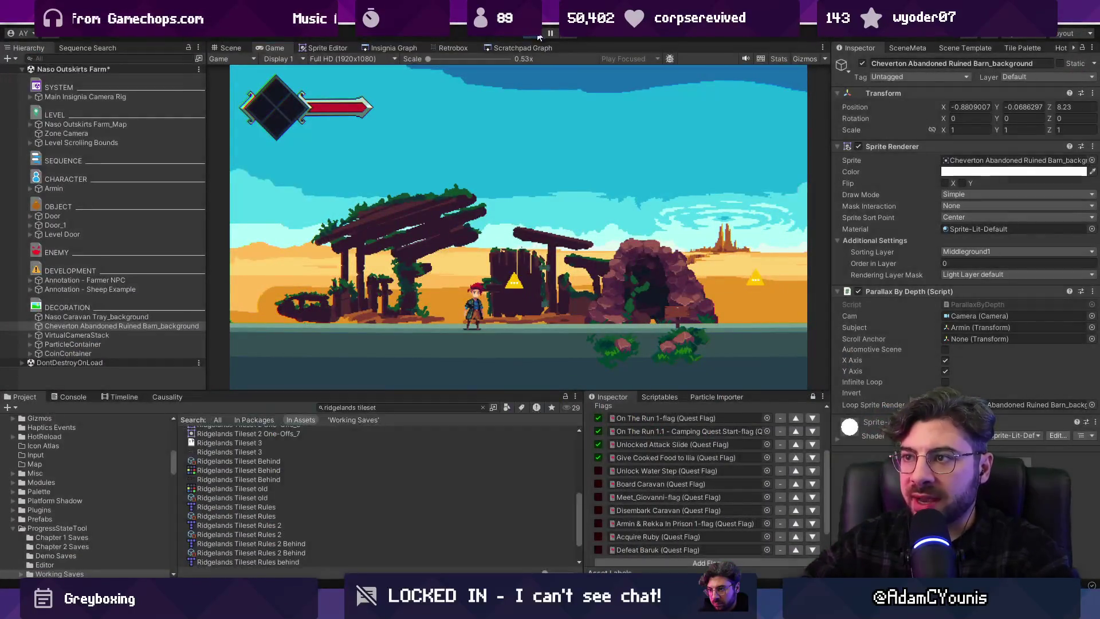
key("ctrl+p")
left_click(130, 299)
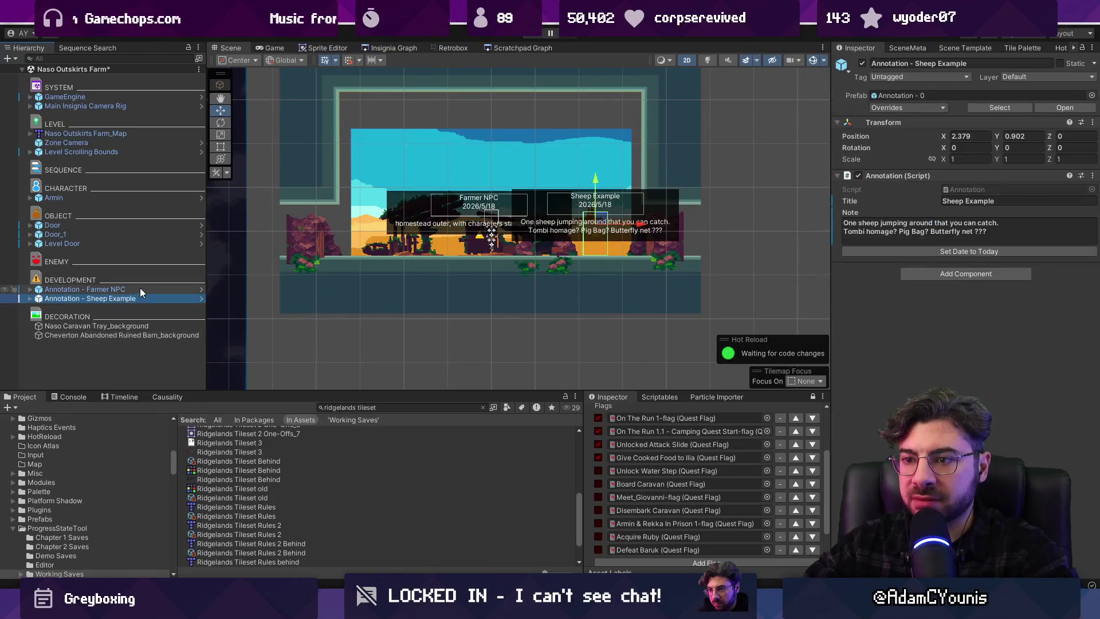
Shift the Farmer NPC annotation right and place a duplicate of it to its left
double_click(86, 289)
mouse_move(515, 211)
left_mouse_down()
mouse_move(615, 221)
mouse_move(585, 222)
left_mouse_up()
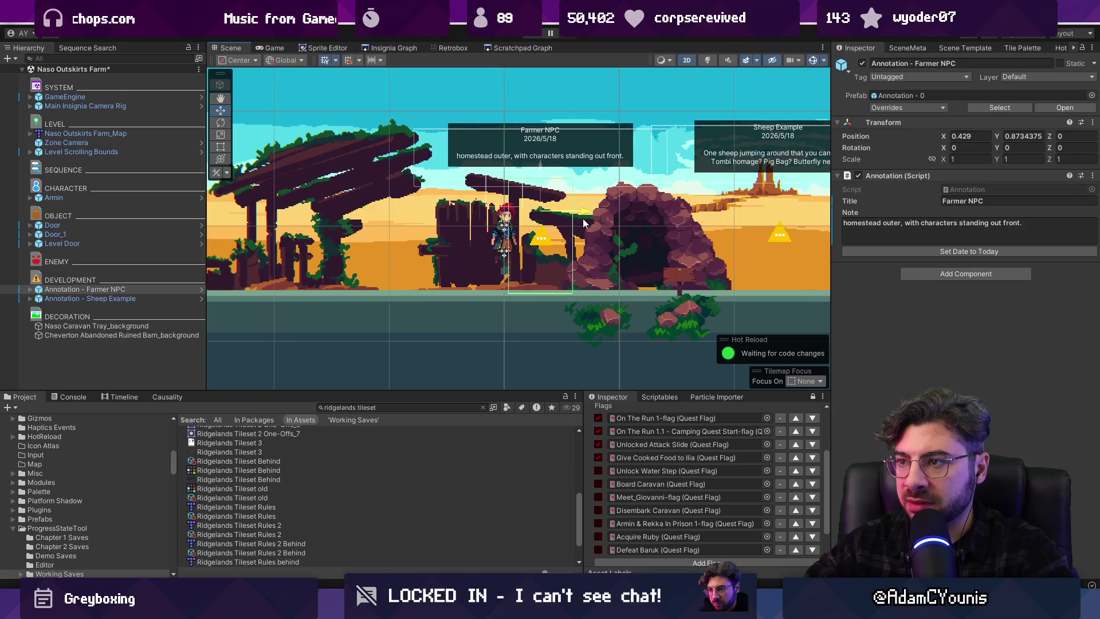
scroll(613, 275, "down", 5)
key("ctrl+d")
left_click_drag(613, 265, 440, 265)
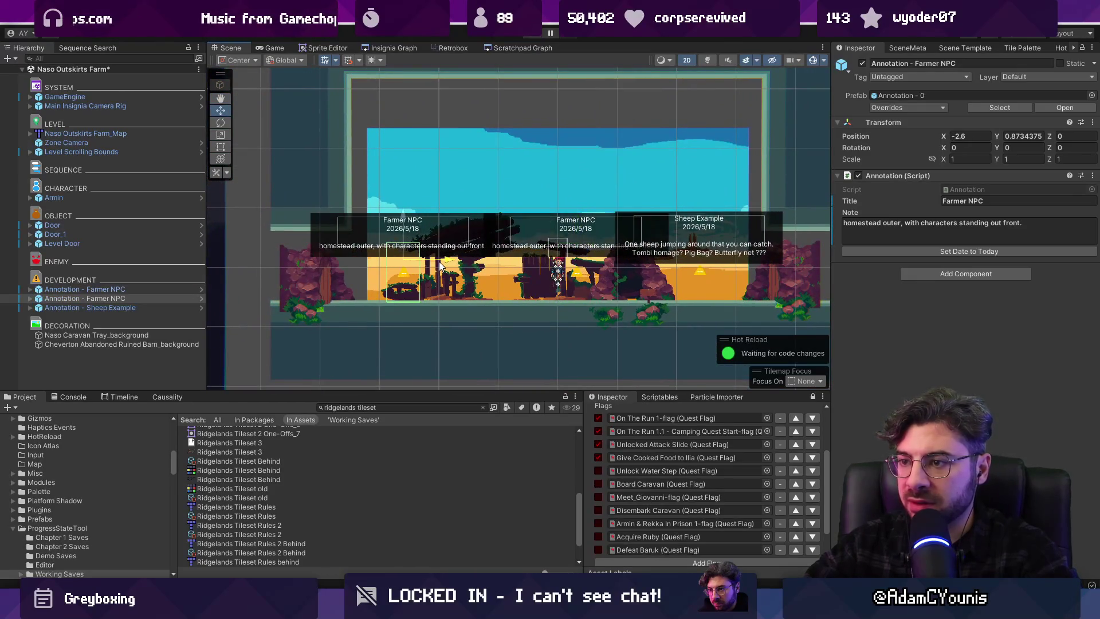
Title the copy 'Scenario', write the Armin and Ilia caravan note, date it 2026/6/16, and save
left_click(978, 202)
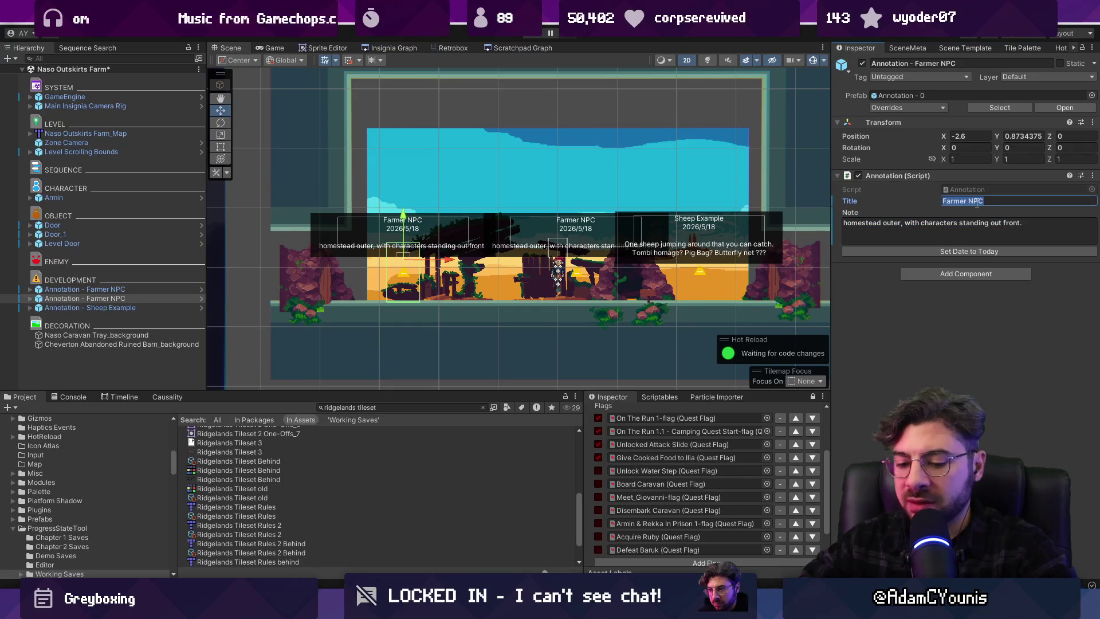
type("Scenario")
key("Tab")
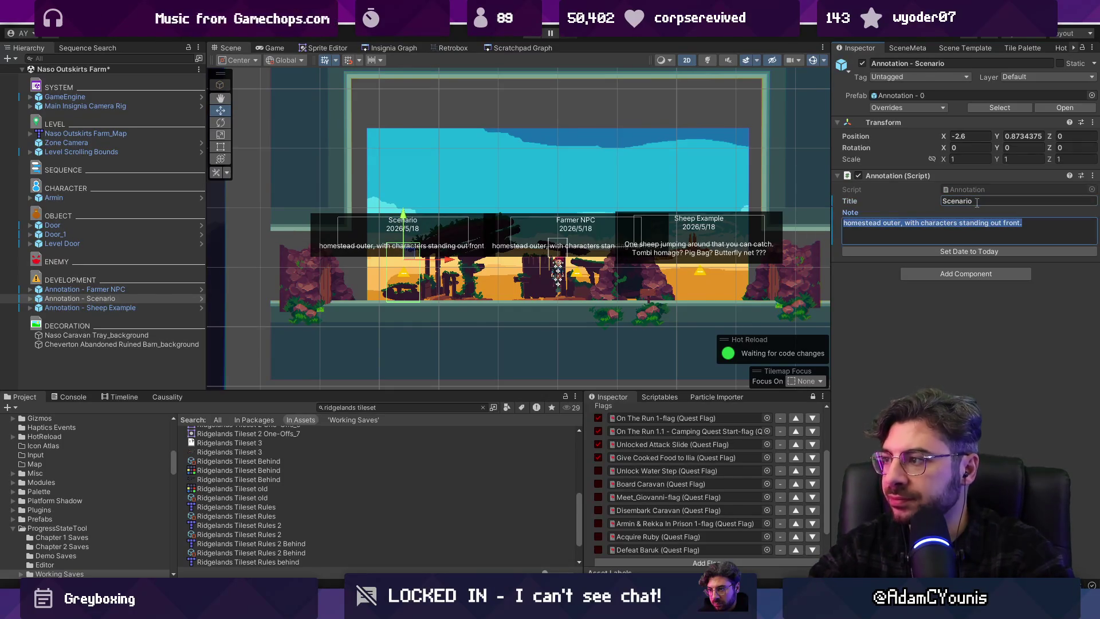
type("Armin and Ilia pass through to ")
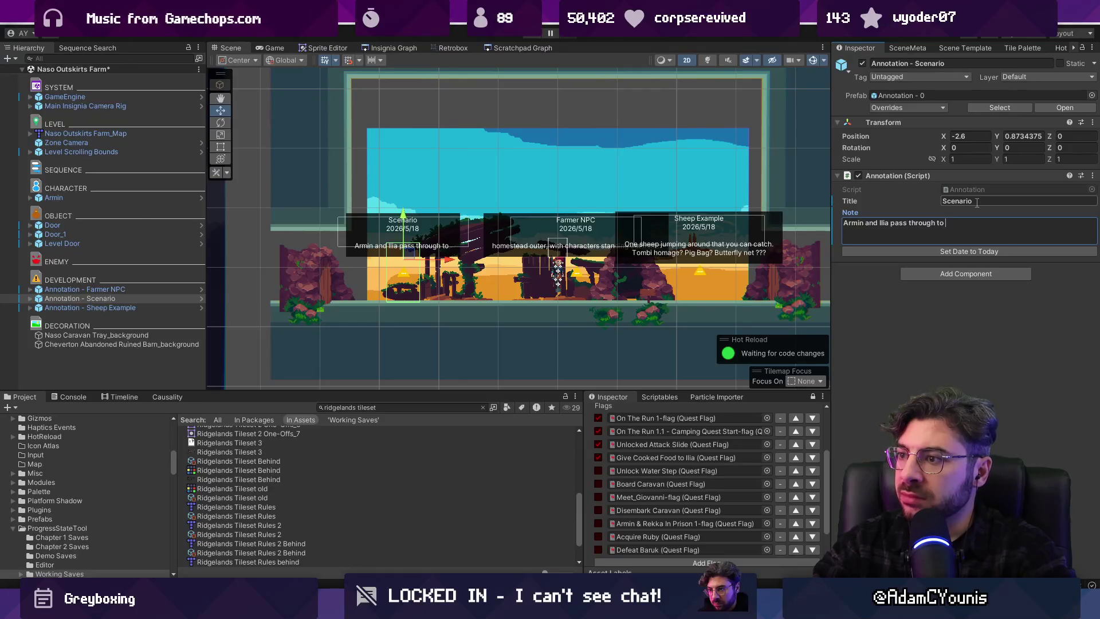
type("this homestead ")
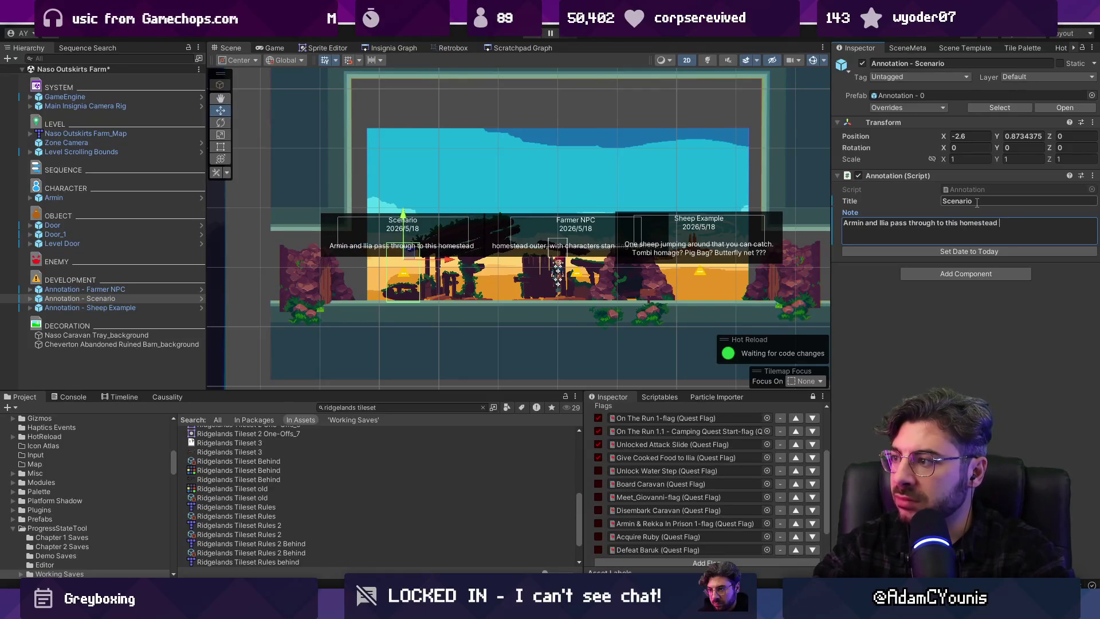
type("on the way to the ")
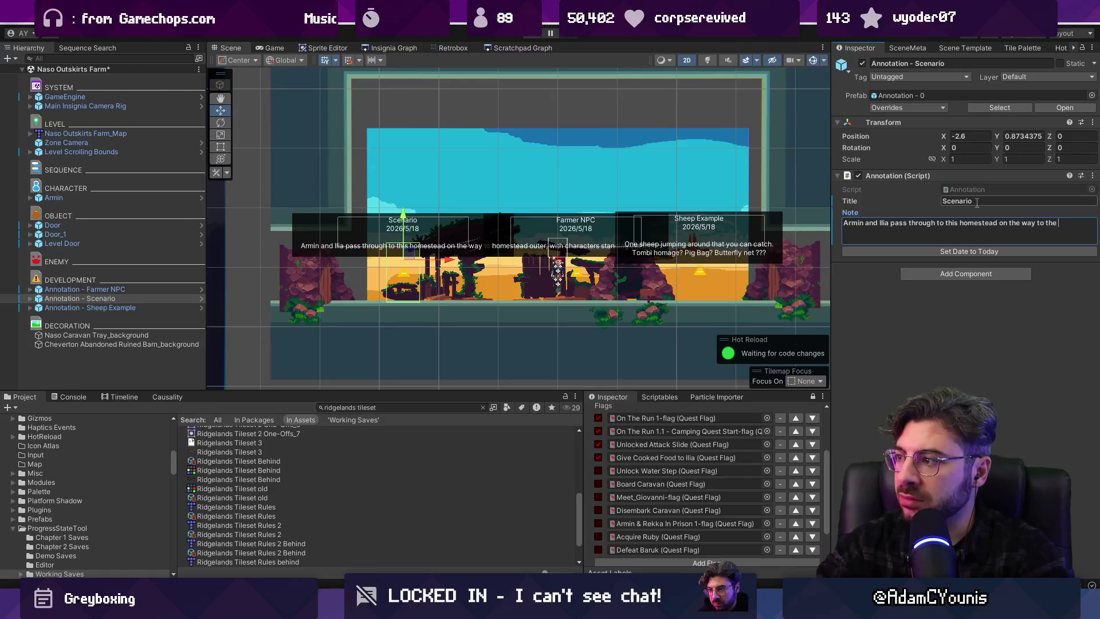
type("caravan.")
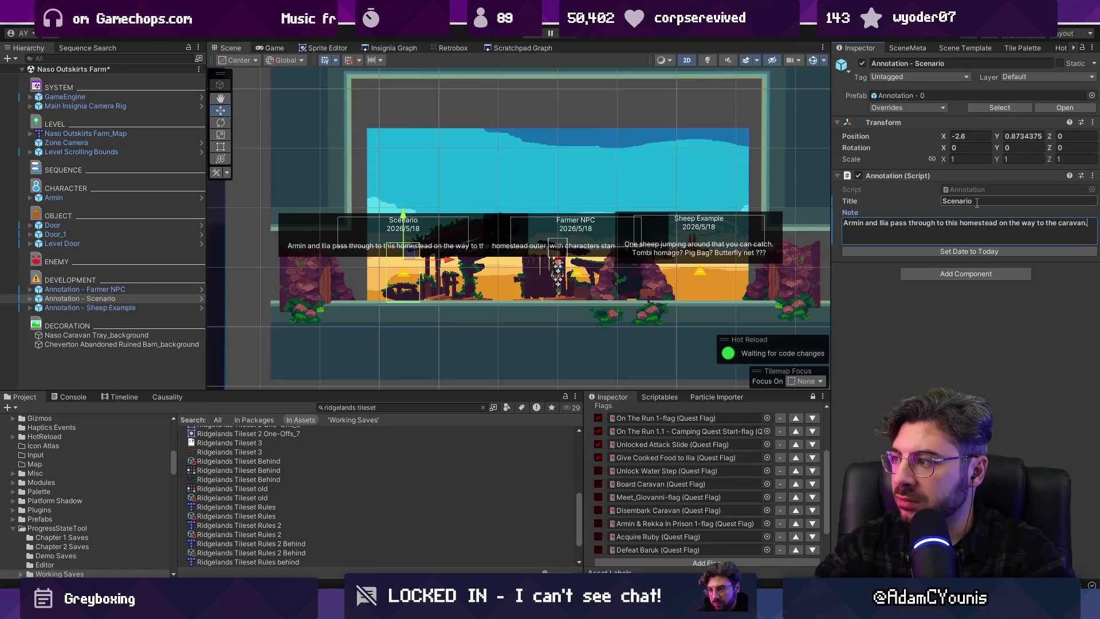
key("Return")
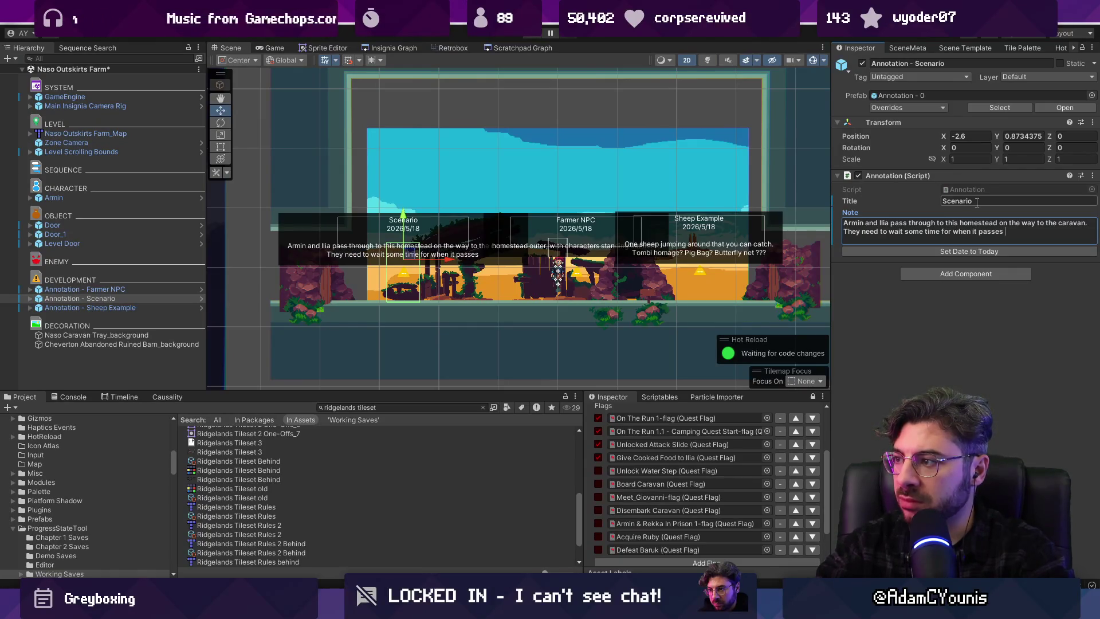
type("They need to wait some time for when it passes by o")
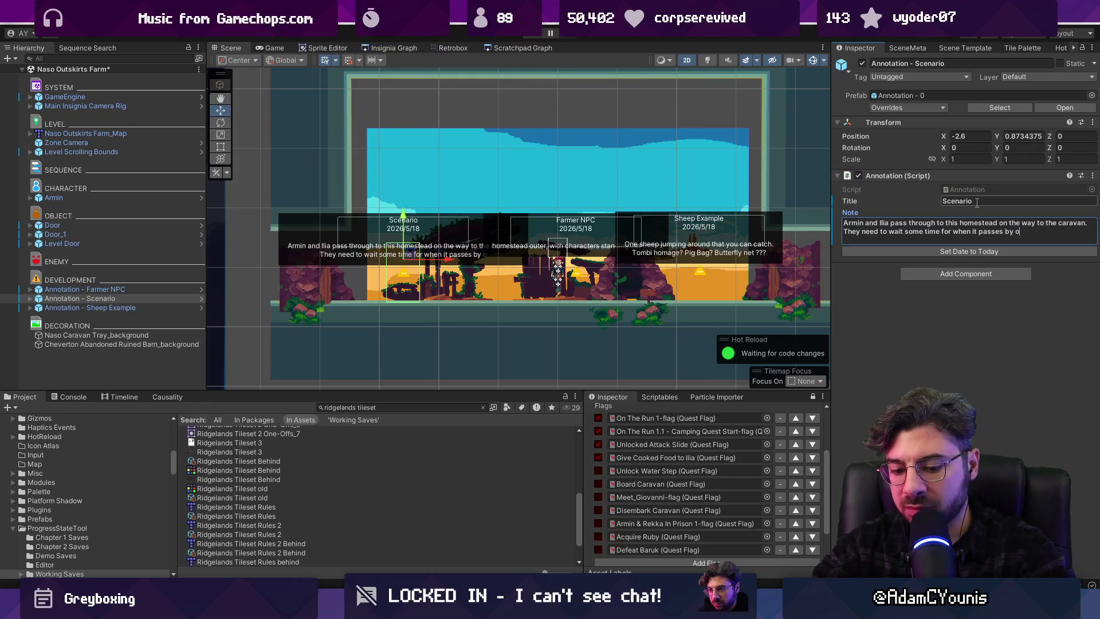
type("n ir")
type("route")
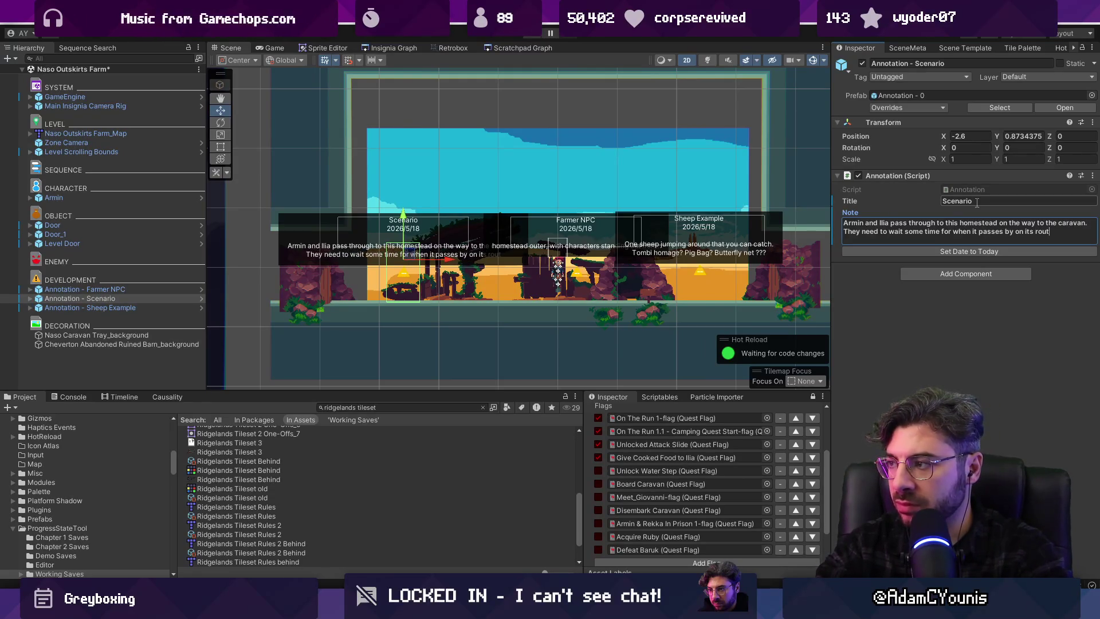
type(".")
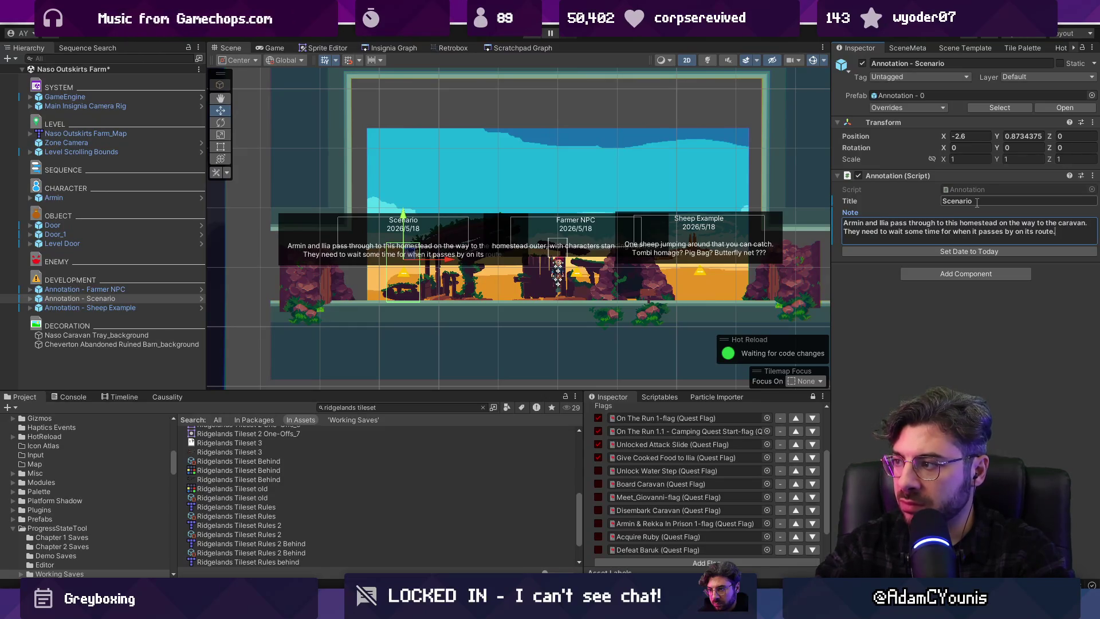
left_click(974, 252)
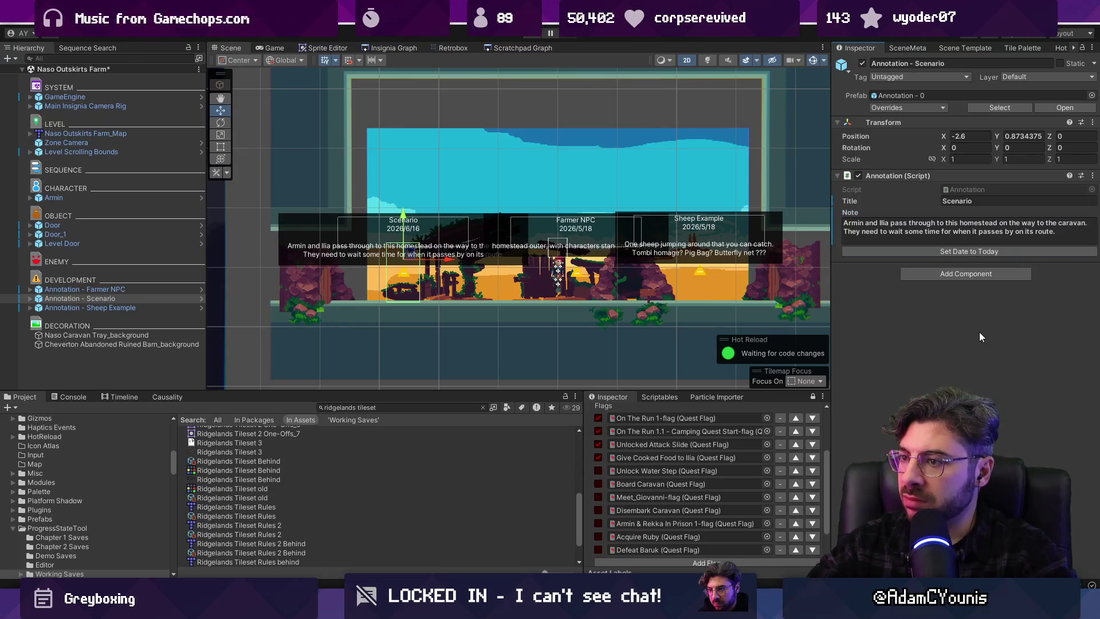
key("ctrl+s")
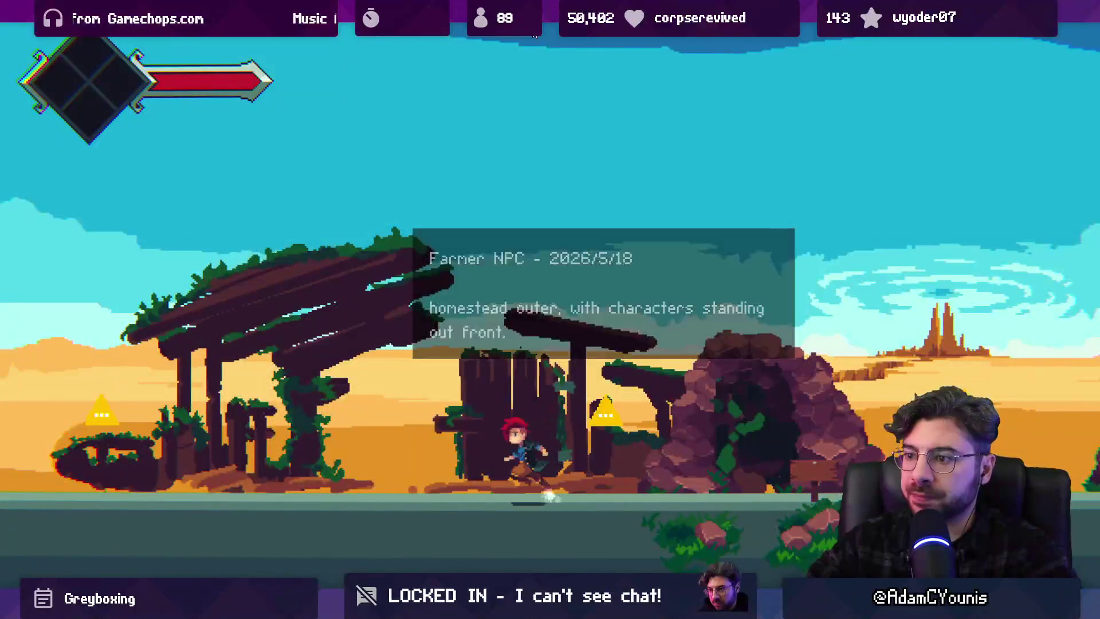
Search the assets with 'ng' and open the Annotation Warning sprite in Aseprite
key("Left")
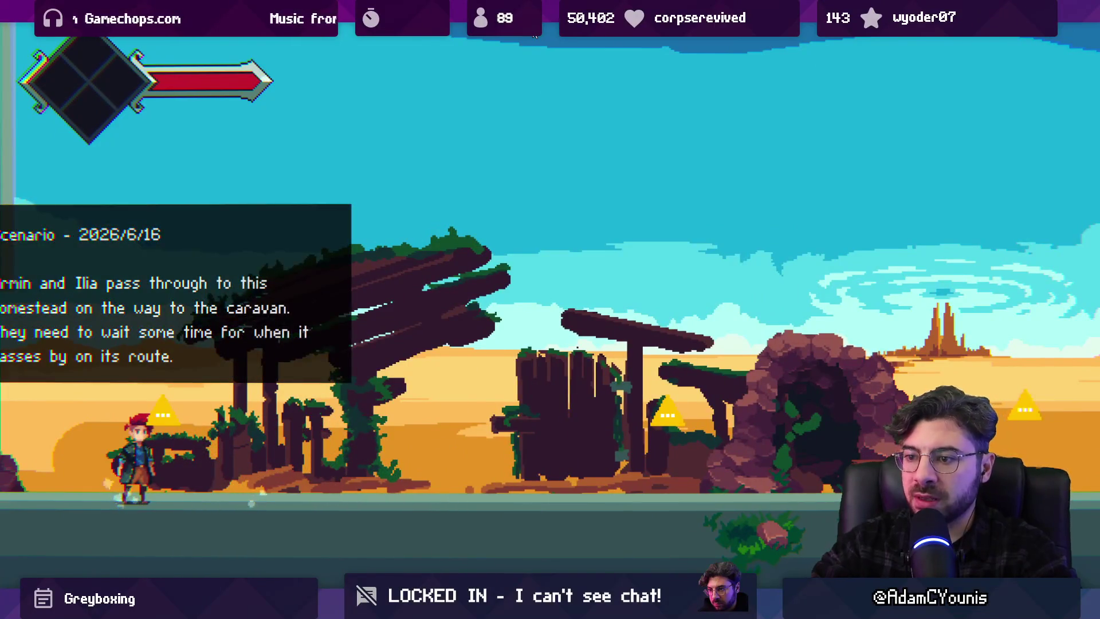
key("shift+space")
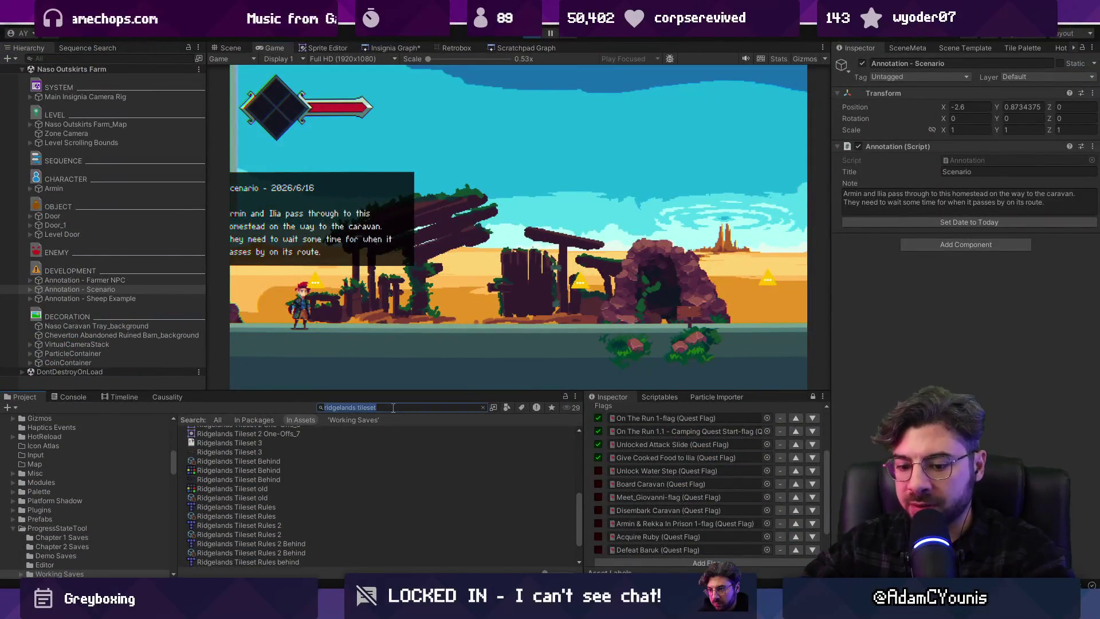
type("warning")
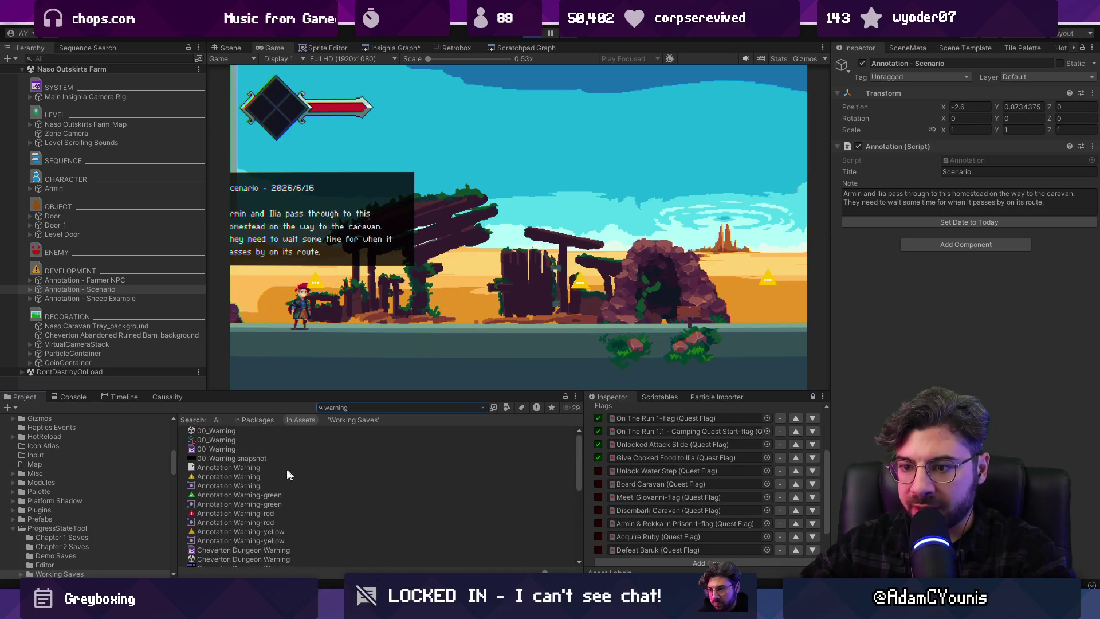
left_click(253, 476)
left_click(249, 467)
double_click(250, 467)
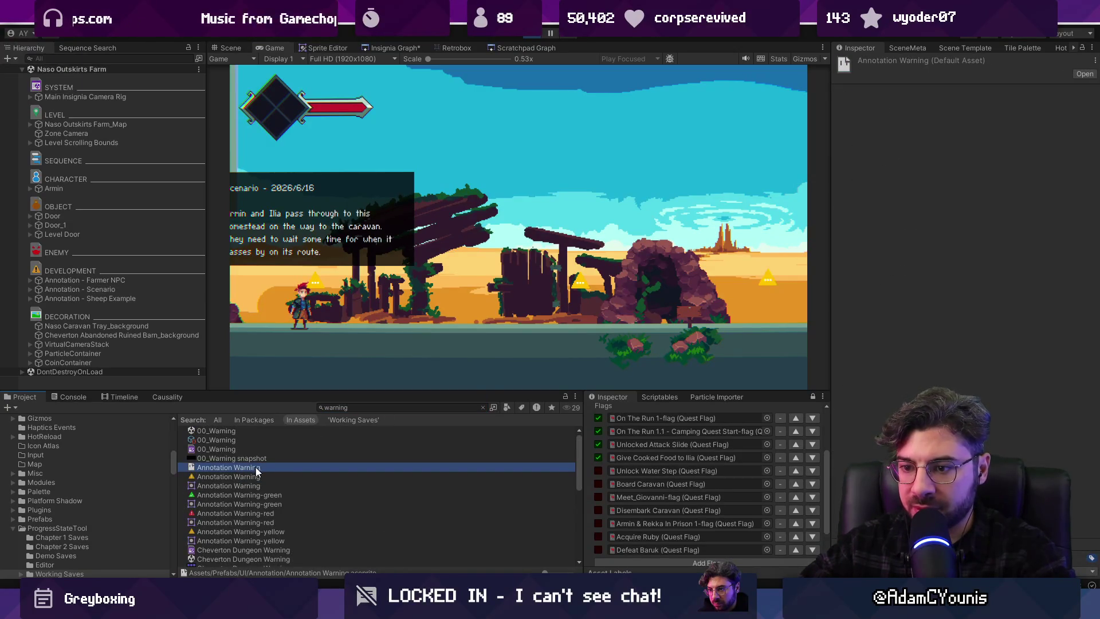
scroll(620, 334, "up", 2)
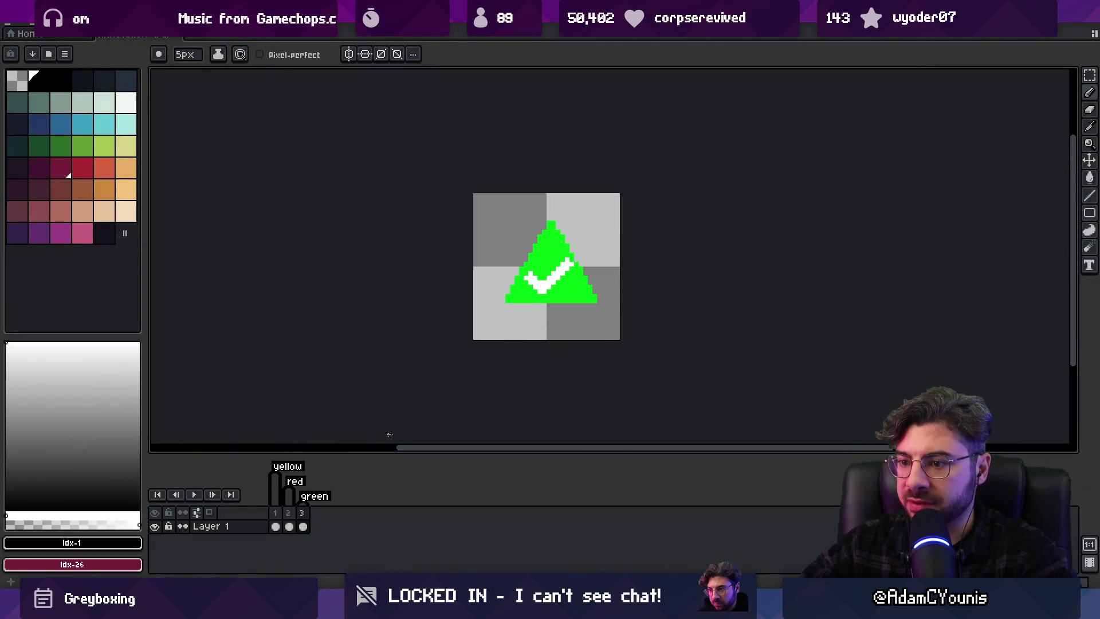
Add black outlines to the yellow, red and green warning triangles, then run the game in Unity
left_click(276, 526)
left_click(62, 81)
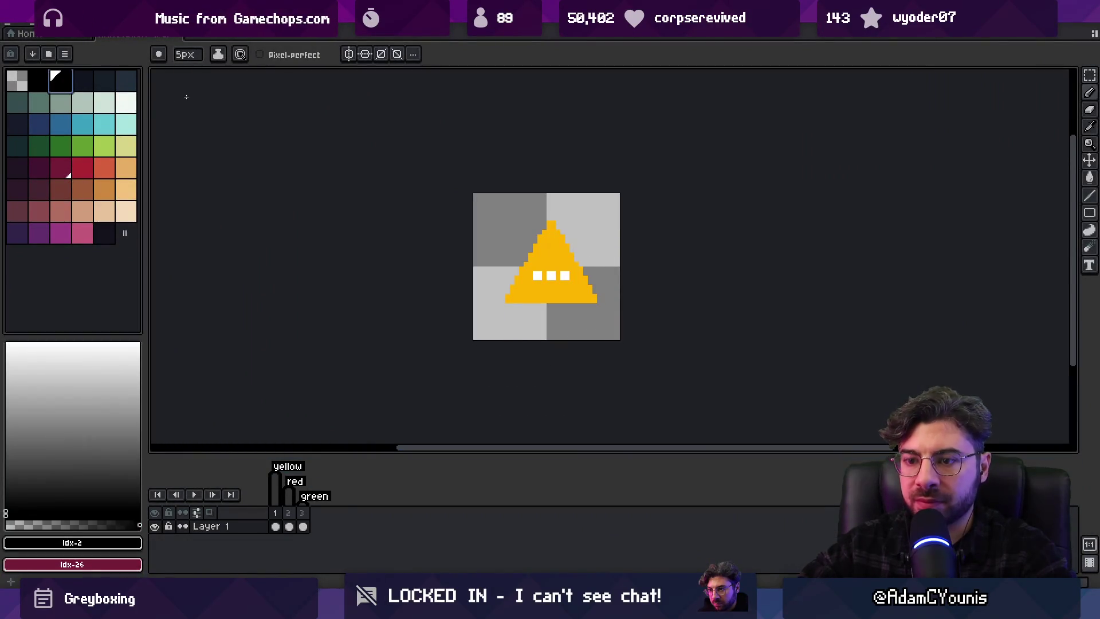
key("shift+o")
key("Return")
left_click(290, 526)
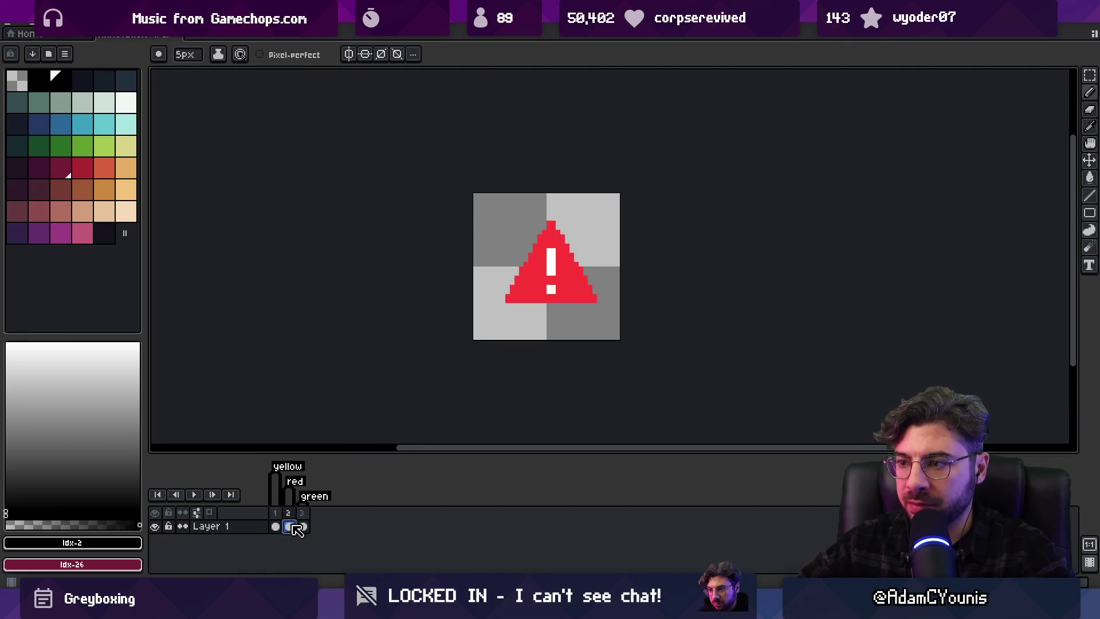
key("shift+o")
key("Return")
left_click(303, 528)
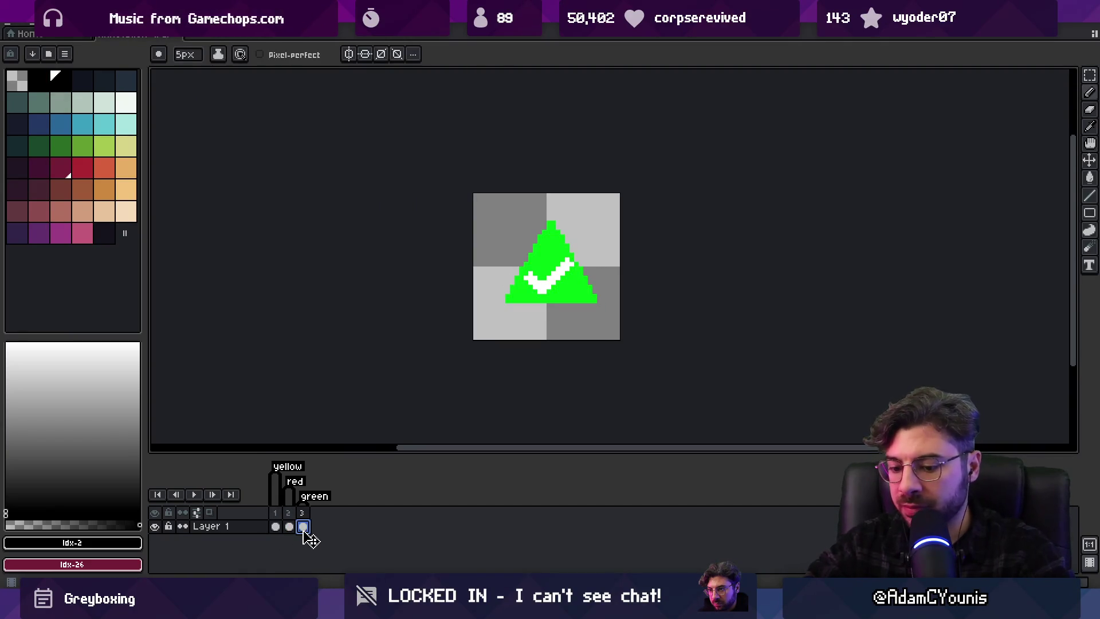
key("shift+o")
key("Return")
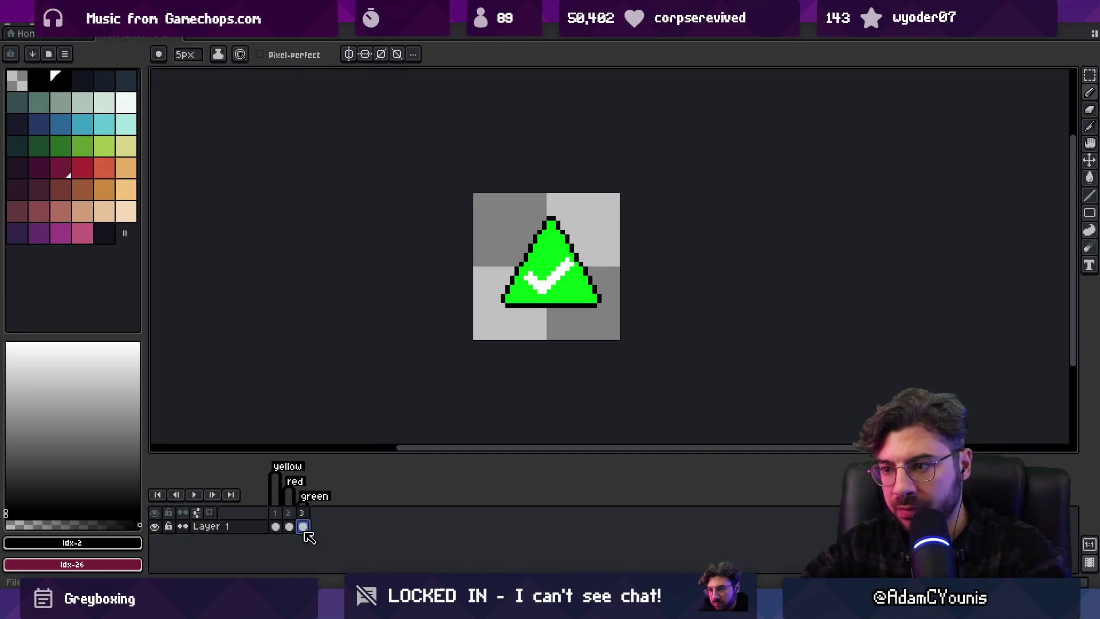
key("alt+Tab")
left_click(532, 35)
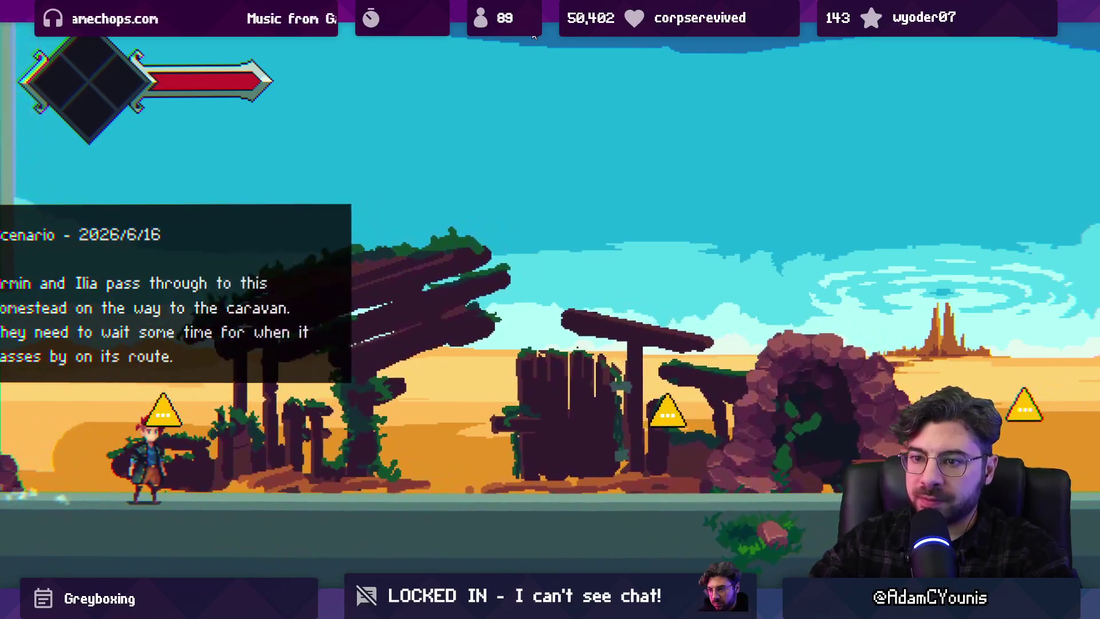
Move the Scenario annotation right to X -2.128 and start the playtest
left_click(533, 34)
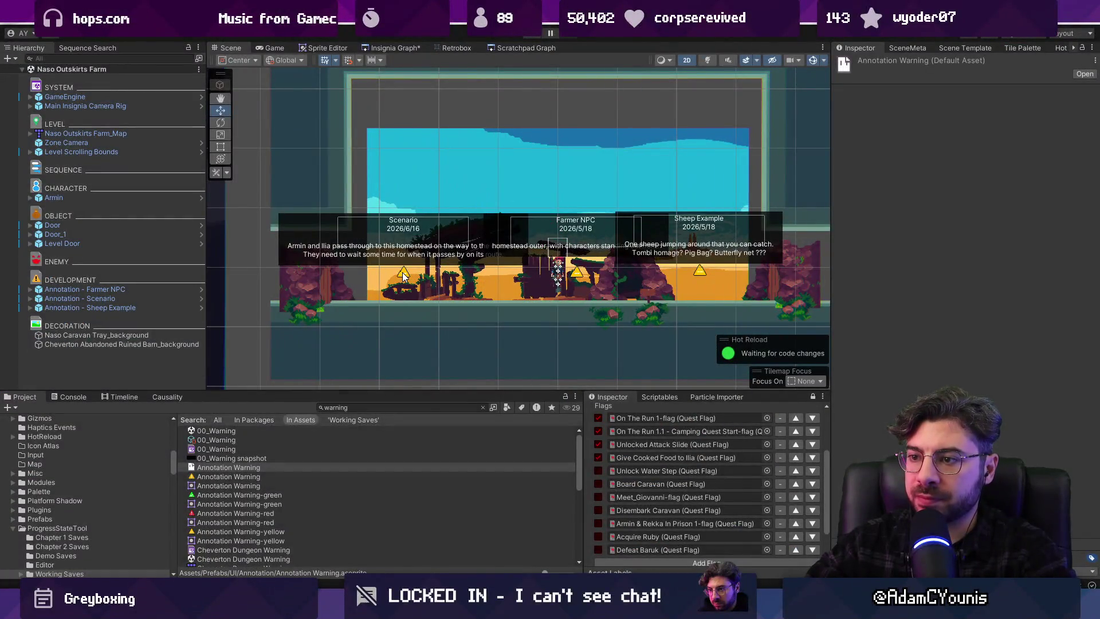
left_click(404, 275)
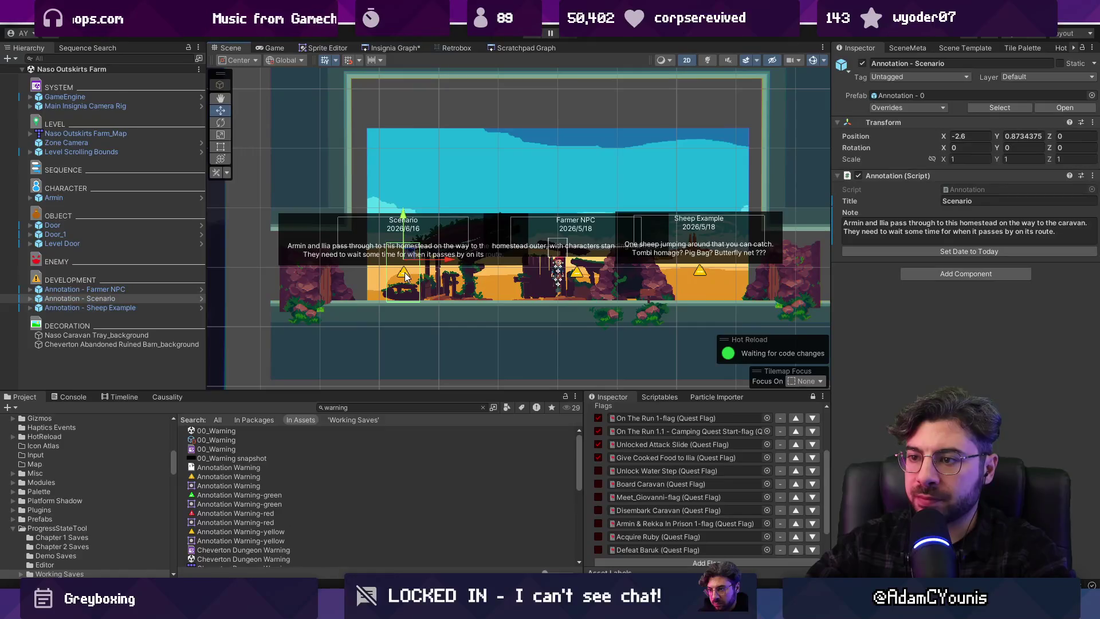
left_click_drag(451, 268, 479, 259)
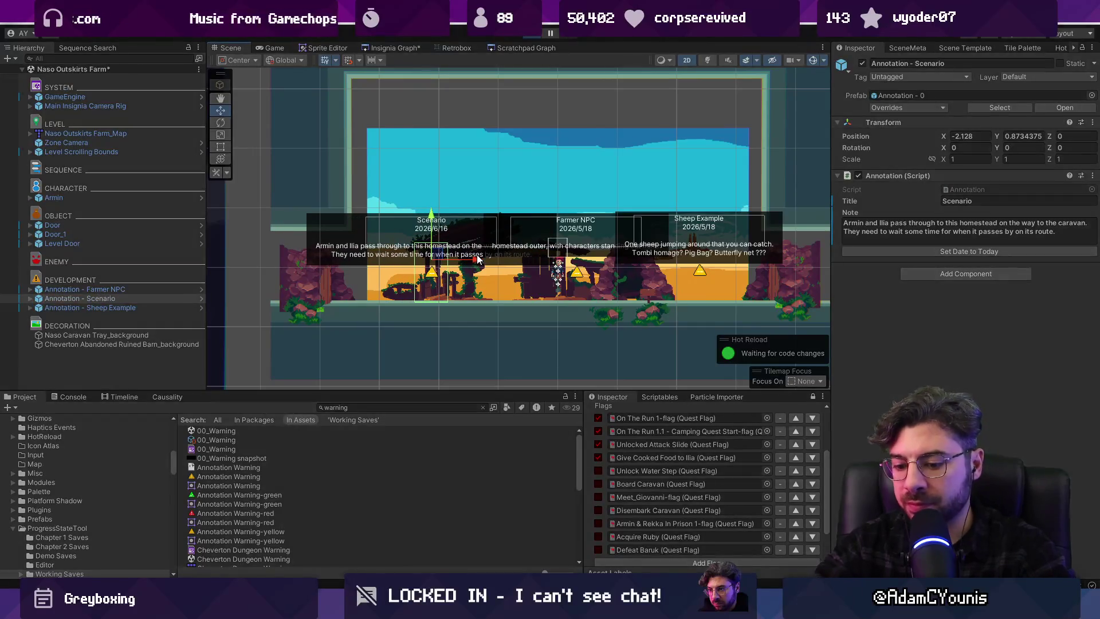
key("ctrl+p")
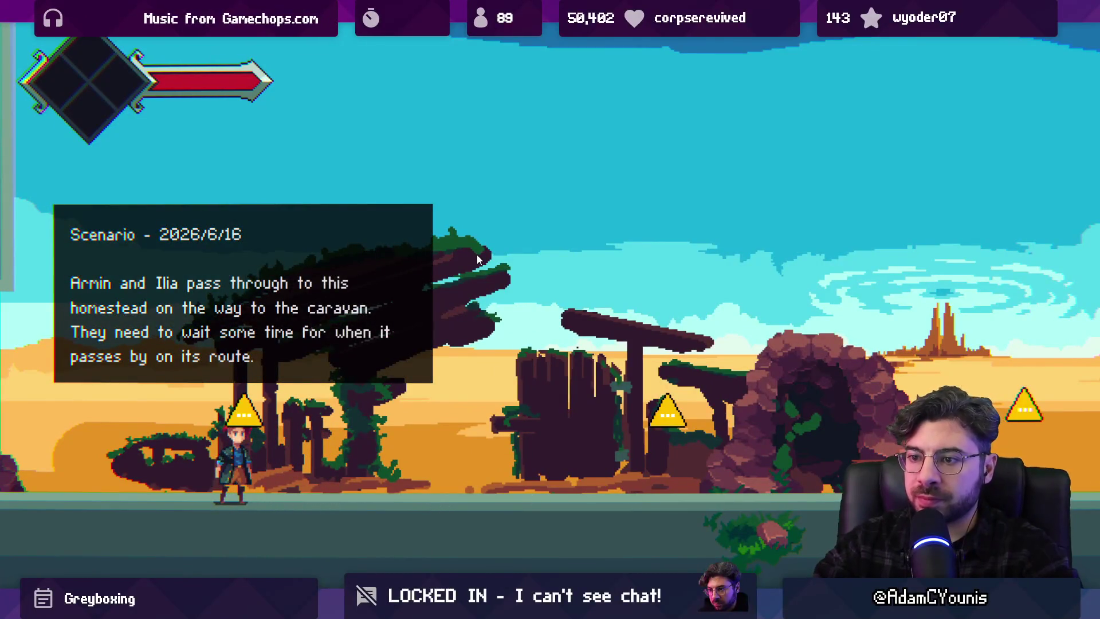
Walk past the Farmer NPC and Sheep Example notes, enter the cave to Naso Underground 1, then stop
key("Right")
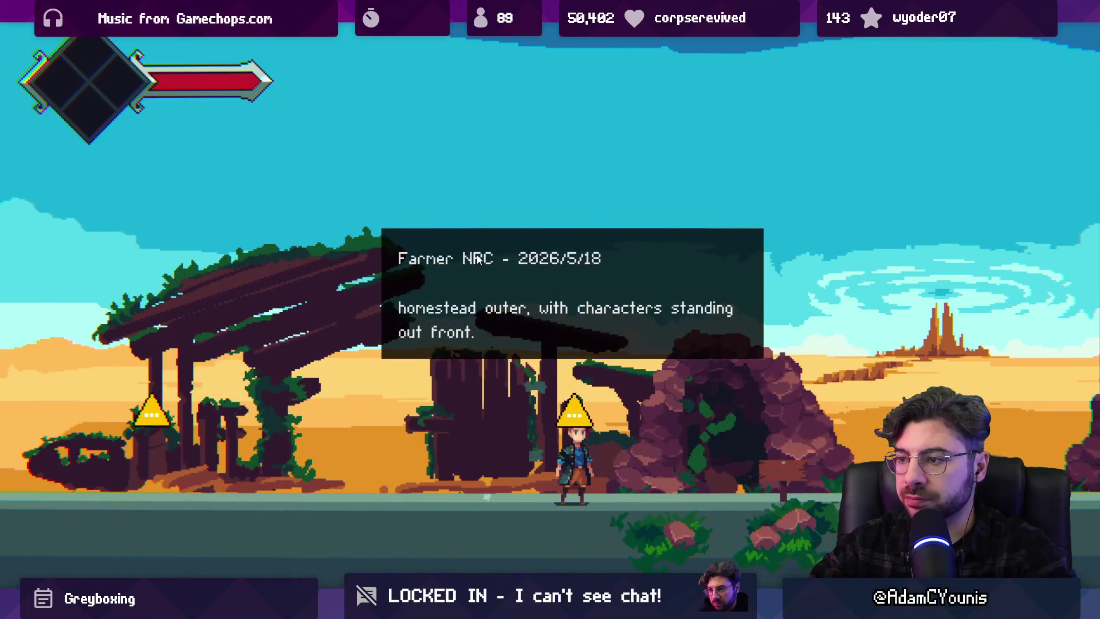
key("Right")
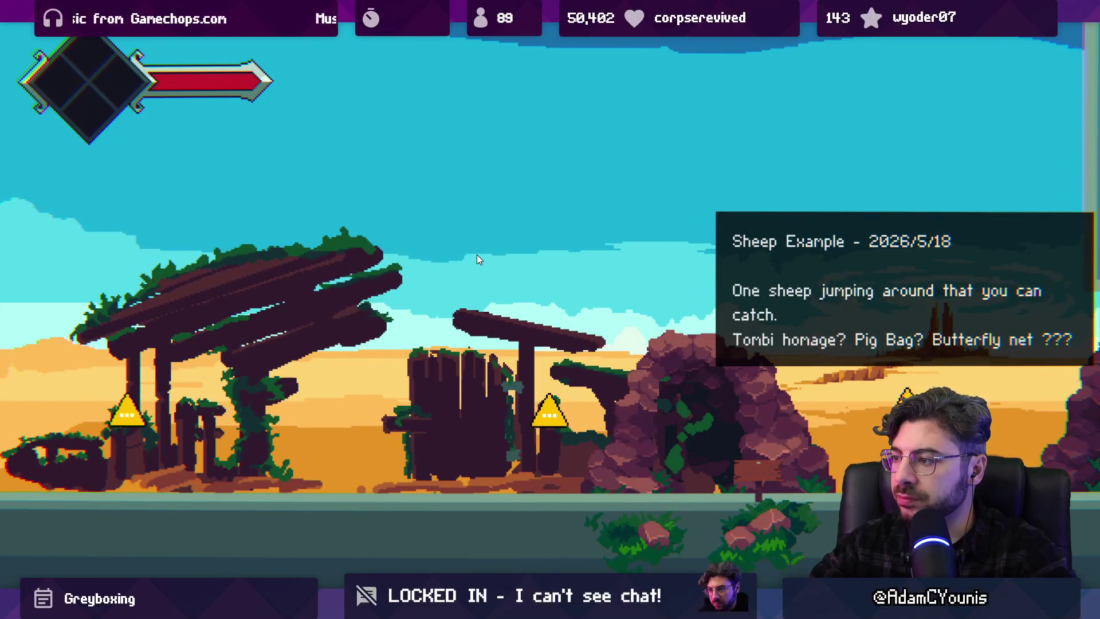
key("Left")
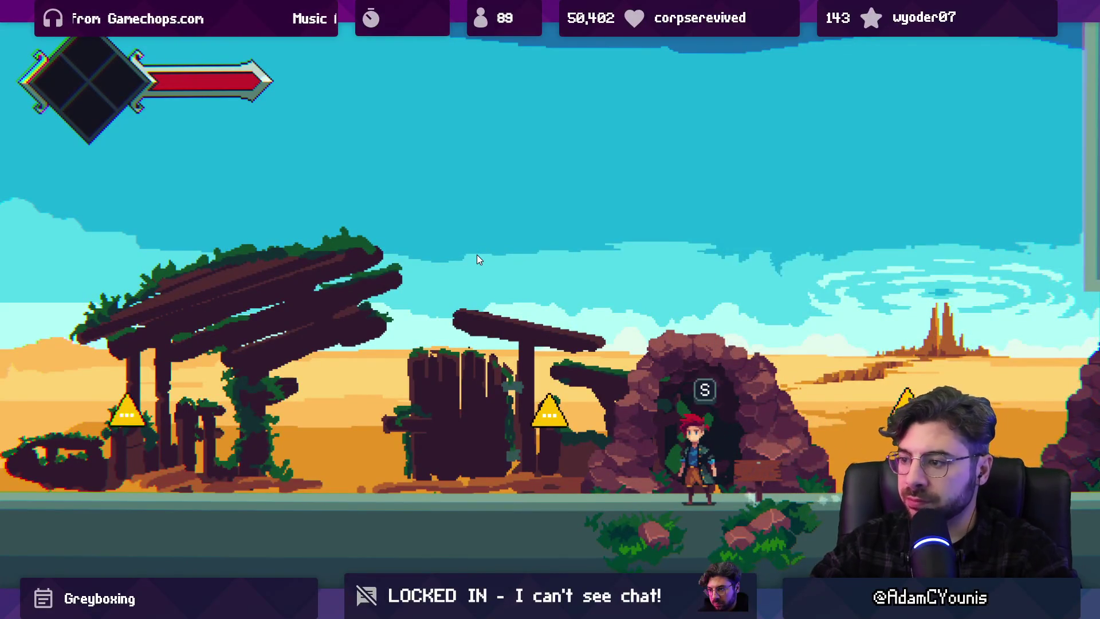
key("s")
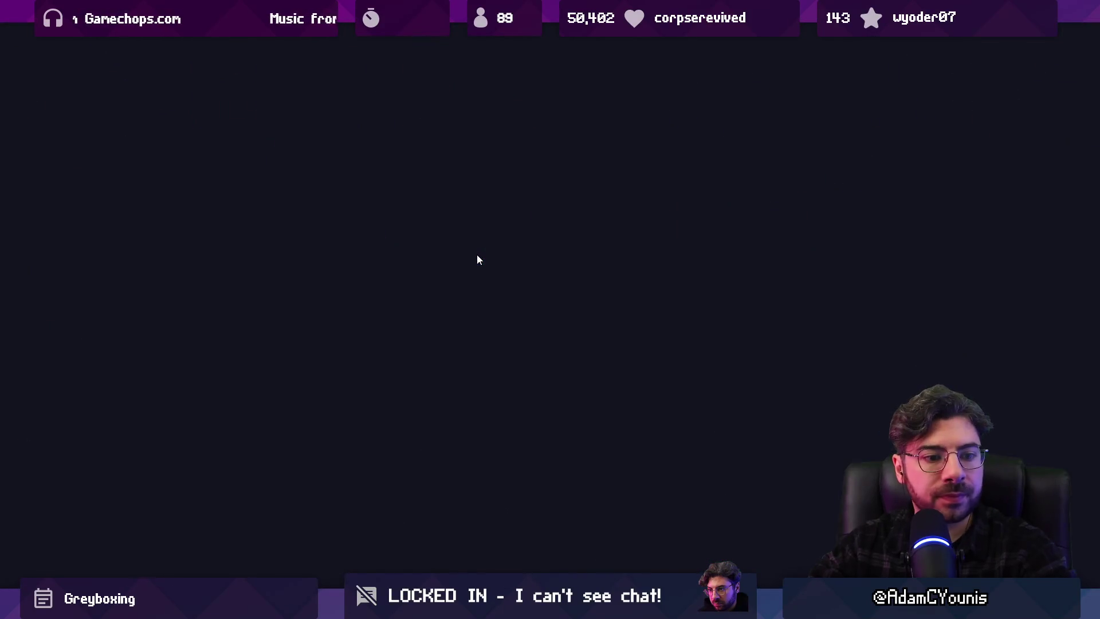
key("Right")
key("space")
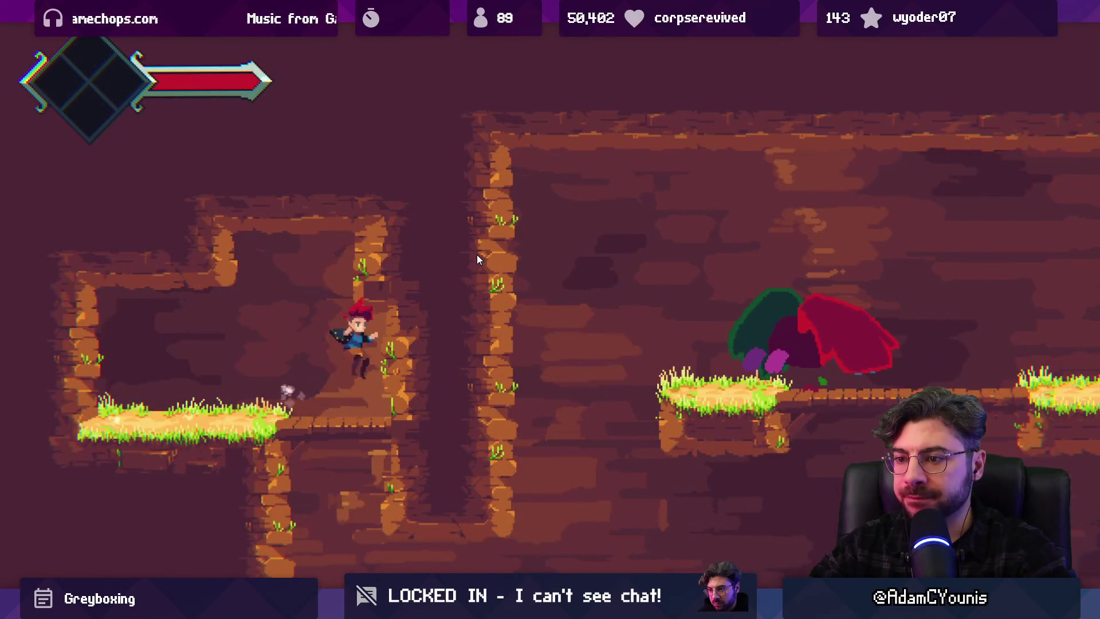
key("Left")
key("space")
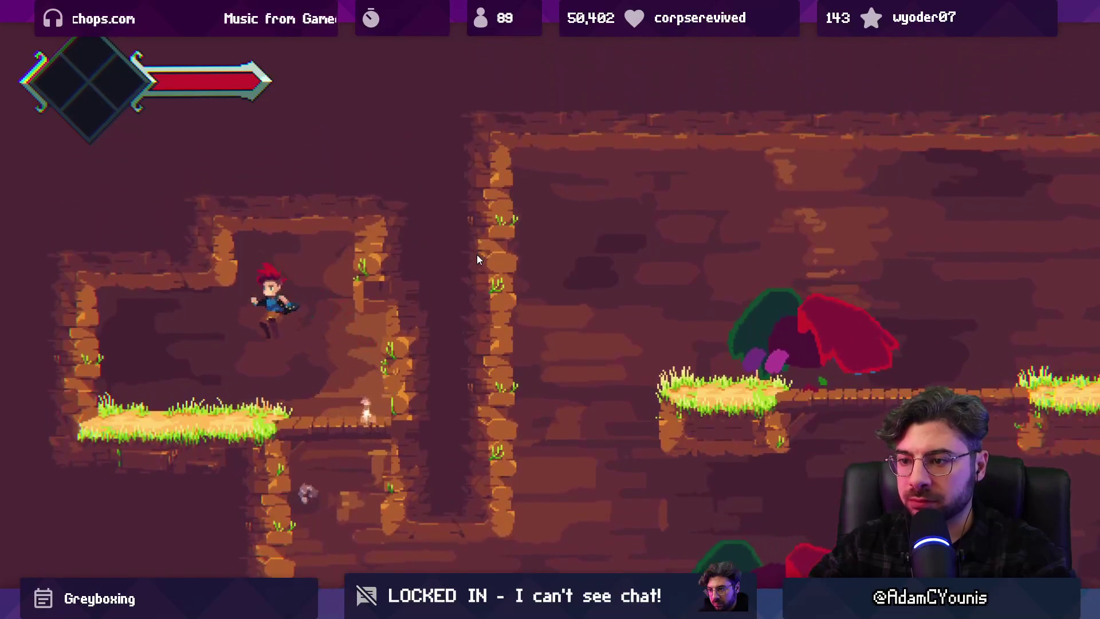
key("shift+space")
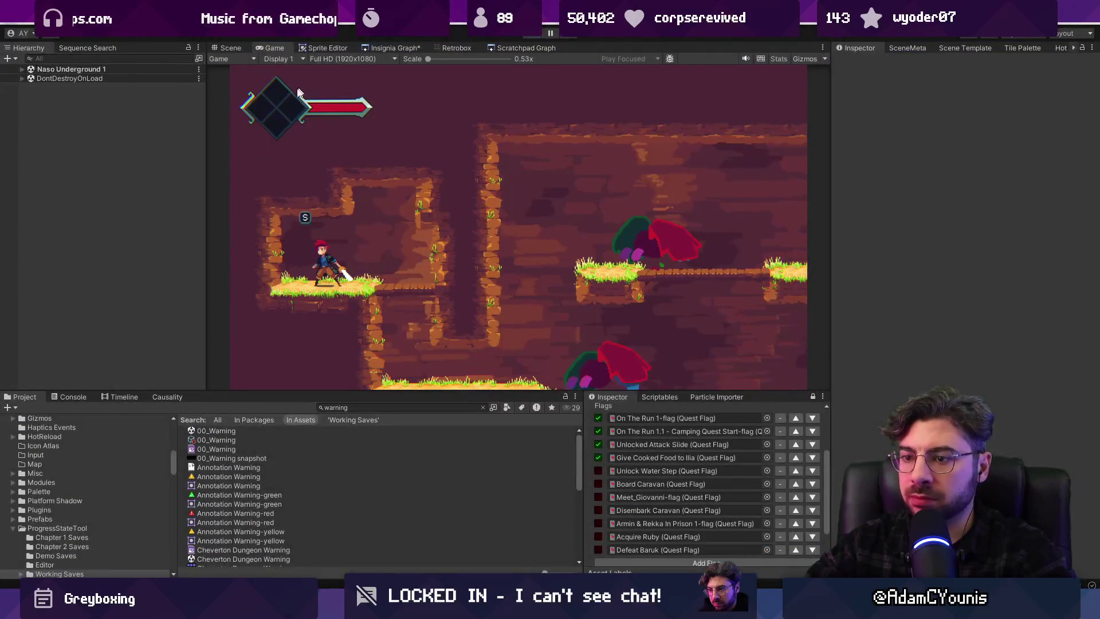
key("ctrl+p")
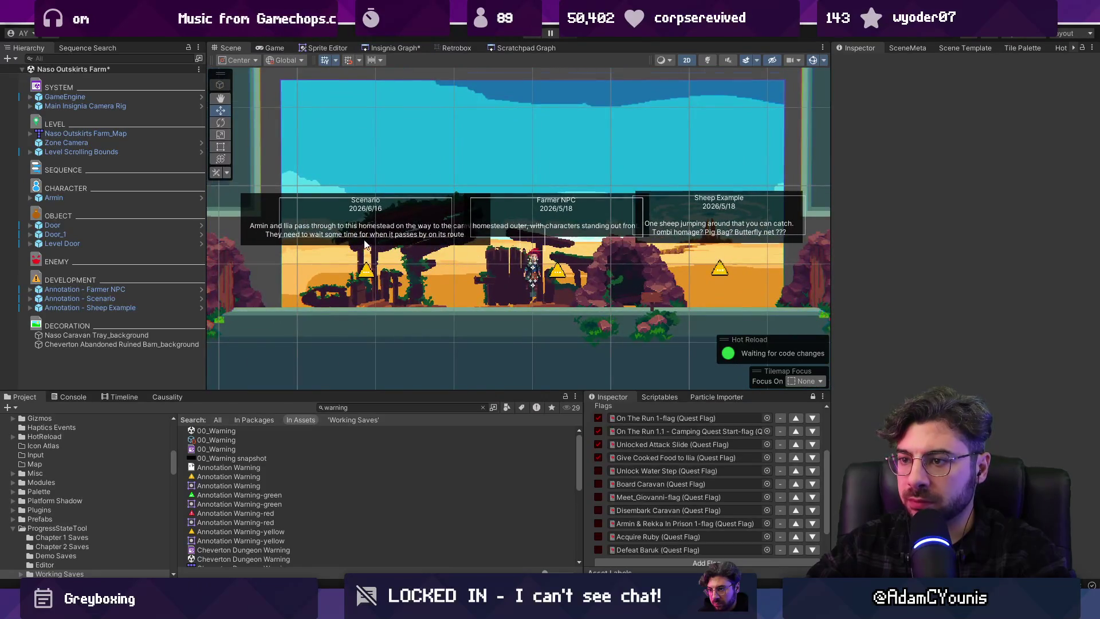
Add a line to the Scenario note: 'The farmer's sheep have gone missing. Ilia says Armin will recover them.'
left_click(362, 244)
left_click(80, 298)
left_click(1064, 234)
key("Return")
key("Return")
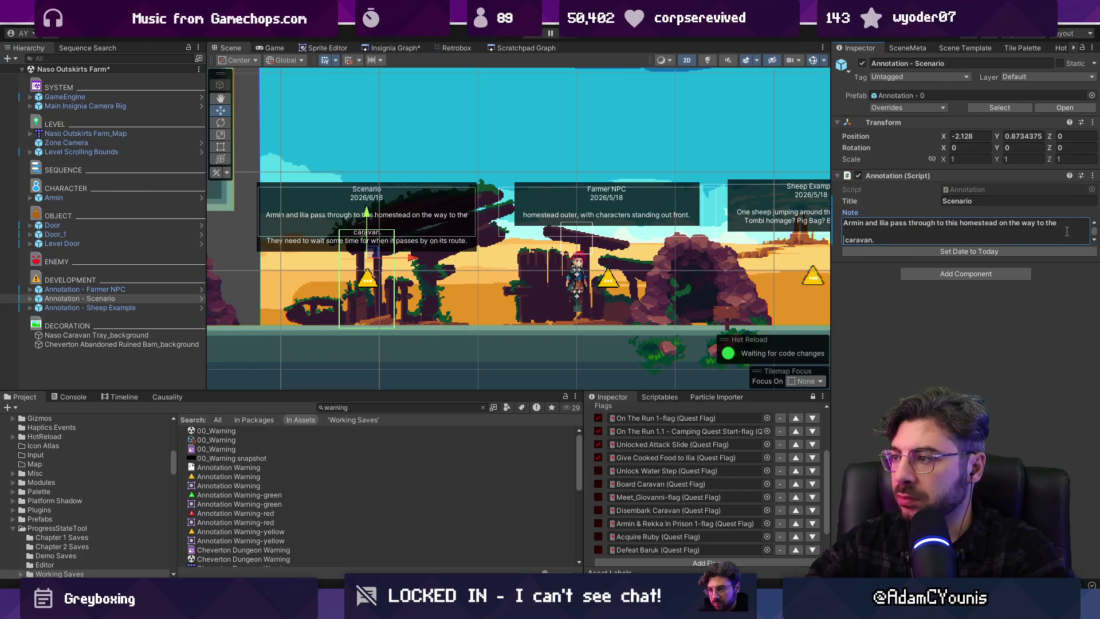
key("ctrl+z")
key("ctrl+z")
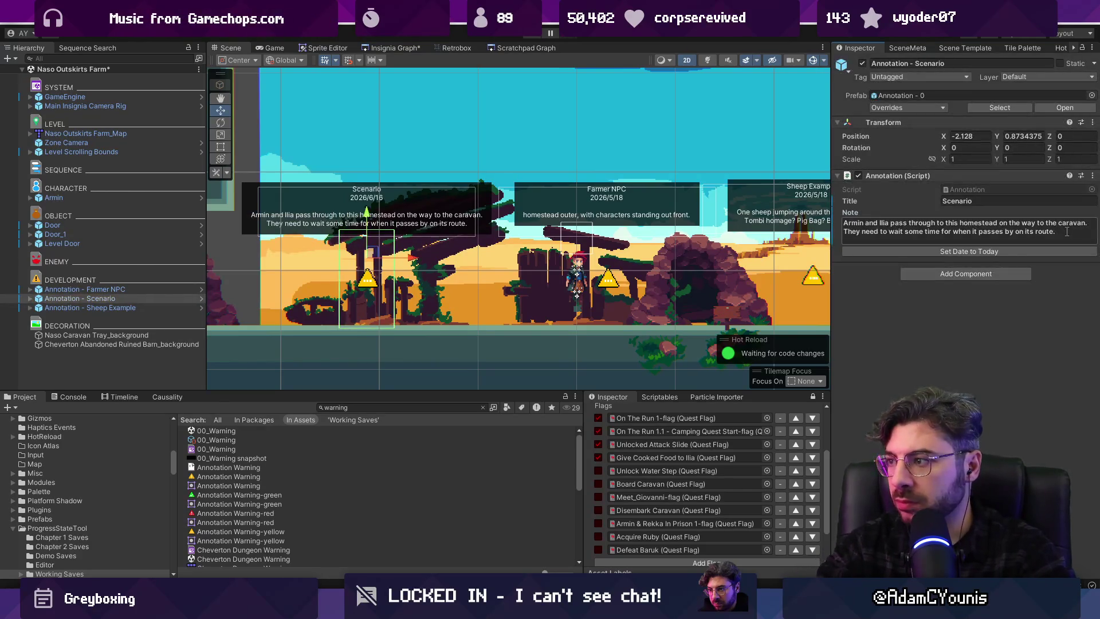
key("Return")
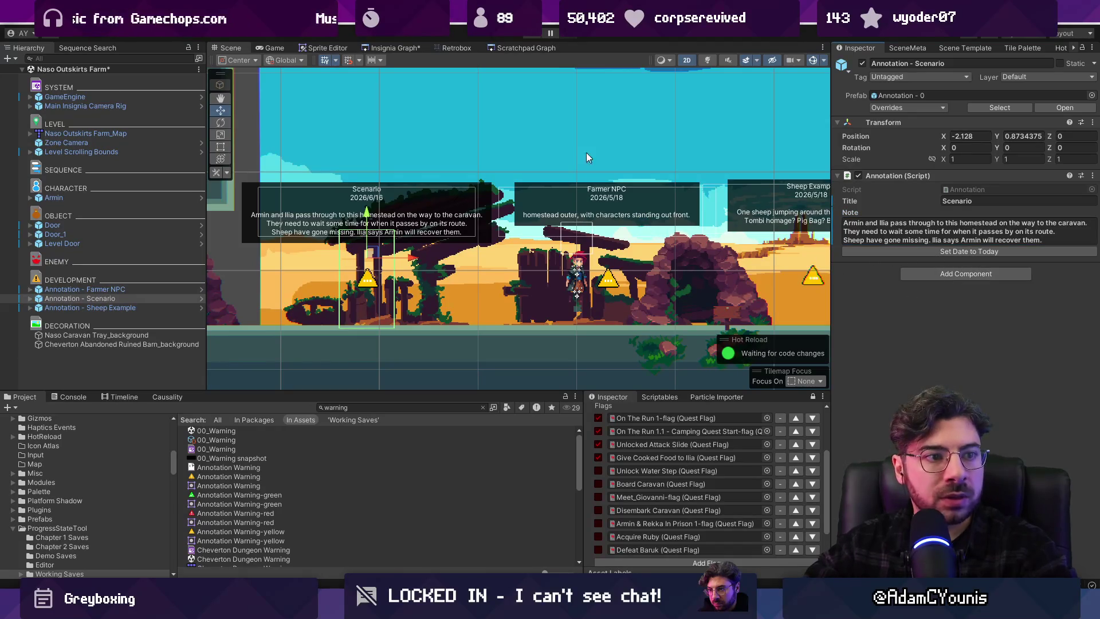
Playtest to view the updated note, fix a typo in 'farmer', and run the game again
left_click(530, 34)
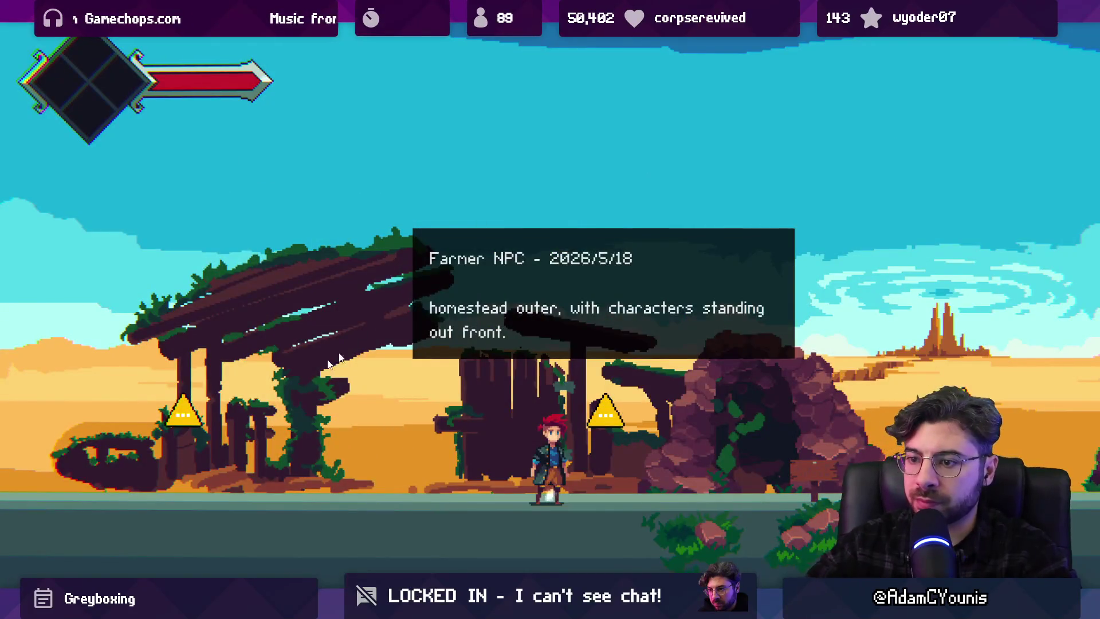
left_click(222, 434)
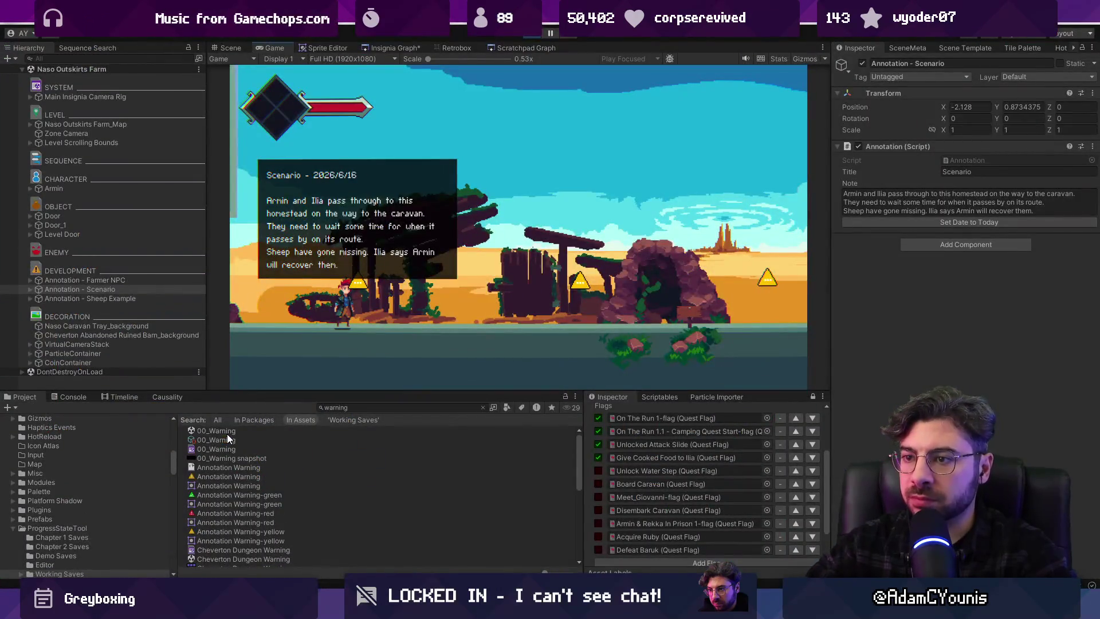
left_click(849, 210)
key("Left")
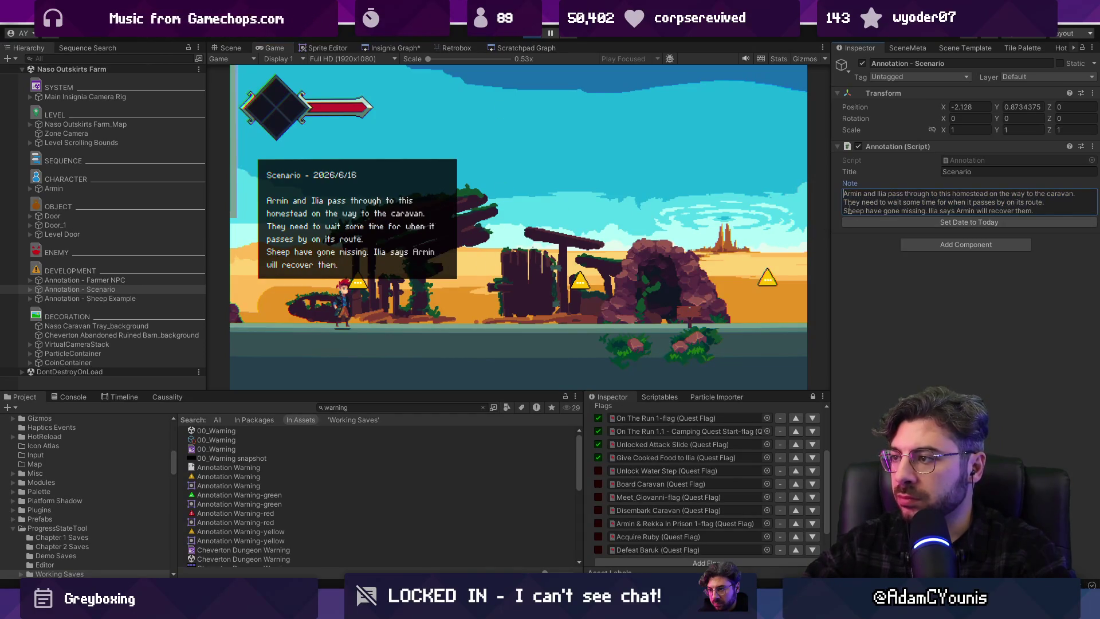
key("ctrl+p")
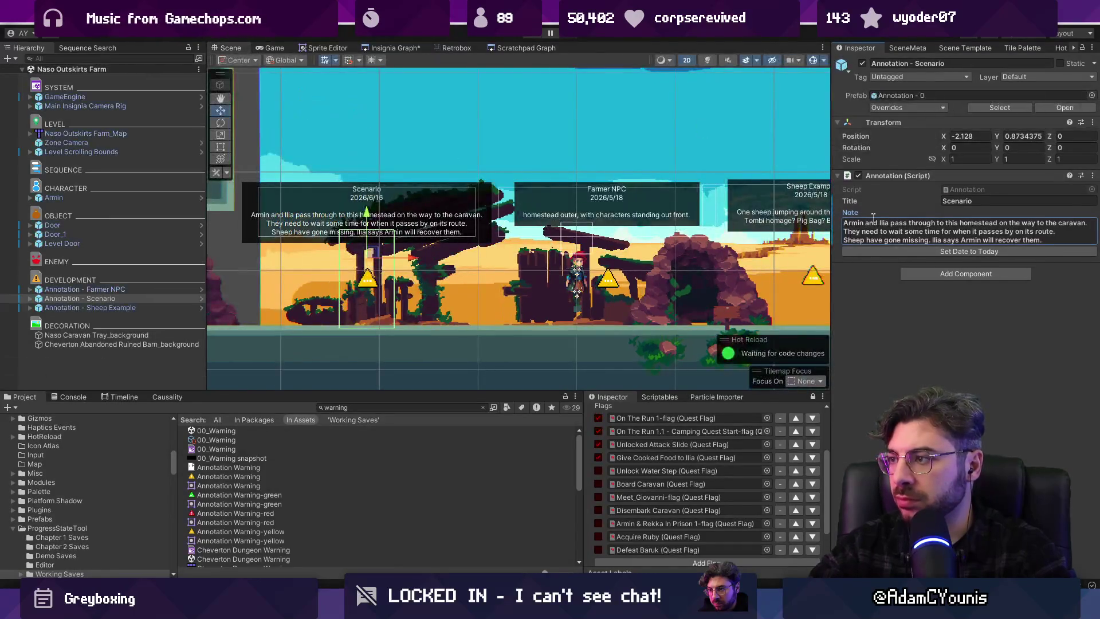
key("shift+Home")
type("T")
key("BackSpace")
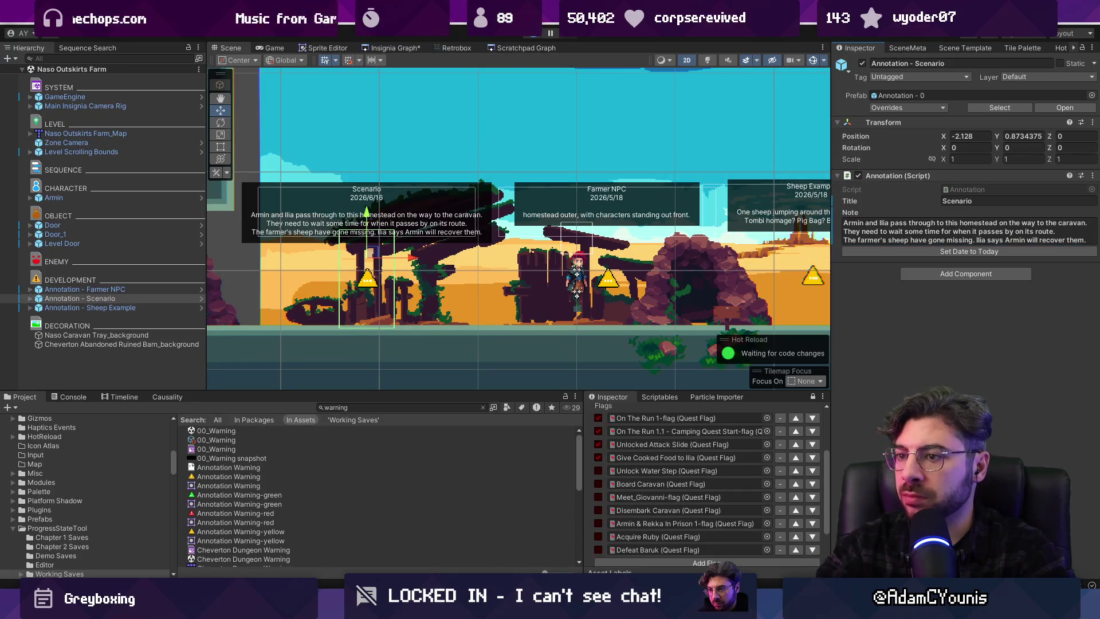
left_click(536, 37)
Walk to the Scenario and Farmer NPC notes, enter the cave, and jump over the grassy platform
key("Left")
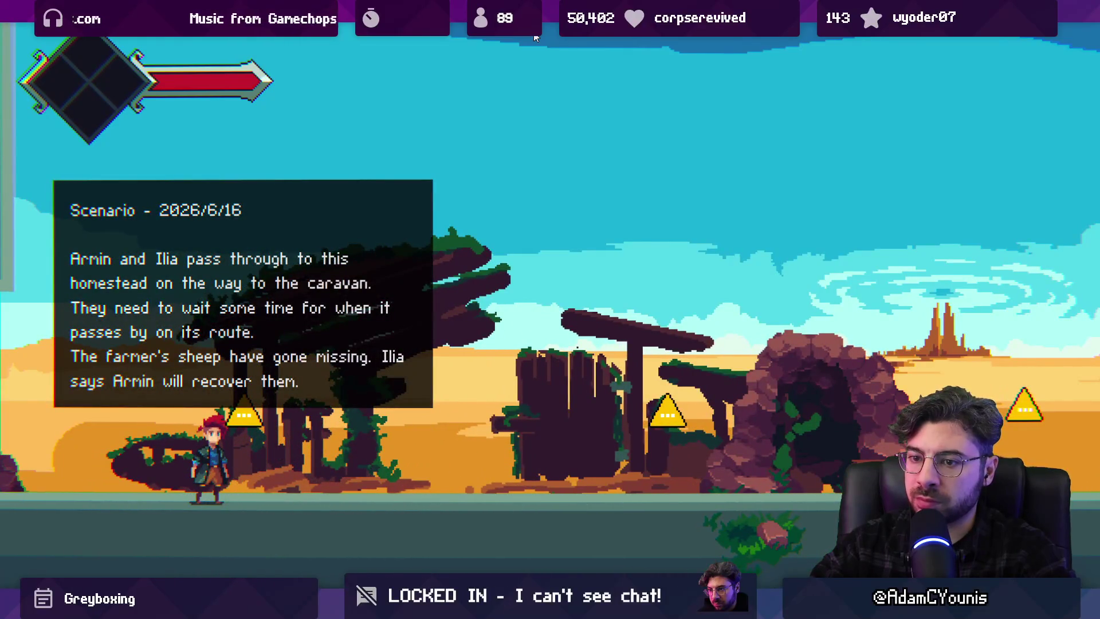
key("Right")
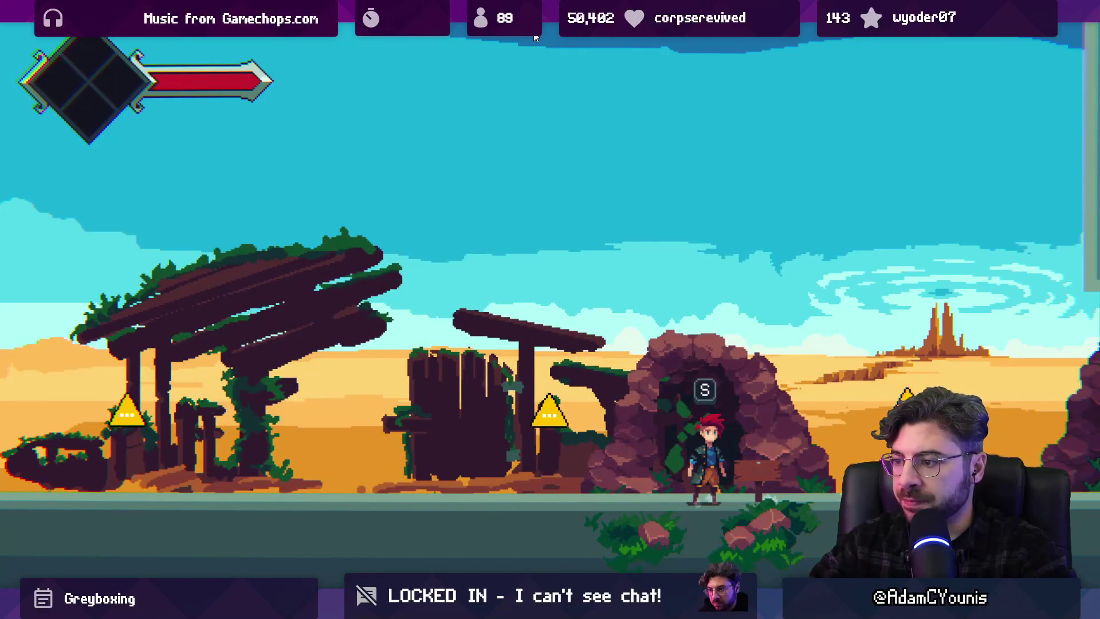
key("s")
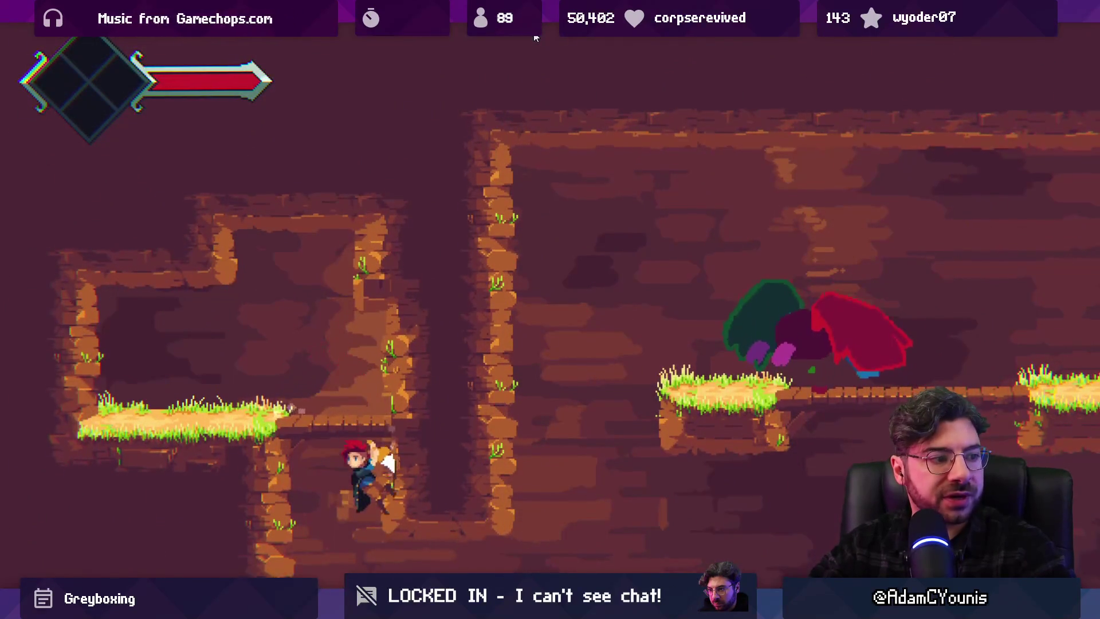
key("Right")
key("space")
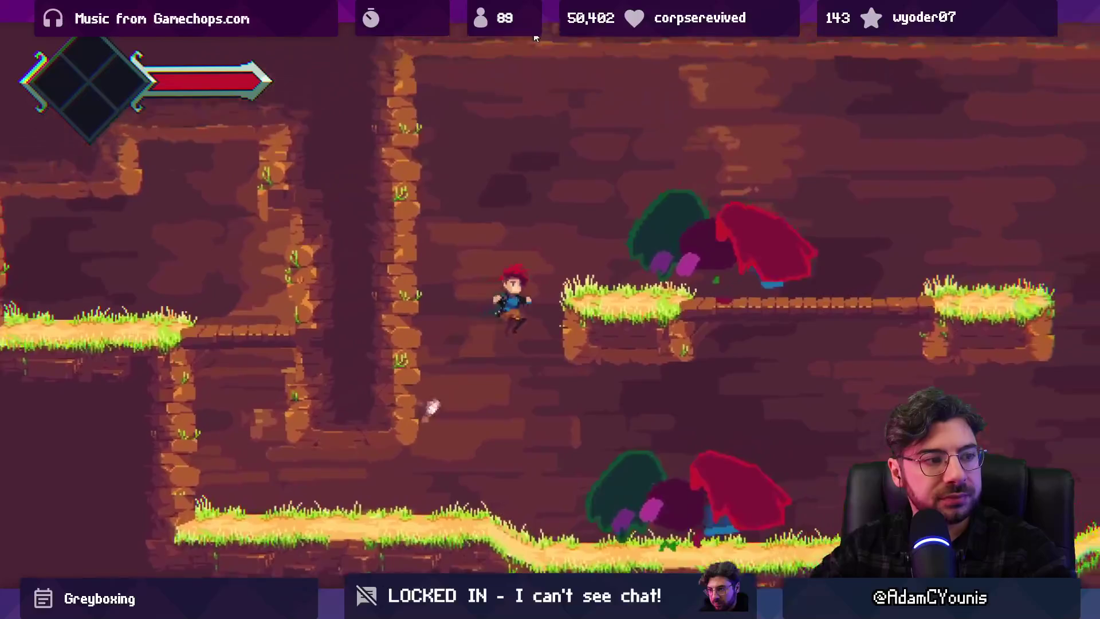
key("Left")
key("space")
key("Right")
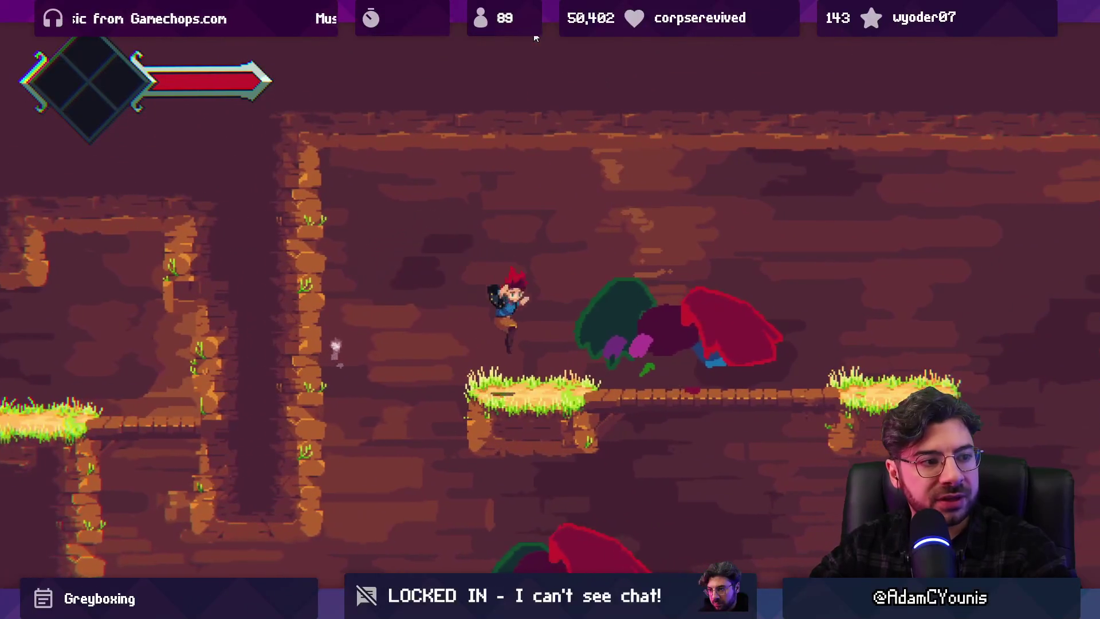
Cross the bridge, climb to the upper ledge, drop down the shaft, and exit the underground level
key("Right")
key("space")
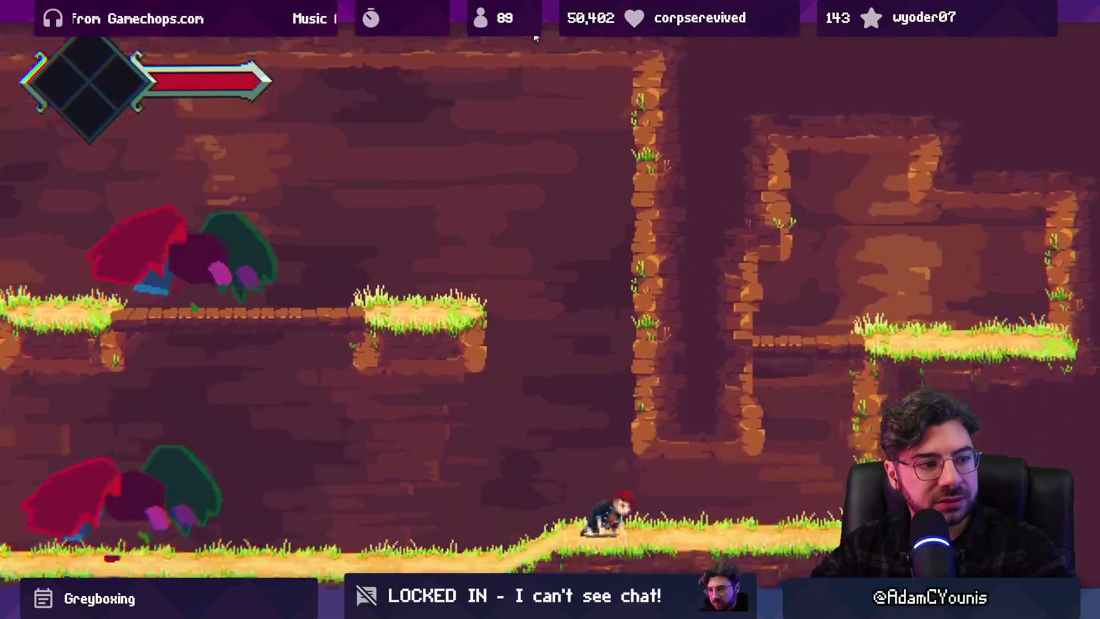
key("Right")
key("space")
key("Left")
key("Right")
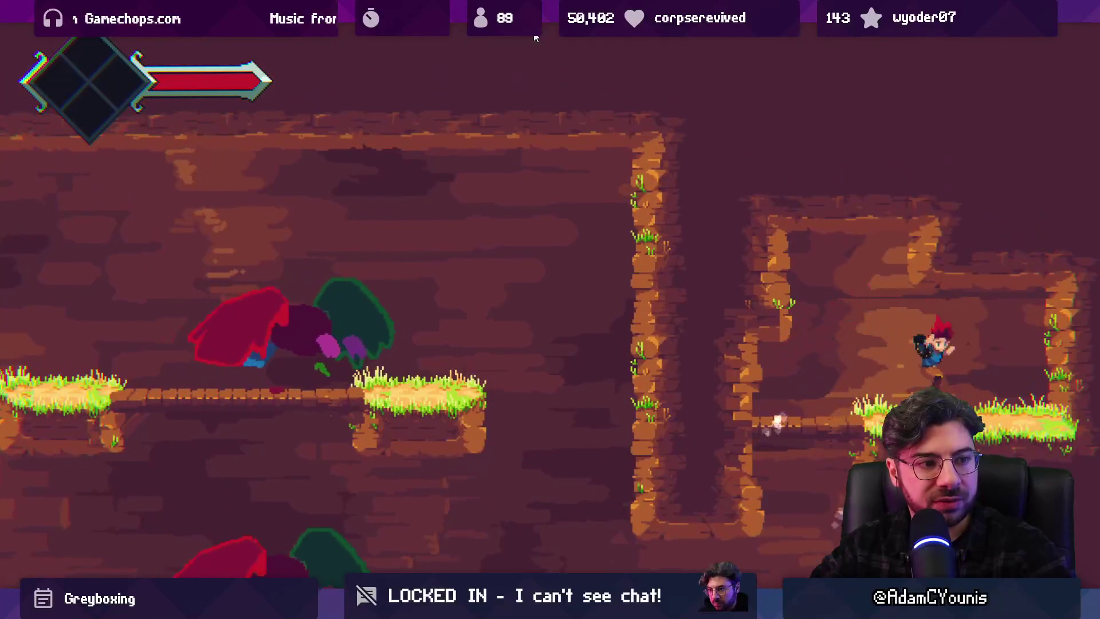
key("Left")
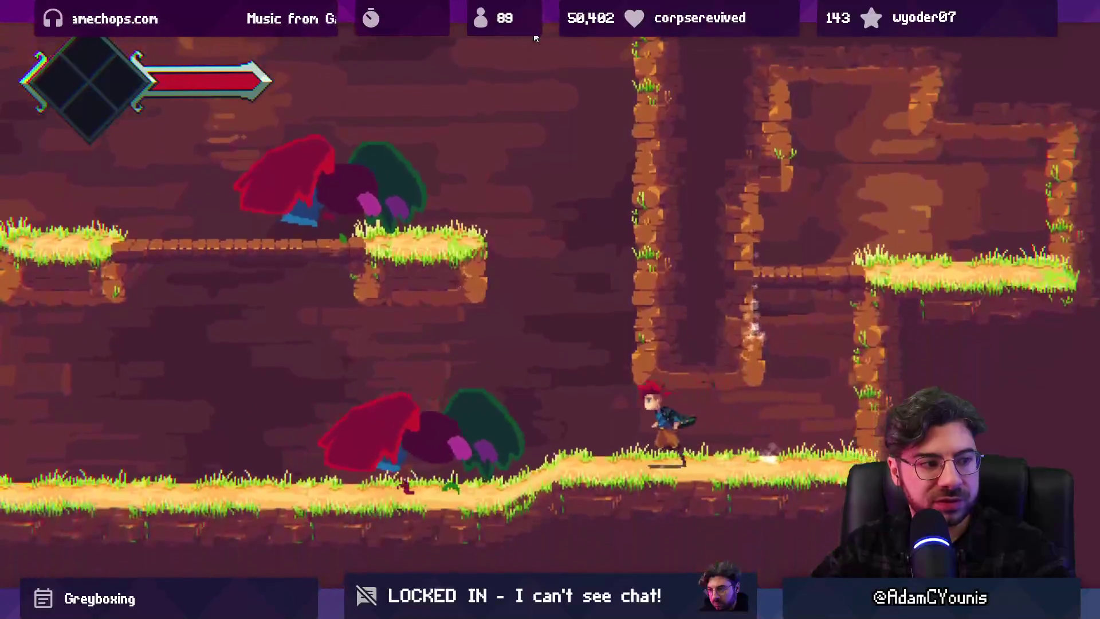
key("space")
key("Left")
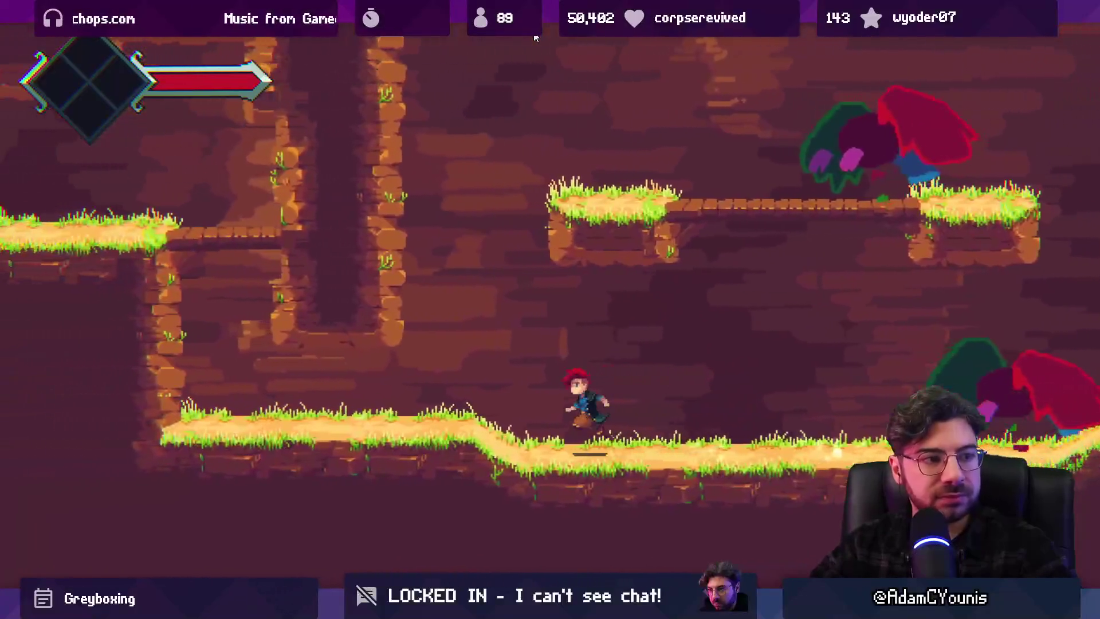
key("space")
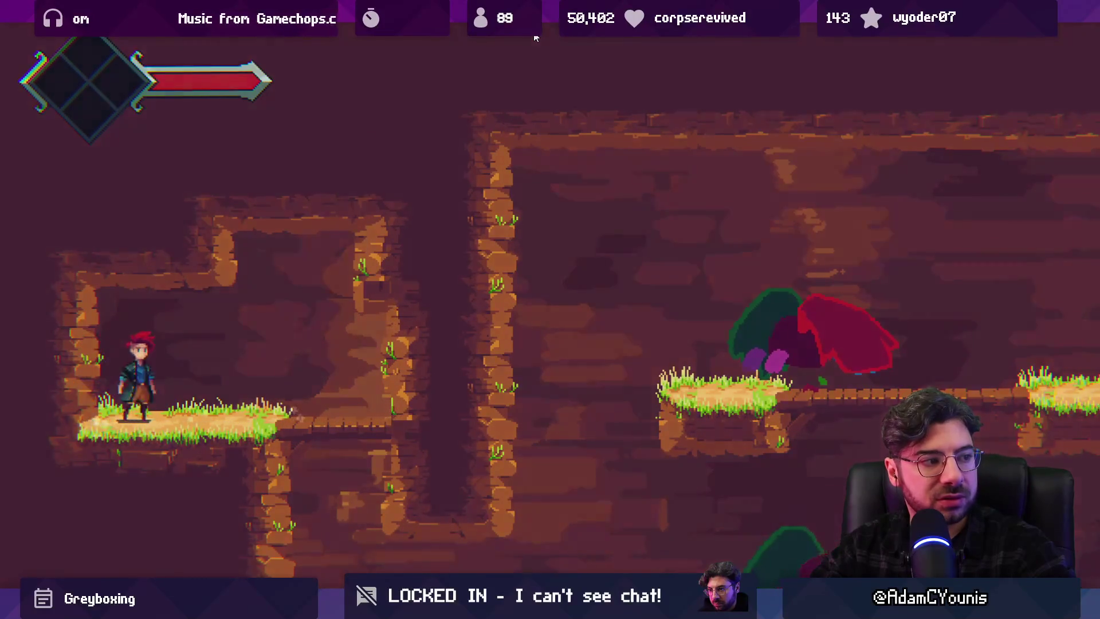
key("Escape")
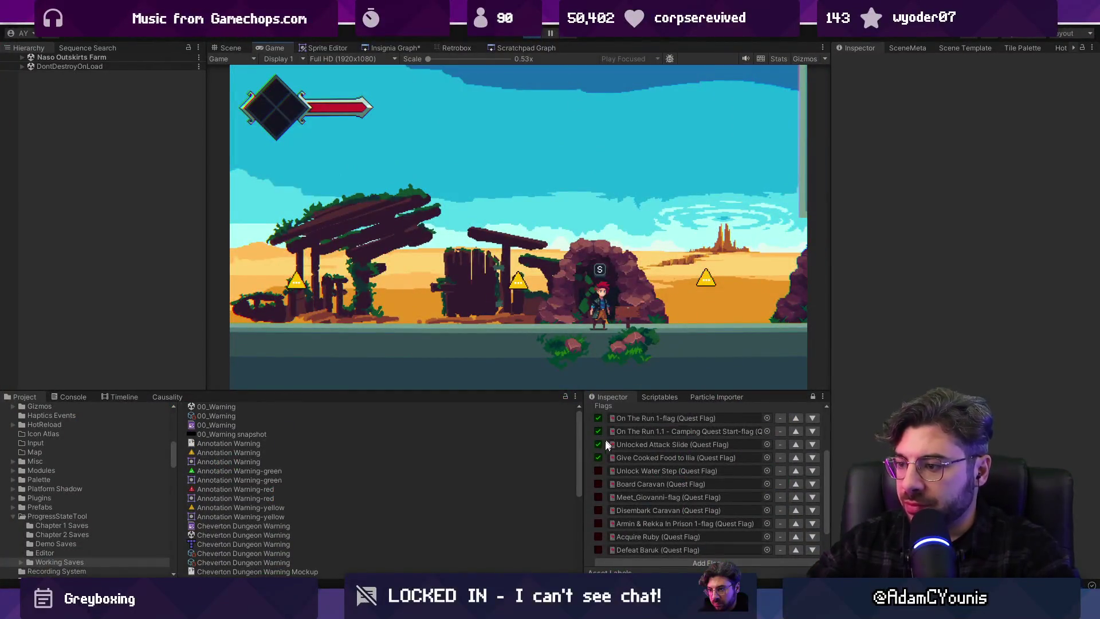
Set the Unlock Water Step flag to true and sync it into the running game
left_click(598, 471)
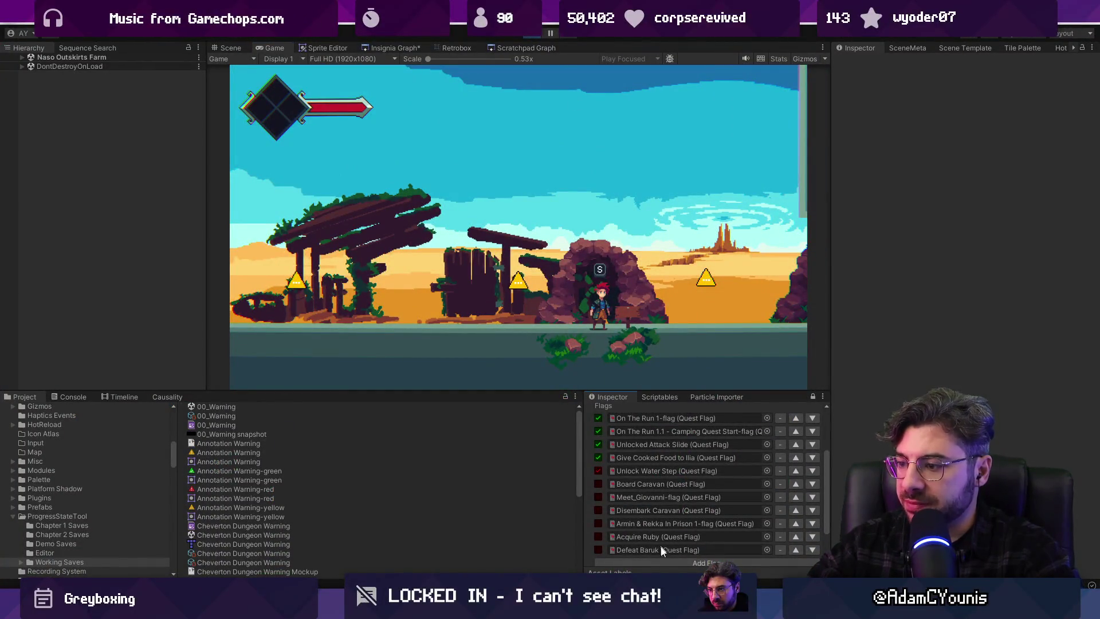
scroll(682, 544, "down", 2)
left_click(689, 558)
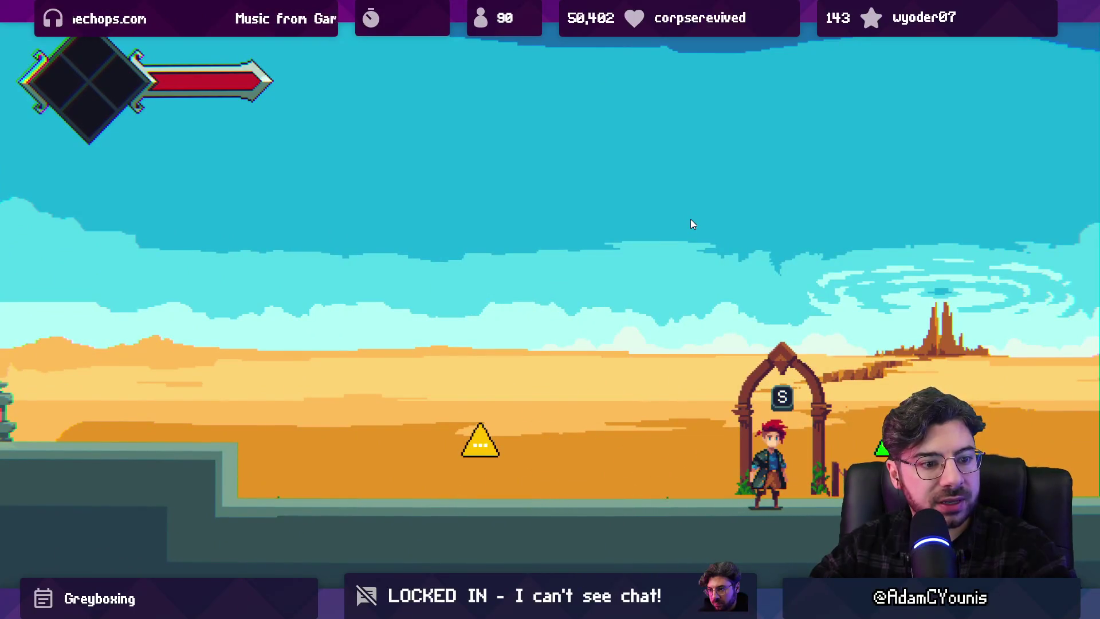
Walk Armin through the archway and trigger the Board Caravan scenario under its marker
key("d")
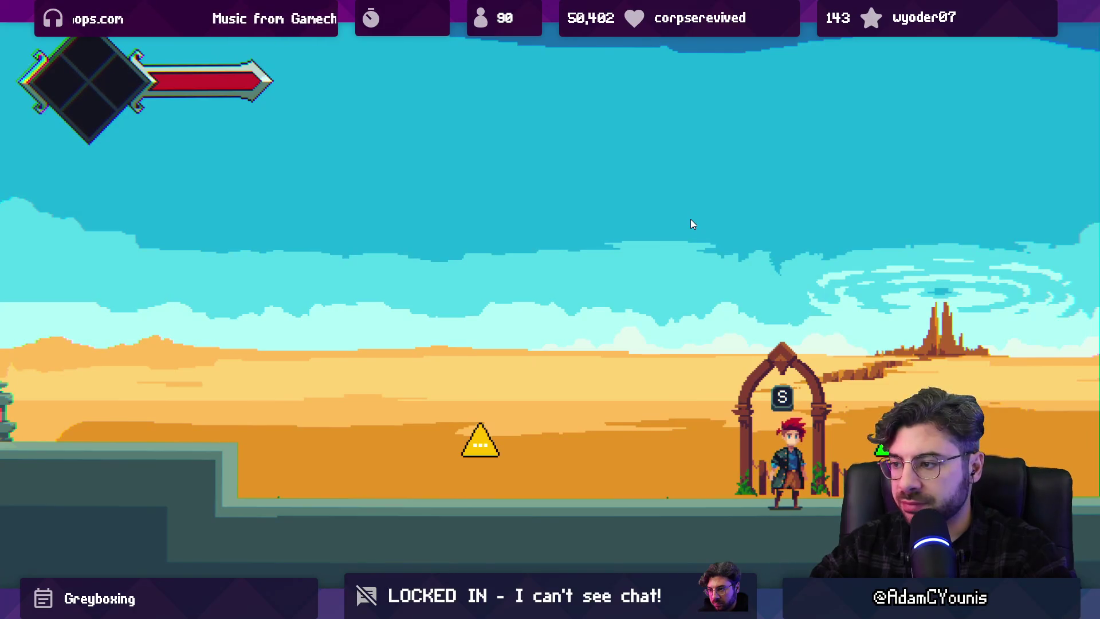
key("s")
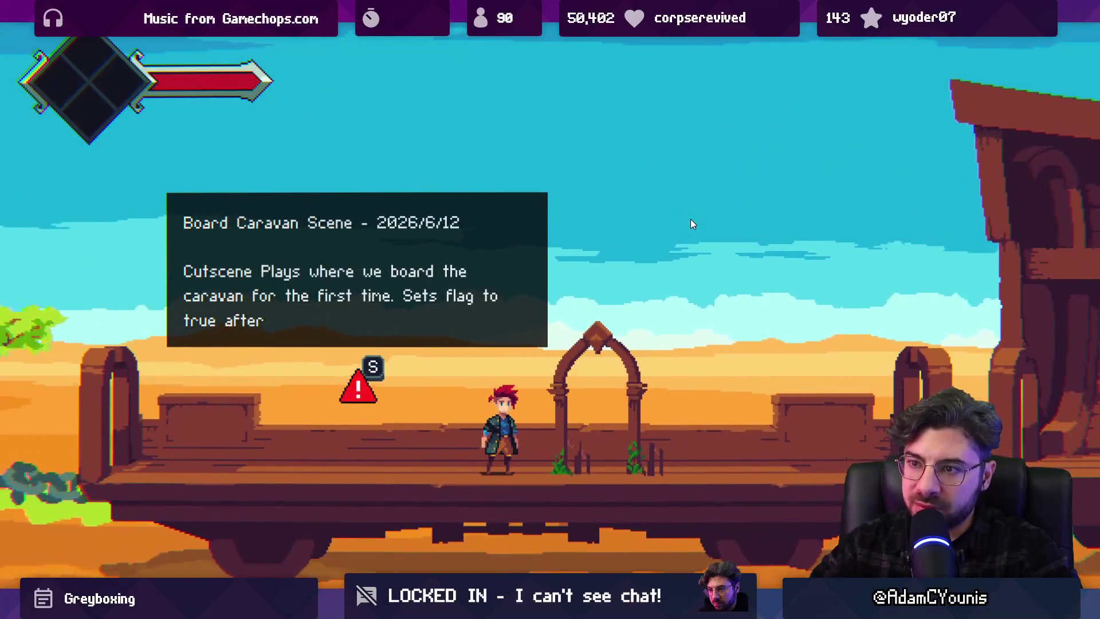
key("a")
key("d")
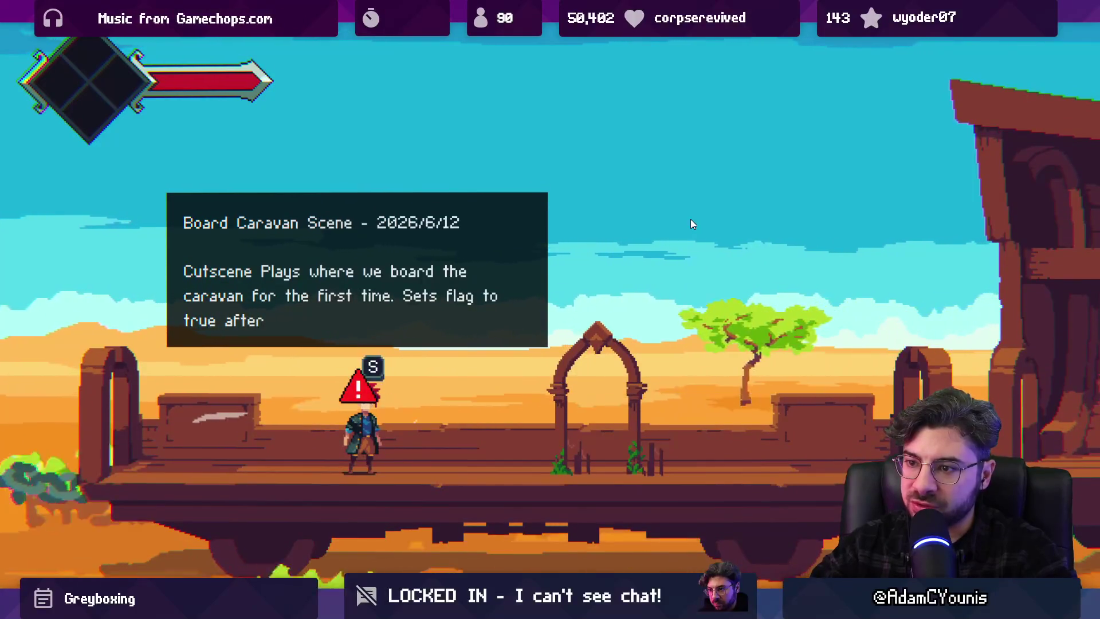
key("s")
key("d")
Run right and jump onto the next train car, then leave full screen and stop the playtest
key("d")
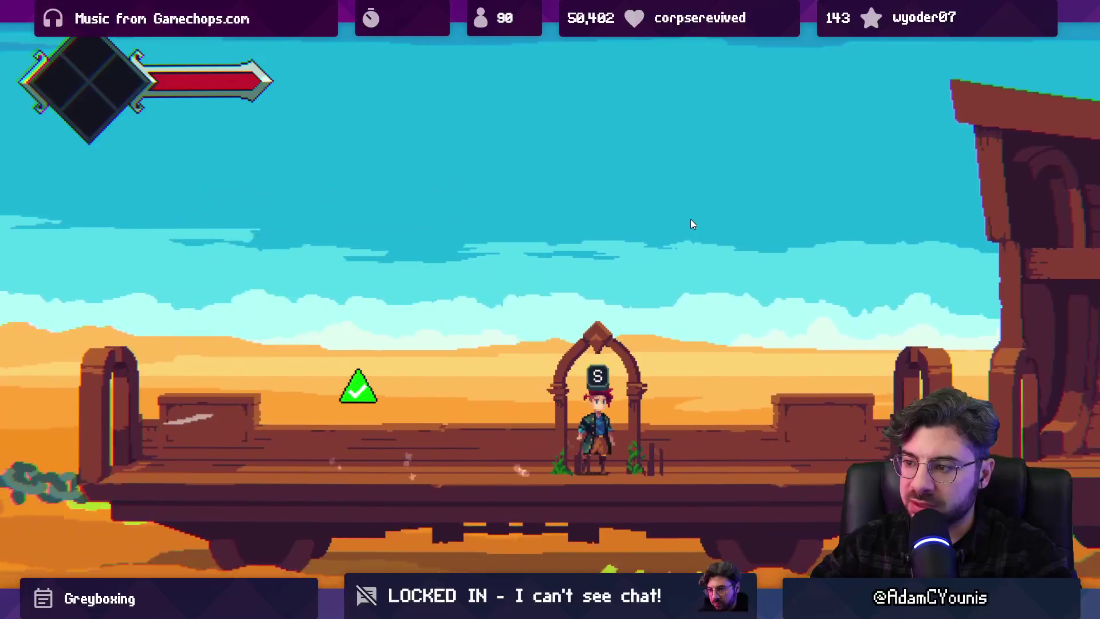
key("d")
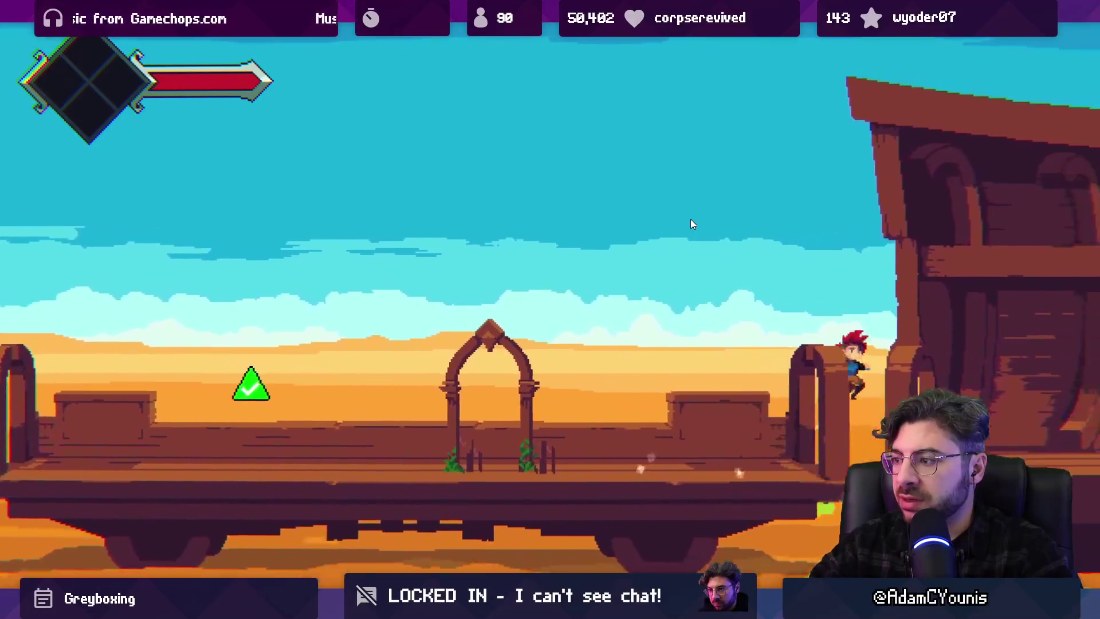
key("space")
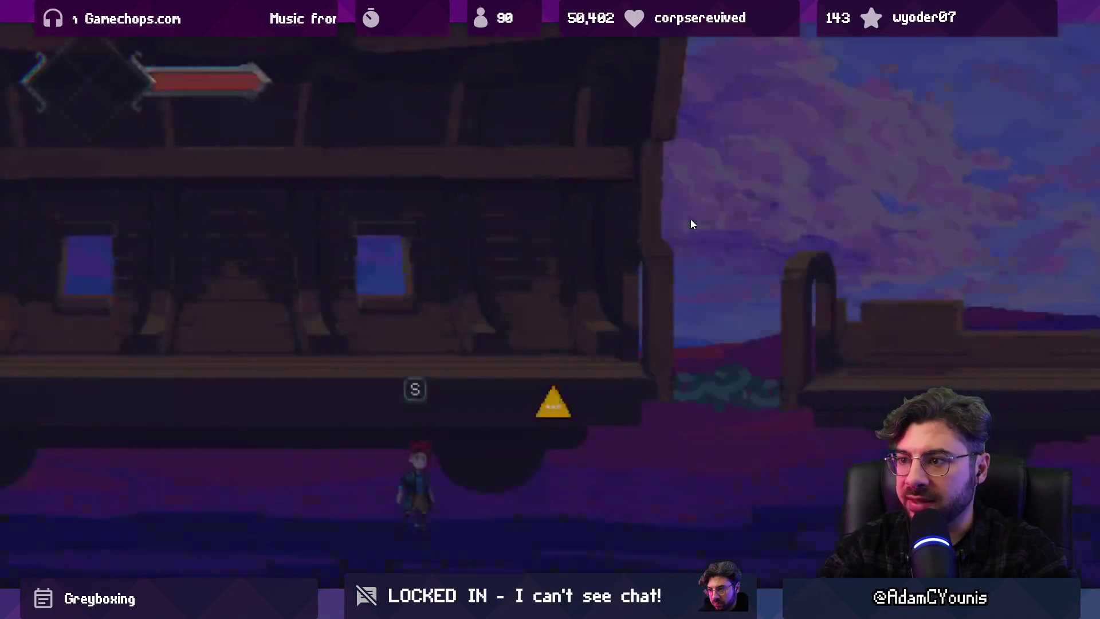
key("shift+space")
left_click(537, 37)
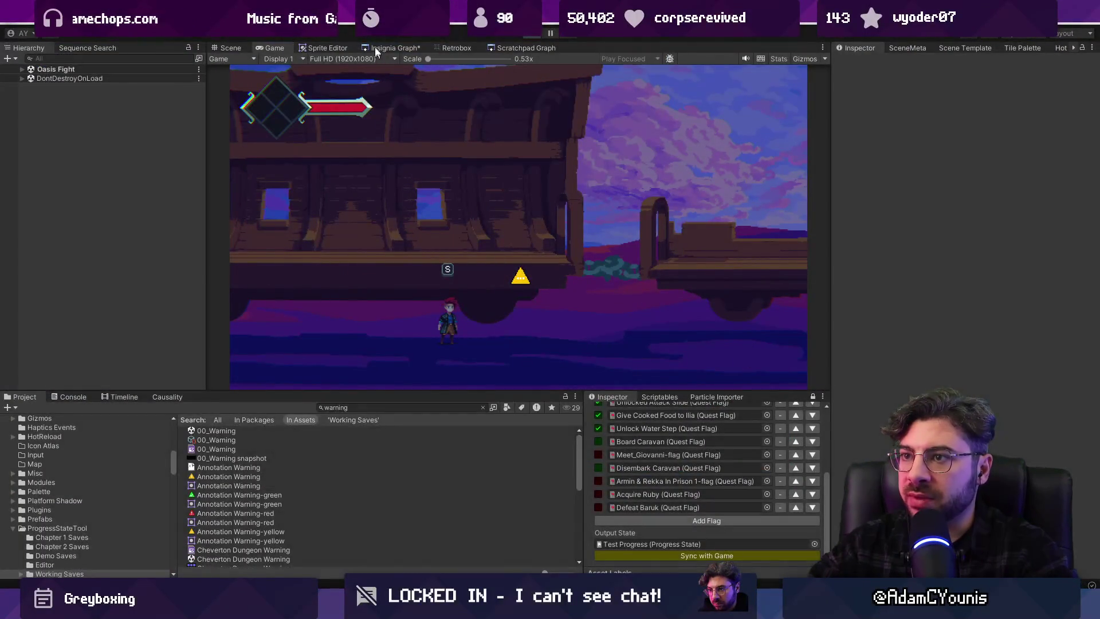
Open the Naso Train Test scene from the graph of connected scenes
left_click(374, 48)
scroll(595, 214, "down", 3)
scroll(573, 213, "up", 5)
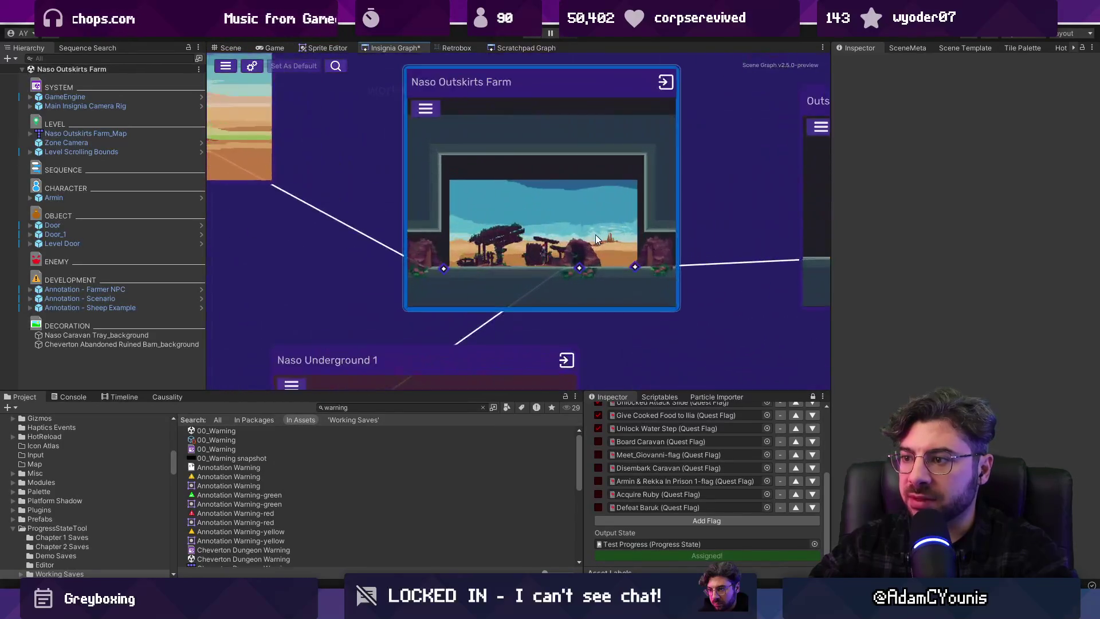
scroll(550, 206, "down", 2)
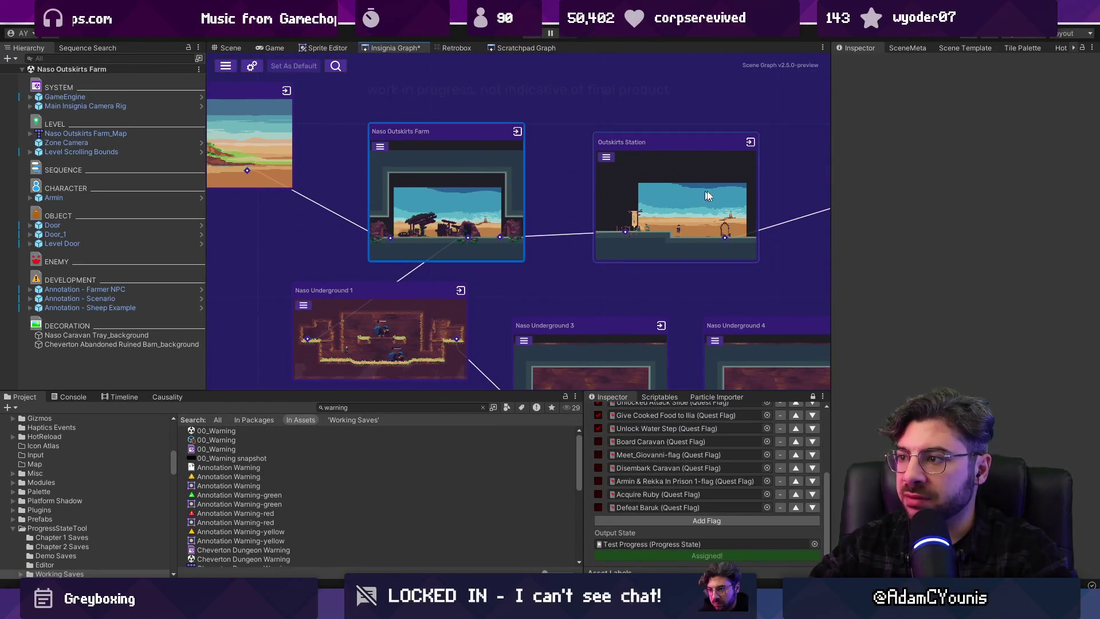
double_click(626, 190)
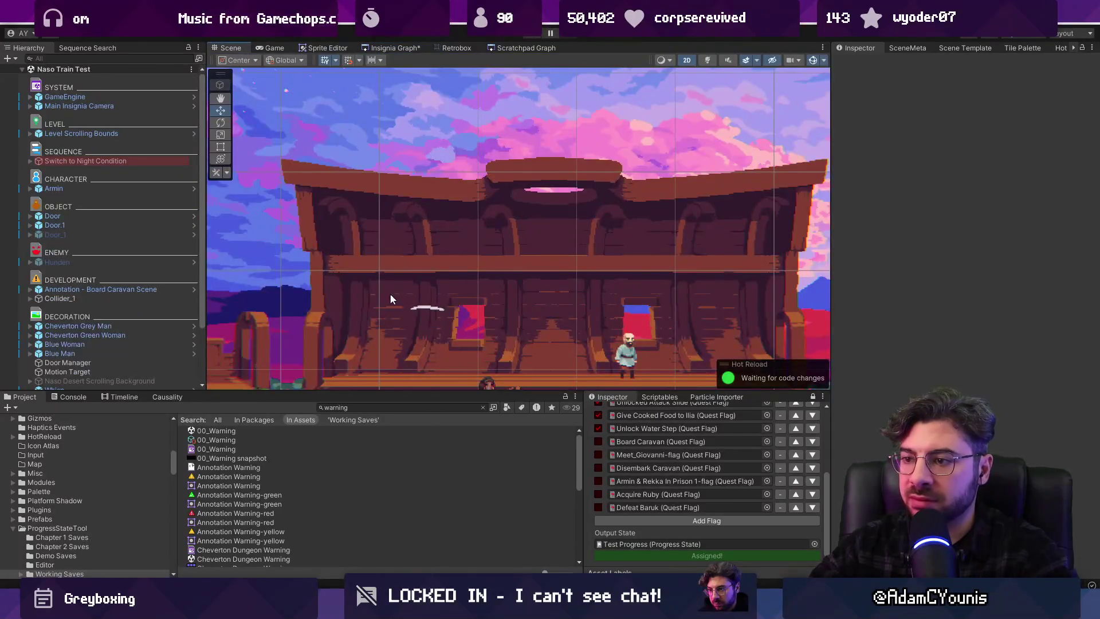
scroll(389, 299, "down", 3)
Add Door to the Night Toggle's Alt Transforms under Switch to Night Condition, then start a playtest
left_click(500, 238)
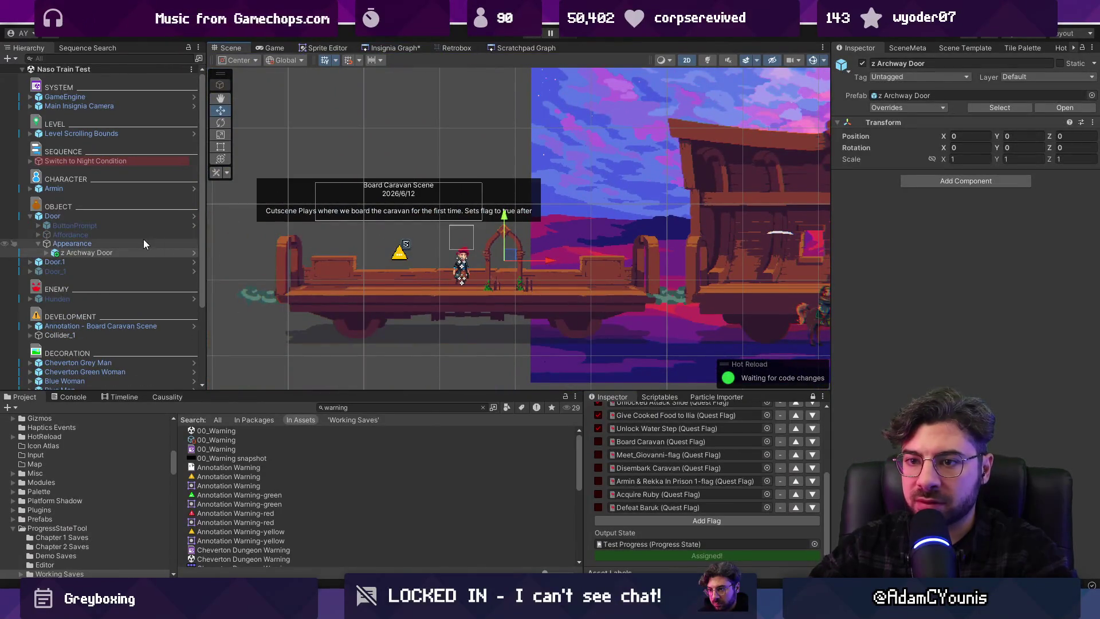
left_click(46, 216)
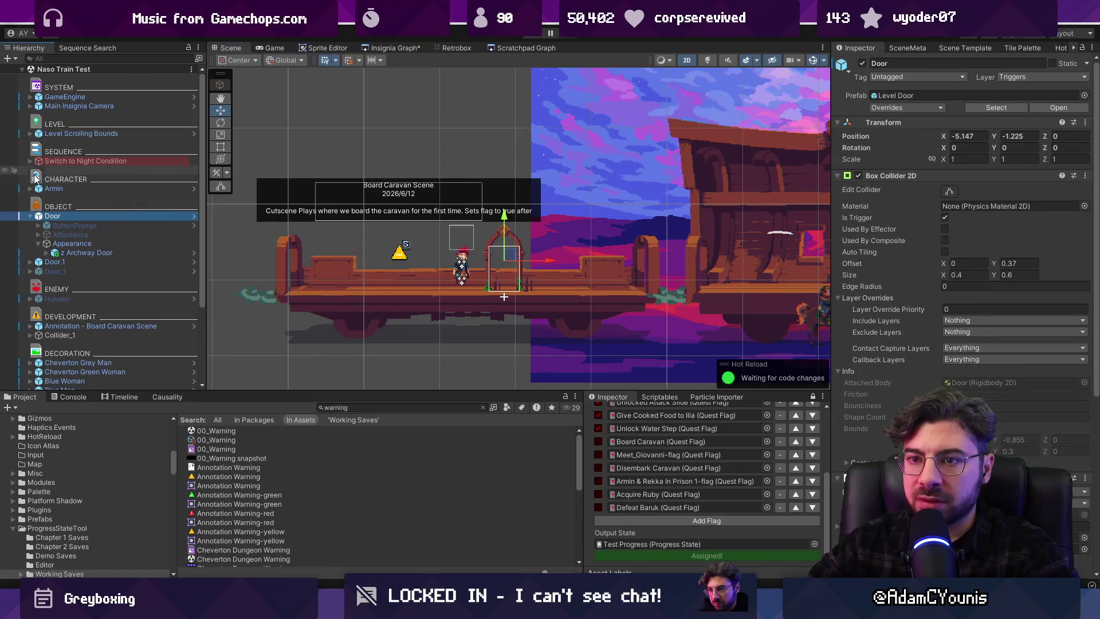
left_click(30, 216)
left_click(63, 162)
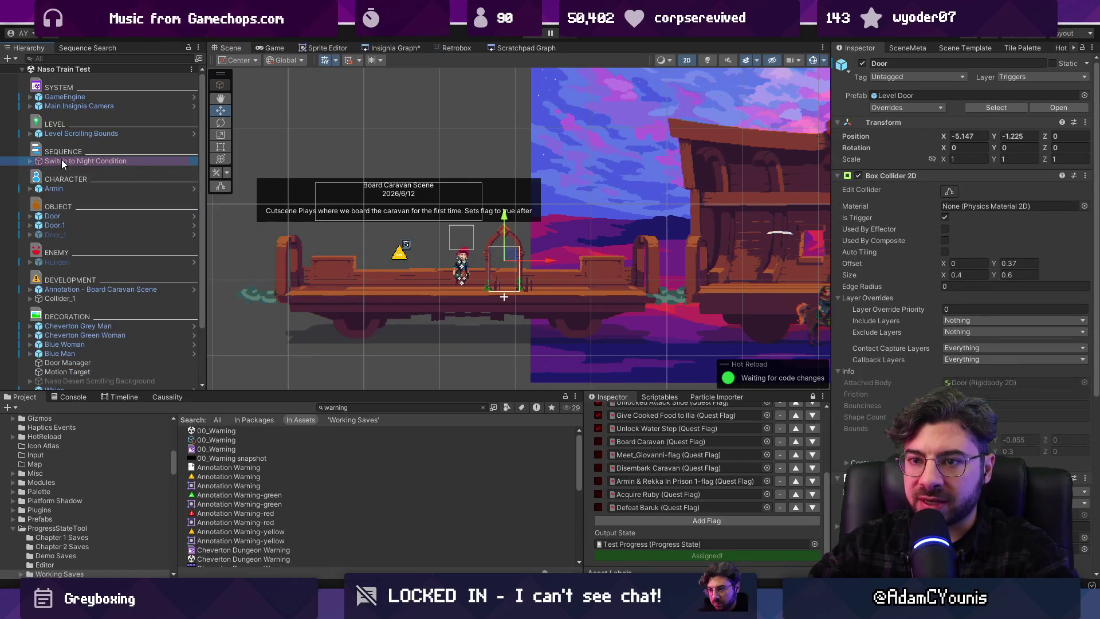
left_click(57, 216)
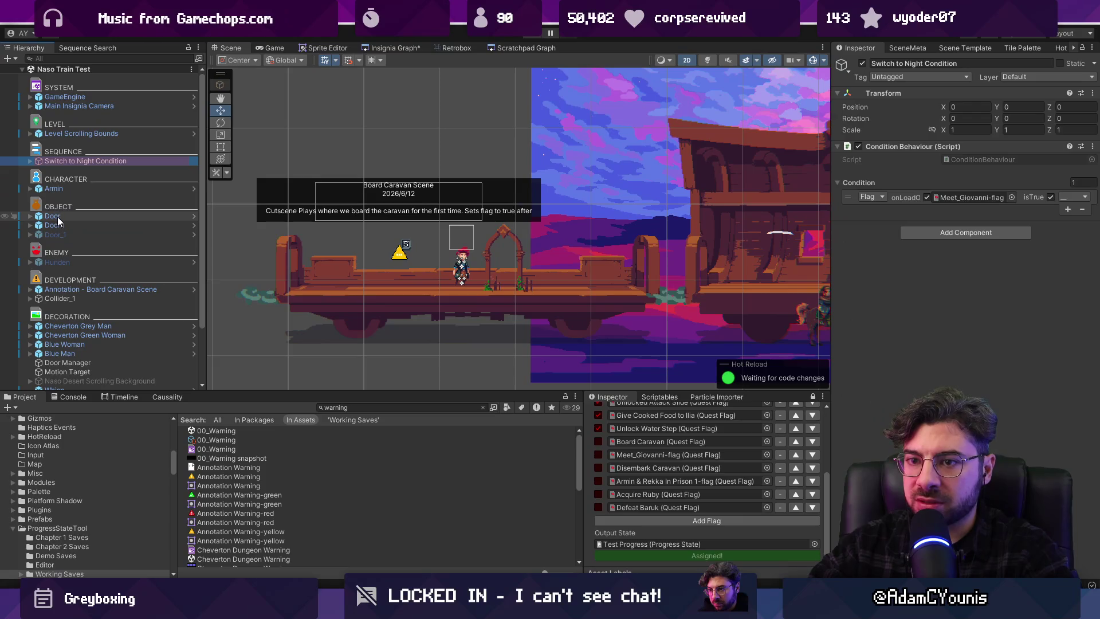
left_click(73, 162)
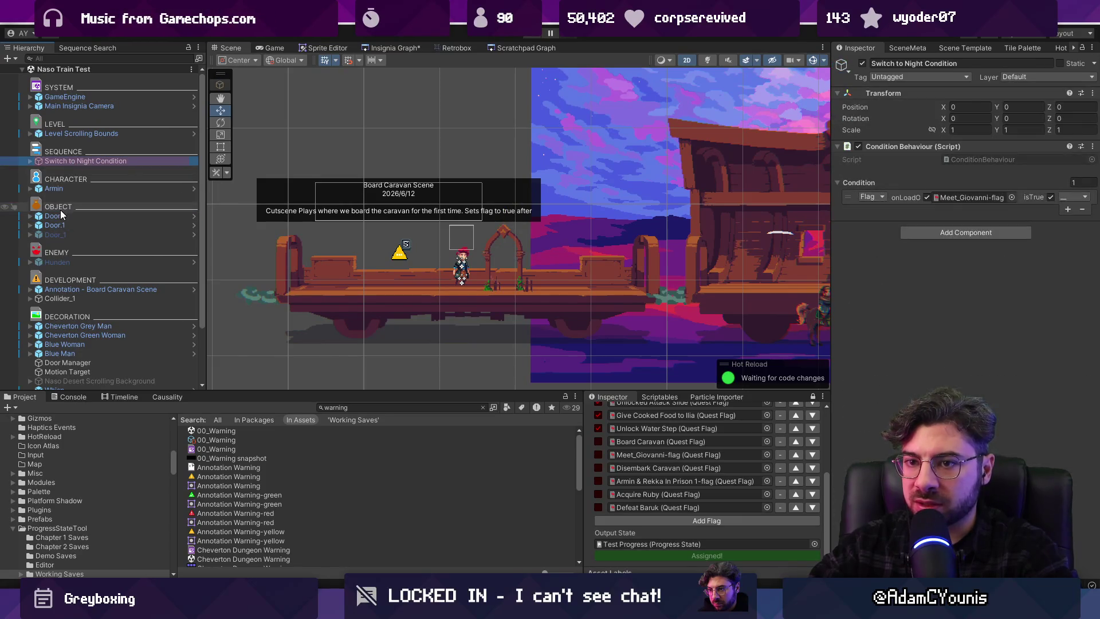
left_click(31, 162)
left_click(71, 170)
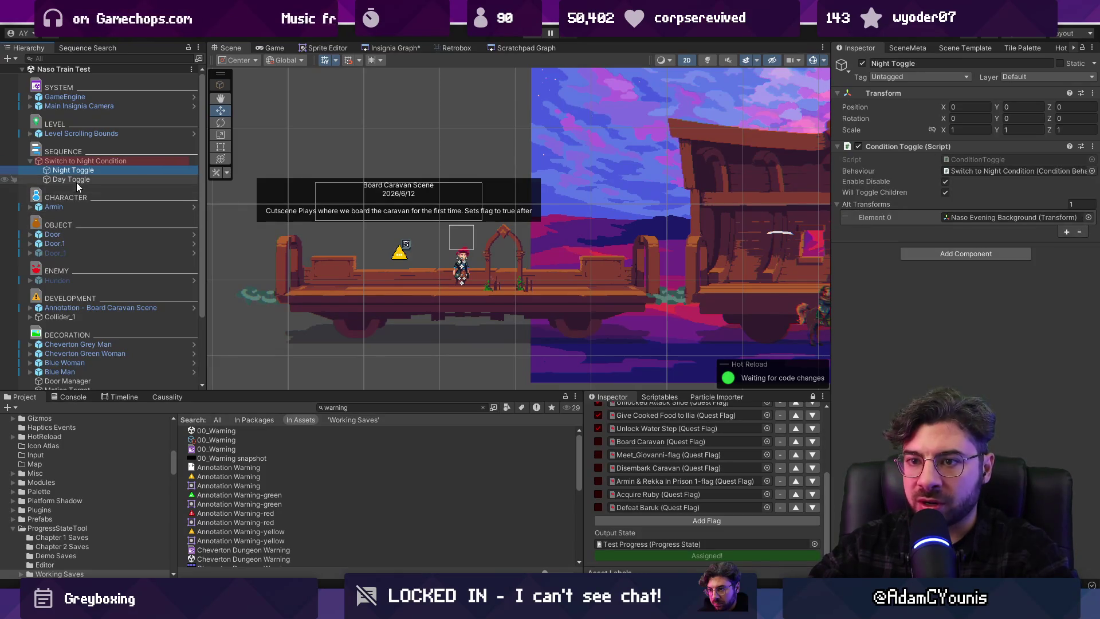
mouse_move(67, 237)
left_mouse_down()
mouse_move(844, 231)
mouse_move(871, 212)
left_mouse_up()
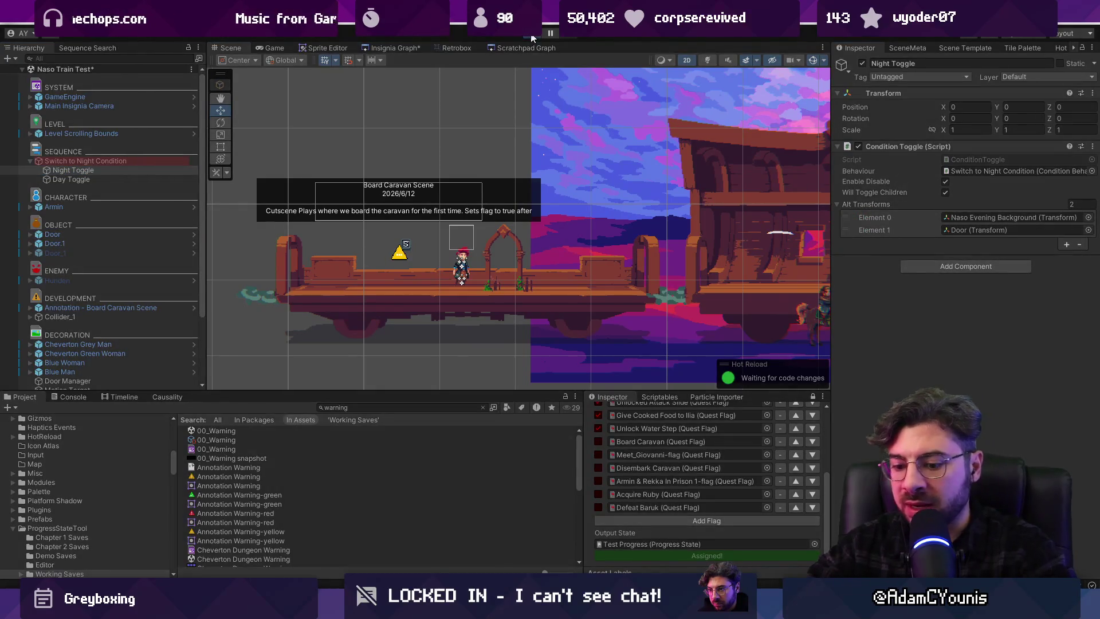
left_click(532, 34)
Run right through the caravan cars and the flatcar, then trigger Meet Giovanni and walk away
key("Right")
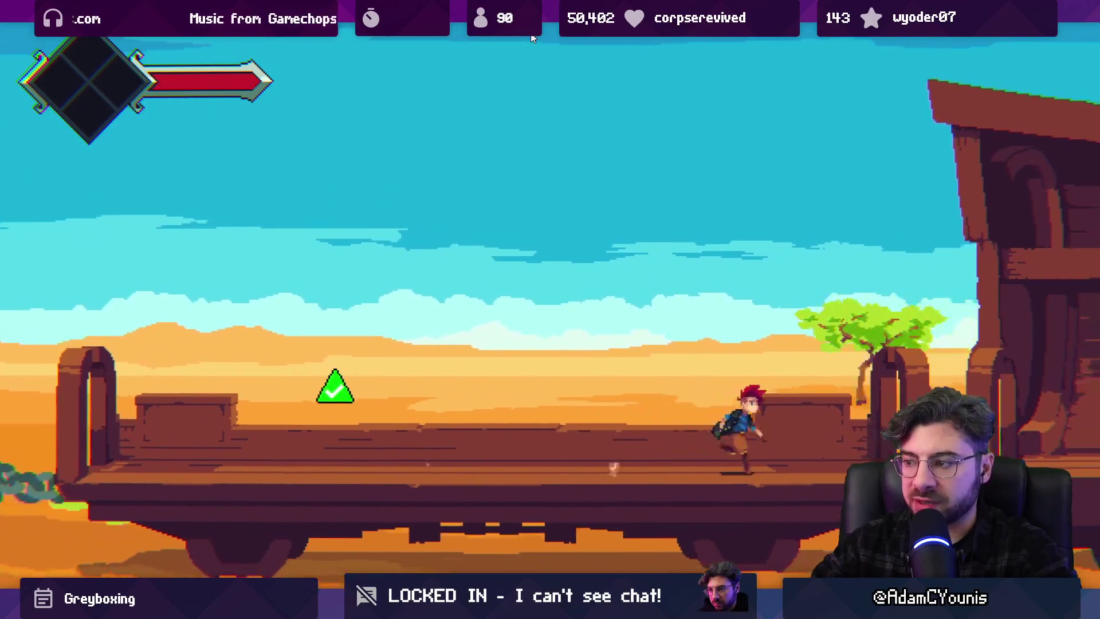
key("Right")
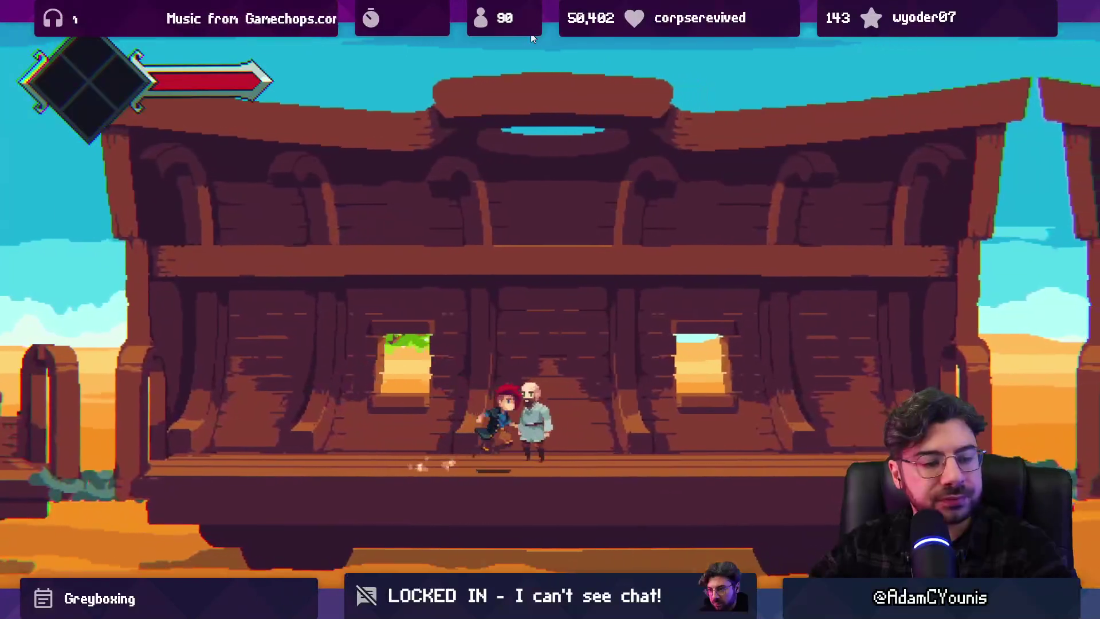
key("Right")
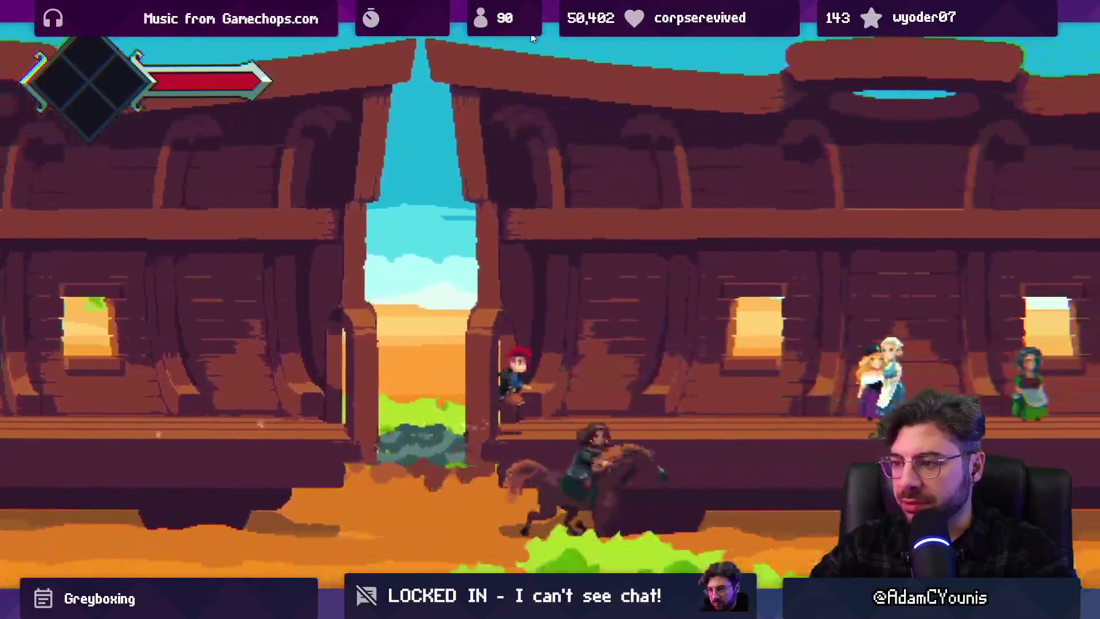
key("Right")
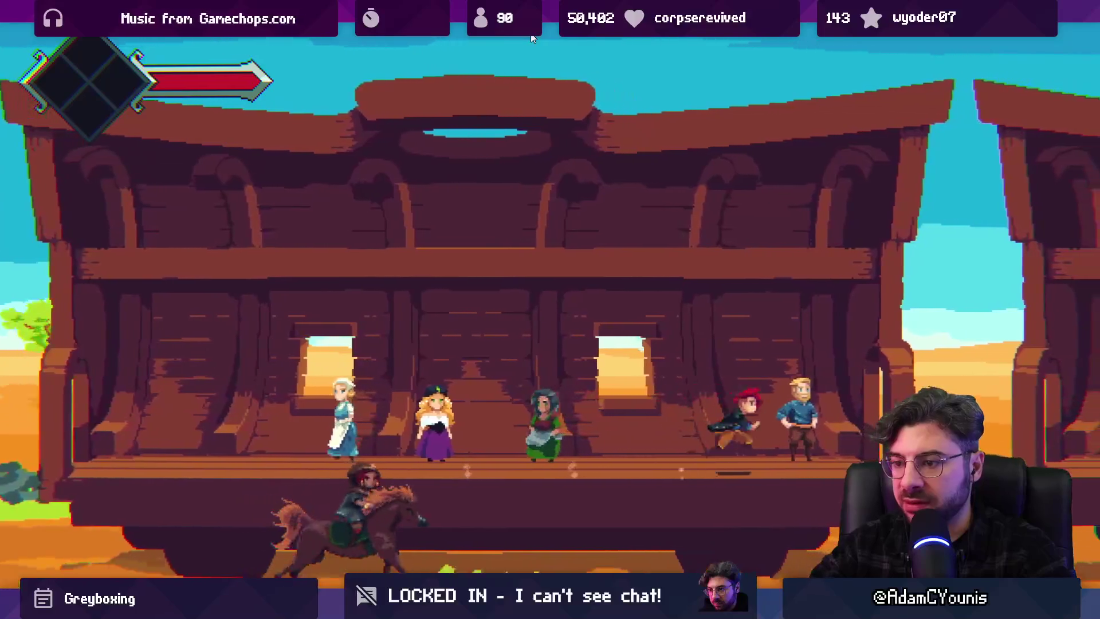
key("Right")
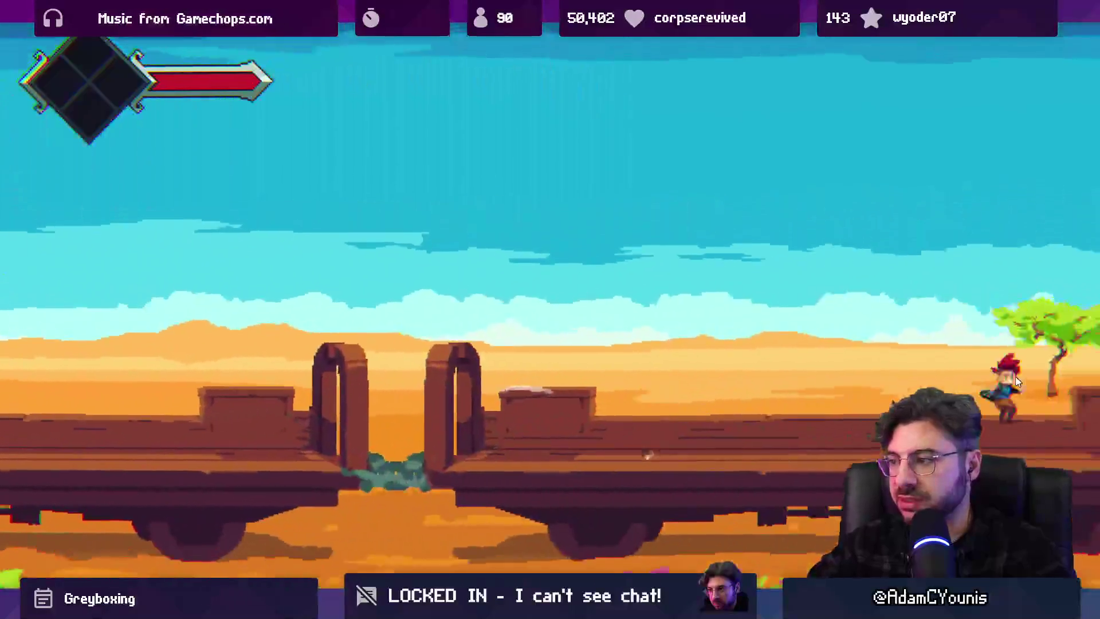
key("Right")
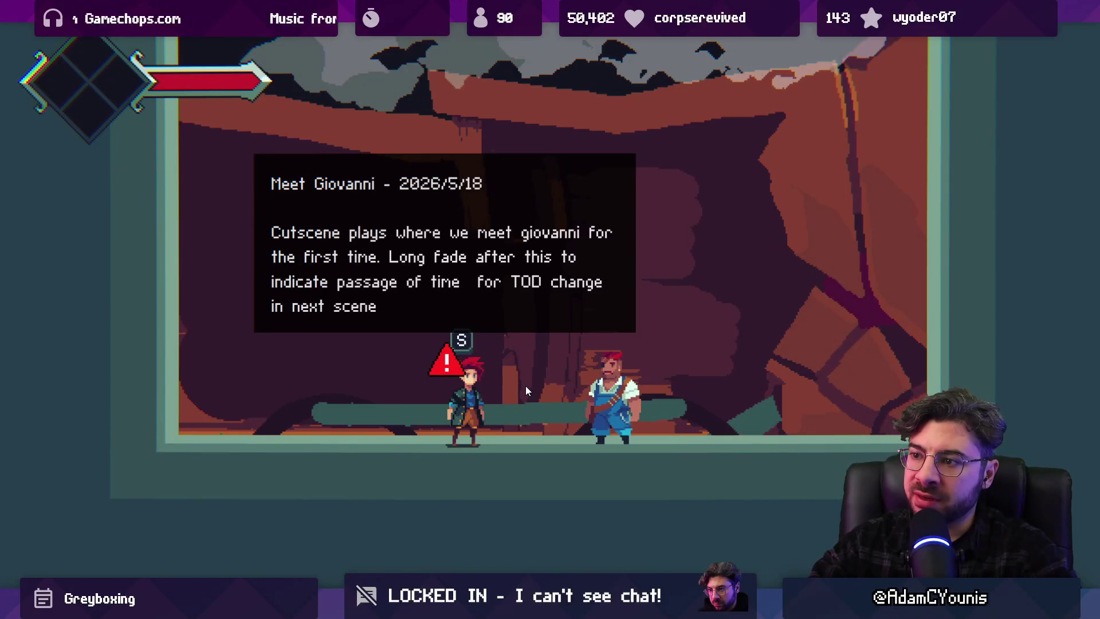
key("s")
key("a")
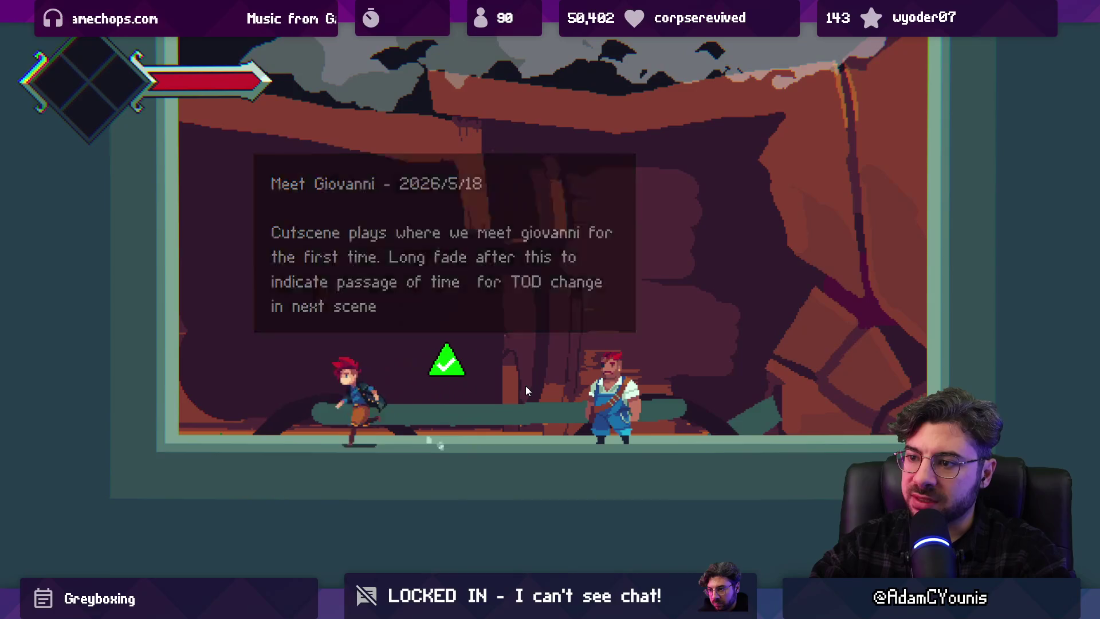
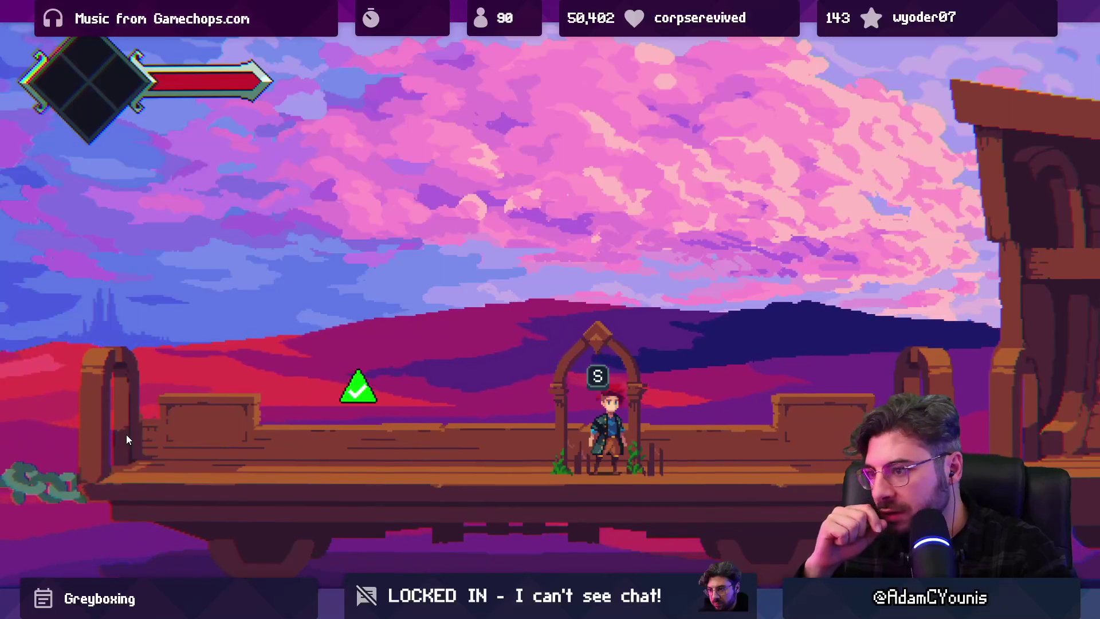
Stop the running game and duplicate the Board Caravan Scene annotation
key("shift+space")
key("ctrl+p")
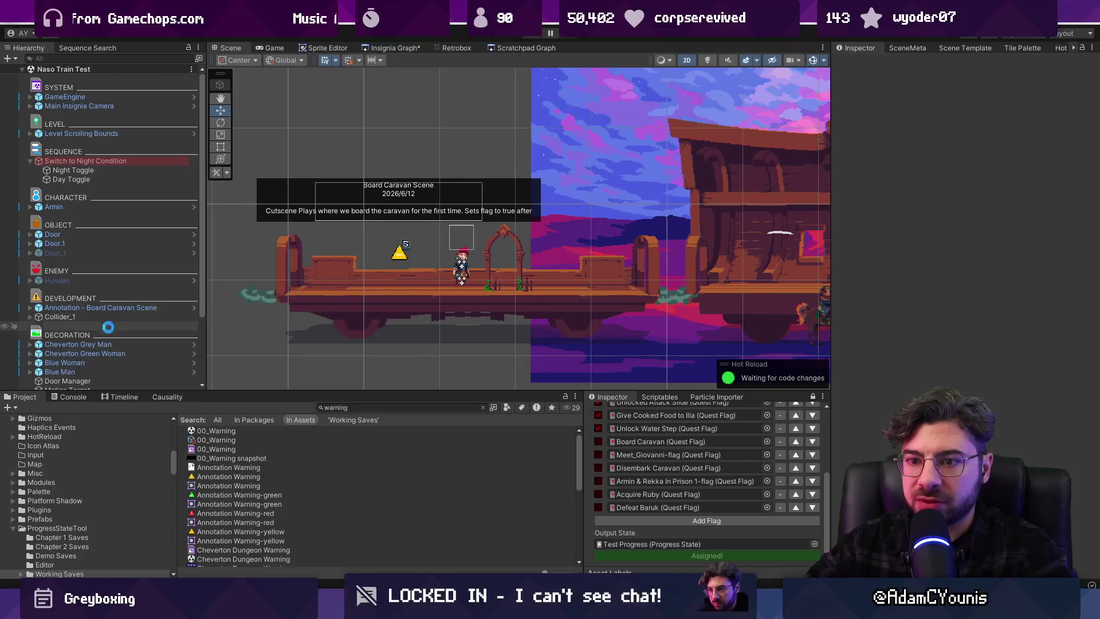
left_click(98, 309)
key("ctrl+d")
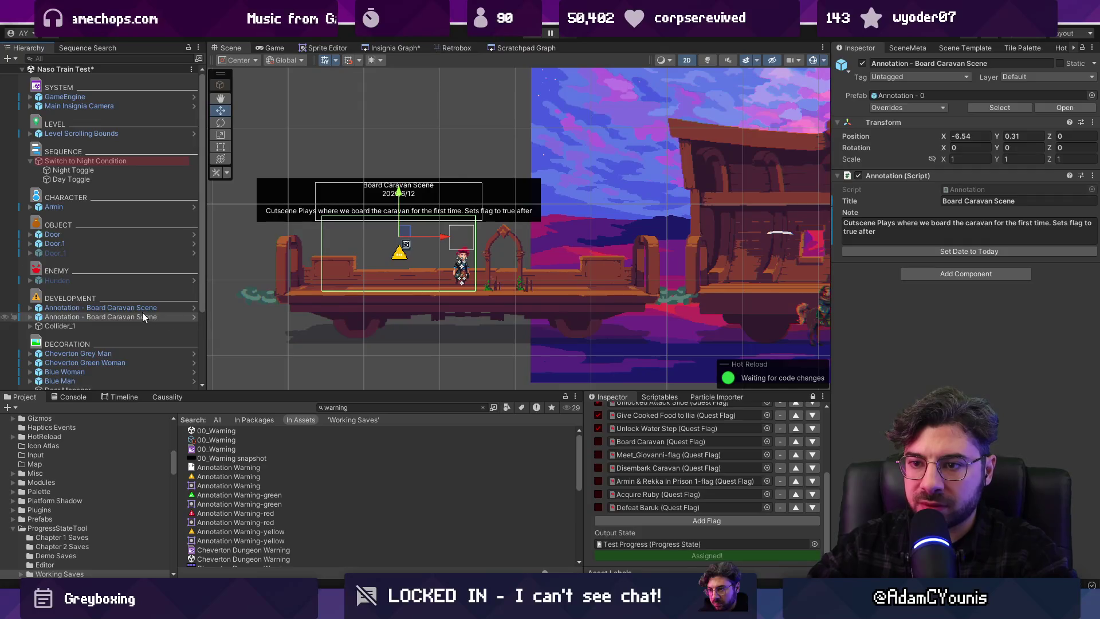
Title the copy 'Disembark Caravan Scene' with note 'Armin, held up by the hunden, exits the caravan at its next stop'
left_click(1026, 202)
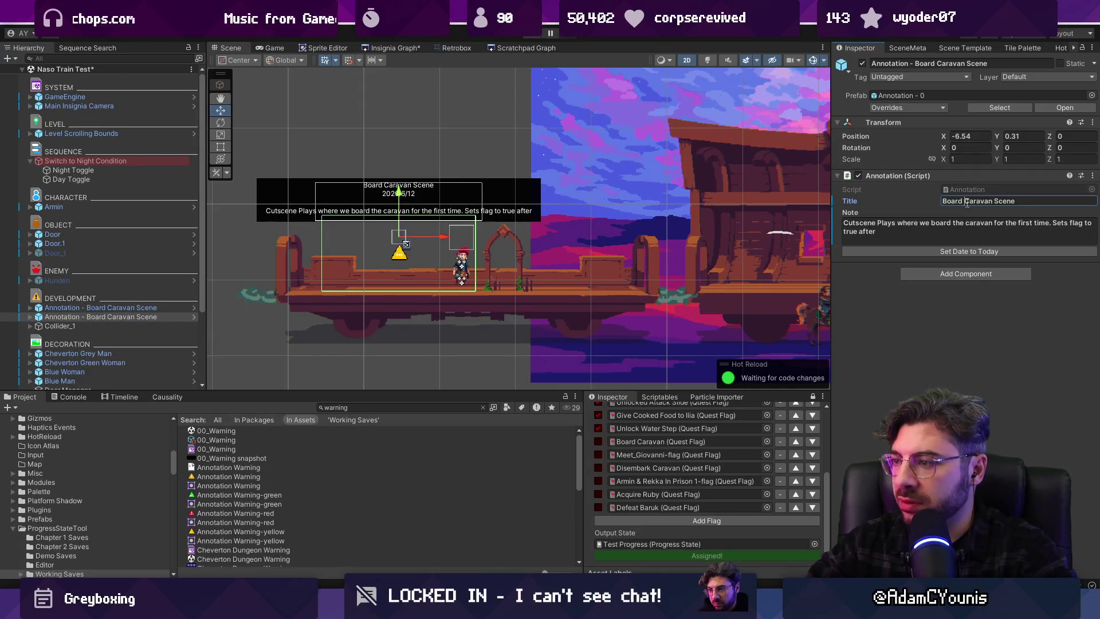
type("Disembark")
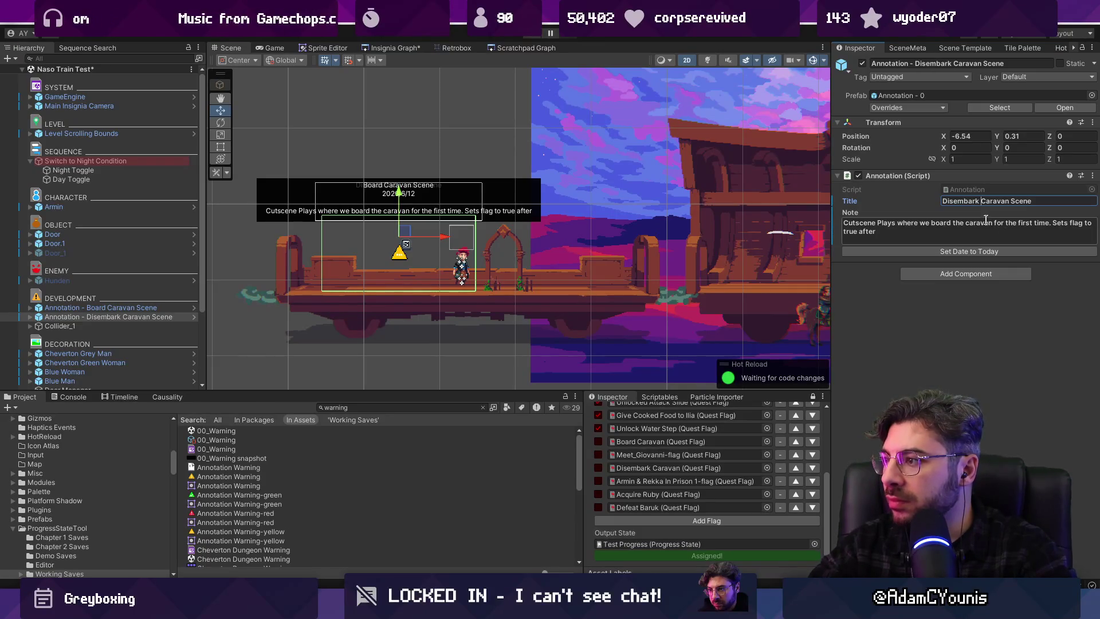
left_click(980, 225)
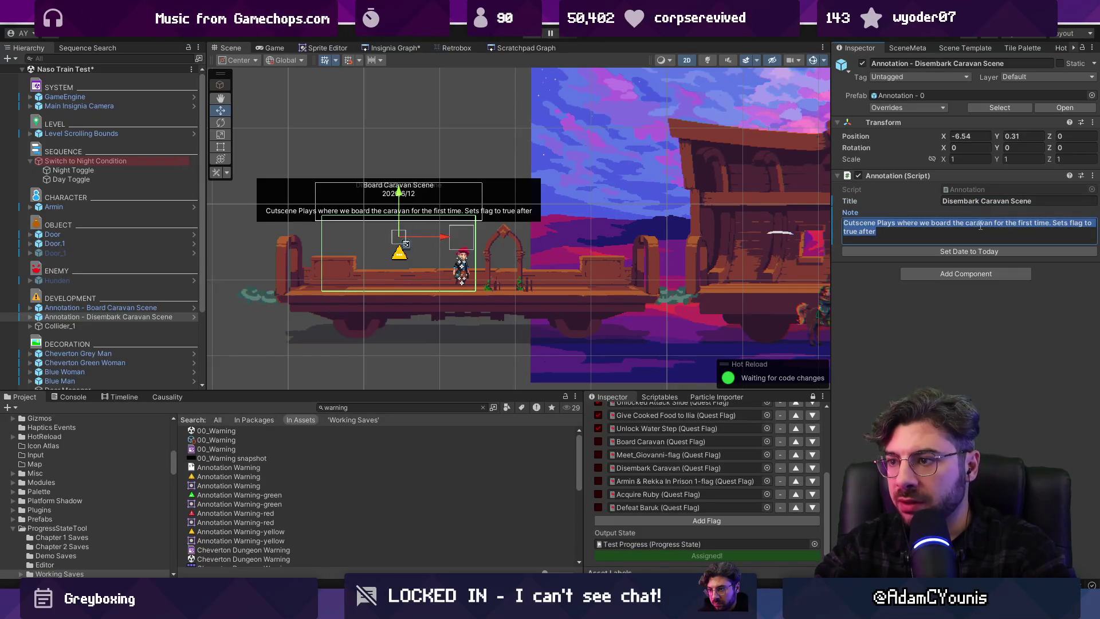
type("Armin, held up by the hunden, exits the caravan at its next stop")
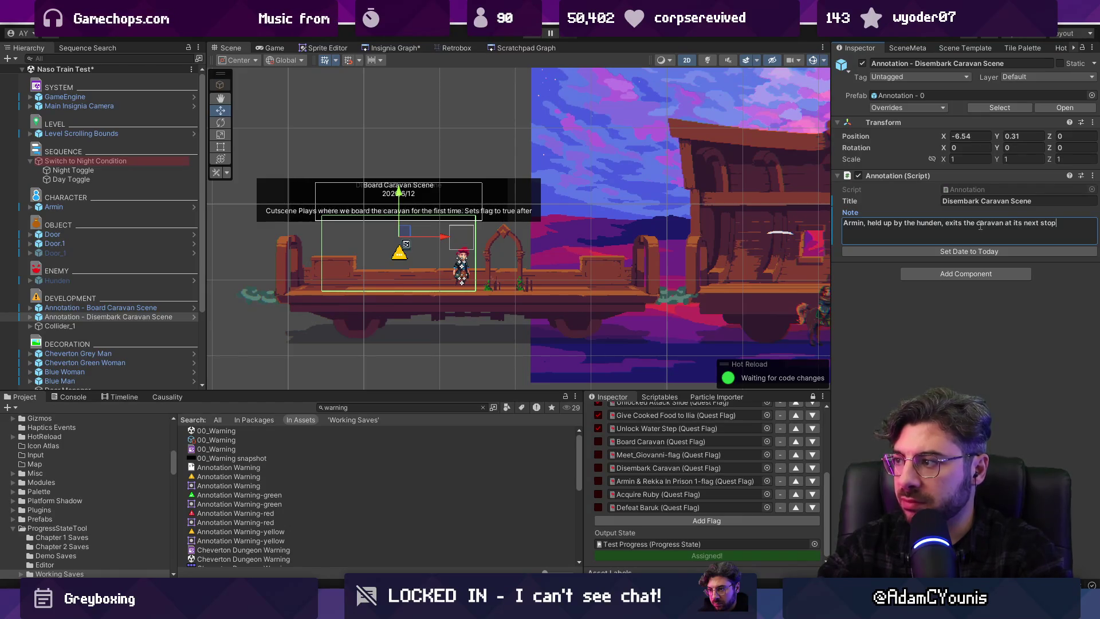
left_click(915, 332)
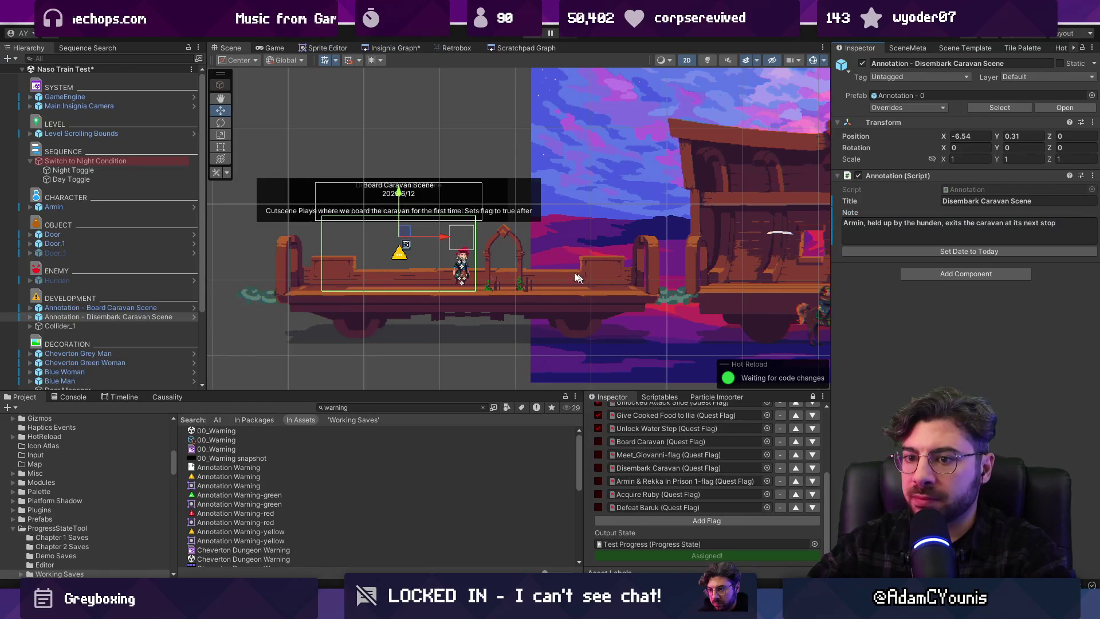
Move the Disembark annotation right near the arch and add it to Night Toggle's Alt Transforms
left_click_drag(436, 236, 544, 237)
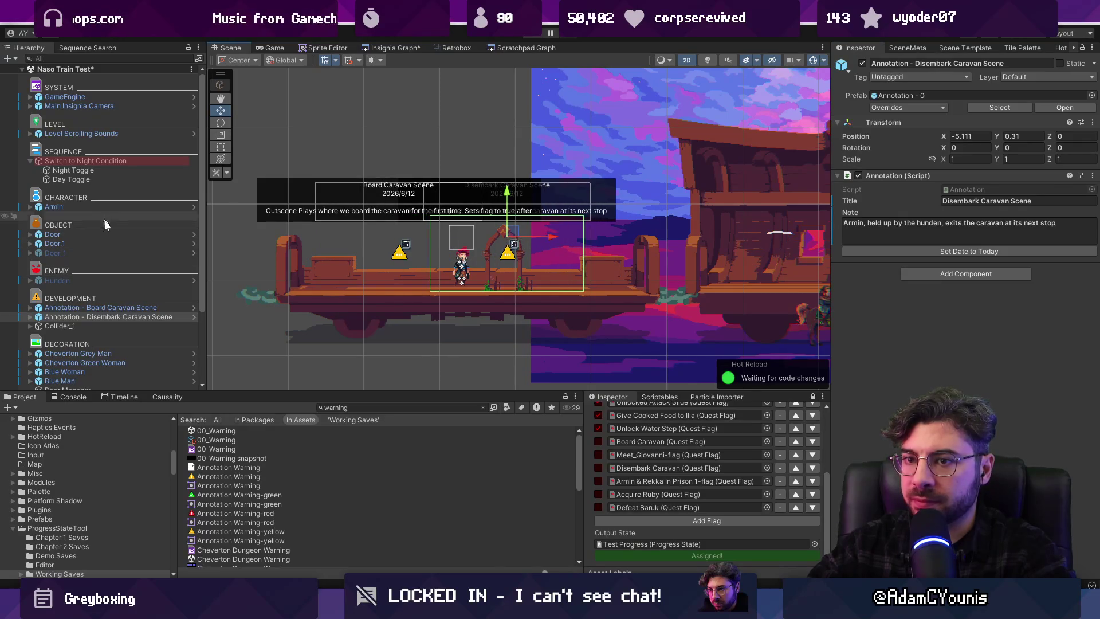
left_click_drag(112, 319, 126, 174)
left_click(125, 171)
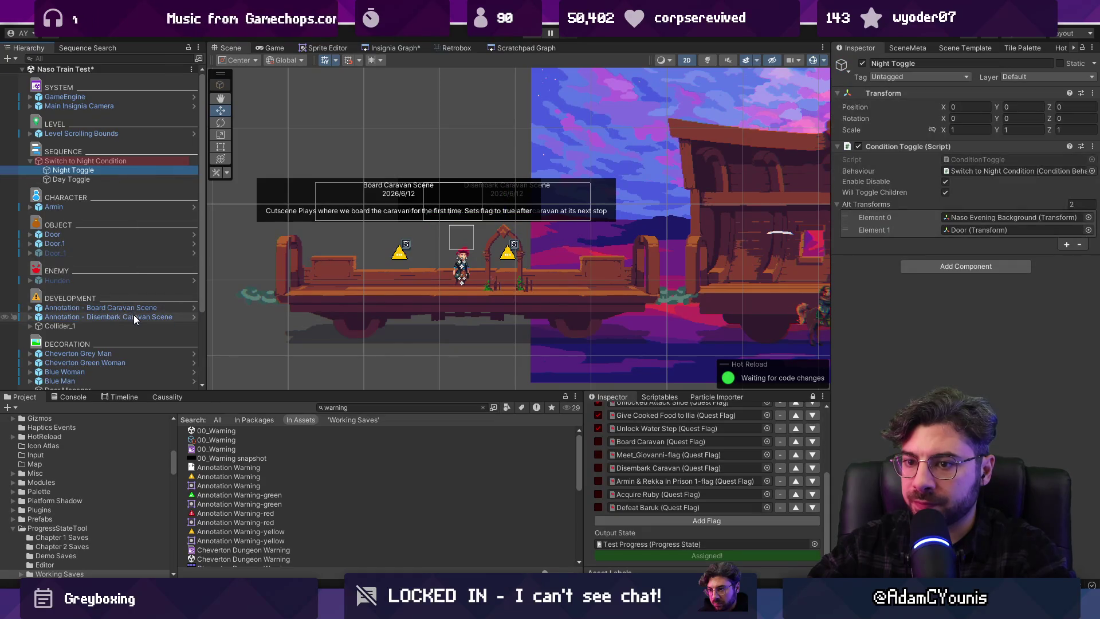
left_click_drag(109, 317, 934, 206)
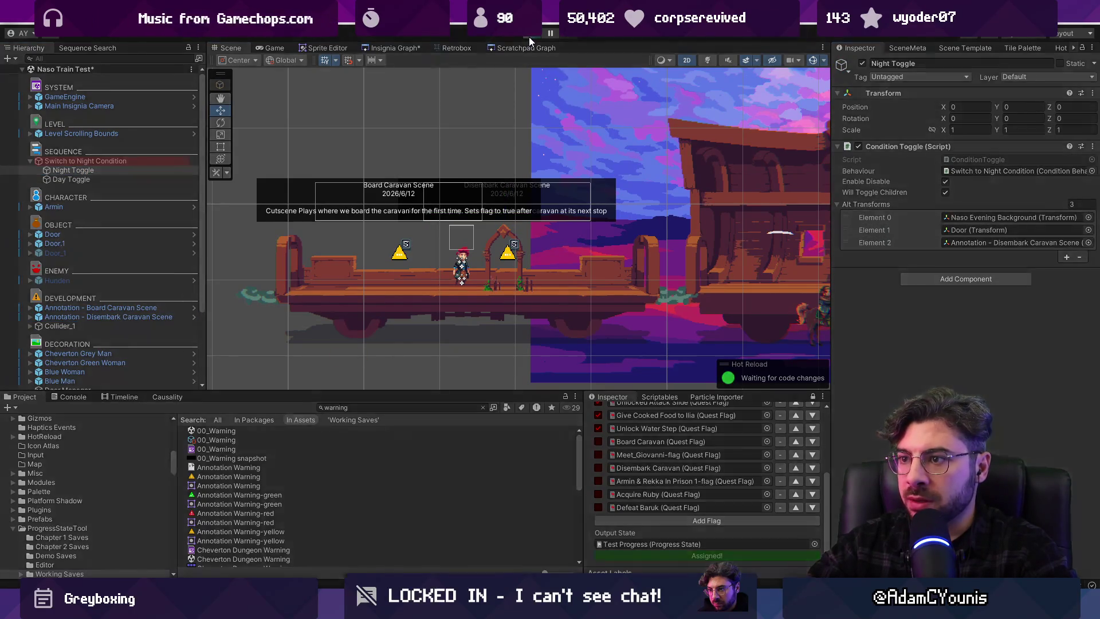
Playtest the night switch, stop the game, and expand the Board Caravan annotation's children
left_click(528, 37)
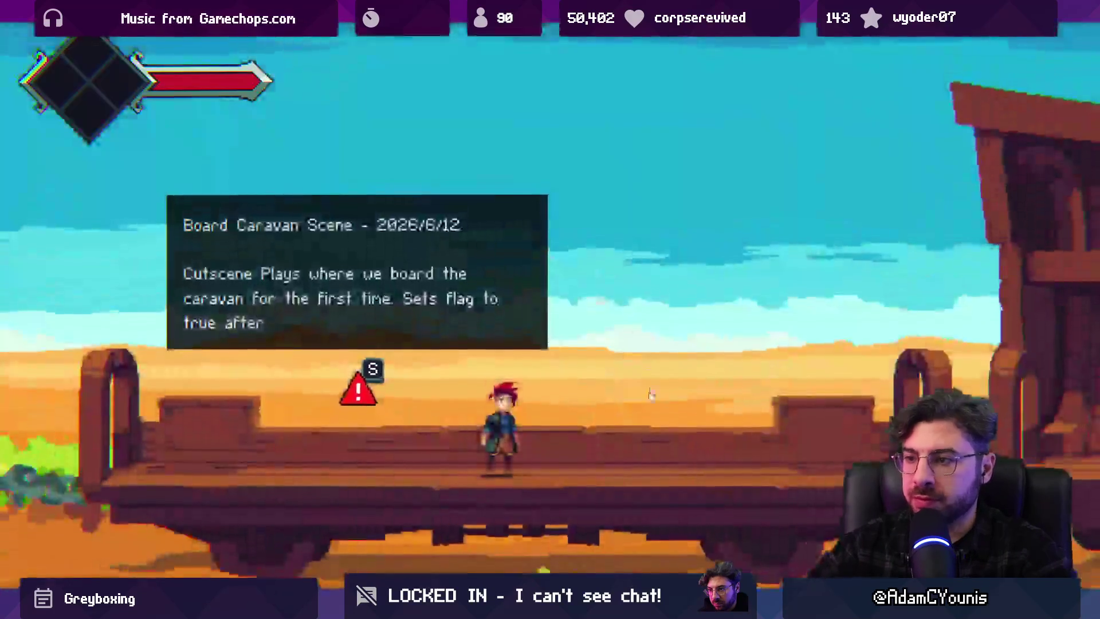
key("shift+space")
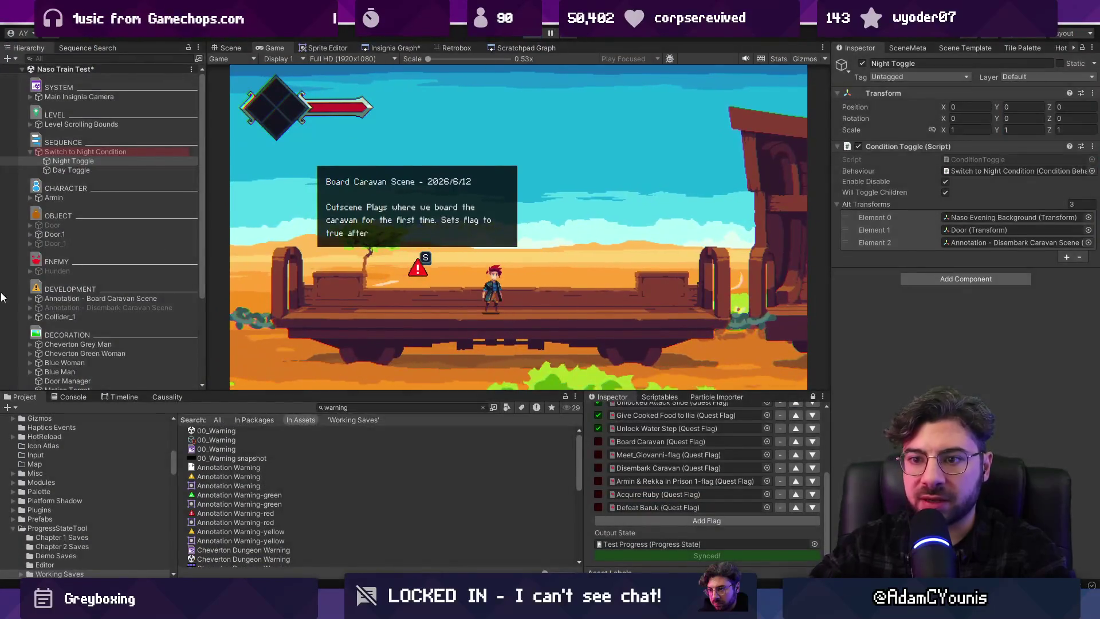
key("ctrl+p")
left_click(30, 307)
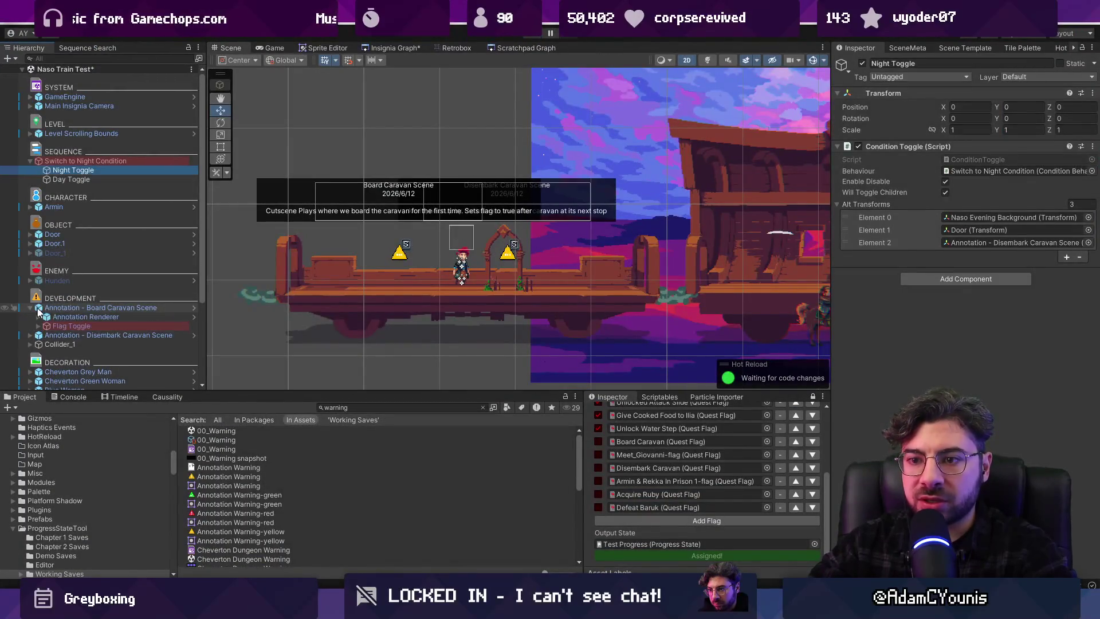
Set the Disembark annotation's Flag Toggle quest flag to None
left_click(80, 326)
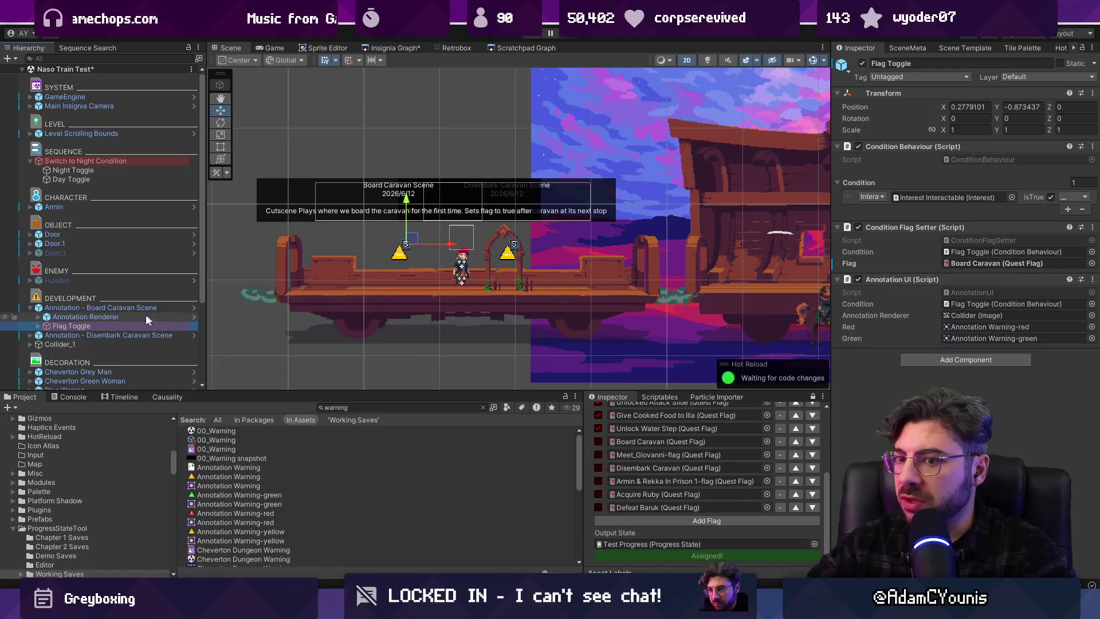
left_click(31, 335)
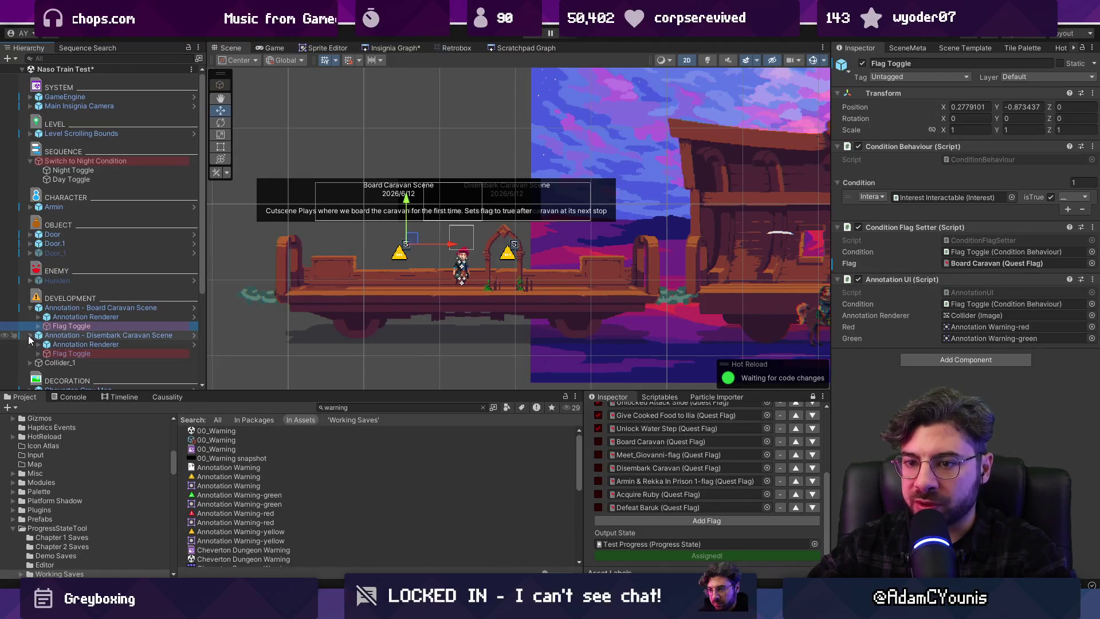
left_click(67, 354)
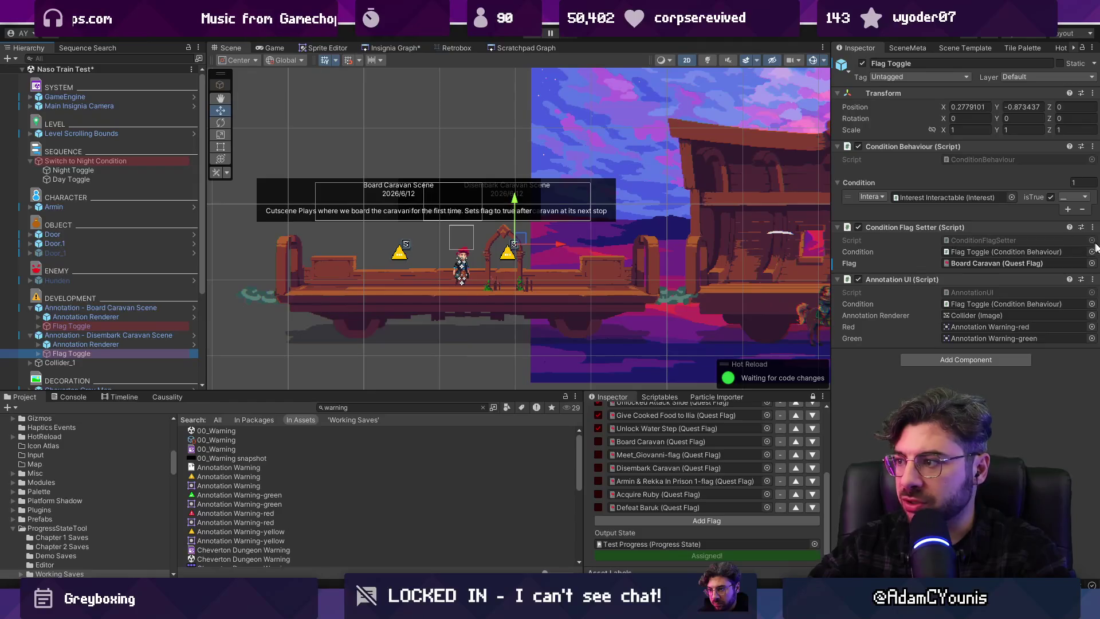
left_click(1091, 264)
type("none")
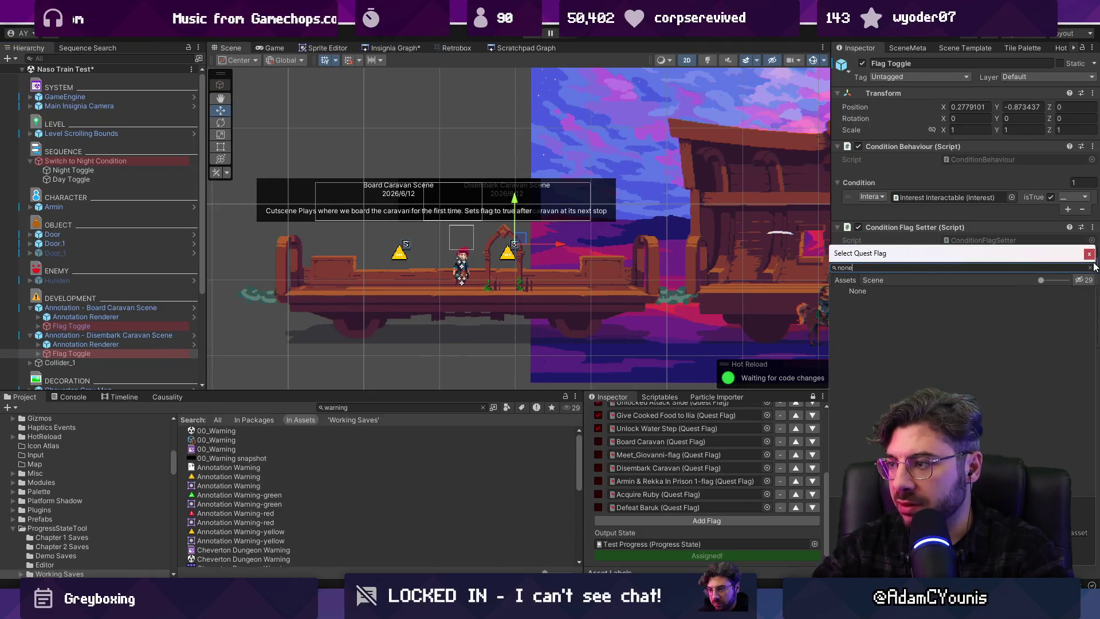
key("Return")
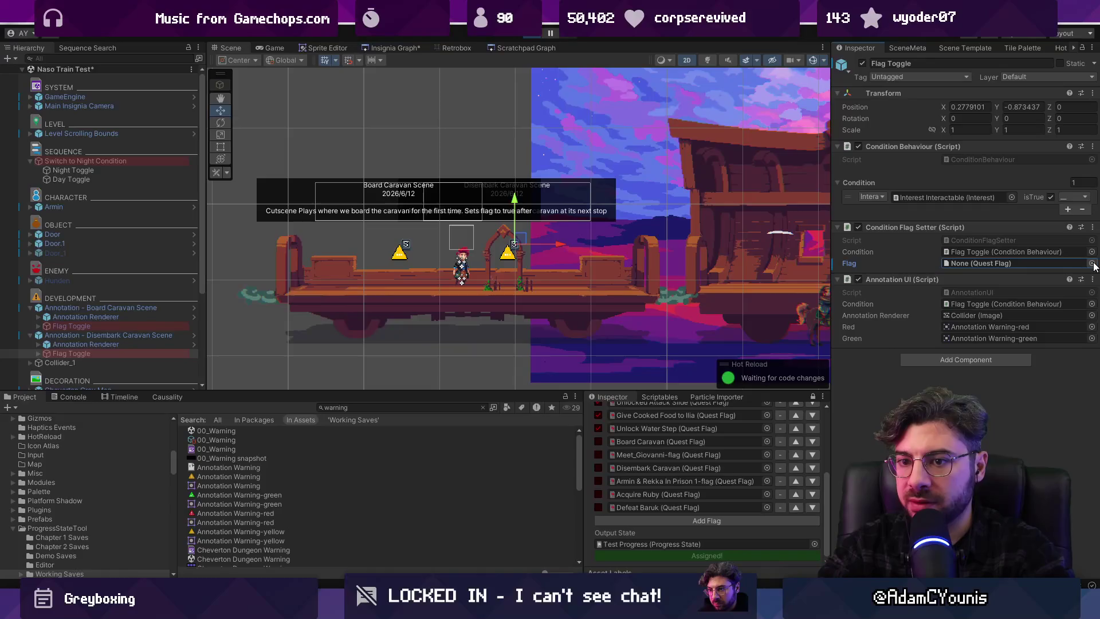
Playtest by walking the character left to the marker and out of the room, then stop
key("ctrl+p")
key("Left")
key("s")
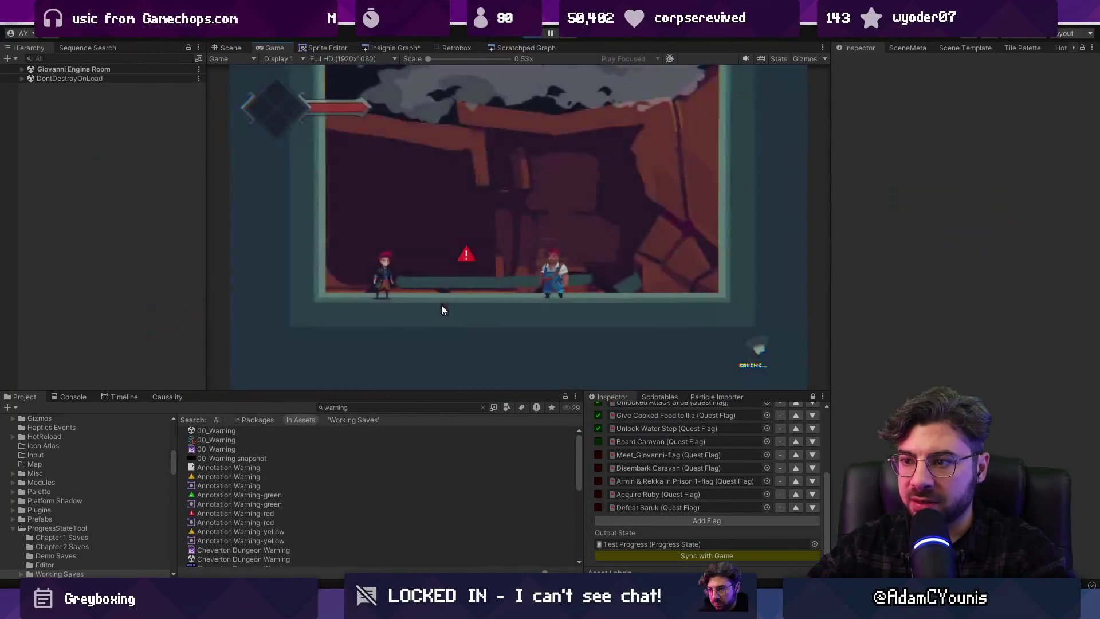
key("Left")
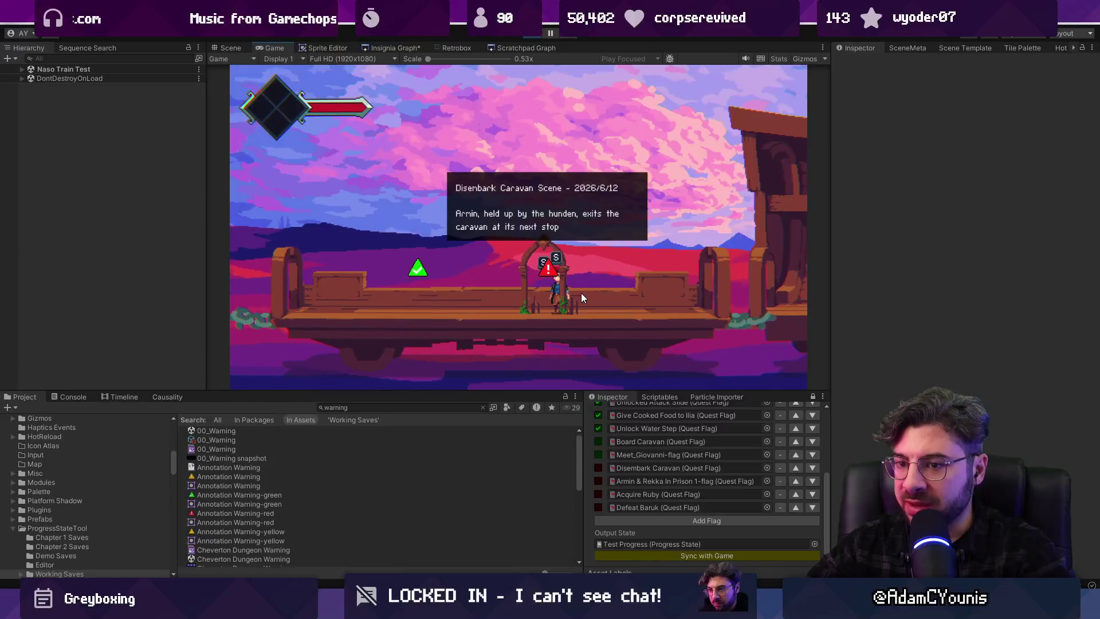
key("ctrl+p")
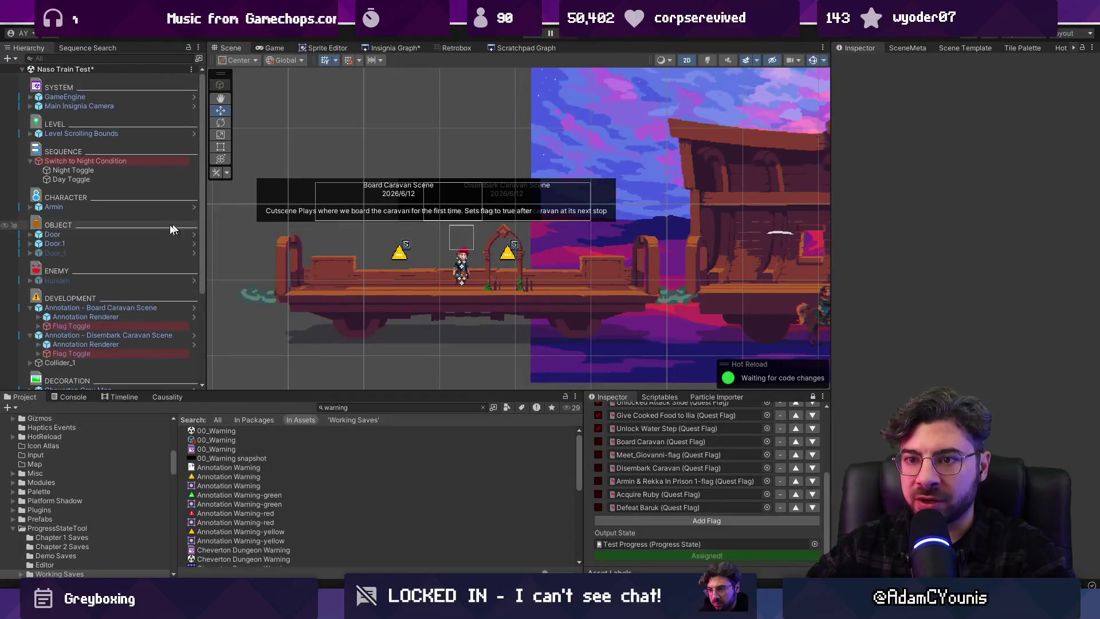
Deactivate the Disembark Flag Toggle, save the scene, and run the game again
left_click(162, 325)
left_click(159, 354)
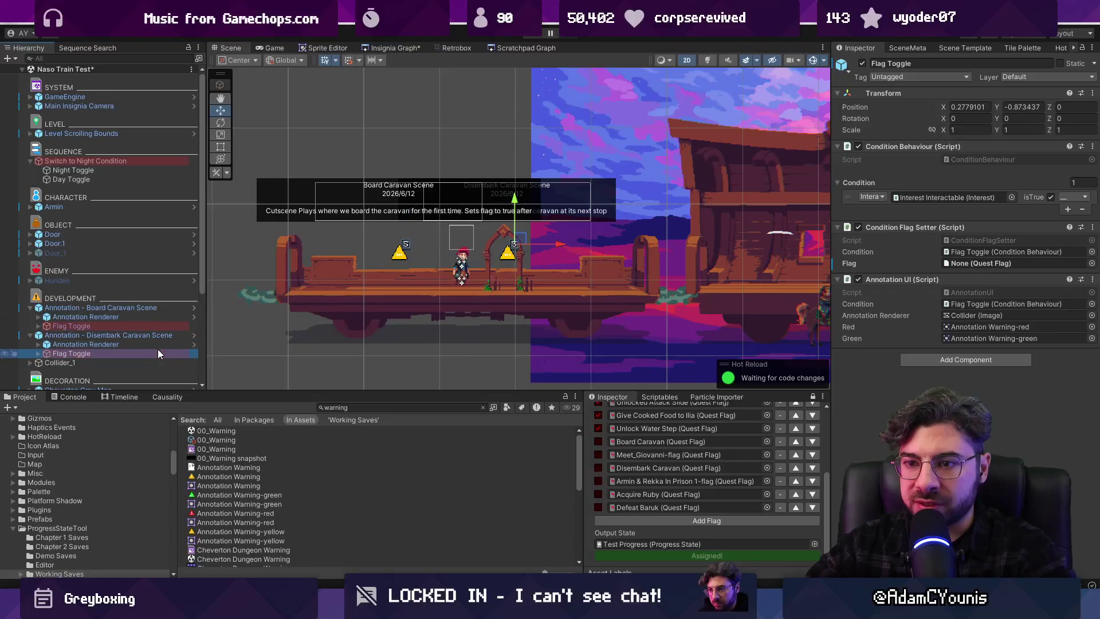
left_click(862, 63)
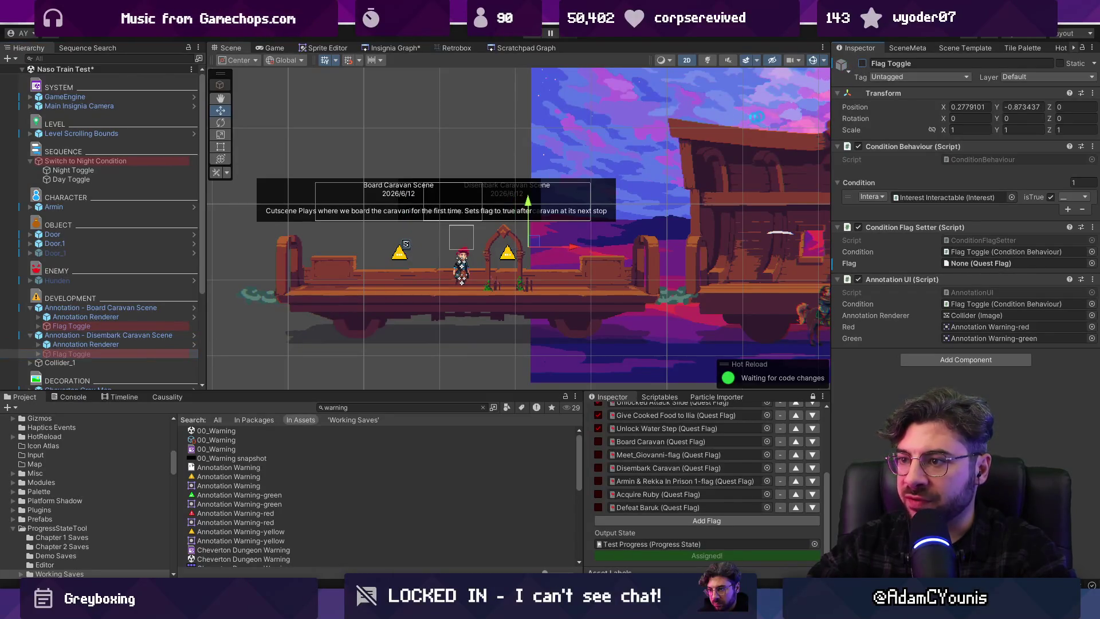
key("ctrl+s")
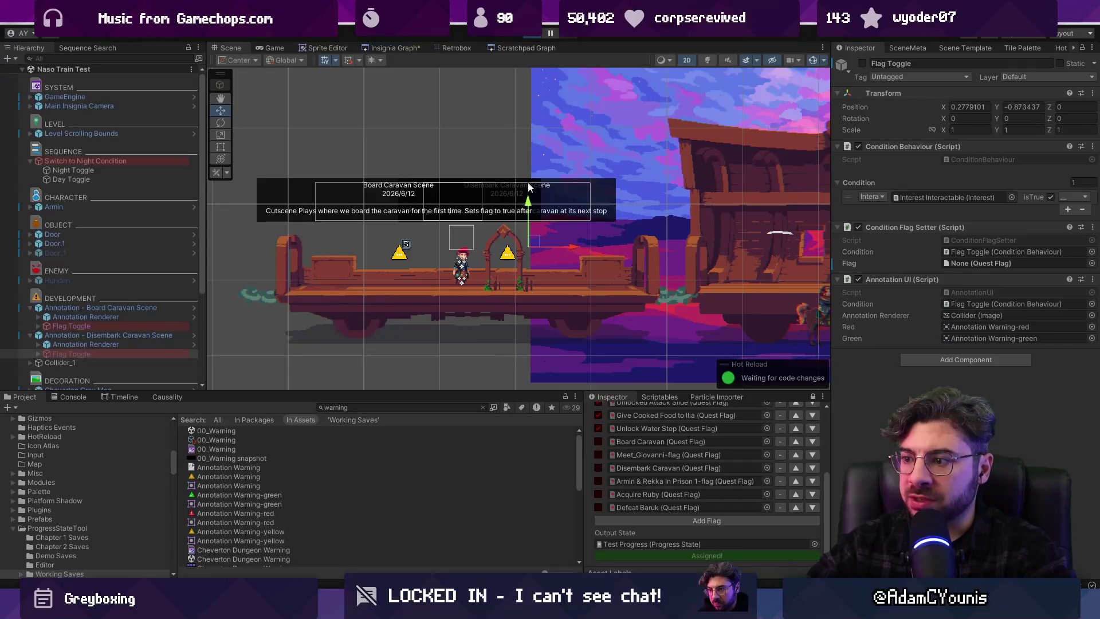
key("ctrl+p")
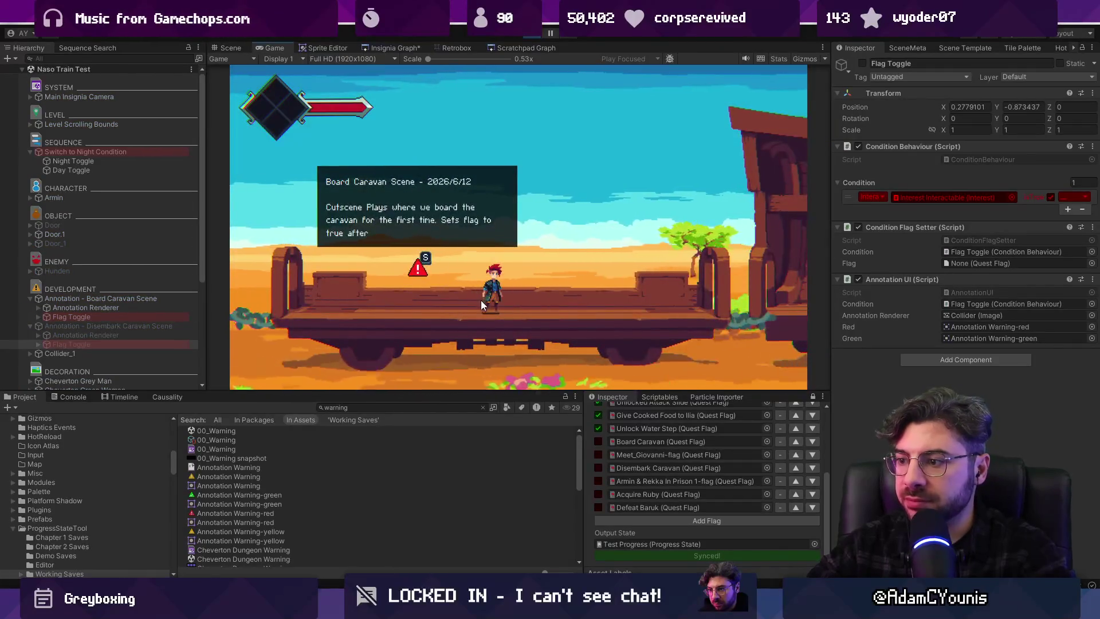
Walk the character past the prison cutscene marker along the flatcar and back
key("s")
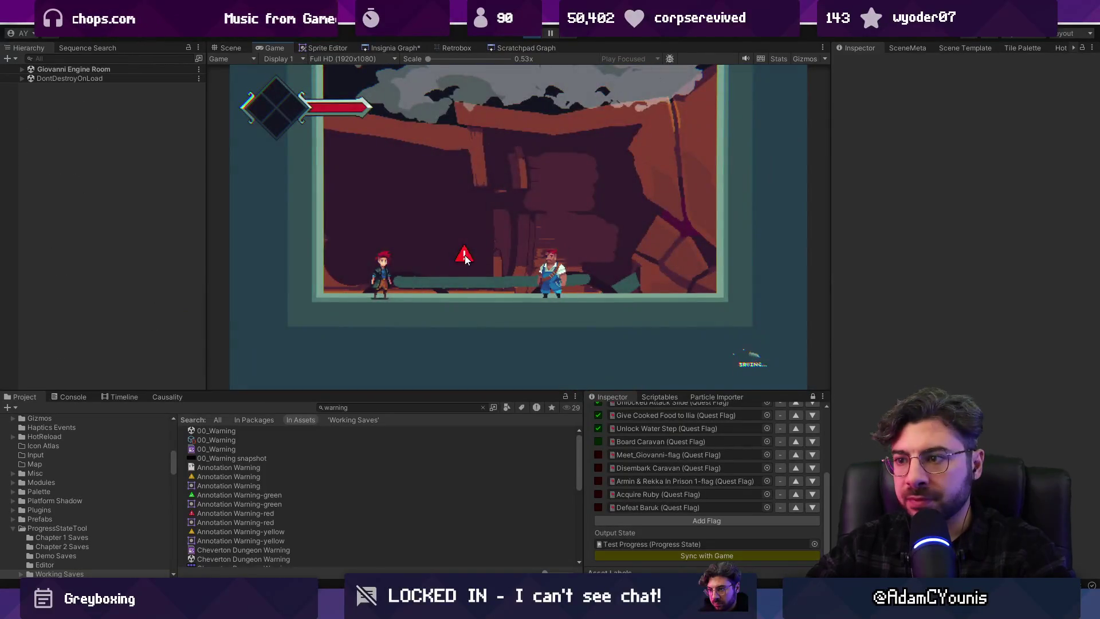
key("a")
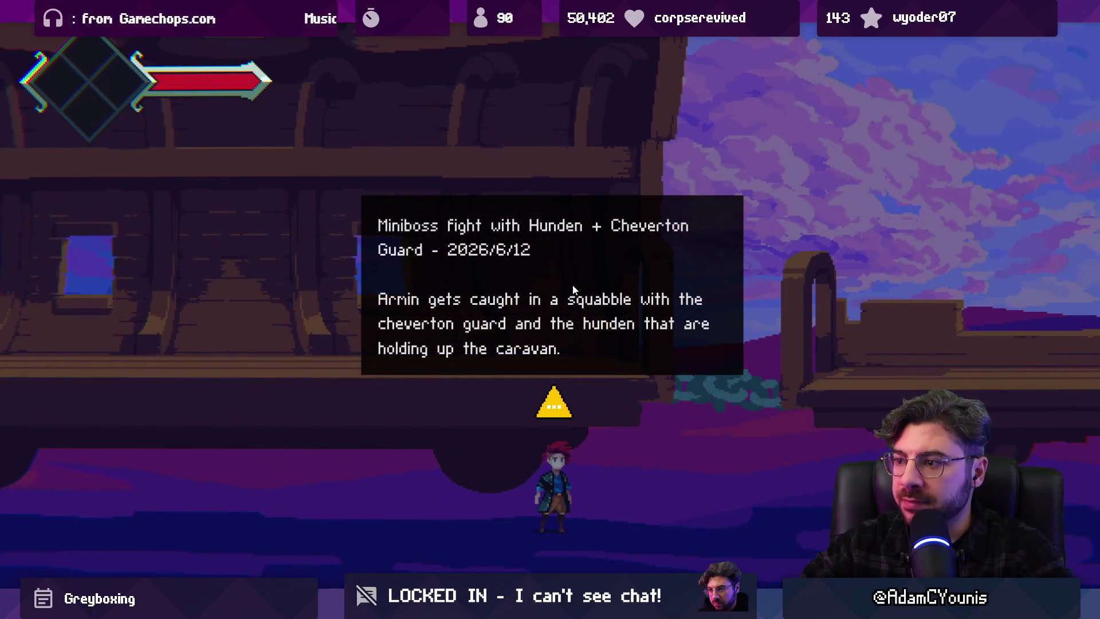
key("Right")
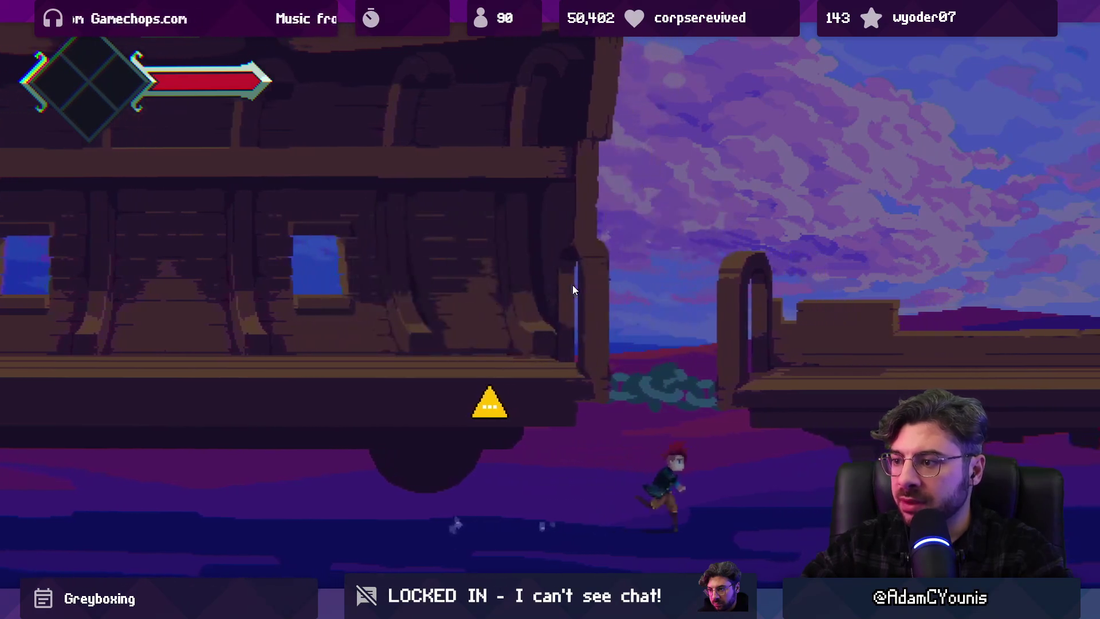
key("Left")
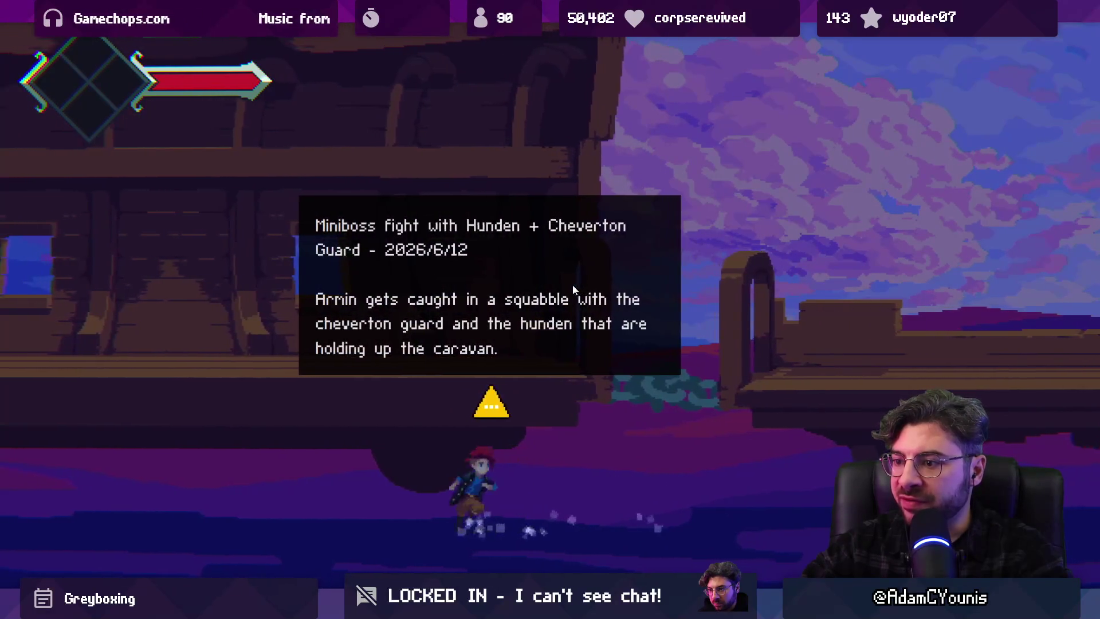
key("Right")
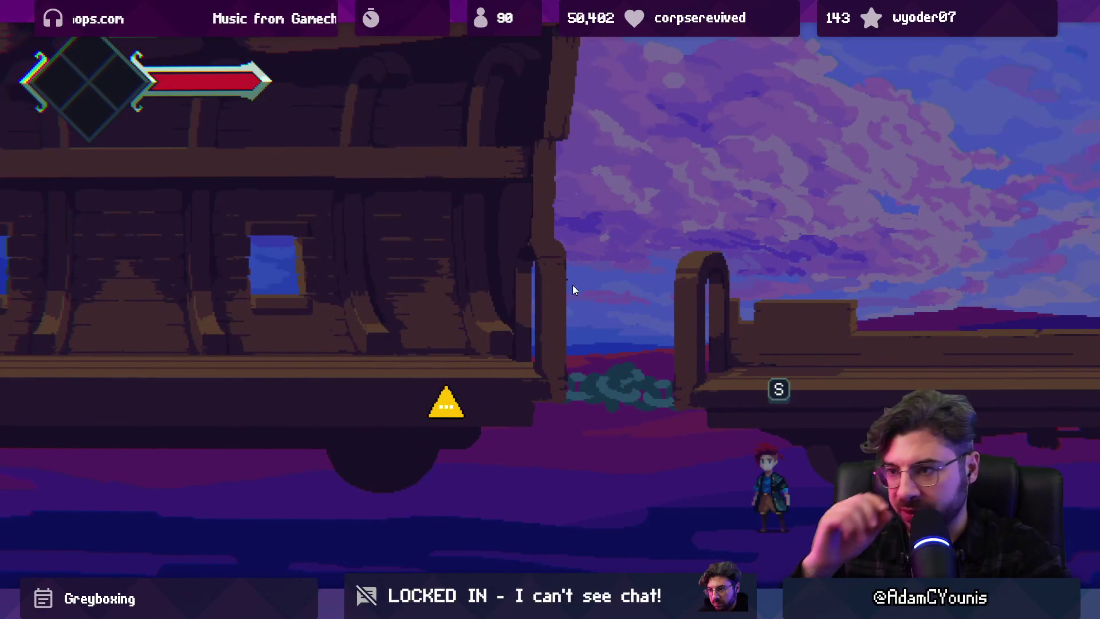
key("Escape")
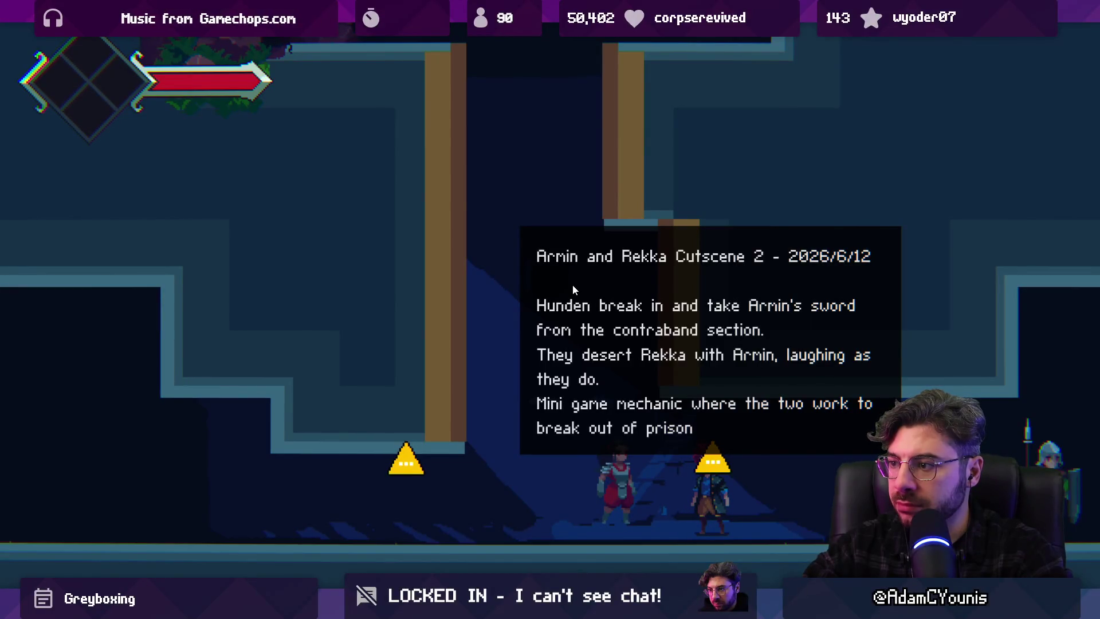
Jump, dash and wall-jump up the shaft to climb into the next room
key("Left")
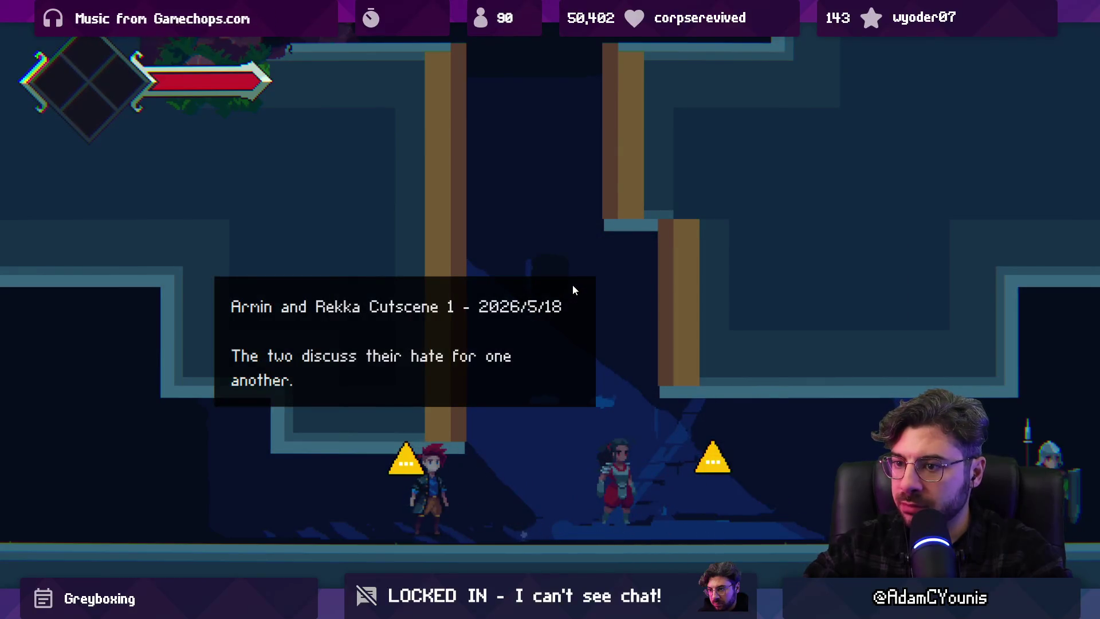
key("Right")
key("space")
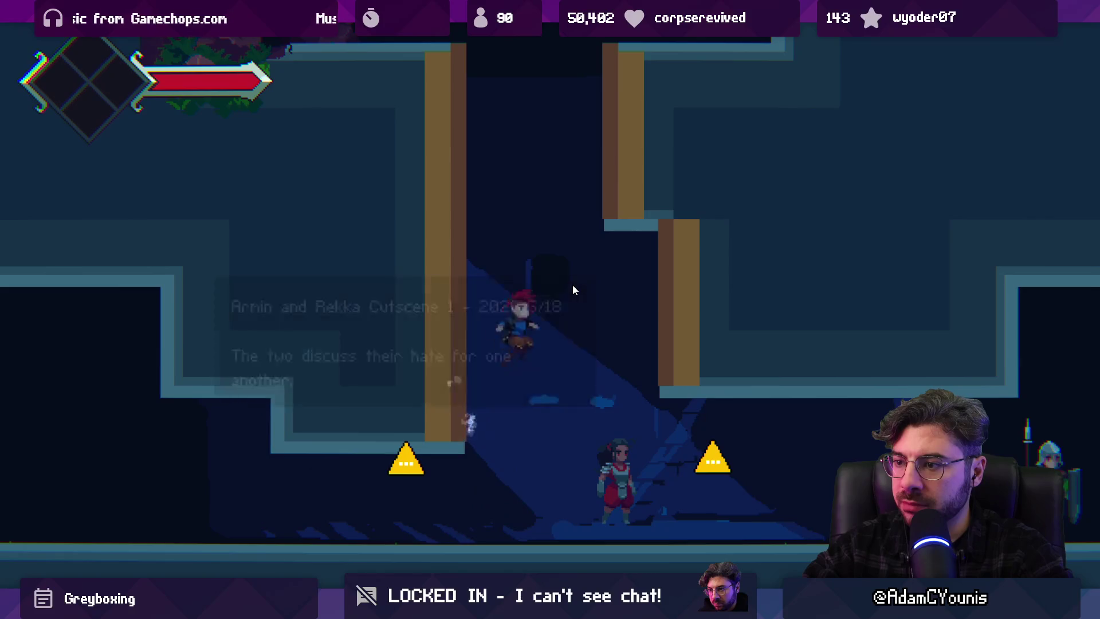
key("Left")
key("space")
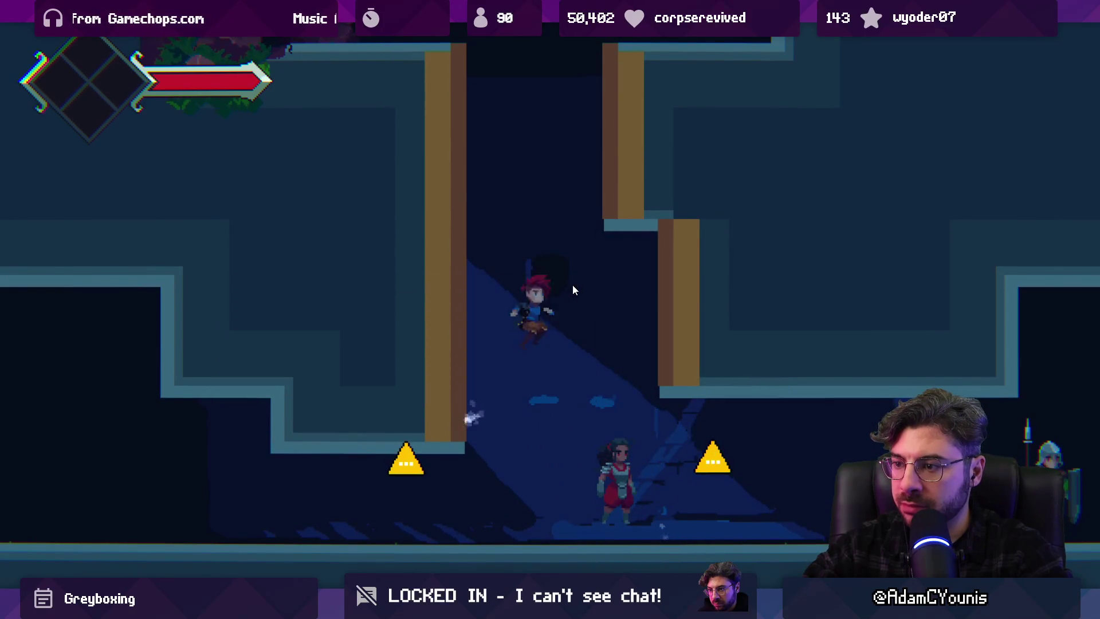
key("Right")
key("x")
key("Left")
key("space")
key("Right")
key("space")
key("x")
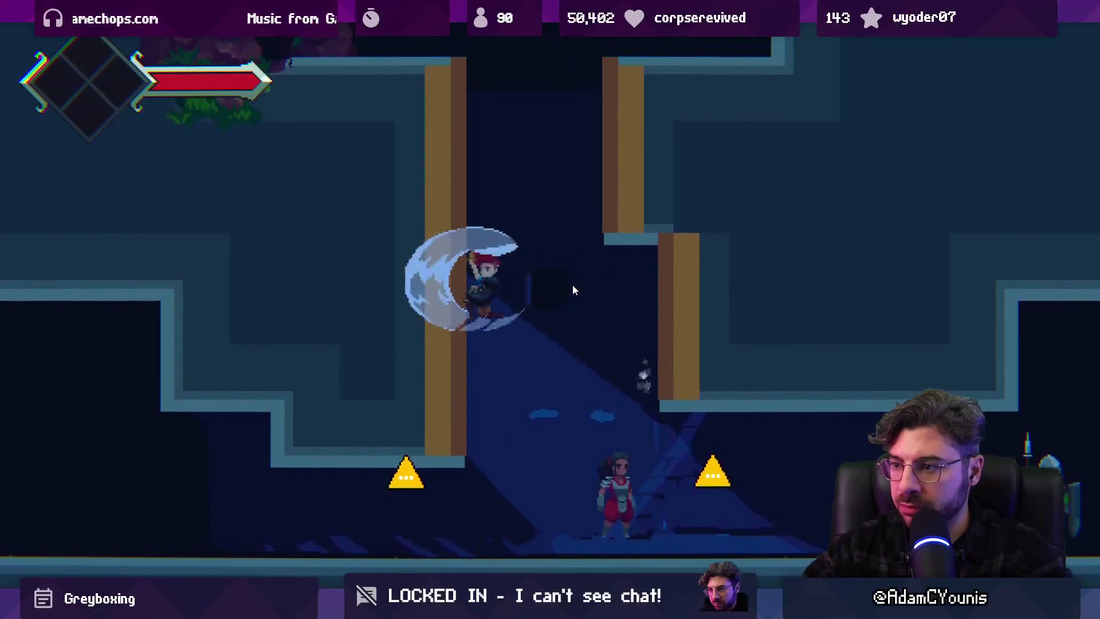
key("space")
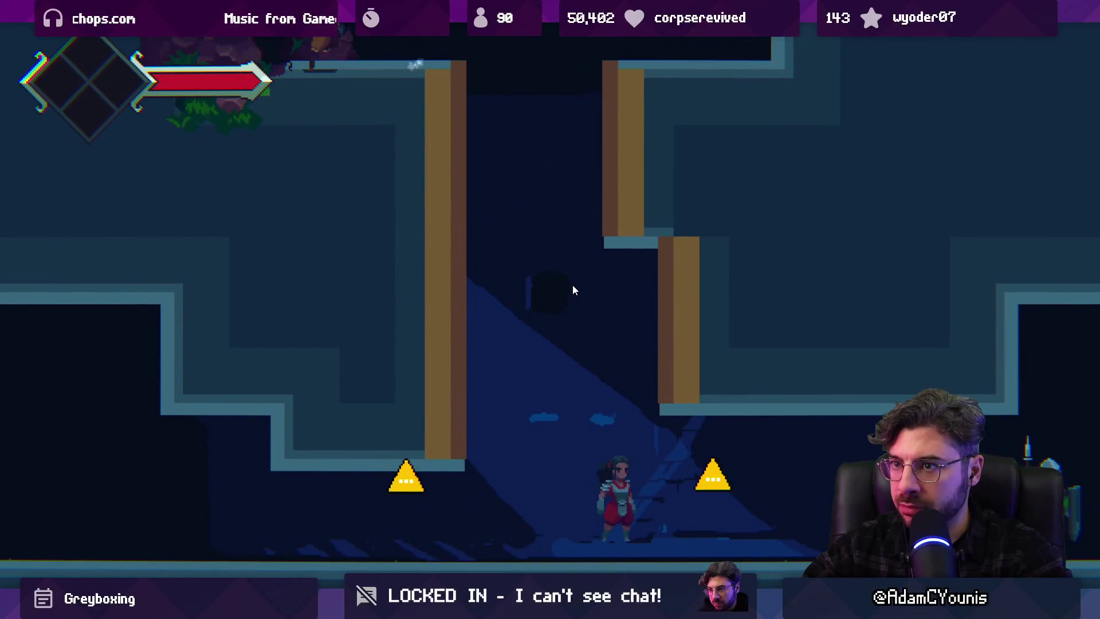
Run right past the note, then return to the editor and show the Insignia Graph
key("Right")
key("Right")
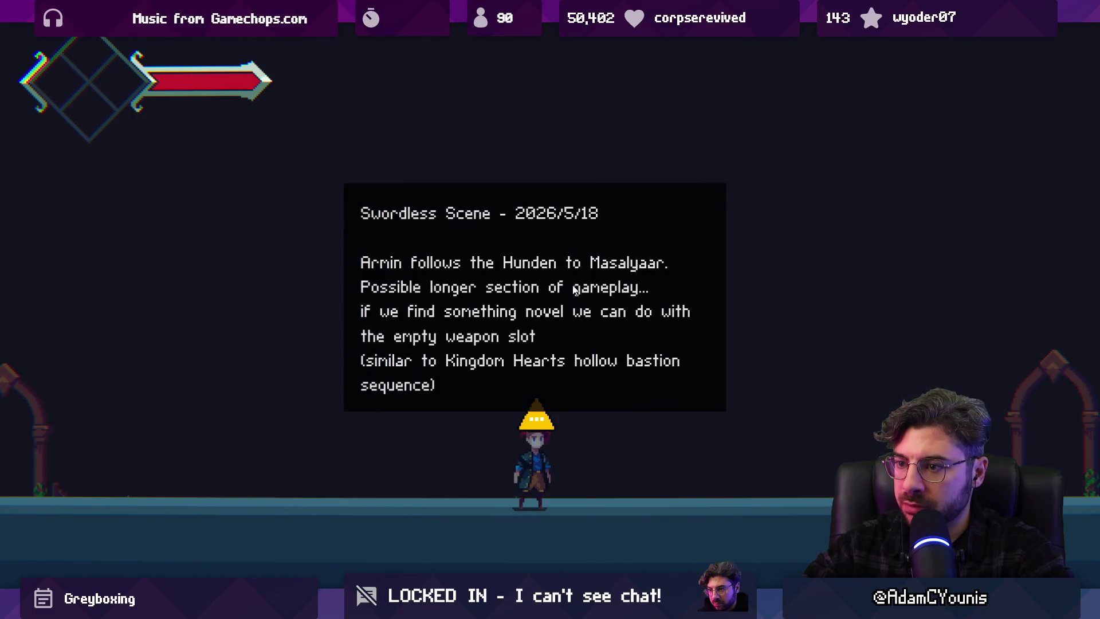
key("Right")
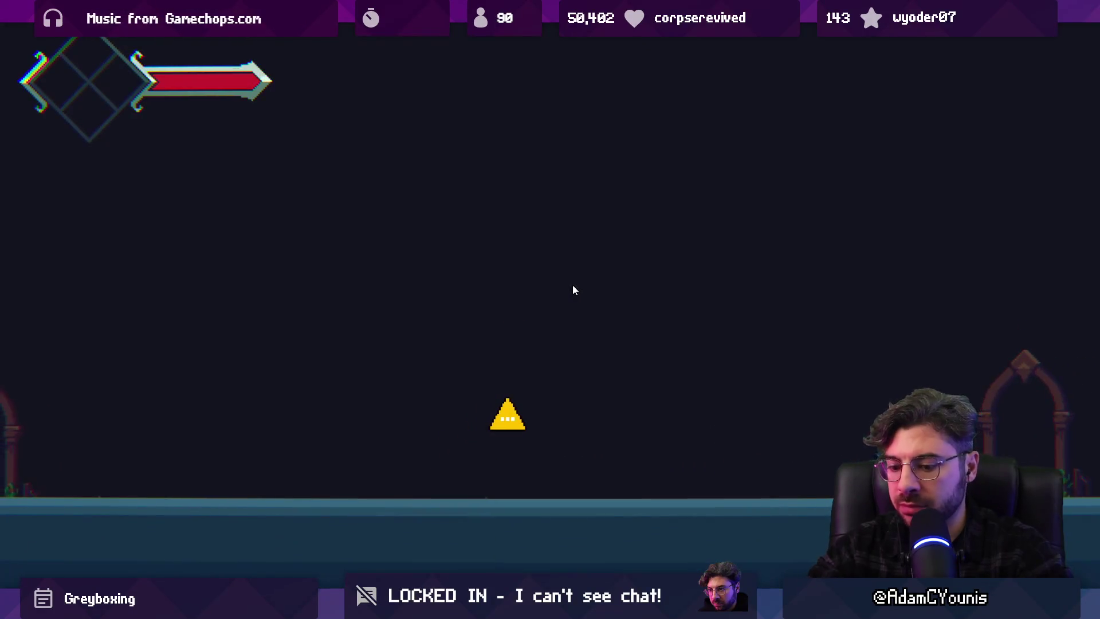
key("shift+space")
left_click(395, 48)
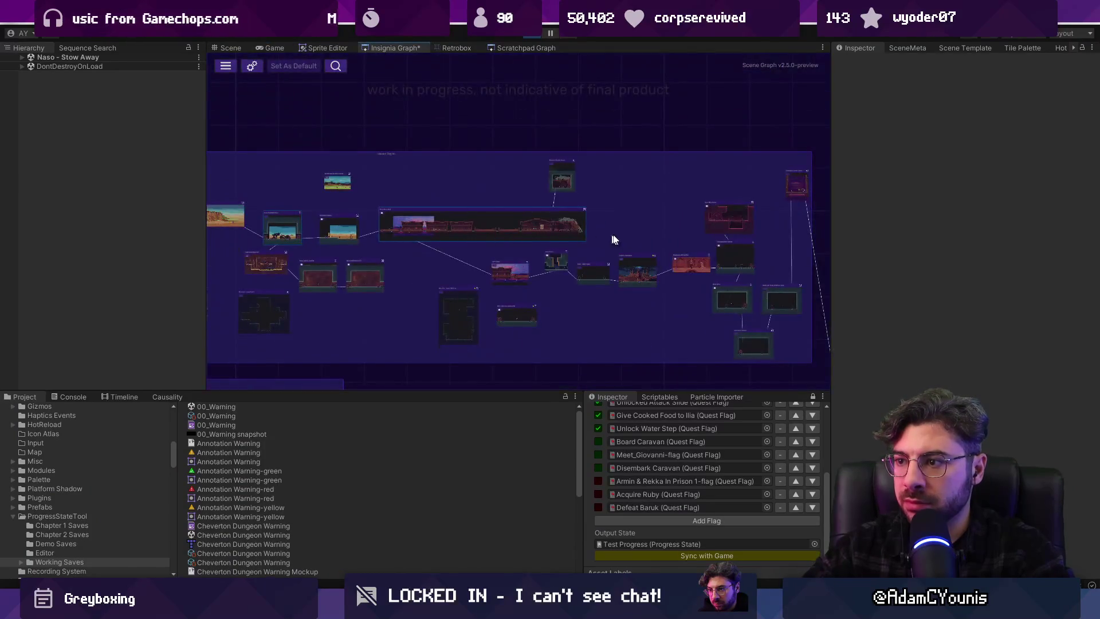
Add the Outside Masalyaar scene to the build from the graph
scroll(598, 239, "up", 6)
right_click(449, 244)
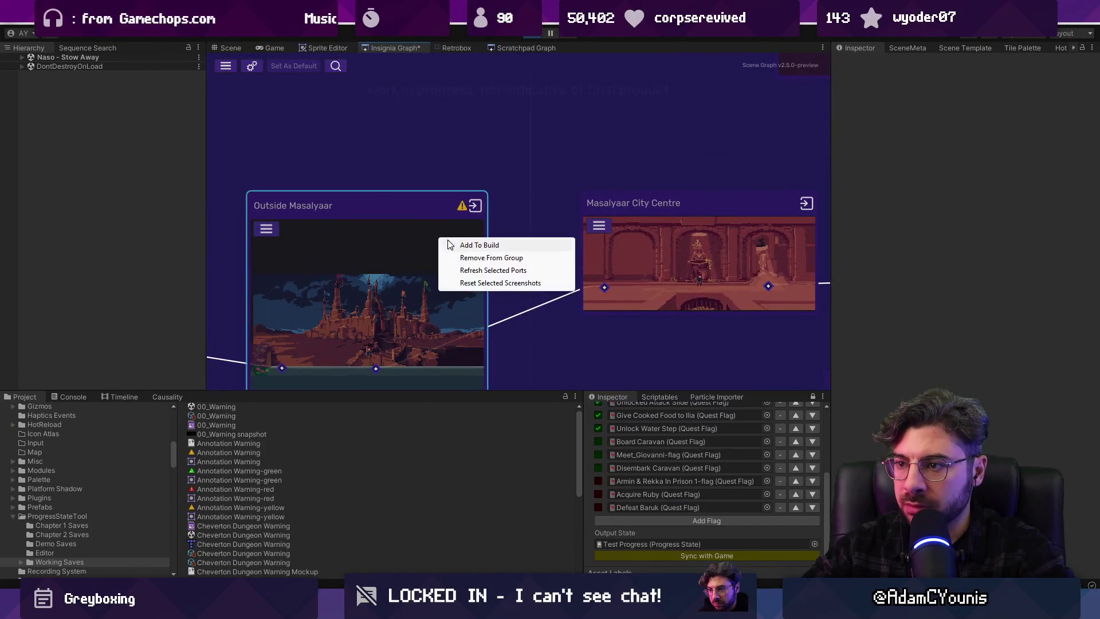
left_click(449, 244)
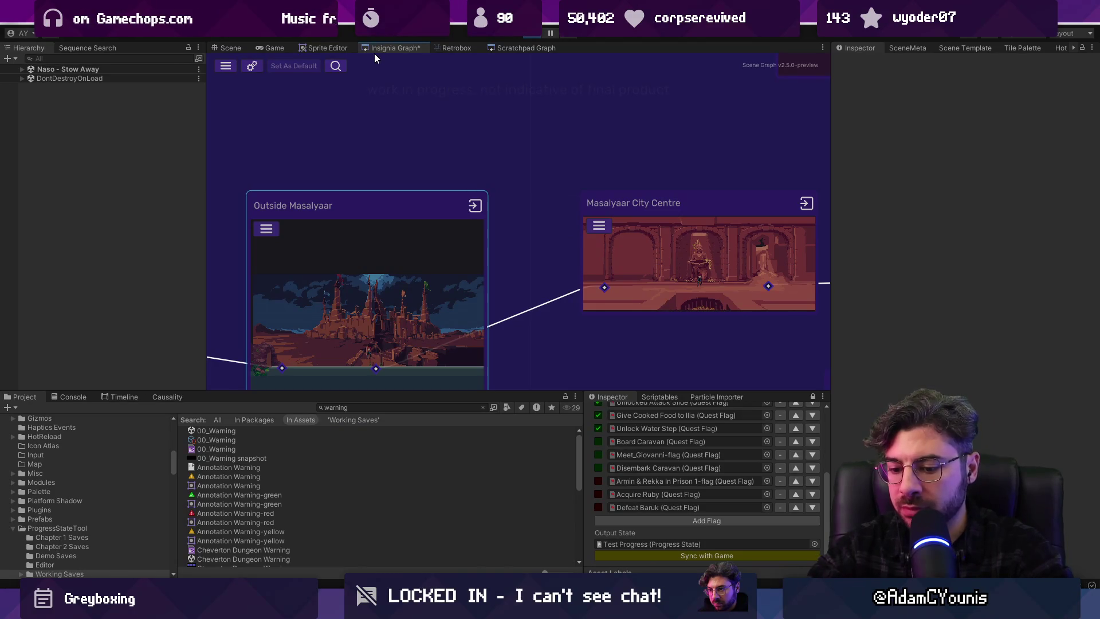
Briefly check the Game view, end play mode, and tick the Board Caravan quest flag
key("shift+space")
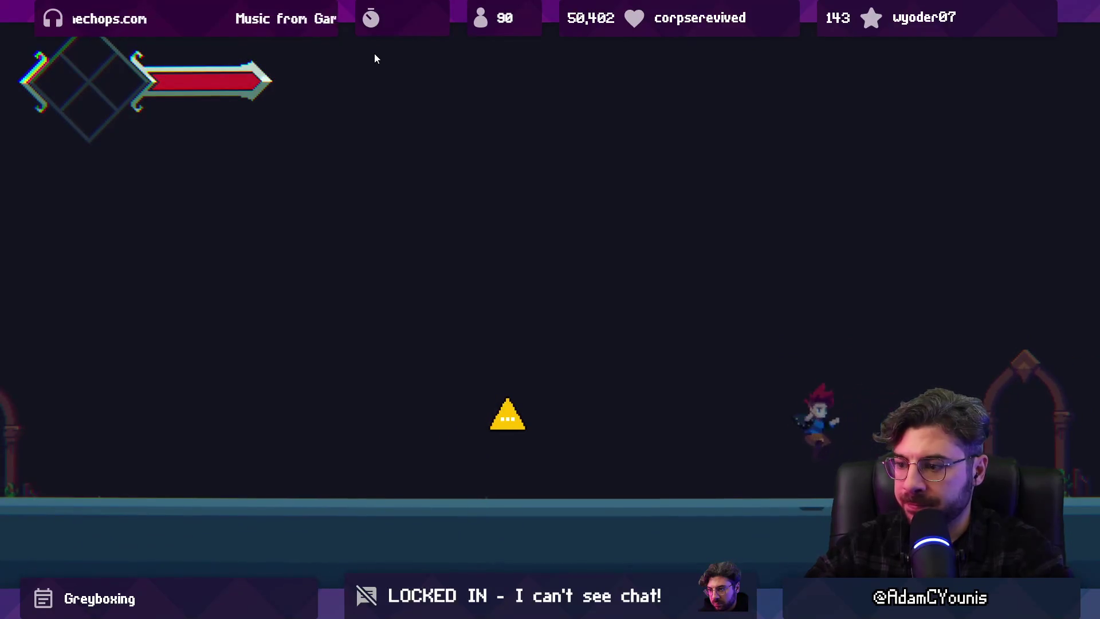
key("shift+space")
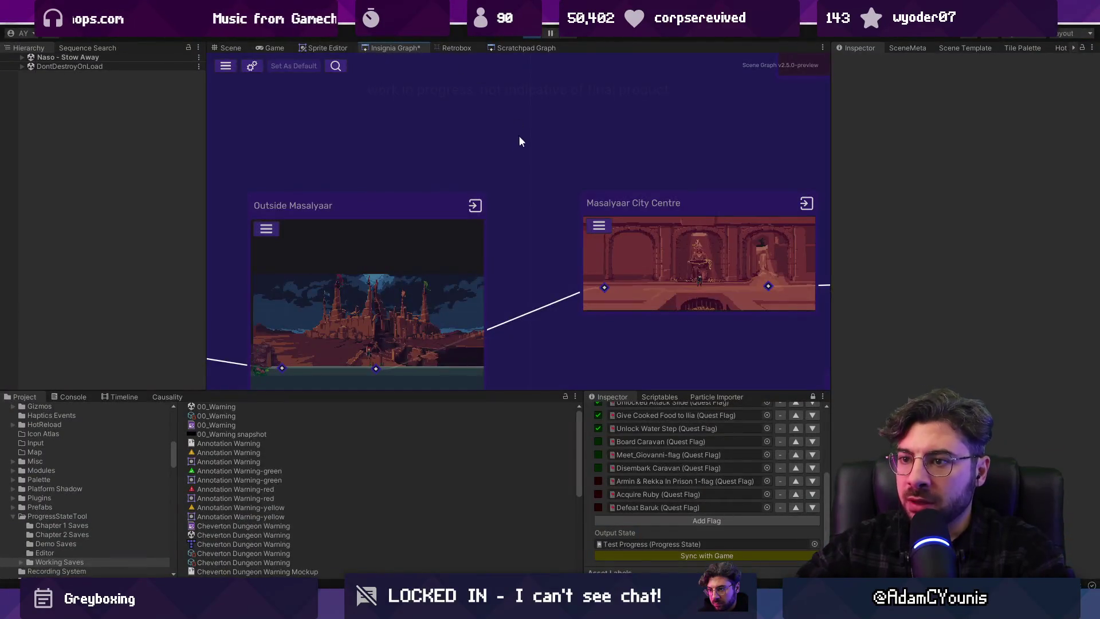
left_click(529, 35)
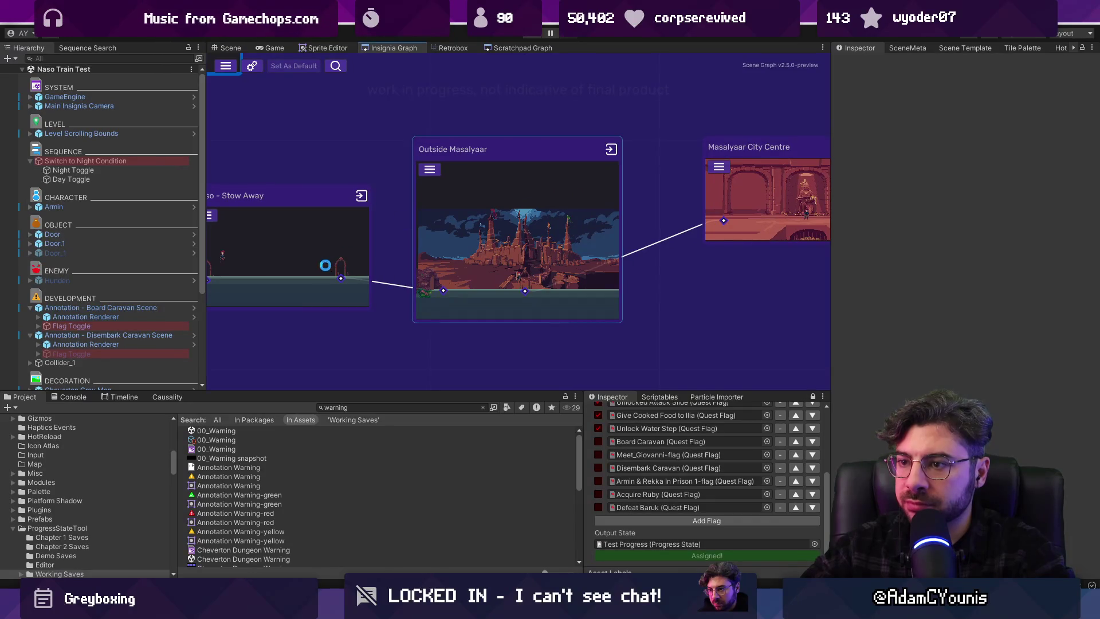
left_click(598, 440)
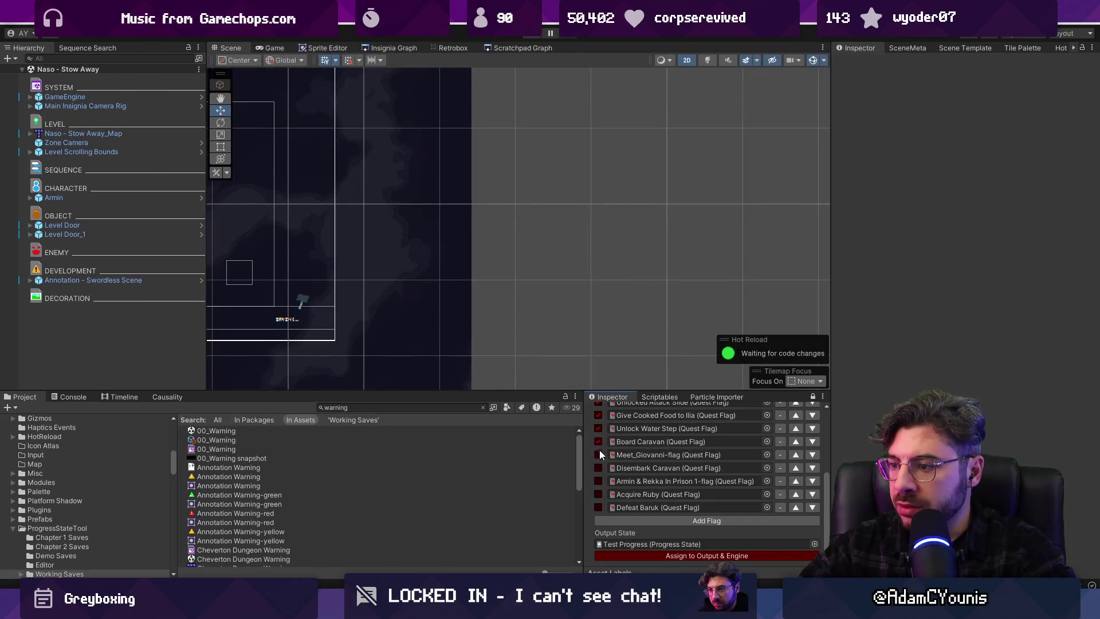
Tick Armin & Rekka In Prison 1-flag, assign the progress state, and start the game
left_click(598, 481)
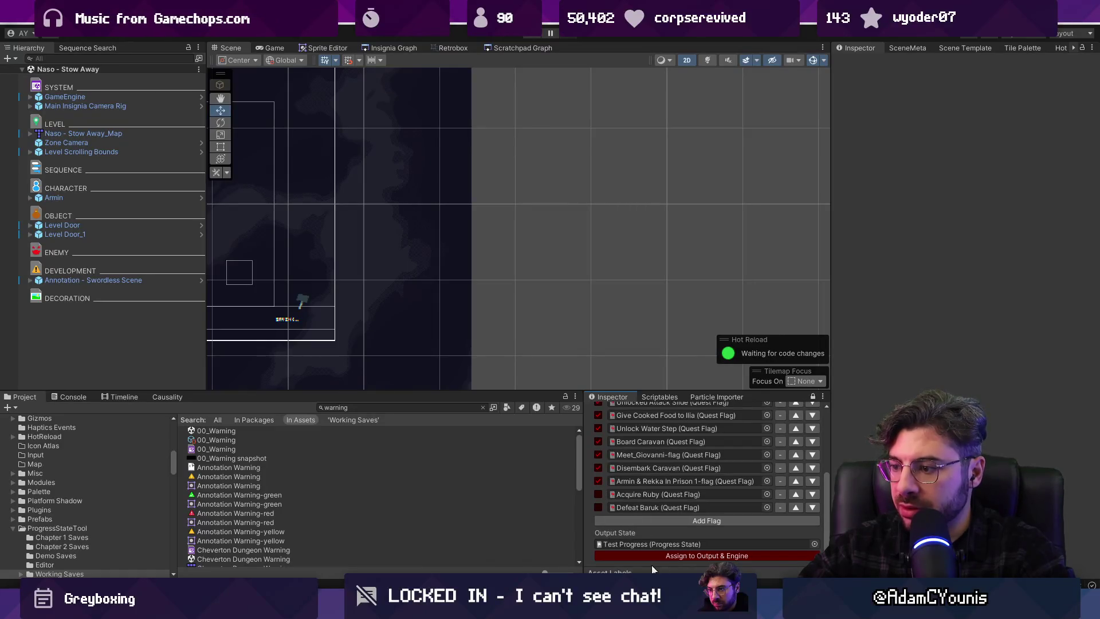
left_click(707, 556)
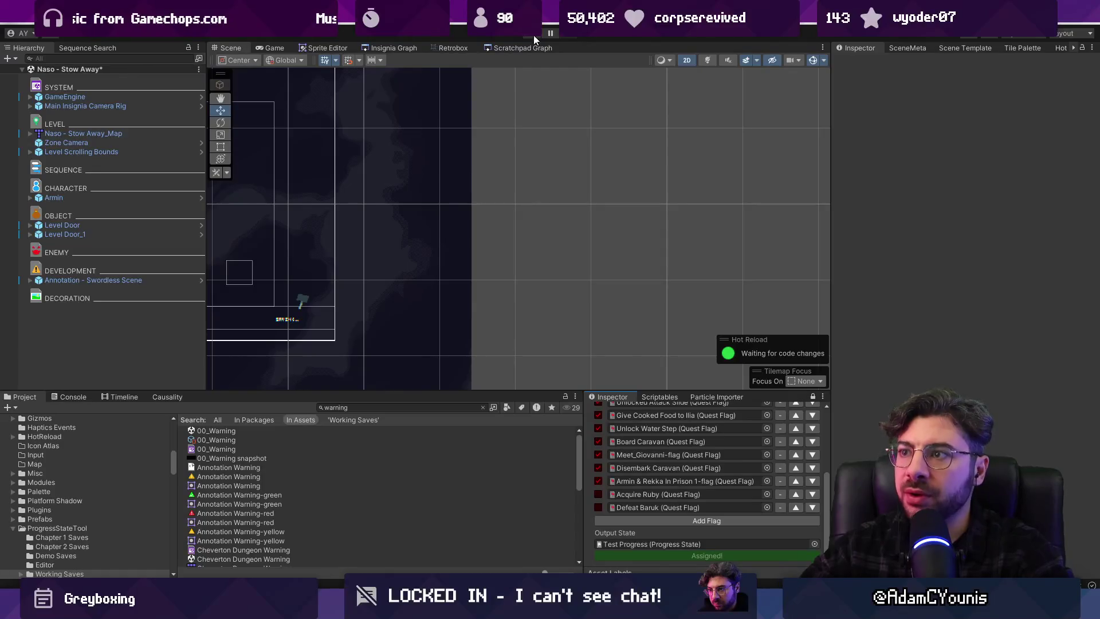
left_click(534, 35)
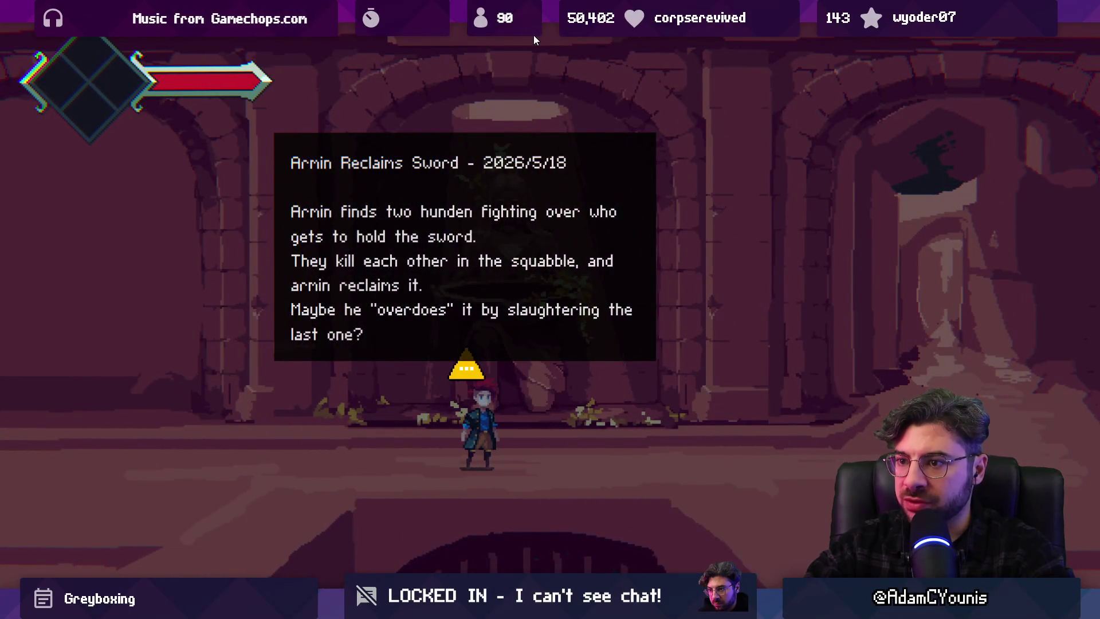
Walk past the statue to the Main Street note and through the doorway
key("Left")
key("Right")
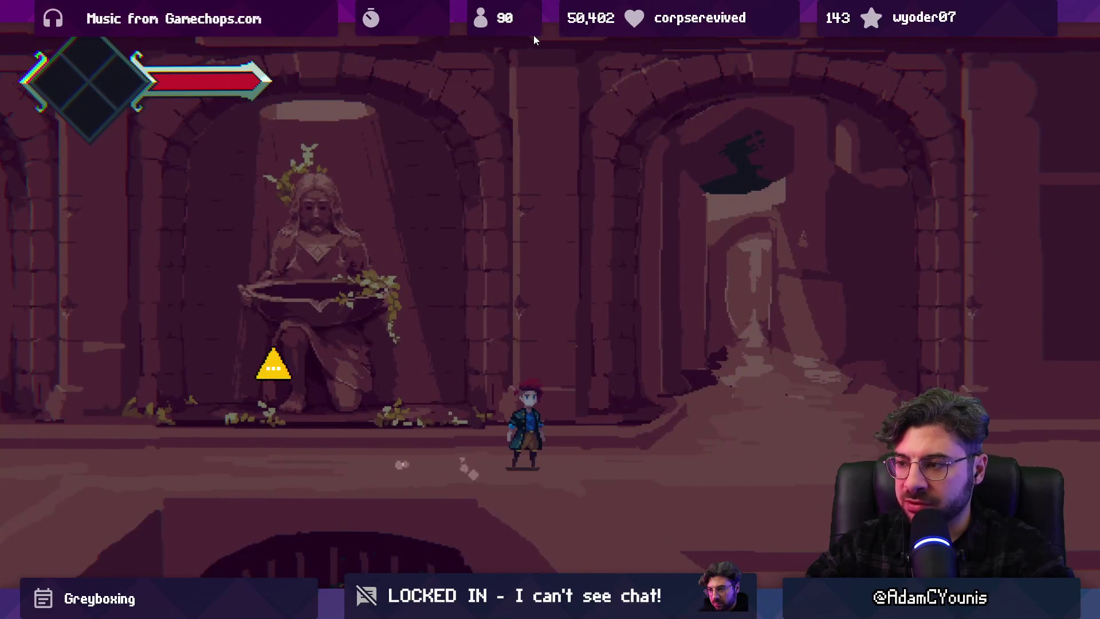
key("Right")
key("Up")
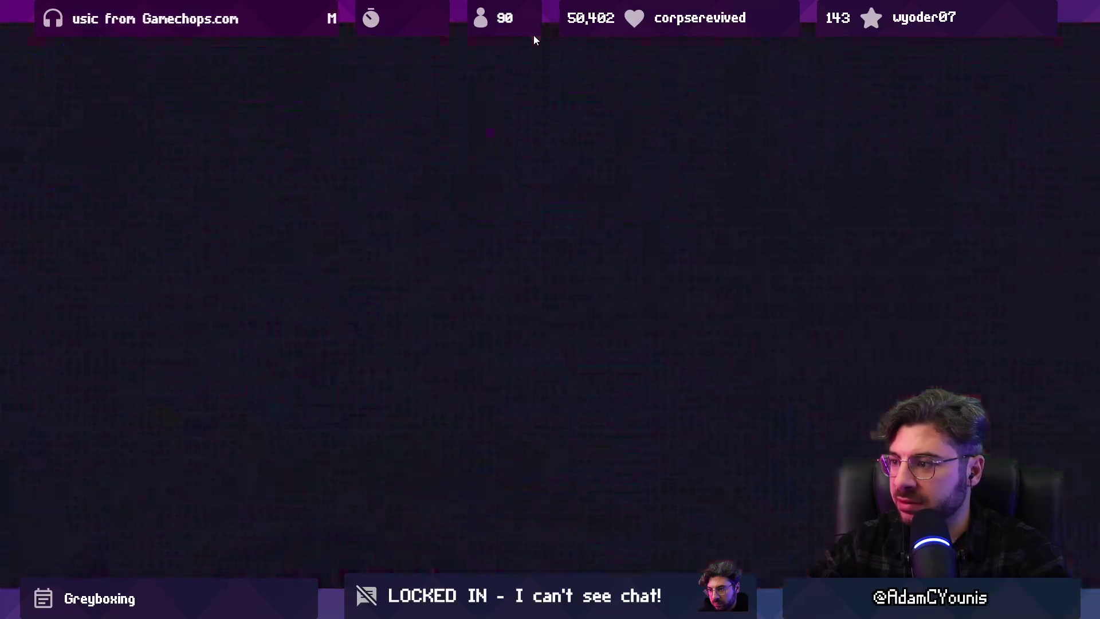
key("Right")
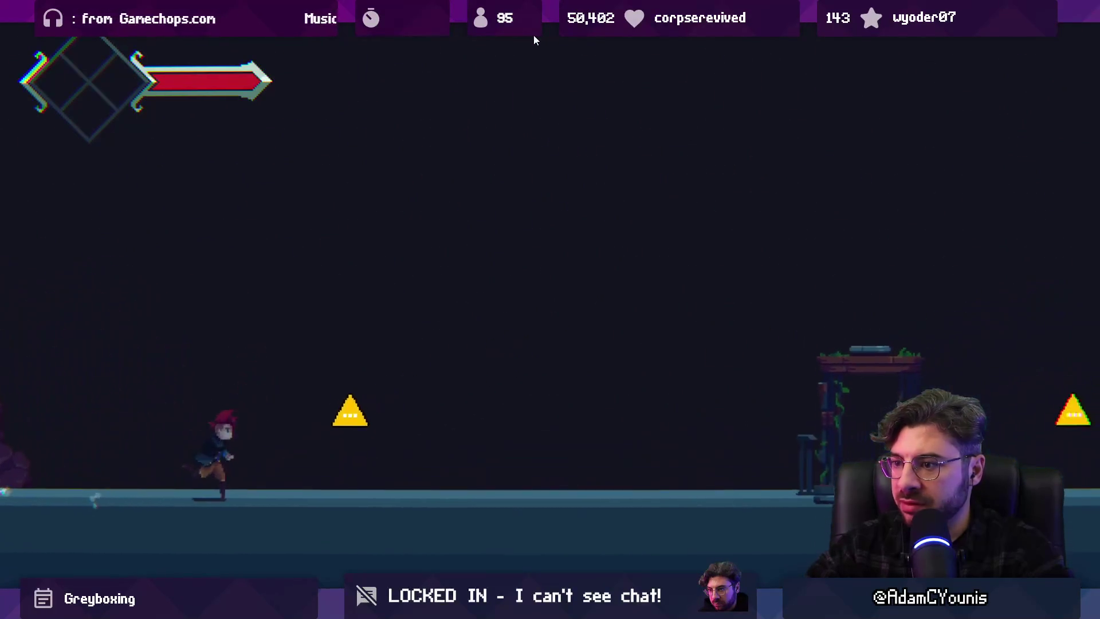
key("Up")
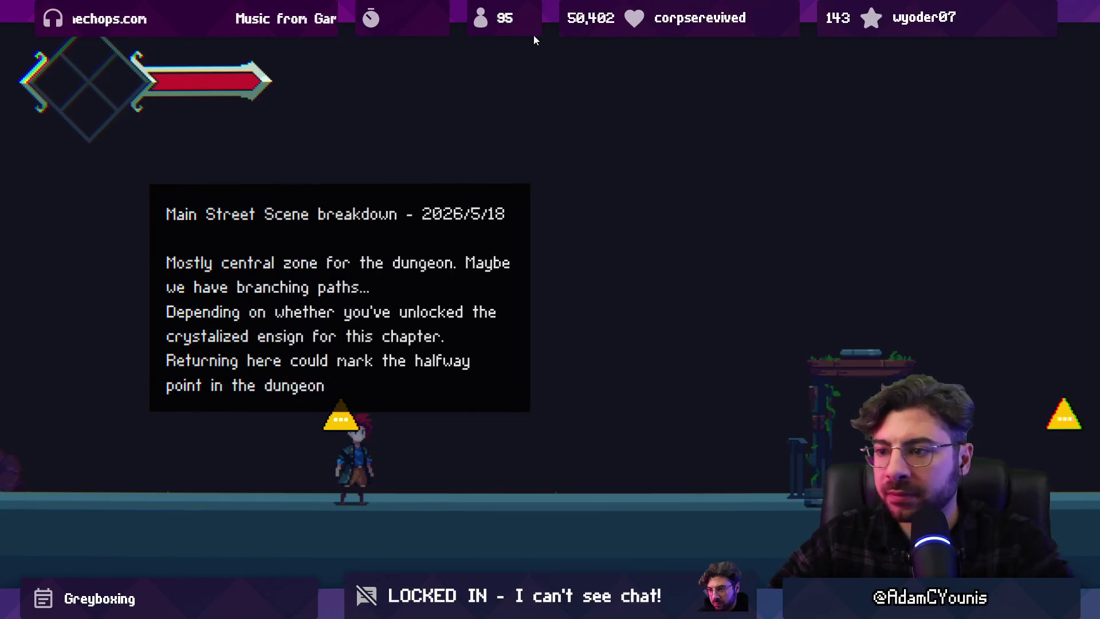
key("Right")
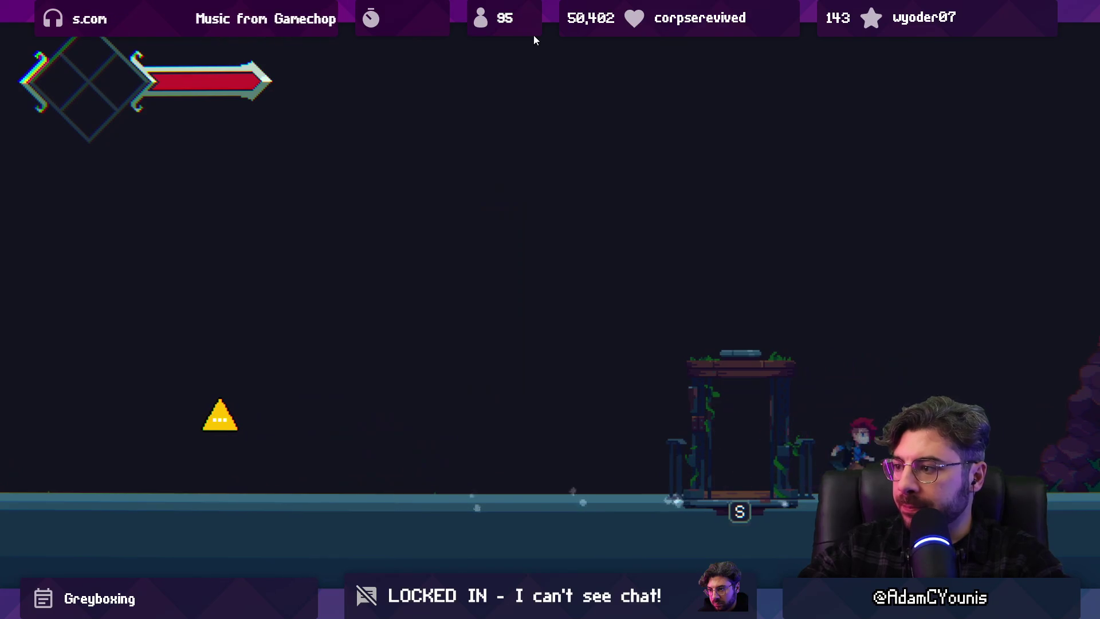
key("s")
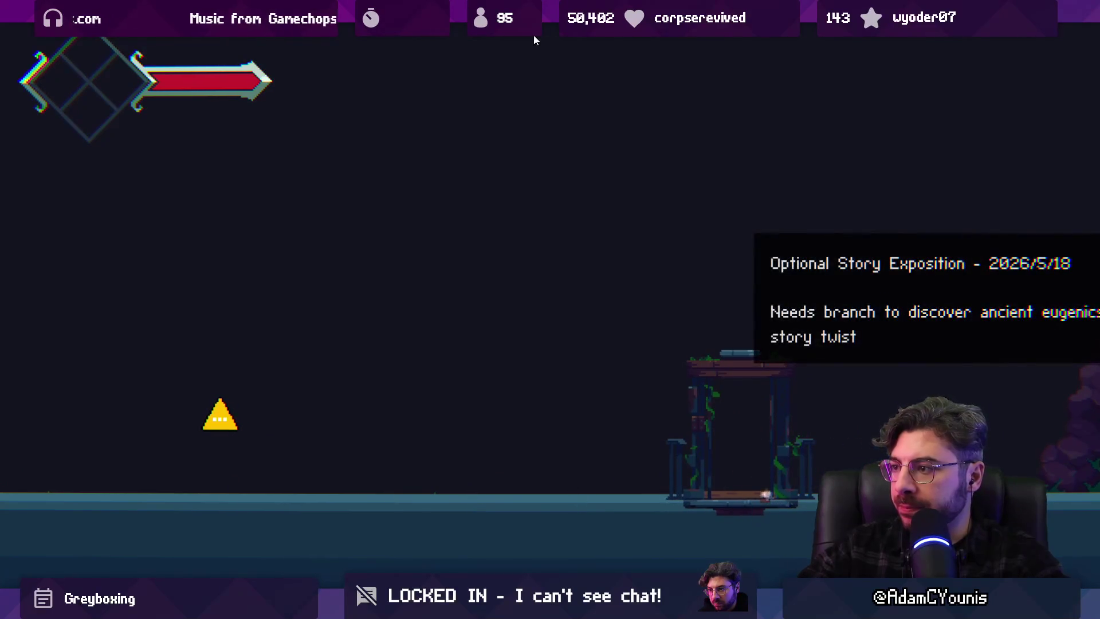
key("s")
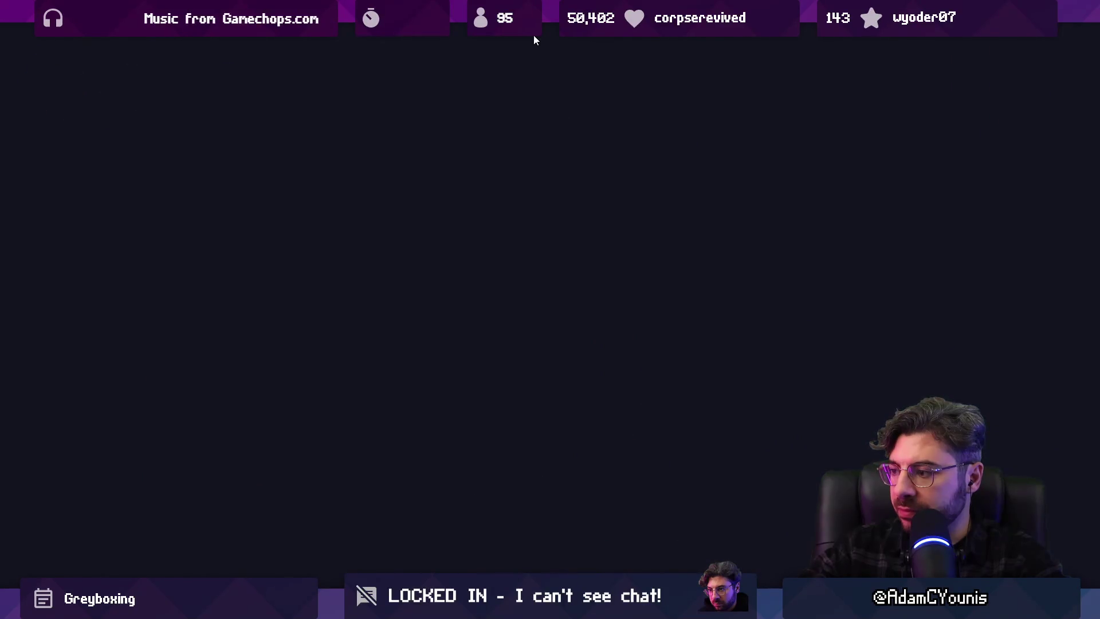
Walk through the Masalyaar Mine rooms and resolve the Ruby warning sign
key("Right")
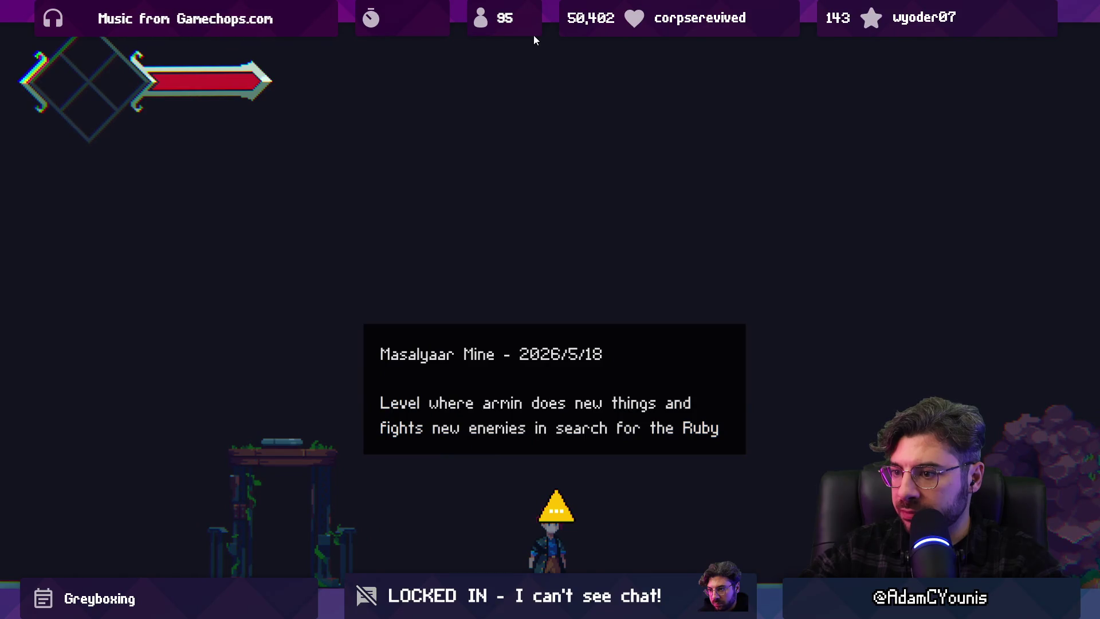
key("Right")
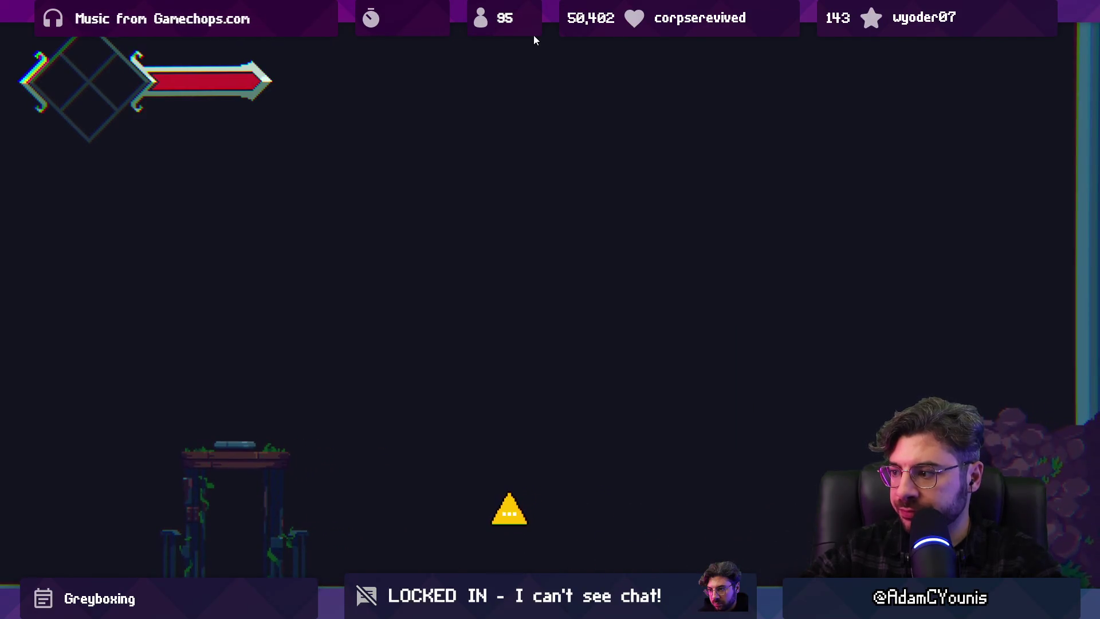
key("Right")
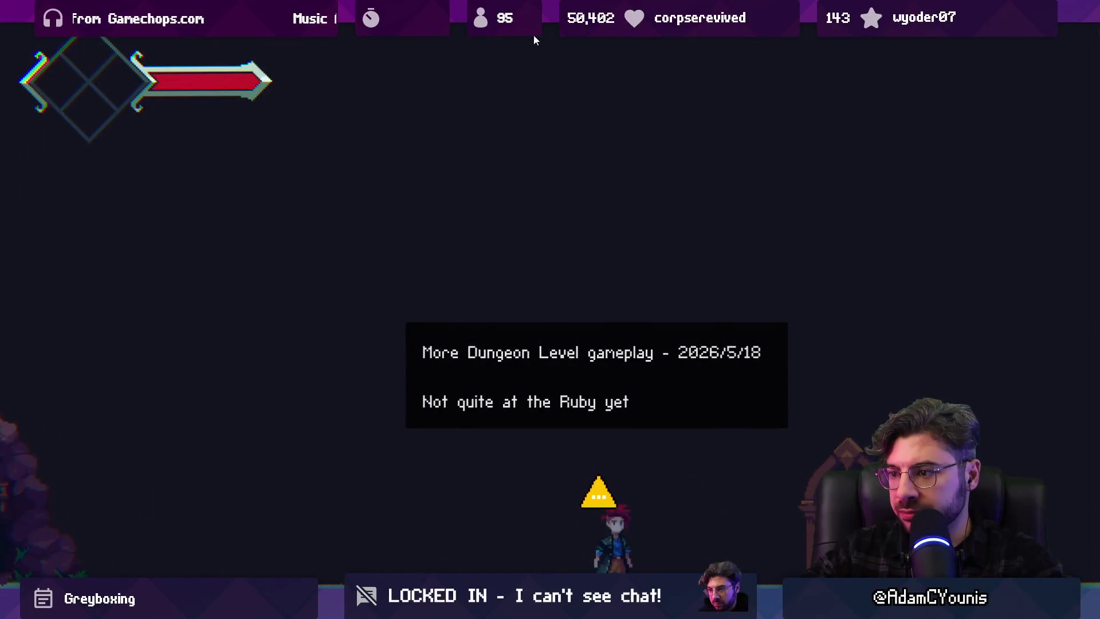
key("Right")
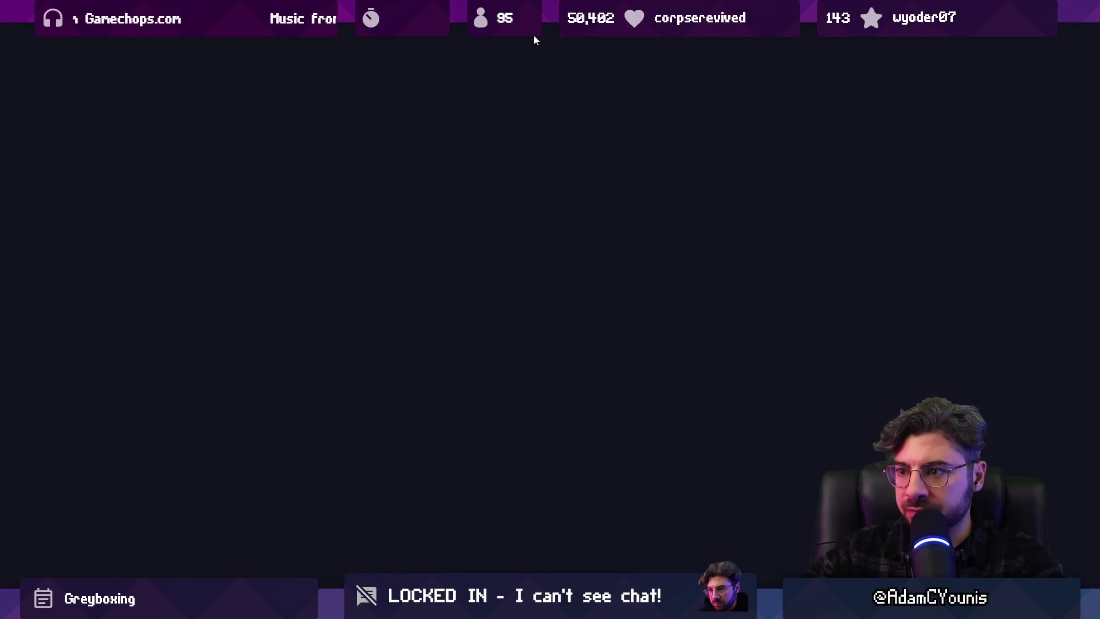
key("Right")
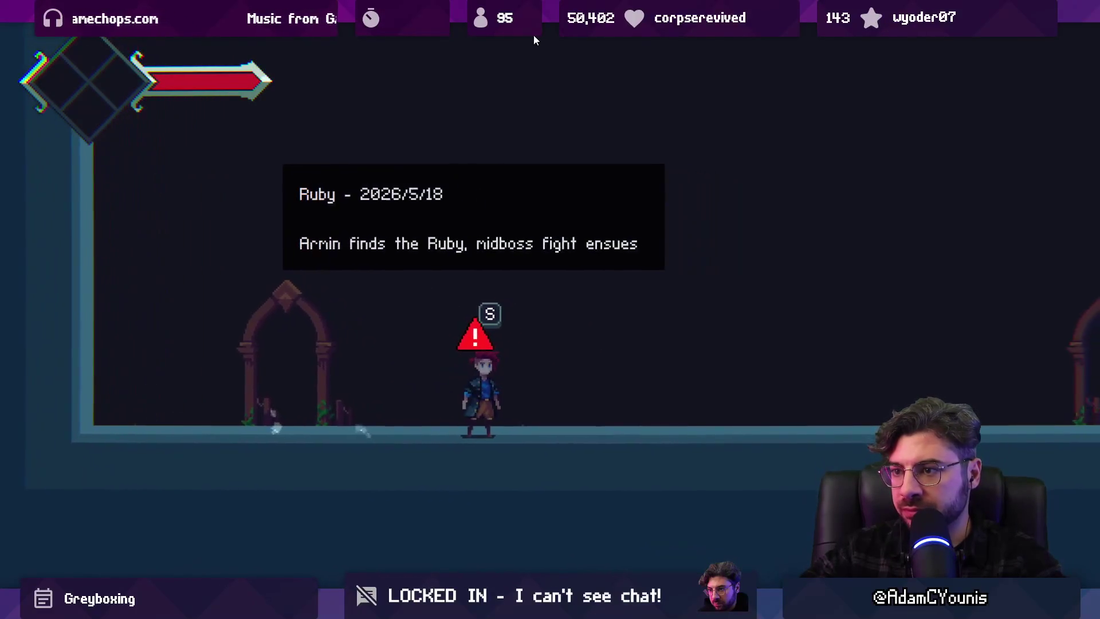
key("s")
key("Right")
key("Right")
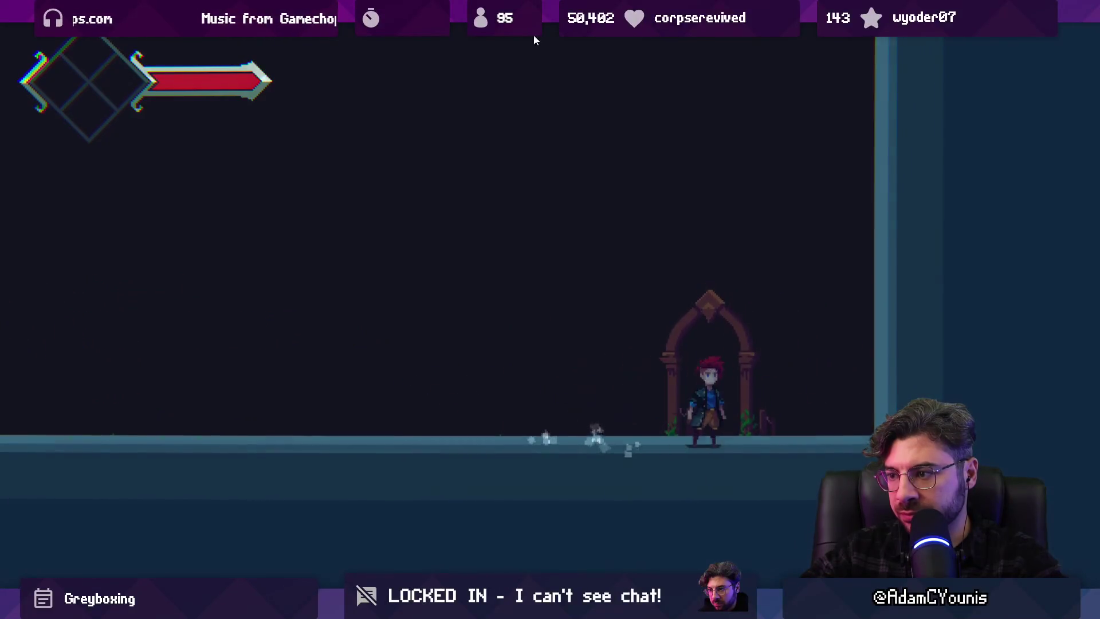
Enter the next room, resolve the Defeat Baruk sign, and walk past Baruk
key("s")
key("Right")
key("s")
key("Right")
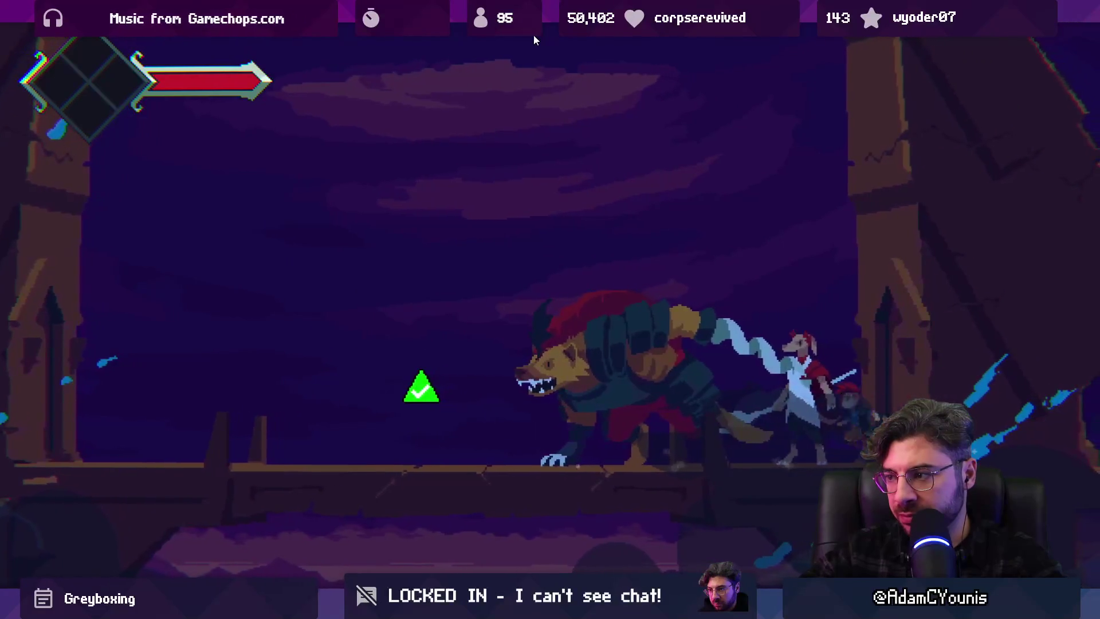
Run through the level to the Chapter 4 Intro sign and dismiss its note
key("Left")
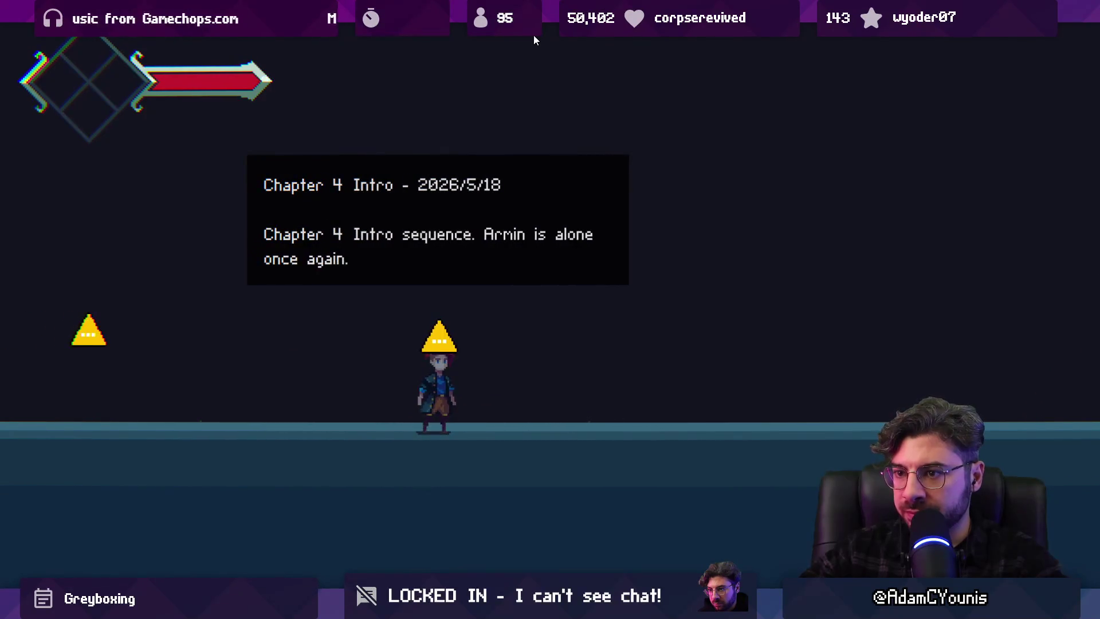
key("Left")
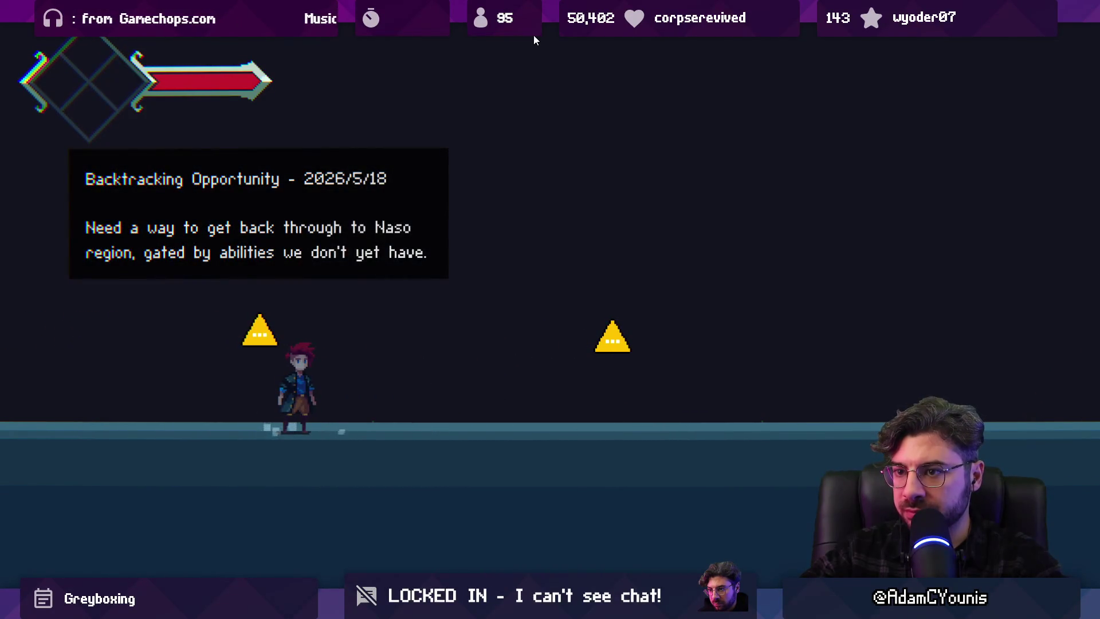
key("Right")
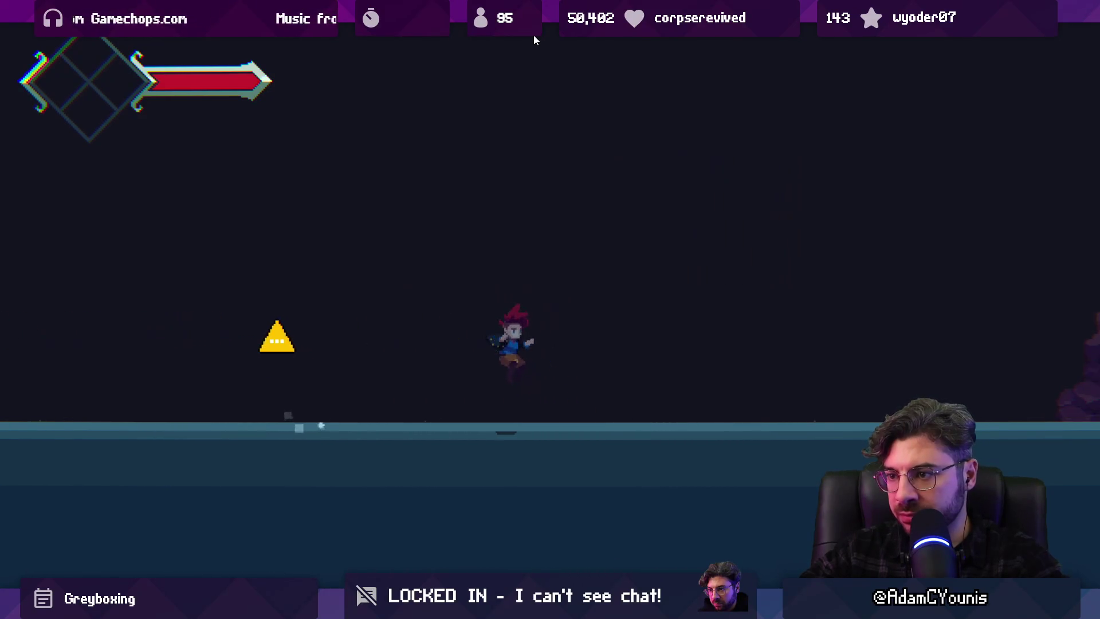
key("Right")
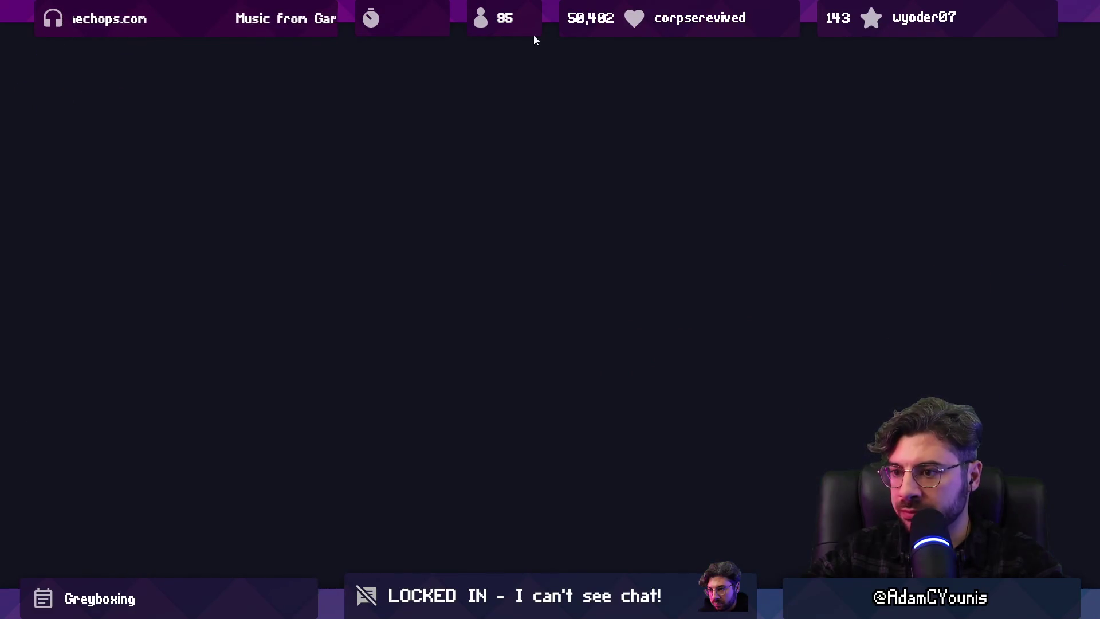
key("Right")
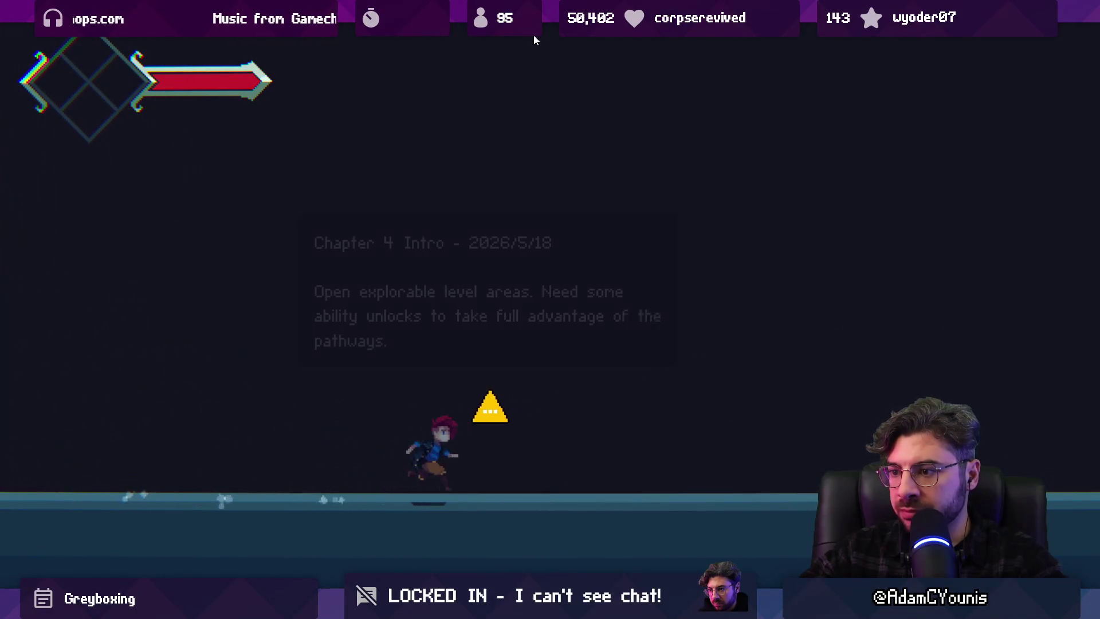
key("Up")
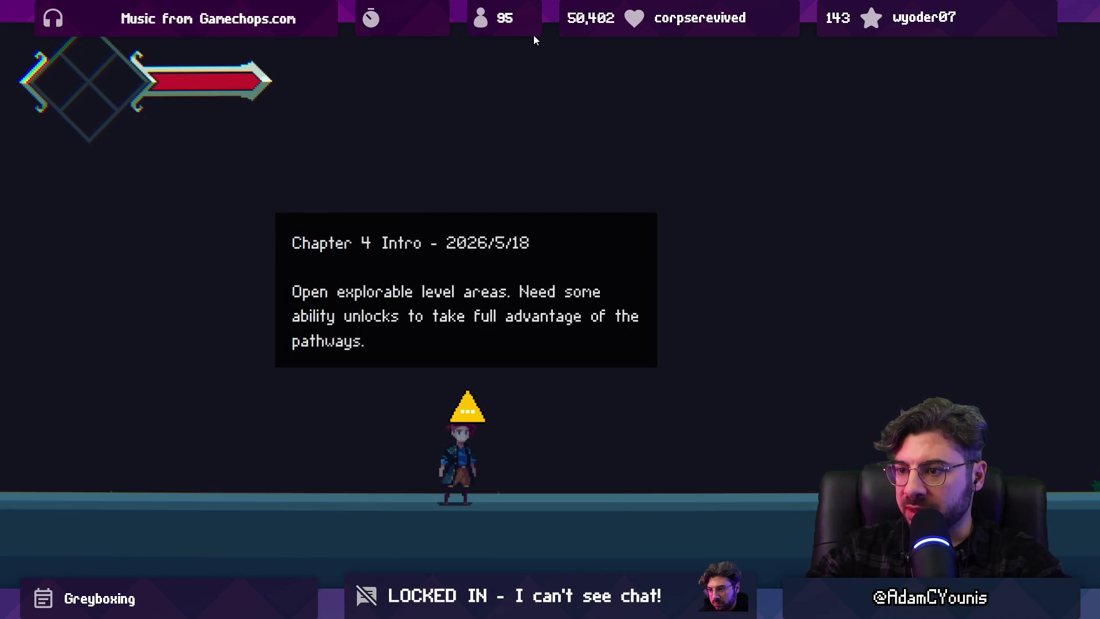
key("Right")
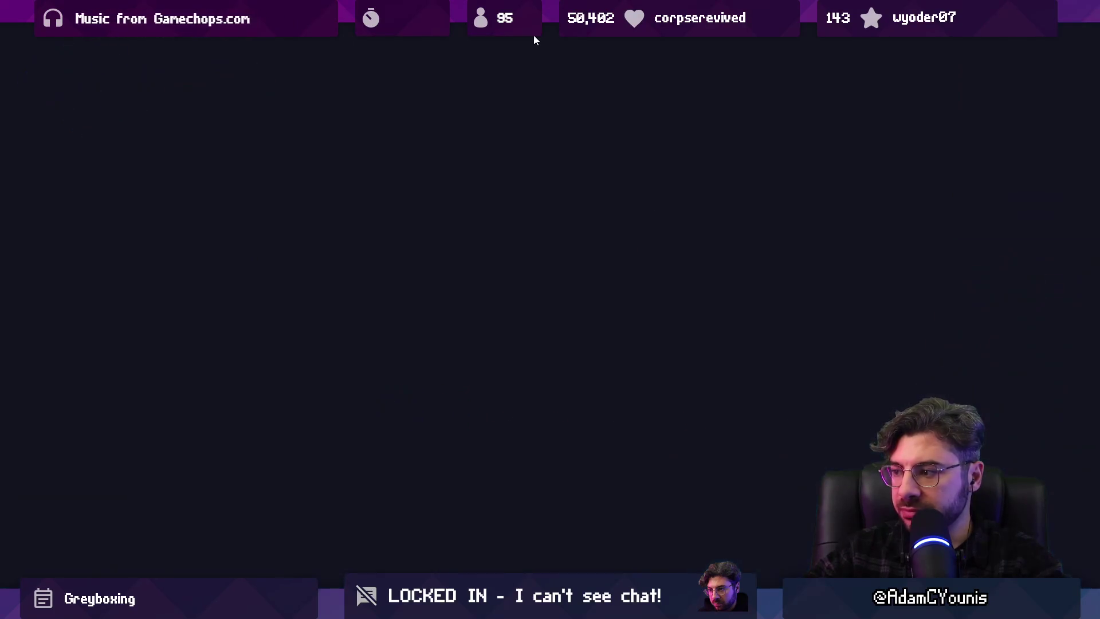
Run on to the cliff interior doorway prompt, then return to the editor layout
key("Right")
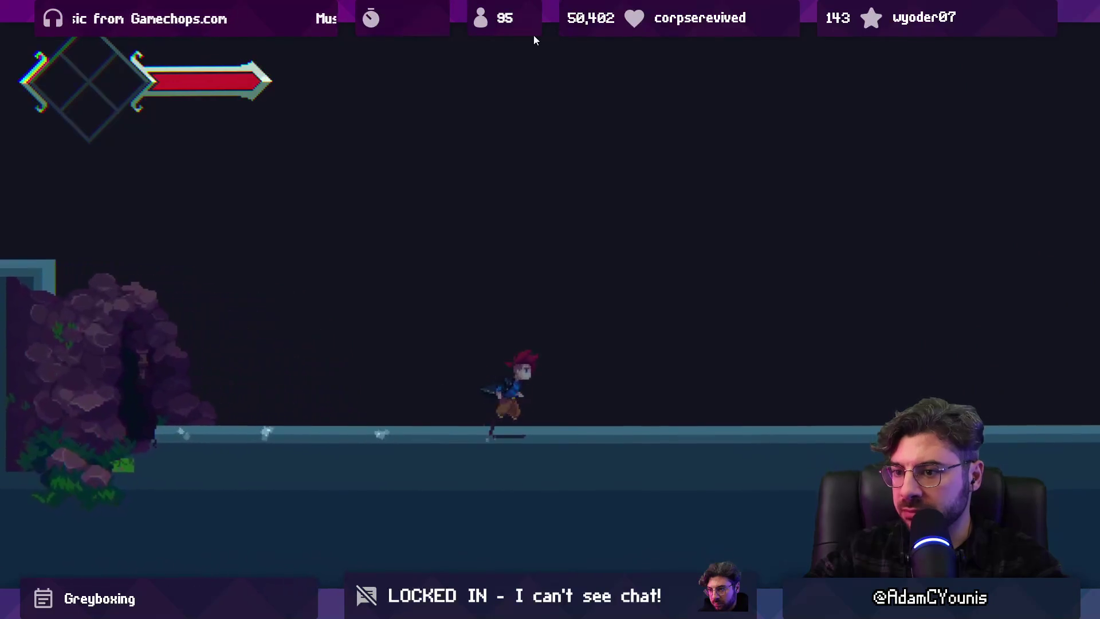
key("Right")
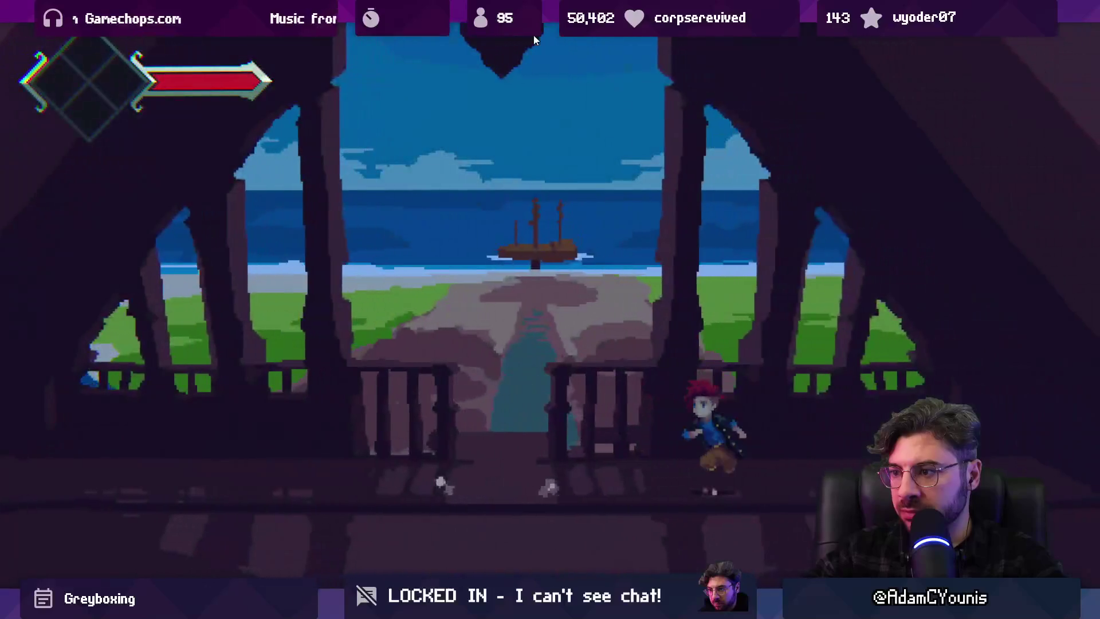
key("Left")
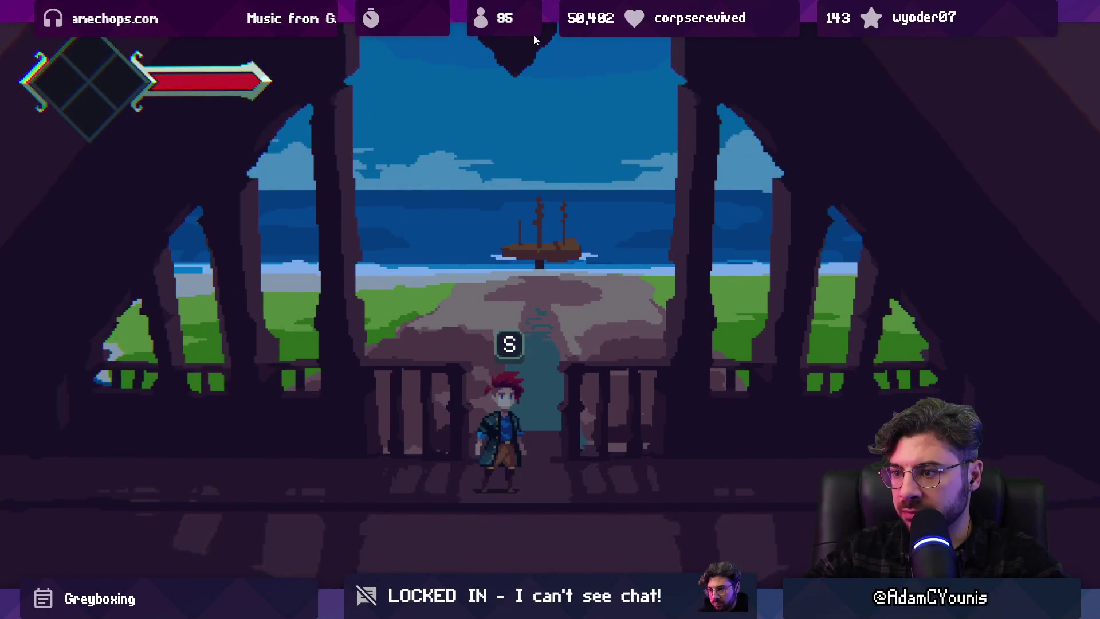
key("Left")
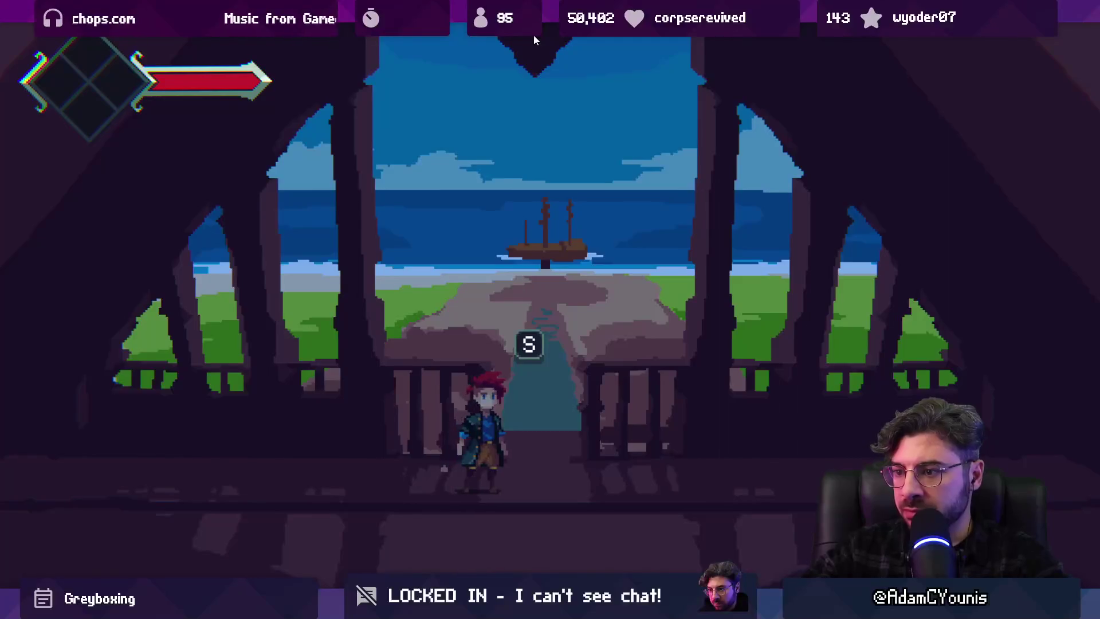
key("Right")
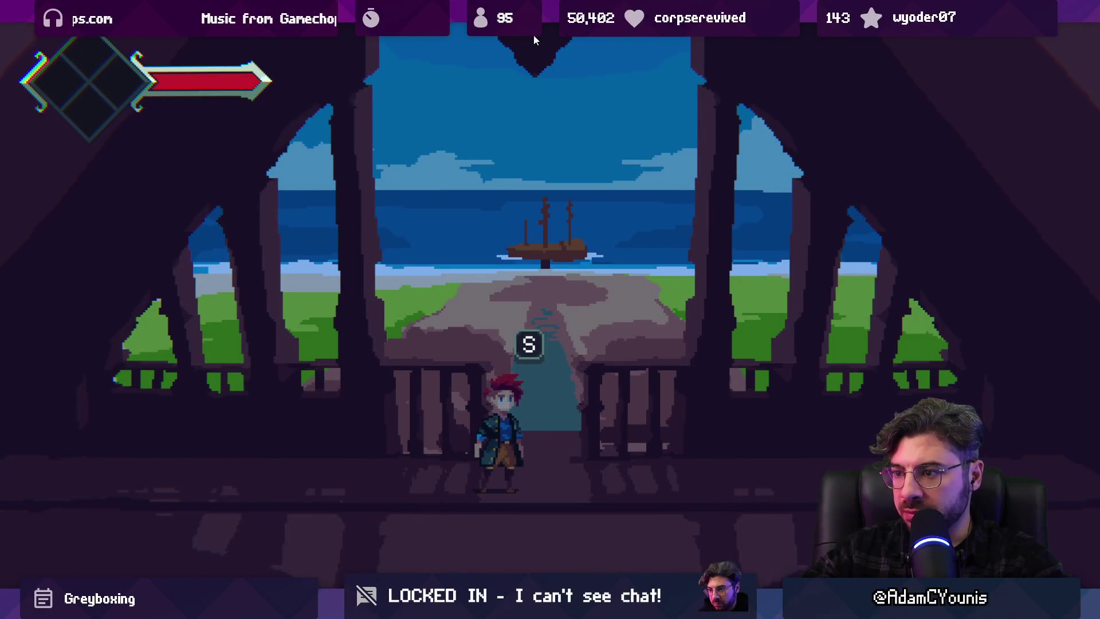
key("shift+space")
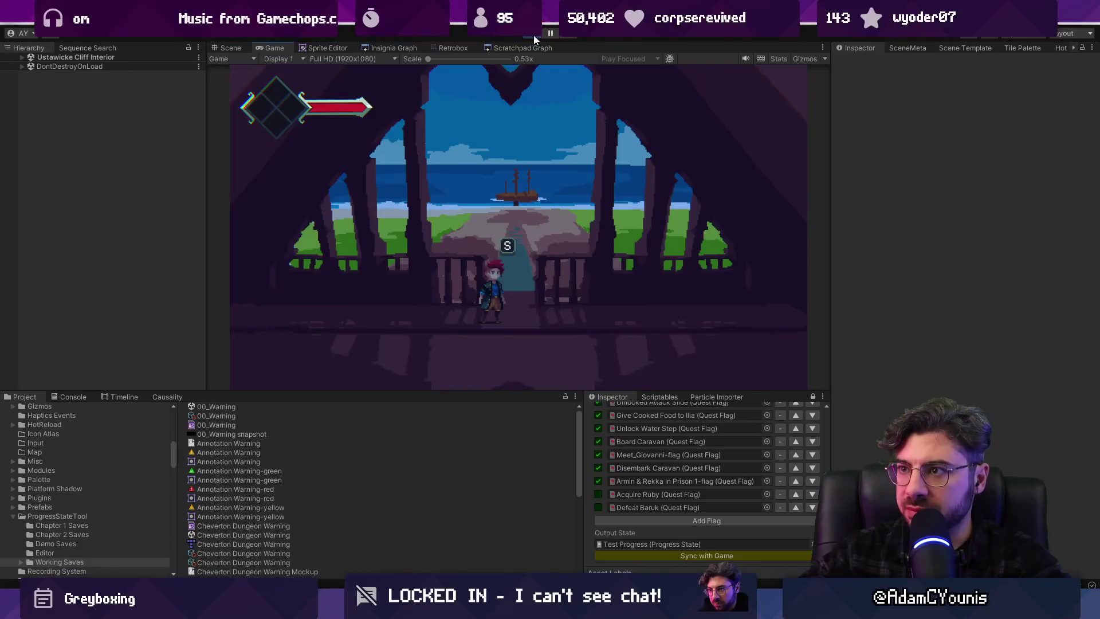
Load the Ustawicke Cliff Interior scene from the Insignia Graph and search assets for 'annotation'
left_click(392, 49)
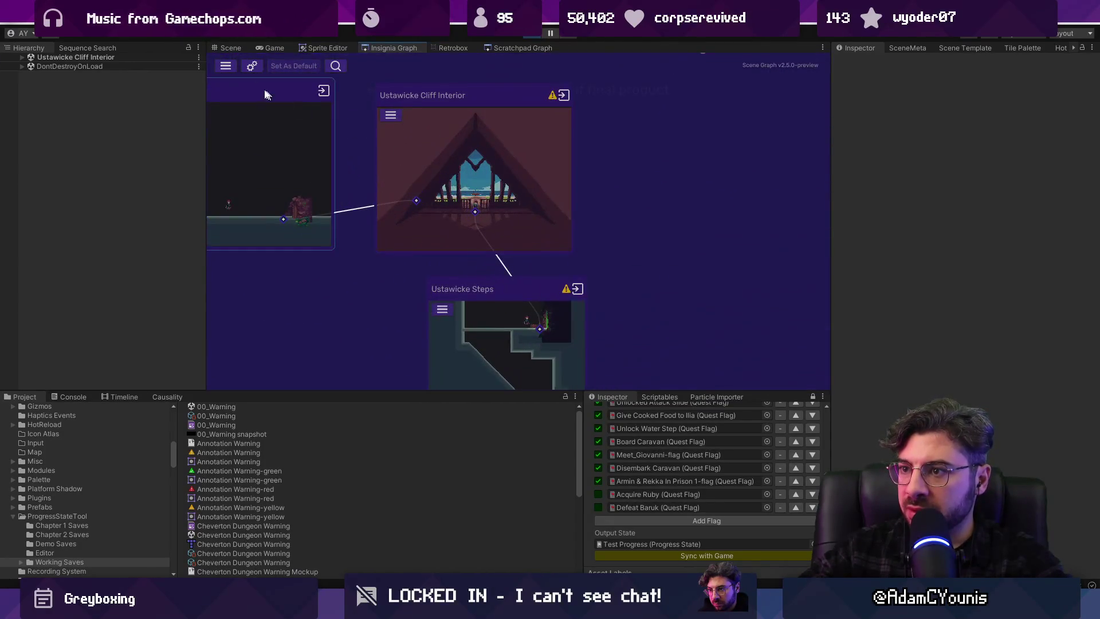
left_click(228, 47)
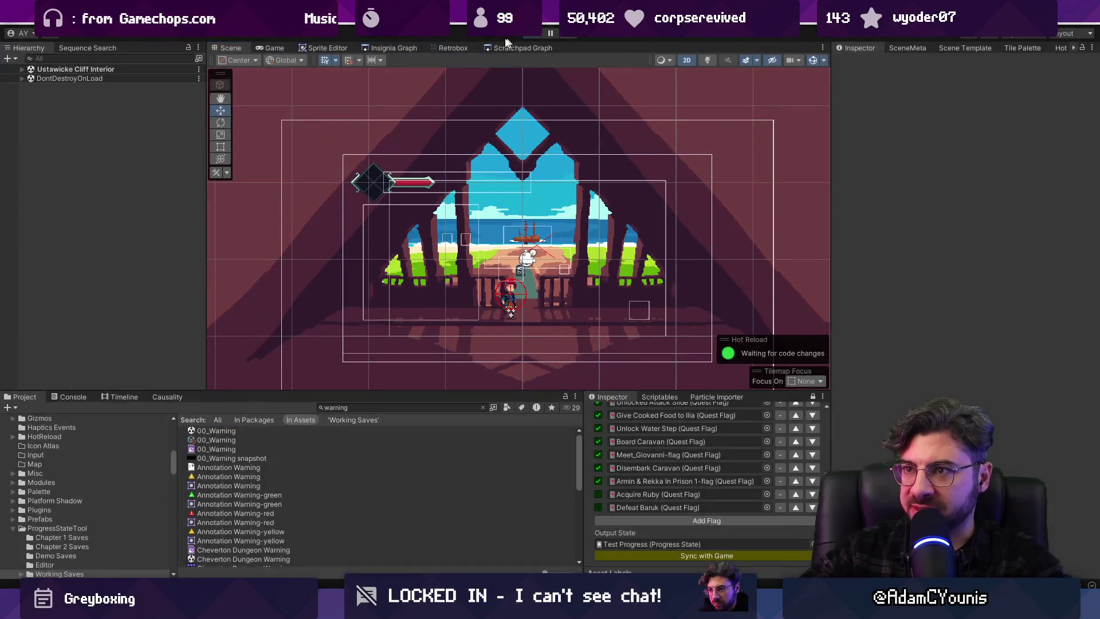
left_click(383, 48)
double_click(435, 165)
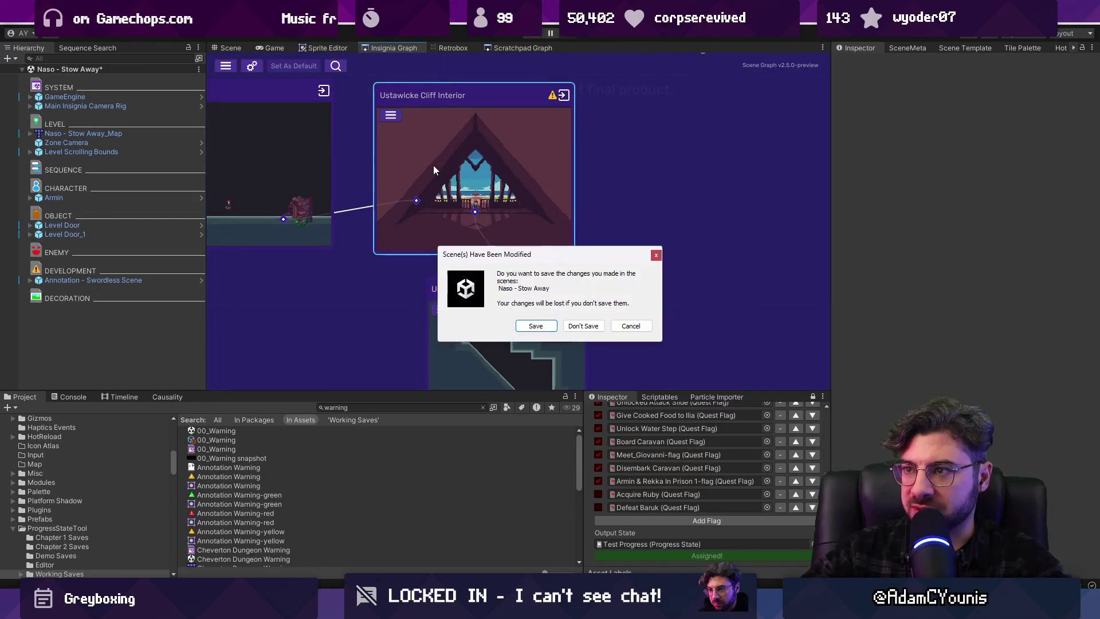
key("Return")
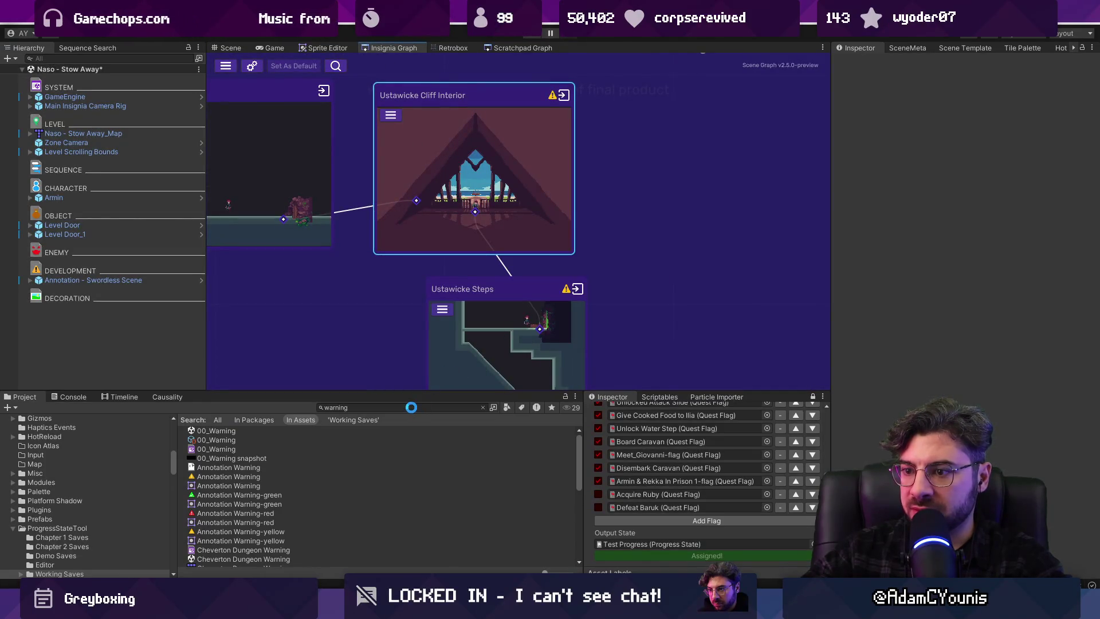
left_click(411, 407)
type("an")
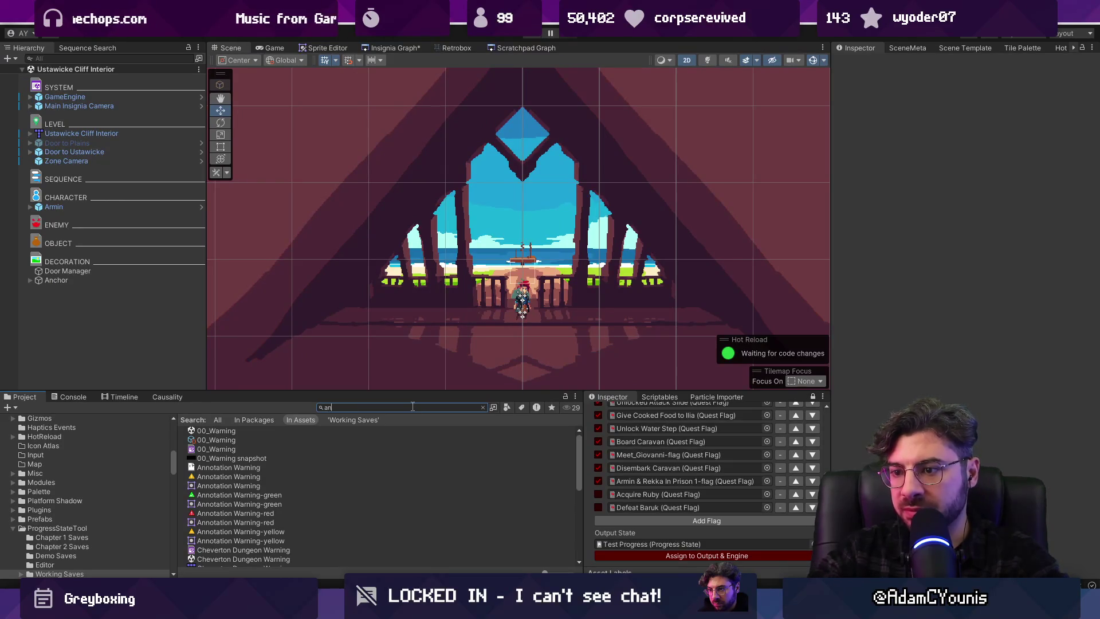
type("notation")
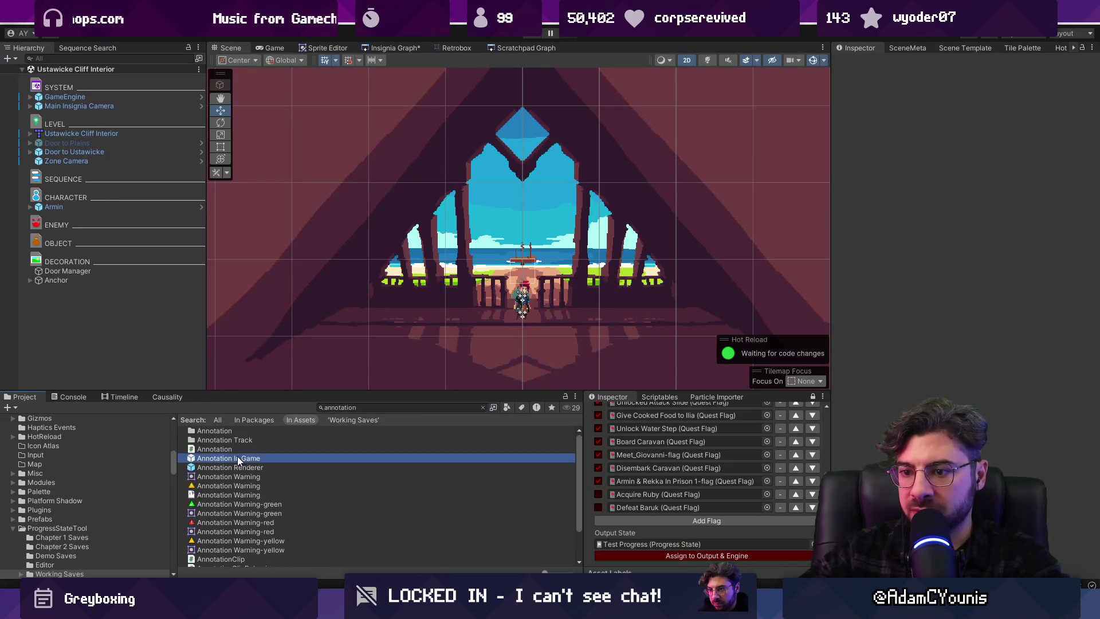
Place an Annotation prefab in the cliff interior, save, and title it 'Scene Description'
left_click_drag(237, 458, 106, 299)
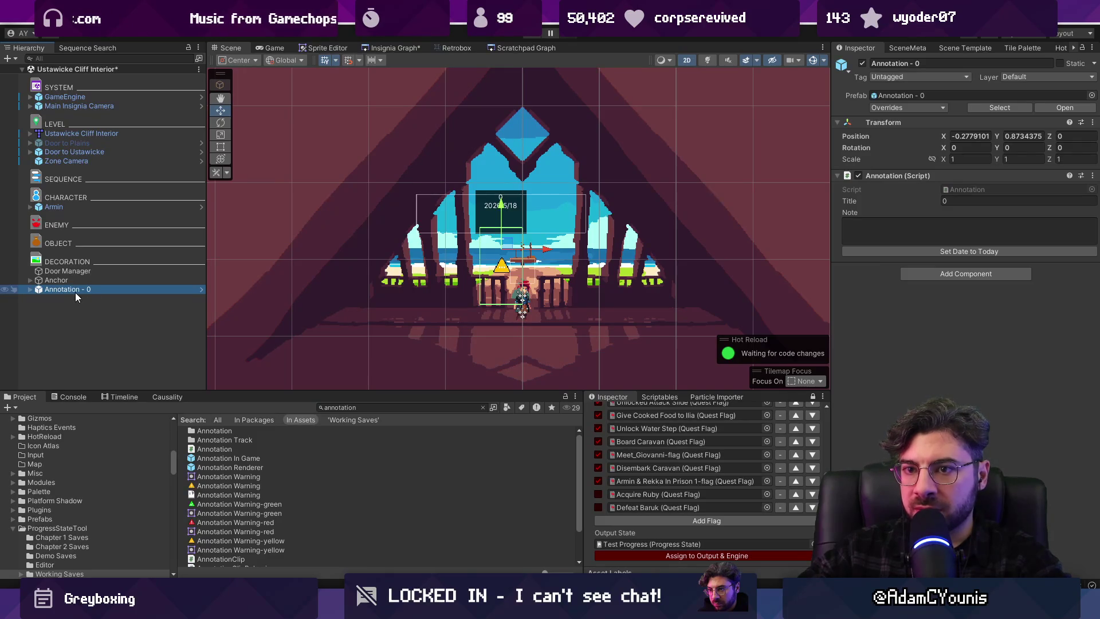
key("ctrl+s")
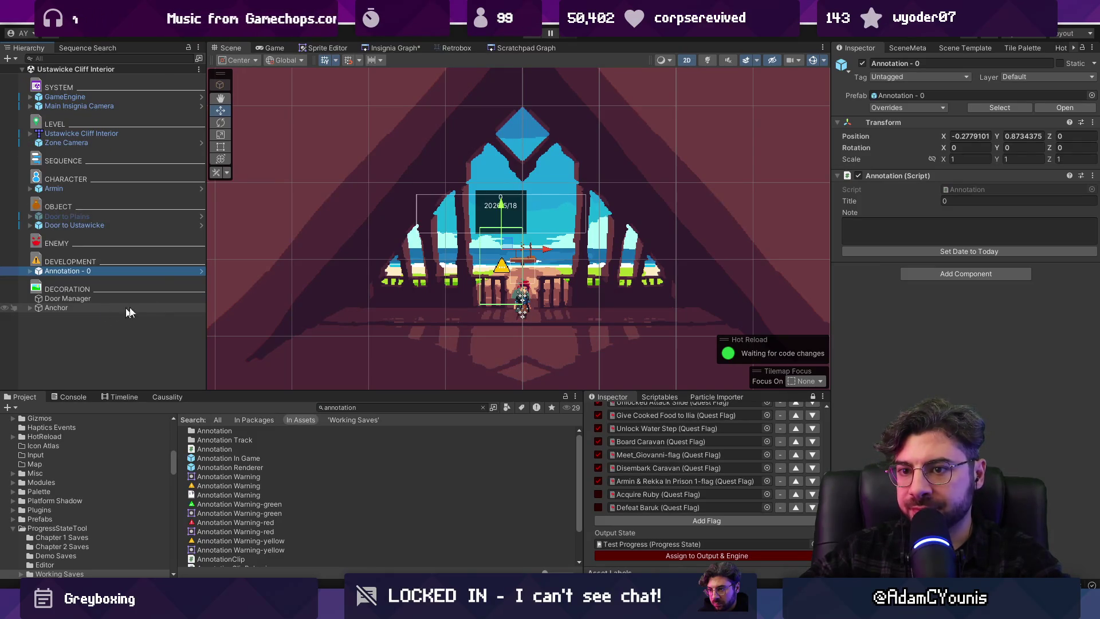
left_click(965, 198)
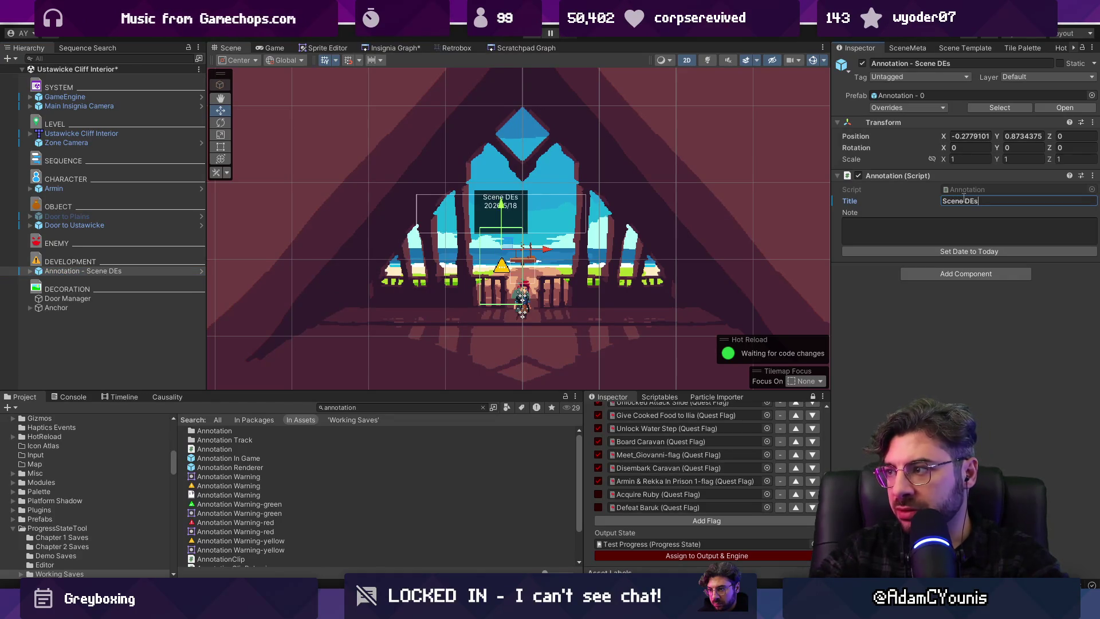
type("tion")
key("Tab")
type("First look over Ustawicke,")
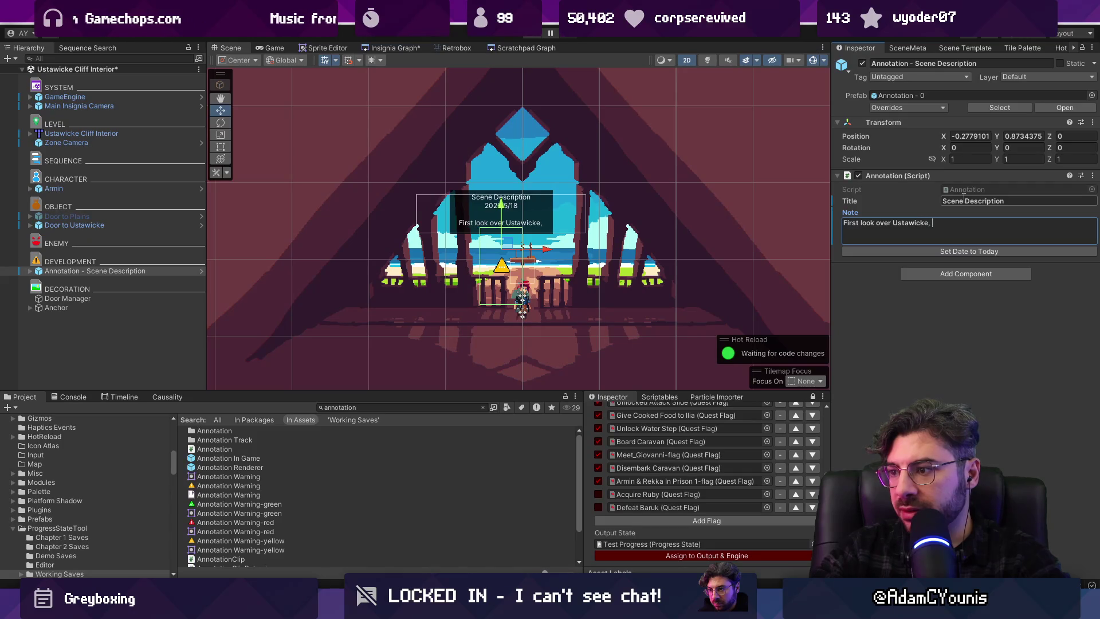
Write the note 'First look over Ustawicke. No cutscene but maybe an NPC…' with a quest line
type("No ")
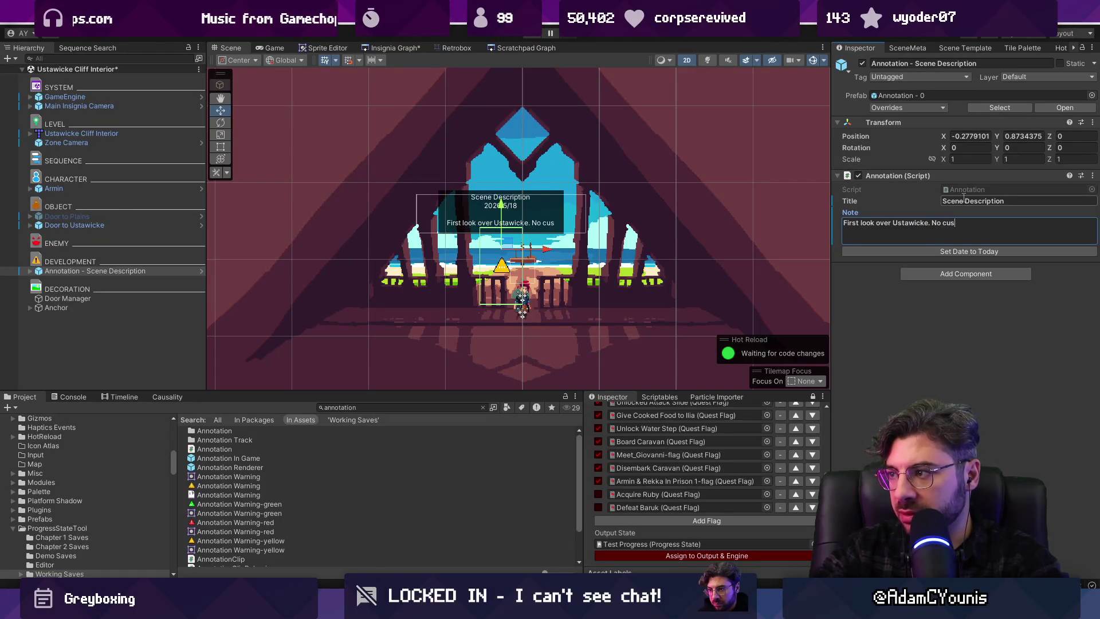
type("cutscene but maybe an NPC ")
type("that you can return to")
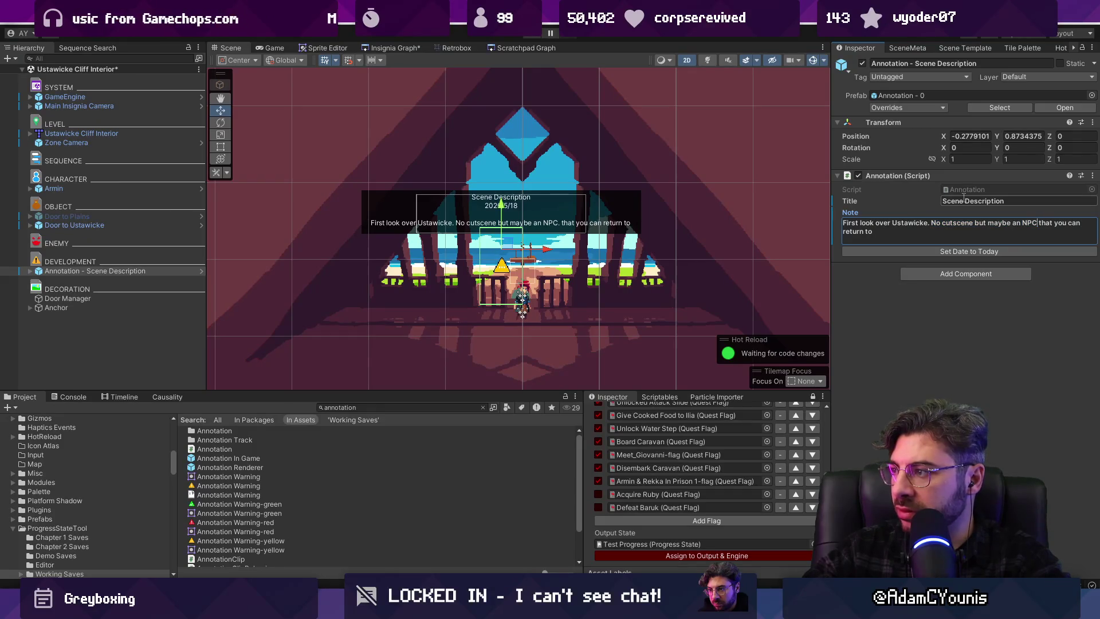
key("Return")
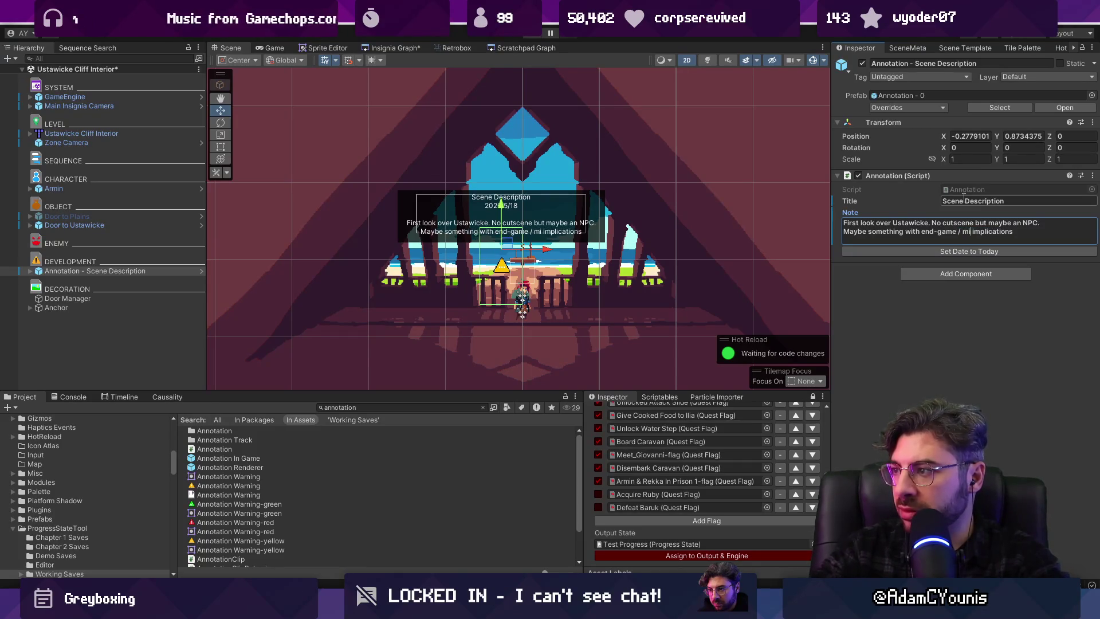
type("quest")
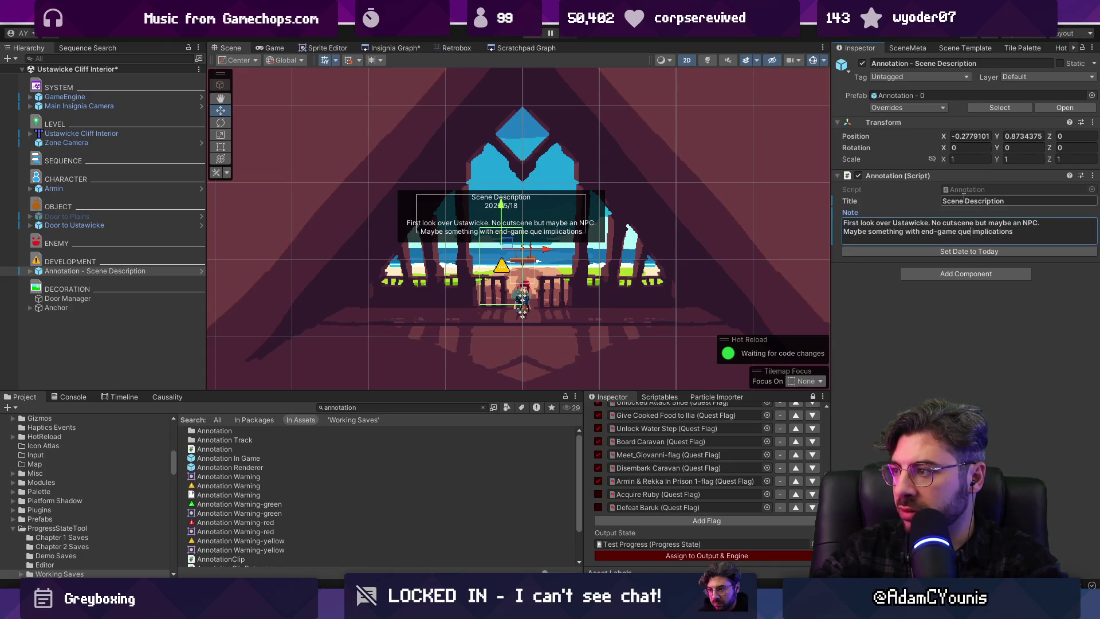
Date the Scene Description note 2026/6/16 and shift it further left
left_click(913, 355)
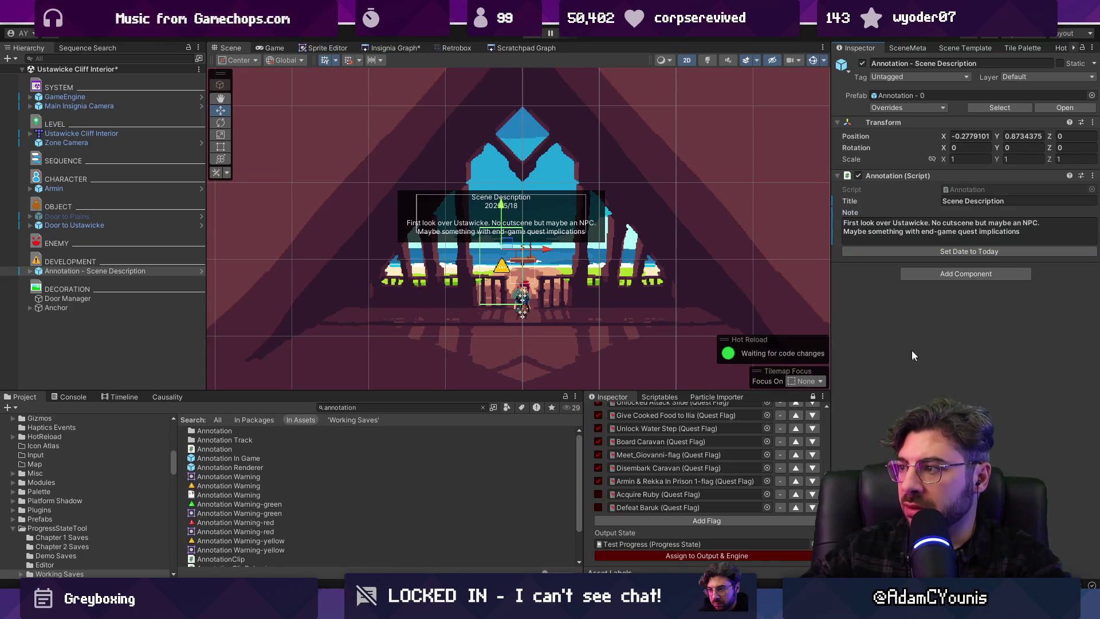
left_click(888, 251)
left_click_drag(546, 249, 483, 249)
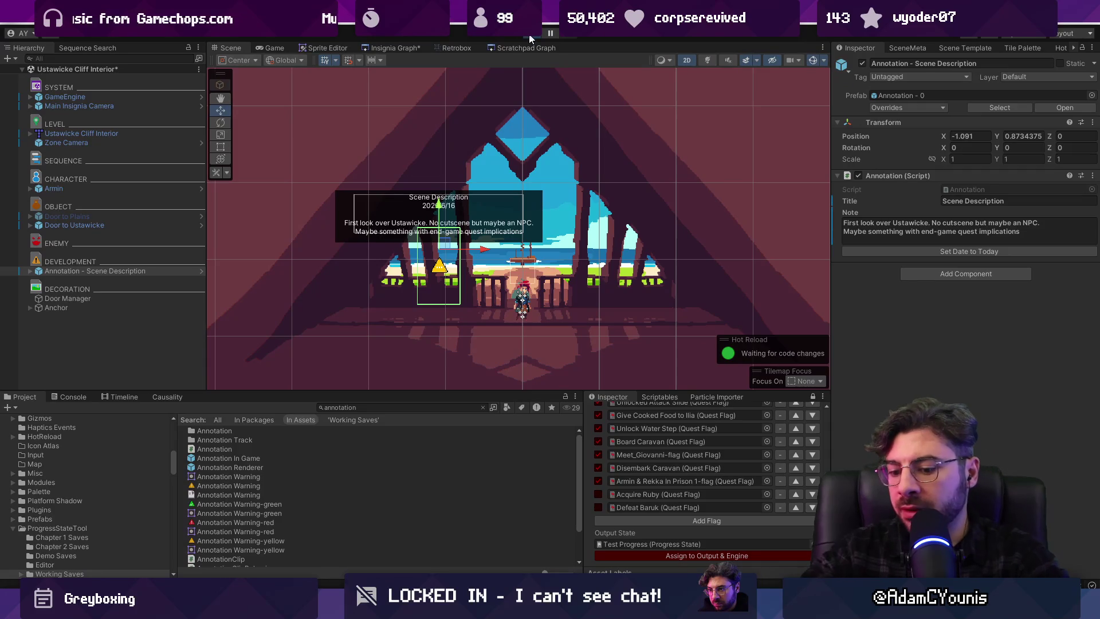
Play-test the level, leave fullscreen, and frame the level scene graph in the Insignia Graph
left_click(530, 39)
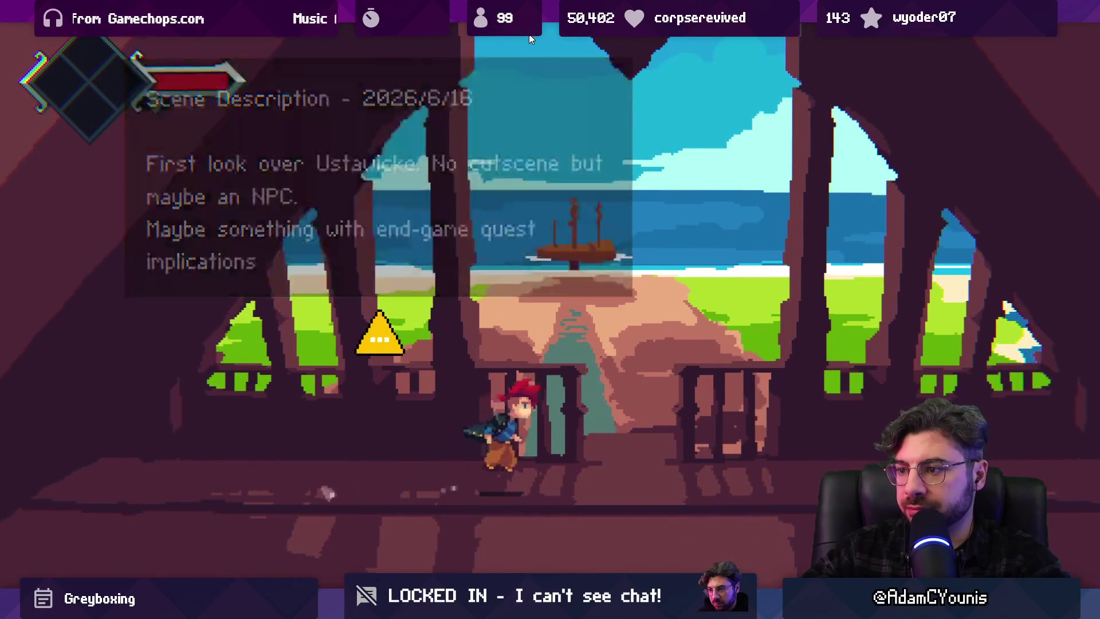
key("shift+space")
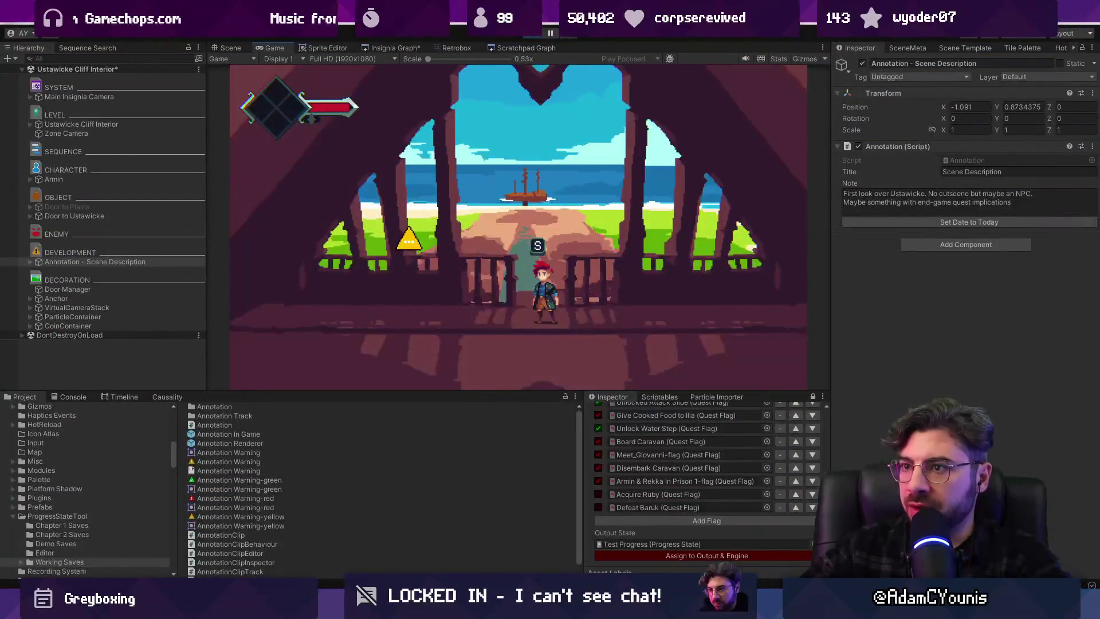
left_click(372, 47)
scroll(522, 213, "down", 6)
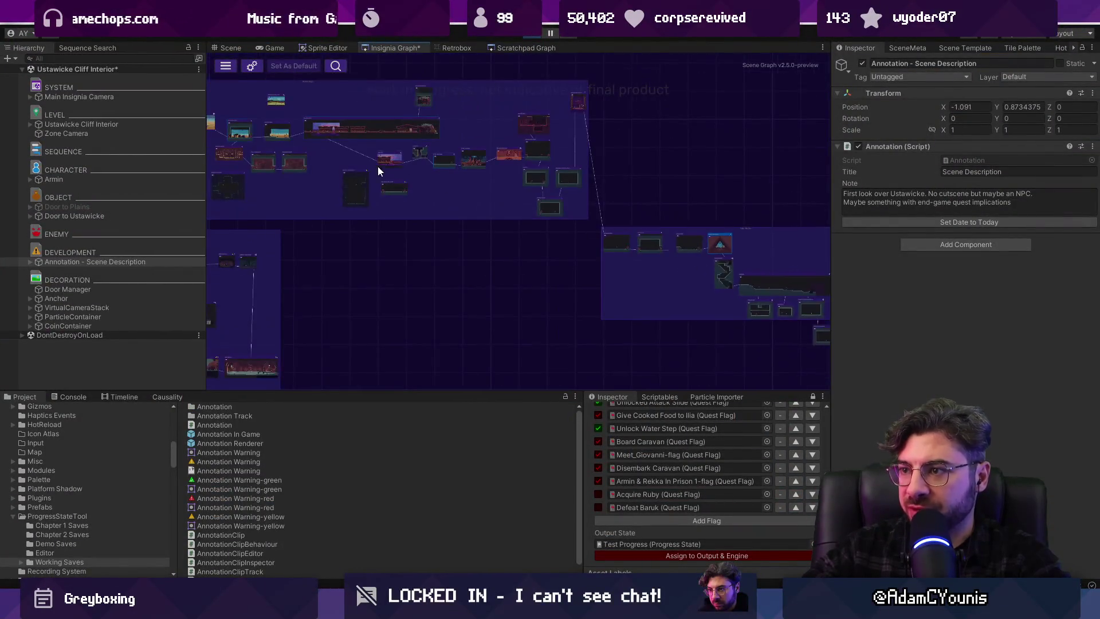
left_click_drag(603, 238, 542, 239)
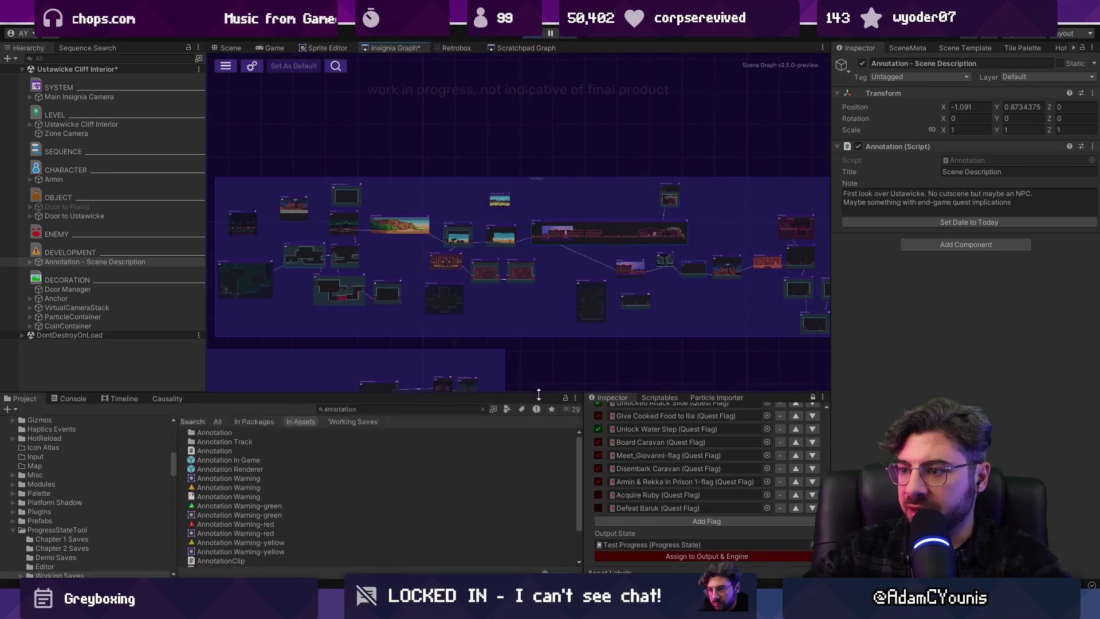
scroll(656, 471, "up", 2)
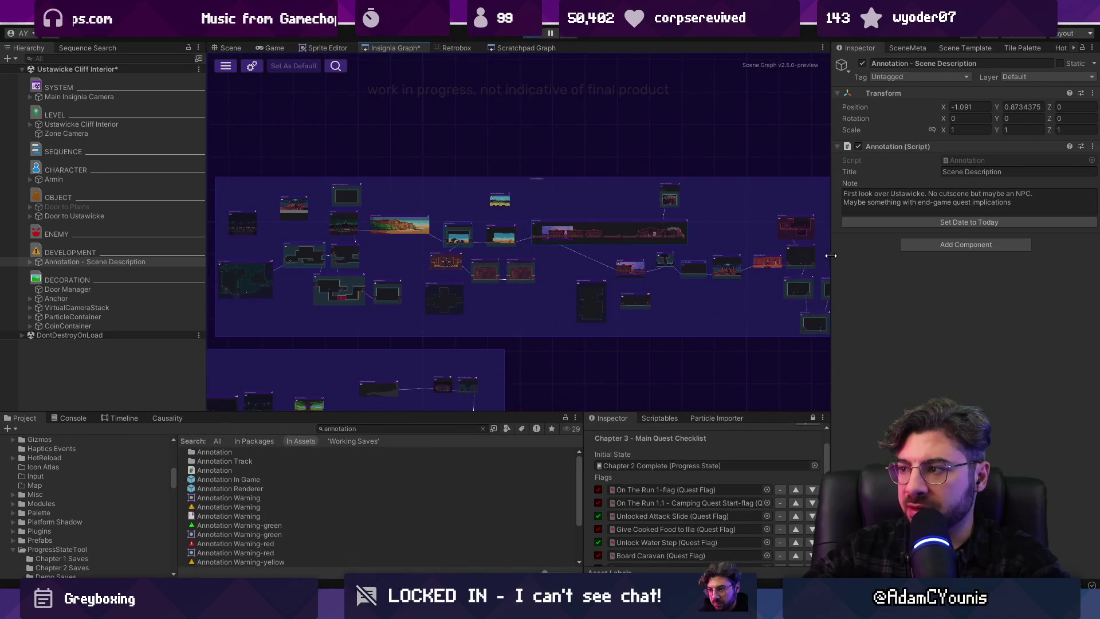
left_click_drag(830, 255, 853, 254)
In Figma's The Desktop file, move the white line down to the 13:00–14:00 slot, then return to Unity
mouse_move(513, 609)
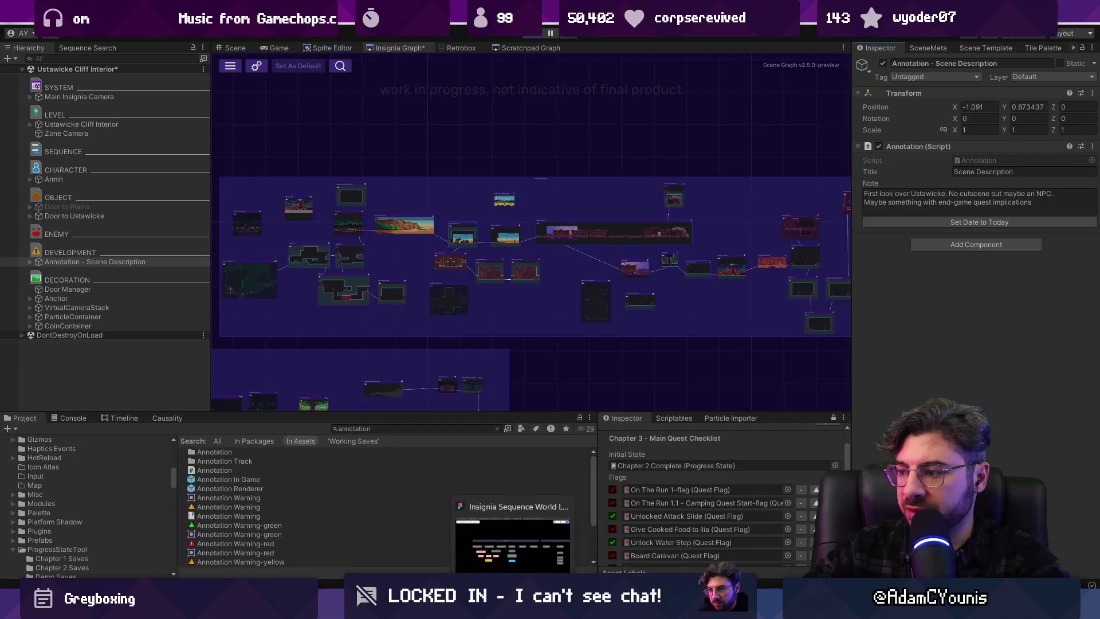
left_click(513, 542)
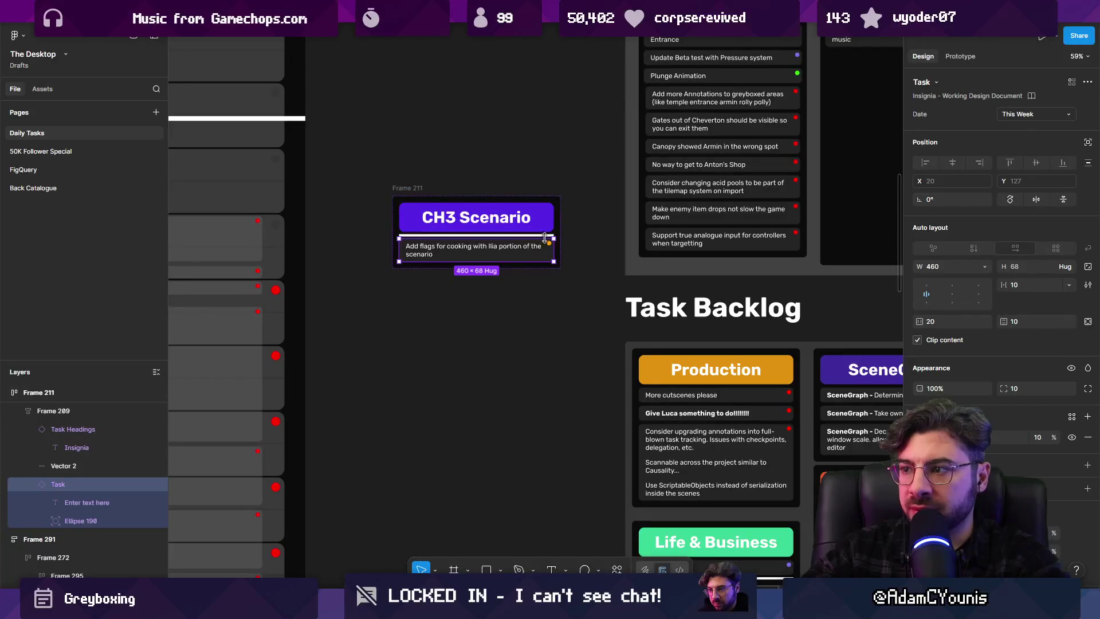
key("super")
key("Escape")
scroll(351, 189, "down", 5)
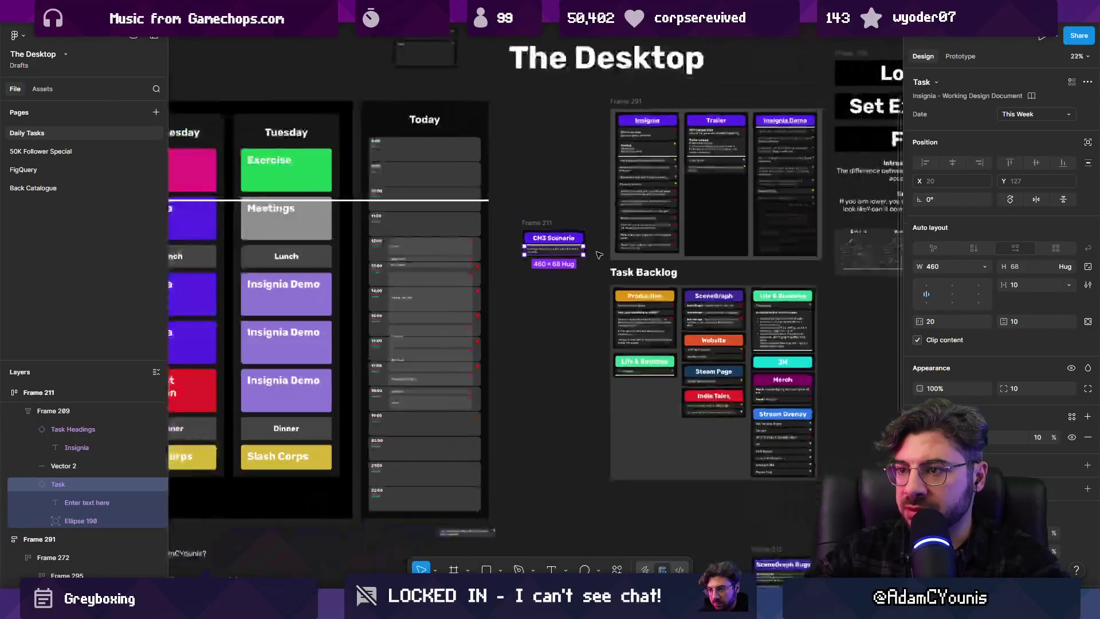
scroll(351, 189, "up", 5)
left_click_drag(373, 156, 380, 337)
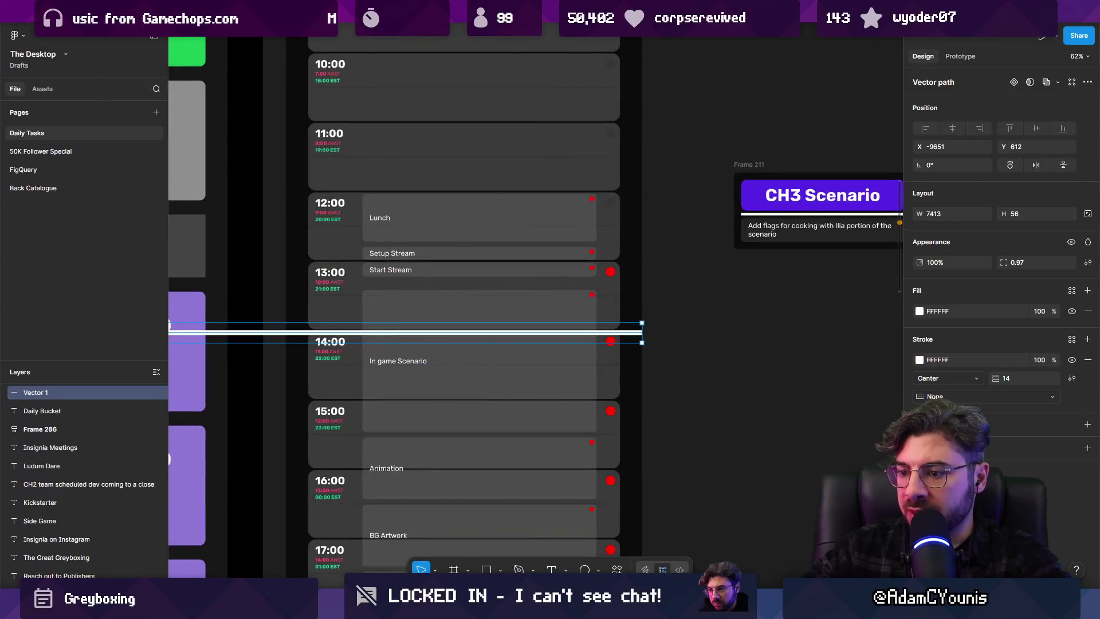
key("alt+Tab")
left_click_drag(608, 259, 562, 242)
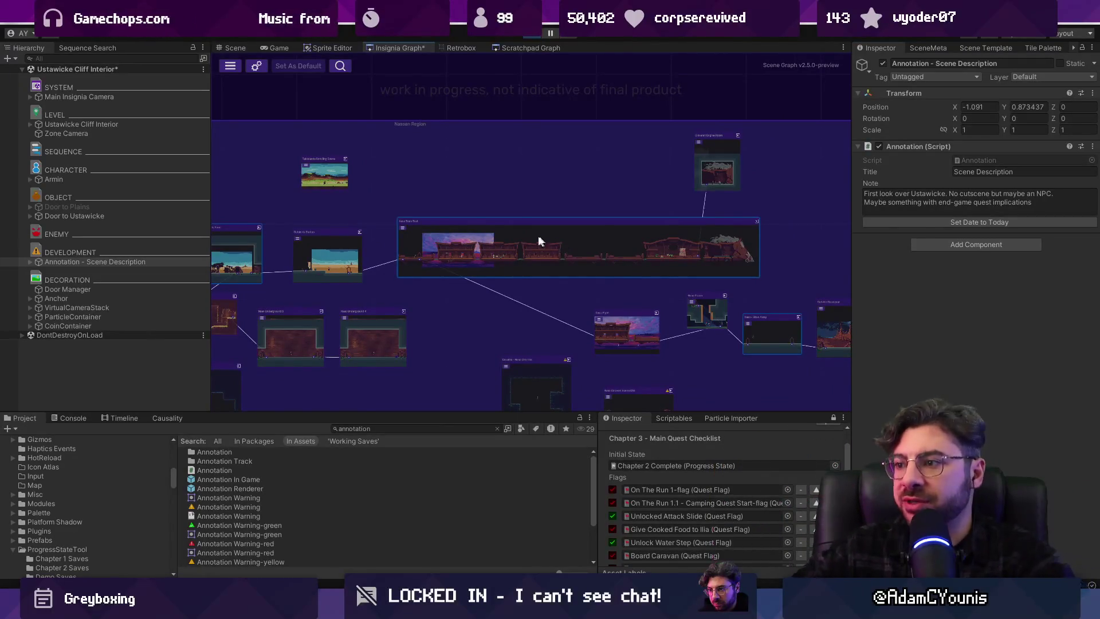
Zoom the Insignia Graph out and back in on the long level node, then switch to Figma
scroll(492, 227, "down", 4)
scroll(537, 236, "up", 4)
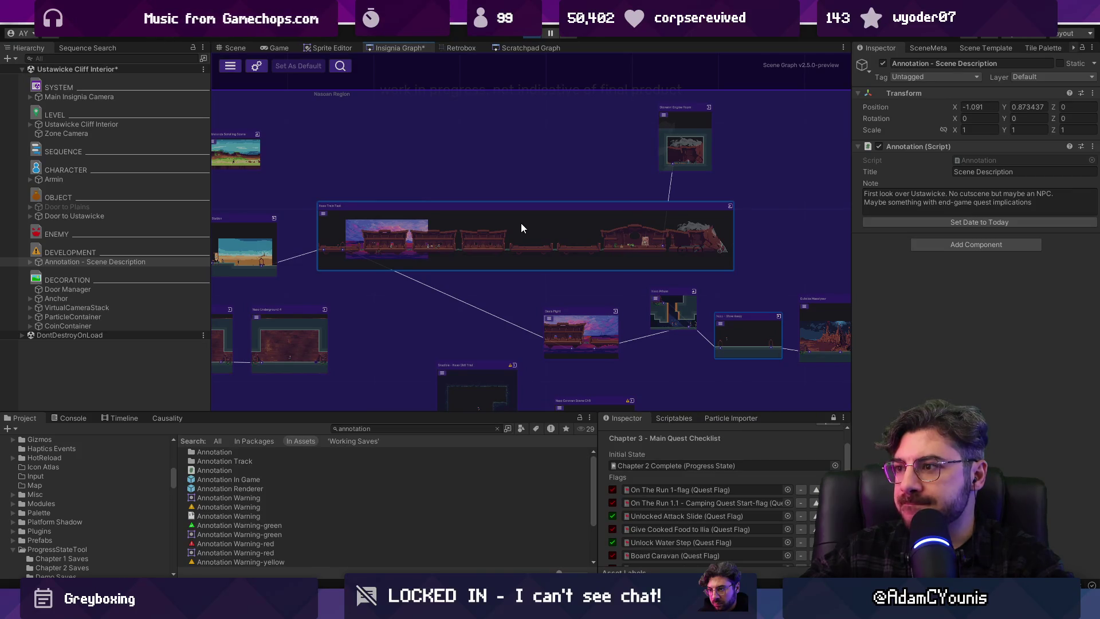
key("alt+Tab")
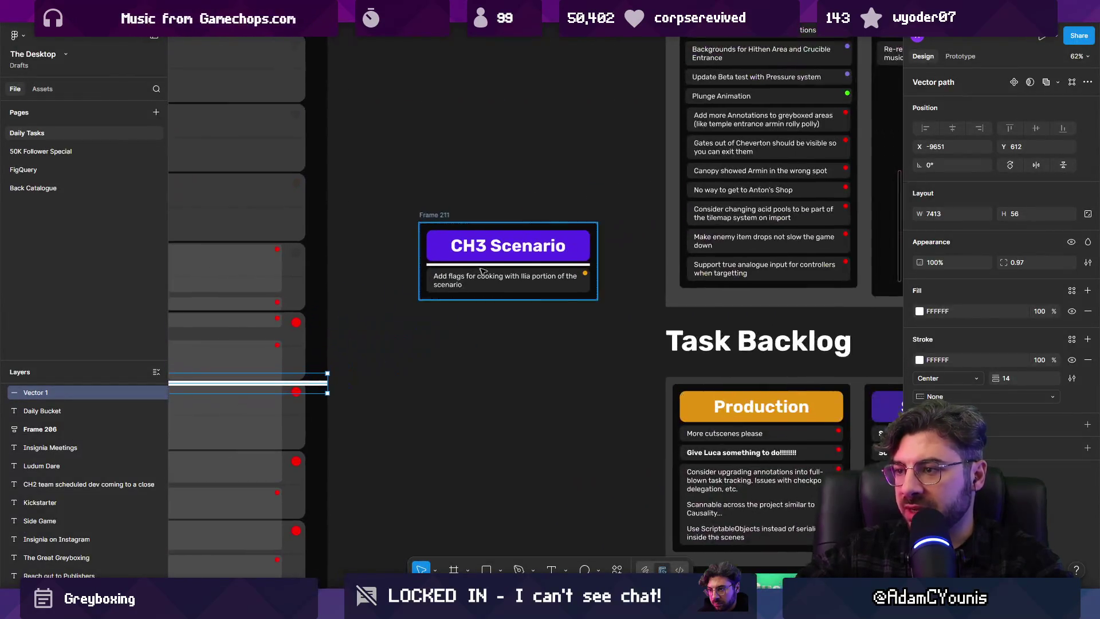
Duplicate the task row in Frame 211 and retype it as 'Set up caravan town content'
left_click(480, 271)
left_click(458, 287)
key("shift+2")
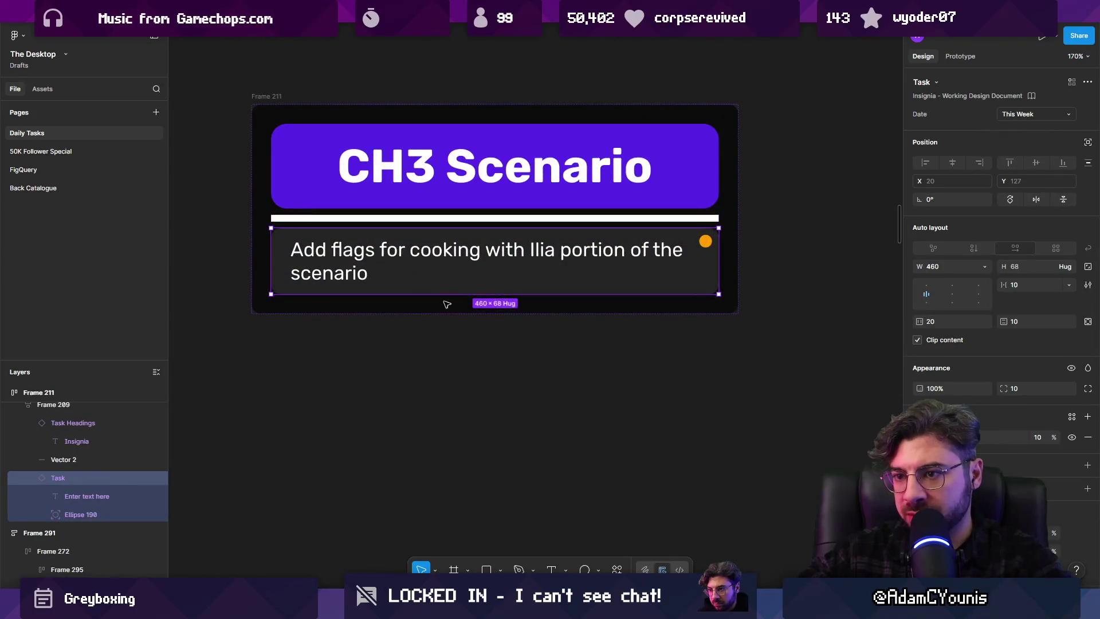
key("ctrl+d")
double_click(404, 327)
type("Set up caraban")
key("BackSpace")
key("BackSpace")
key("BackSpace")
type("van ")
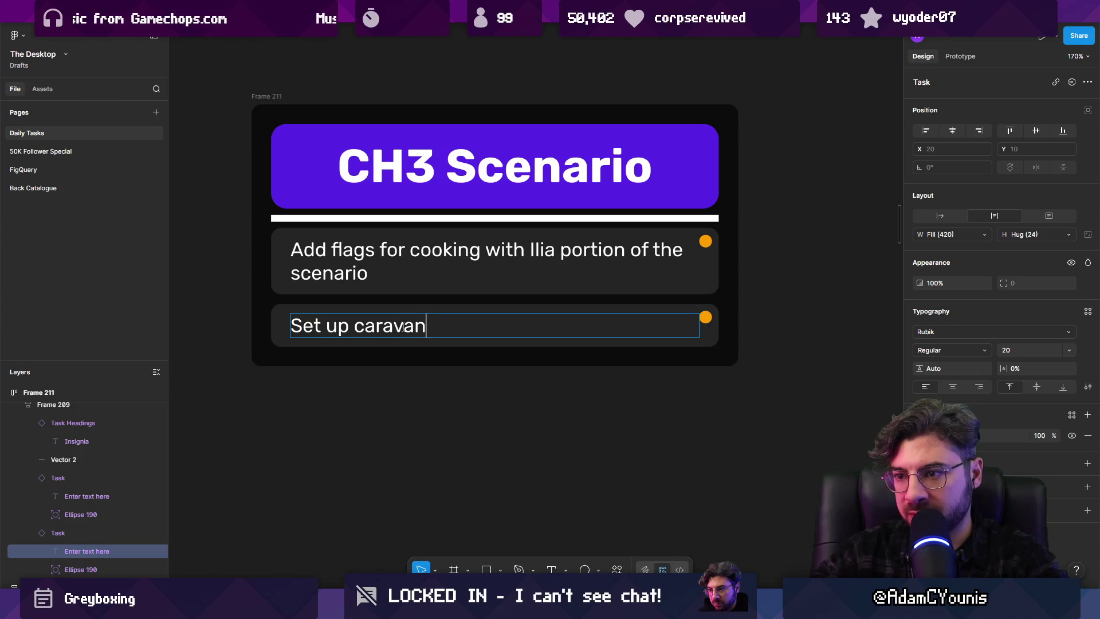
type("content")
key("Escape")
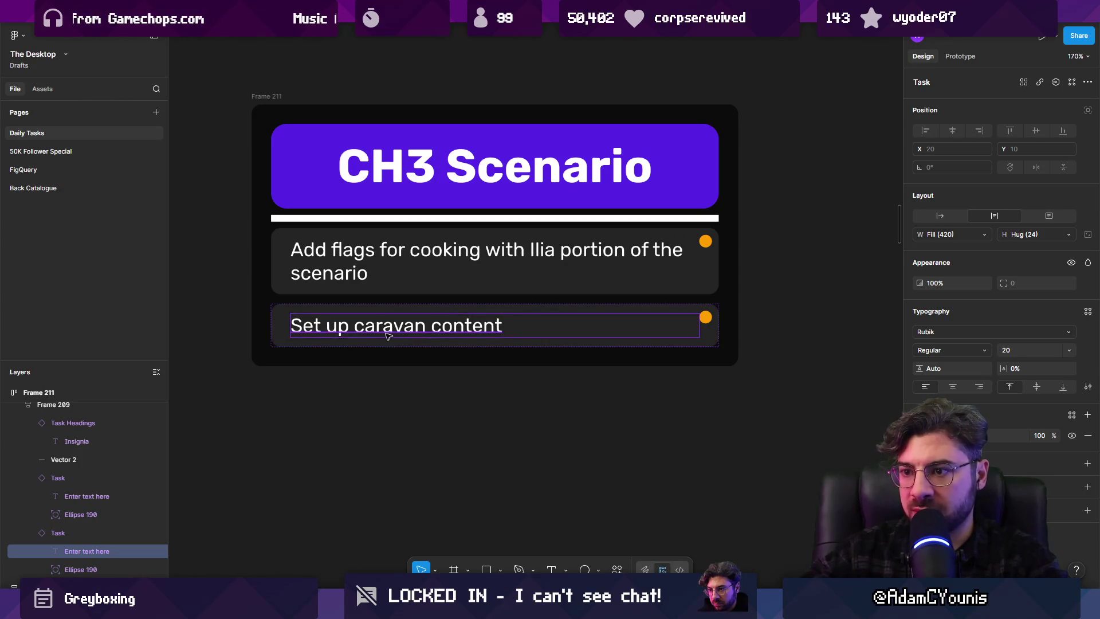
double_click(426, 325)
type("town")
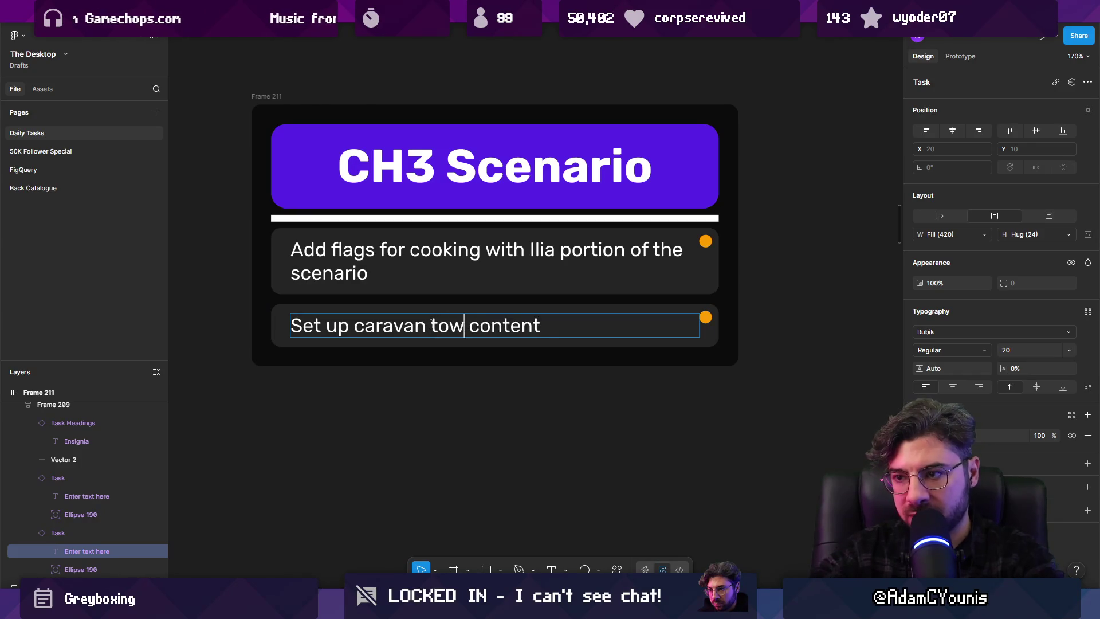
key("Escape")
key("Escape")
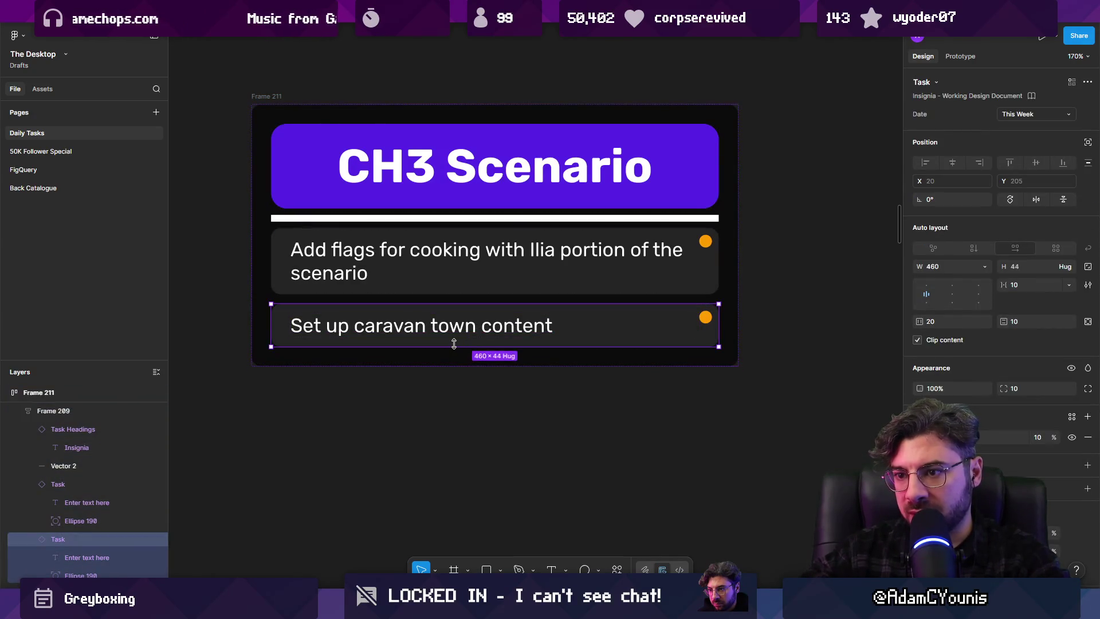
Add a copied task row reading 'Dungeon layouts?'
key("ctrl+d")
double_click(422, 378)
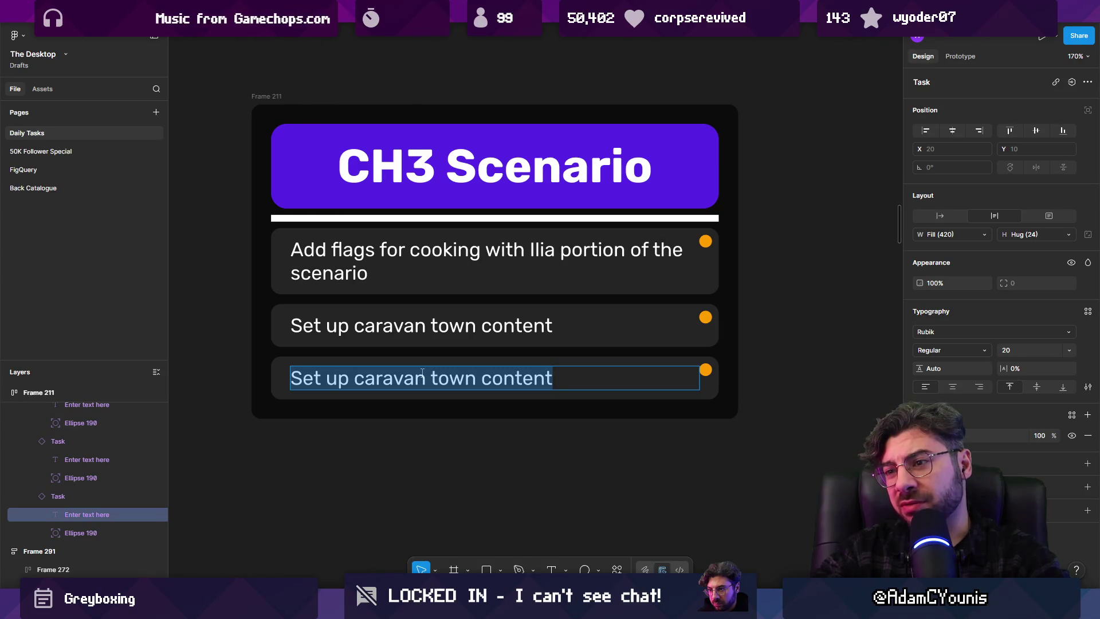
type("Dungeon layo")
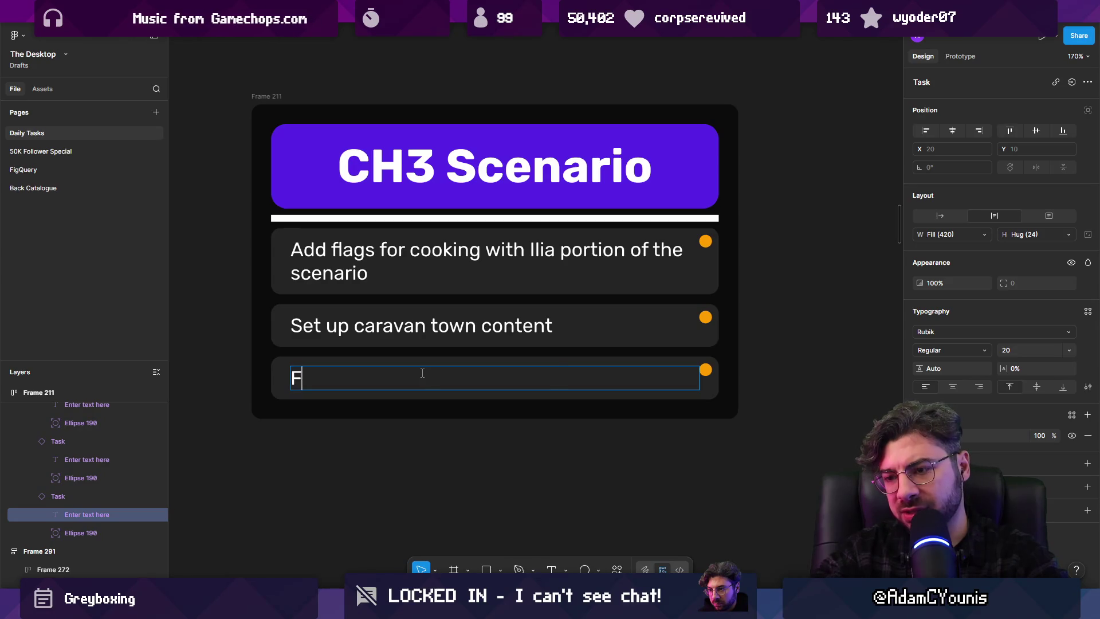
type("uts?")
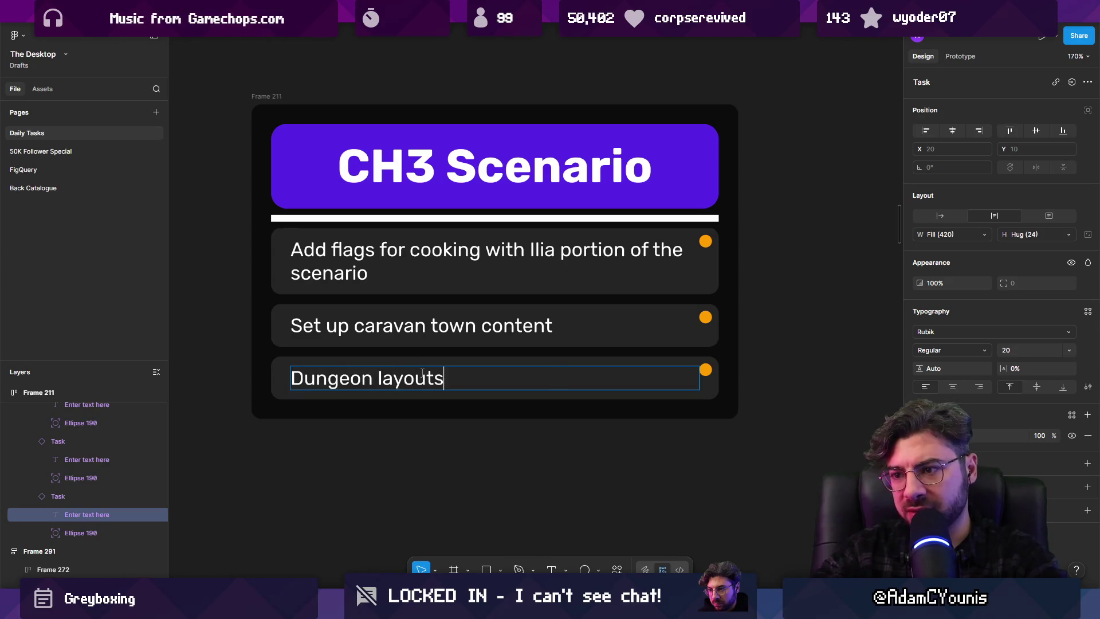
key("Escape")
key("Escape")
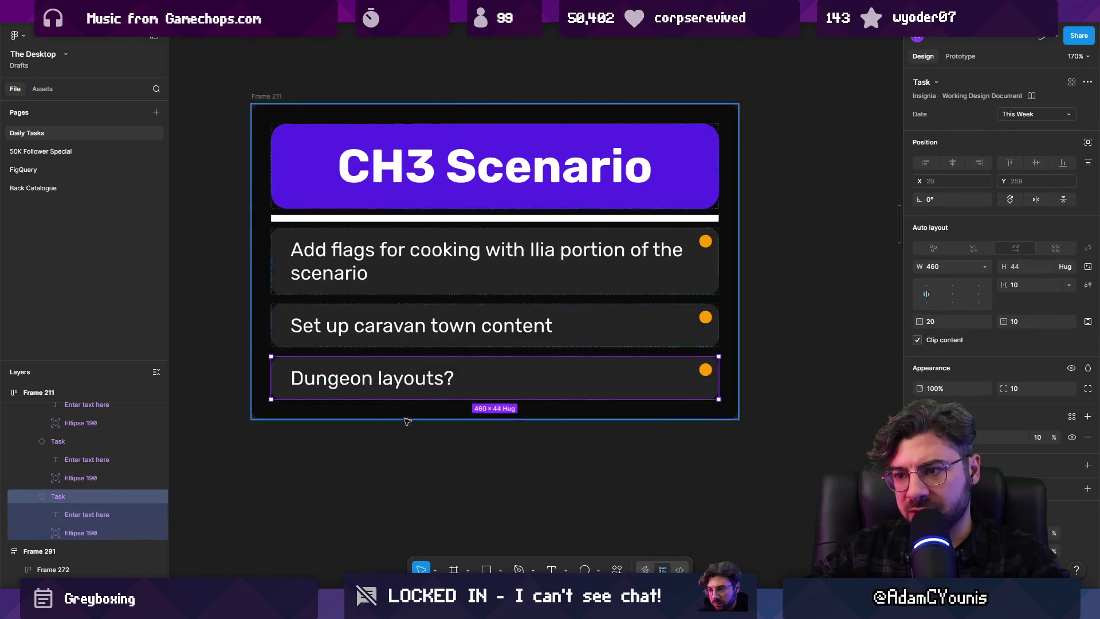
Add a copied task row reading 'Ch3 Ability validation'
key("ctrl+d")
double_click(396, 437)
type("Ability")
key("Home")
type("Ch3")
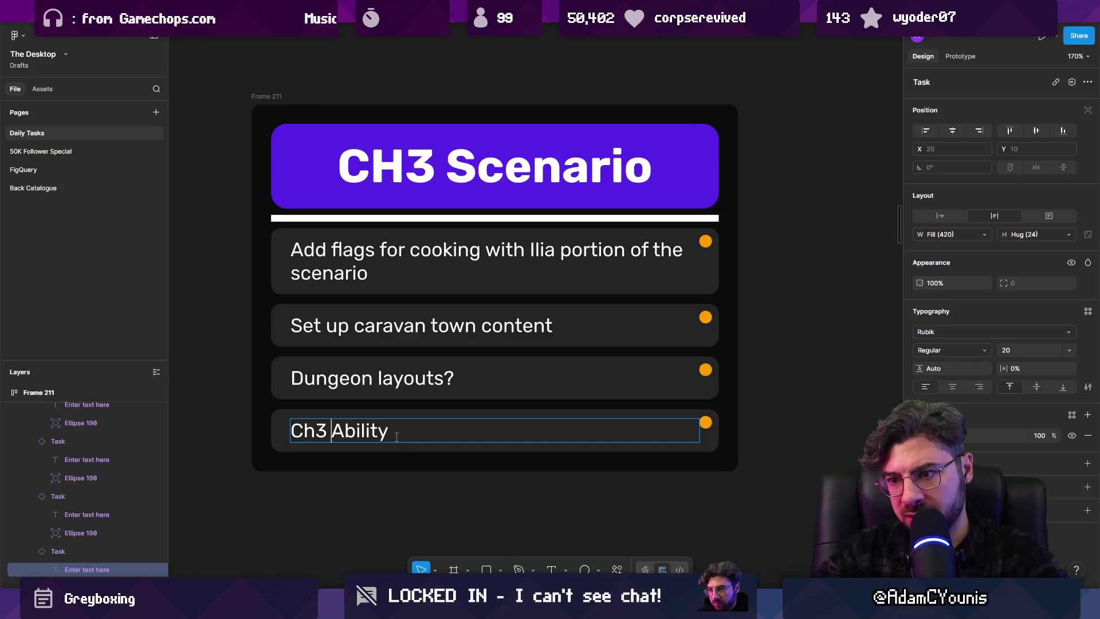
key("End")
type("vali")
type("dation")
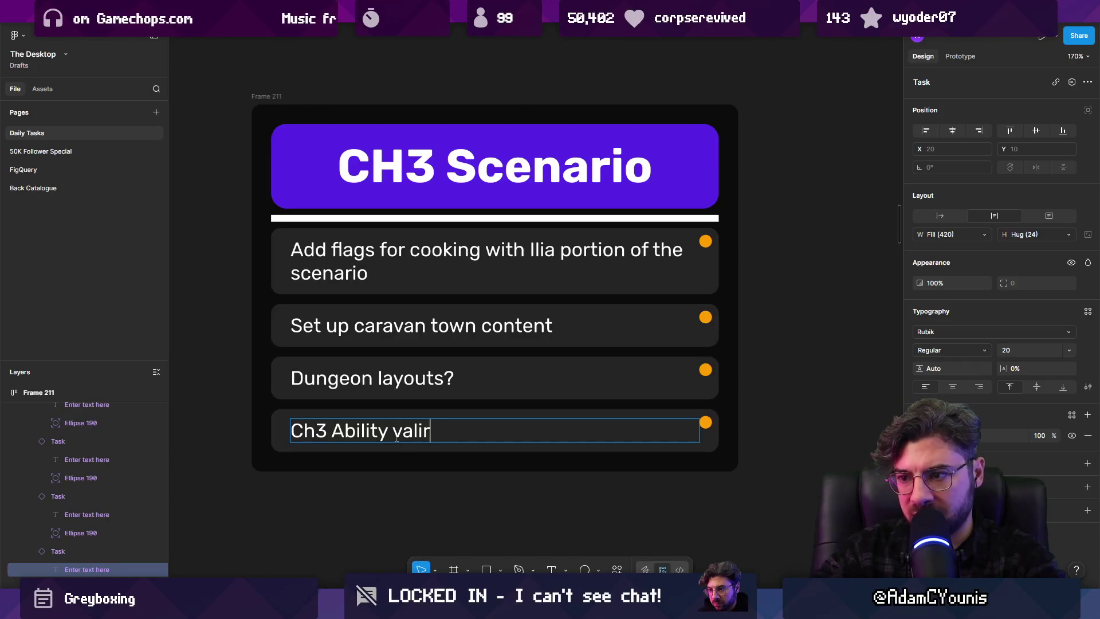
key("Escape")
key("Escape")
Add a final copied task row reading 'Ch3 Enemy Concepts', then return to Unity
left_click(397, 439)
key("Return")
left_click(504, 433)
left_click(490, 448)
key("ctrl+d")
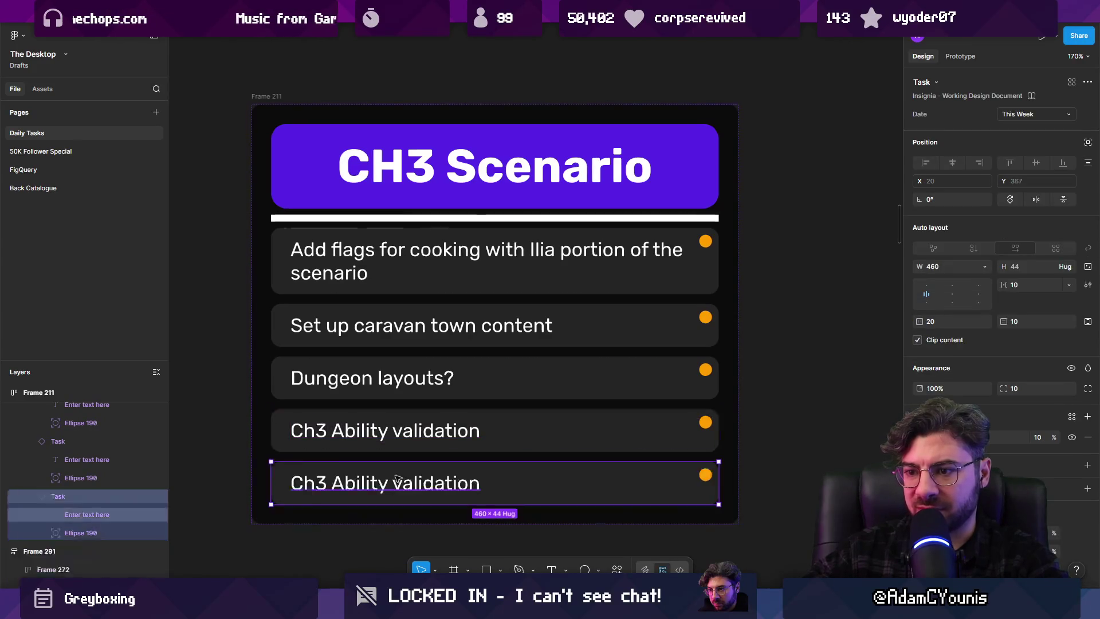
double_click(397, 482)
key("Right")
key("ctrl+shift+Left")
key("ctrl+shift+Left")
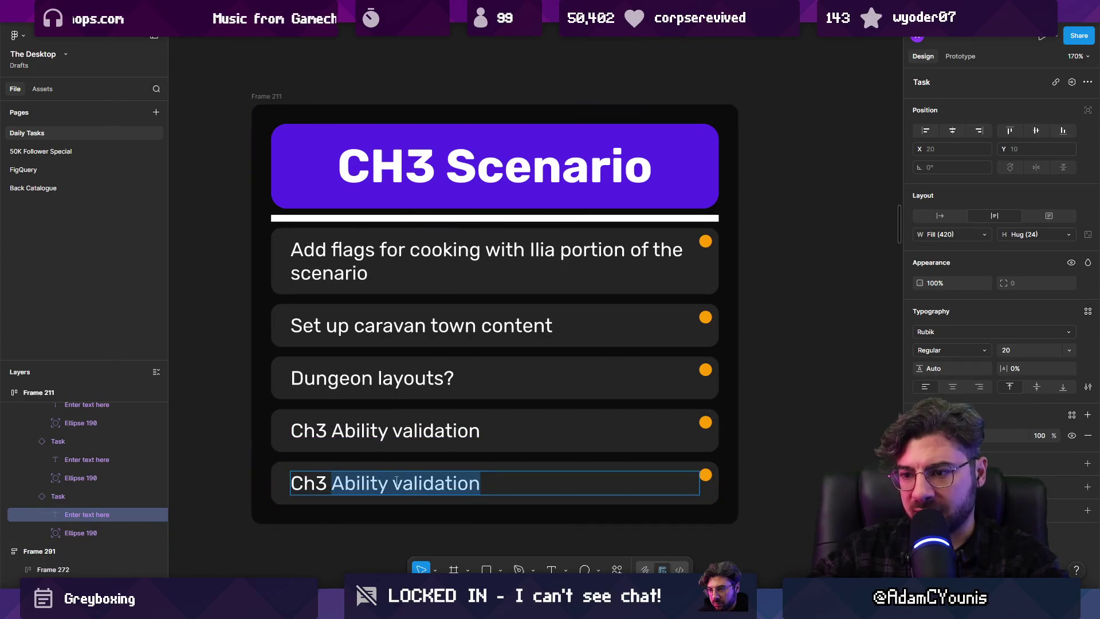
type("Enemi")
key("BackSpace")
type("y Concepts")
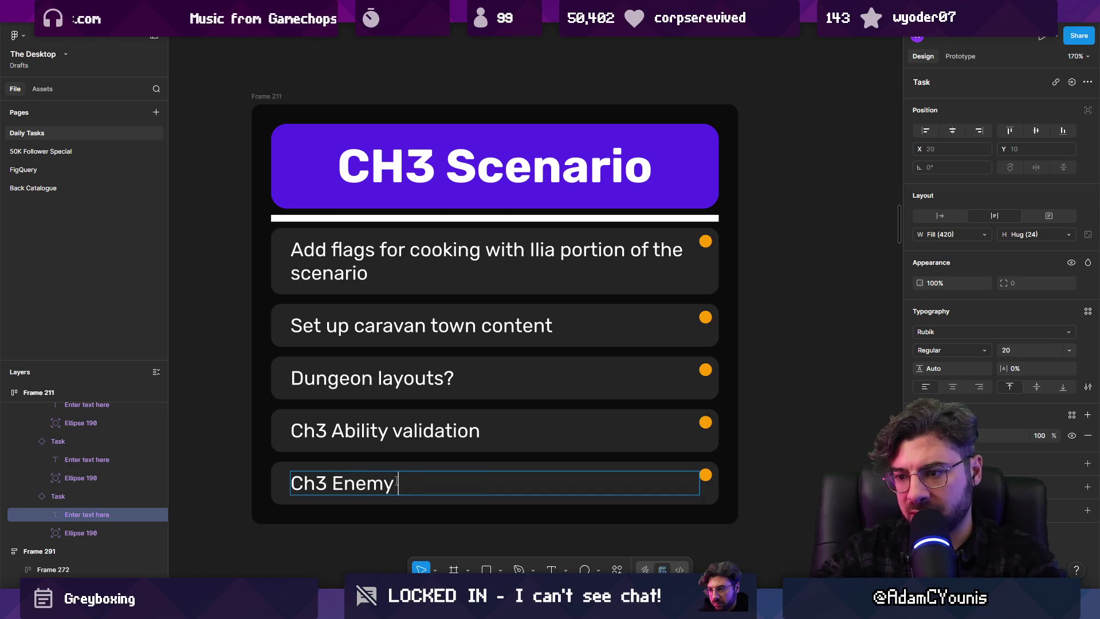
key("Escape")
key("Escape")
scroll(427, 504, "down", 3)
key("alt+Tab")
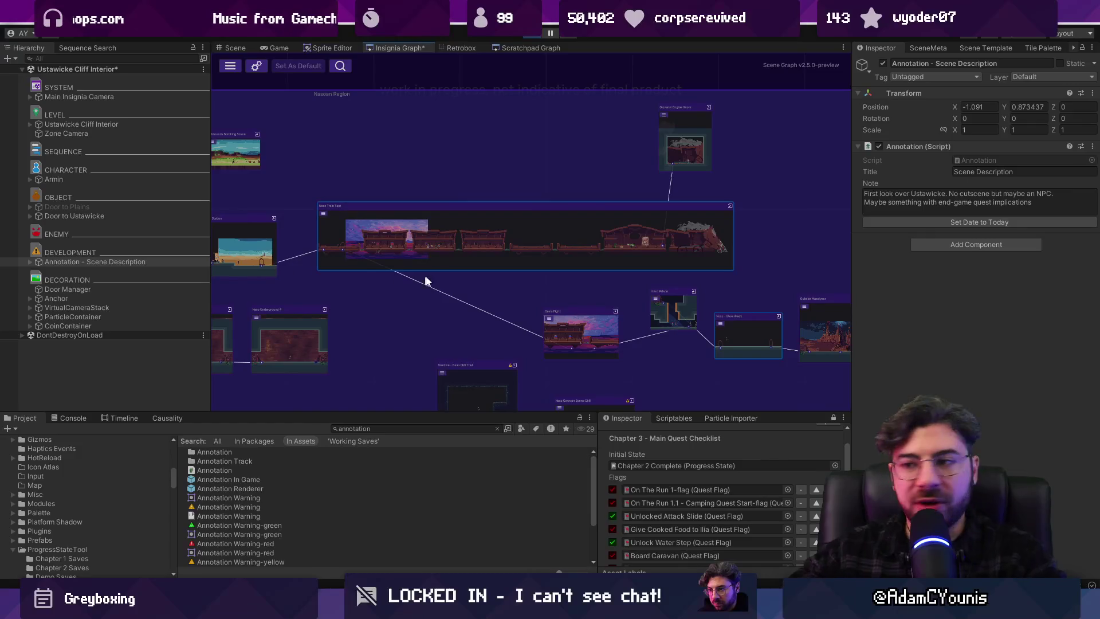
Stop the running game, switch to Figma, and centre the view on the CH3 Scenario card
scroll(528, 215, "down", 3)
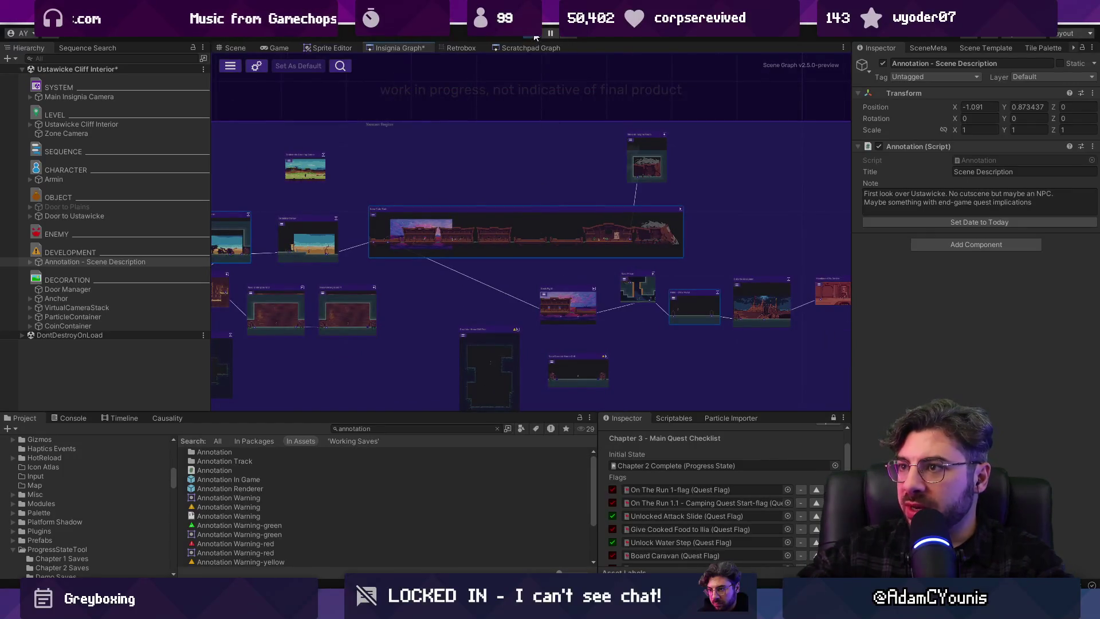
left_click(535, 34)
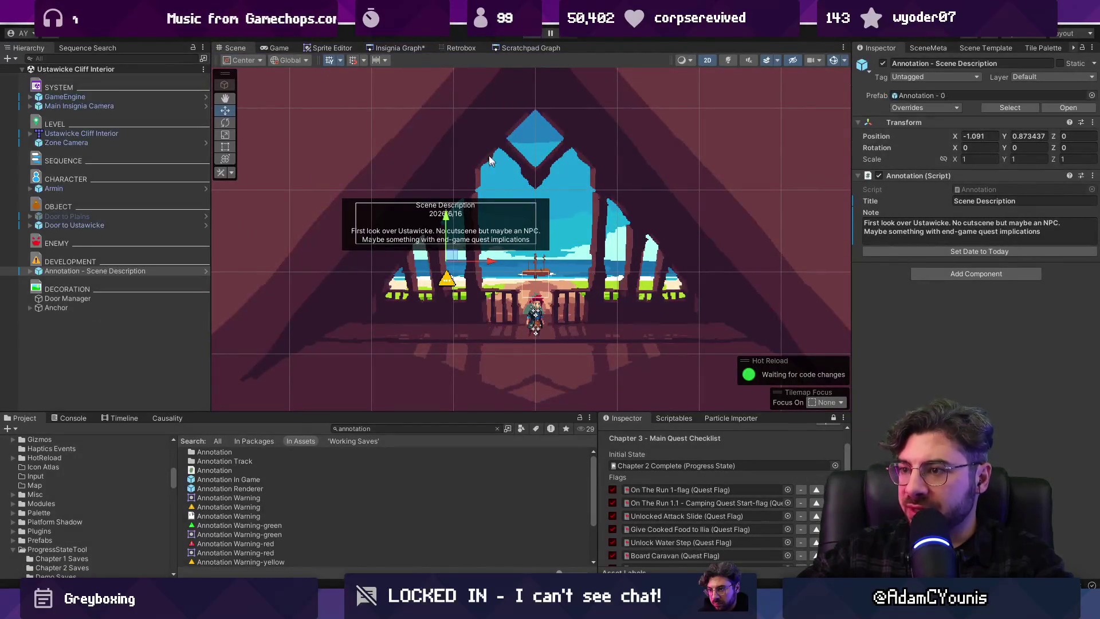
key("alt+Tab")
key("shift+2")
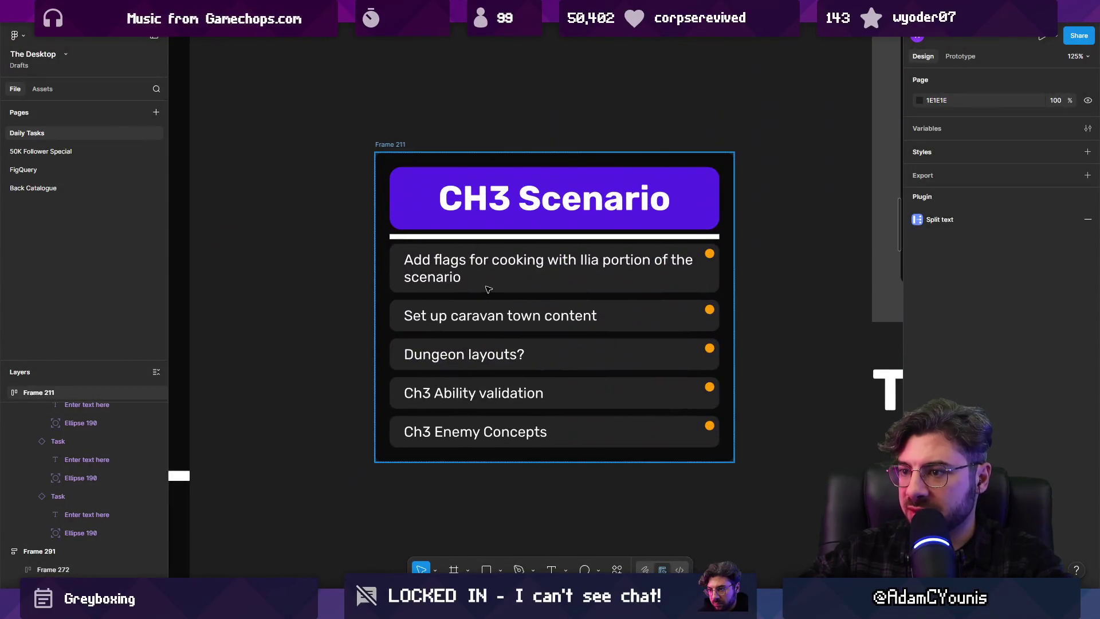
Duplicate the caravan town task as 'Sunset scene on caravan separate scene?', then return to Unity
left_click(488, 290)
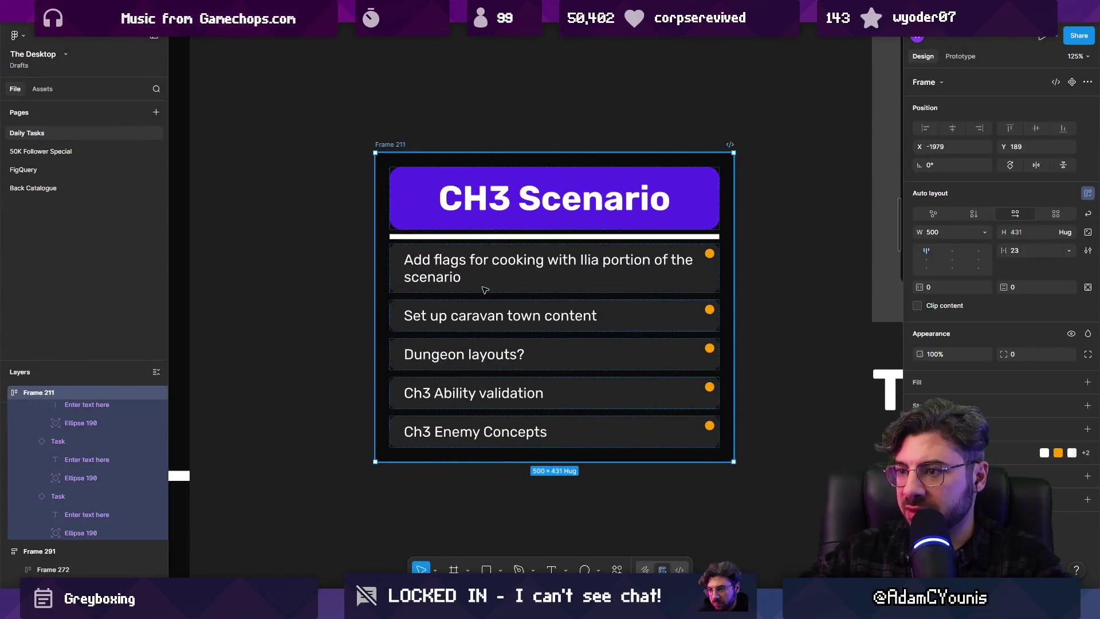
double_click(481, 315)
key("ctrl+d")
double_click(460, 353)
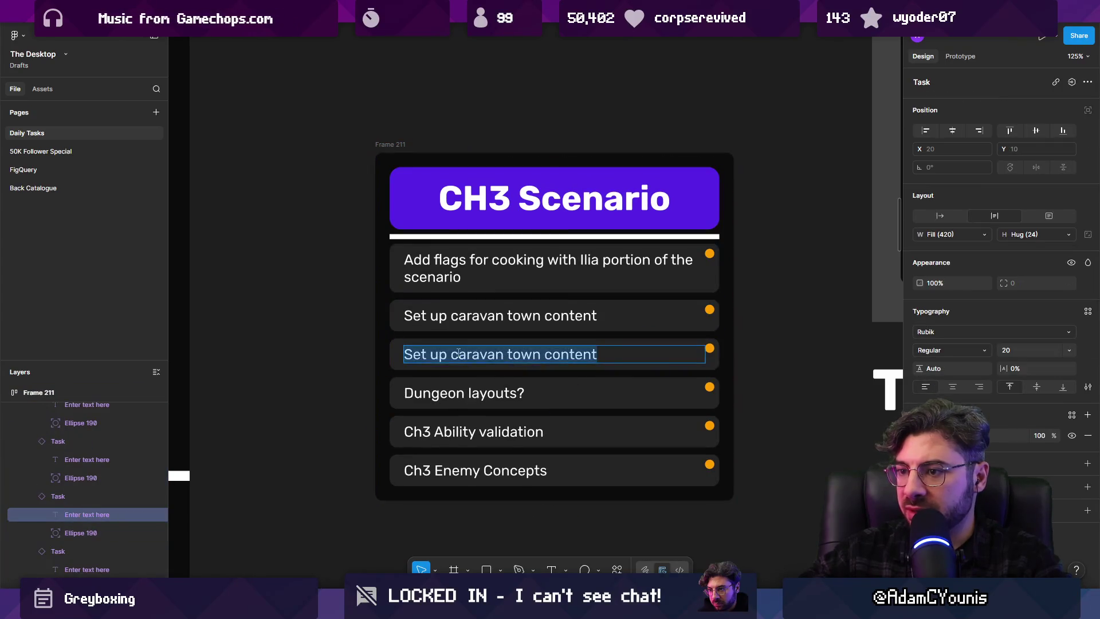
type("Sunset scene o")
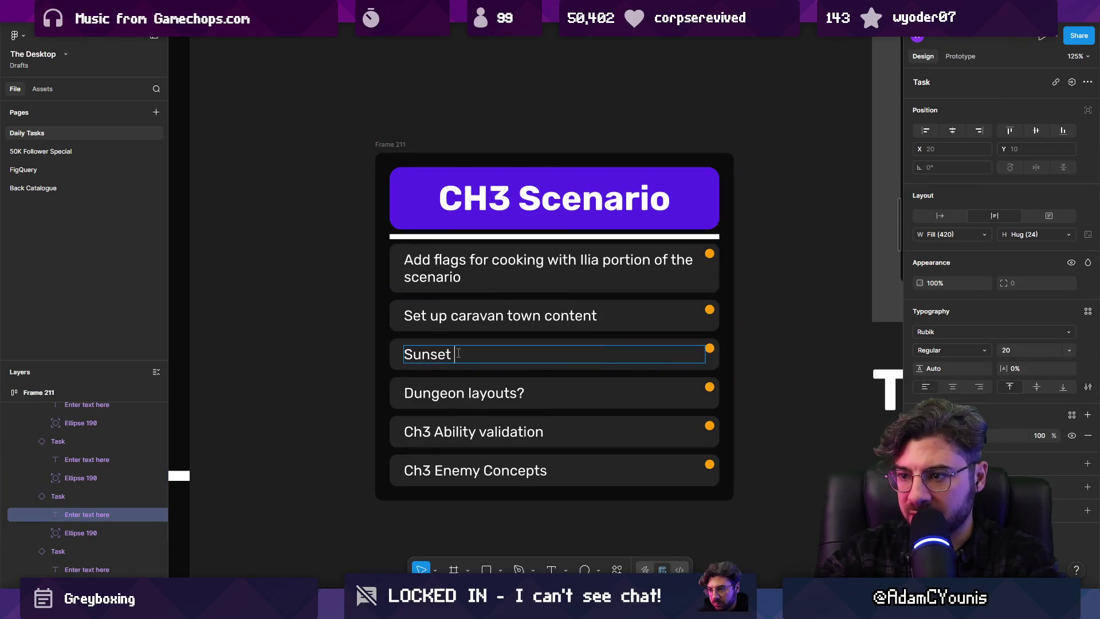
type("n carava")
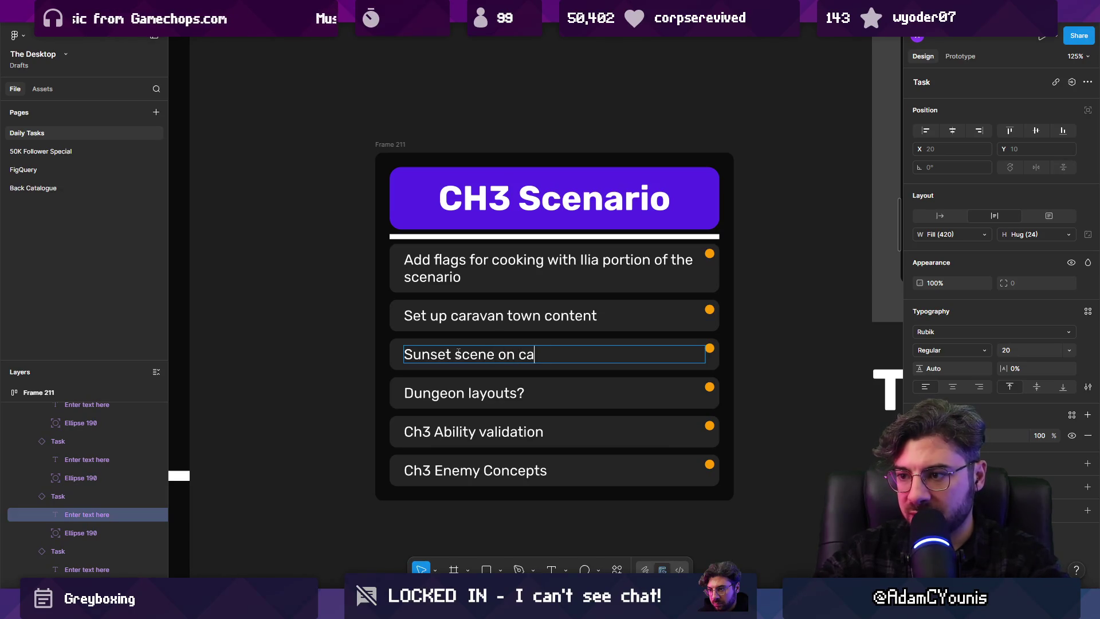
key("BackSpace")
key("BackSpace")
type("avan separate scene?")
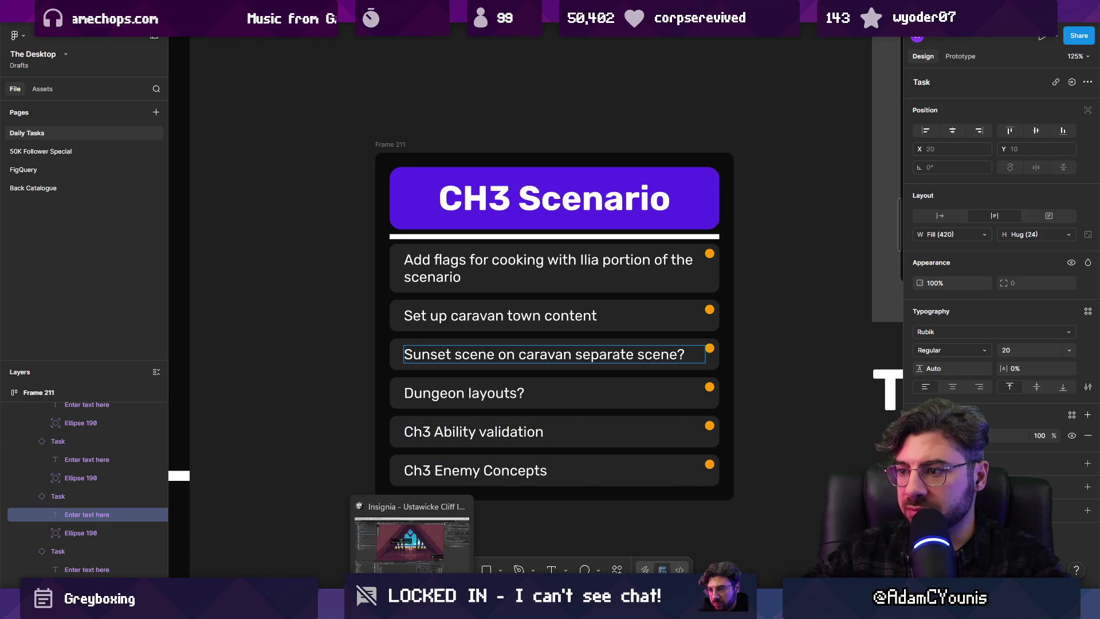
left_click(419, 538)
scroll(522, 274, "up", 3)
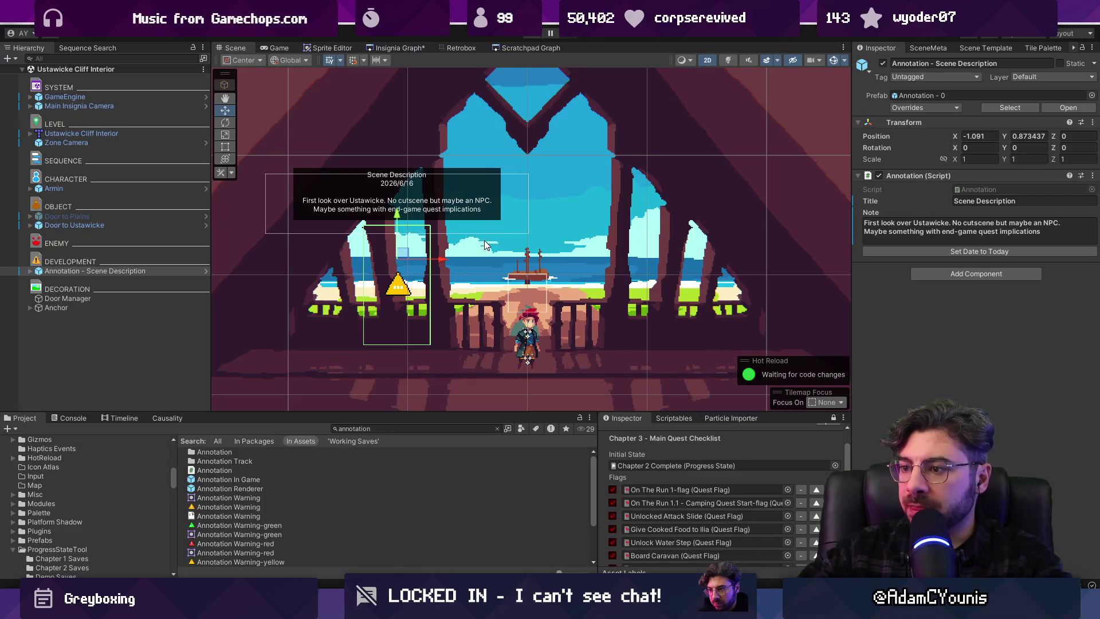
Open the East Desert Limits scene from the Insignia Graph
scroll(491, 236, "down", 2)
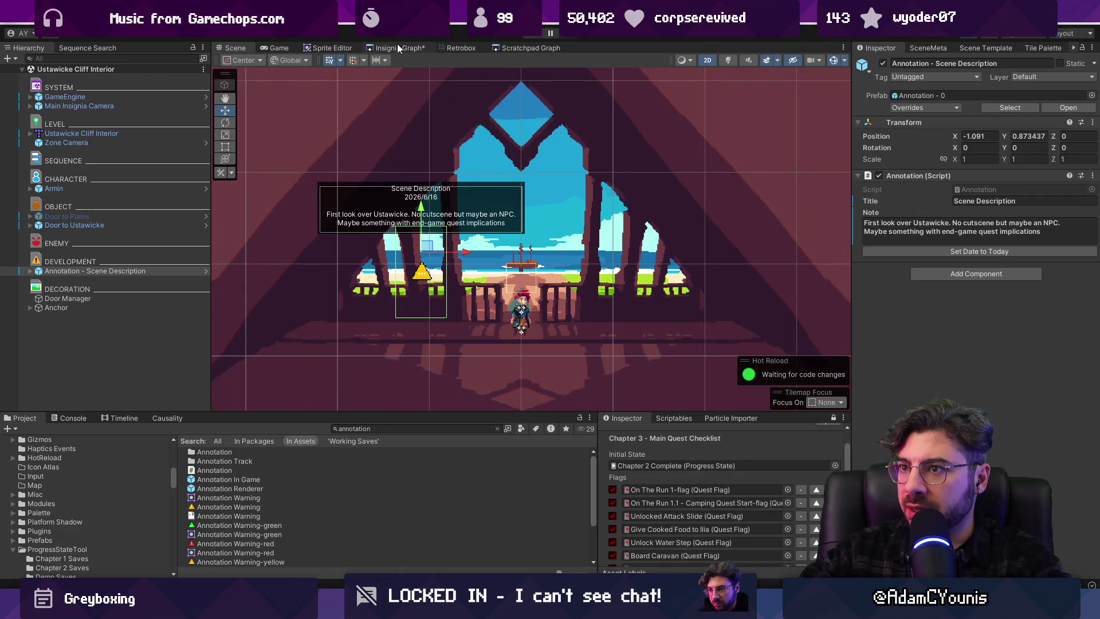
left_click(397, 47)
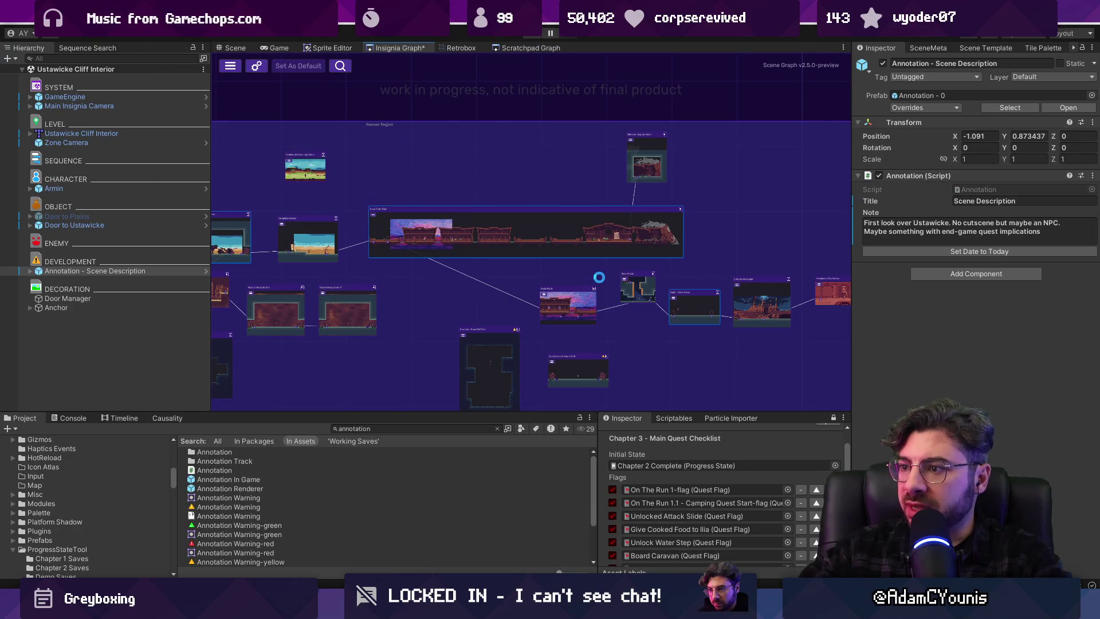
scroll(599, 279, "down", 3)
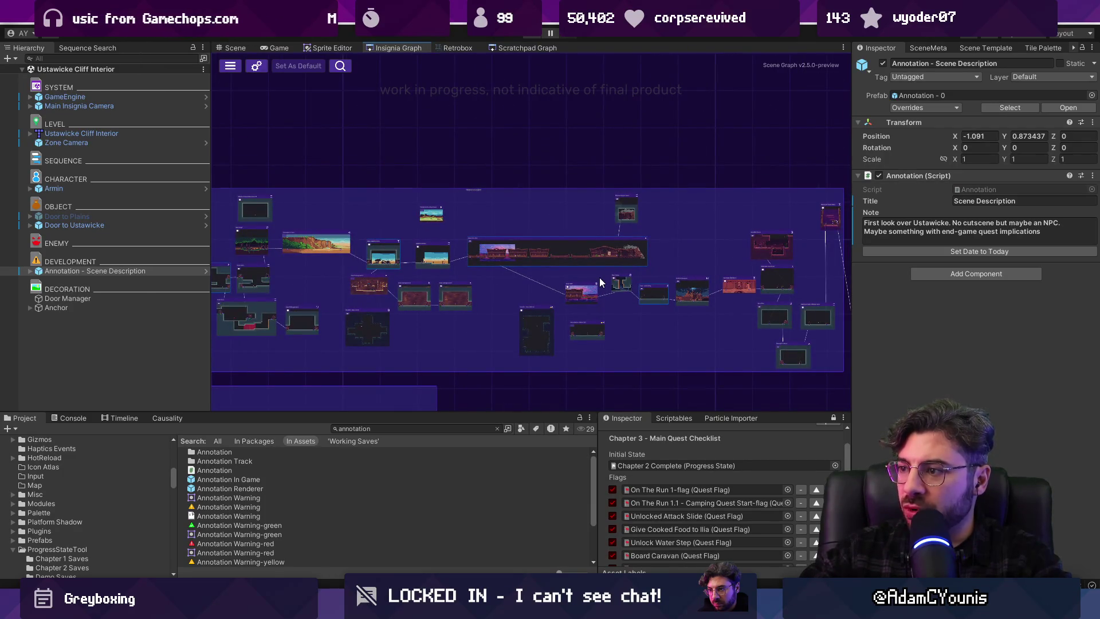
mouse_move(641, 268)
left_mouse_down()
mouse_move(679, 266)
mouse_move(429, 228)
left_mouse_up()
scroll(453, 256, "up", 5)
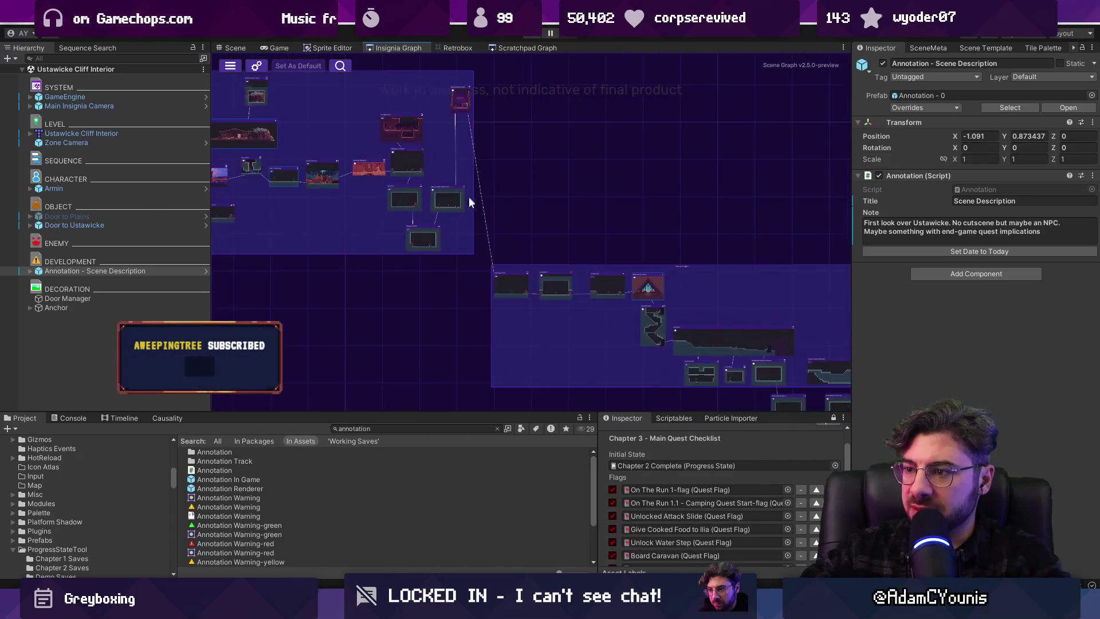
double_click(492, 229)
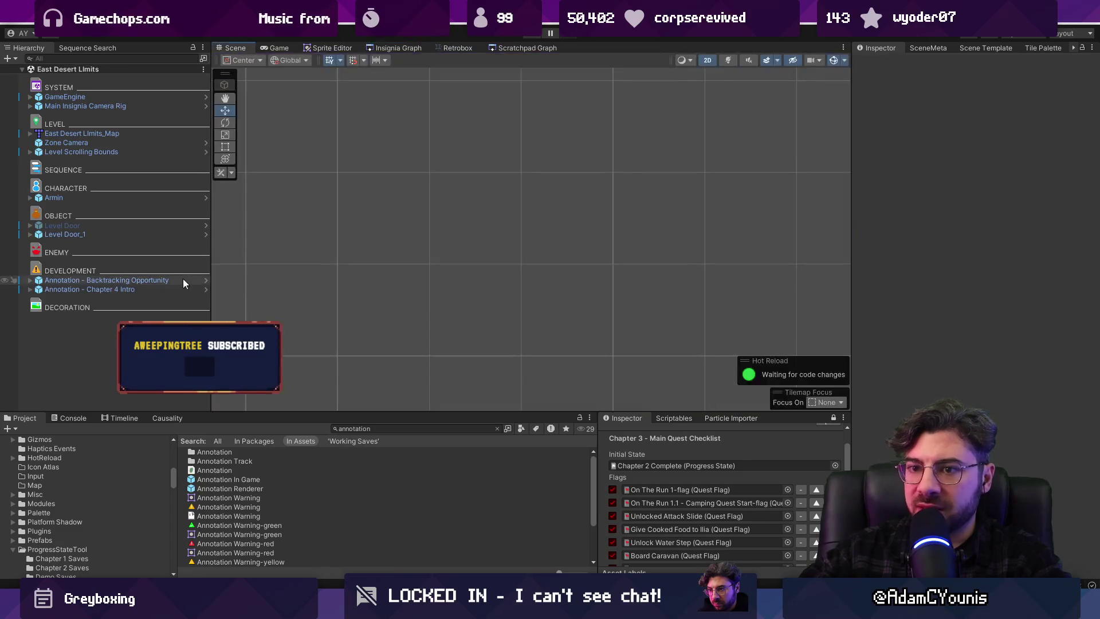
Search the Project assets for 'lighting'
left_click(425, 429)
type("lighti")
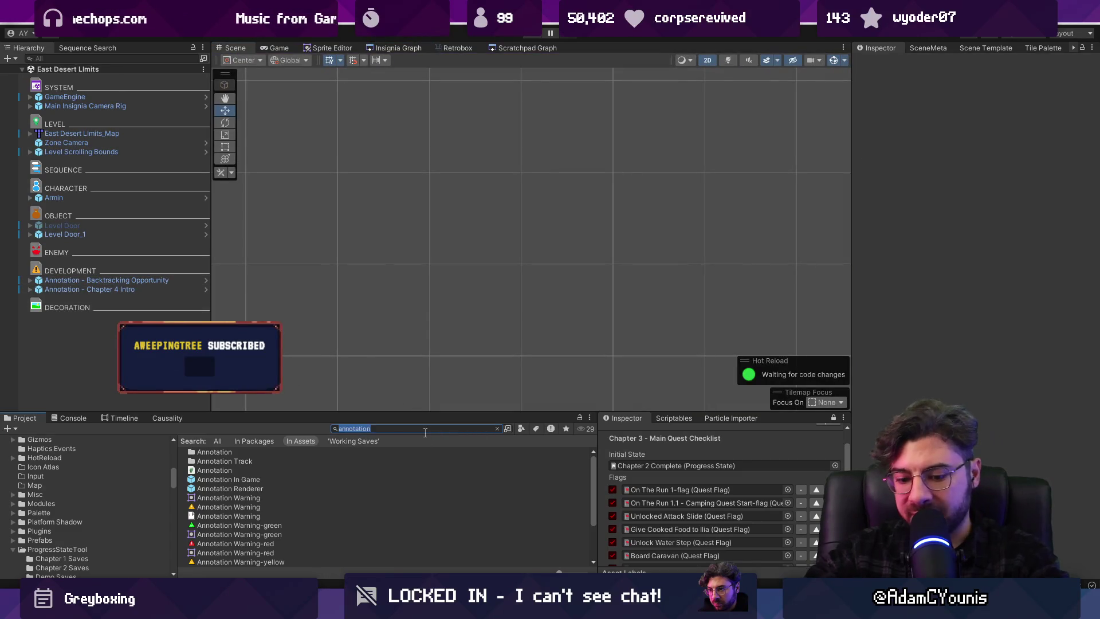
type("ng")
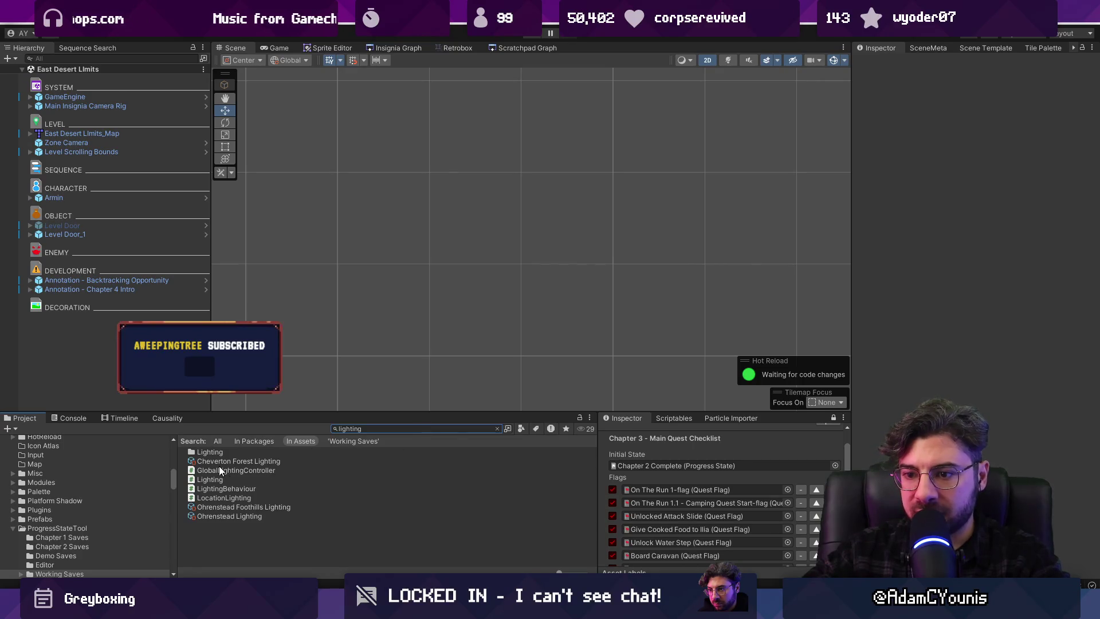
right_click(118, 353)
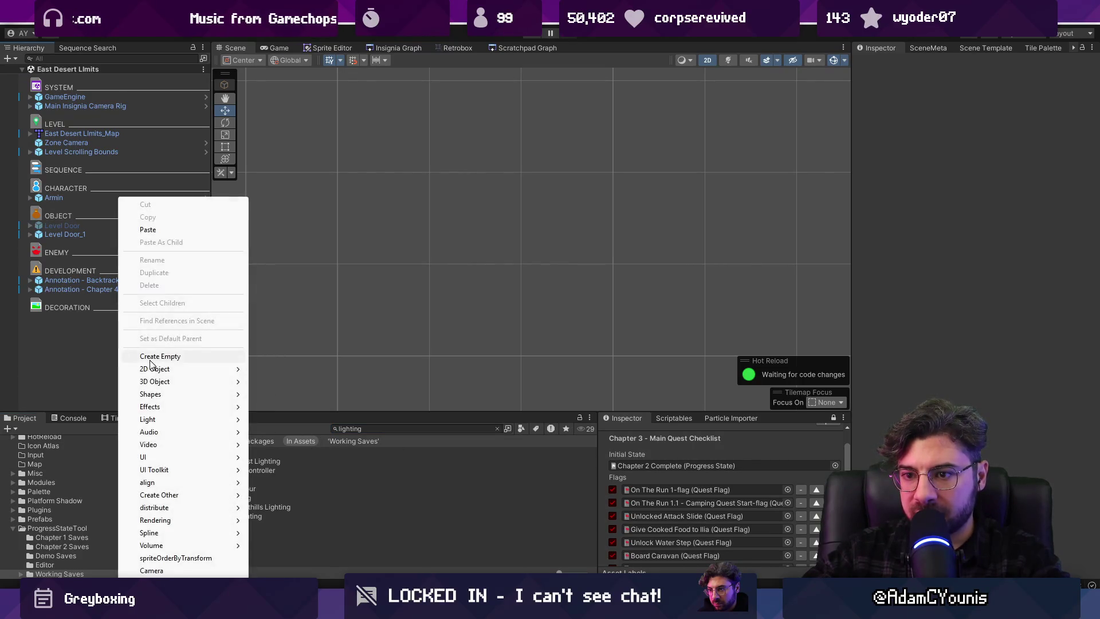
Create an empty Lighting object with a Lighting Behaviour set to the Day preset
left_click(149, 358)
type("Lighting")
key("Return")
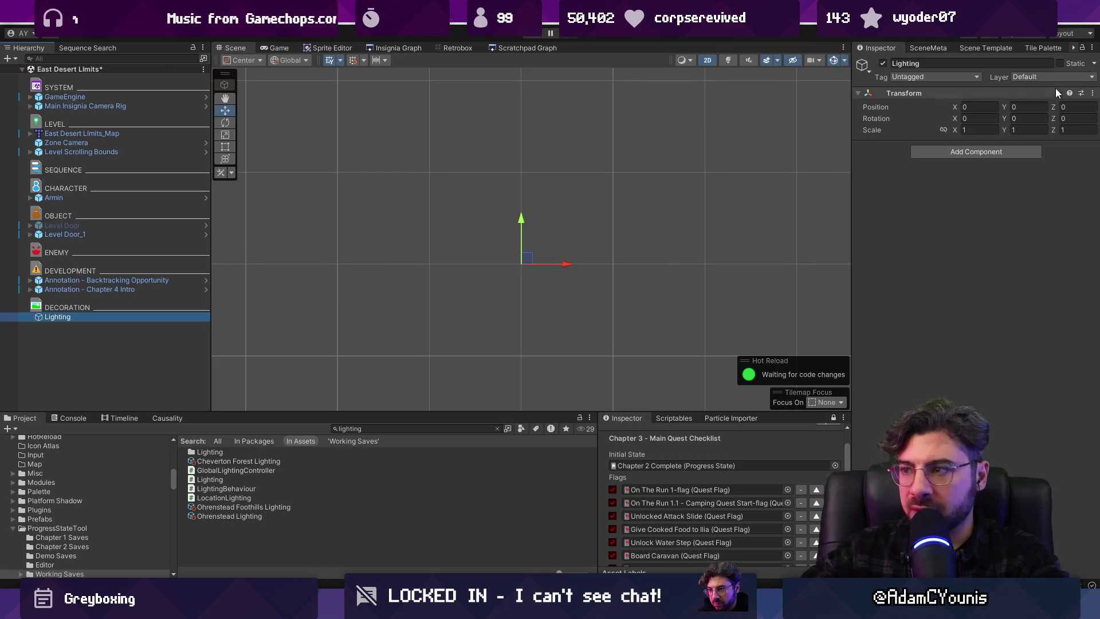
left_click(995, 151)
type("lighting")
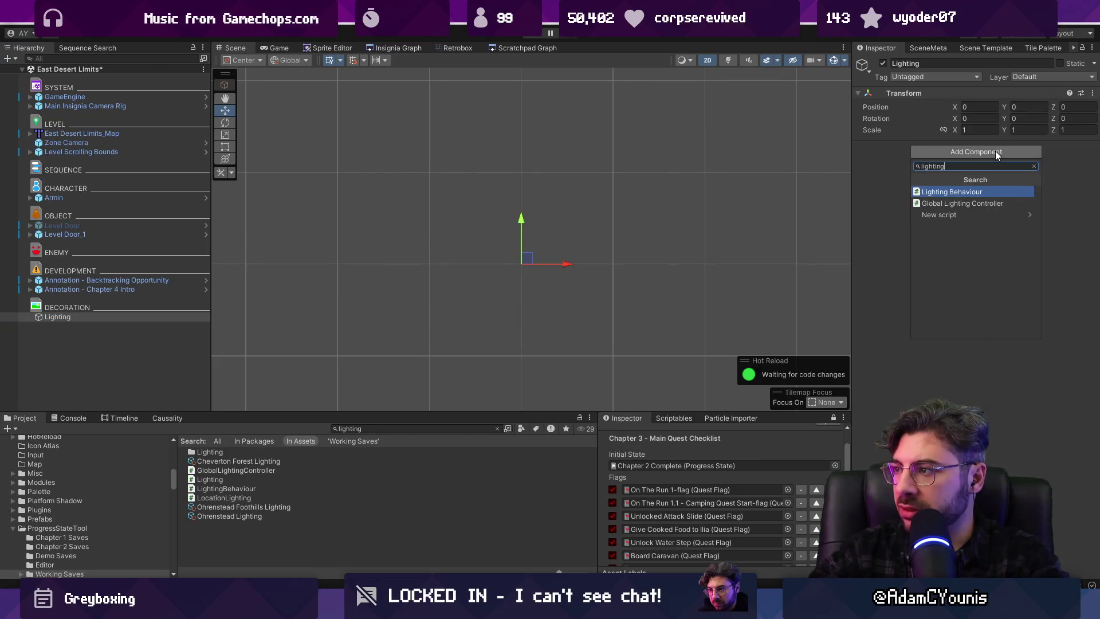
key("Return")
left_click(1092, 171)
type("day")
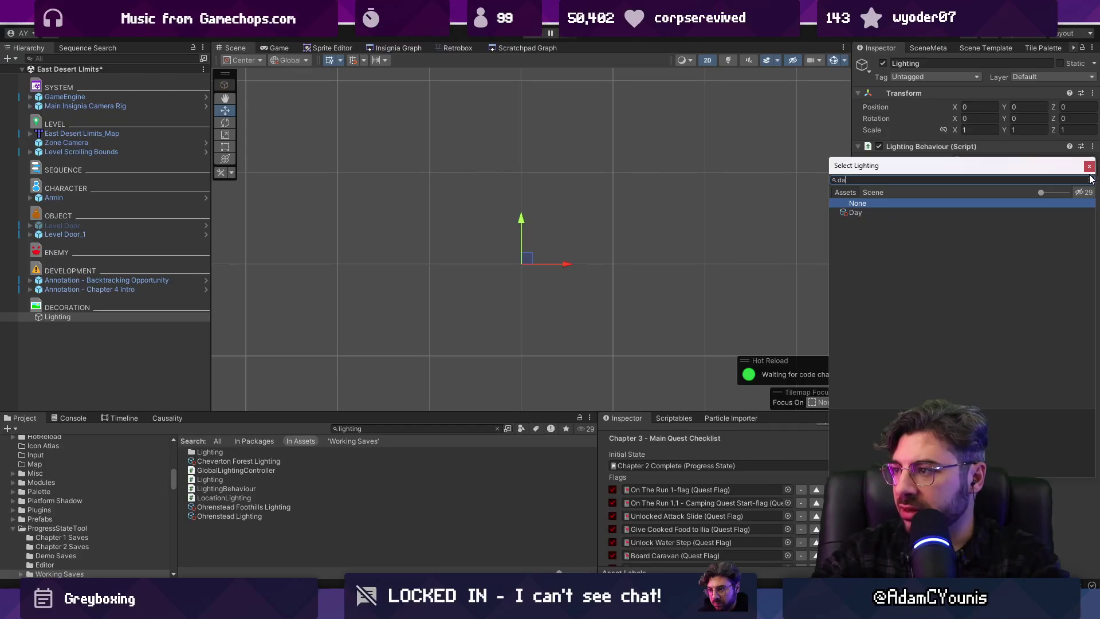
key("Return")
Play-test the level to check the Day lighting, then stop
key("ctrl+p")
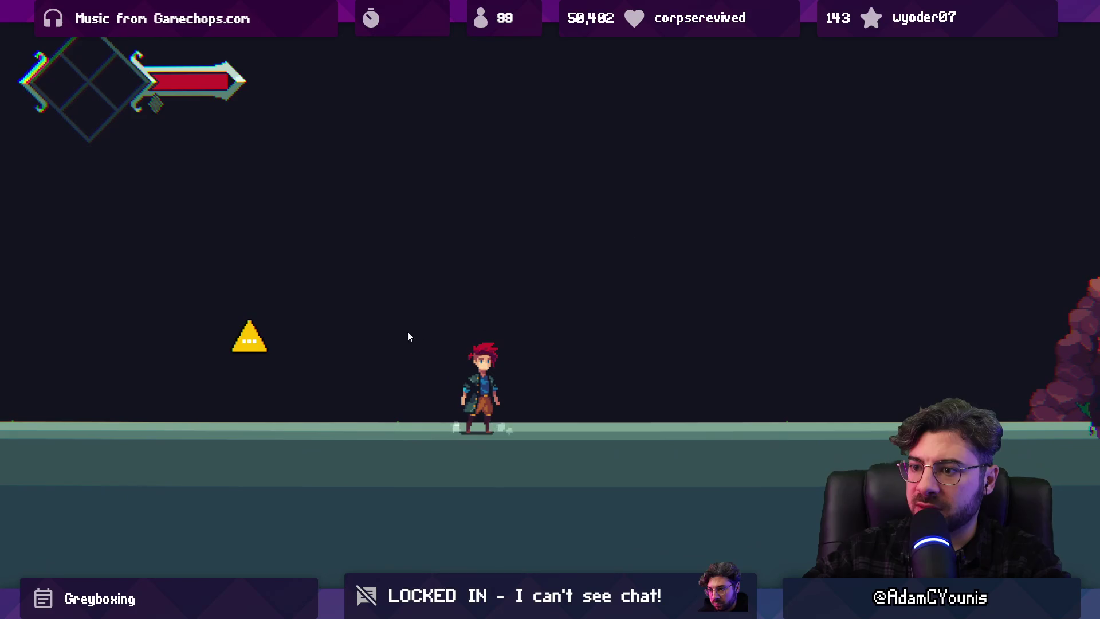
key("shift+space")
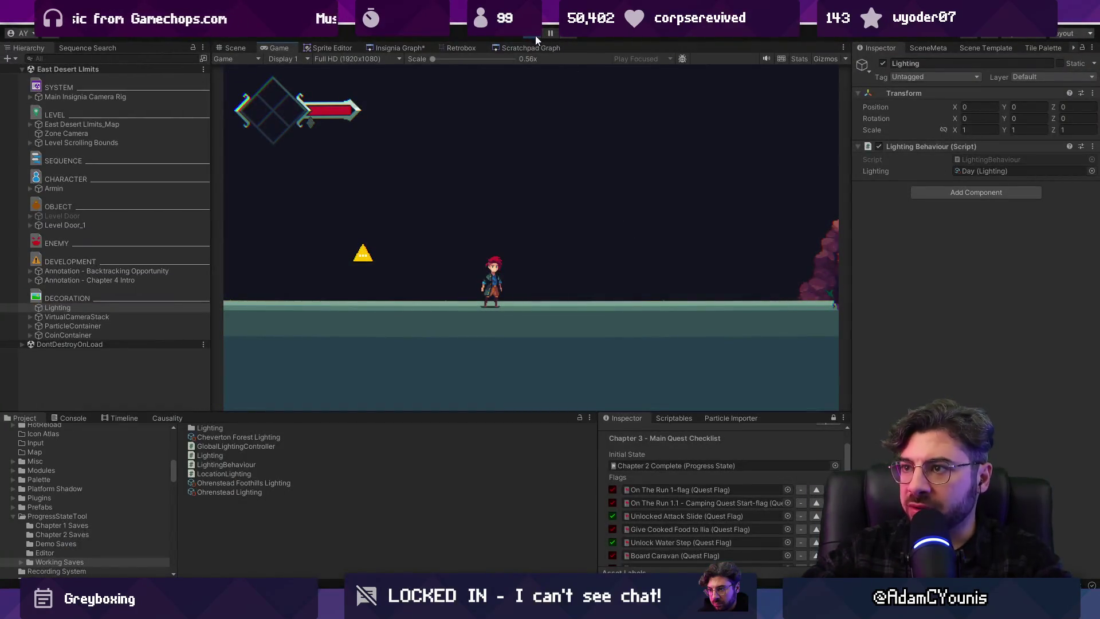
left_click(535, 34)
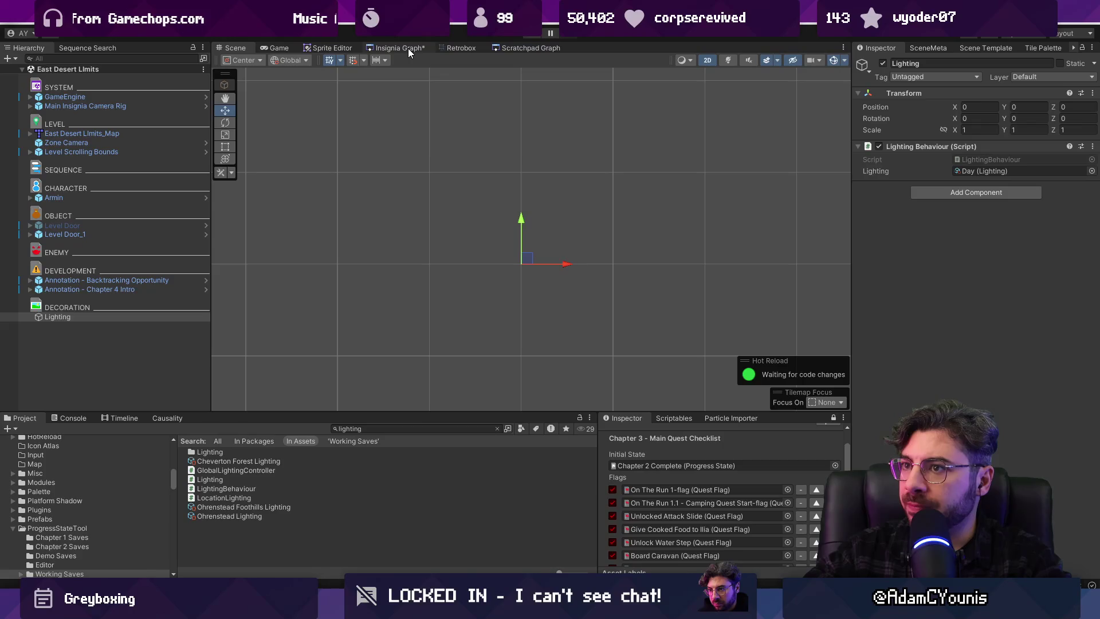
left_click(408, 48)
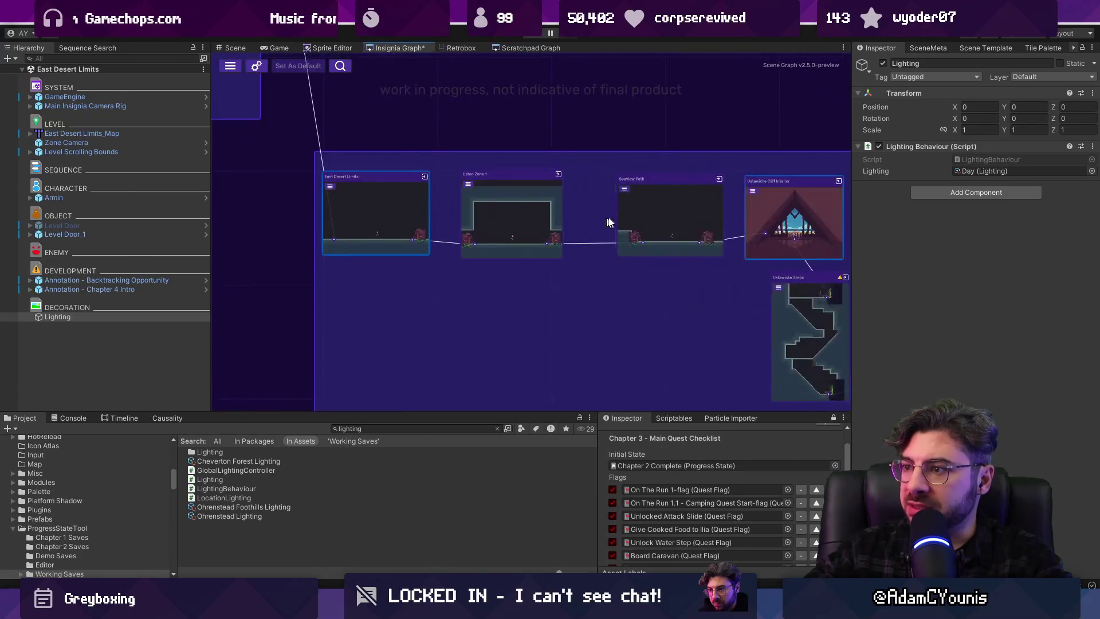
left_click(758, 217)
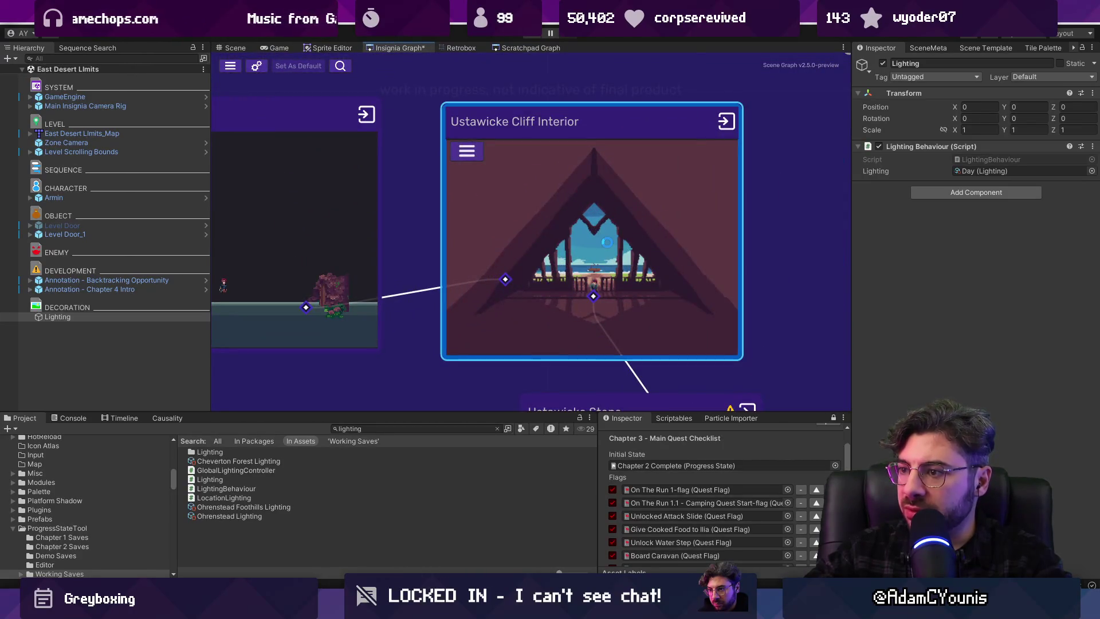
double_click(607, 242)
left_click(555, 194)
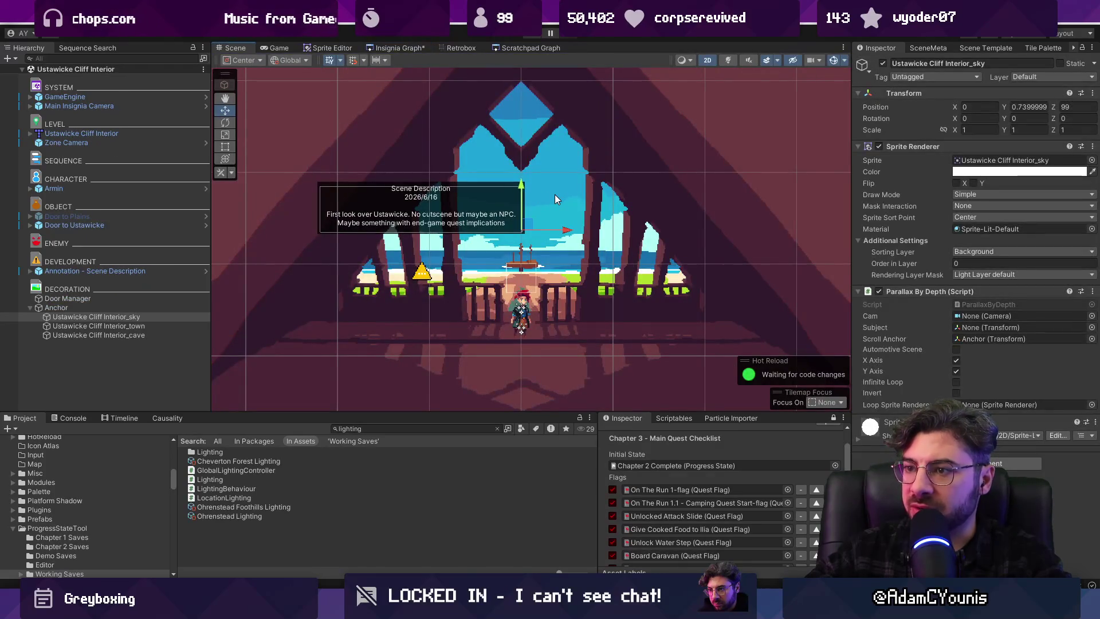
key("2")
left_click_drag(558, 198, 739, 195)
key("f")
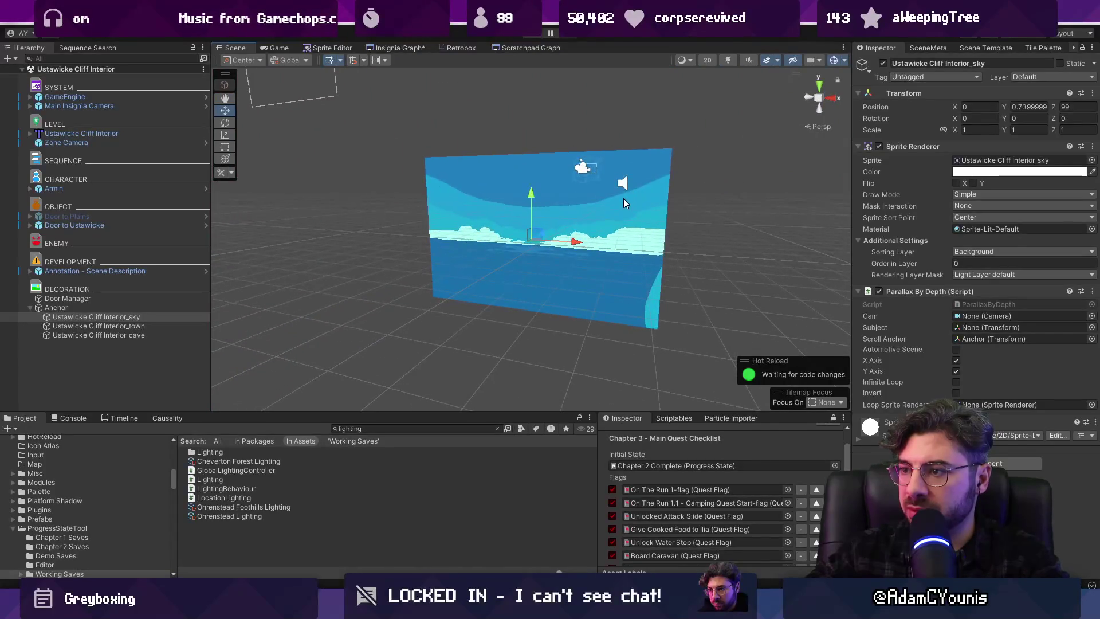
left_click(175, 317)
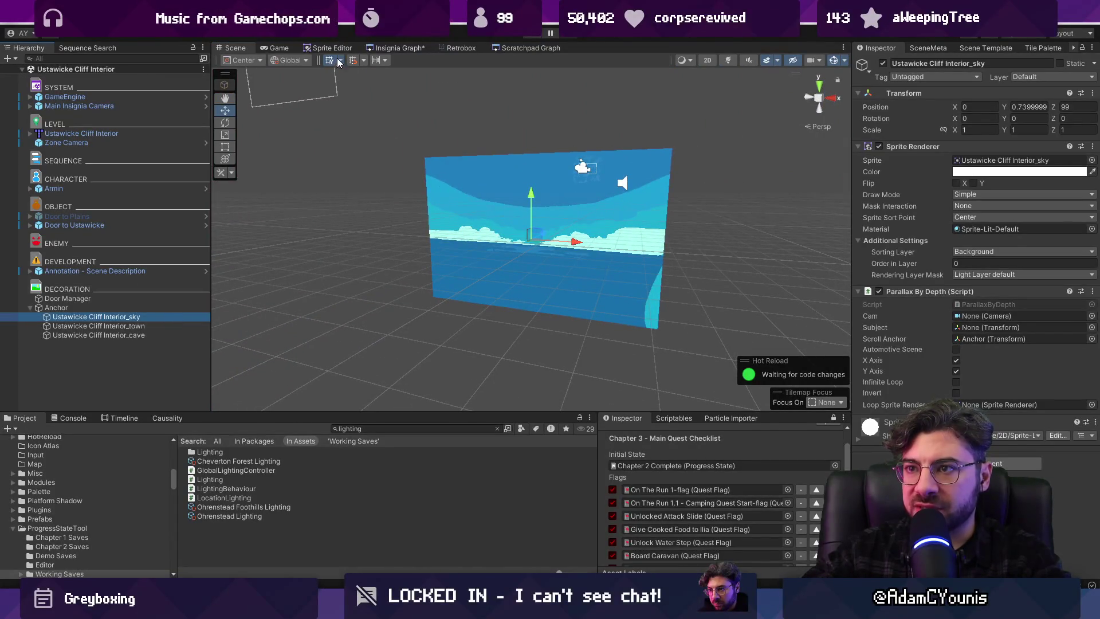
left_click(395, 48)
scroll(523, 233, "down", 5)
scroll(389, 237, "up", 5)
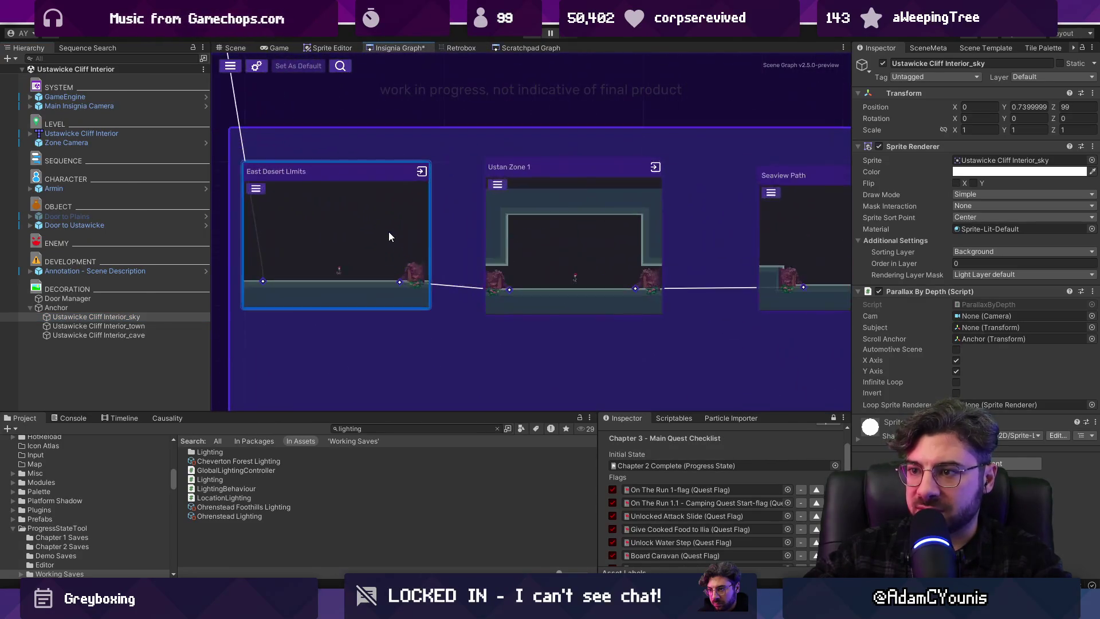
double_click(388, 237)
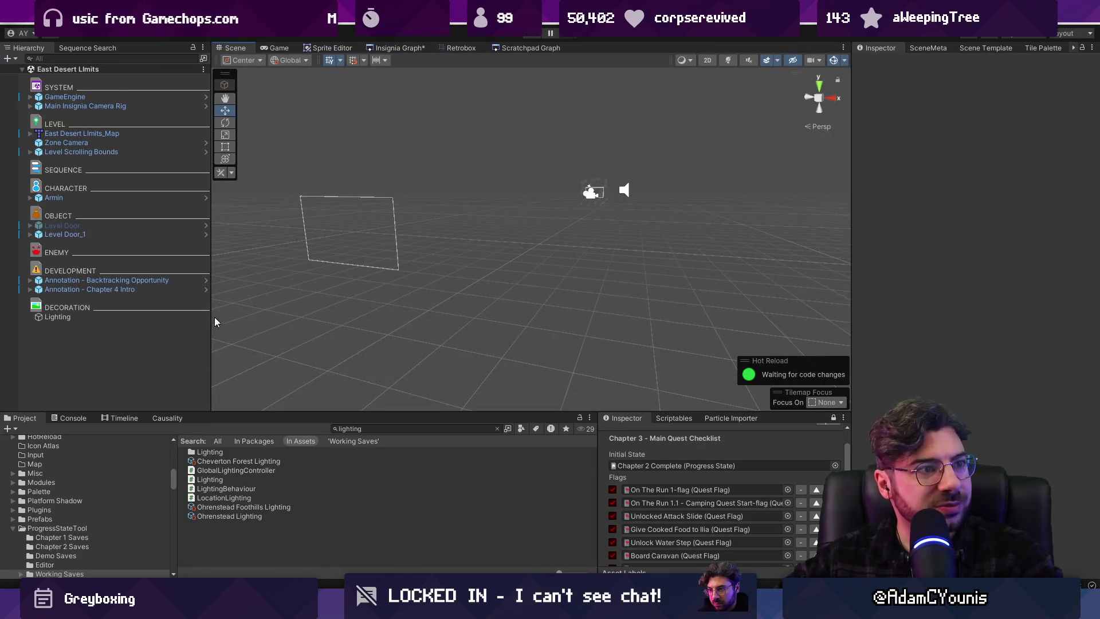
Paste the Ustawicke Cliff Interior_sky sprite, zero its position, and drag it behind the level
scroll(551, 260, "down", 2)
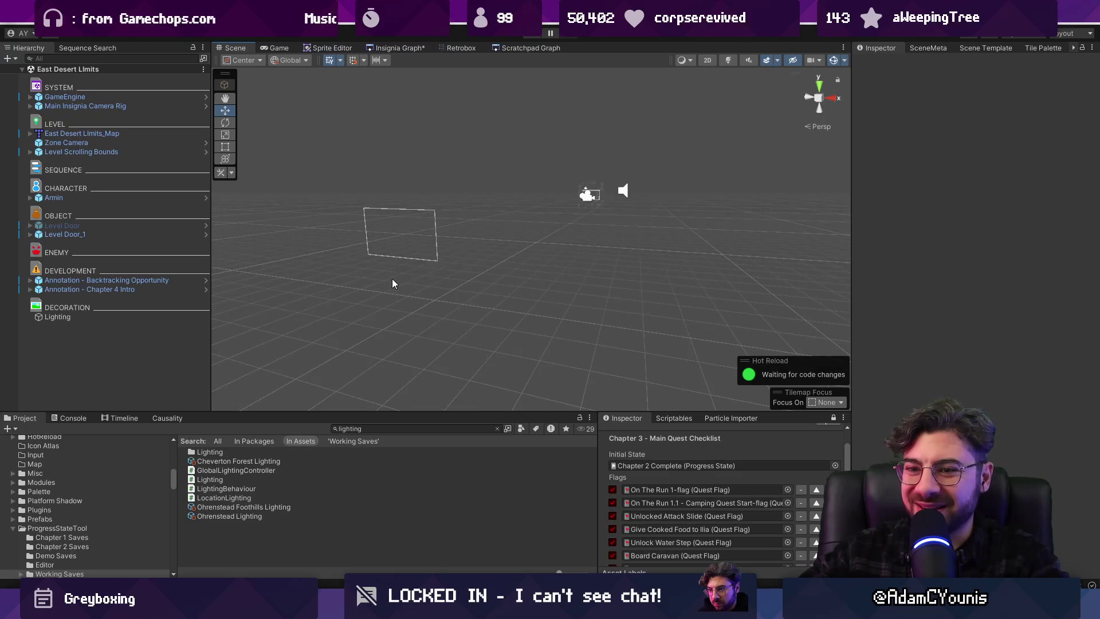
key("2")
key("t")
left_click(143, 334)
key("ctrl+v")
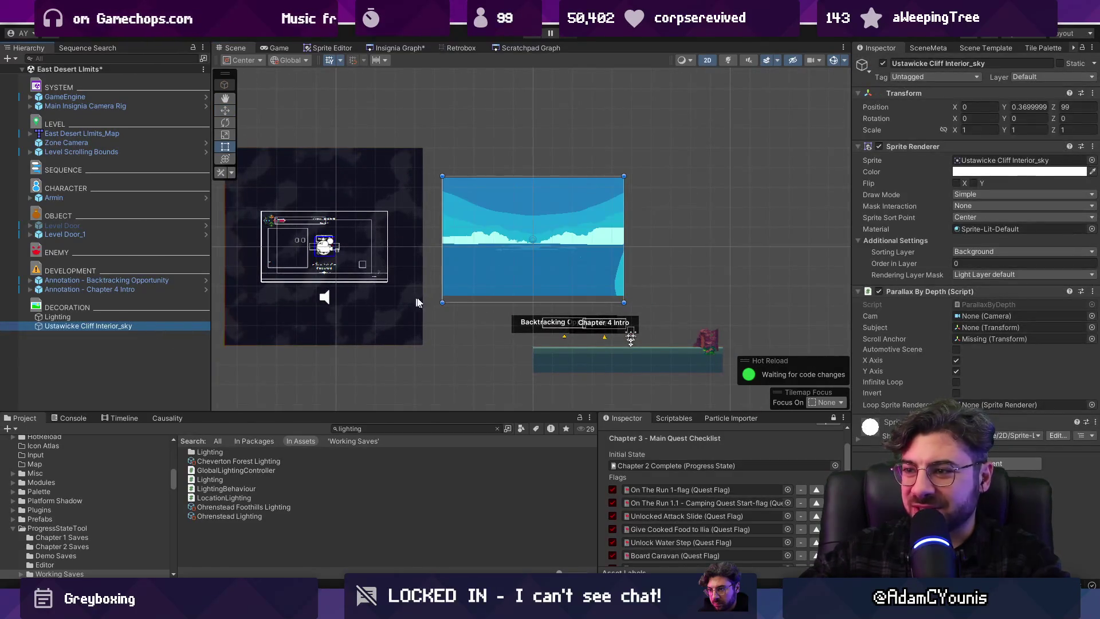
key("w")
double_click(1030, 107)
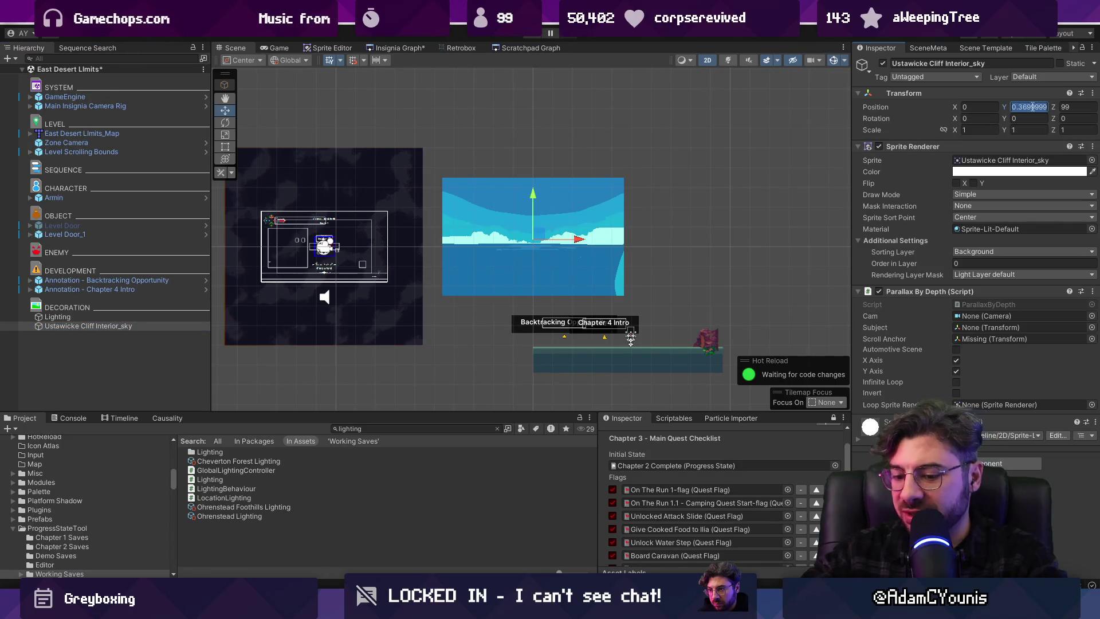
type("0")
left_click(979, 106)
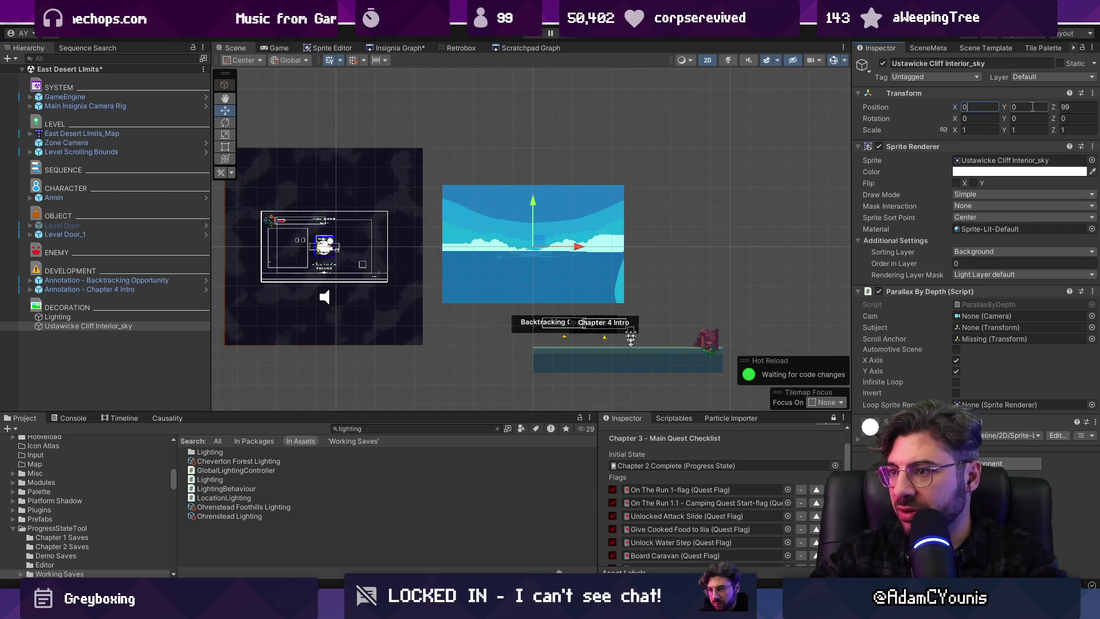
mouse_move(540, 247)
left_mouse_down()
mouse_move(630, 291)
mouse_move(633, 331)
left_mouse_up()
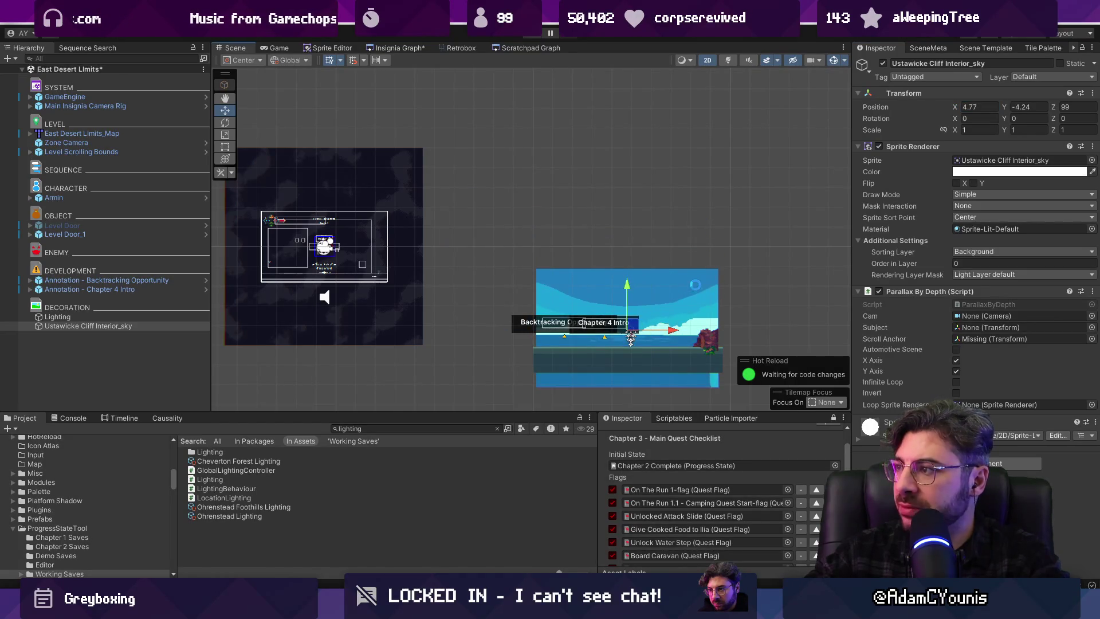
Save the scene and test-run it, walking and jumping the character
scroll(684, 312, "up", 1)
key("ctrl+s")
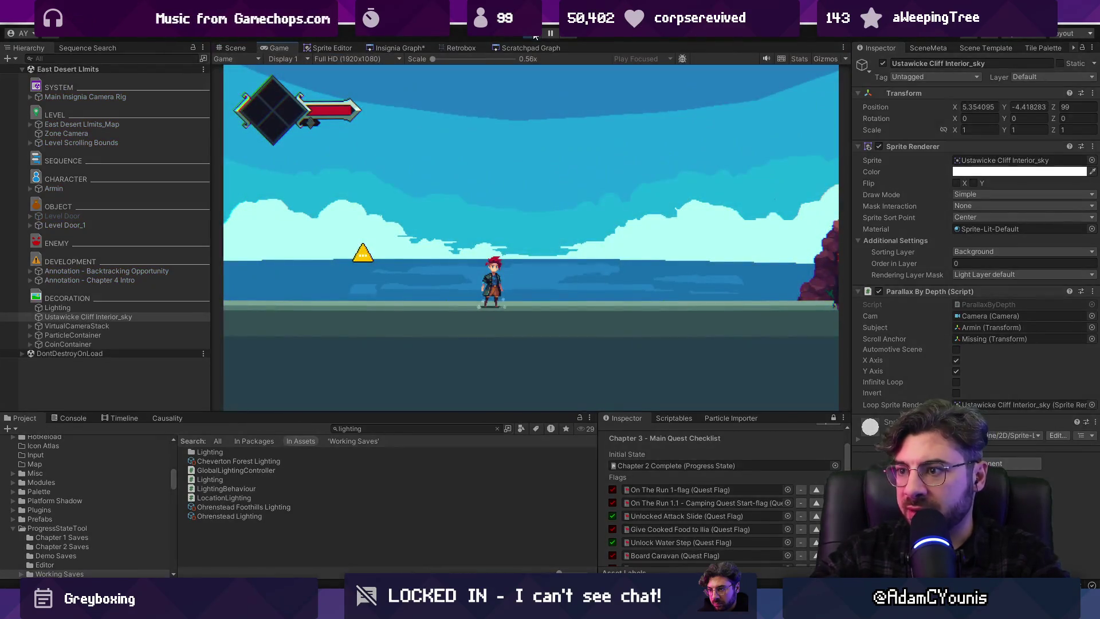
key("Right")
key("Left")
key("space")
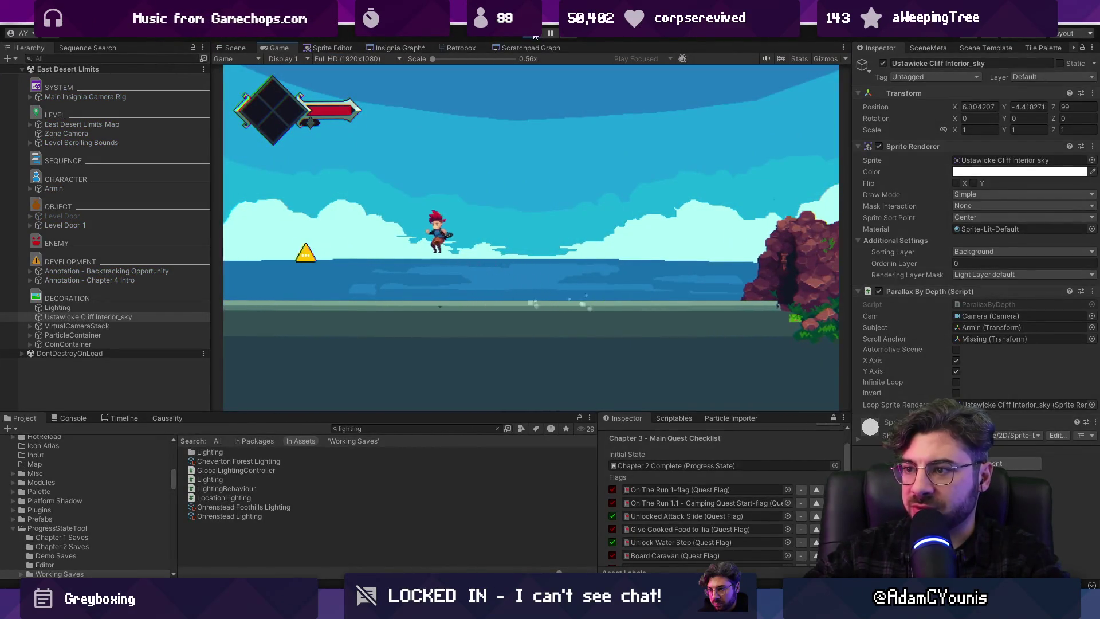
left_click(534, 36)
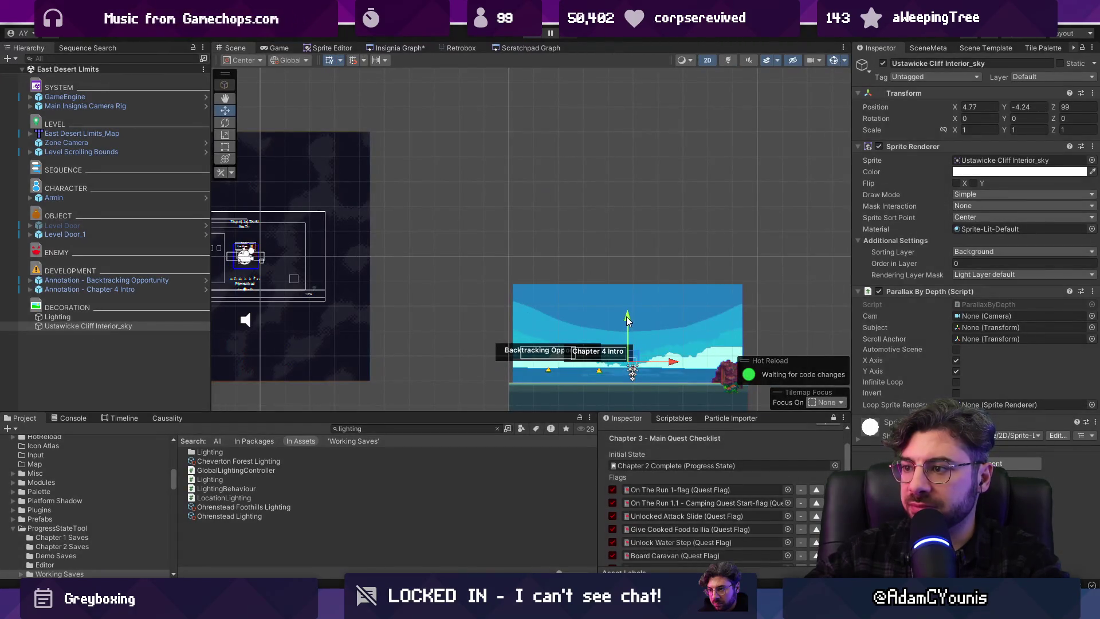
Lower the sky backdrop to Y -4.68, test-run again, and save the scene
left_click_drag(628, 316, 631, 326)
key("ctrl+p")
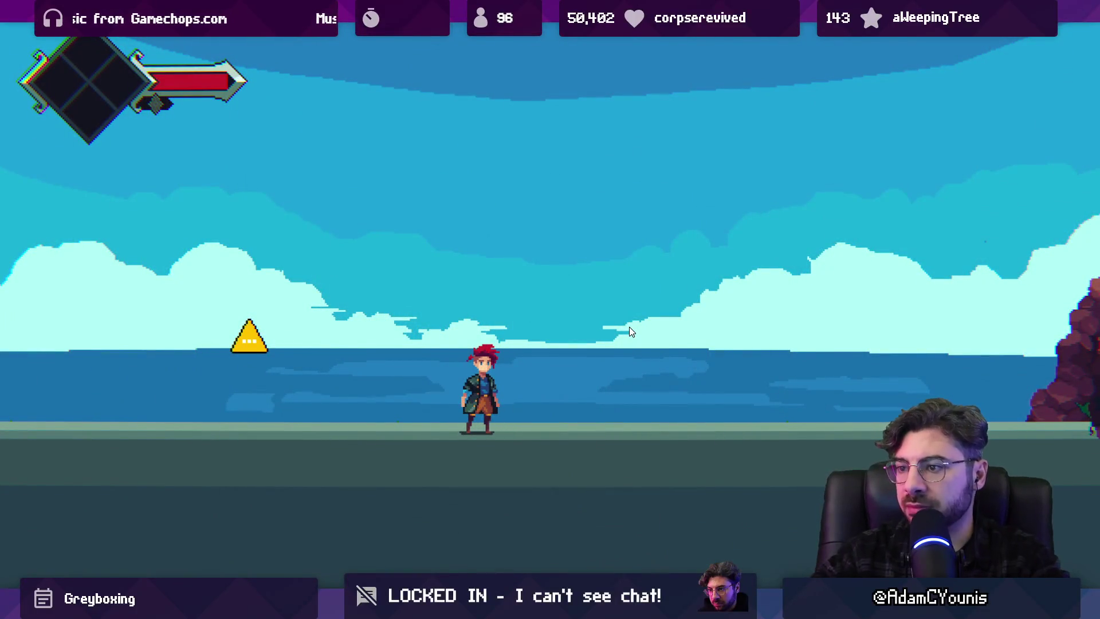
key("shift+space")
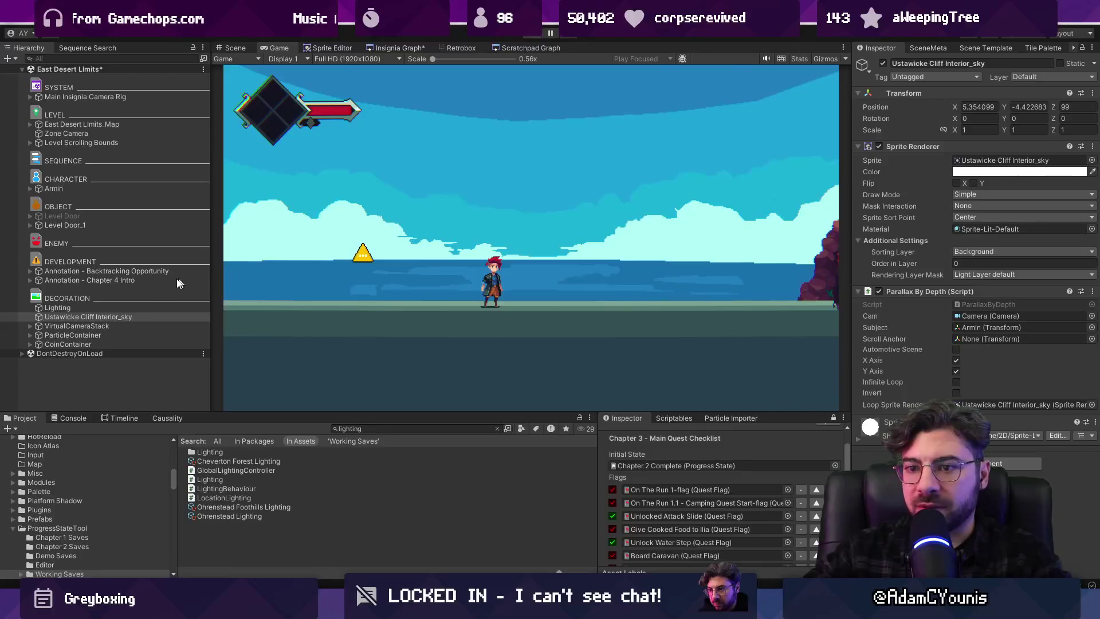
key("ctrl+p")
key("ctrl+s")
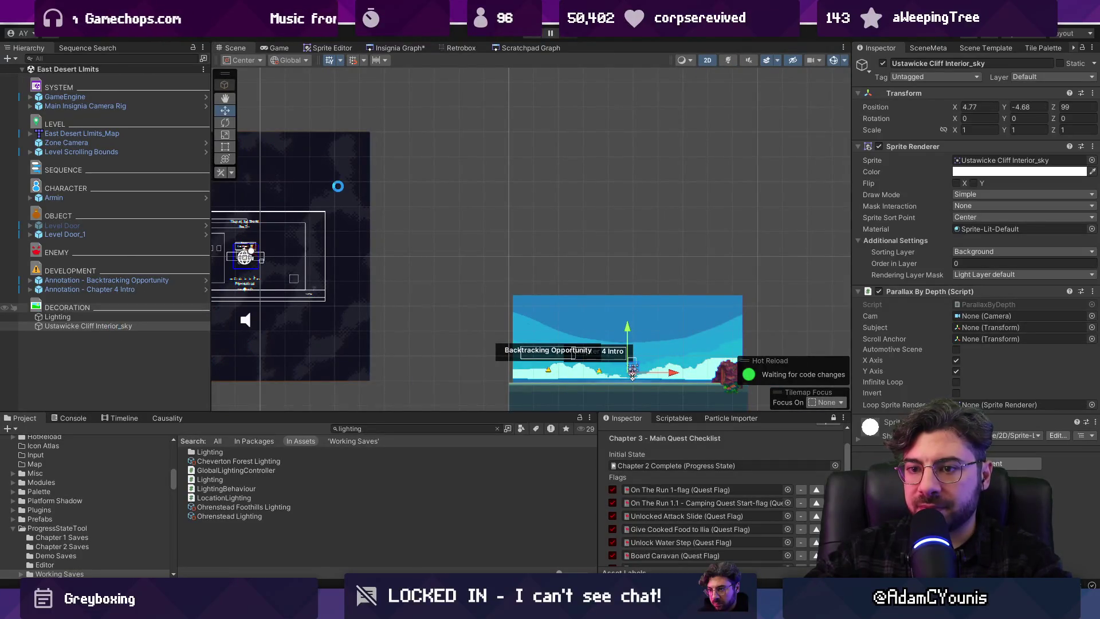
Copy the sky backdrop and paste it into Ustan Zone 1
left_click(129, 326)
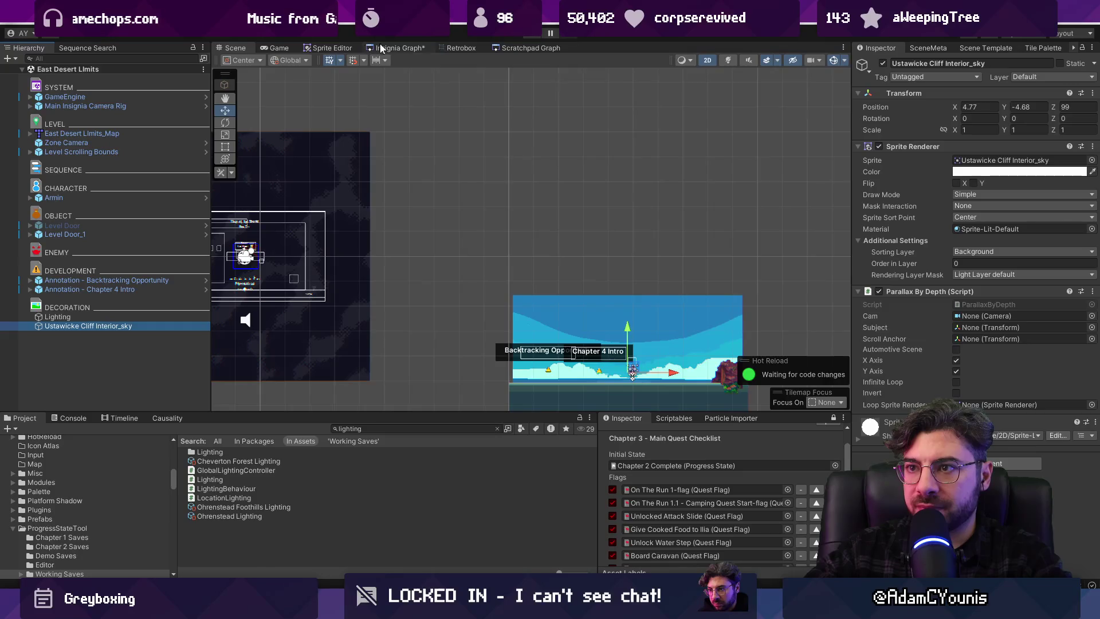
left_click(373, 48)
double_click(499, 228)
key("ctrl+v")
Paste the sky backdrop into Seaview Path and save that scene
left_click(393, 48)
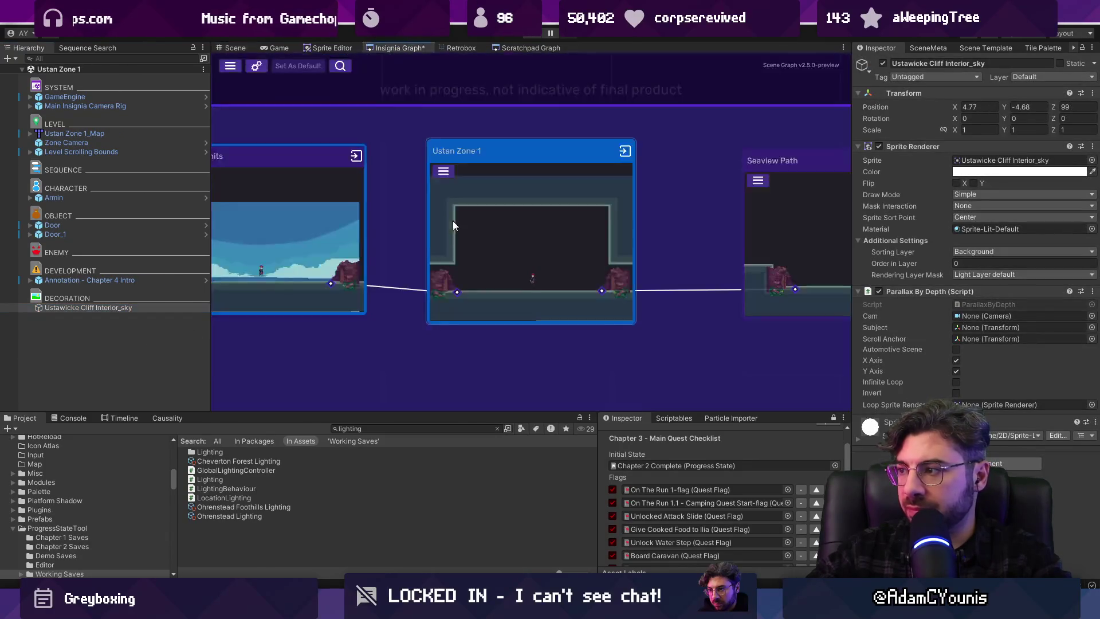
scroll(453, 225, "down", 2)
double_click(517, 239)
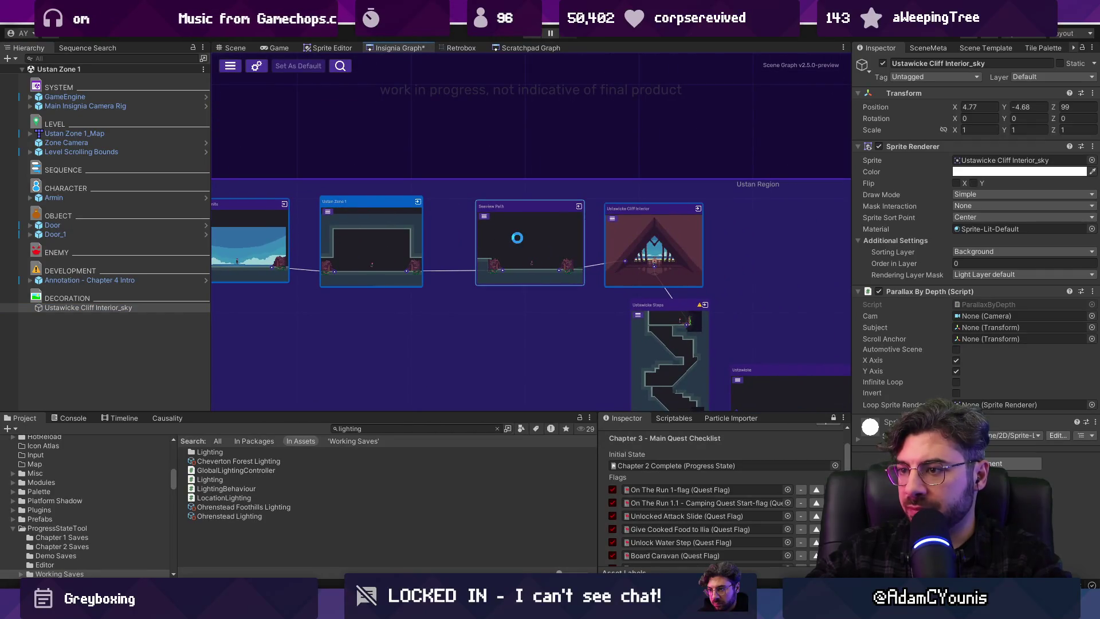
right_click(137, 349)
left_click(85, 341)
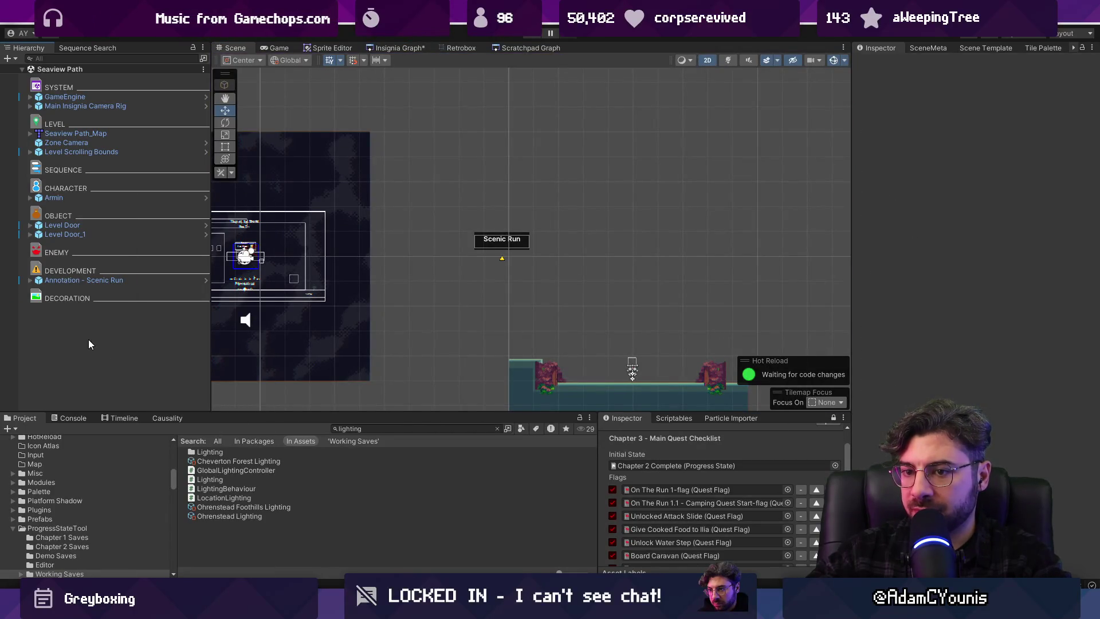
key("ctrl+v")
key("ctrl+s")
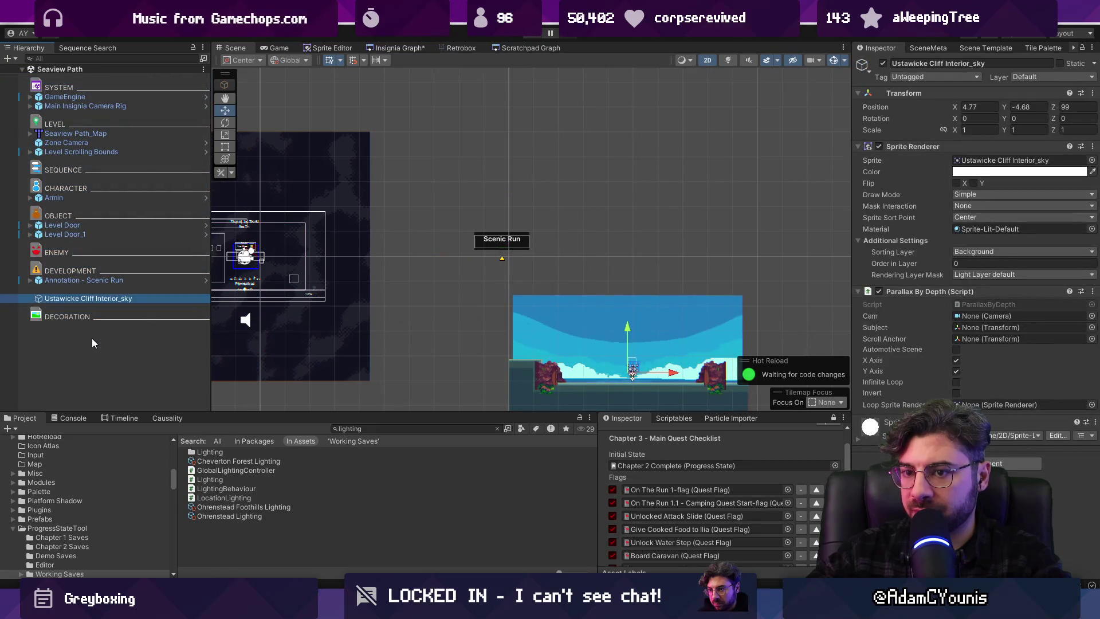
Parent the sky under DECORATION, delete the leftover empty object, and move Scenic Run onto the level
left_click_drag(101, 296, 95, 322)
left_click(85, 291)
key("Delete")
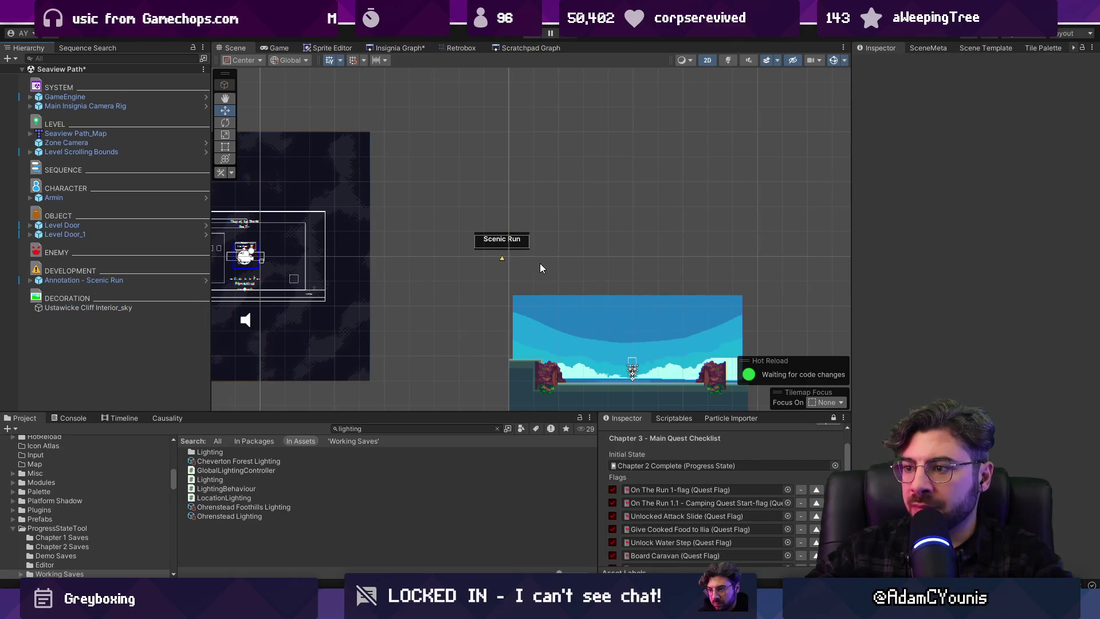
left_click(498, 235)
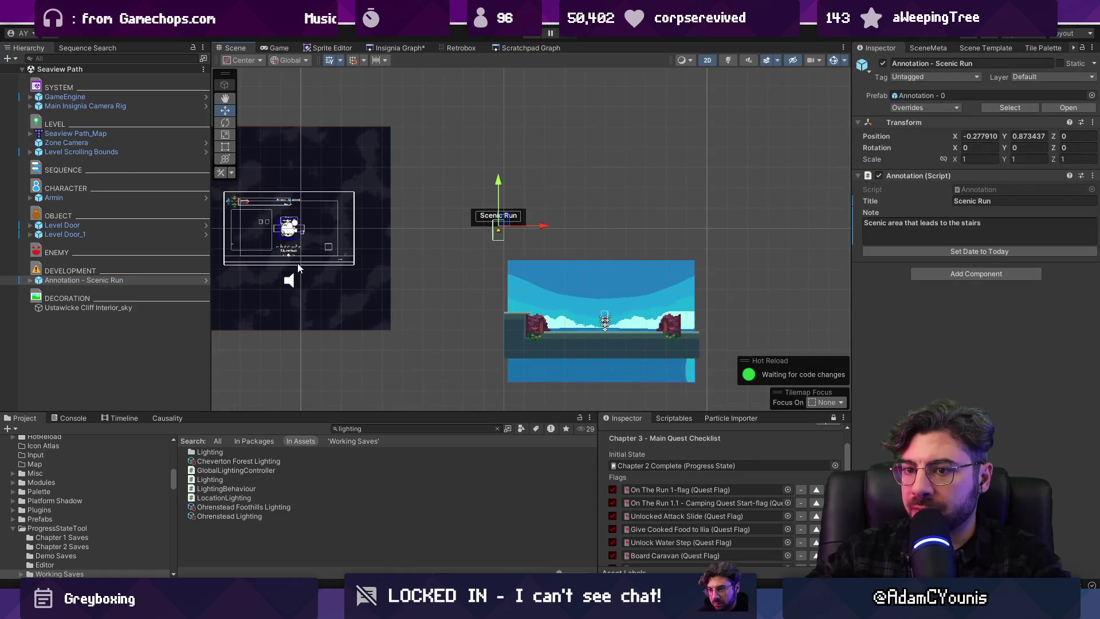
left_click_drag(485, 220, 559, 281)
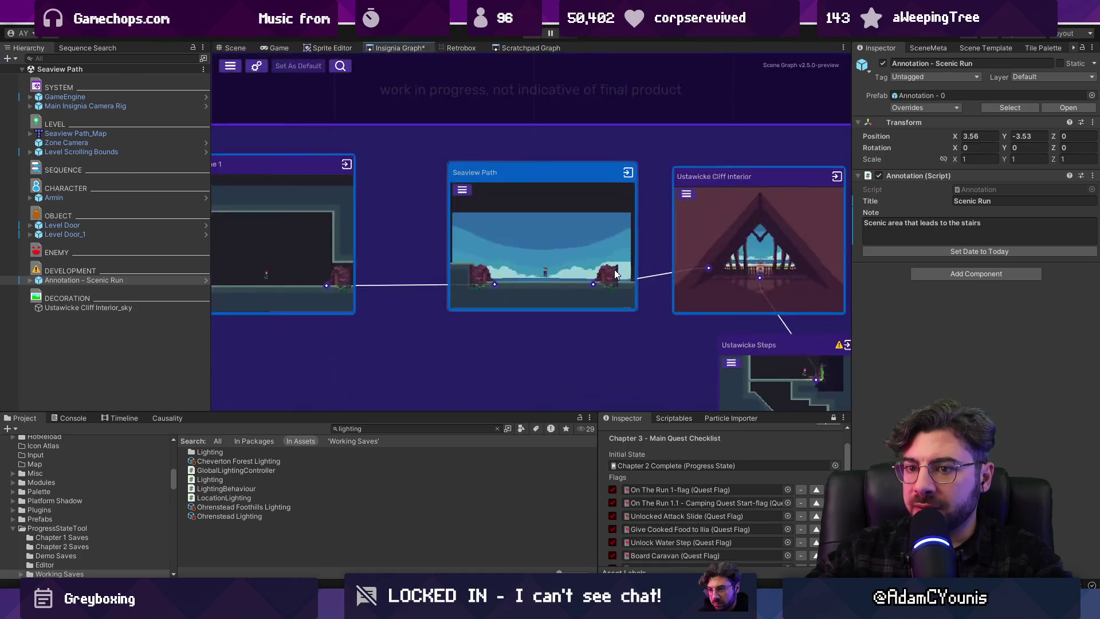
left_click(334, 240)
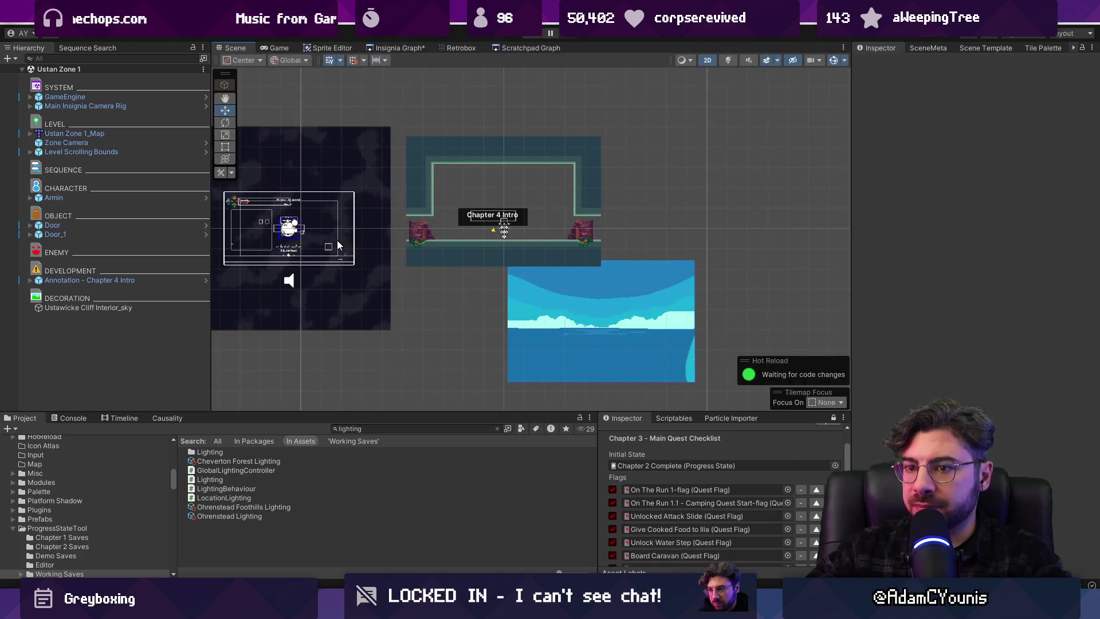
Set the Ustan Zone 1 sky backdrop's position to X 0, Y 0 and save the scene
left_click(606, 321)
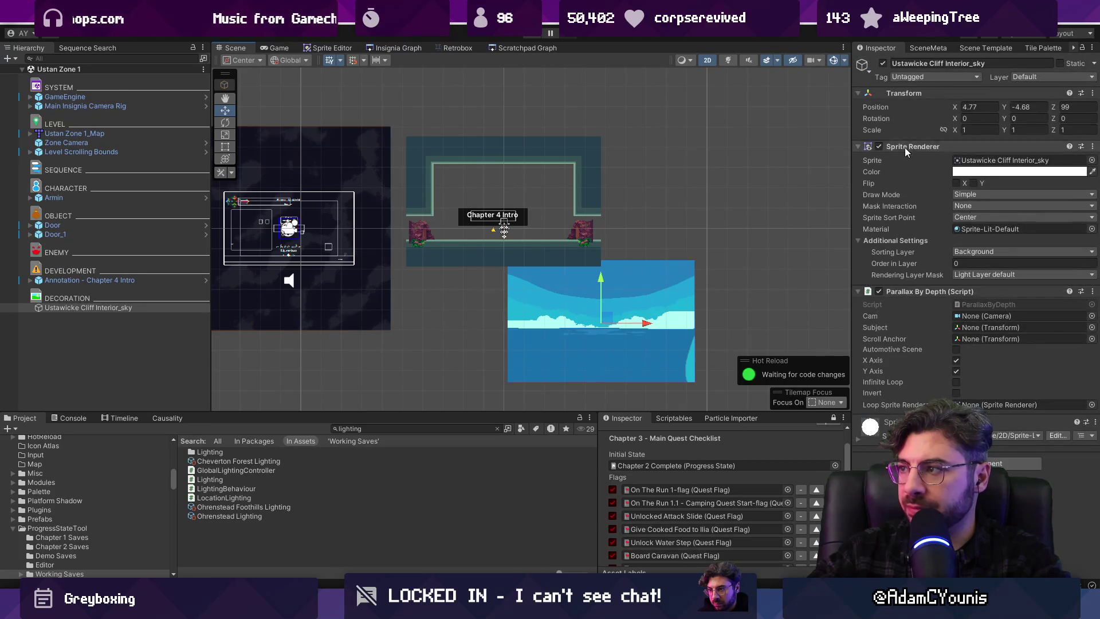
type("0")
key("Tab")
type("0")
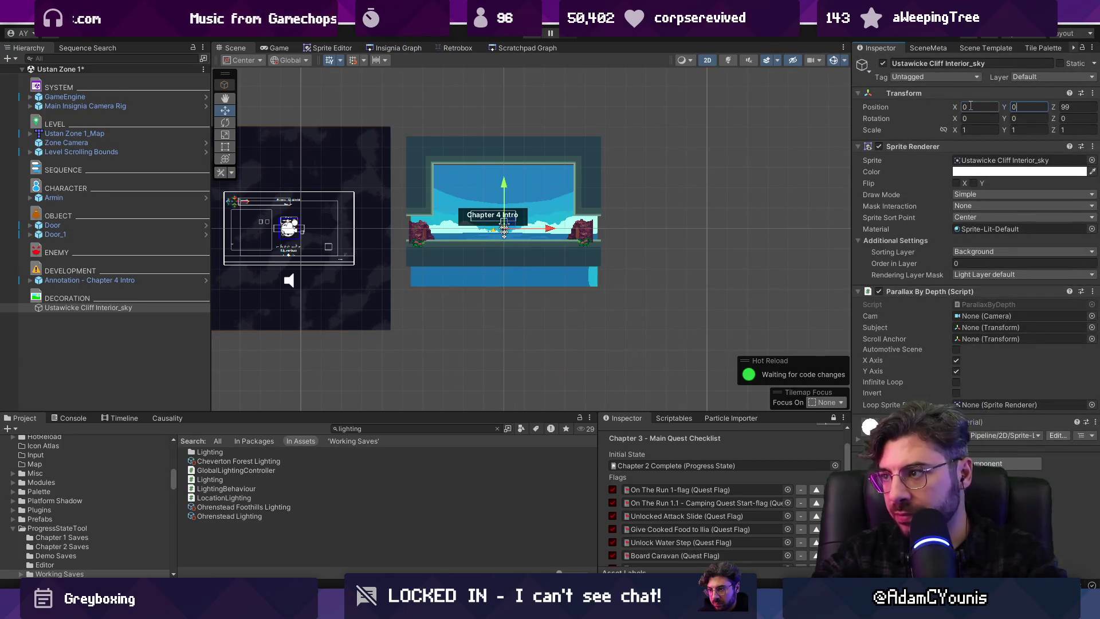
key("Return")
key("ctrl+s")
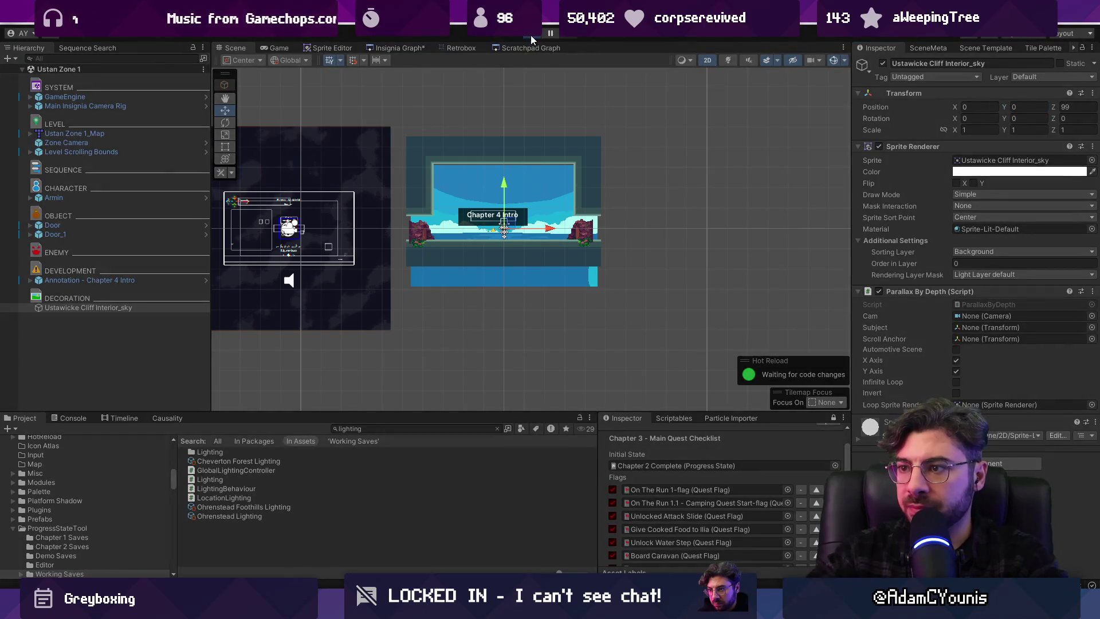
Play-test Ustan Zone 1 past the intro dialogue, then stop and view the Insignia Graph
left_click(530, 36)
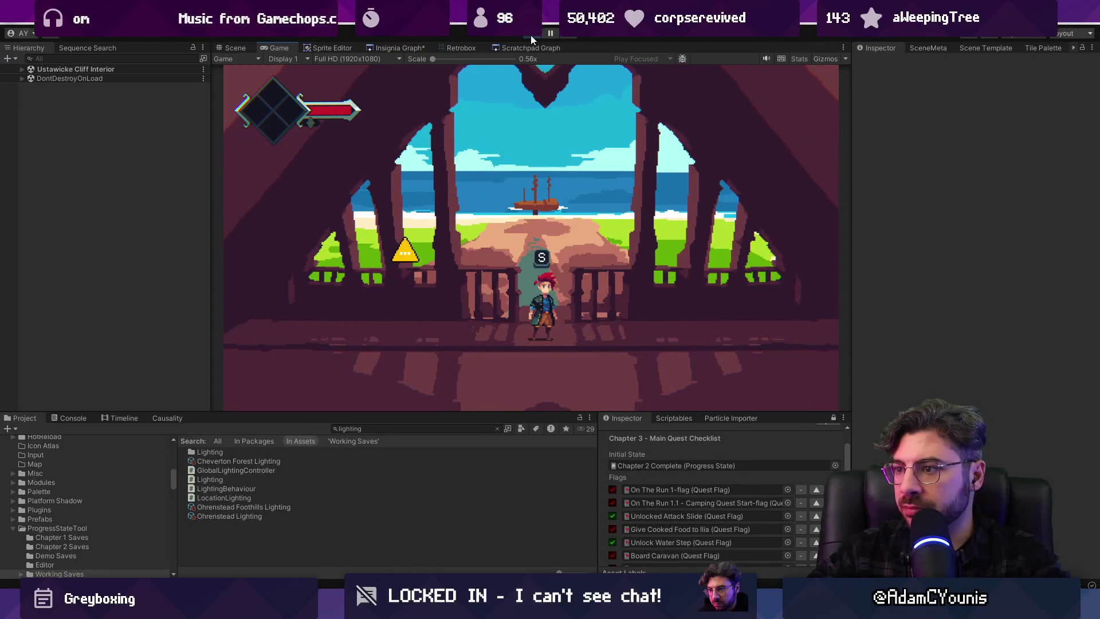
key("s")
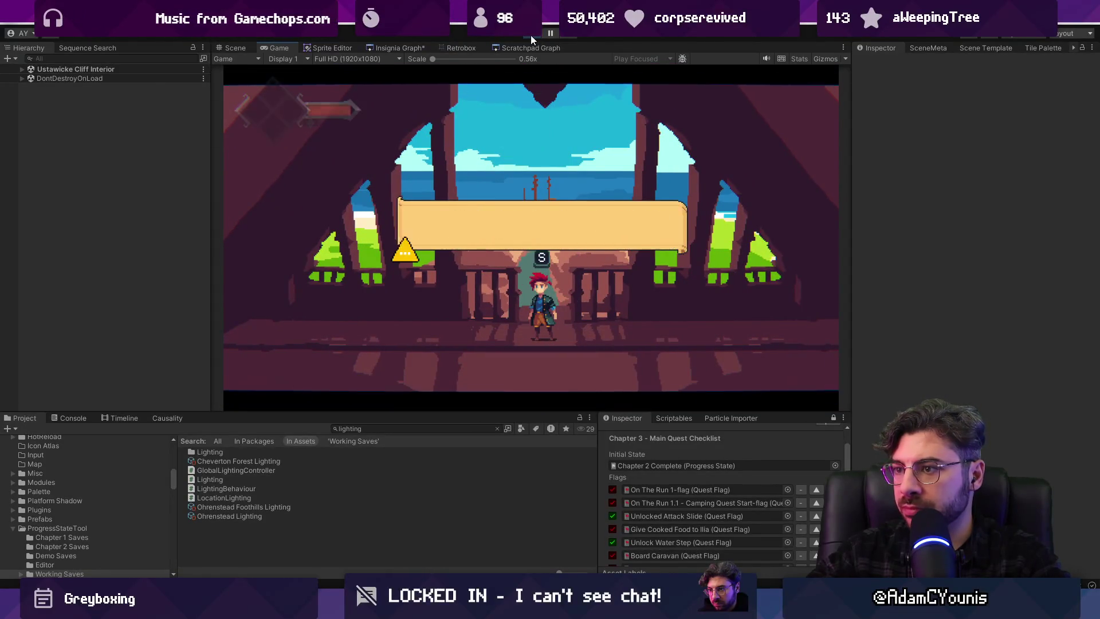
left_click(530, 35)
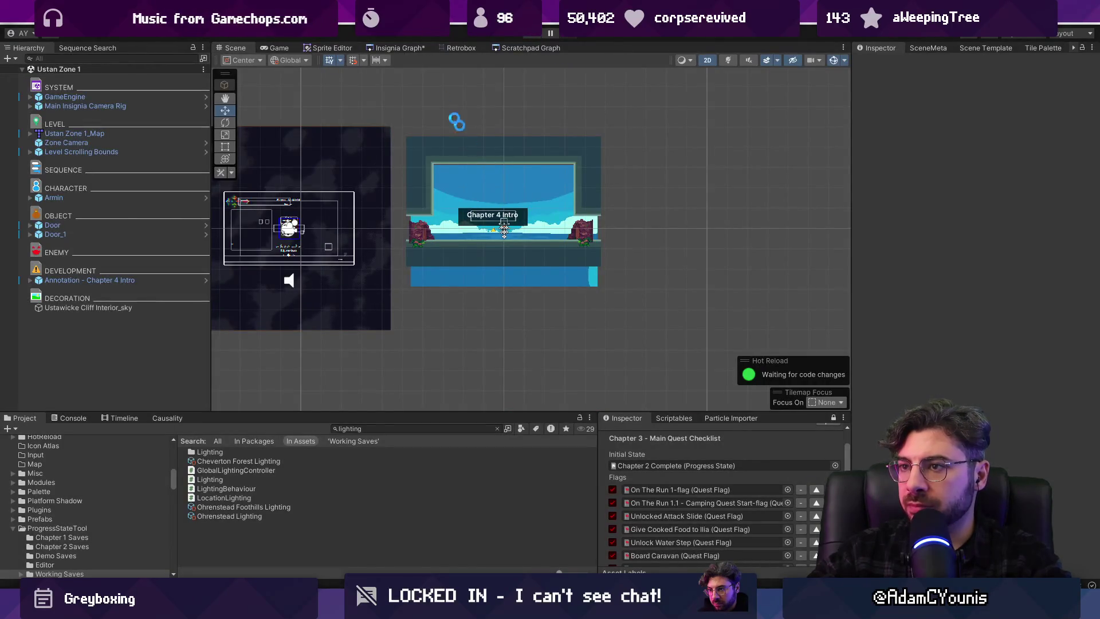
left_click(403, 47)
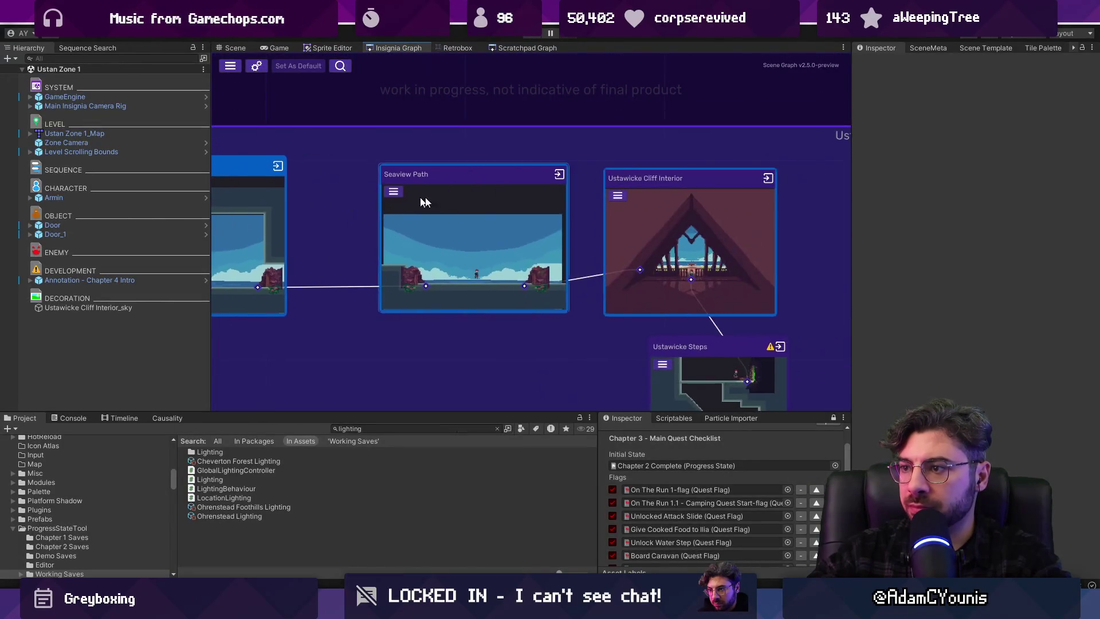
Open the Ustawicke Steps scene and add an Annotation object near the top of the stairs
scroll(612, 232, "up", 3)
right_click(614, 243)
left_click(558, 142)
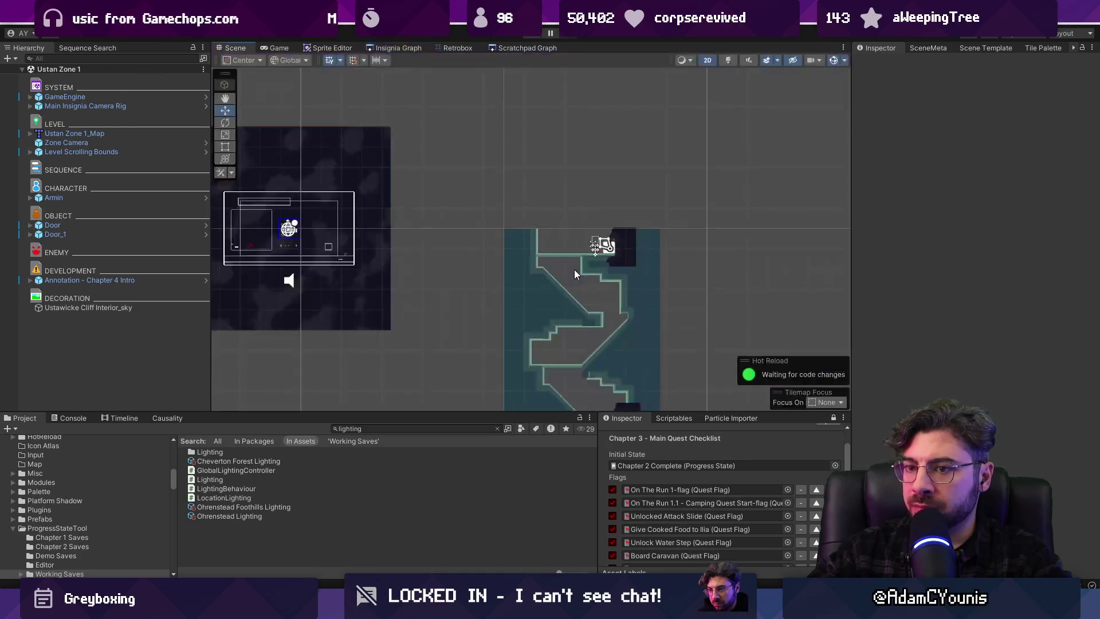
scroll(574, 269, "up", 4)
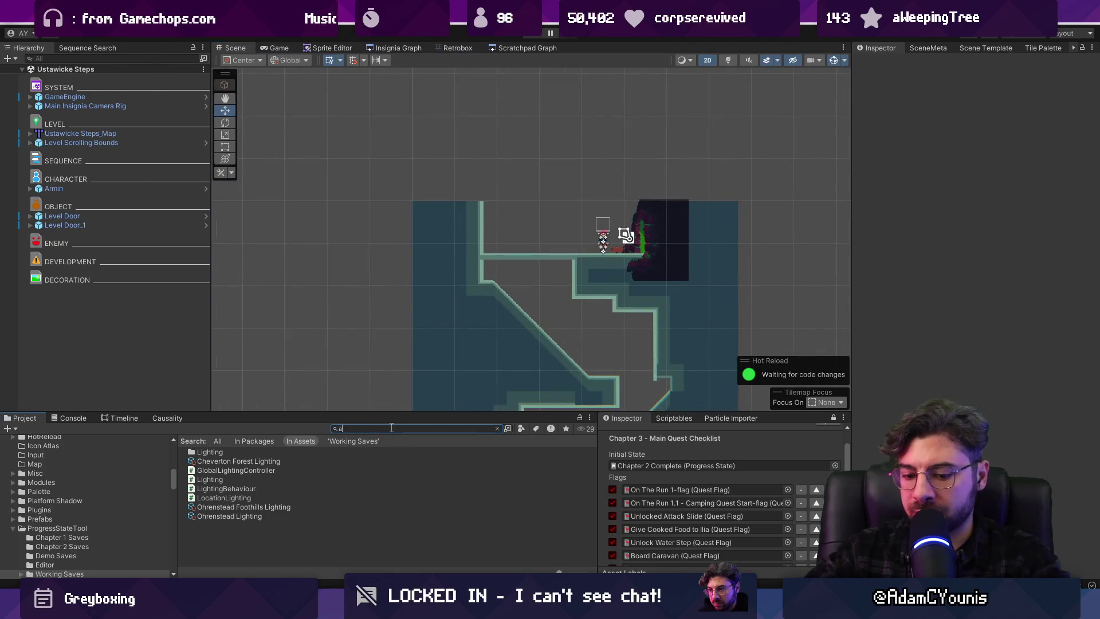
type("n notation")
key("ctrl+shift+Left")
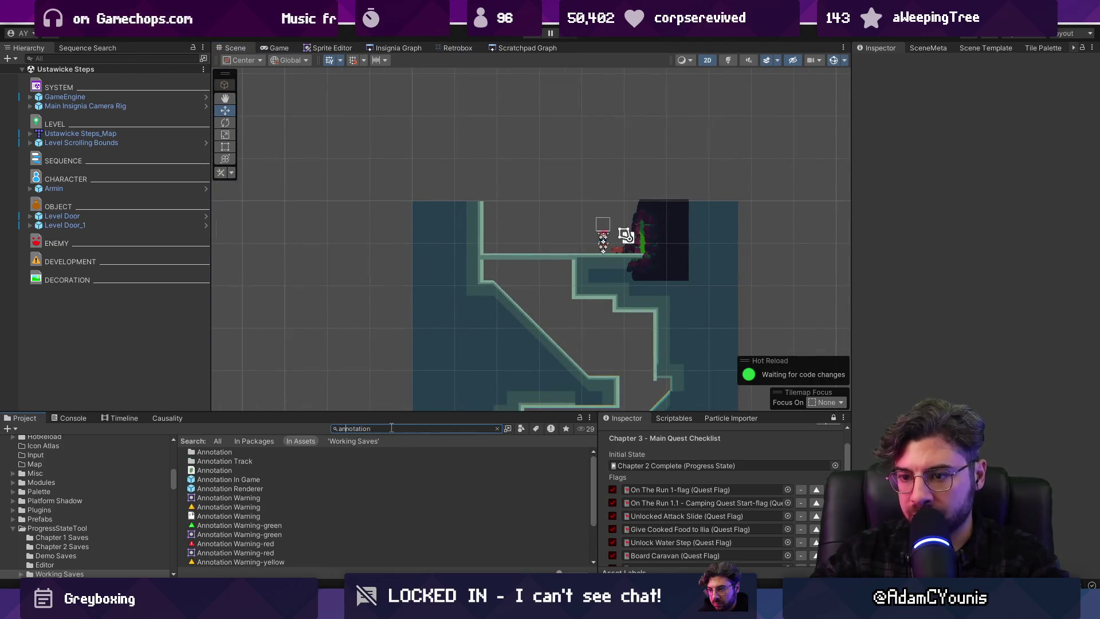
left_click_drag(227, 481, 127, 356)
scroll(415, 188, "up", 5)
mouse_move(414, 188)
left_mouse_down()
mouse_move(713, 188)
mouse_move(704, 231)
left_mouse_up()
Title the annotation 'Rocky outcrop' with the note 'stairs carved into the rock face overlooking Ustawicke'
left_click(900, 222)
left_click(979, 203)
type("utpu")
type("p")
key("Tab")
type("A set of stairs carved")
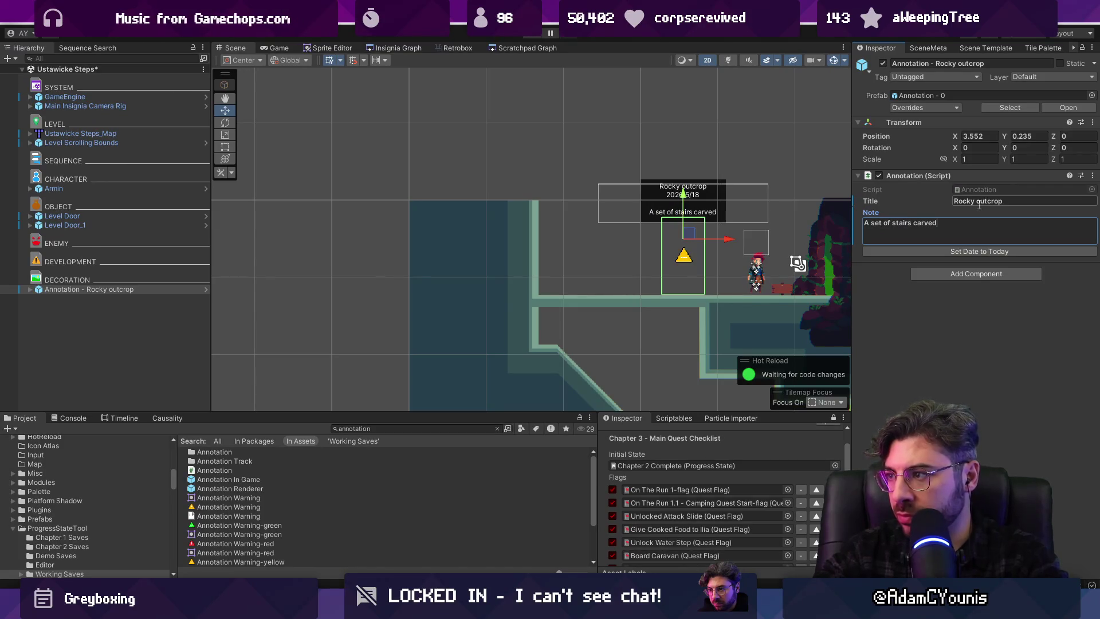
type("into the rock")
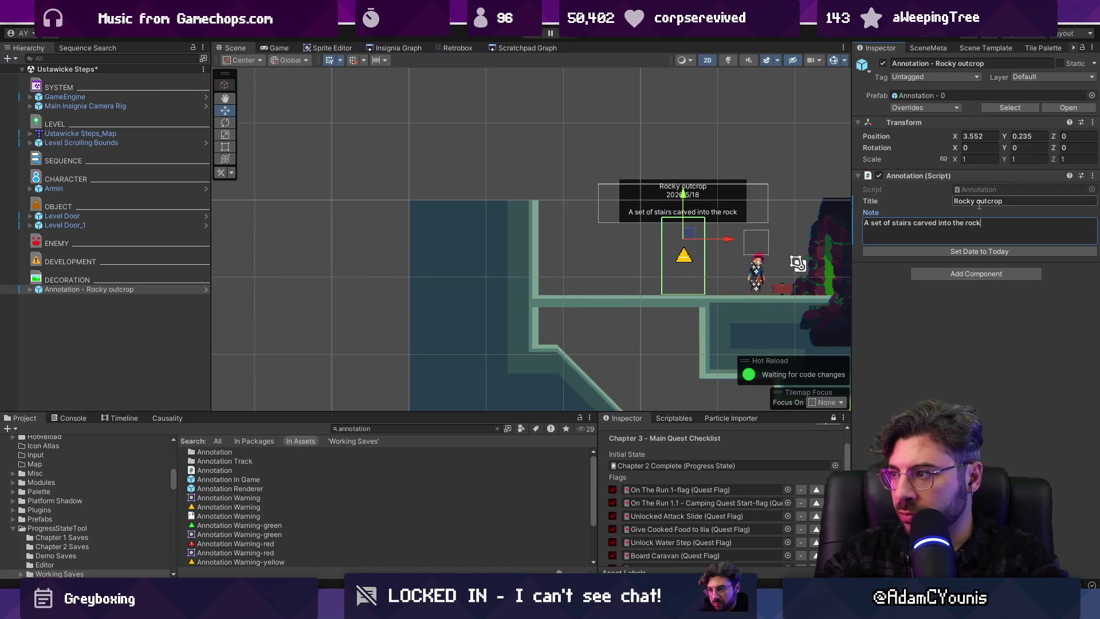
key("BackSpace")
type("verlooking Ustawick. T")
key("BackSpace")
key("BackSpace")
key("BackSpace")
type("e. T")
key("BackSpace")
key("BackSpace")
key("Return")
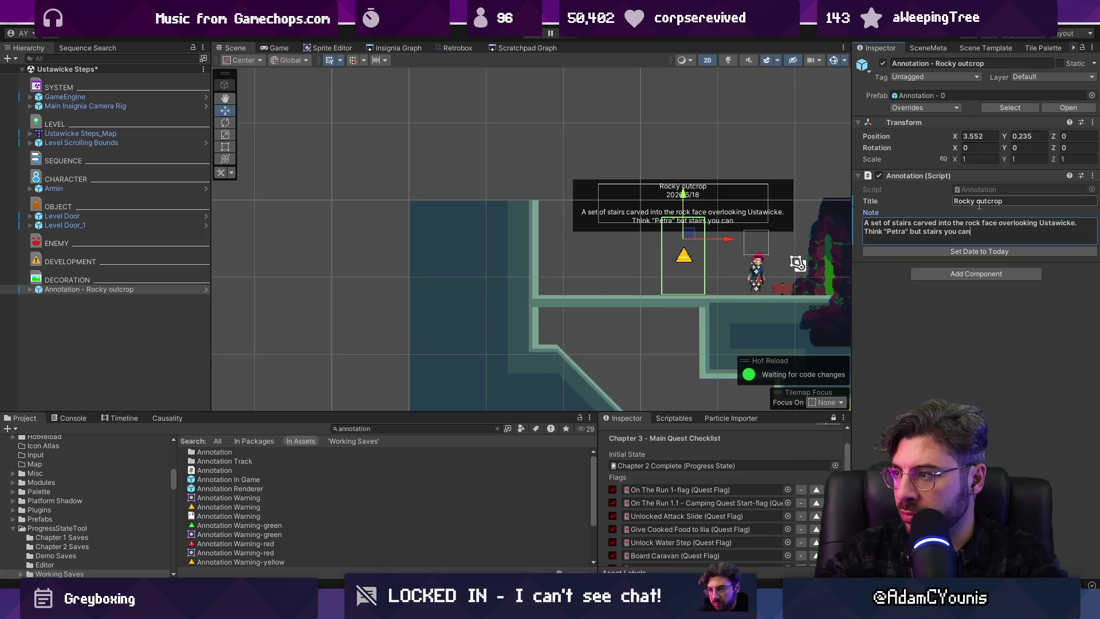
Date the annotation today (2026/6/16), save the scene, and briefly play-test it
left_click(962, 250)
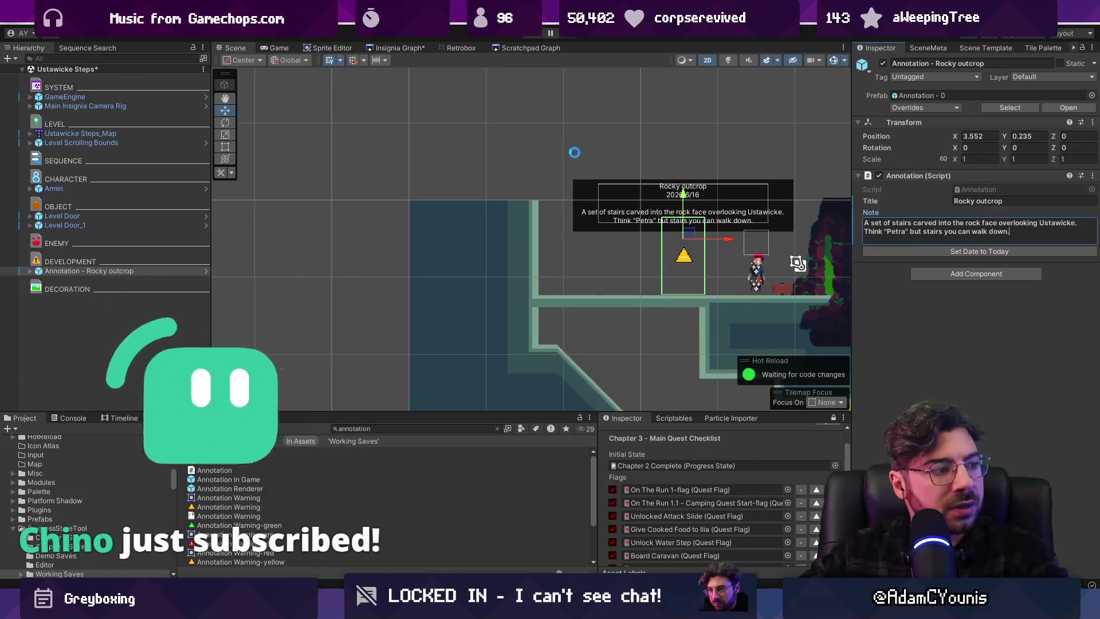
key("ctrl+s")
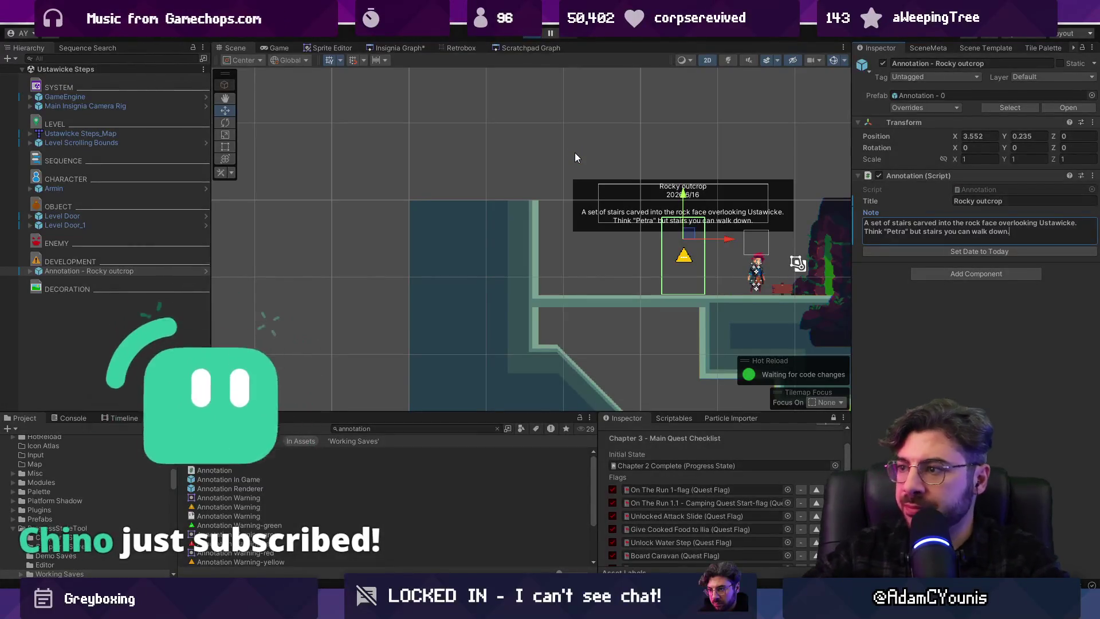
key("ctrl+p")
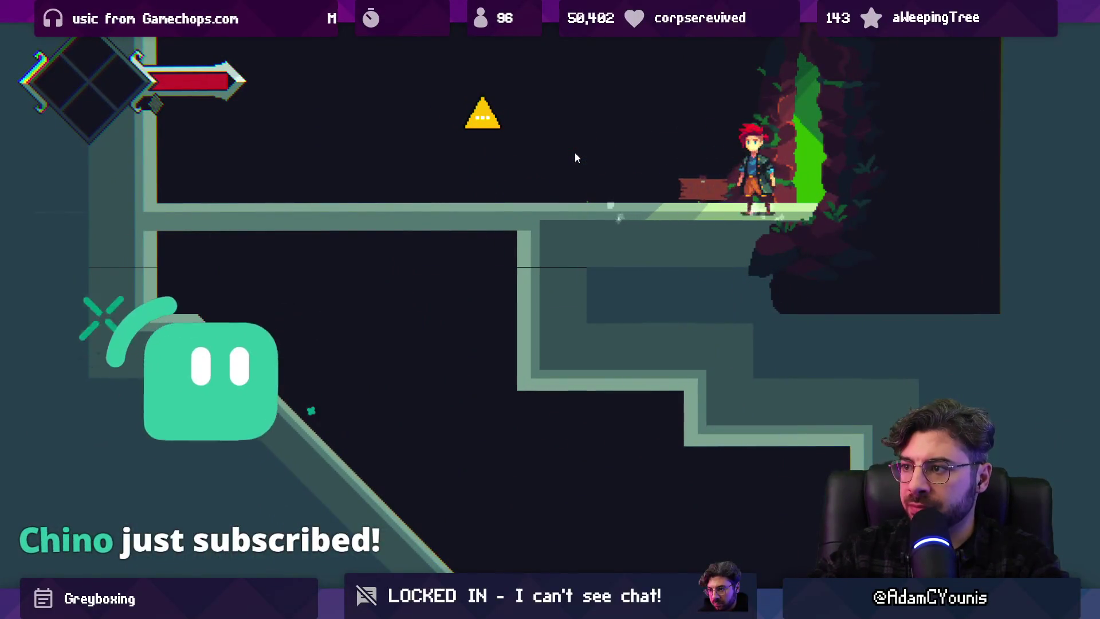
key("shift+space")
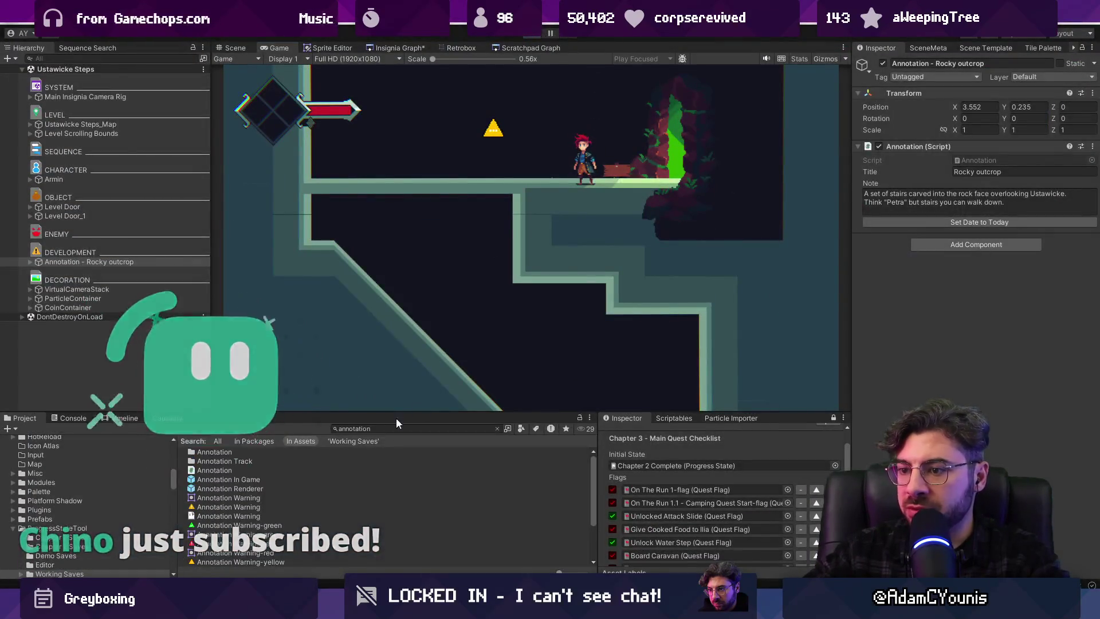
key("ctrl+p")
left_click(392, 427)
type("near background wall")
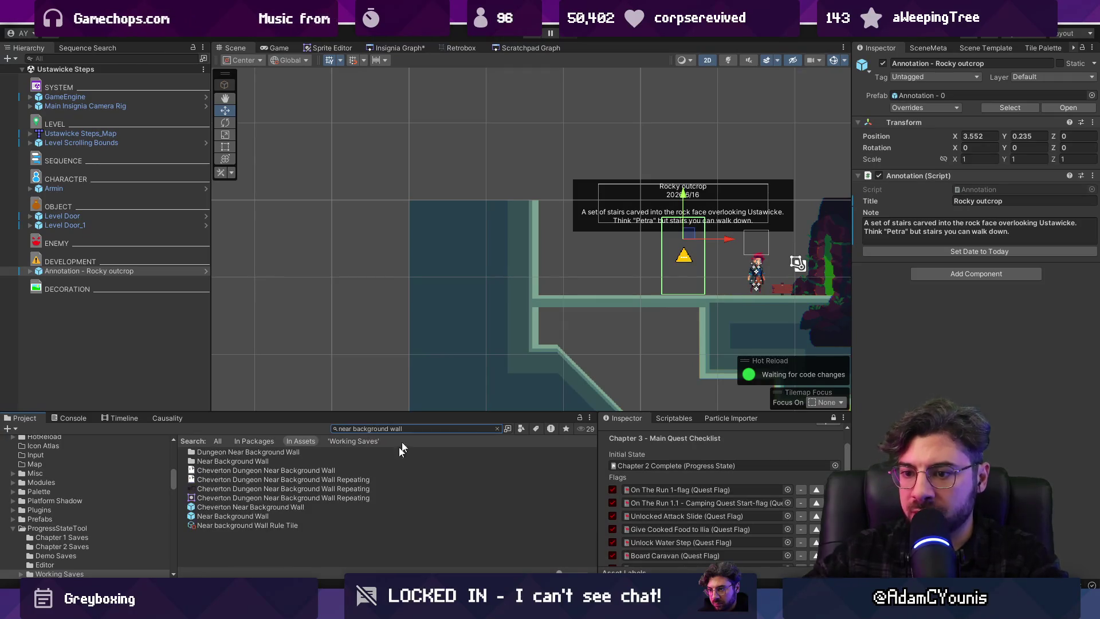
Place and position the Near Background Wall prefab, then pick its palette's small wall tile
mouse_move(232, 515)
left_mouse_down()
mouse_move(147, 380)
mouse_move(115, 296)
left_mouse_up()
key("f")
left_click_drag(435, 218, 545, 247)
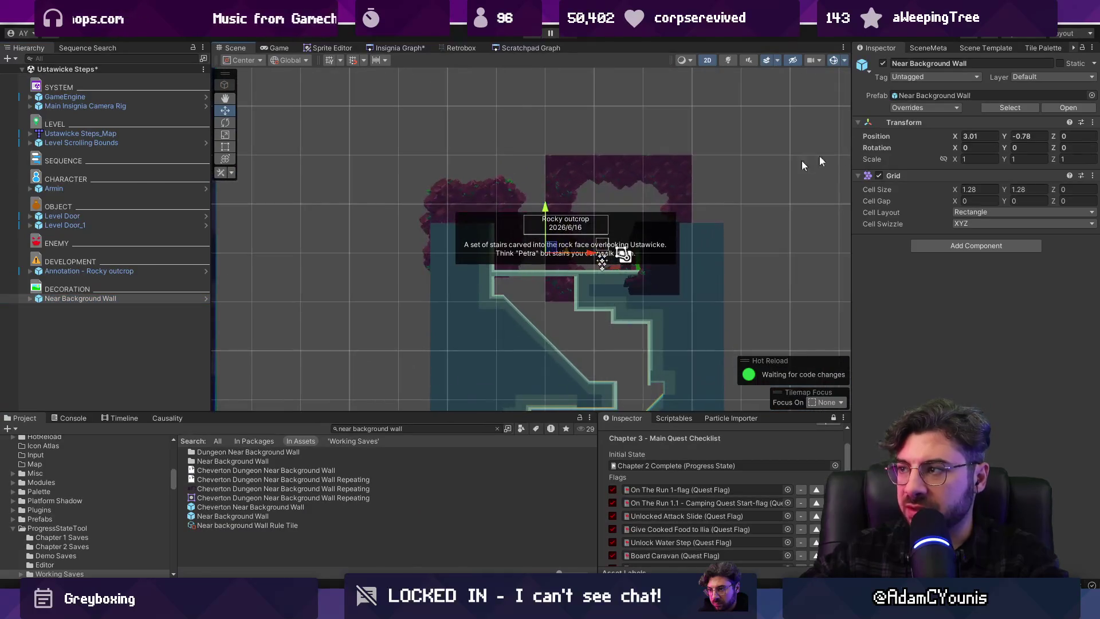
left_click(1048, 48)
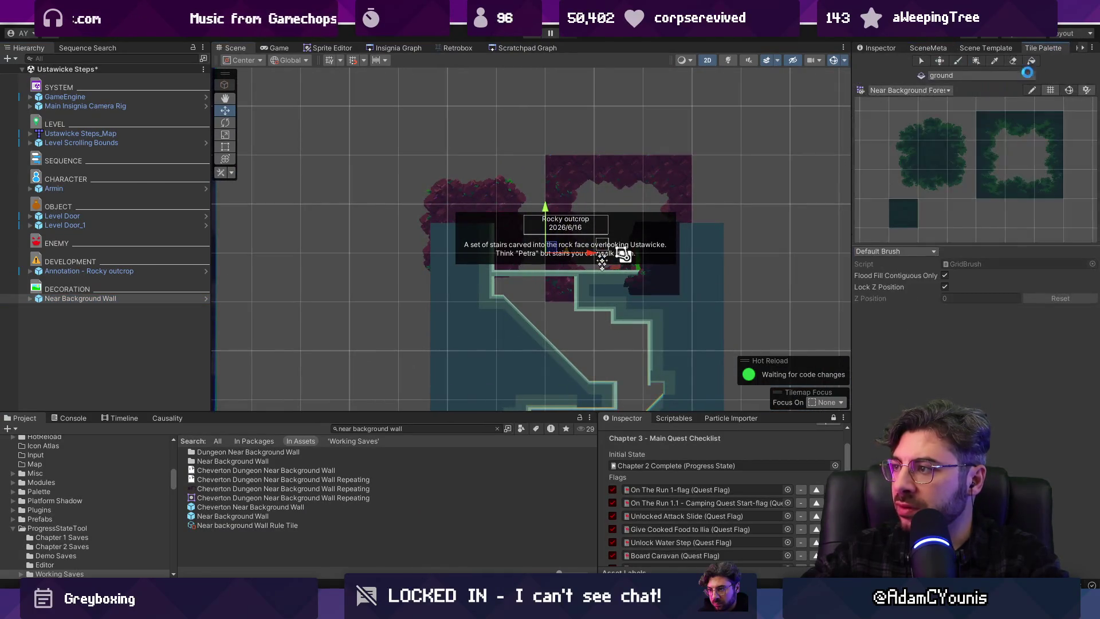
left_click(919, 92)
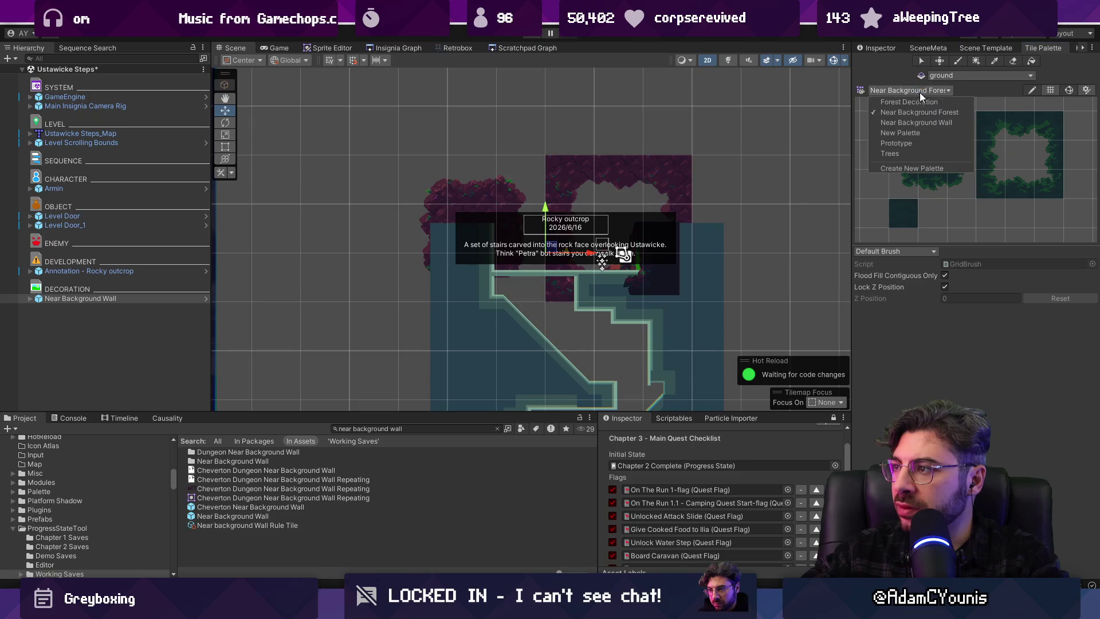
left_click(923, 122)
left_click(928, 207)
Paint pink wall tiles behind the stairs and over the stair area
mouse_move(707, 211)
left_mouse_down()
mouse_move(540, 202)
mouse_move(465, 281)
mouse_move(552, 275)
mouse_move(651, 373)
mouse_move(614, 397)
mouse_move(618, 302)
mouse_move(545, 310)
left_mouse_up()
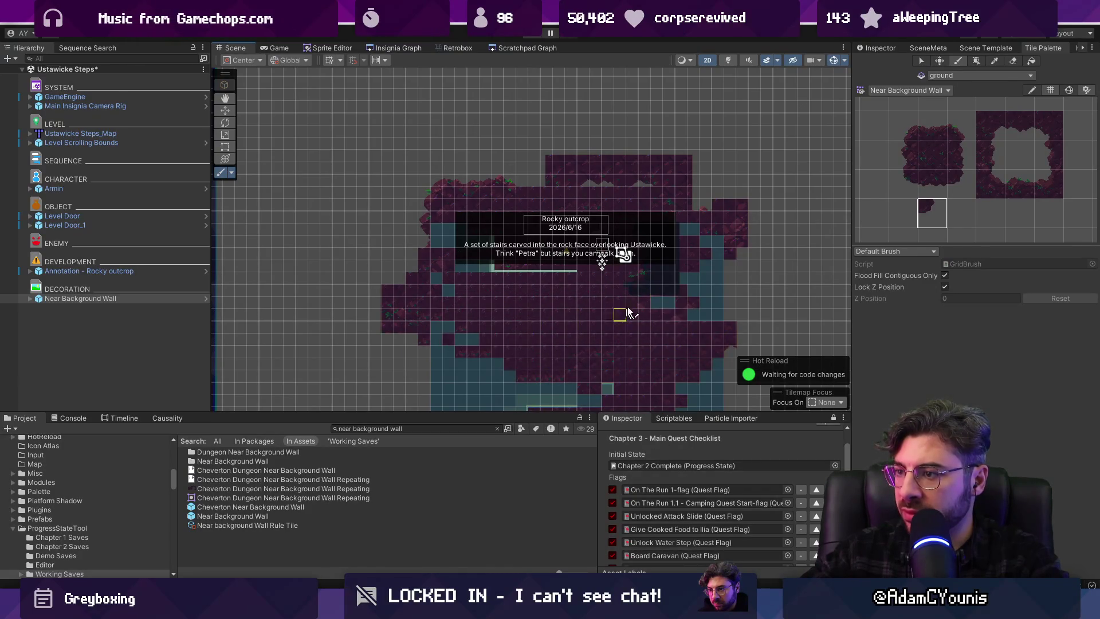
scroll(637, 343, "down", 2)
mouse_move(580, 246)
left_mouse_down()
mouse_move(508, 380)
mouse_move(545, 290)
mouse_move(576, 309)
mouse_move(593, 383)
left_mouse_up()
scroll(547, 338, "down", 3)
scroll(560, 292, "up", 5)
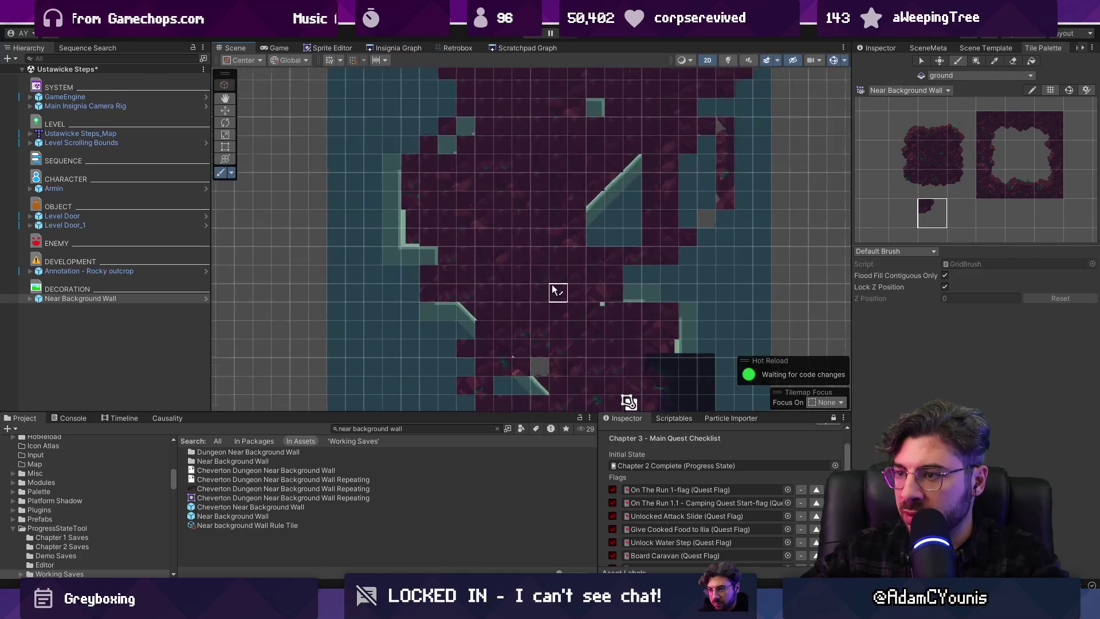
scroll(556, 265, "down", 8)
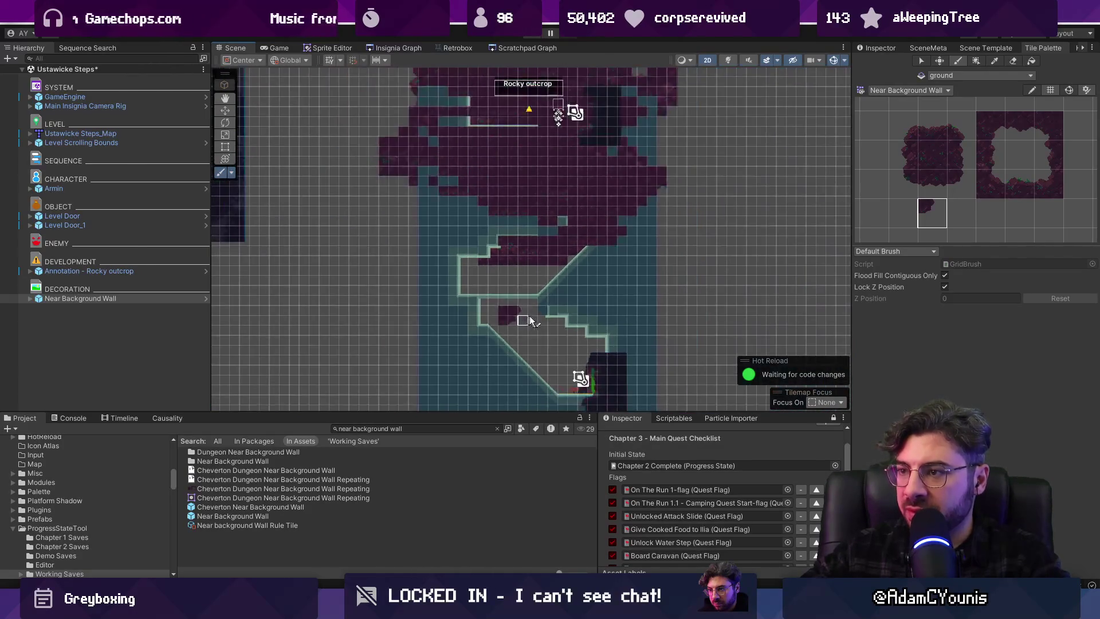
scroll(566, 252, "up", 3)
On Layer1, fill the top wall gaps, the lower diagonal corridor and the bottom edge with wall tiles
left_click(30, 298)
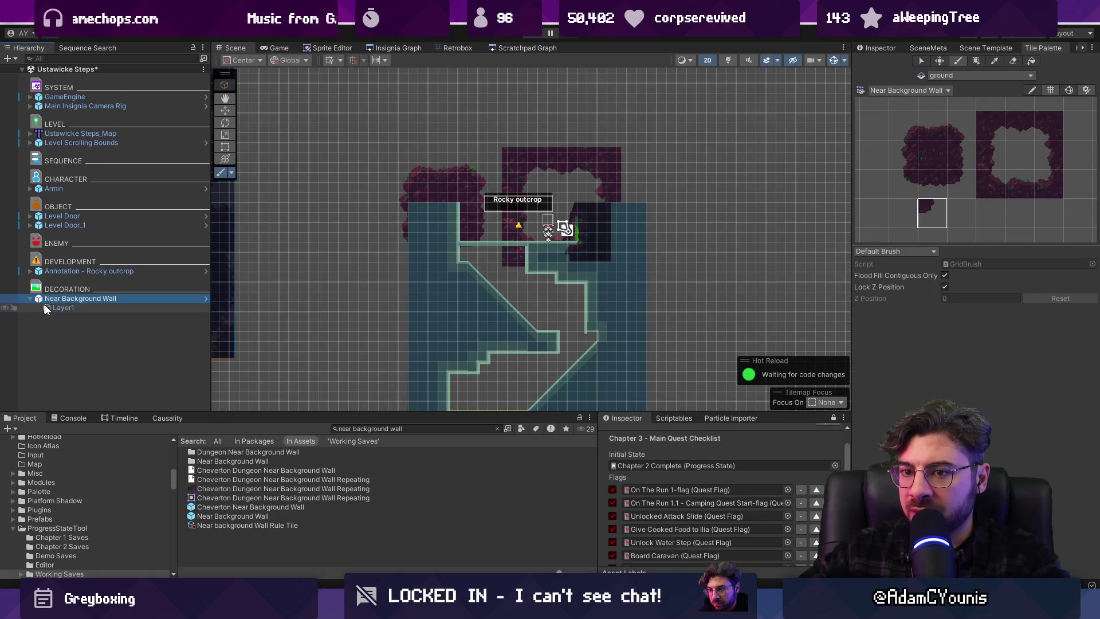
left_click(44, 308)
mouse_move(493, 195)
left_mouse_down()
mouse_move(528, 282)
mouse_move(487, 229)
mouse_move(596, 189)
mouse_move(492, 312)
mouse_move(473, 376)
left_mouse_up()
scroll(562, 353, "down", 5)
mouse_move(467, 241)
left_mouse_down()
mouse_move(474, 331)
mouse_move(558, 390)
left_mouse_up()
scroll(505, 314, "up", 5)
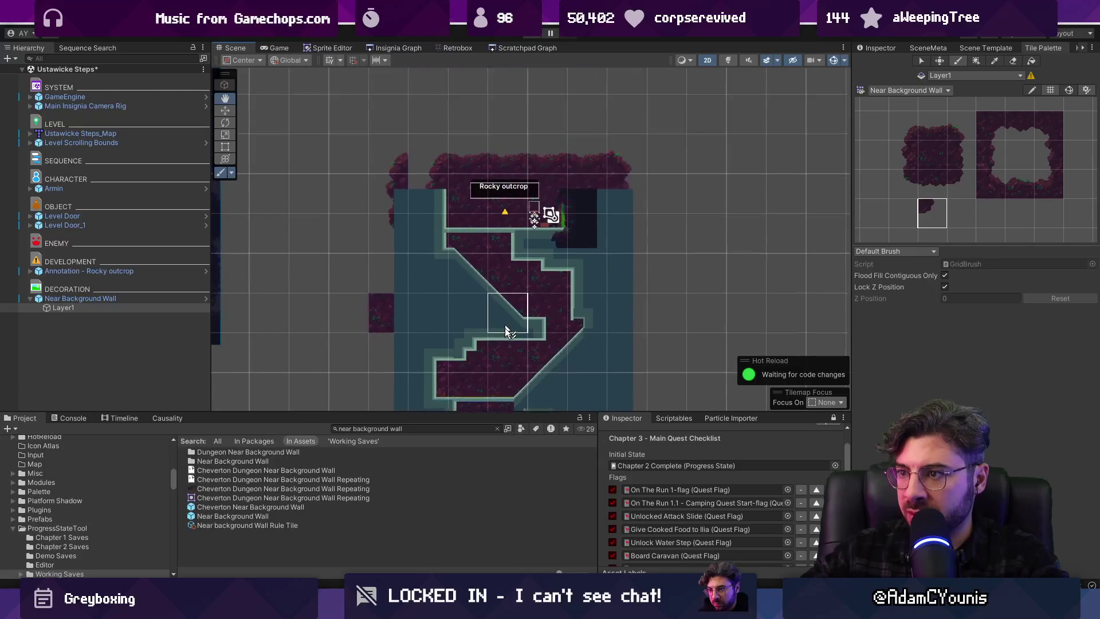
scroll(436, 298, "down", 5)
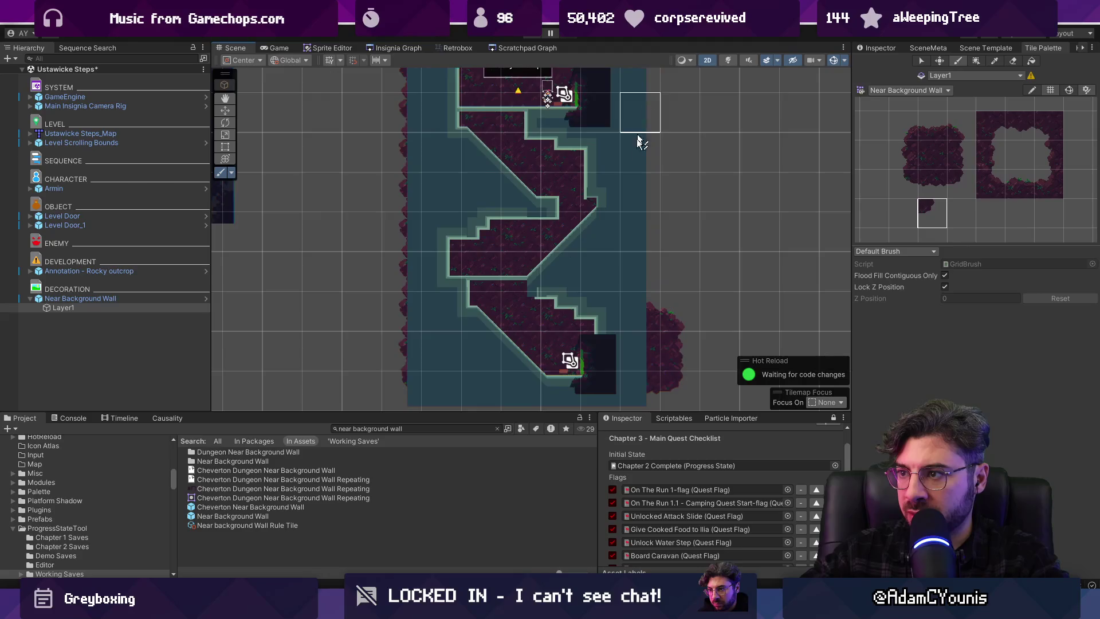
scroll(642, 143, "up", 4)
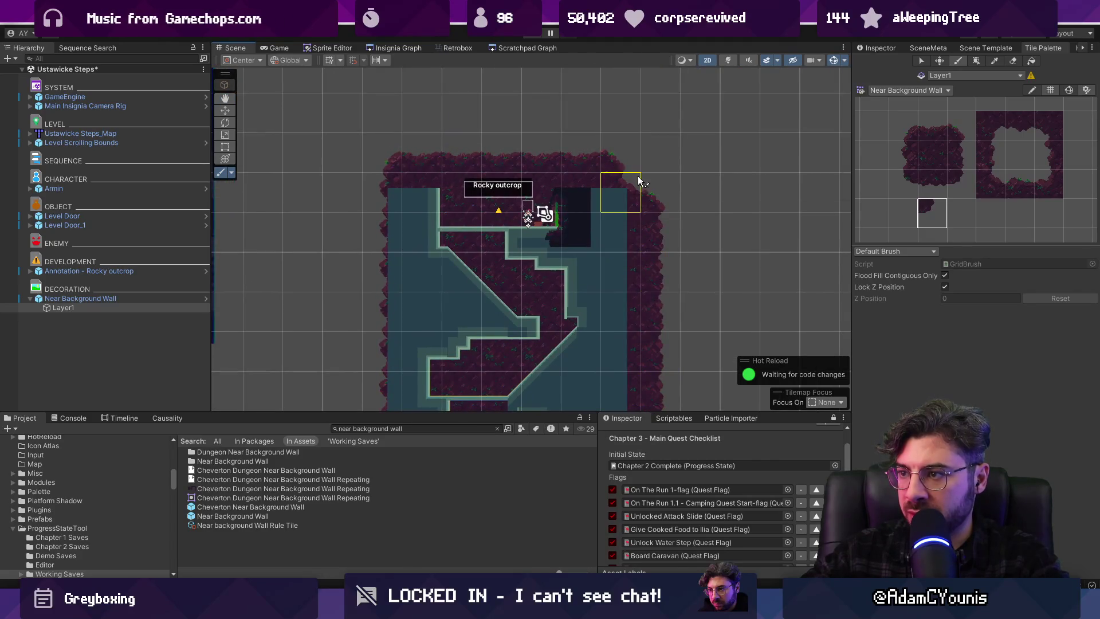
scroll(658, 177, "down", 3)
mouse_move(633, 324)
left_mouse_down()
mouse_move(436, 329)
mouse_move(408, 115)
left_mouse_up()
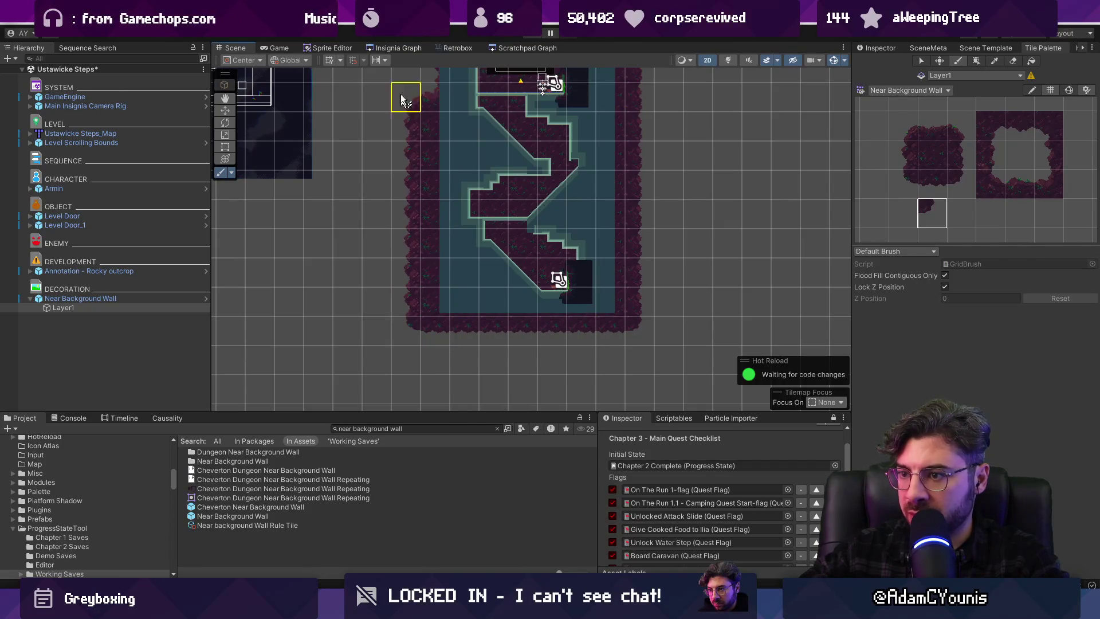
scroll(437, 211, "up", 4)
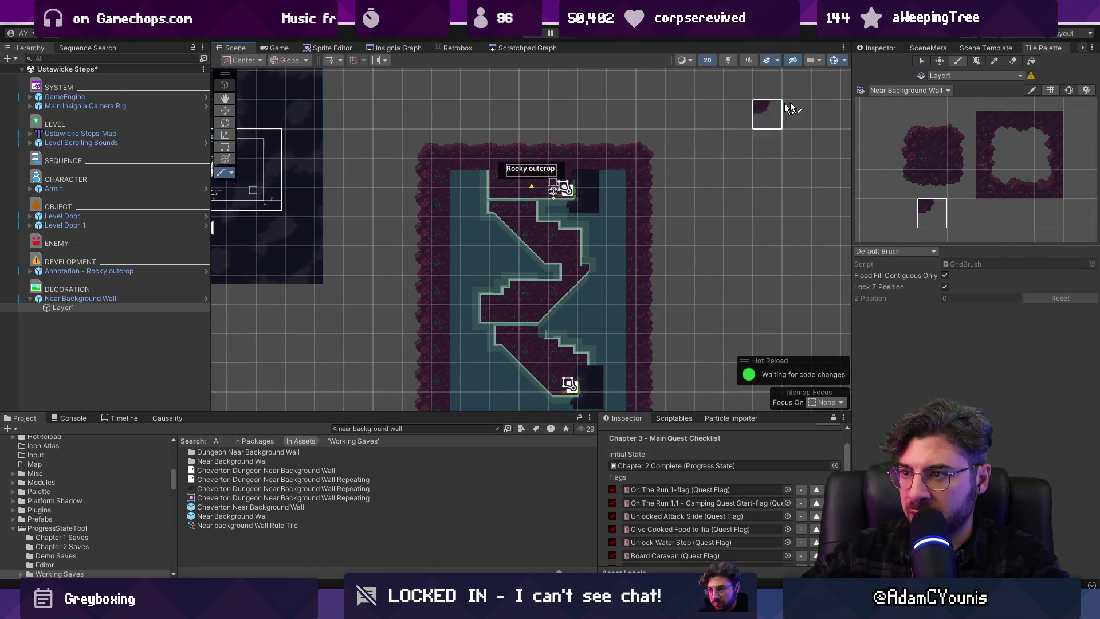
left_click(873, 47)
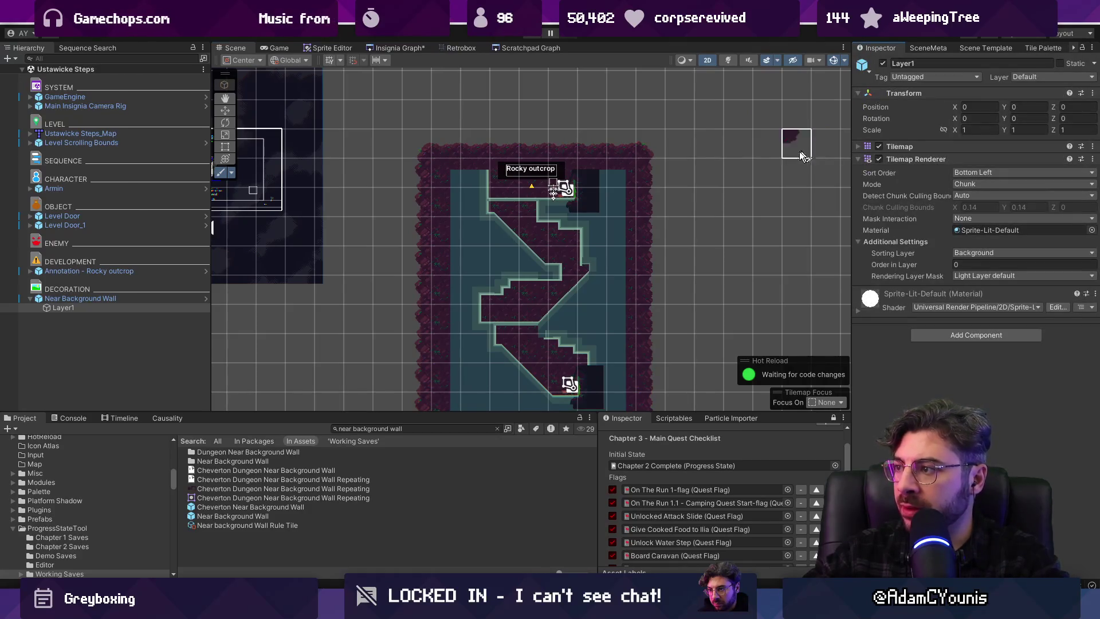
Add a Parallax By Depth component to the Near Background Wall
left_click(153, 299)
left_click(96, 307)
left_click(105, 298)
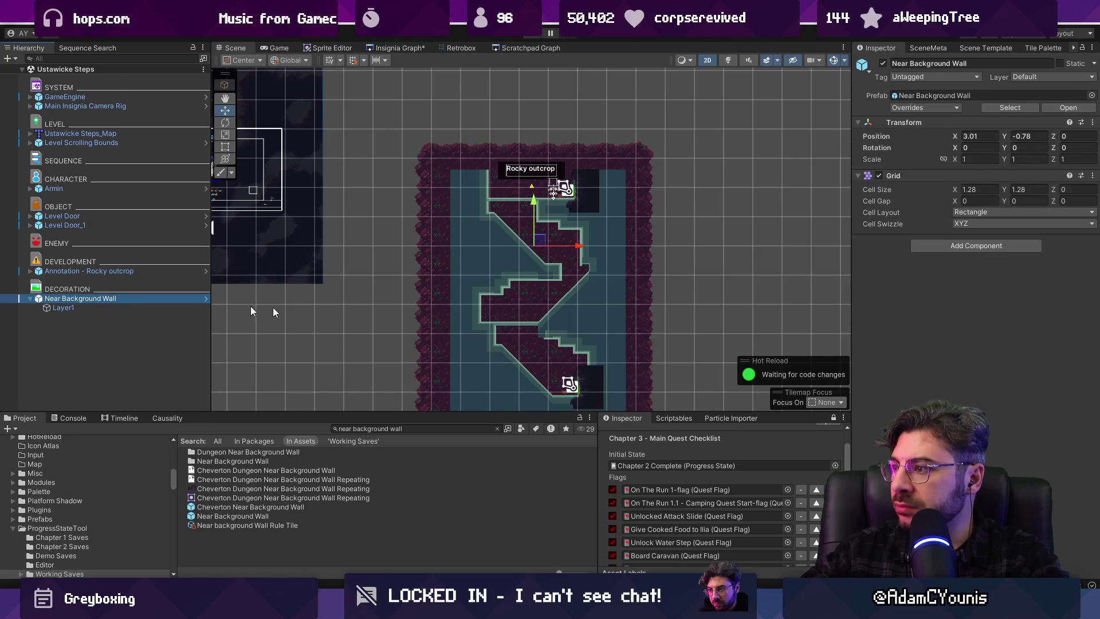
left_click(958, 245)
type("parallax")
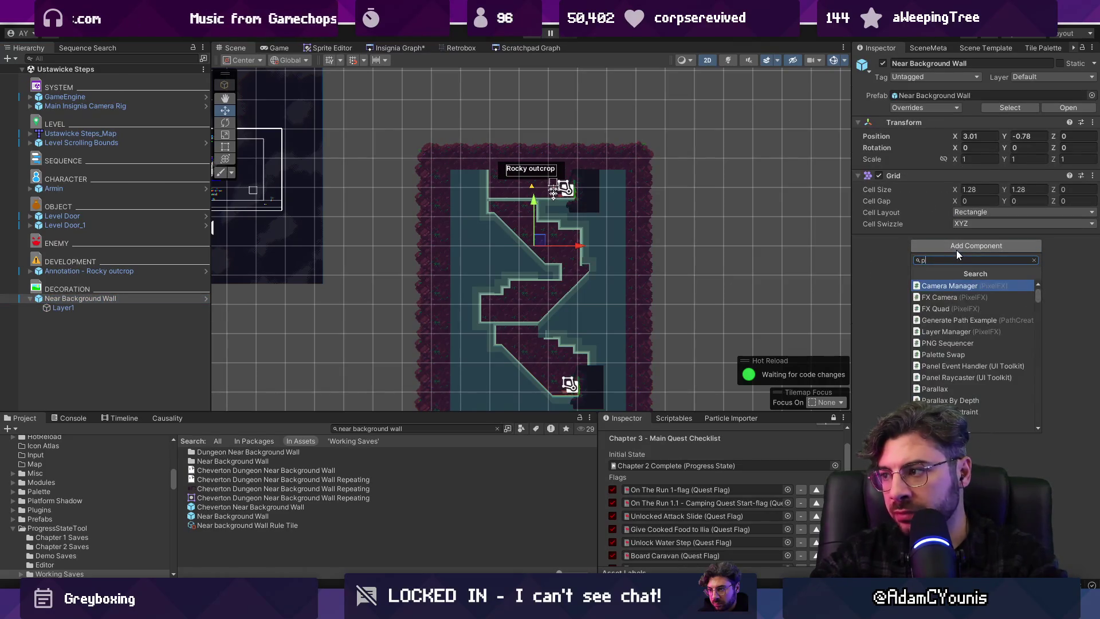
key("Down")
key("Return")
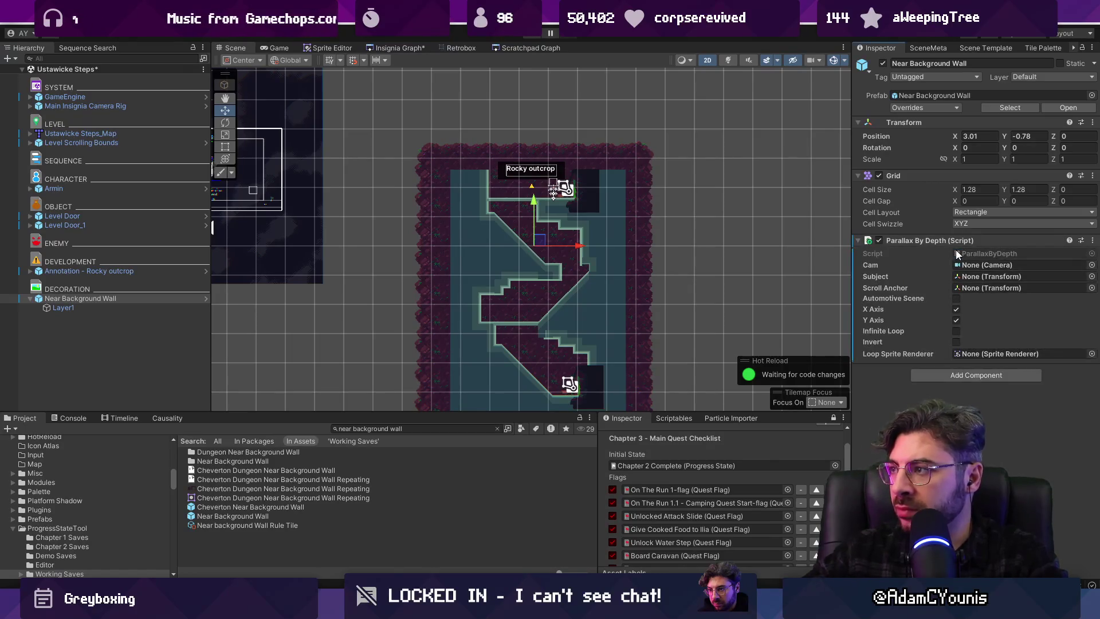
Push the background wall back to Z 6.3 in perspective view, return to 2D, and play the level
key("2")
left_click_drag(548, 236, 571, 222)
key("2")
key("2")
key("2")
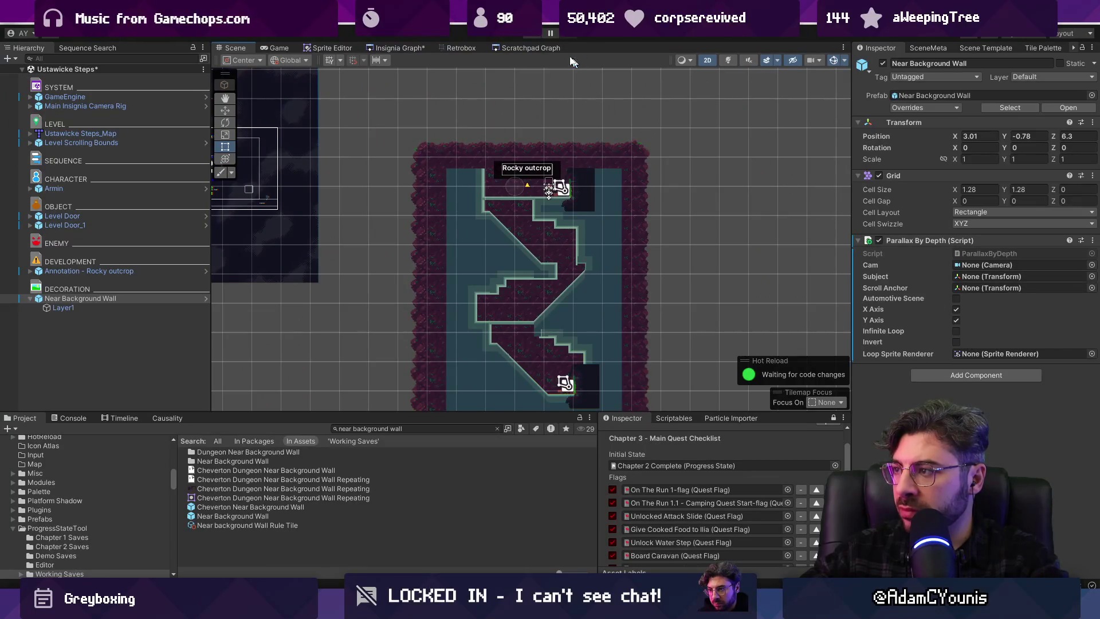
left_click(537, 36)
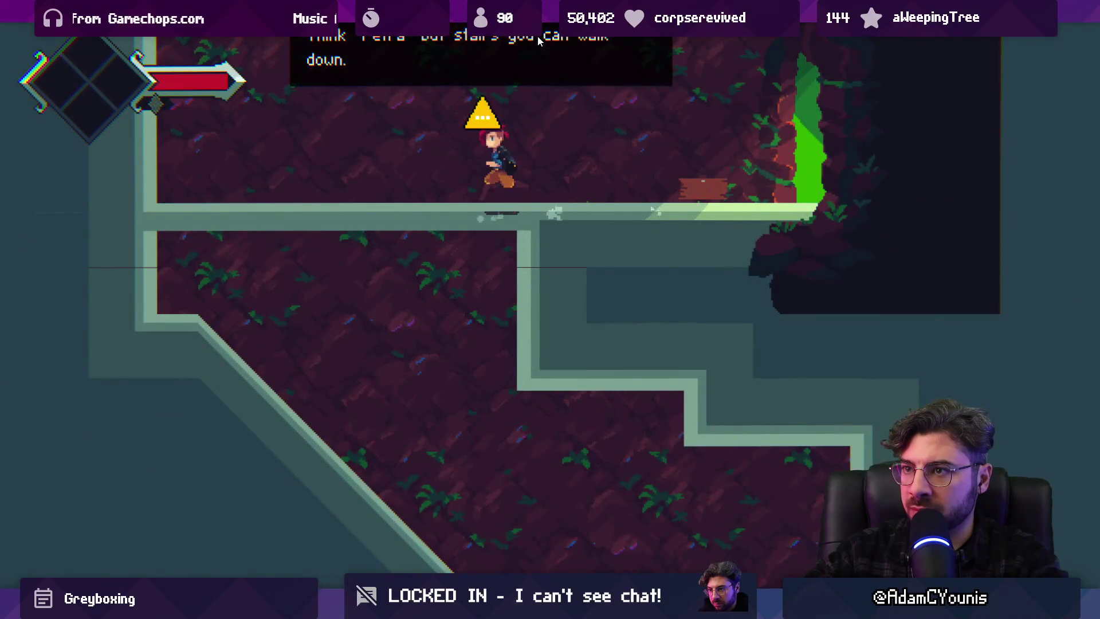
Stop play and extend the Level Scrolling Bounds Right Edge collider's top point upward
key("shift+space")
left_click(538, 36)
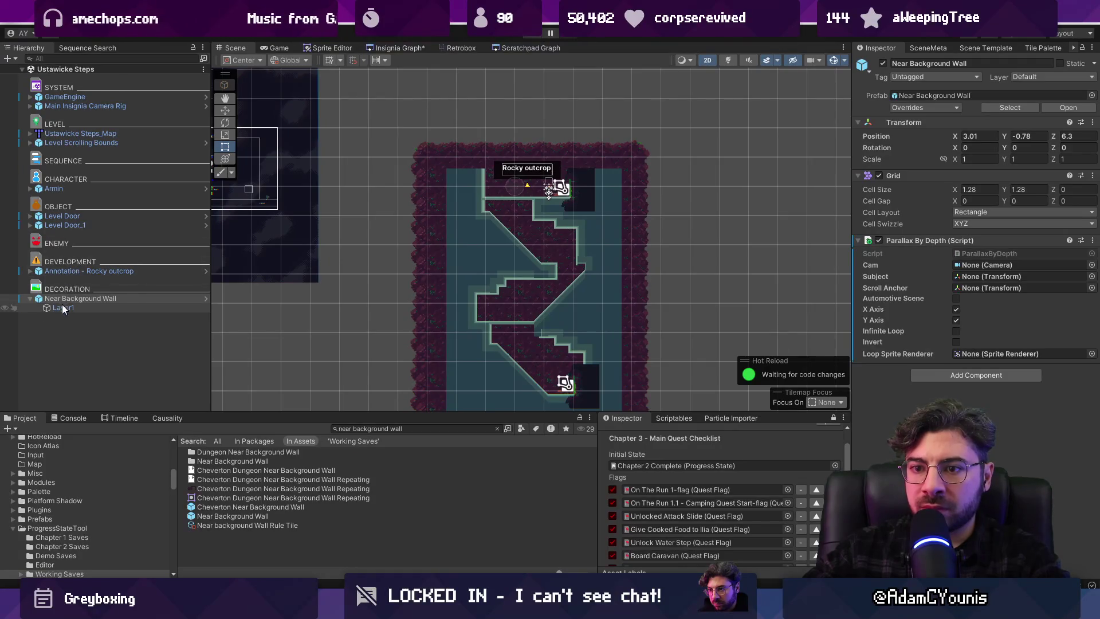
left_click(80, 143)
left_click(30, 143)
double_click(51, 161)
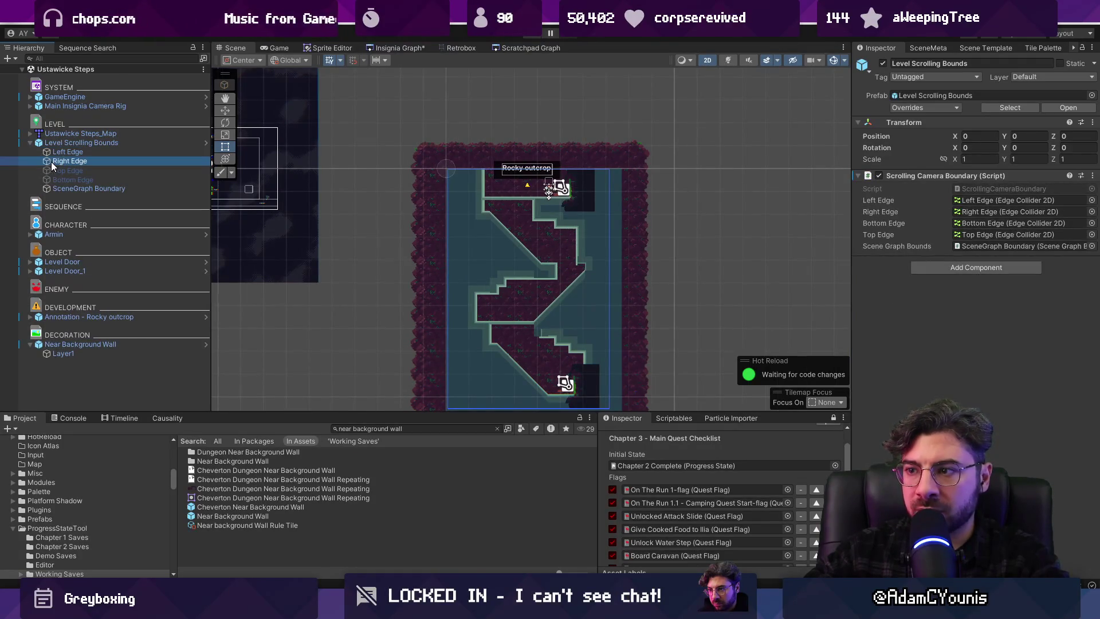
key("r")
left_click(961, 162)
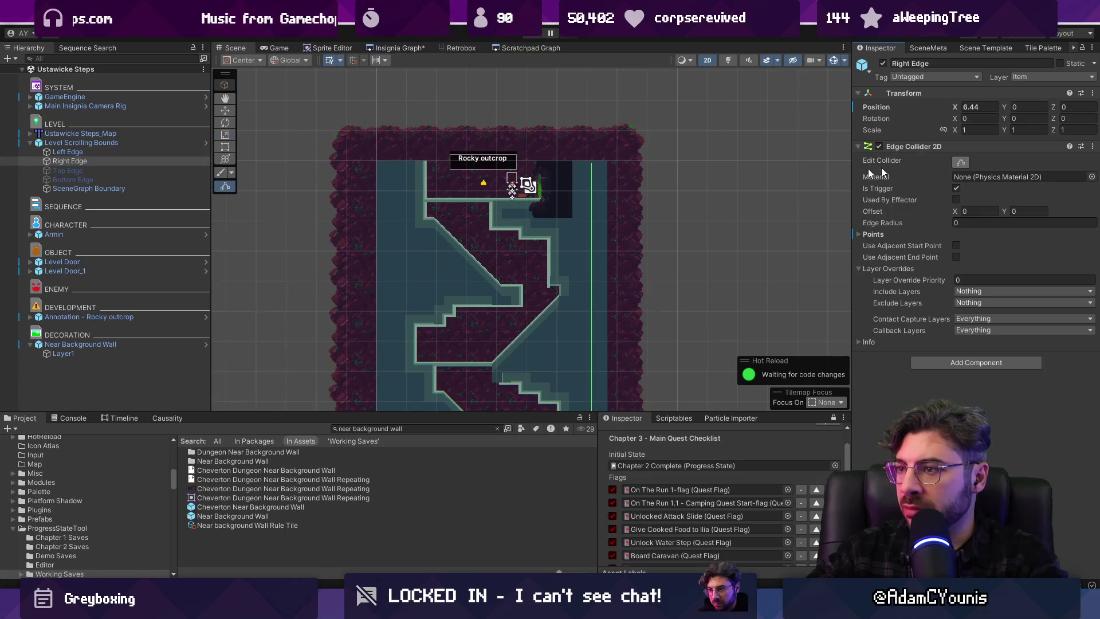
left_click_drag(591, 163, 595, 122)
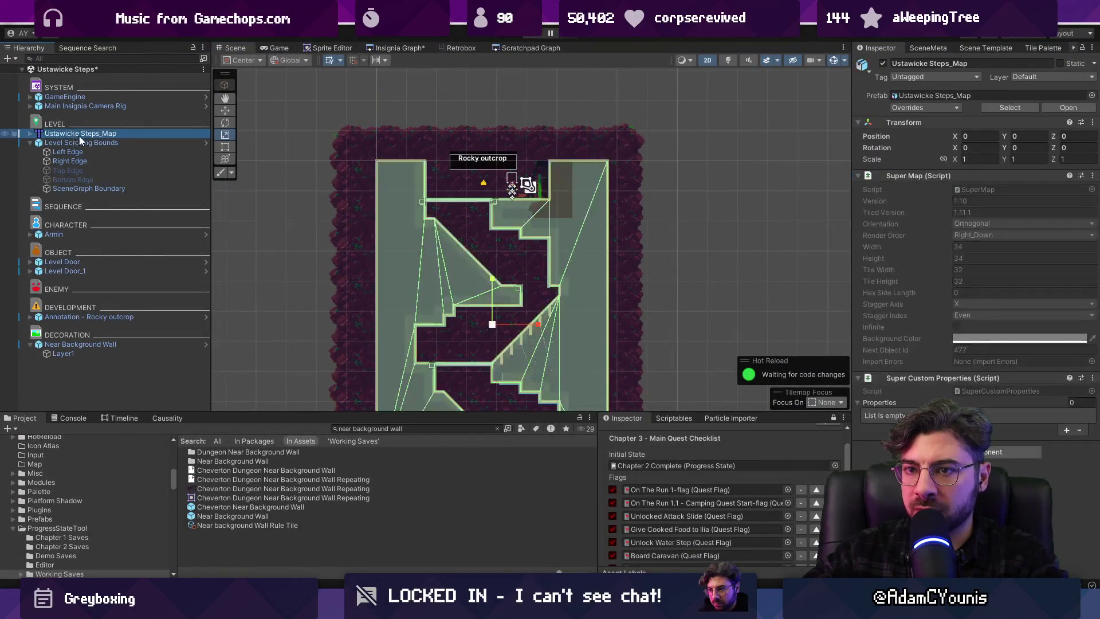
left_click(80, 142)
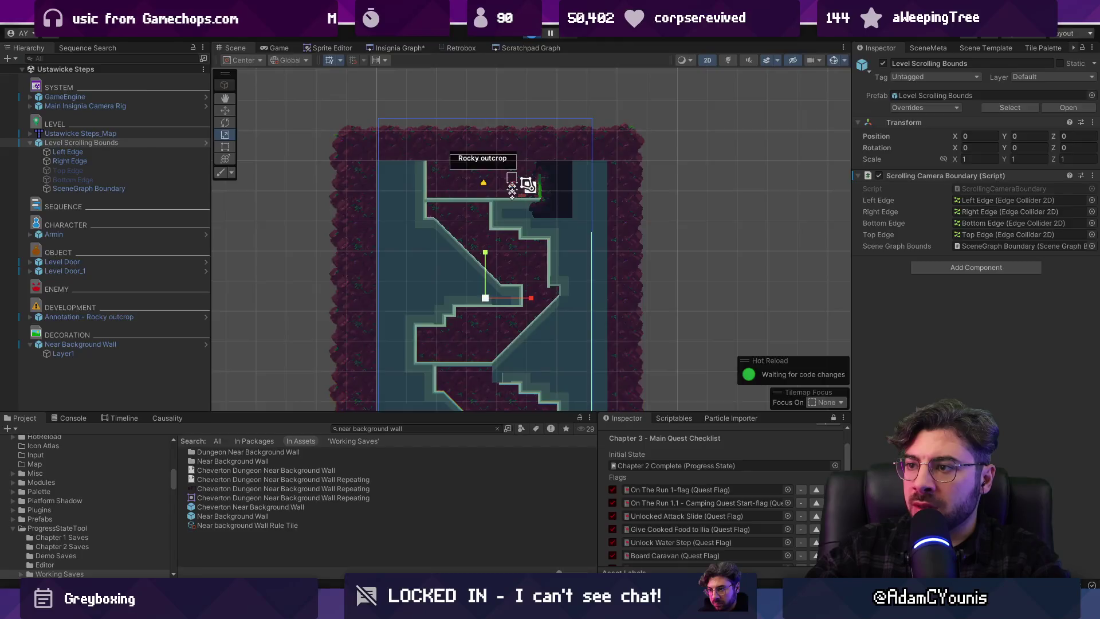
Play through Ustawicke Steps down the carved stairs into the next room, then stop play mode
key("Left")
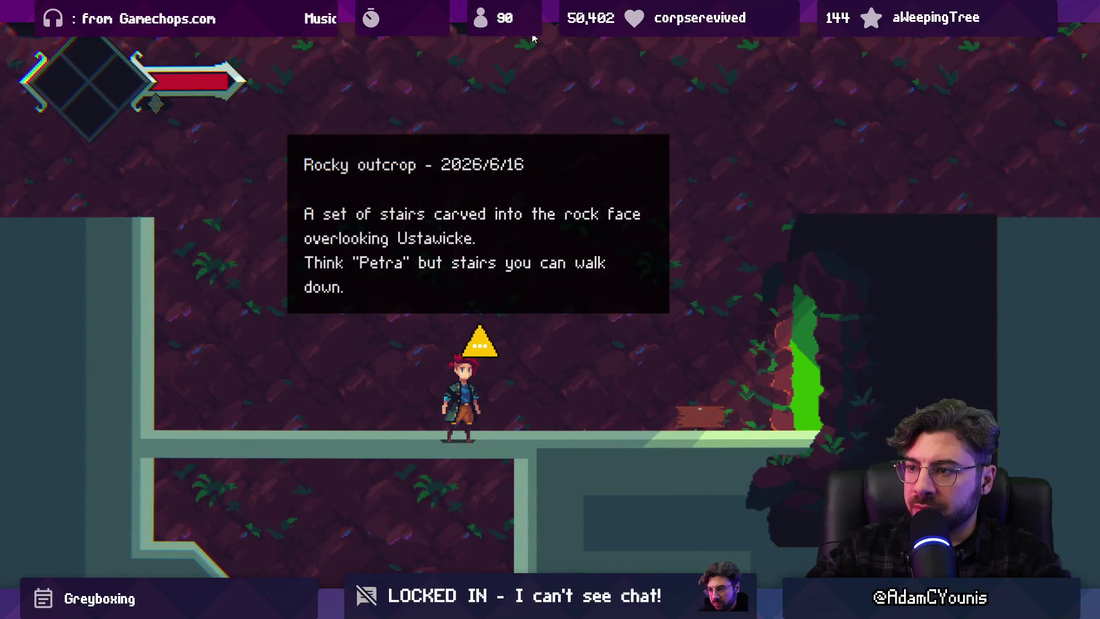
key("Left")
key("Right")
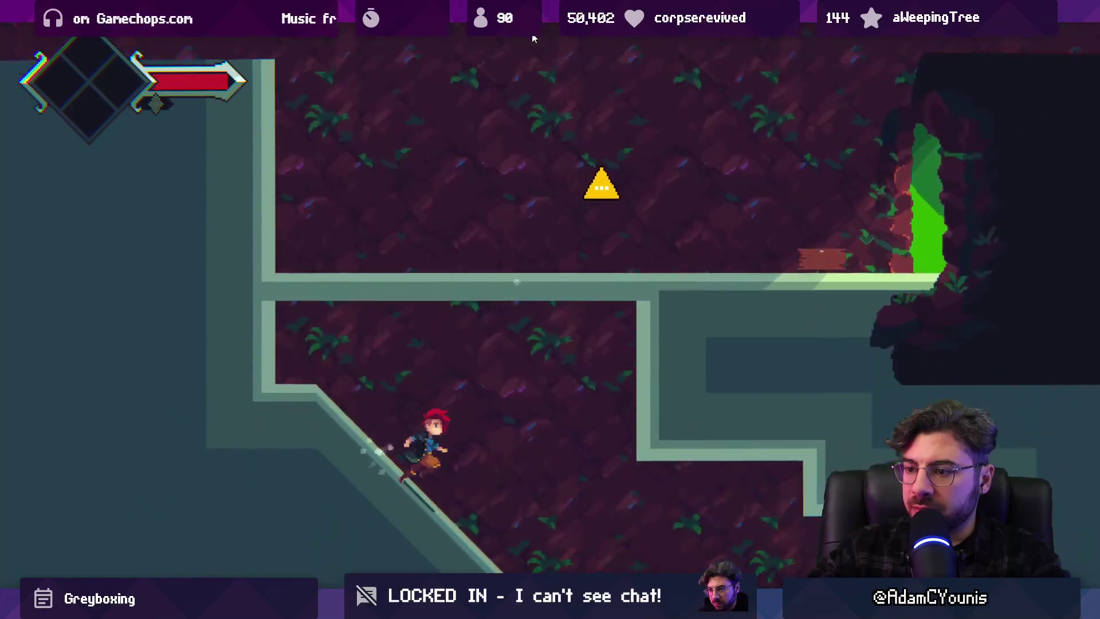
key("Right")
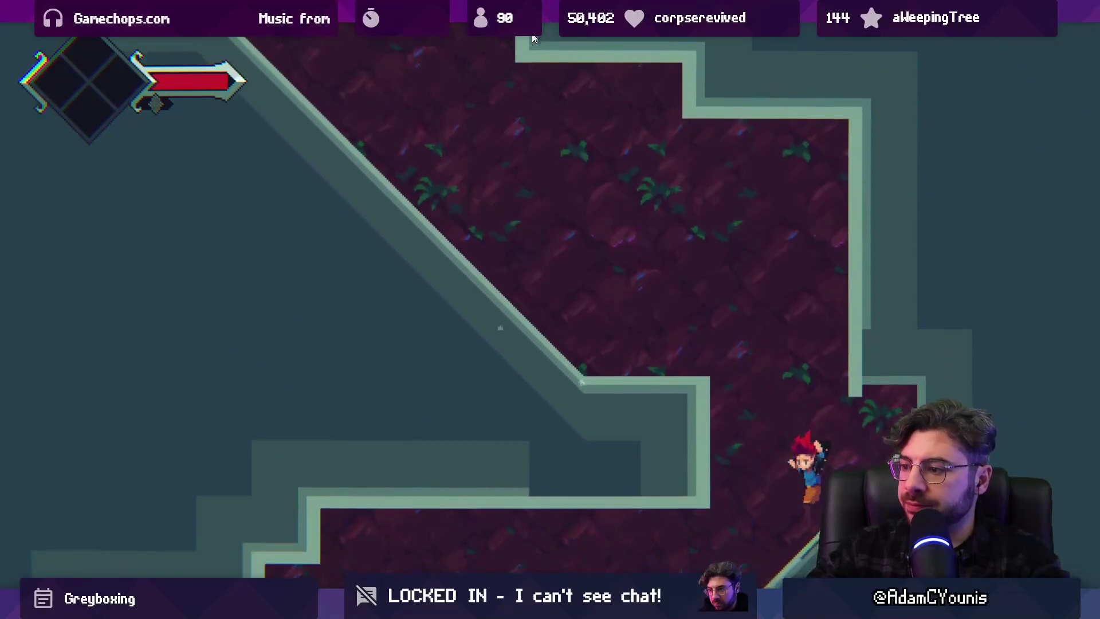
key("Right")
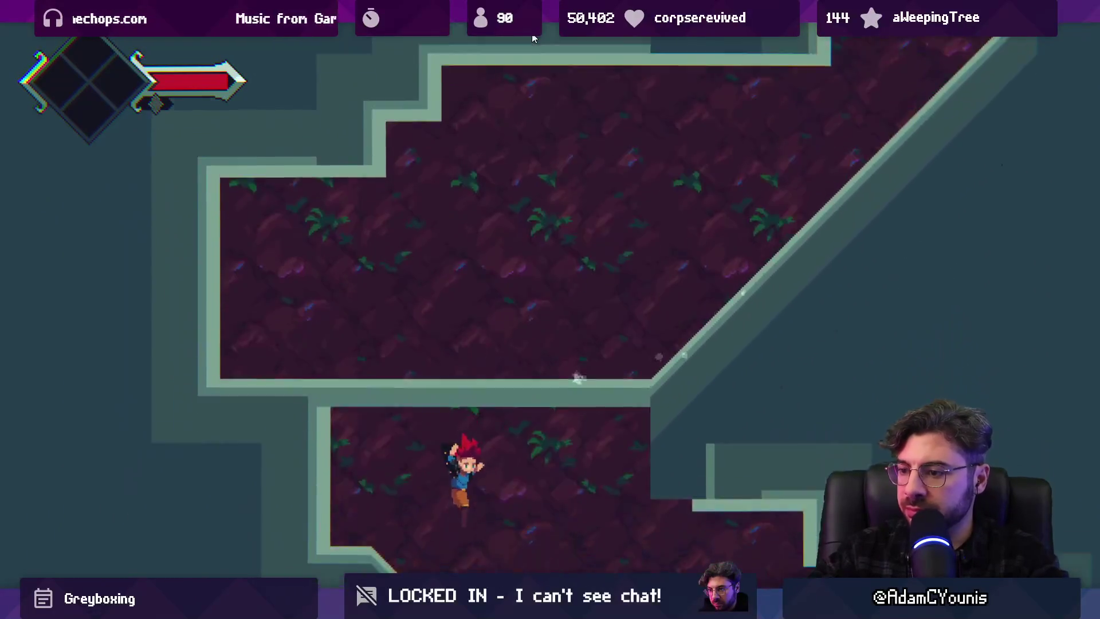
key("Right")
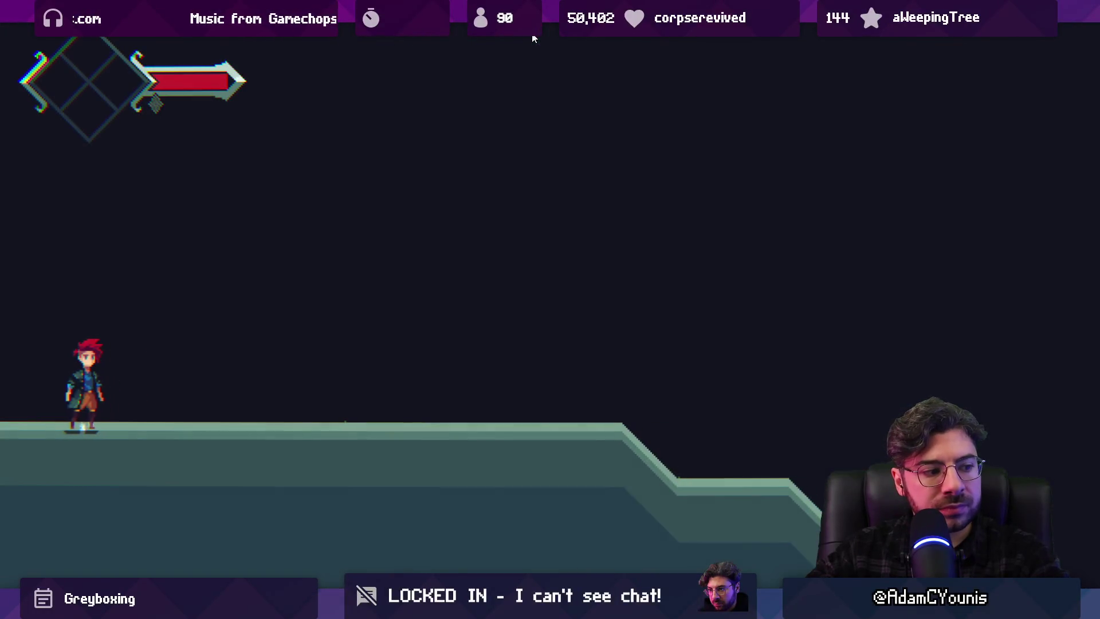
key("Right")
left_click(533, 39)
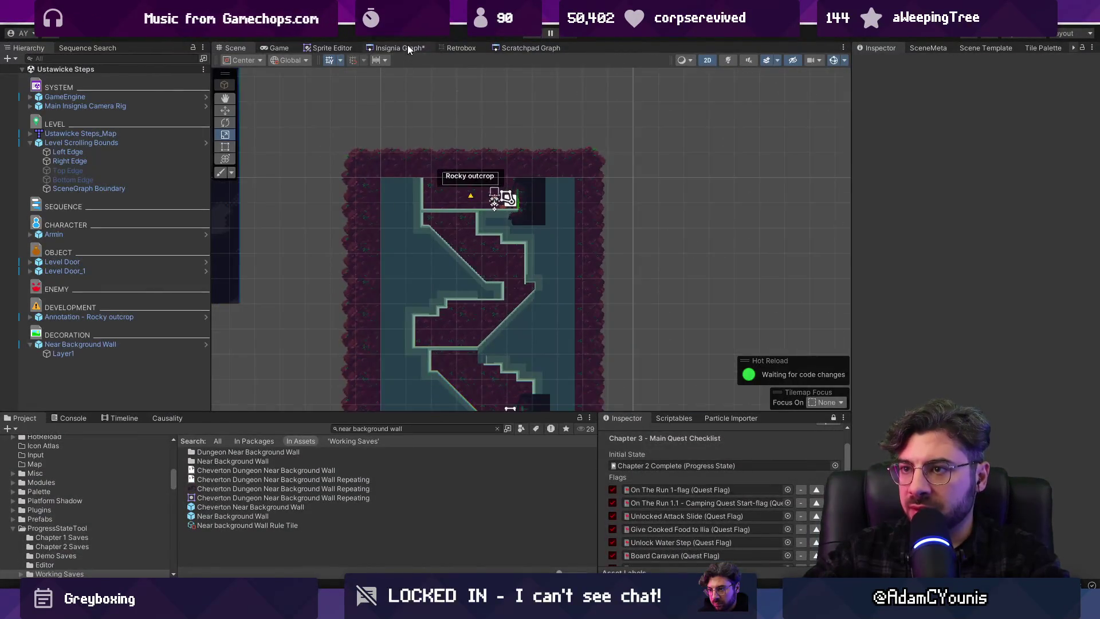
Paste the Ustawicke Cliff Interior_sky backdrop into the Ustawicke scene at position 0, 0
left_click(404, 47)
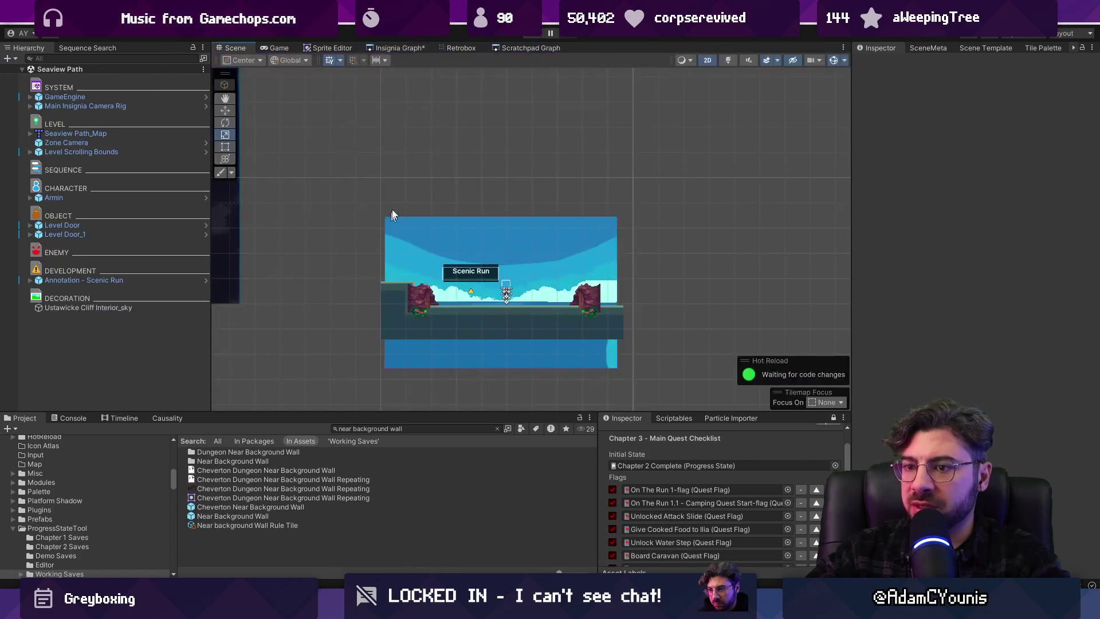
left_click(441, 239)
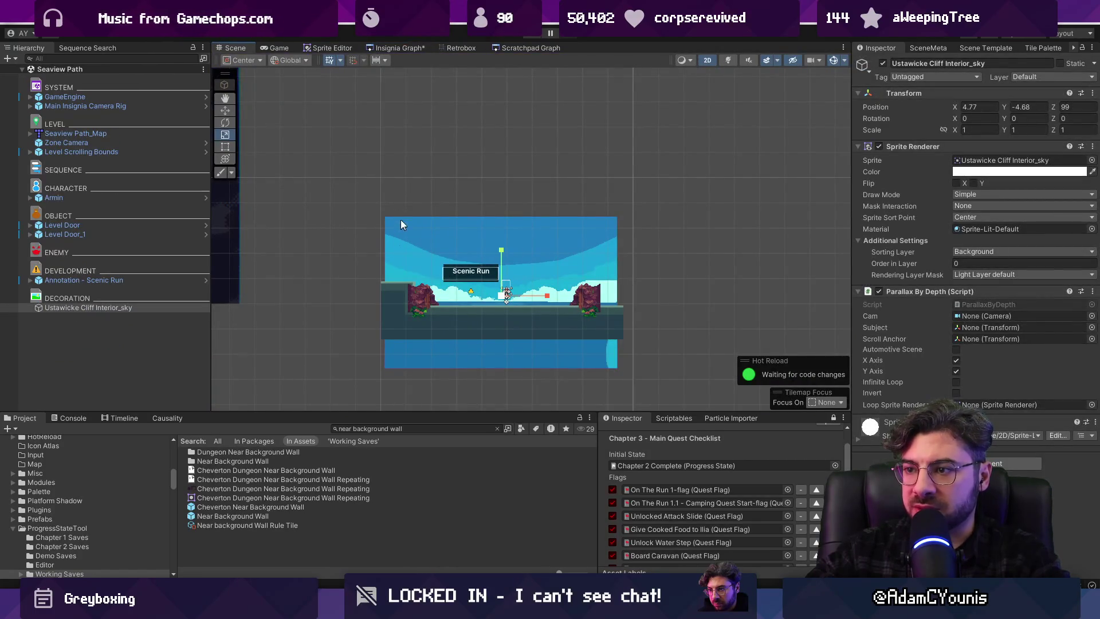
left_click(405, 48)
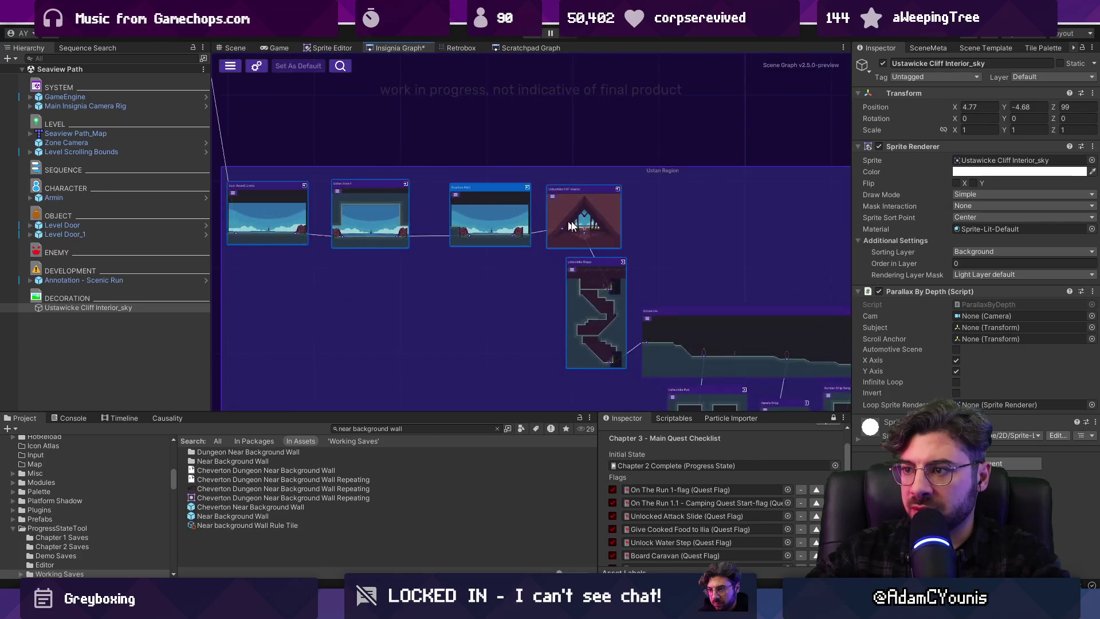
double_click(437, 271)
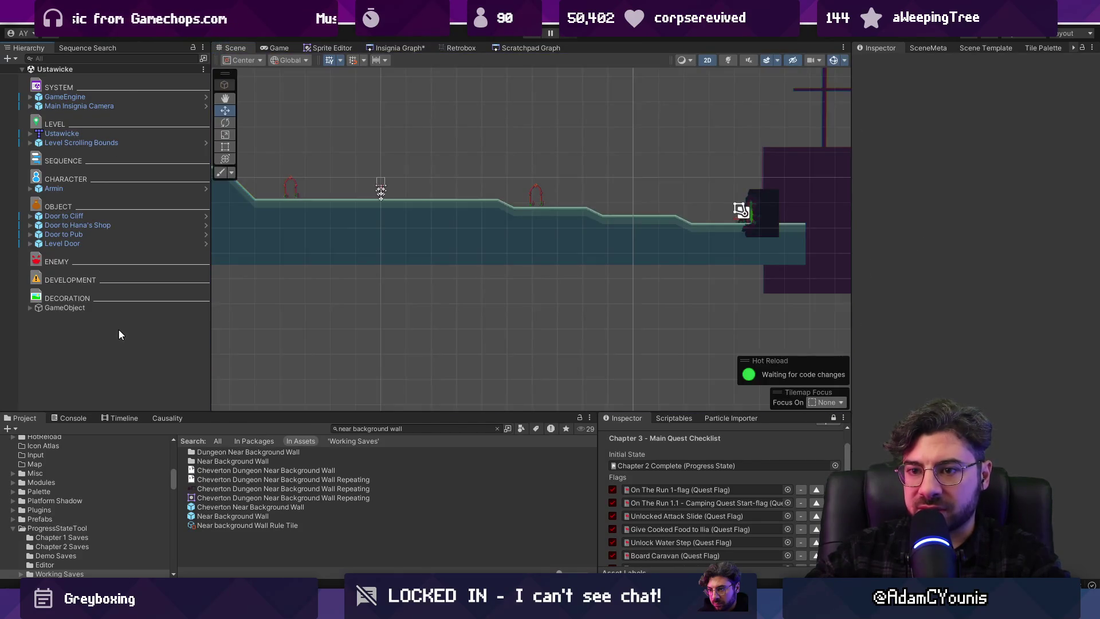
key("ctrl+v")
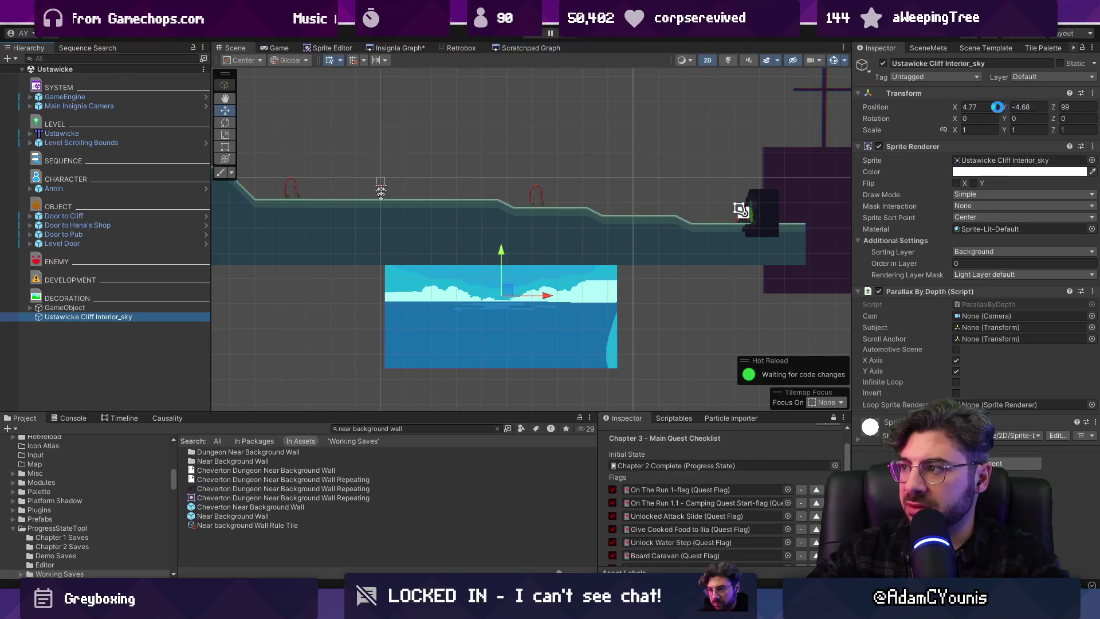
double_click(988, 107)
type("0")
key("Tab")
type("0")
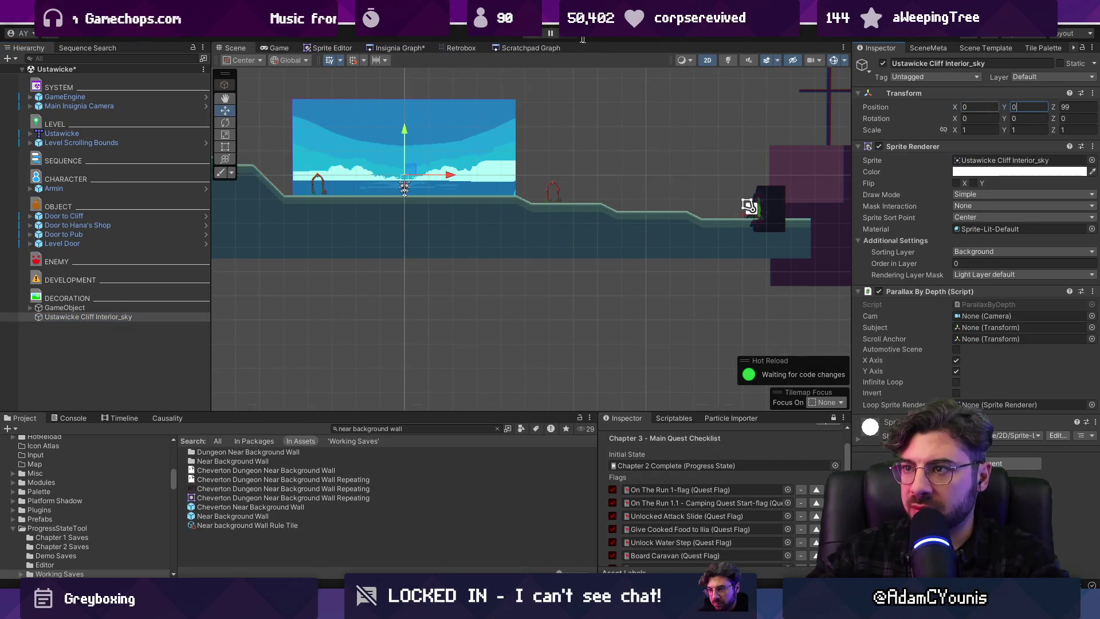
Play-test Ustawicke, running and jumping along the cliff past the arch into the cave, then stop
key("ctrl+p")
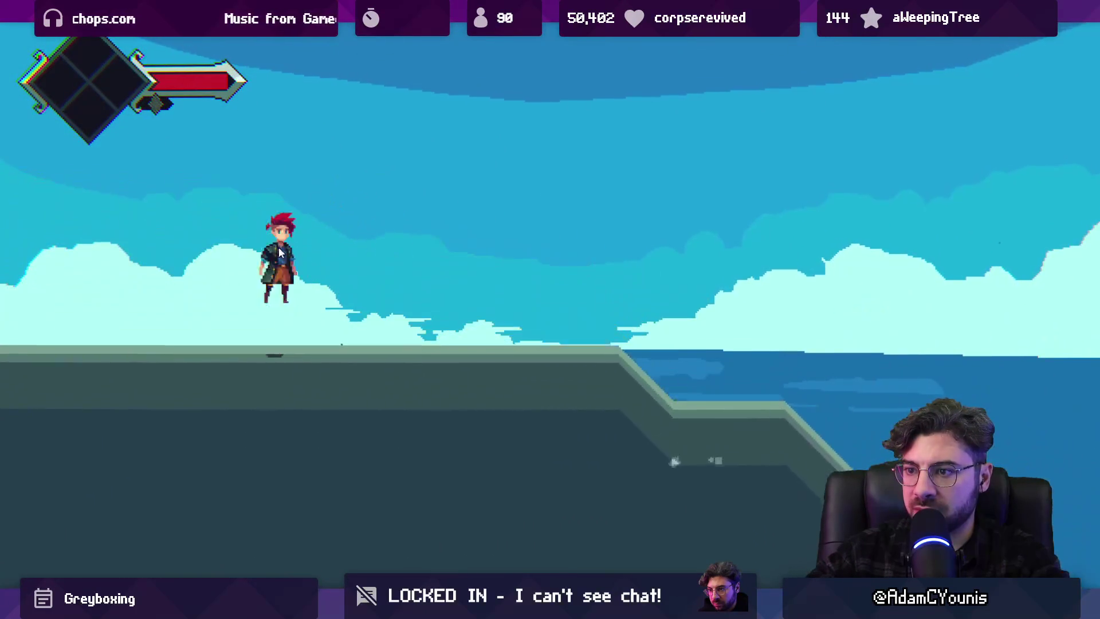
key("Right")
key("space")
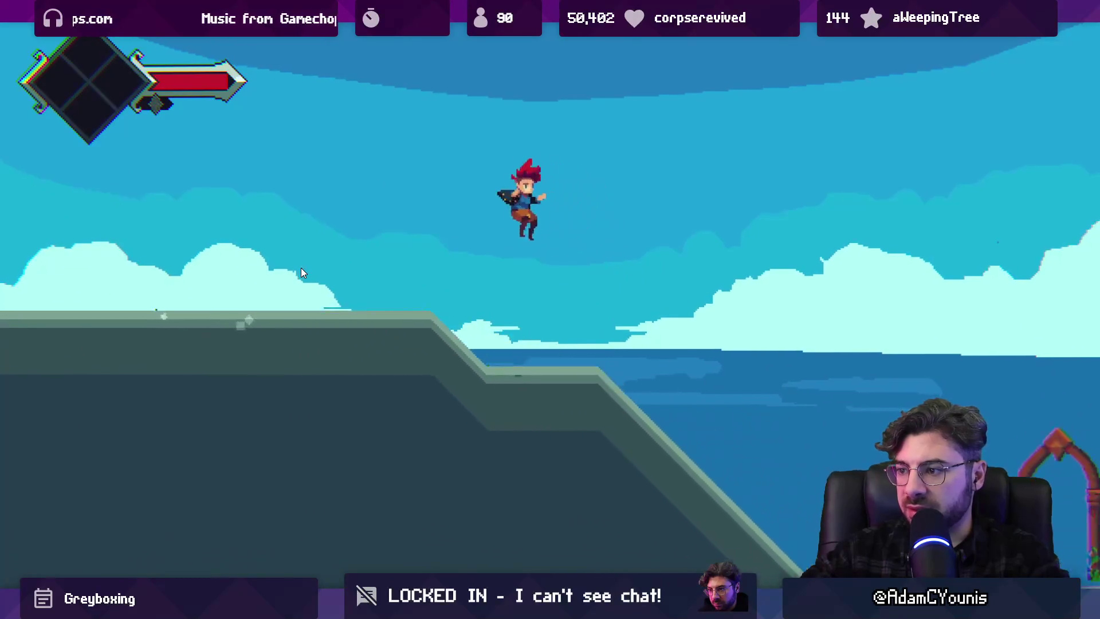
key("space")
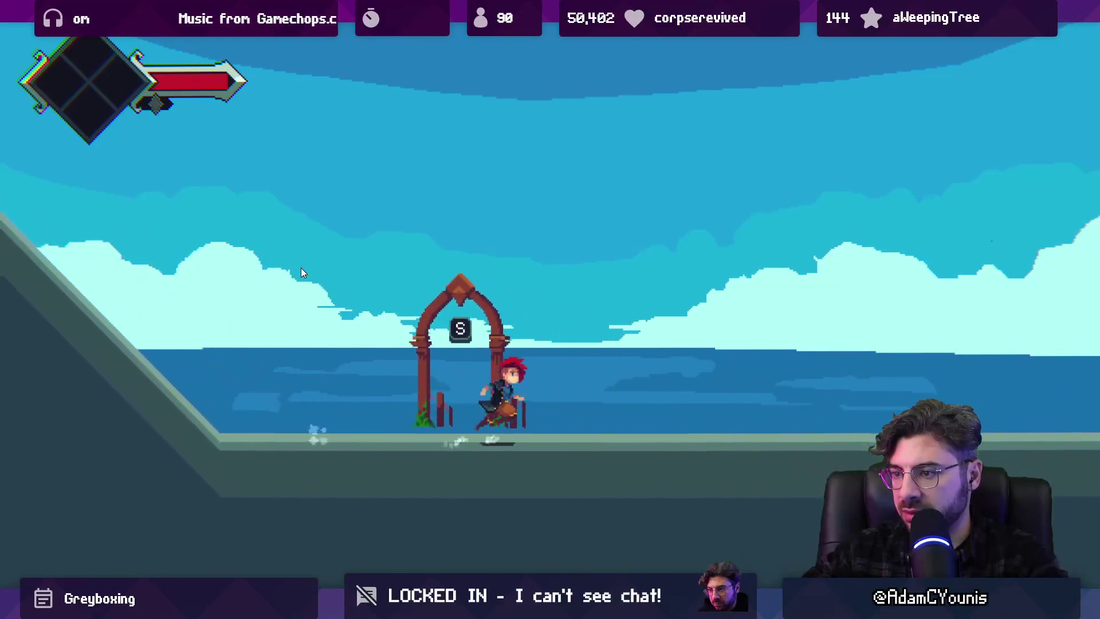
key("Right")
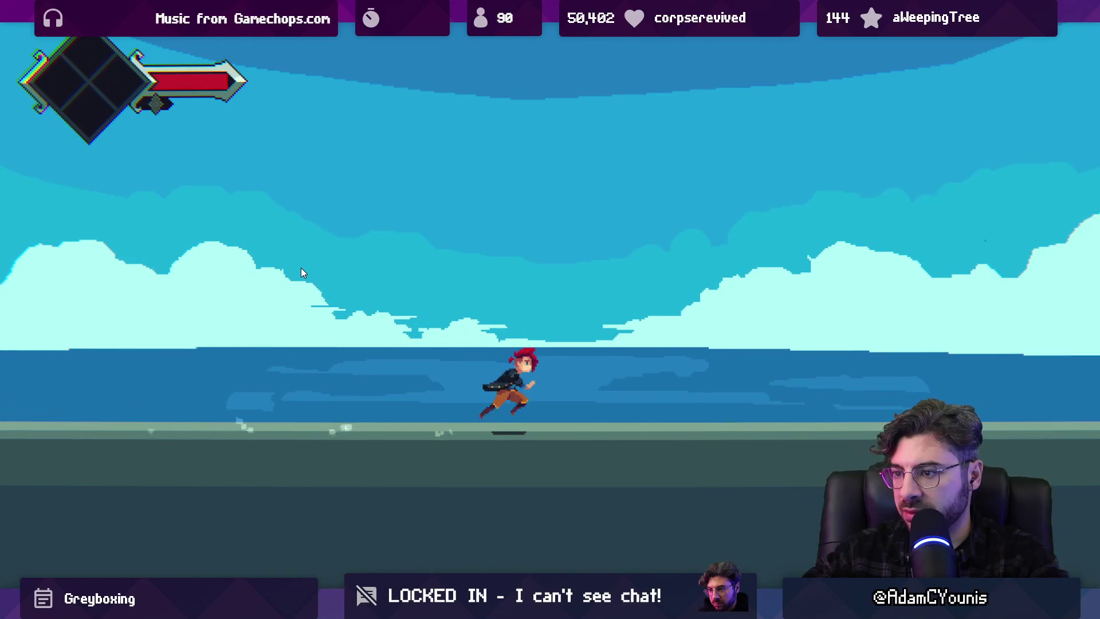
key("space")
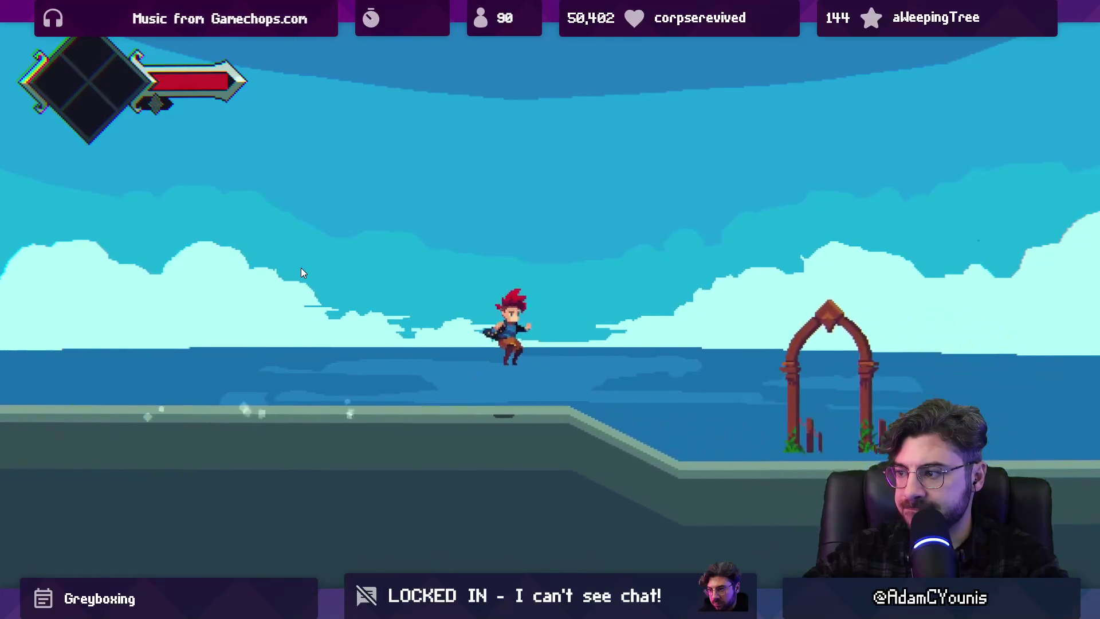
key("Right")
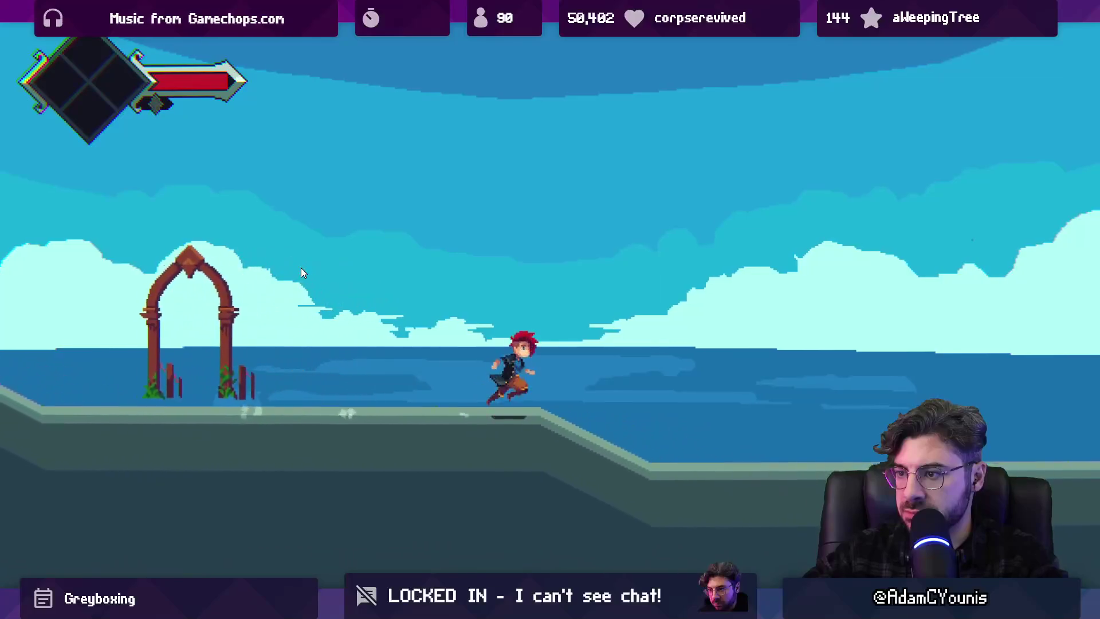
key("space")
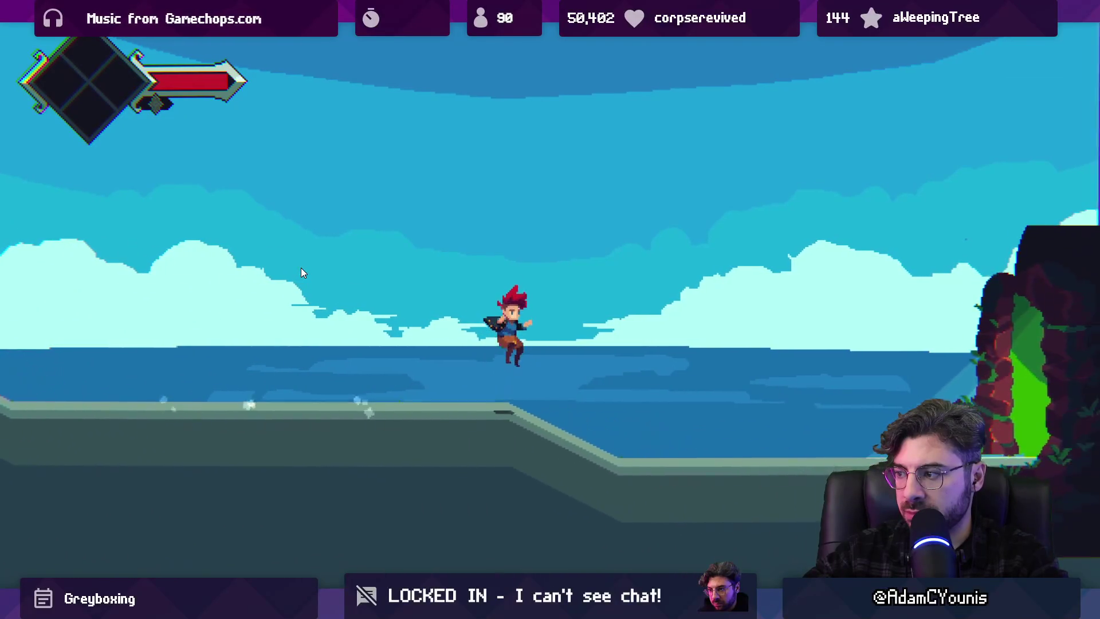
key("Right")
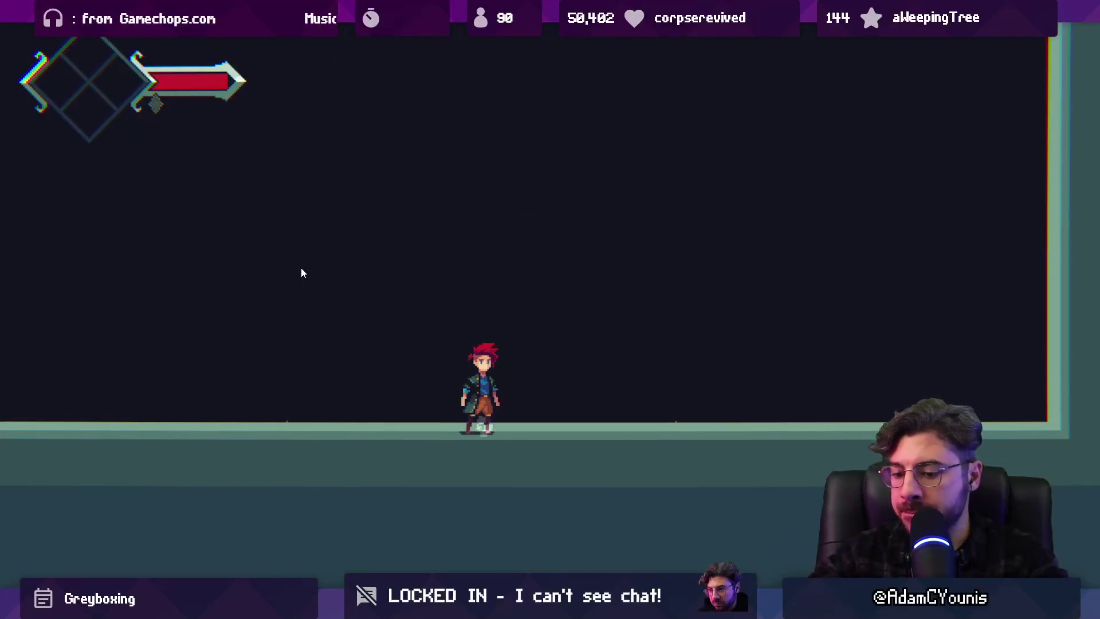
key("shift+space")
left_click(523, 38)
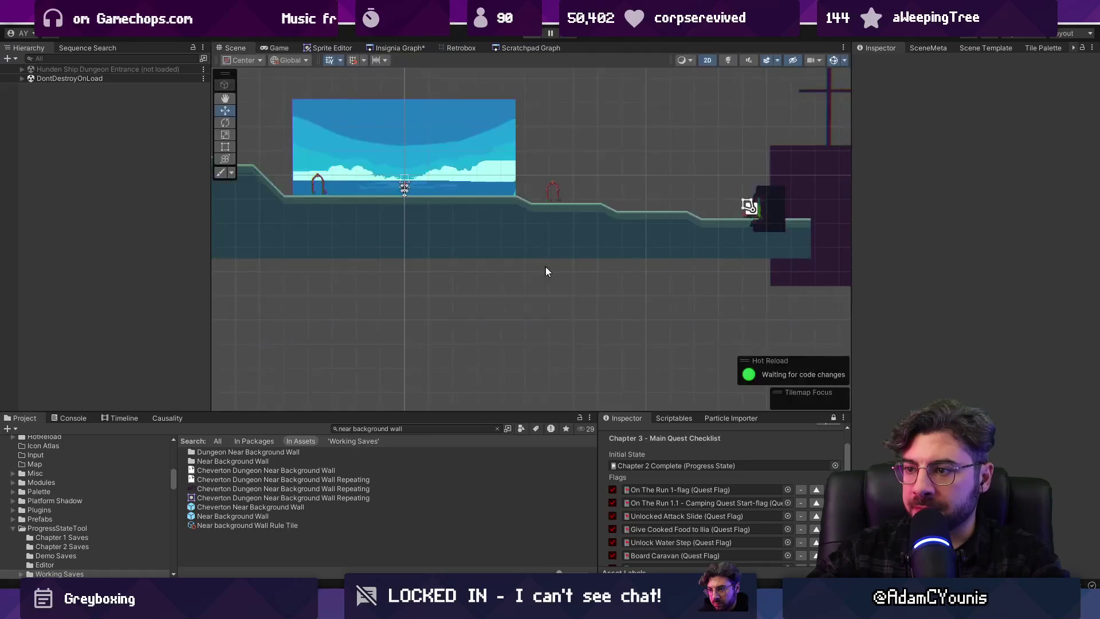
Open the Ustawicke tilemap's source map in Tiled and add a ledge beside the Forest Rock Door
scroll(548, 267, "up", 5)
scroll(480, 296, "up", 1)
left_click(460, 304)
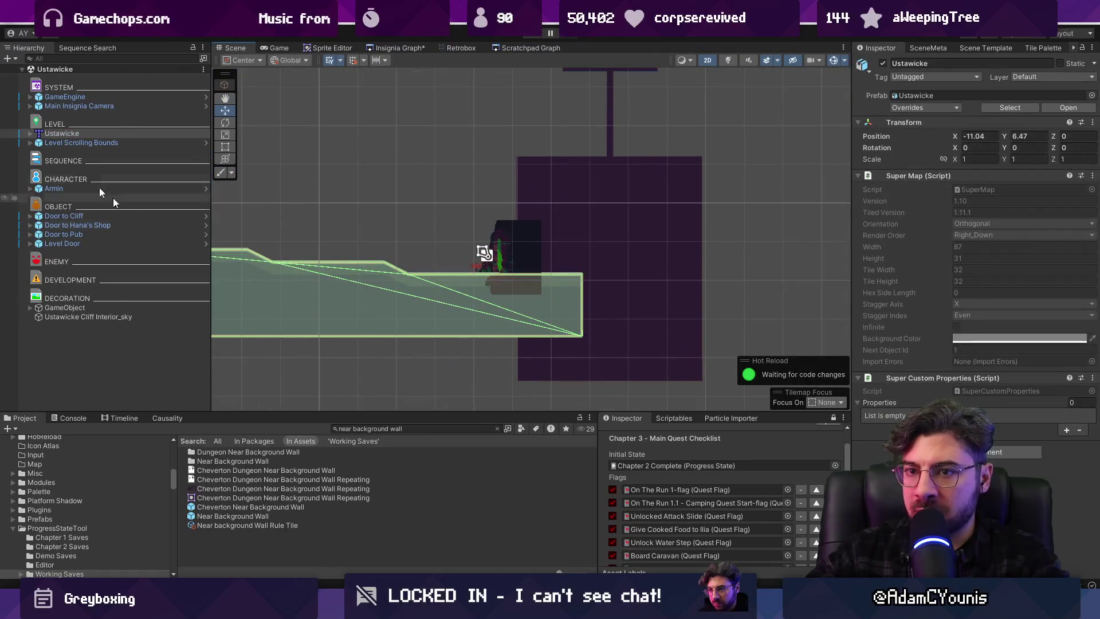
right_click(65, 133)
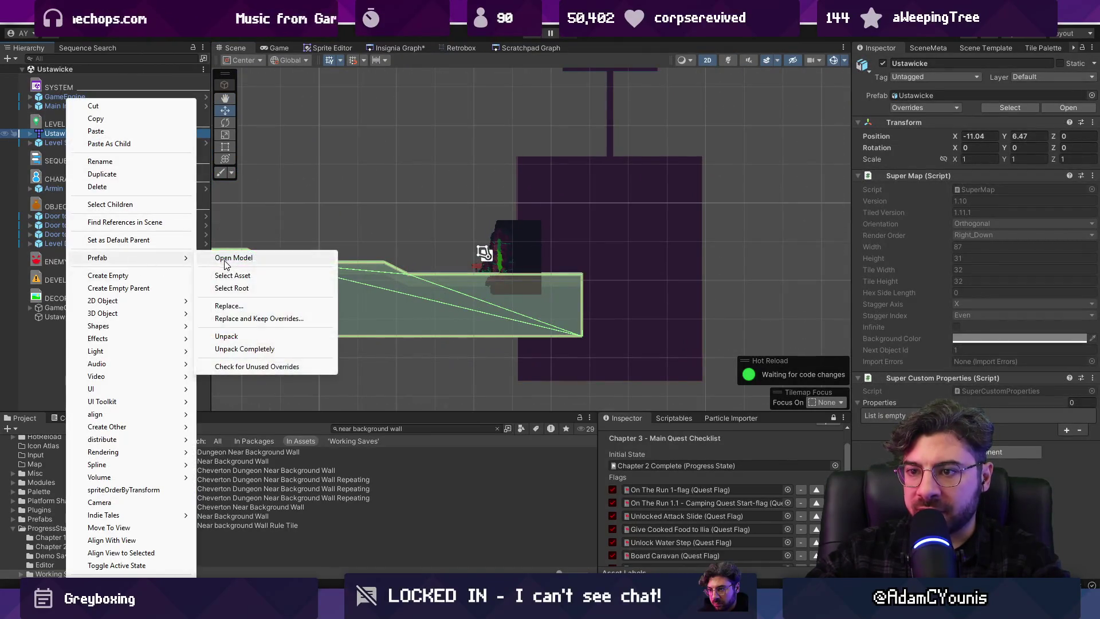
left_click(376, 269)
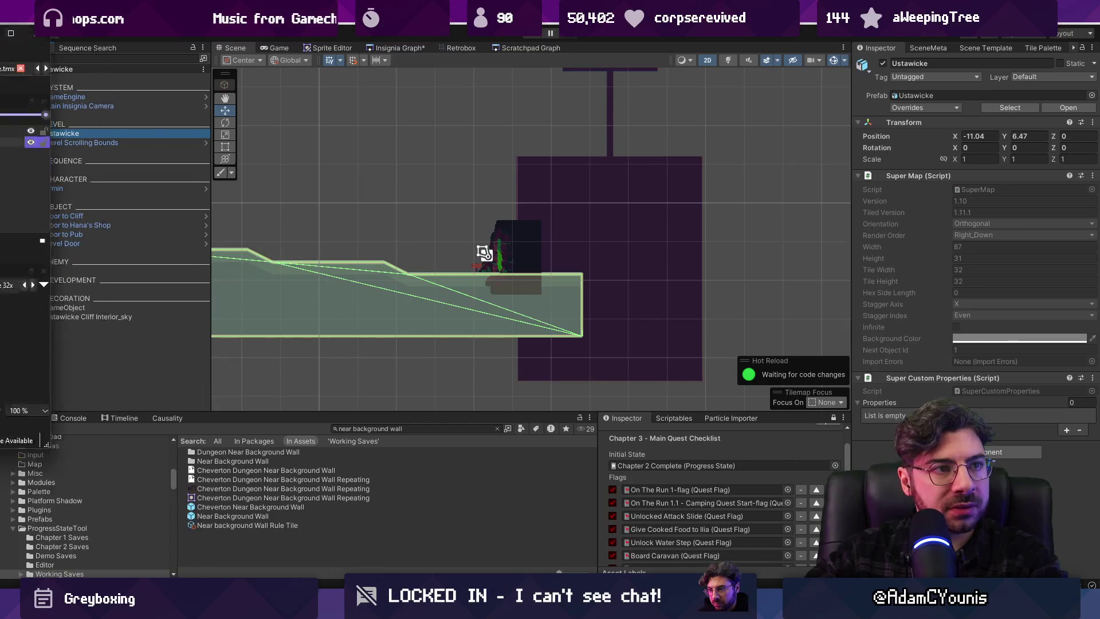
key("alt+Tab")
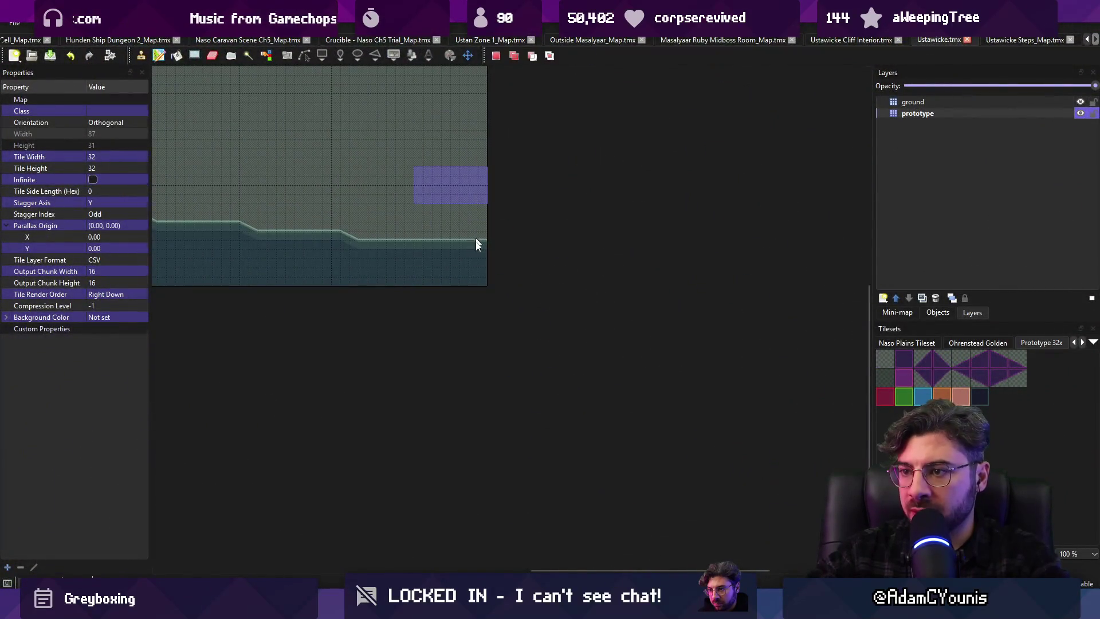
left_click(462, 278)
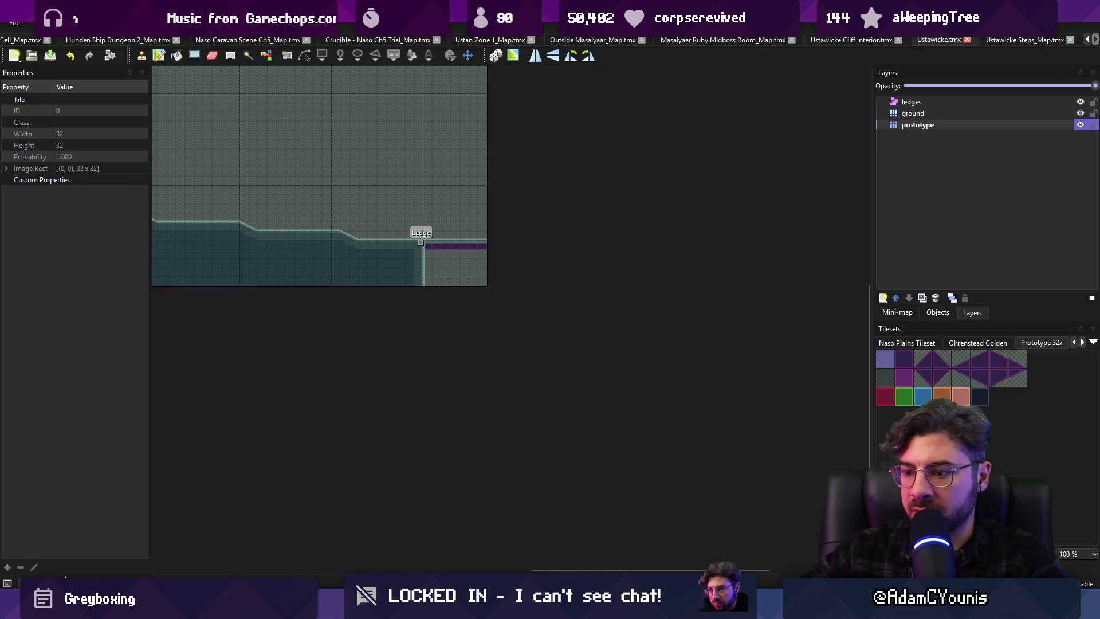
key("alt+Tab")
key("alt+Tab")
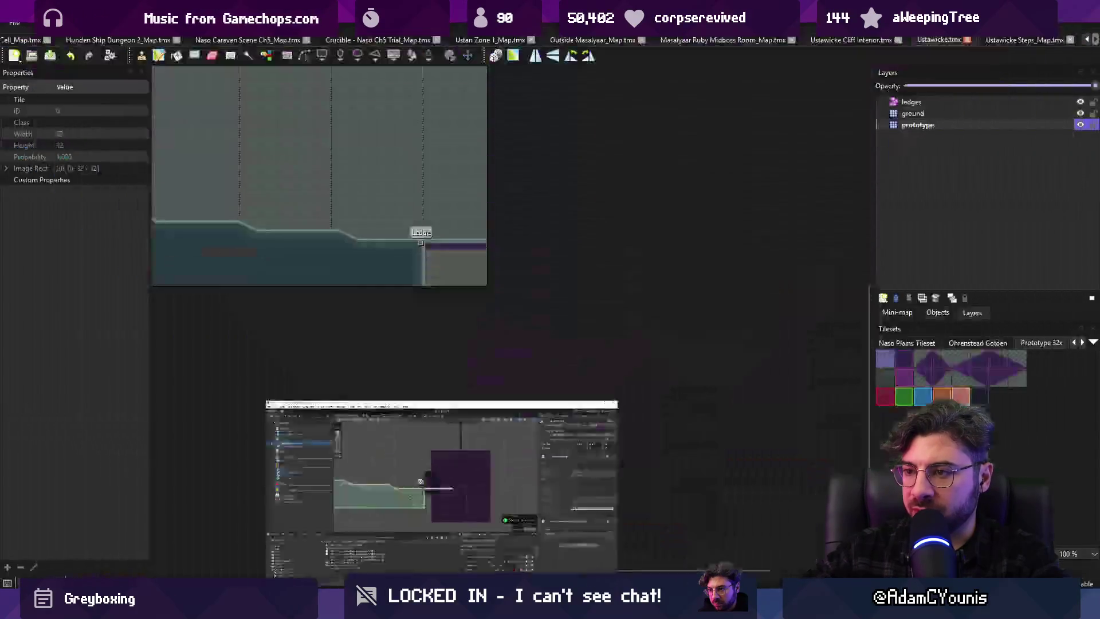
key("alt+Tab")
left_click(500, 251)
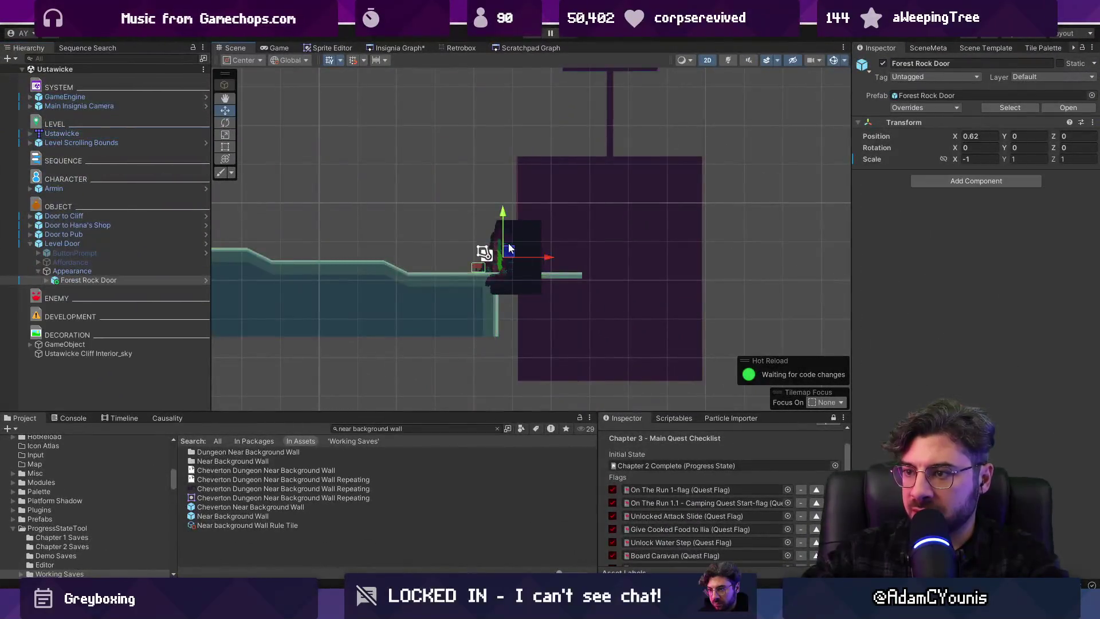
Nudge the Level Door slightly right and shift the decoration GameObject a little right
scroll(507, 243, "up", 3)
left_click(118, 245)
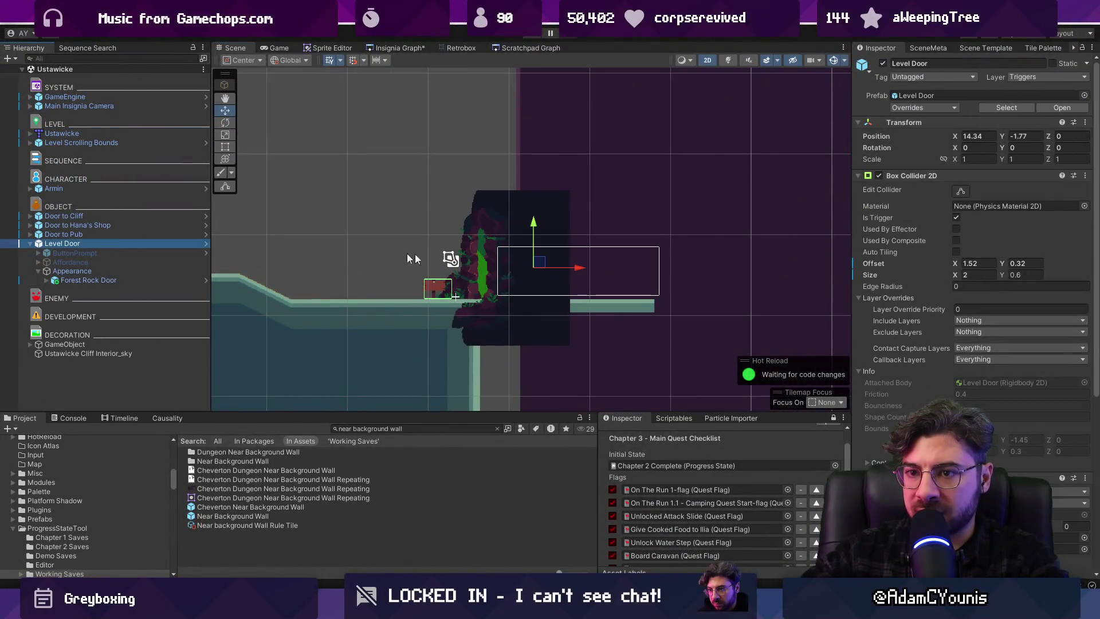
left_click(584, 267)
left_click(519, 265)
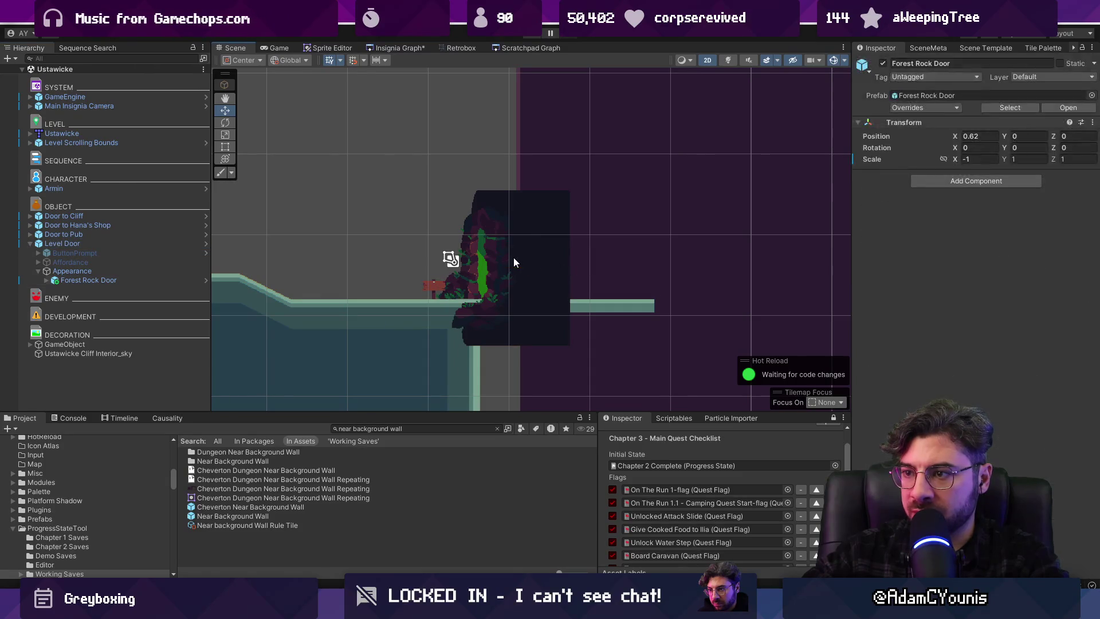
left_click(152, 247)
mouse_move(586, 267)
left_mouse_down()
mouse_move(729, 263)
mouse_move(575, 273)
left_mouse_up()
scroll(576, 275, "down", 5)
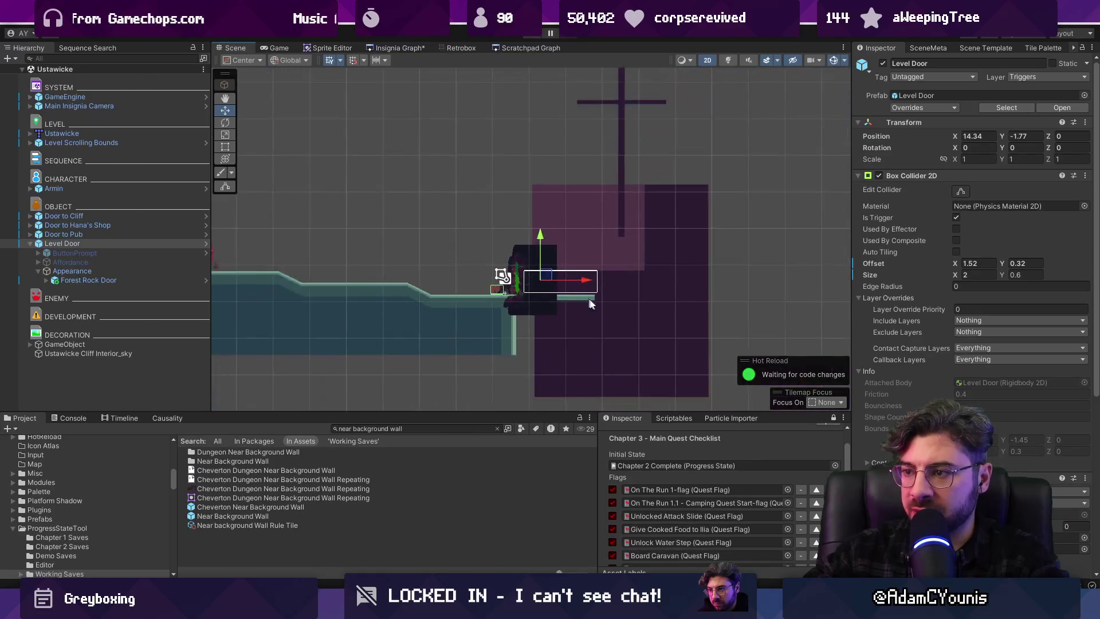
left_click(623, 294)
left_click(65, 344)
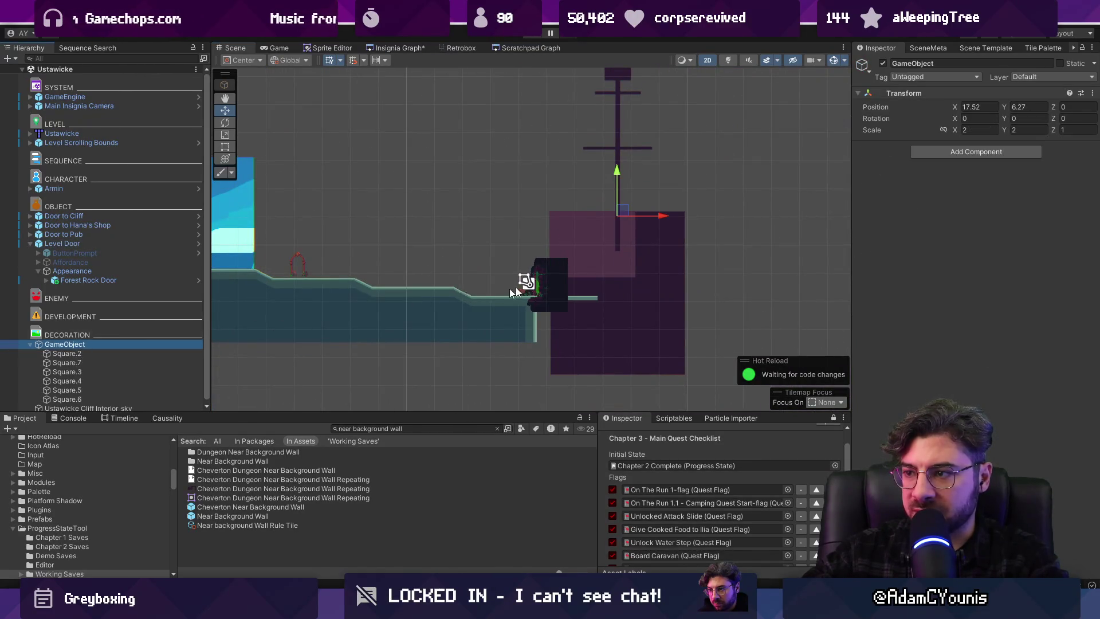
scroll(634, 239, "up", 5)
left_click_drag(656, 201, 698, 199)
Move the Level Door right to the end of the ledge
left_click(462, 296)
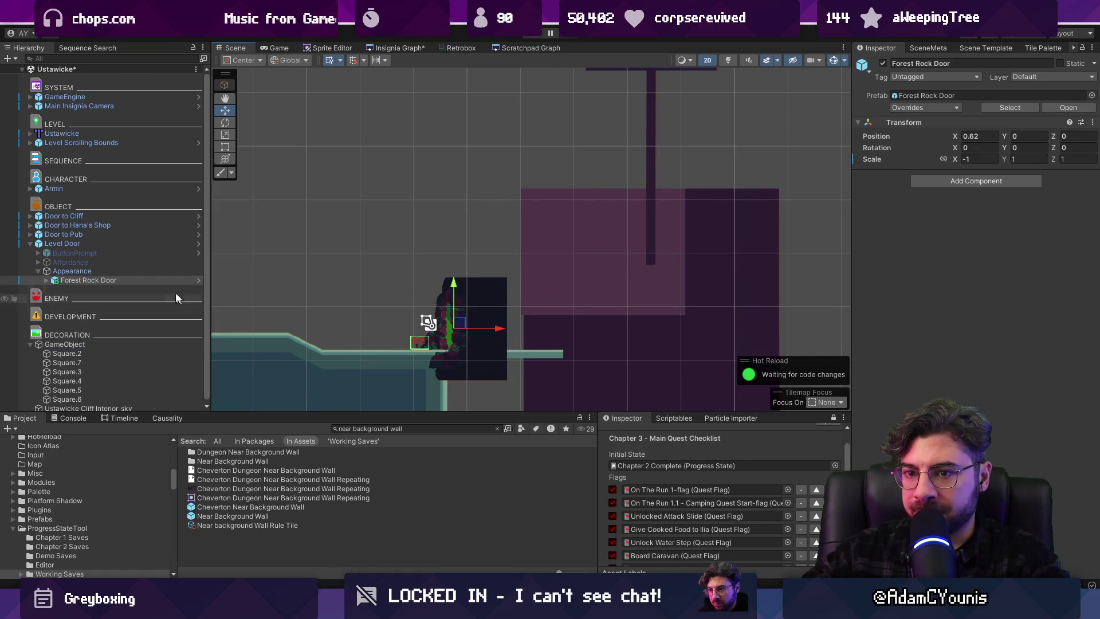
left_click(62, 243)
left_click_drag(519, 328, 605, 326)
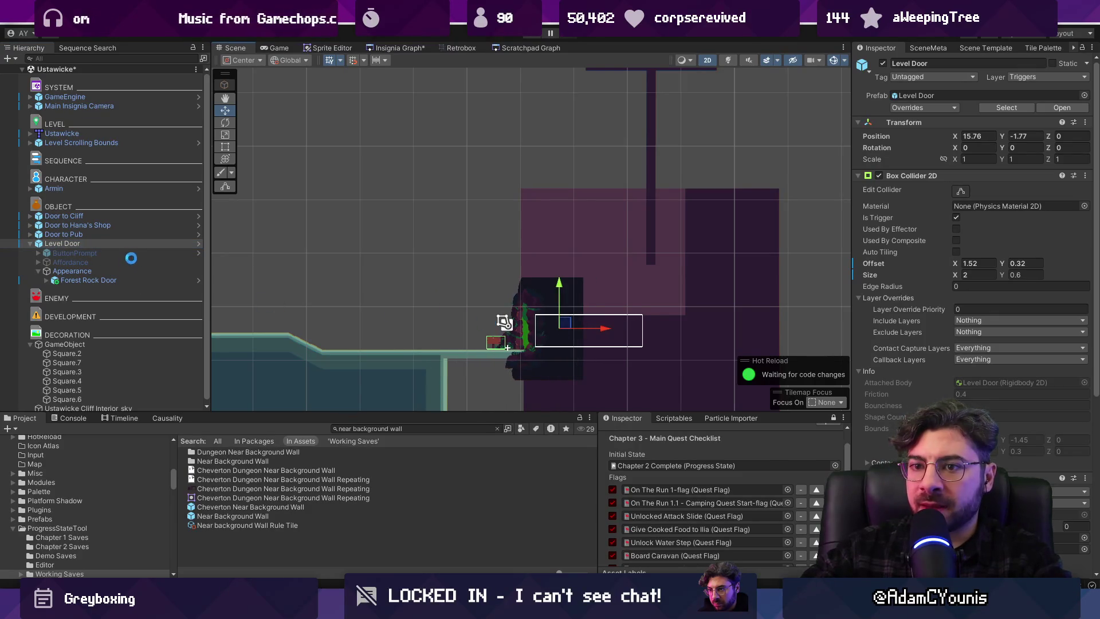
left_click(29, 243)
Save the Ustawicke scene and resize the lower panels back to their original layout
key("ctrl+s")
scroll(481, 331, "down", 1)
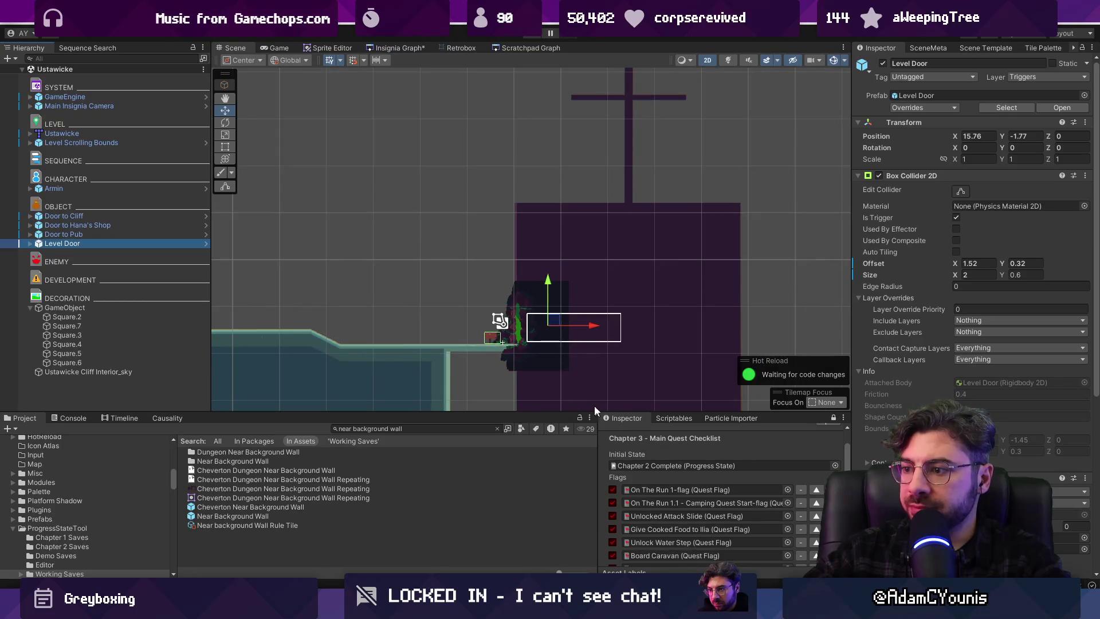
left_click_drag(574, 410, 573, 287)
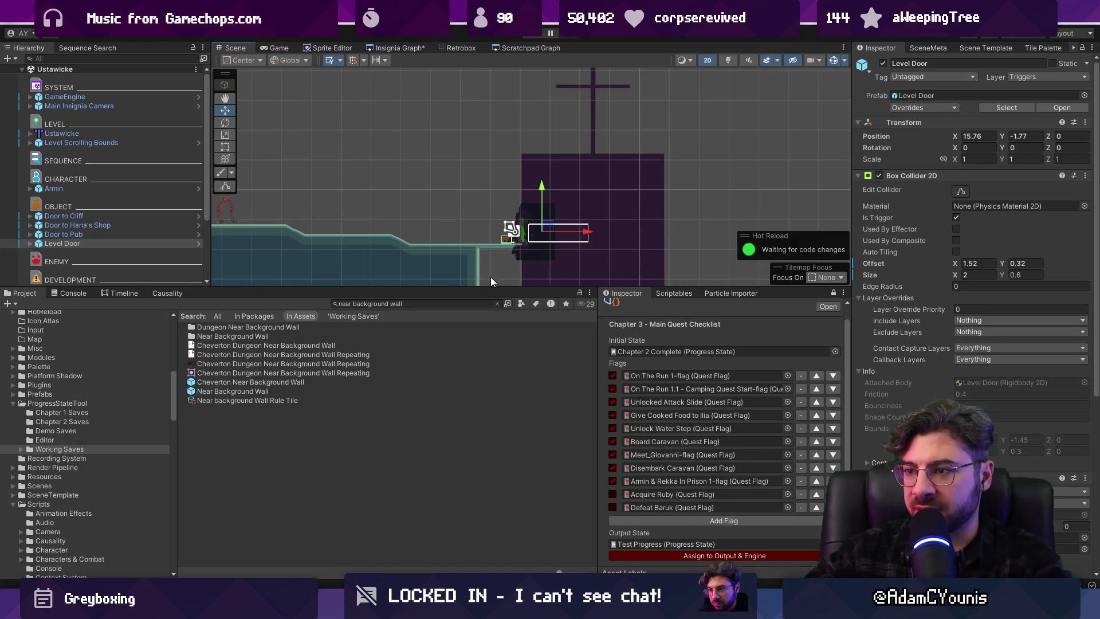
left_click_drag(493, 286, 493, 417)
scroll(682, 287, "down", 2)
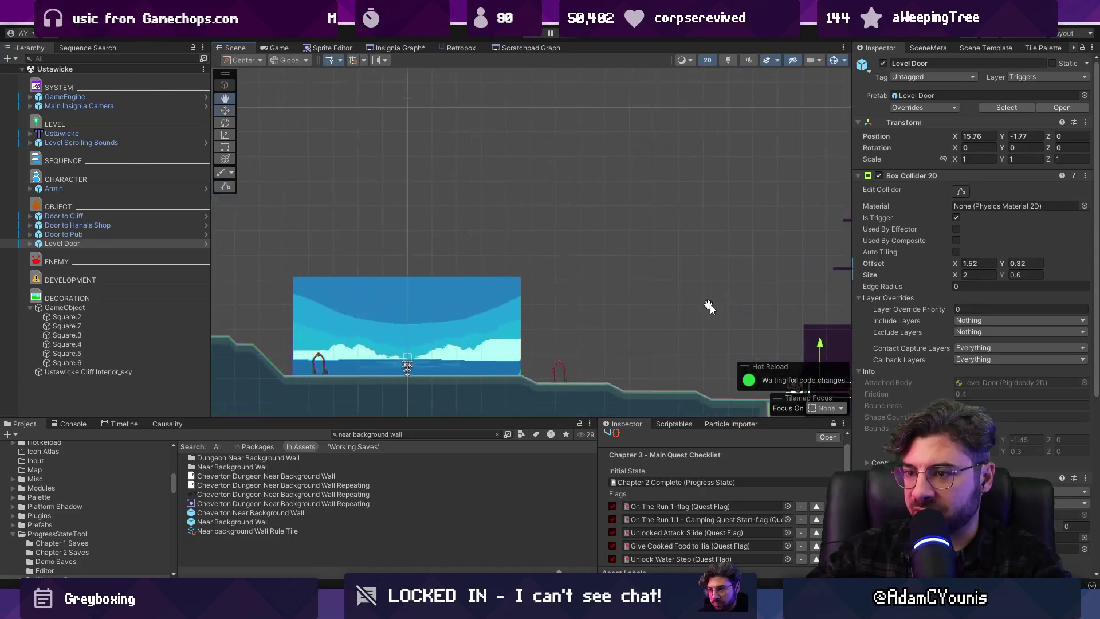
Play-test the level, leave full-screen game view, and stop the test
left_click(531, 36)
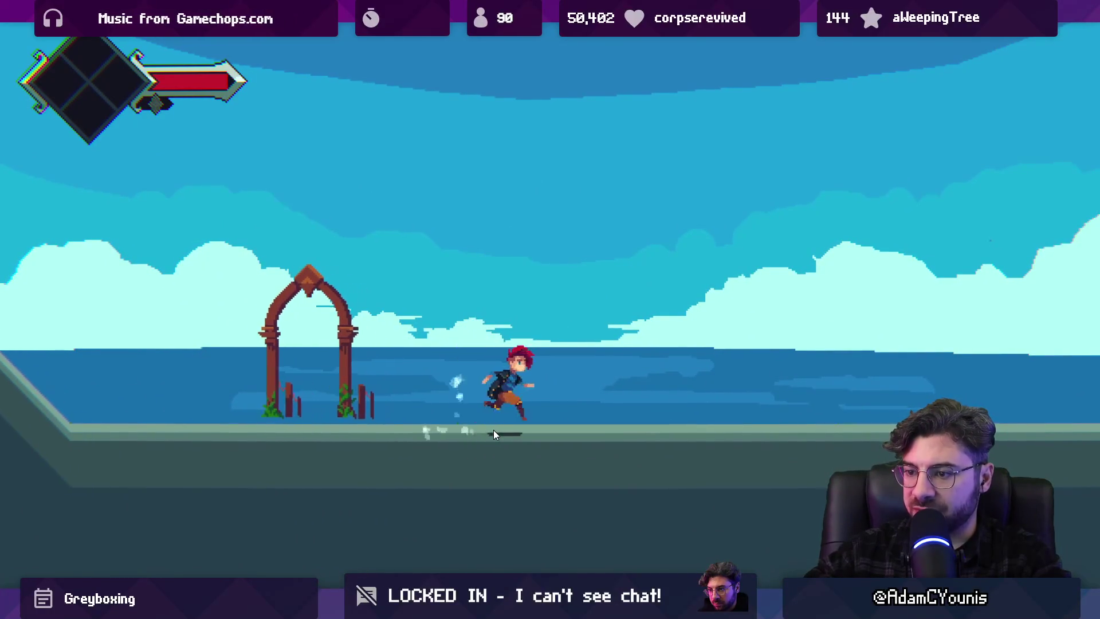
key("ctrl+shift+F7")
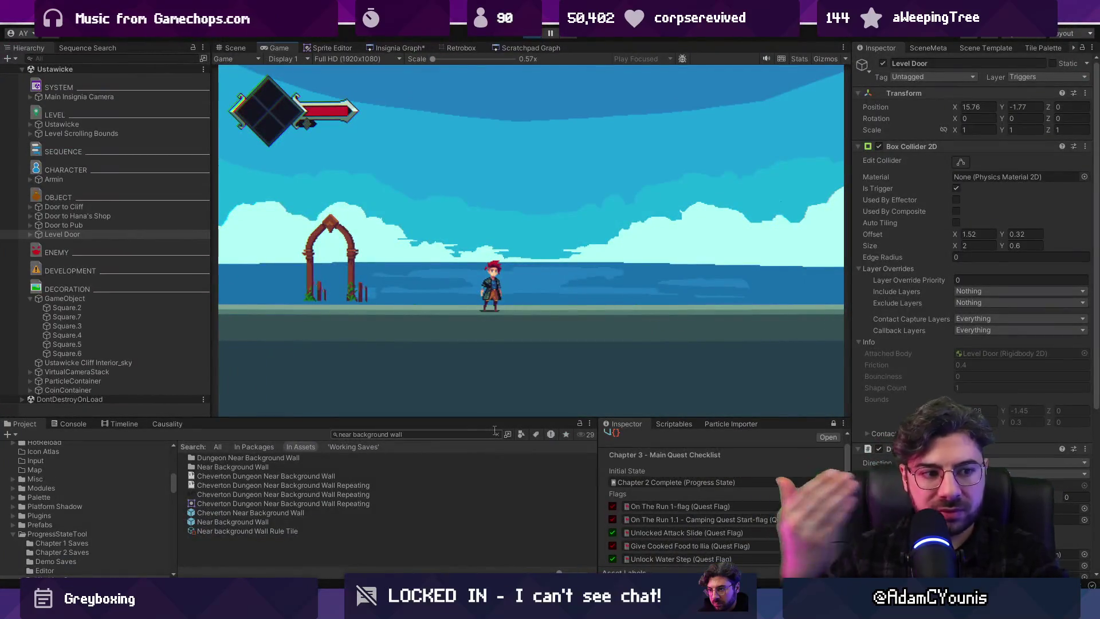
left_click(532, 36)
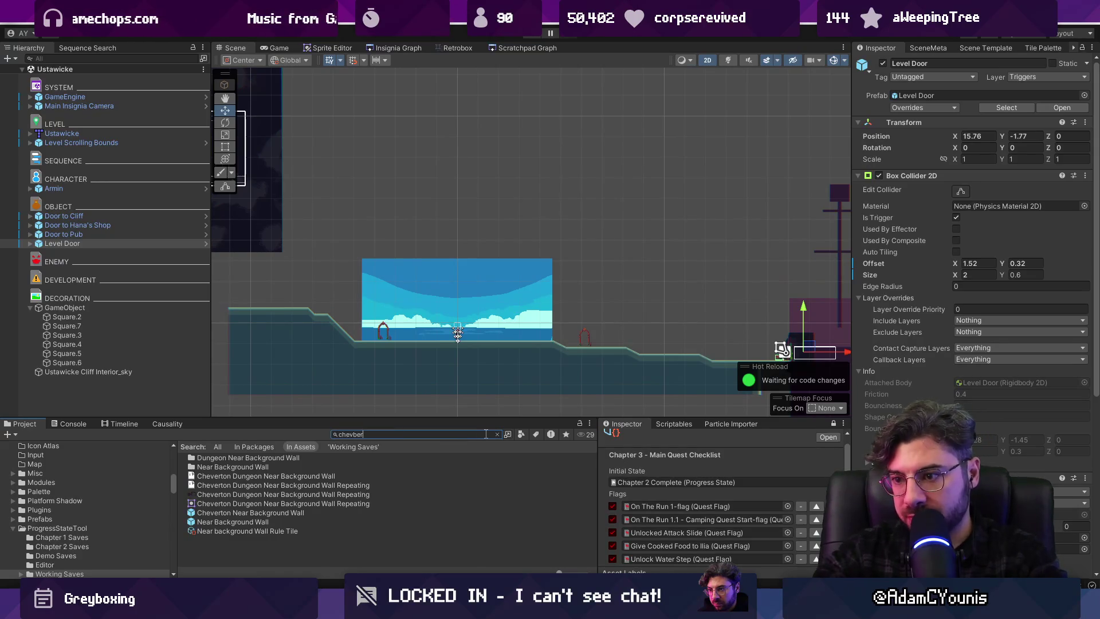
Search 'misty' and place the DiamondEyes townhouse on Middleground1, raised onto the ground
key("BackSpace")
type("misty")
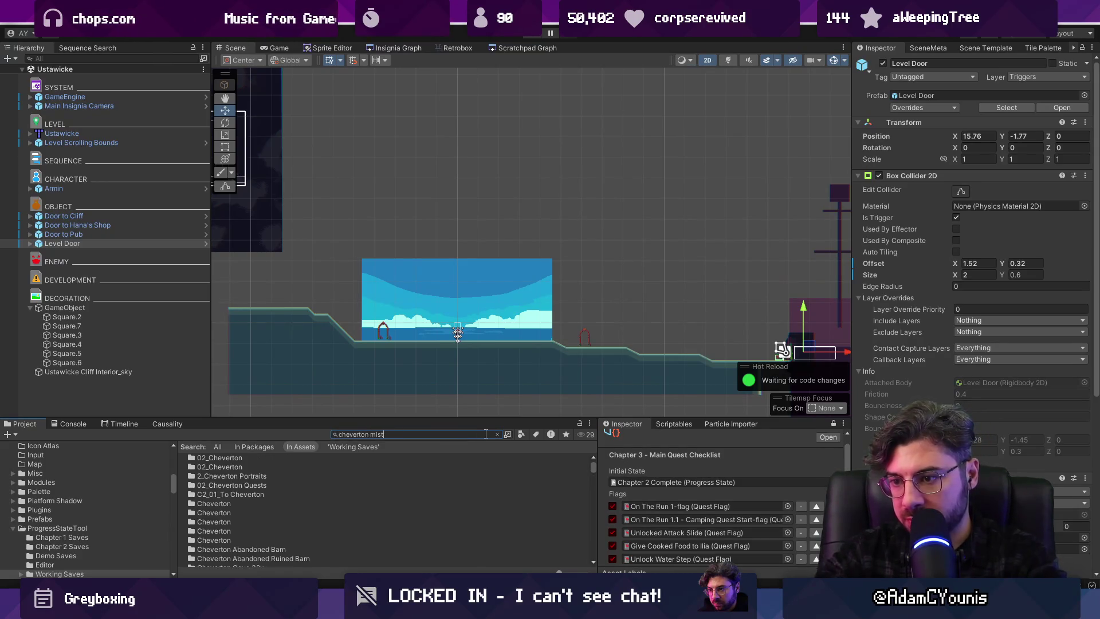
left_click_drag(351, 424, 354, 357)
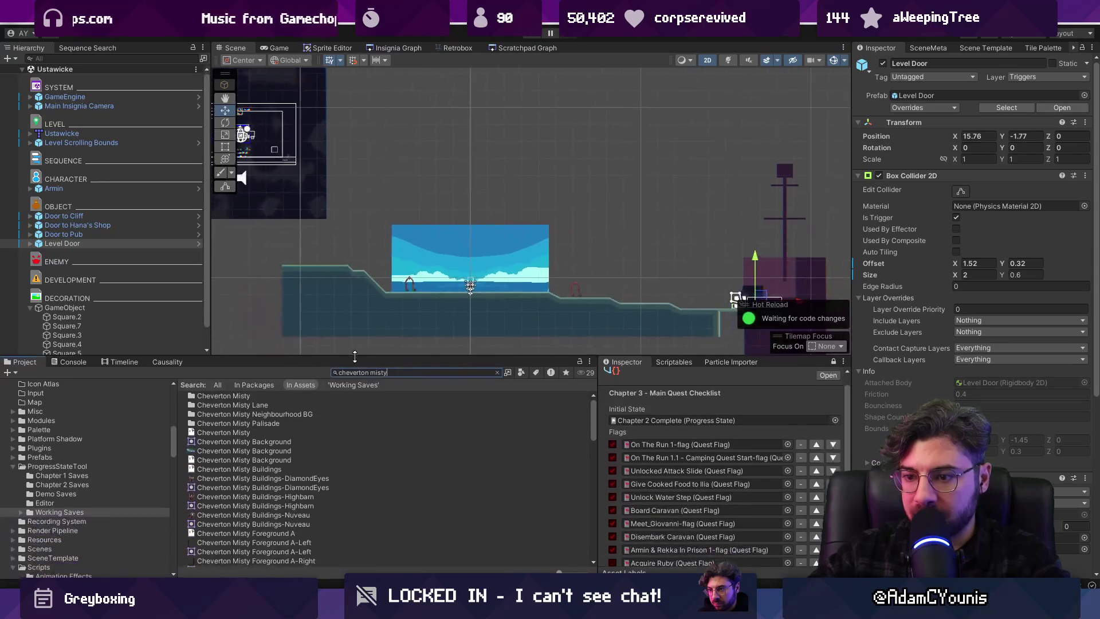
scroll(257, 491, "up", 2)
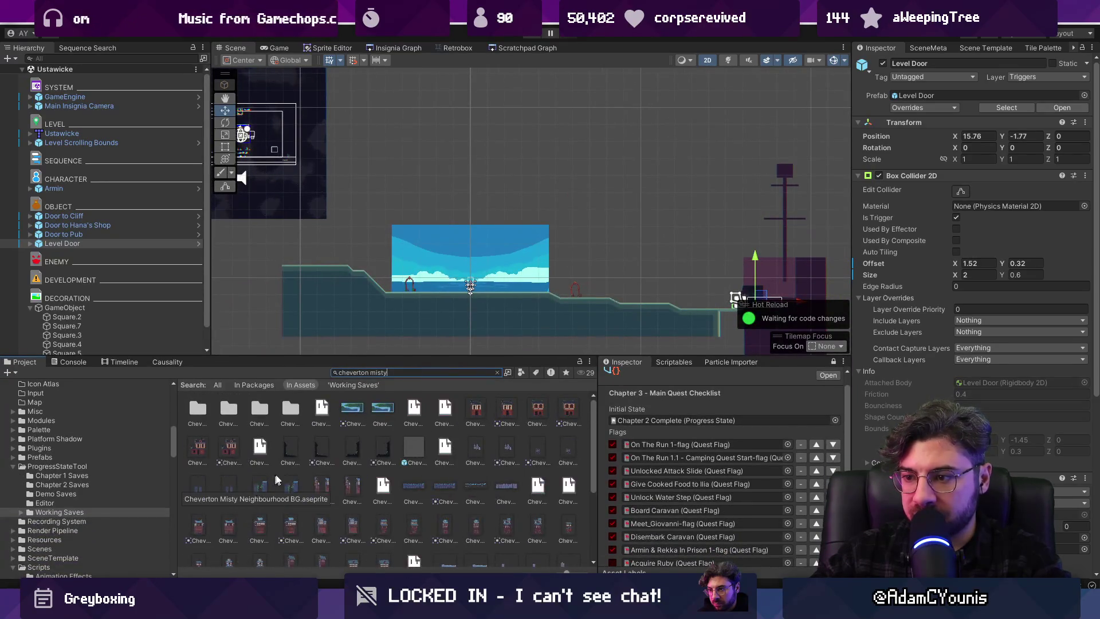
left_click(426, 286)
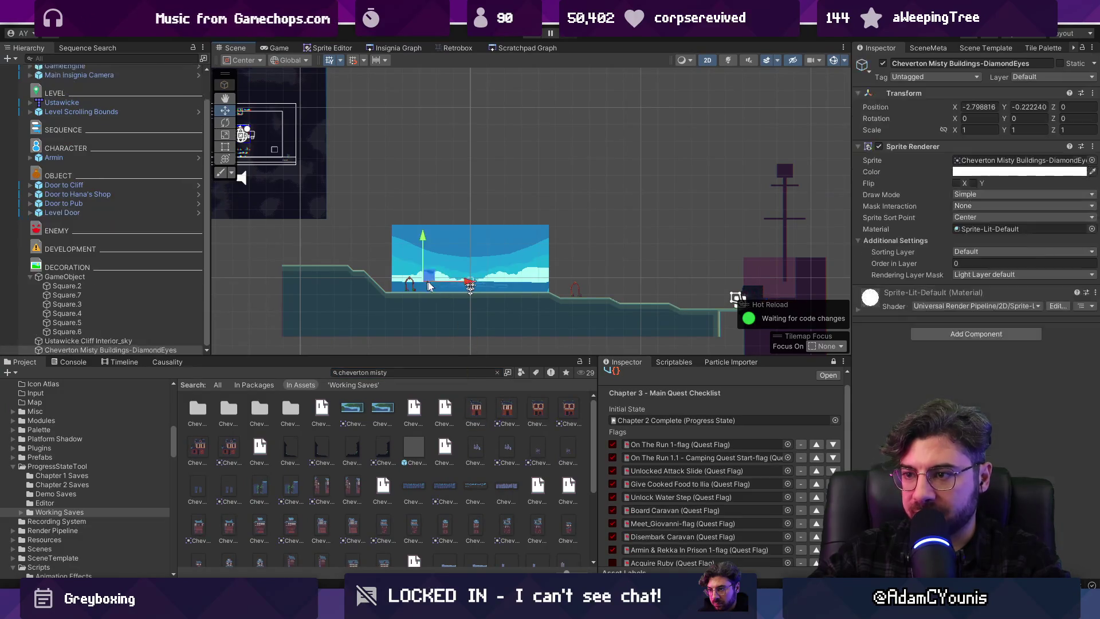
left_click(958, 253)
left_click(997, 314)
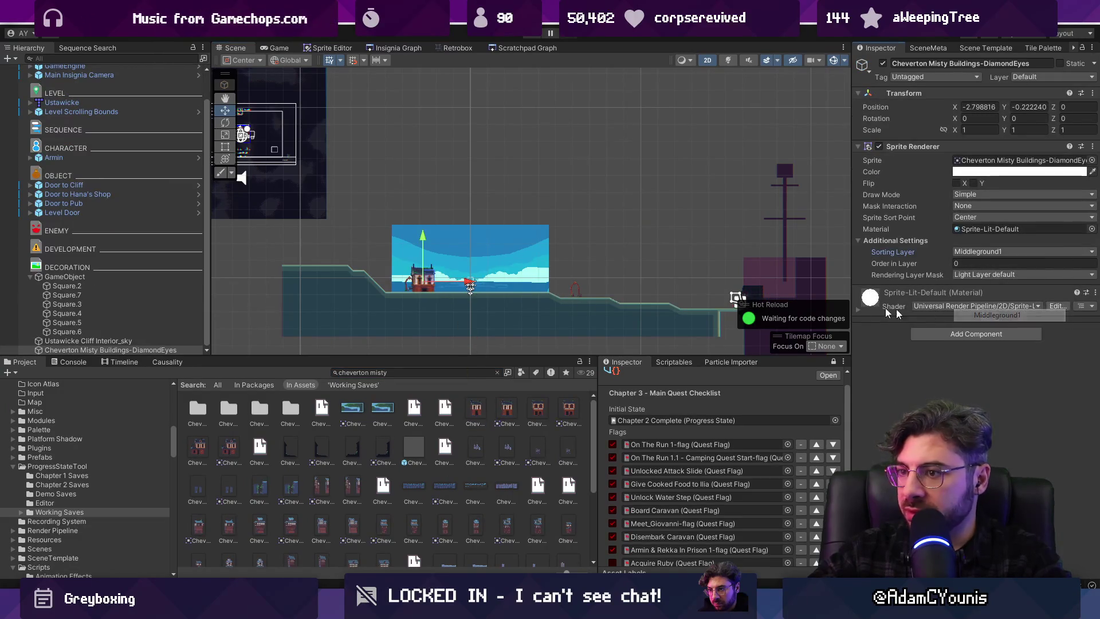
scroll(427, 275, "up", 5)
mouse_move(424, 269)
left_mouse_down()
mouse_move(434, 241)
mouse_move(435, 280)
mouse_move(534, 281)
left_mouse_up()
Duplicate the townhouse, swap the copy's sprite to Highbarn, and move it right
key("ctrl+d")
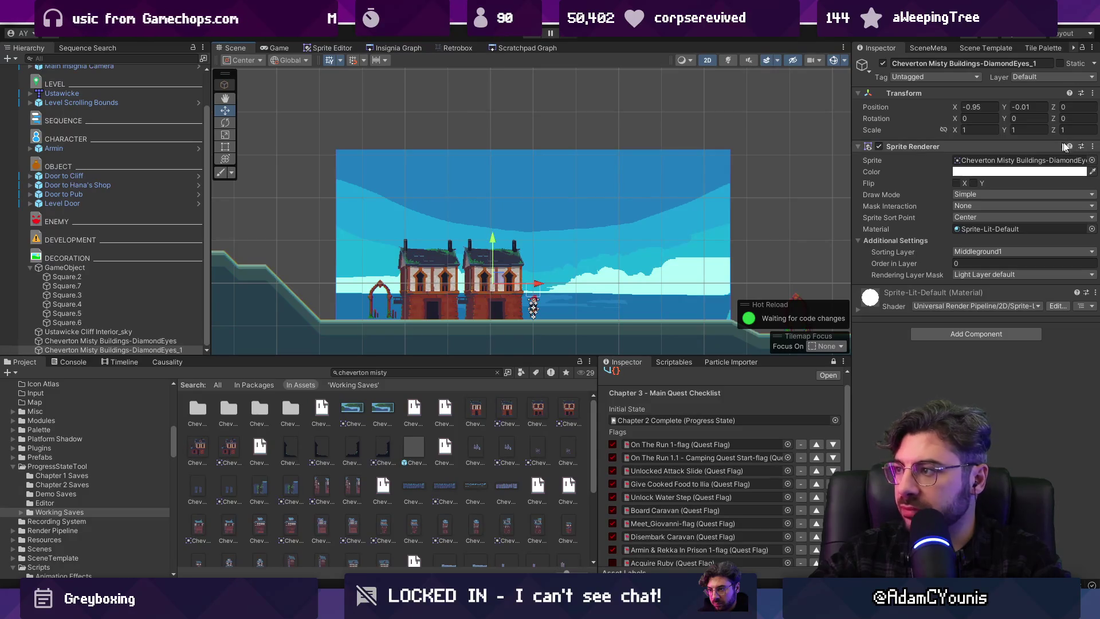
left_click(1094, 161)
key("Up")
key("Down")
key("Down")
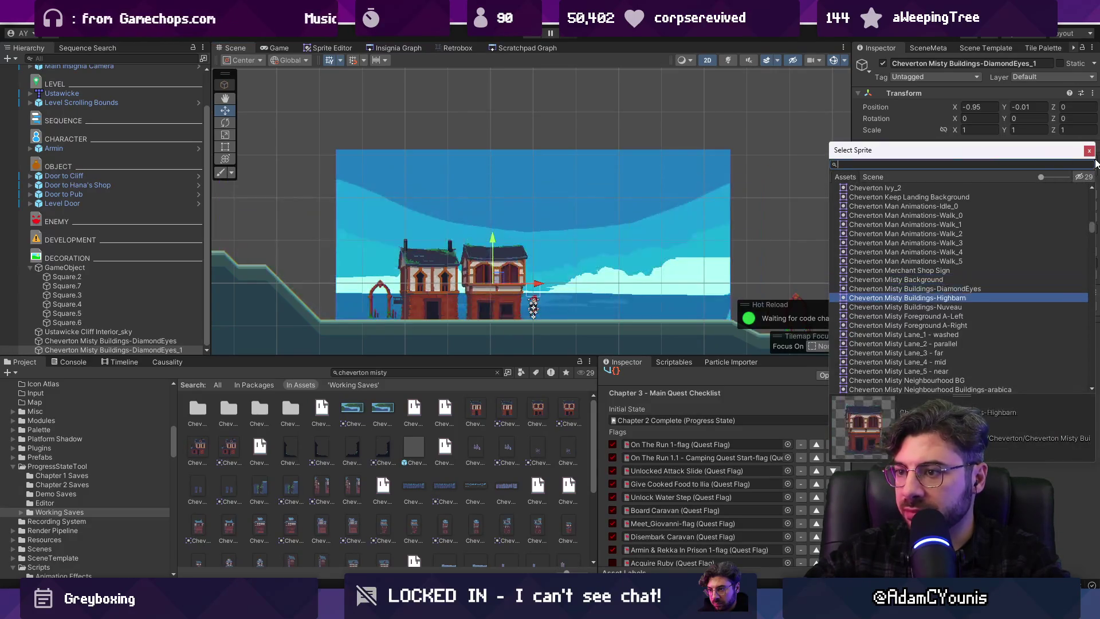
key("Return")
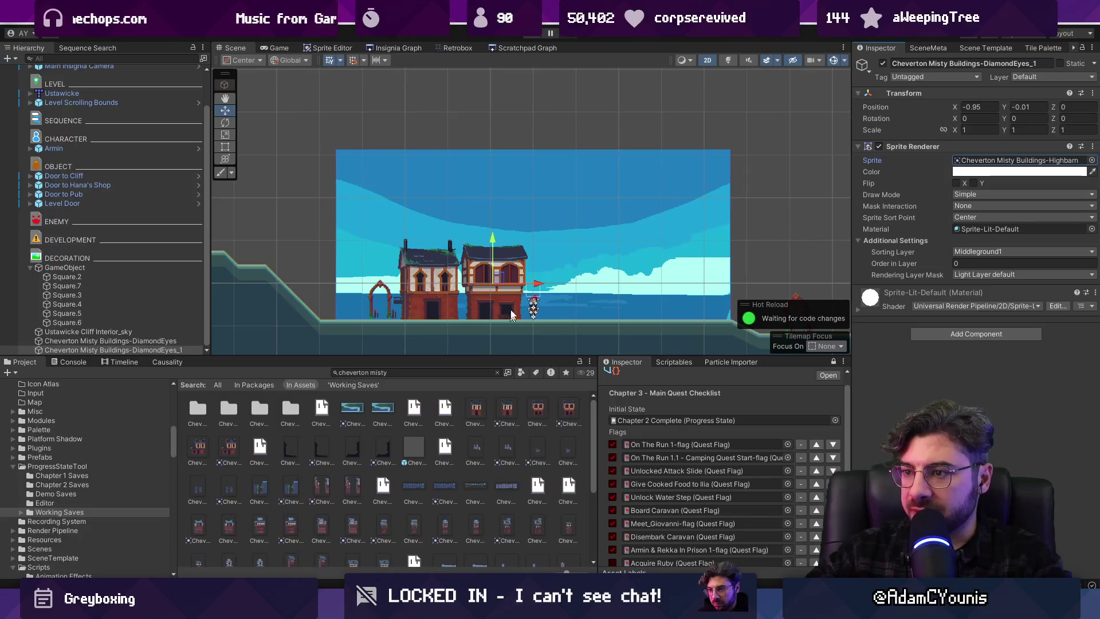
left_click_drag(535, 286, 621, 283)
Duplicate again with the Nuveau sprite, then make a fourth copy and browse its sprites
key("ctrl+d")
left_click(1091, 160)
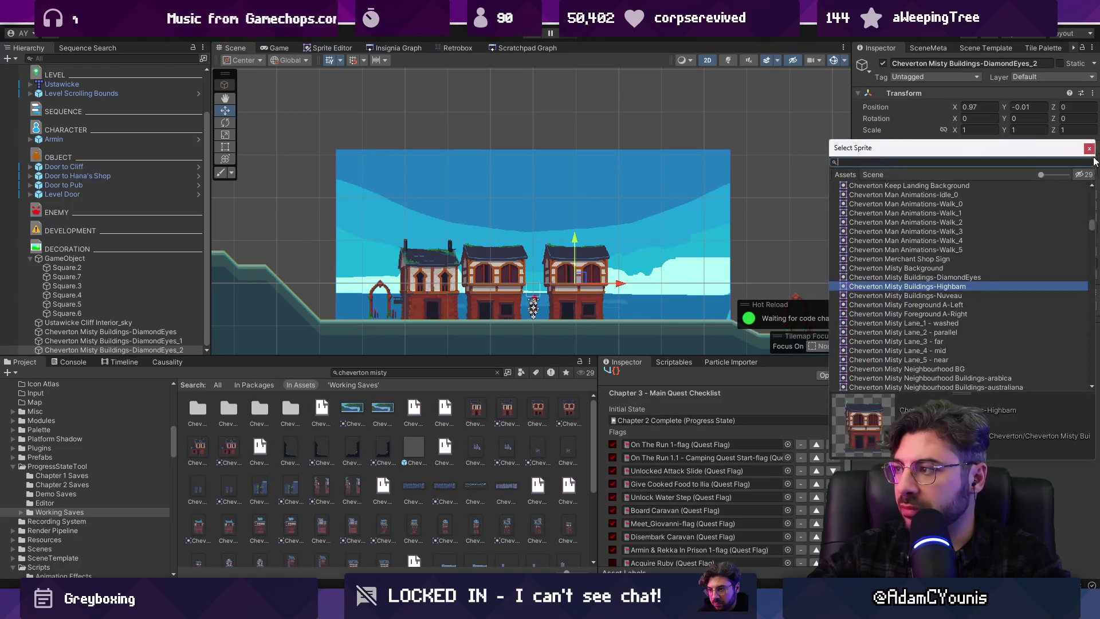
key("Down")
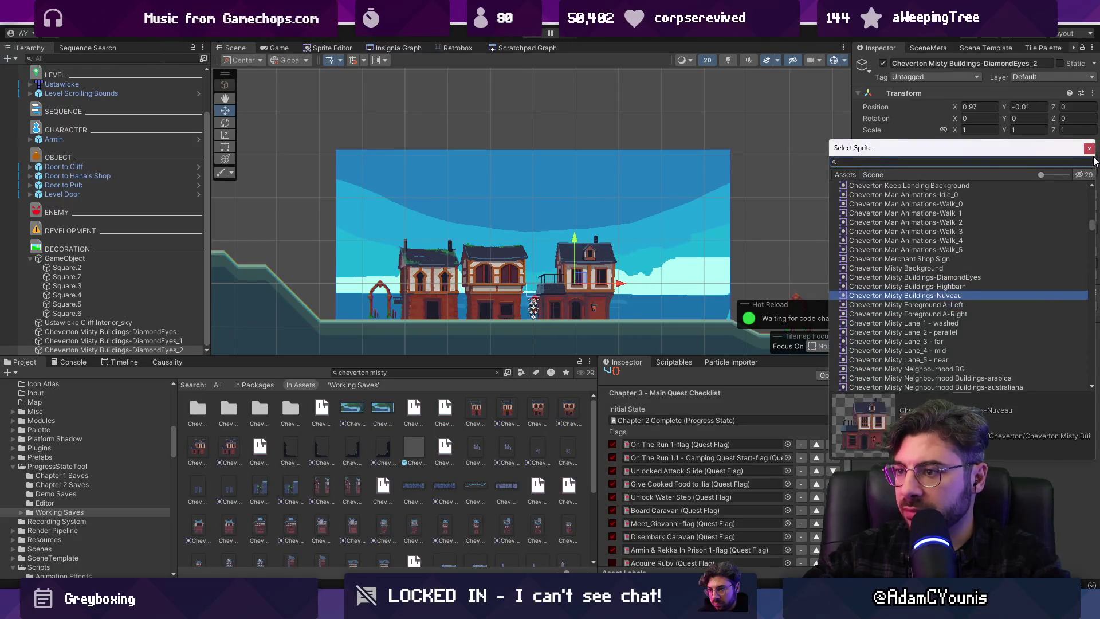
key("Return")
key("ctrl+d")
left_click(1092, 161)
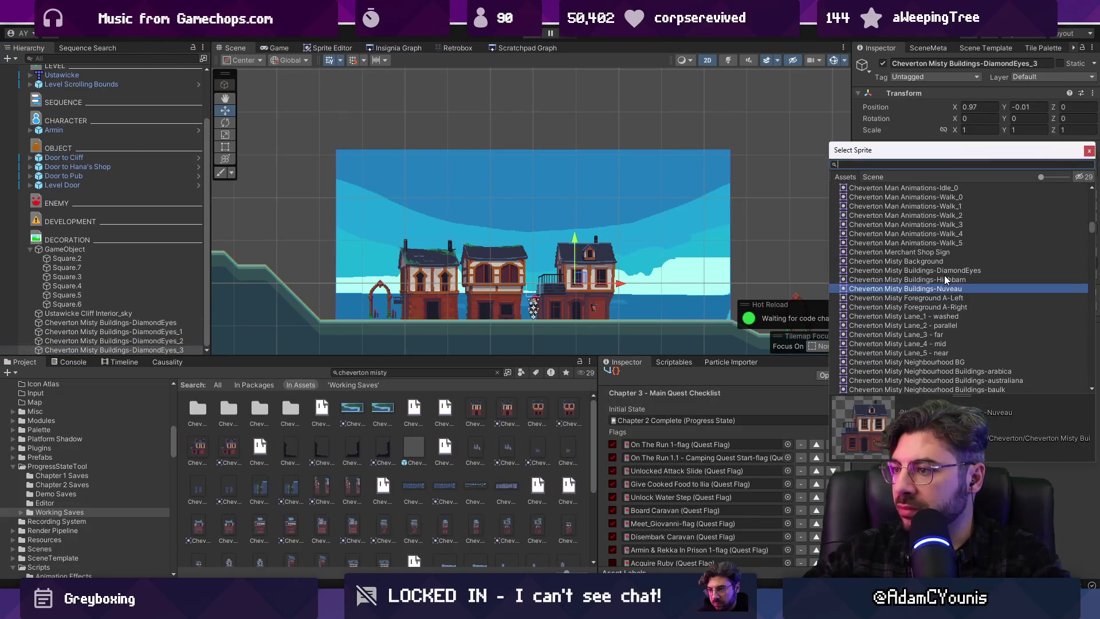
key("Down")
key("Down")
key("Down")
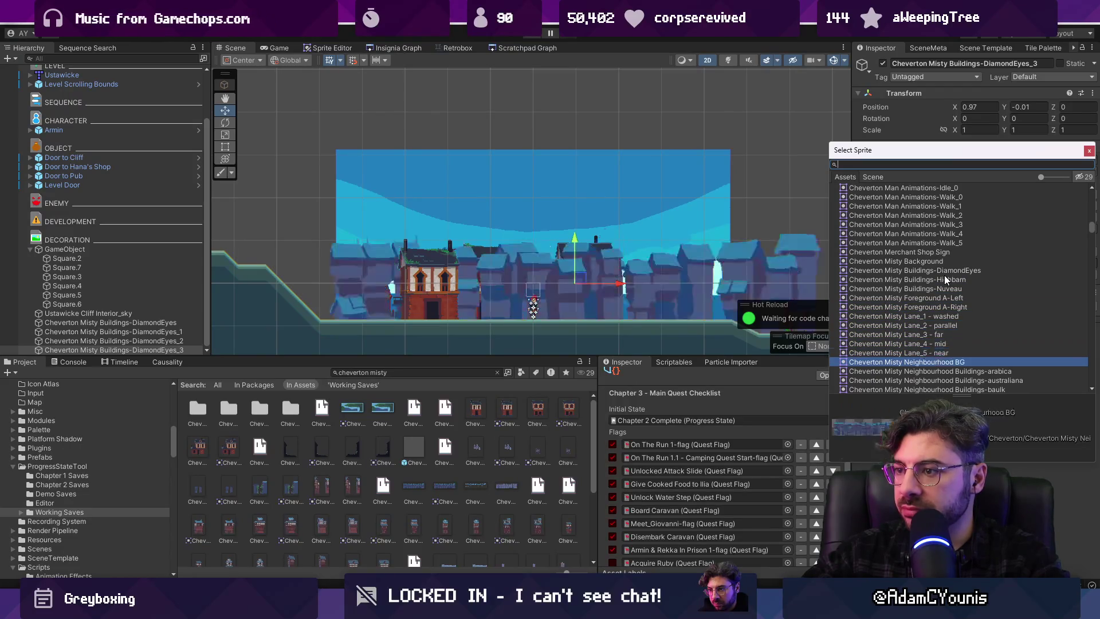
Make the copy the Neighbourhood BG backdrop with order -1 on Overlay1, moved behind the houses
key("Down")
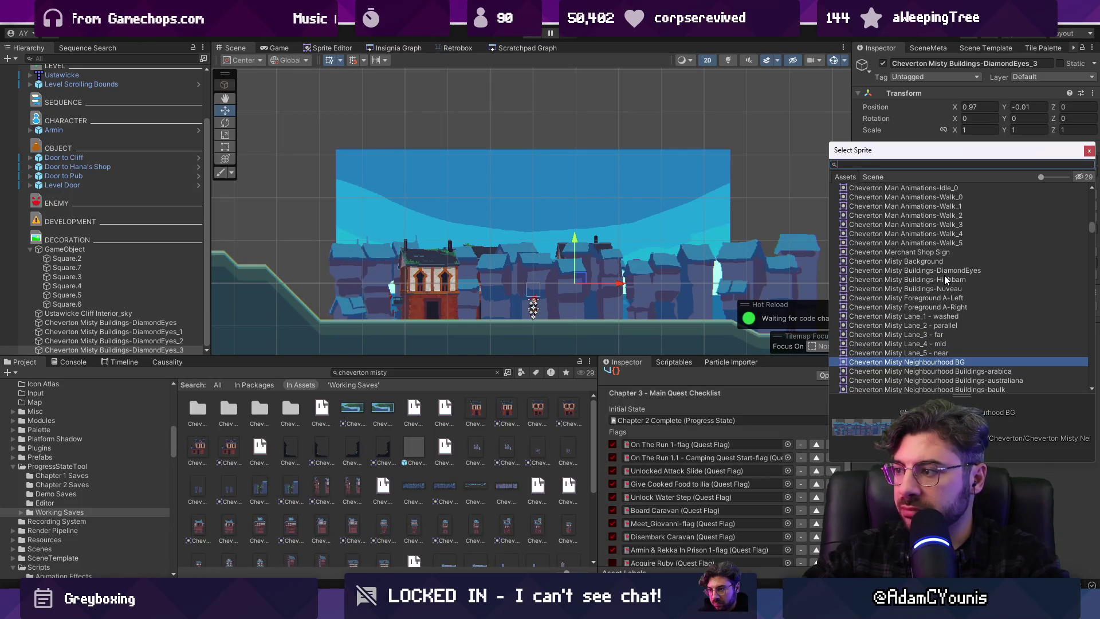
key("Down")
key("Up")
key("Return")
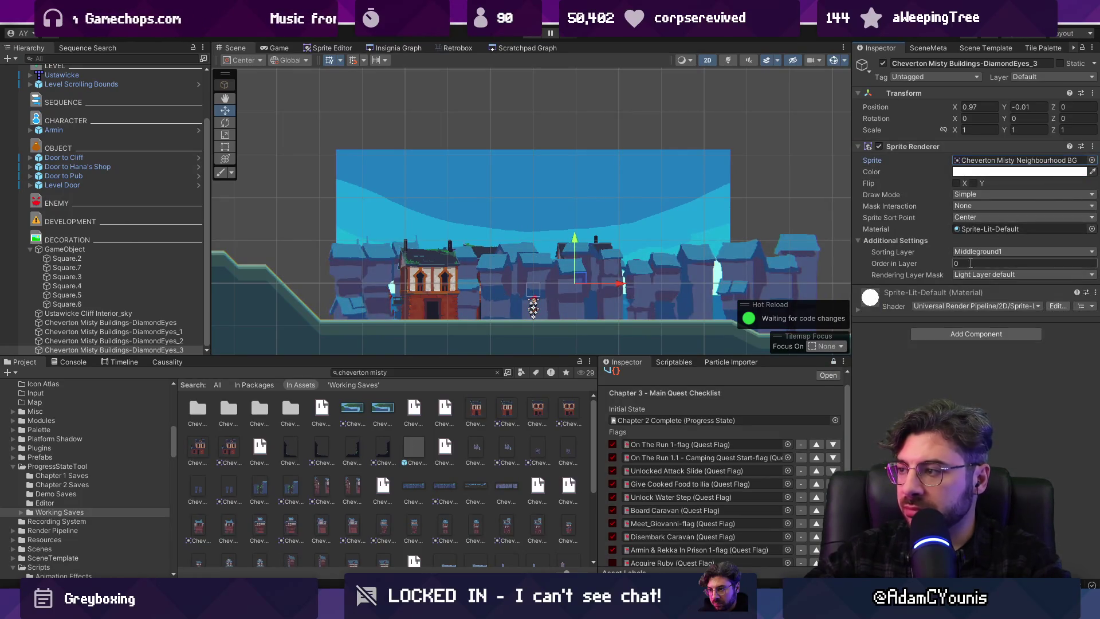
left_click_drag(941, 266, 936, 265)
left_click(974, 252)
left_click(981, 303)
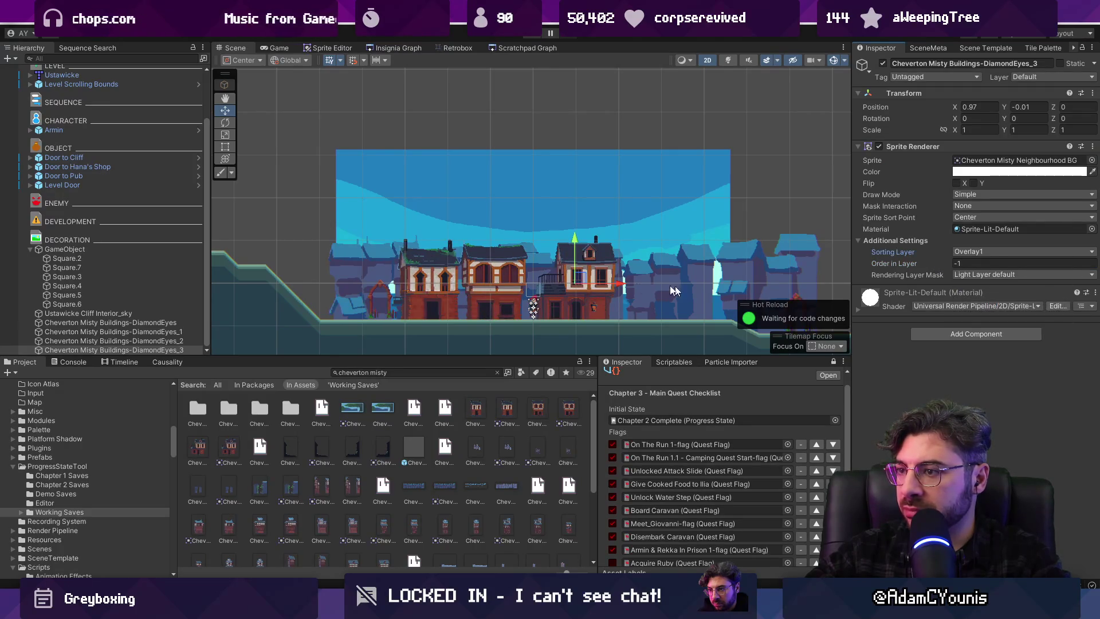
left_click_drag(575, 286, 516, 265)
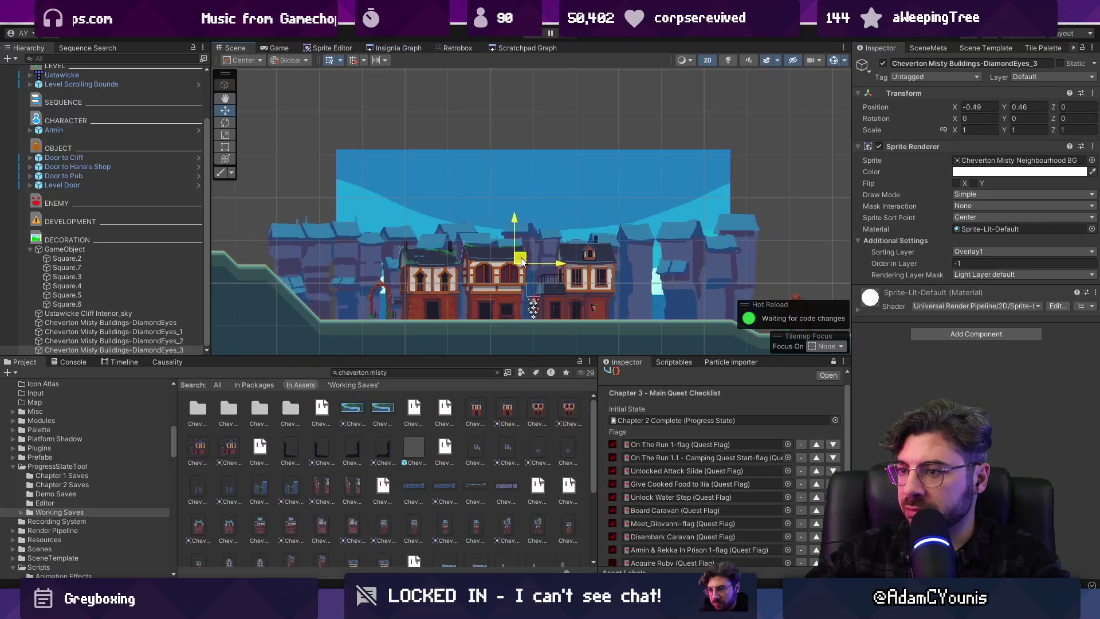
Reposition DiamondEyes_4 and duplicate townhouses, placing a Nuveau copy at X 7.03
scroll(508, 284, "down", 3)
scroll(478, 297, "up", 2)
left_click(543, 285)
left_click(543, 285)
left_click(543, 285)
mouse_move(543, 285)
left_mouse_down()
mouse_move(422, 283)
mouse_move(761, 288)
mouse_move(641, 273)
left_mouse_up()
key("ctrl+d")
left_click(524, 272)
key("ctrl+d")
mouse_move(523, 273)
left_mouse_down()
mouse_move(726, 286)
mouse_move(727, 273)
left_mouse_up()
Lower the neighbourhood backdrop and play the game to test the town
key("ctrl+o")
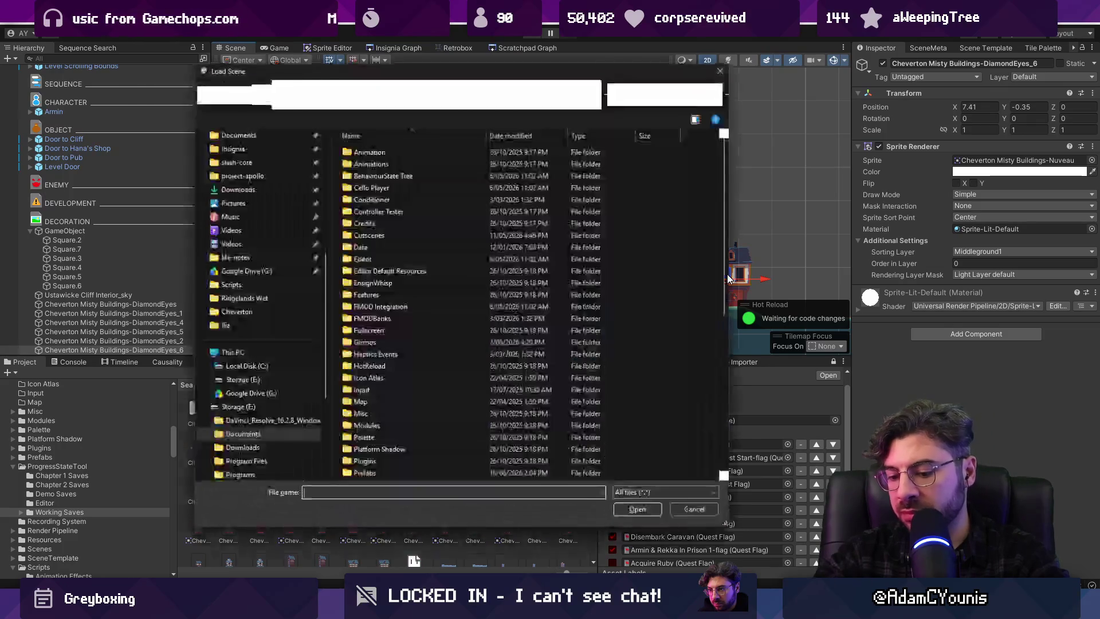
key("Escape")
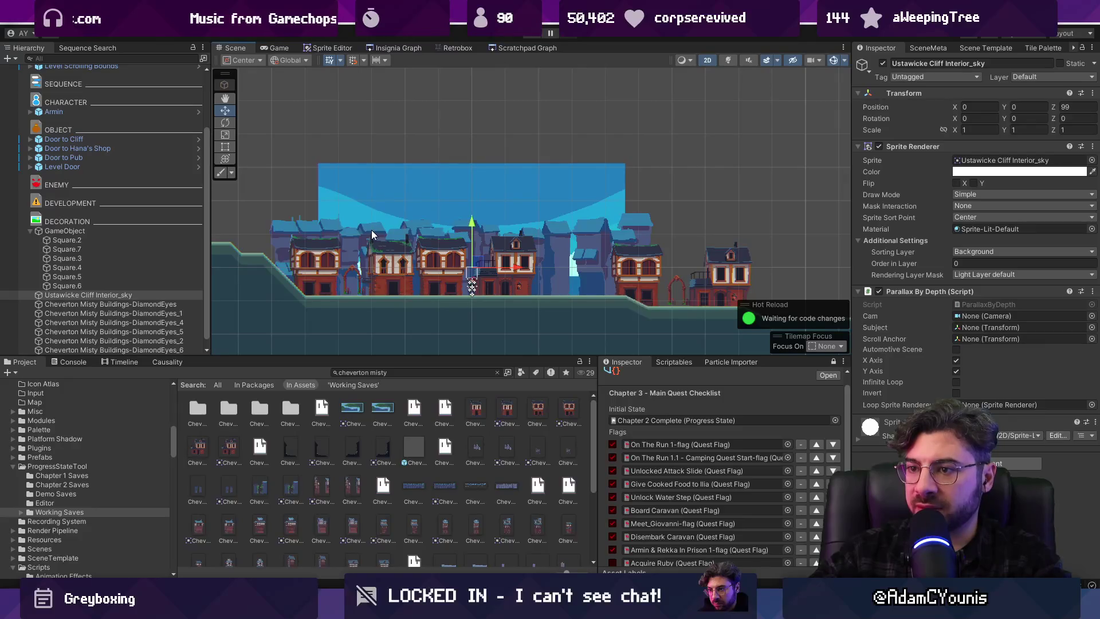
left_click(361, 233)
mouse_move(459, 209)
left_mouse_down()
mouse_move(473, 180)
mouse_move(468, 246)
mouse_move(473, 236)
left_mouse_up()
scroll(526, 229, "down", 2)
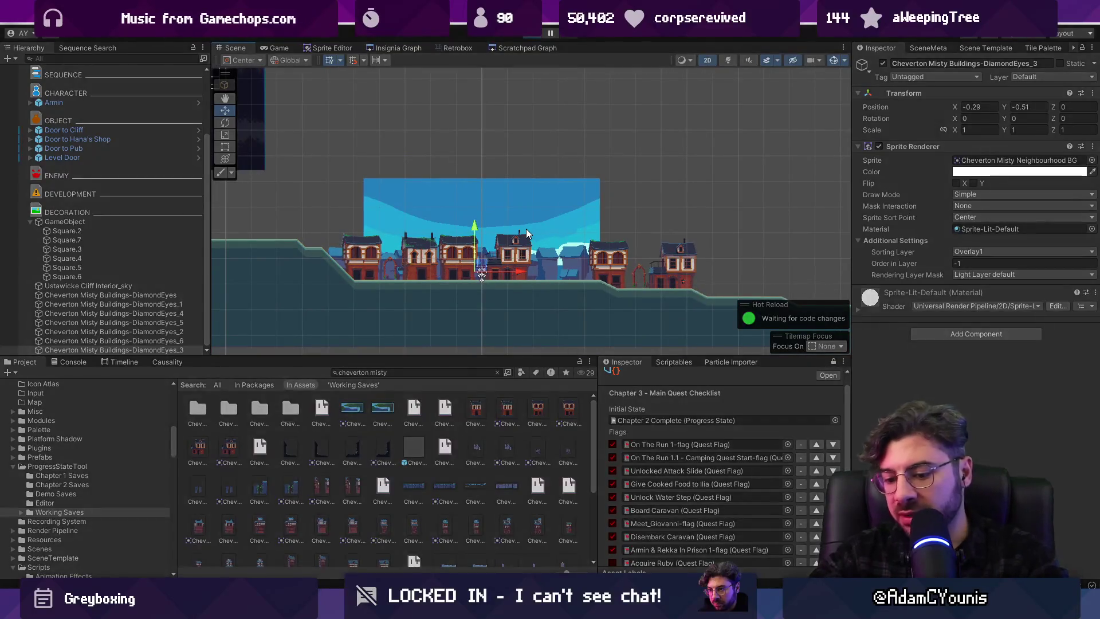
key("ctrl+p")
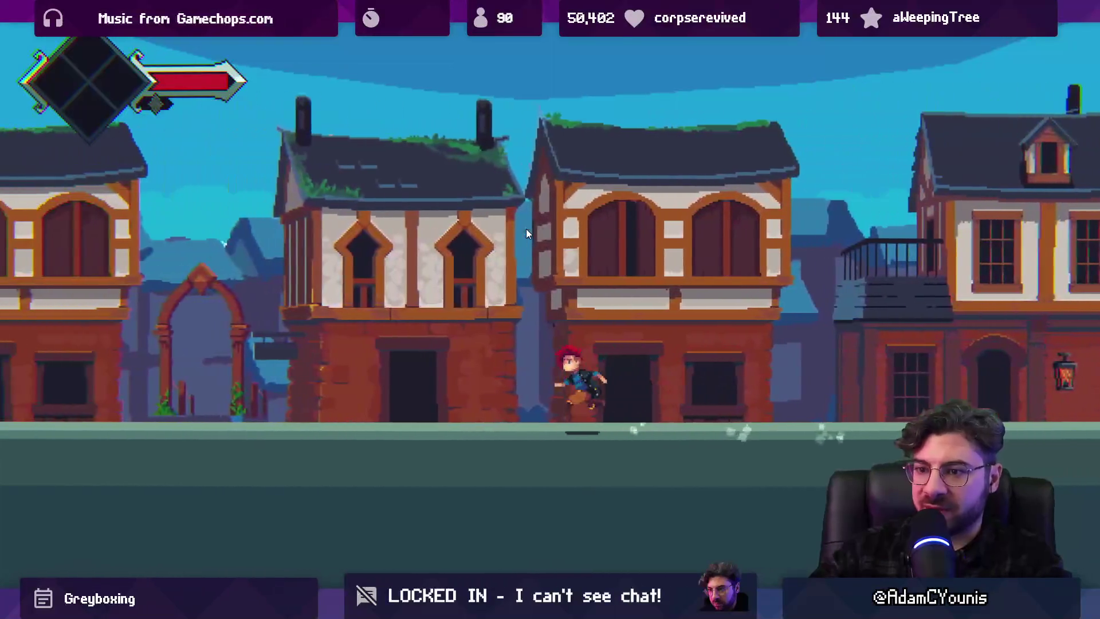
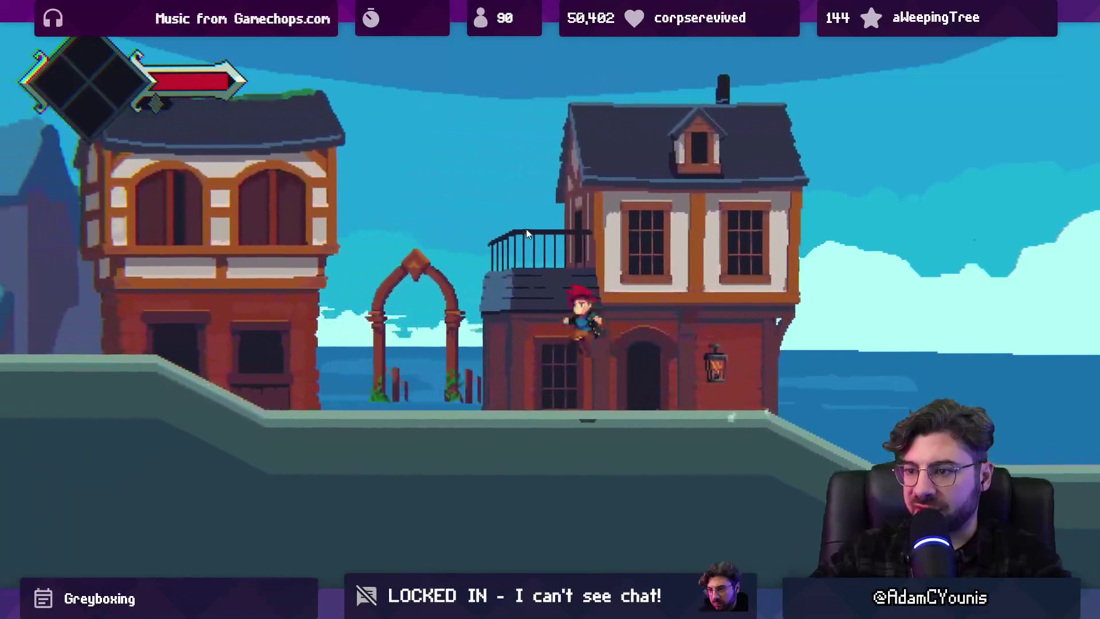
Restore the editor layout, stop Play mode and zoom out on the Cheverton level
key("shift+space")
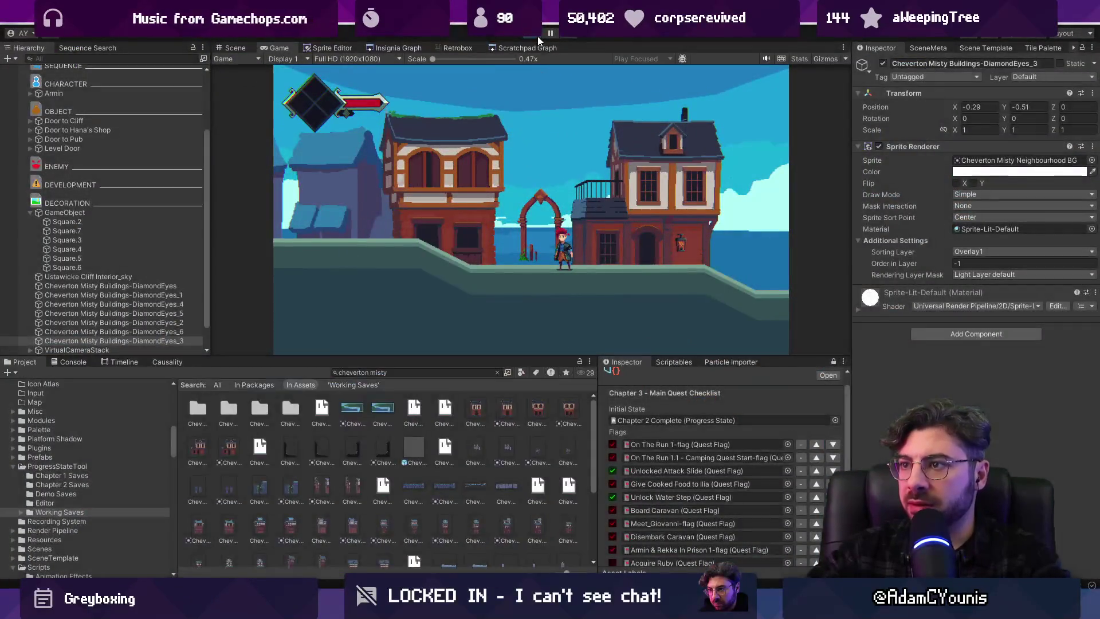
key("ctrl+p")
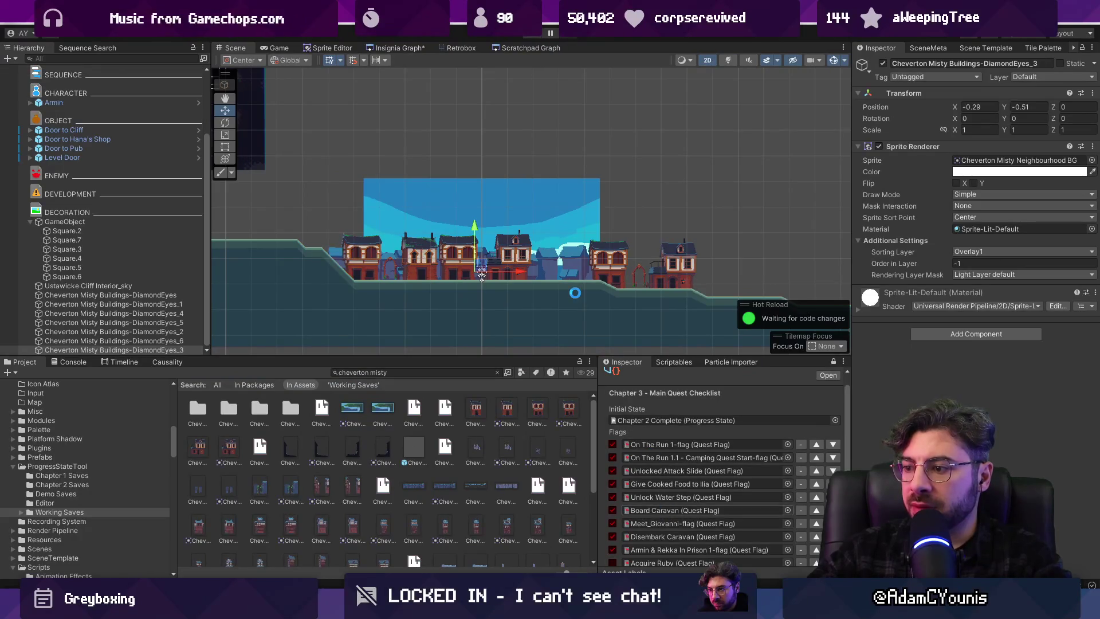
scroll(575, 294, "down", 3)
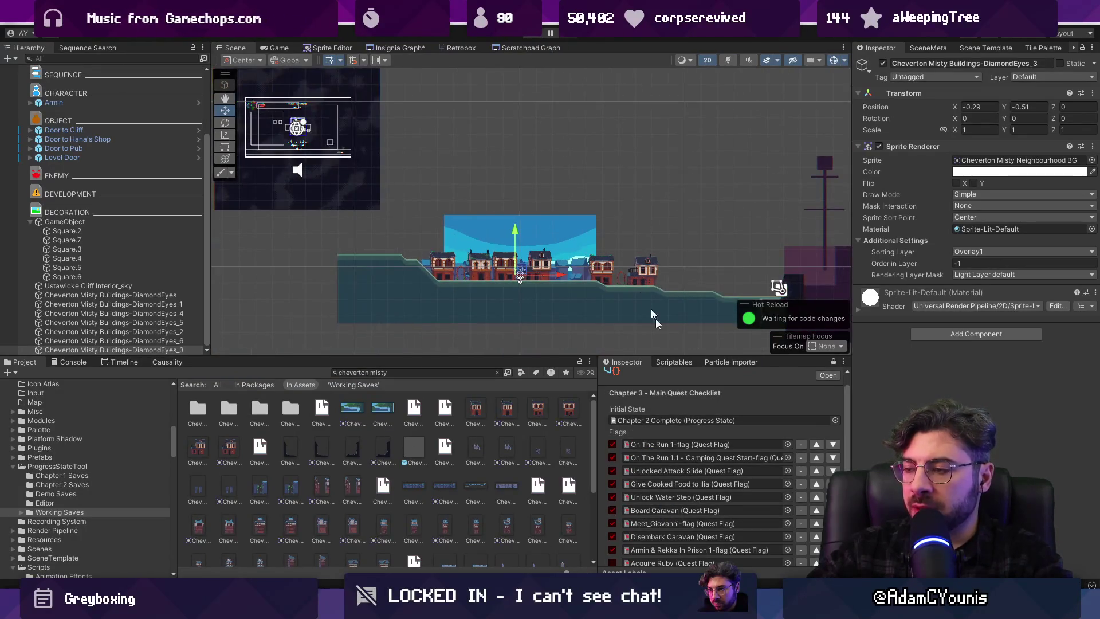
key("alt+Tab")
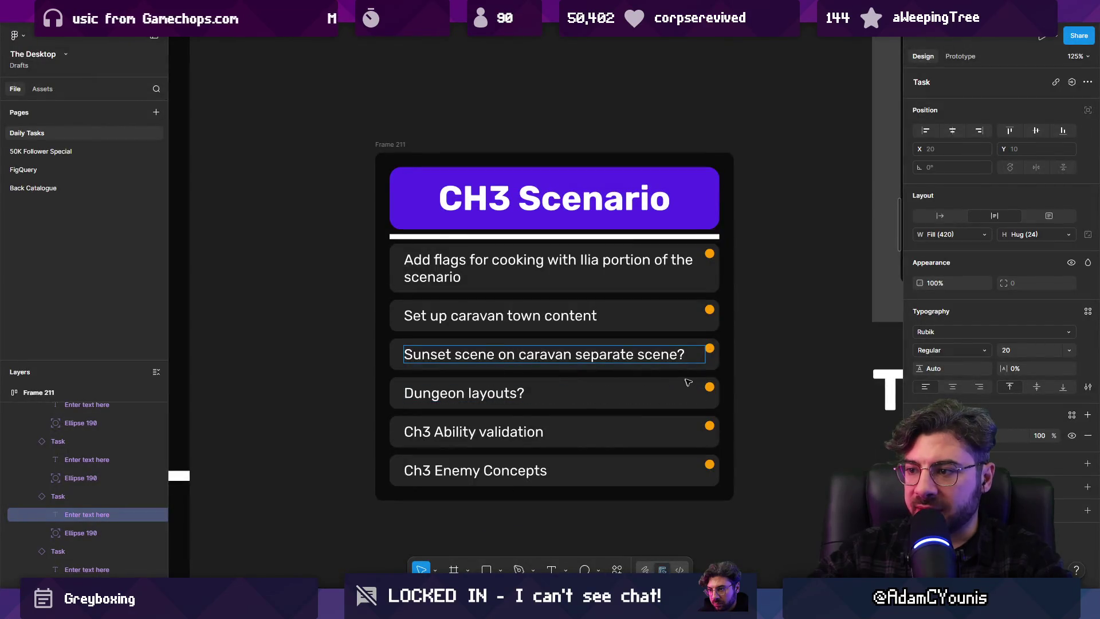
Browse the Figma schedule, select the BG Artwork card and reposition a task card
scroll(786, 369, "down", 3)
scroll(786, 369, "down", 2)
scroll(617, 399, "down", 2)
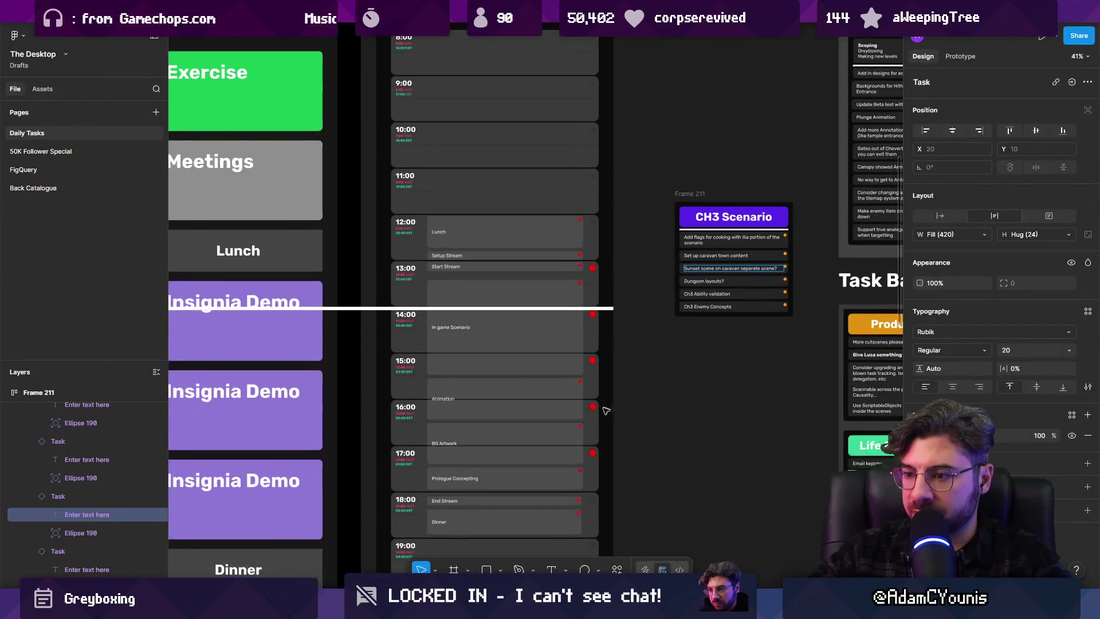
scroll(507, 484, "up", 5)
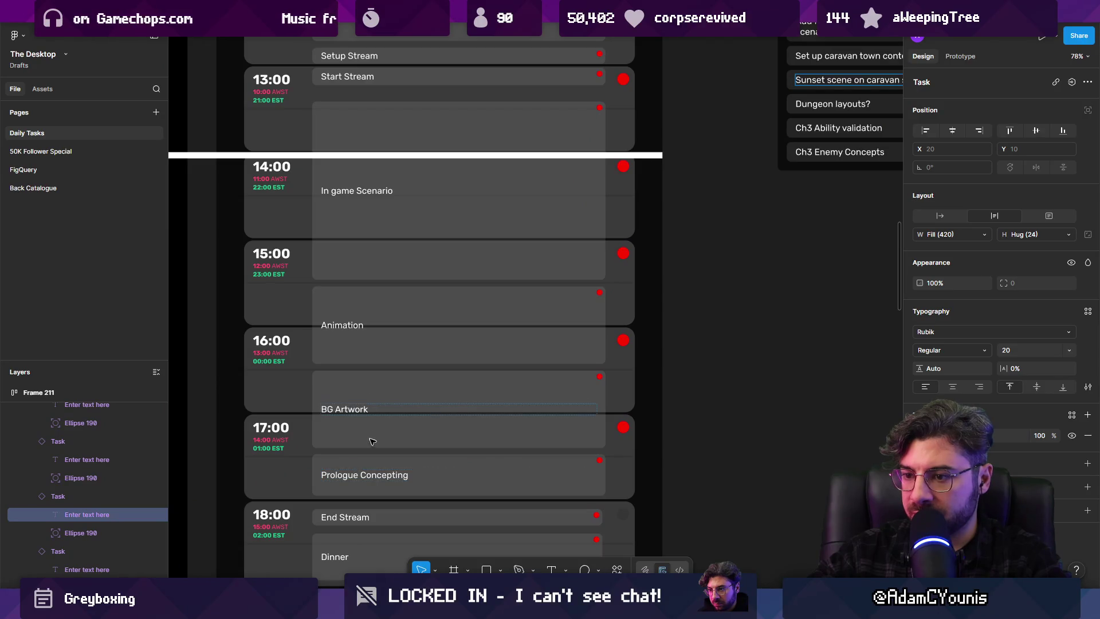
left_click(379, 383)
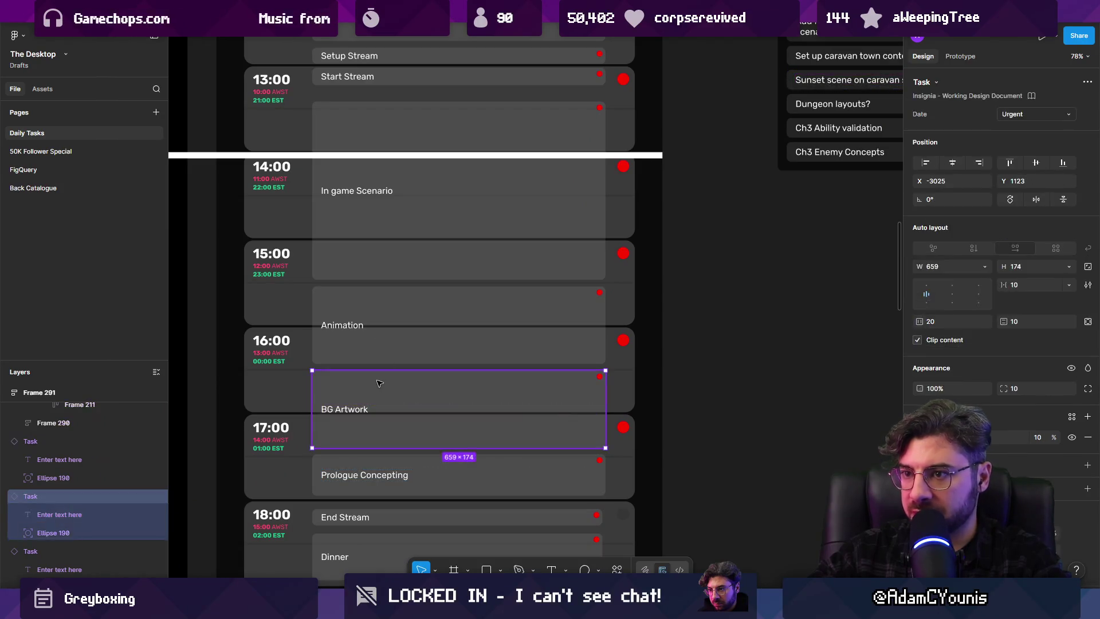
scroll(442, 299, "up", 3)
scroll(441, 299, "right", 3)
scroll(442, 299, "left", 5)
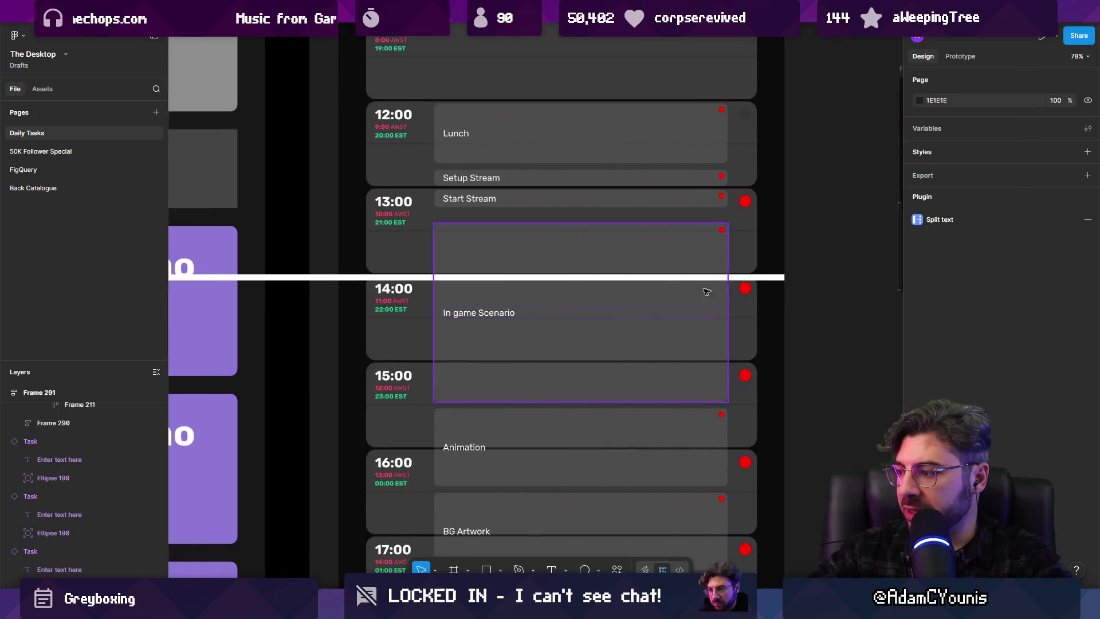
mouse_move(629, 280)
left_mouse_down()
mouse_move(631, 290)
mouse_move(710, 290)
mouse_move(601, 321)
mouse_move(672, 325)
mouse_move(712, 344)
left_mouse_up()
scroll(631, 290, "down", 5)
scroll(712, 344, "right", 3)
scroll(713, 344, "up", 1)
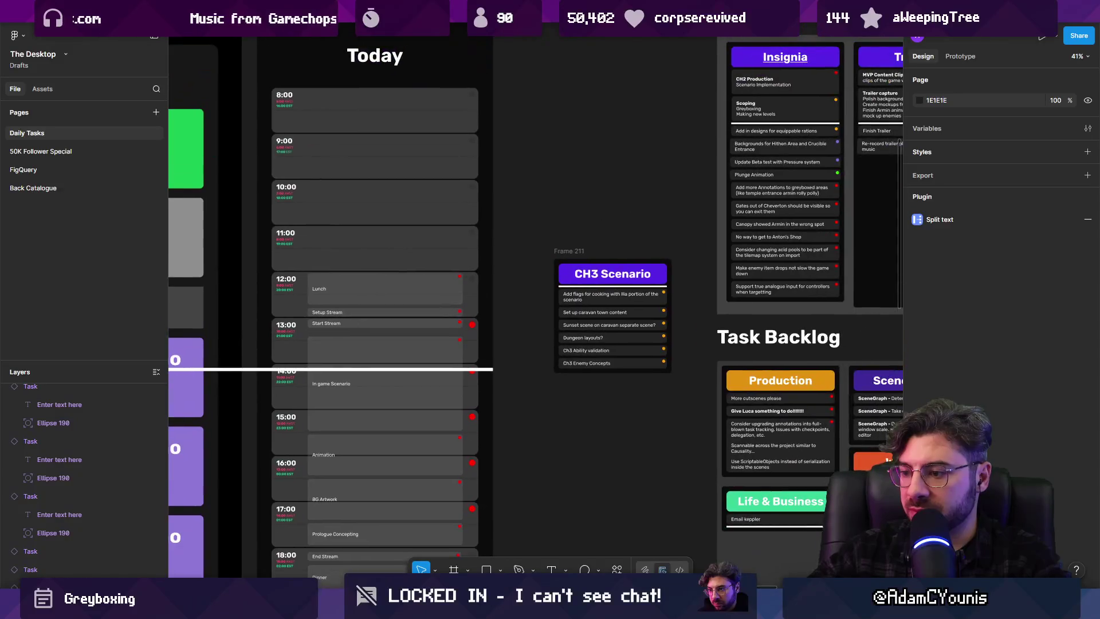
Pan Unity's scene view over to the level's left area
key("alt+Tab")
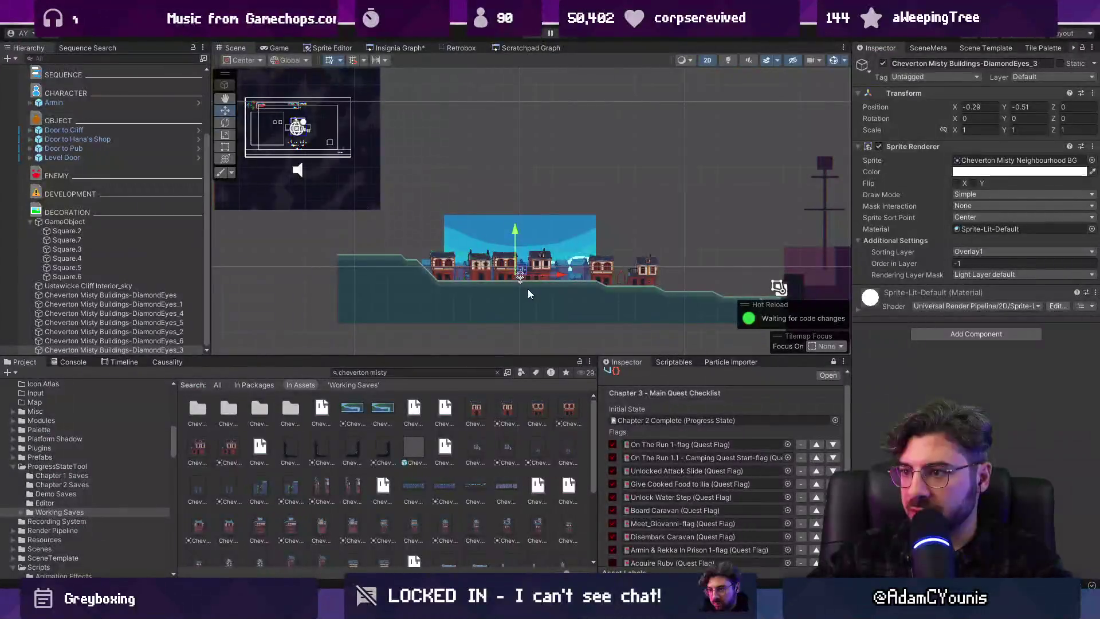
scroll(584, 270, "up", 4)
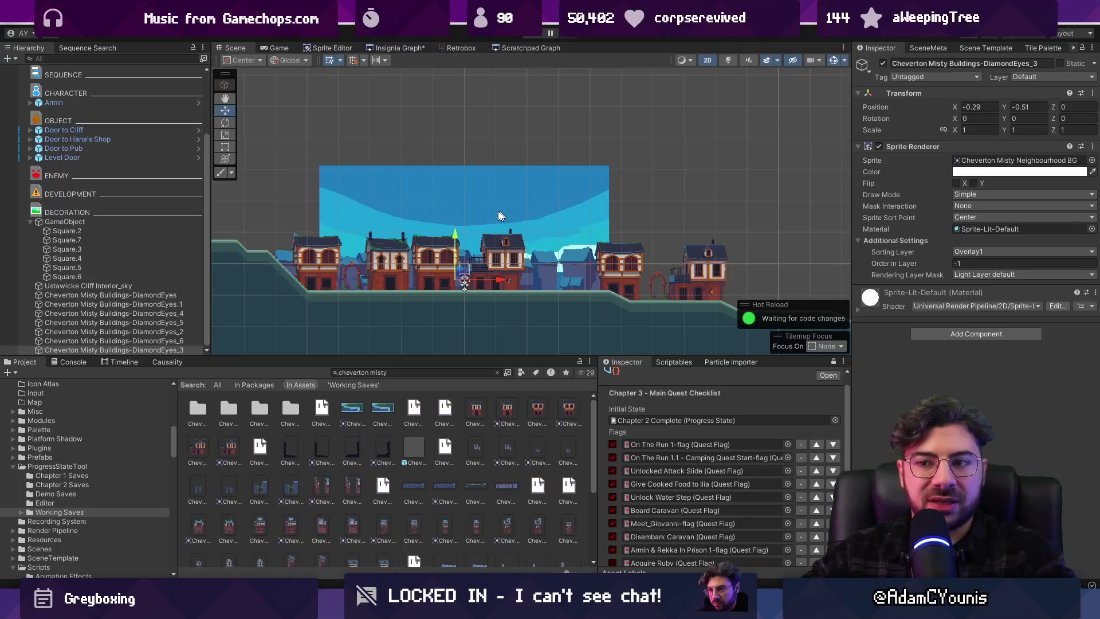
left_click_drag(370, 225, 811, 253)
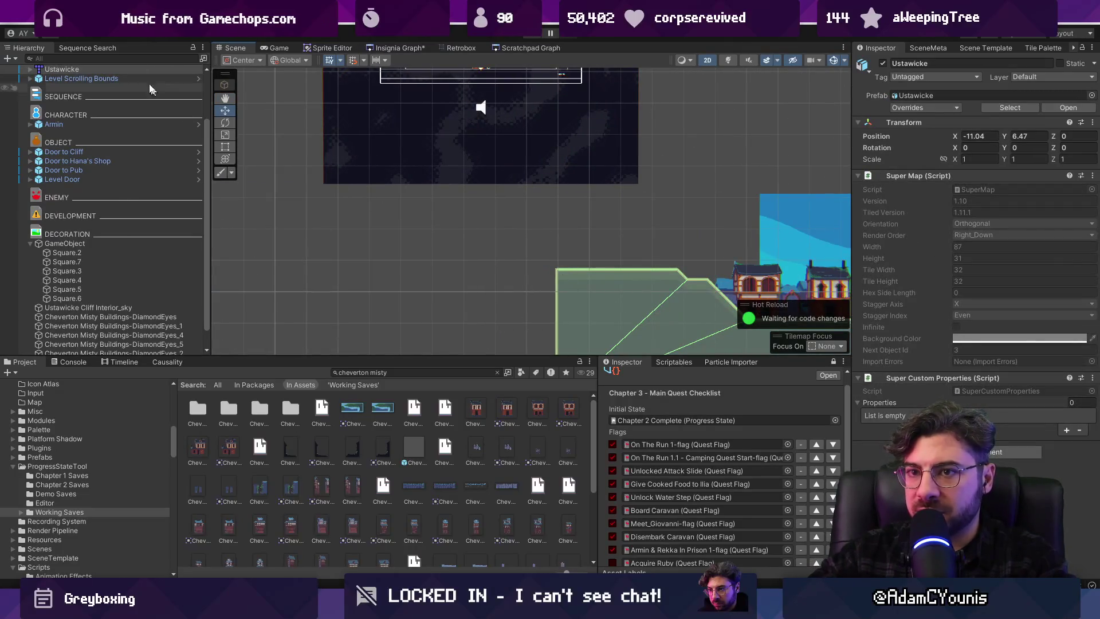
Paint a tile column at the Ustawicke map's left edge in Tiled and save it
key("alt+Tab")
scroll(445, 275, "down", 3)
scroll(583, 345, "up", 2)
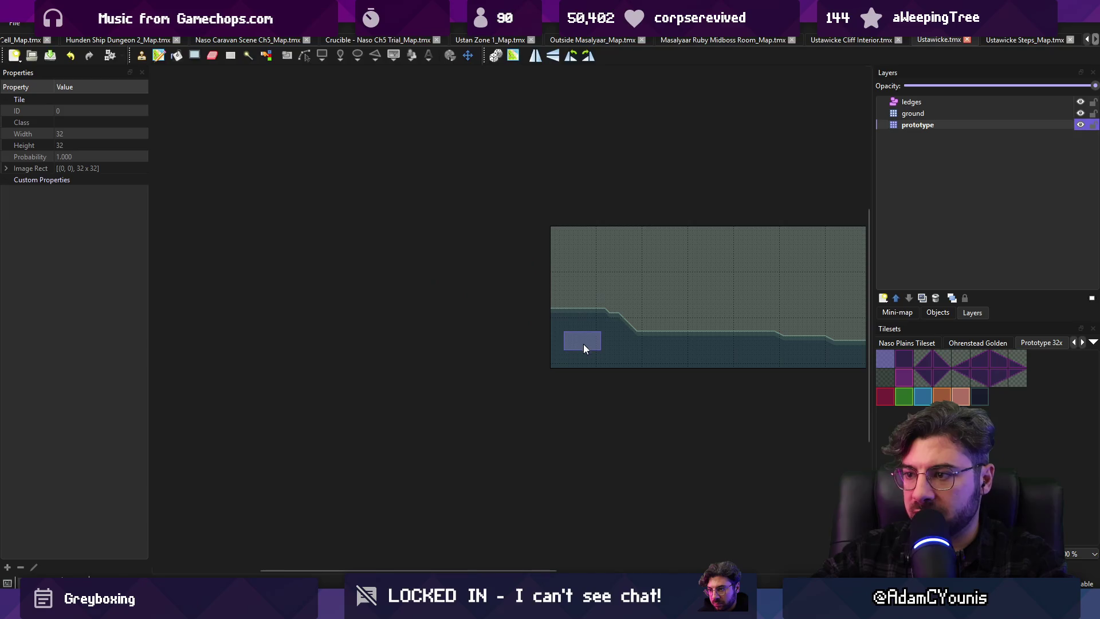
left_click_drag(555, 266, 549, 201)
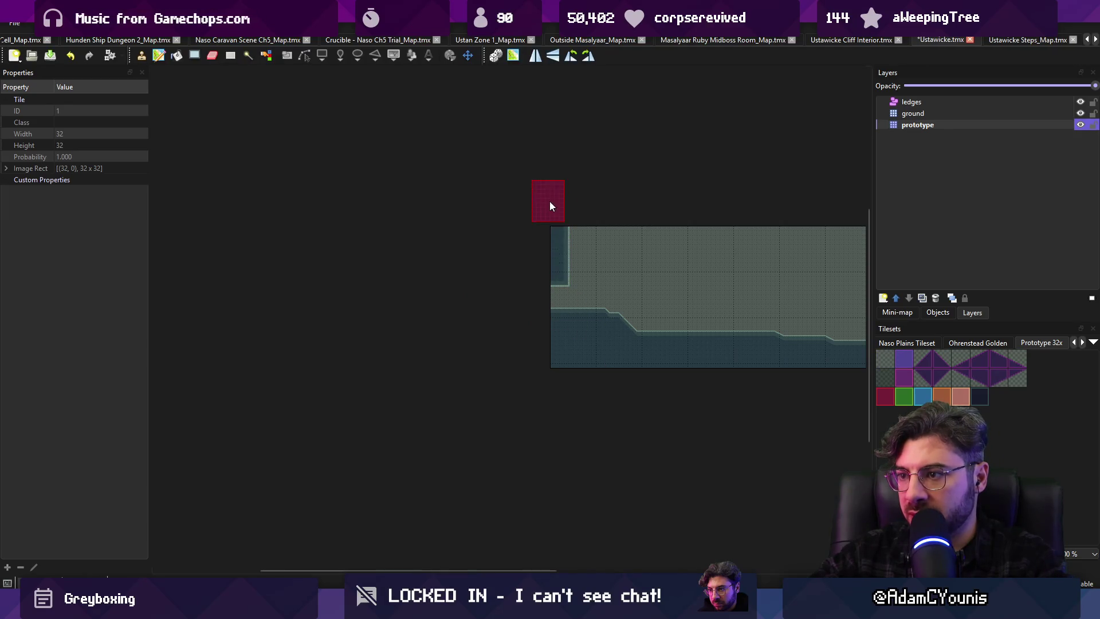
key("ctrl+s")
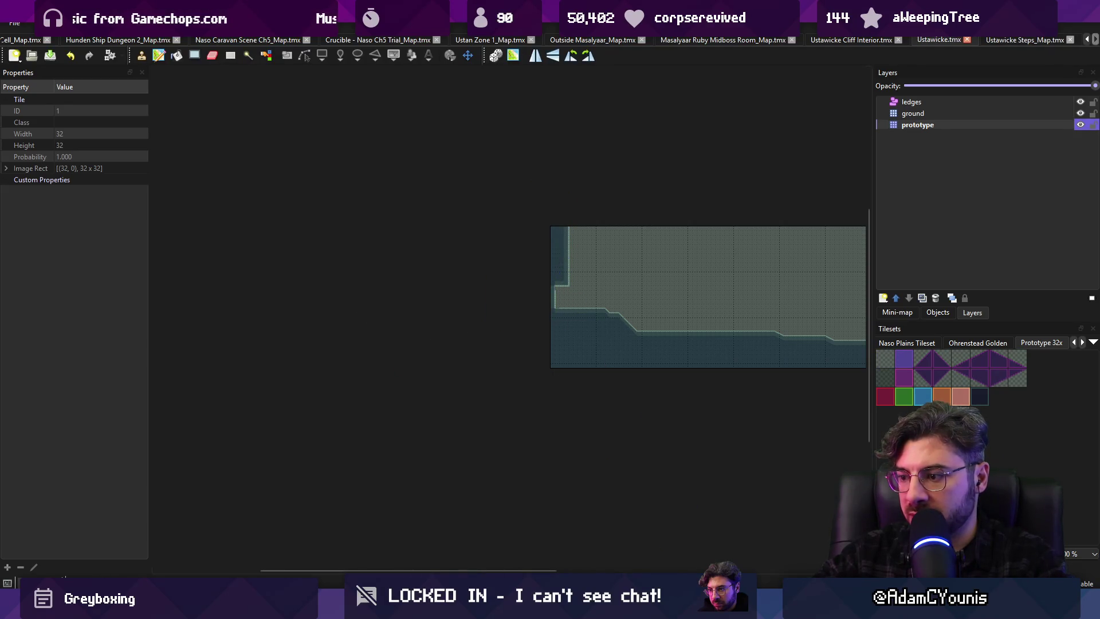
key("alt+Tab")
scroll(604, 264, "up", 2)
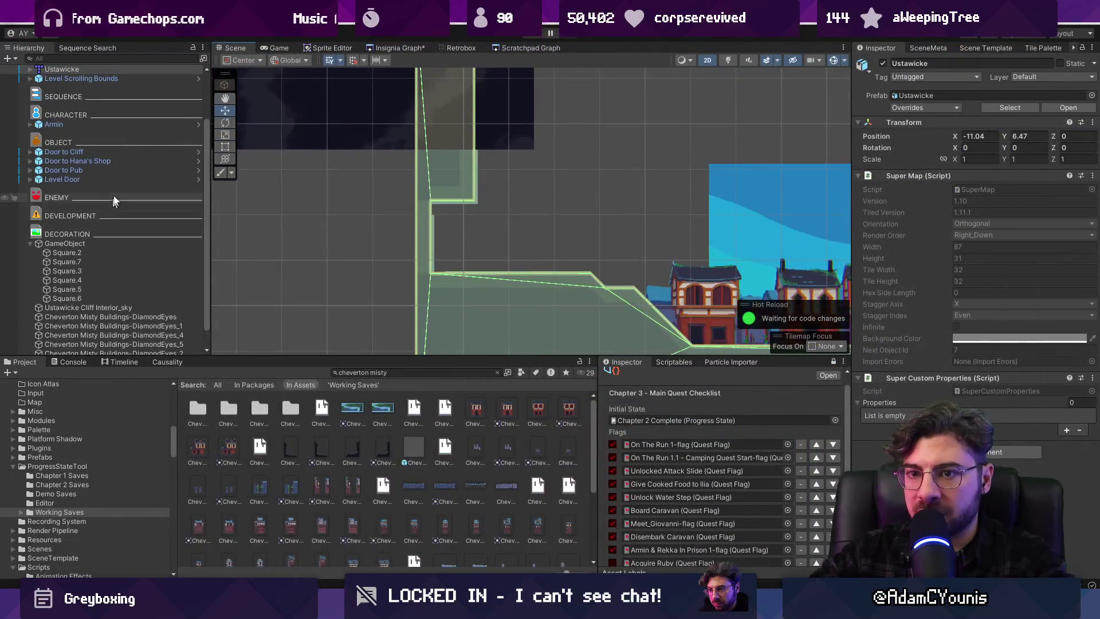
Select Level Scrolling Bounds and run a quick play-test of the new left wall
scroll(114, 231, "up", 2)
left_click(109, 143)
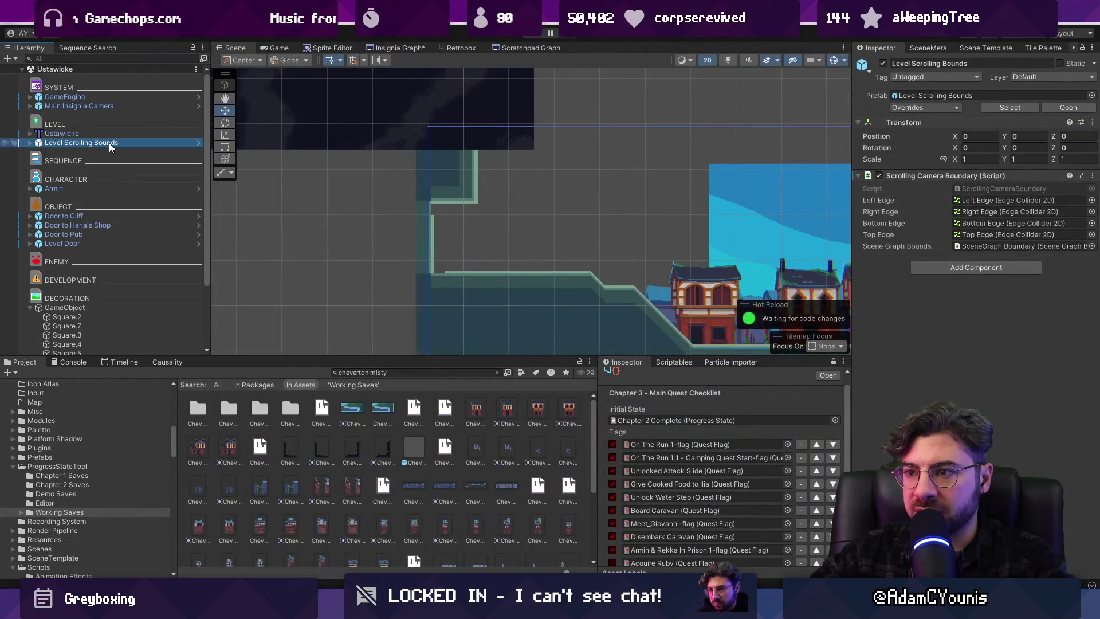
left_click(535, 35)
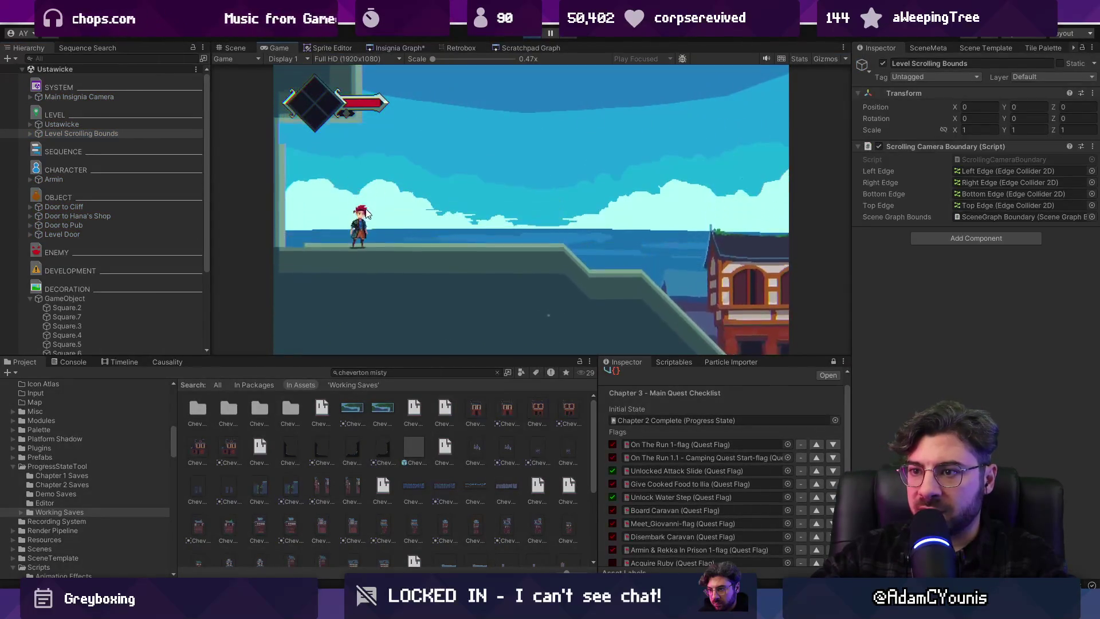
left_click(534, 35)
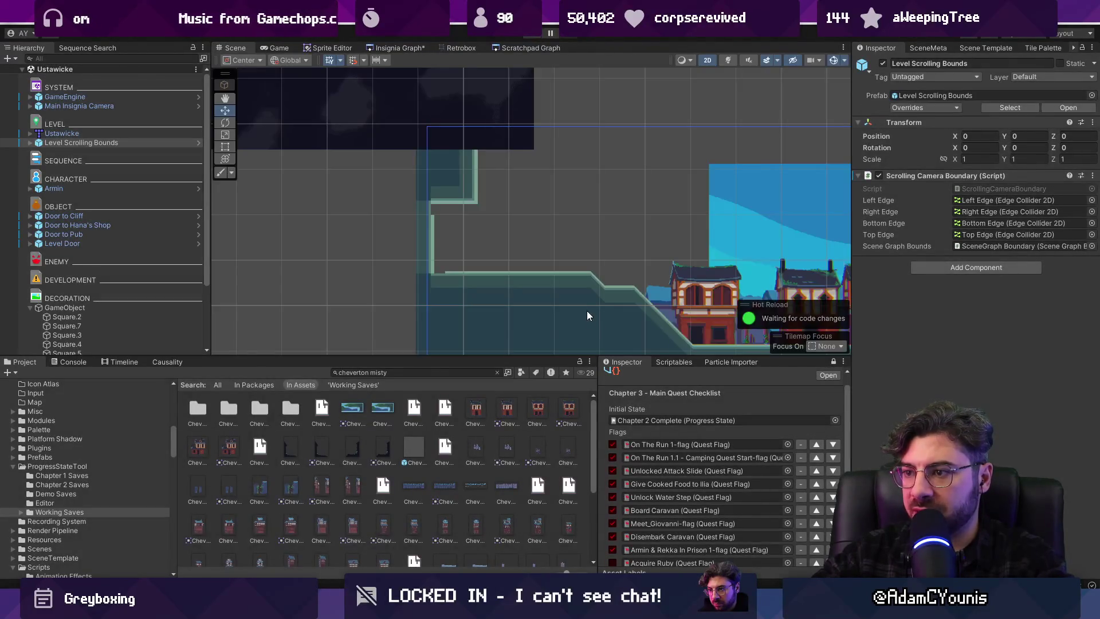
key("alt+Tab")
scroll(607, 317, "up", 3)
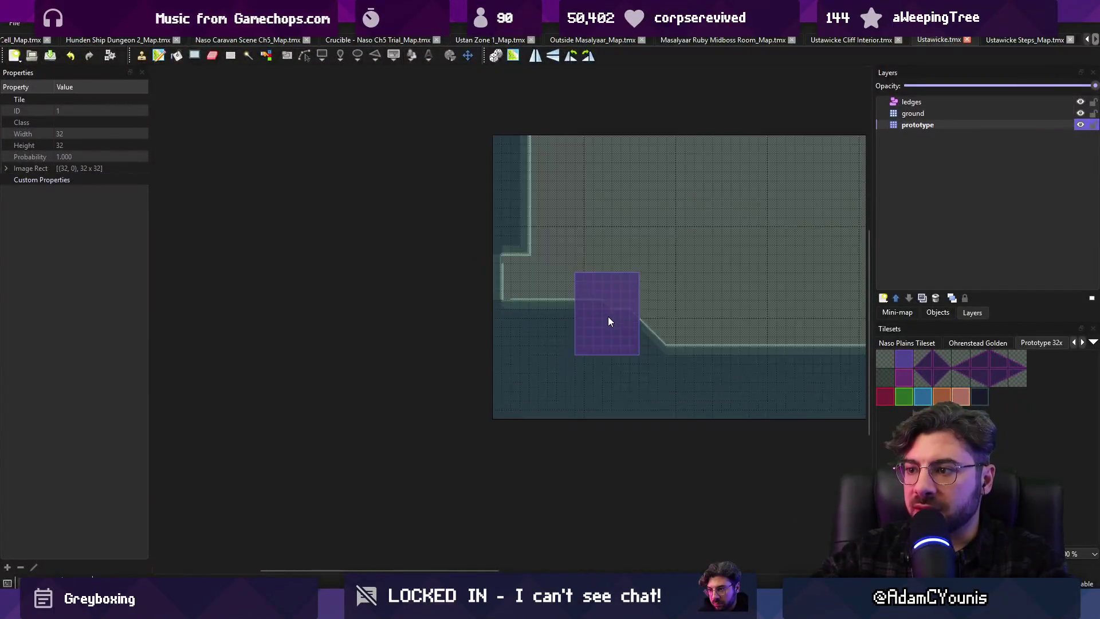
Rework the slope's ledge tiles using cut, paste and picked tile stamps, then save the map
mouse_move(537, 281)
left_mouse_down()
mouse_move(730, 356)
mouse_move(778, 358)
left_mouse_up()
key("ctrl+x")
key("ctrl+v")
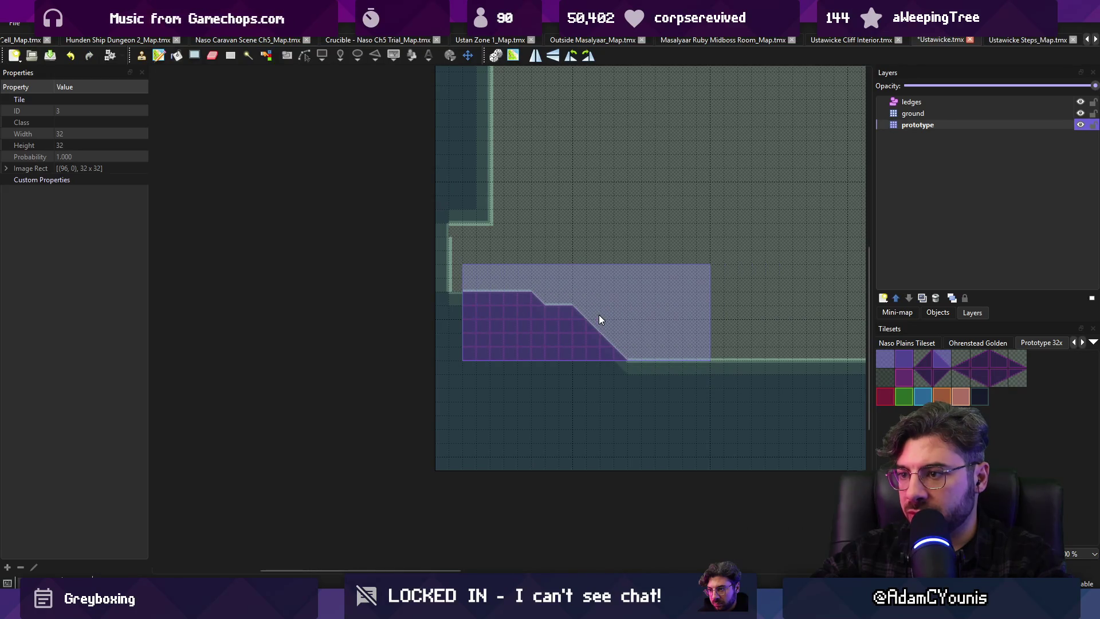
key("Escape")
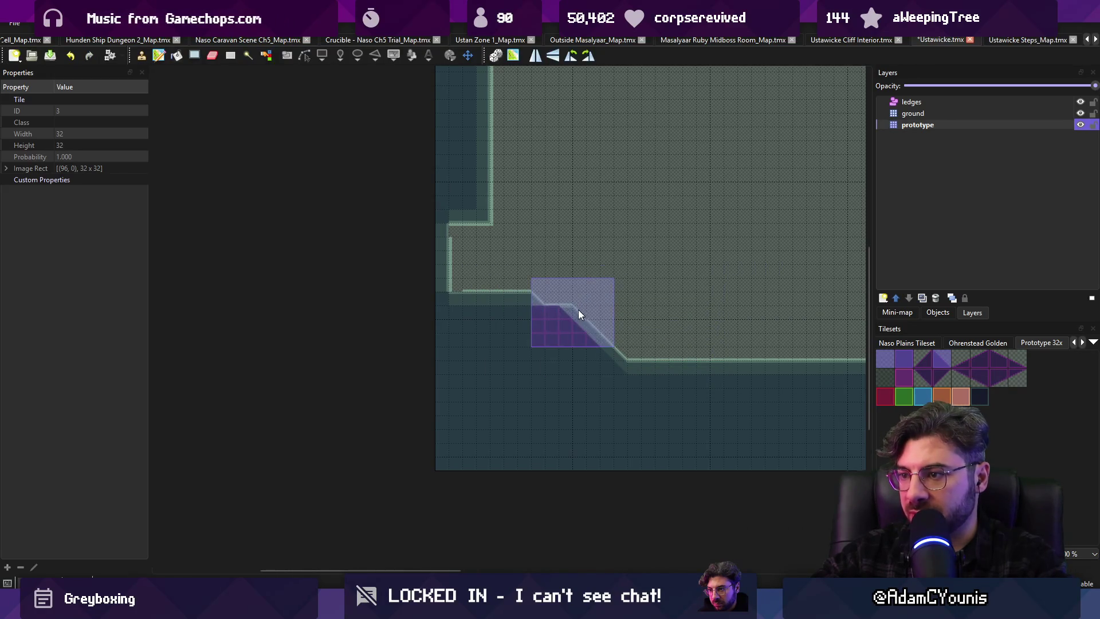
key("b")
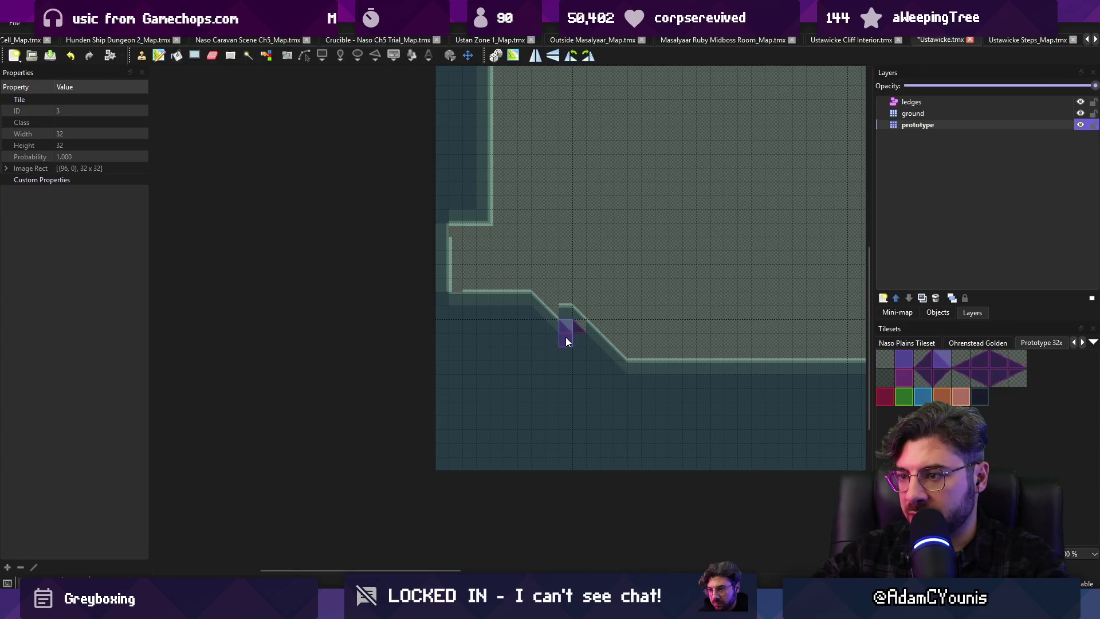
right_click(599, 326)
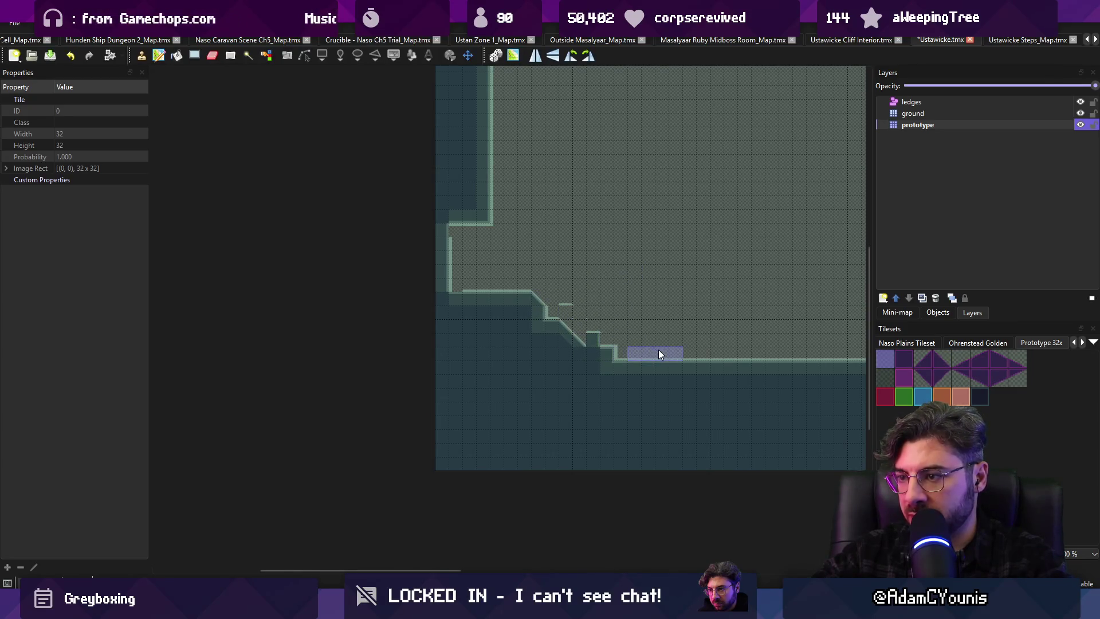
right_click(560, 361)
key("r")
left_click_drag(570, 312, 578, 383)
key("b")
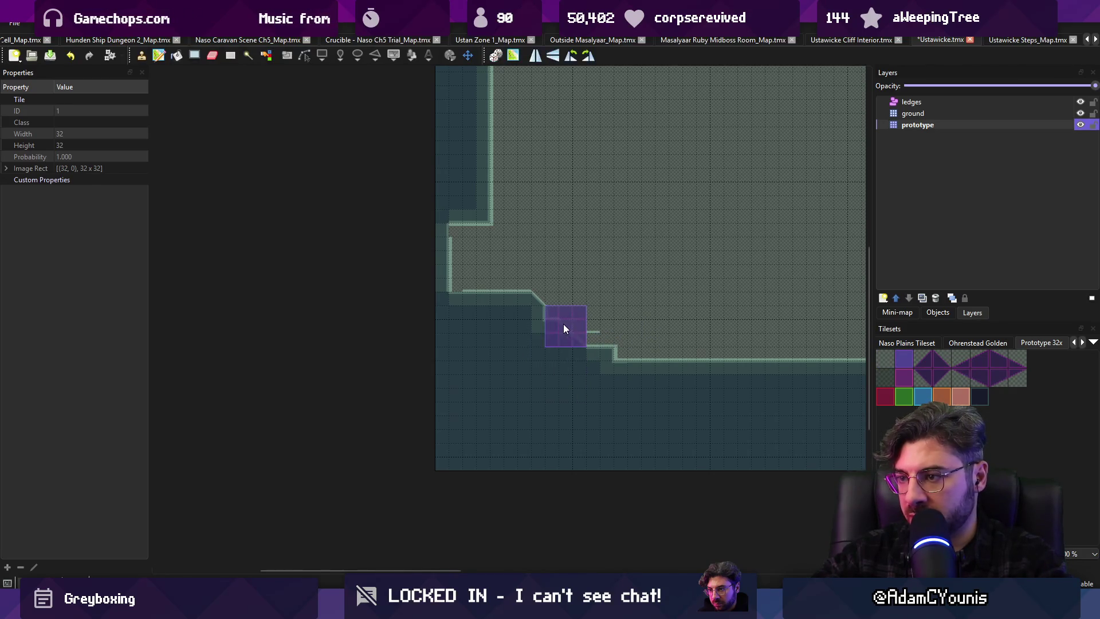
right_click(570, 295)
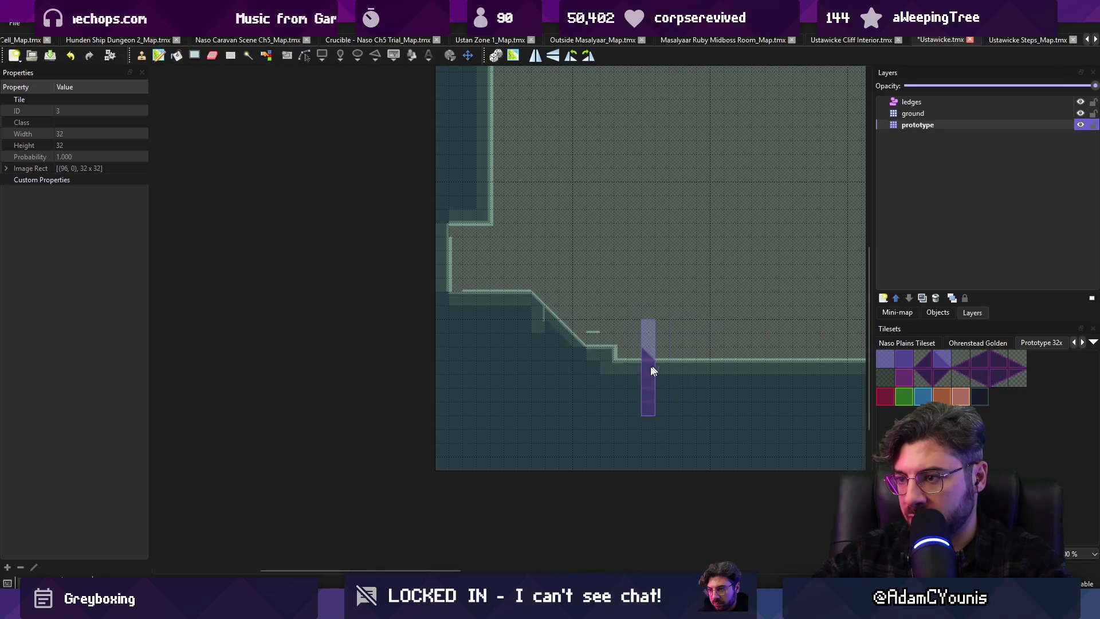
key("ctrl+s")
Extend the slope's lower ledge step with the purple prototype tile and save the Ustawicke map
key("r")
scroll(573, 303, "up", 1)
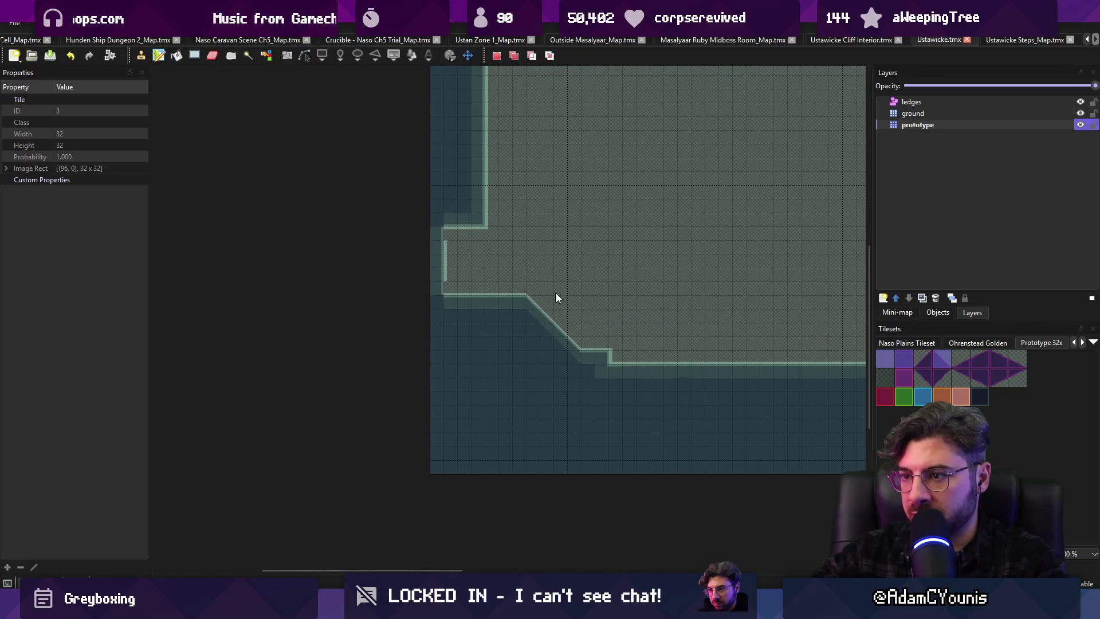
key("f")
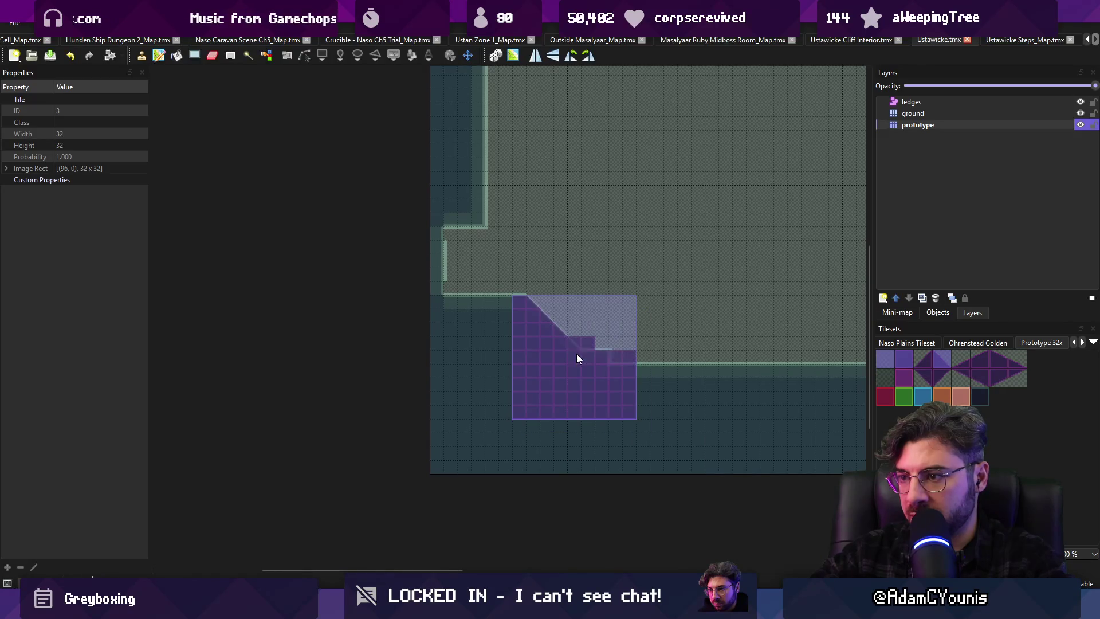
key("ctrl+z")
key("r")
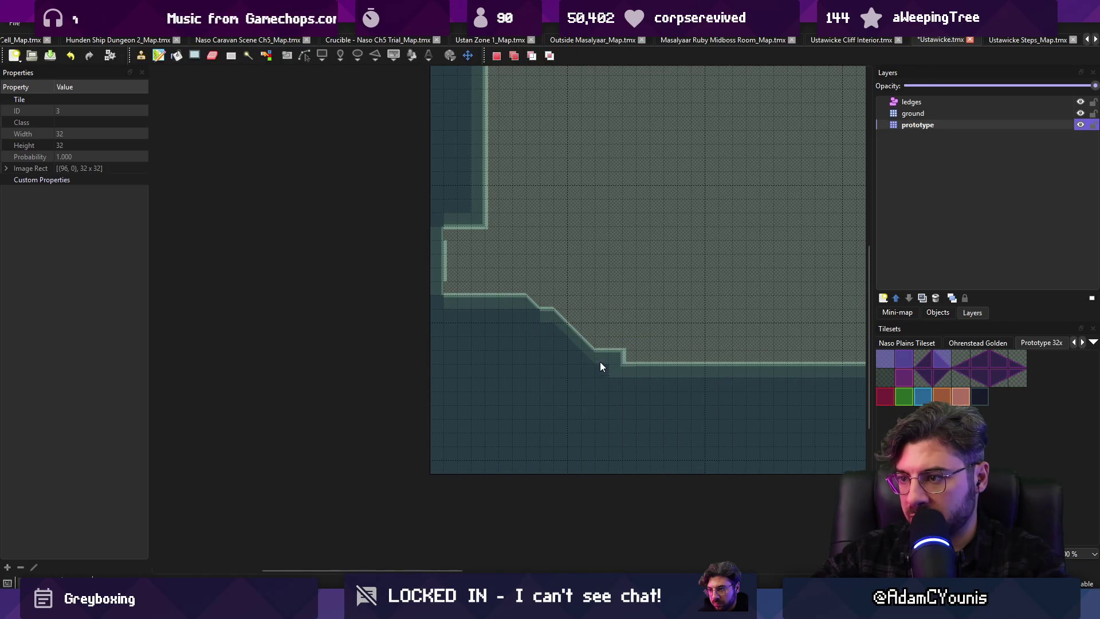
left_click_drag(533, 301, 533, 315)
left_click(1011, 361)
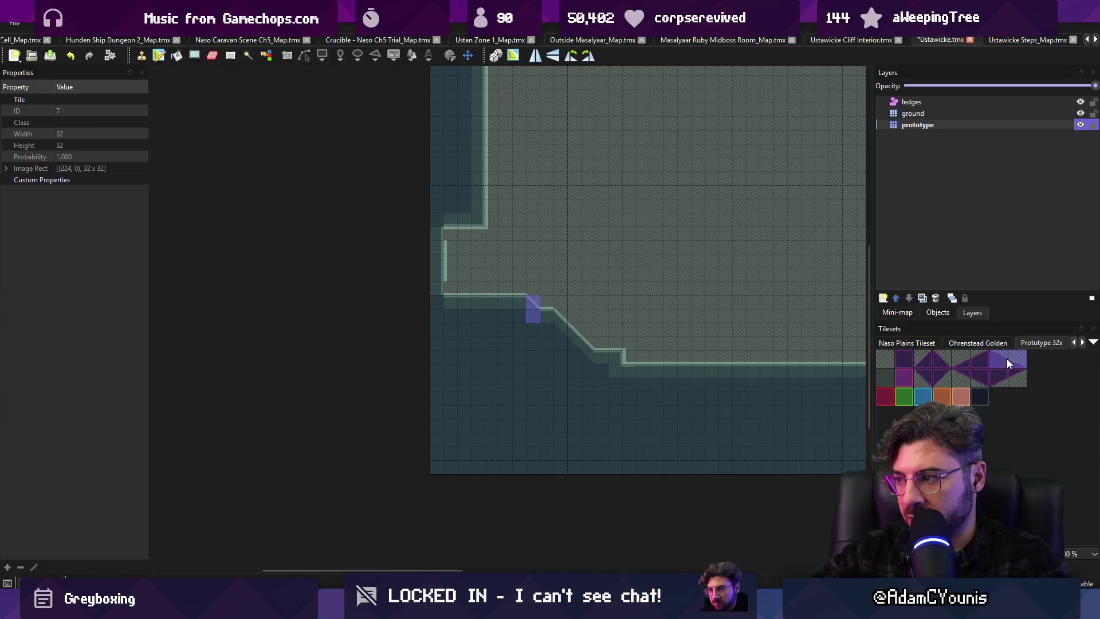
key("r")
left_click(640, 364)
key("b")
key("ctrl+s")
mouse_move(676, 607)
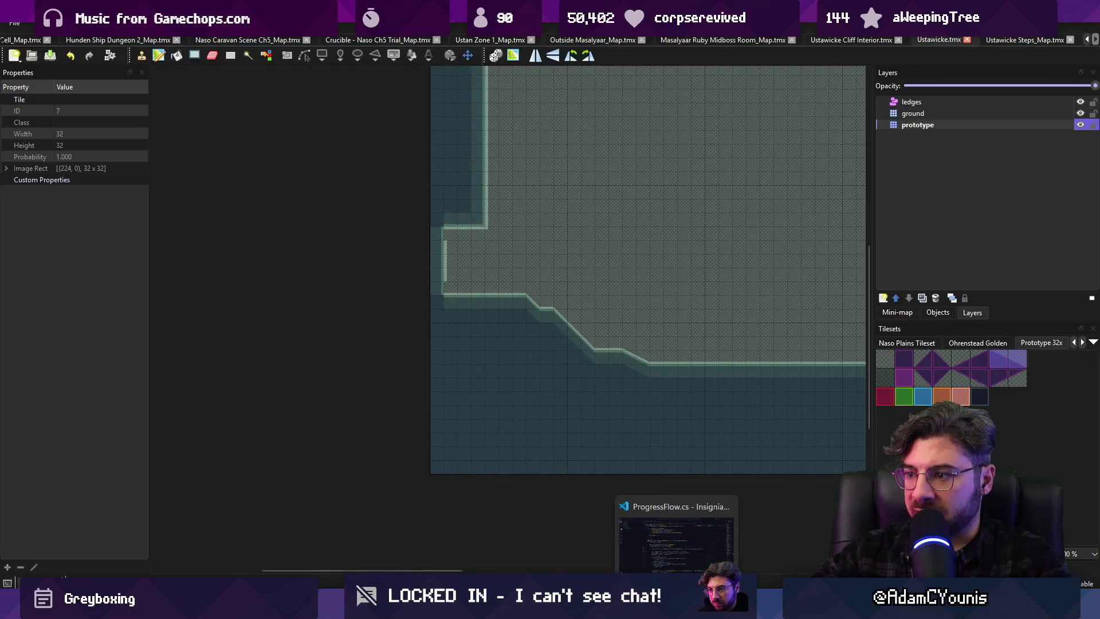
left_click(688, 607)
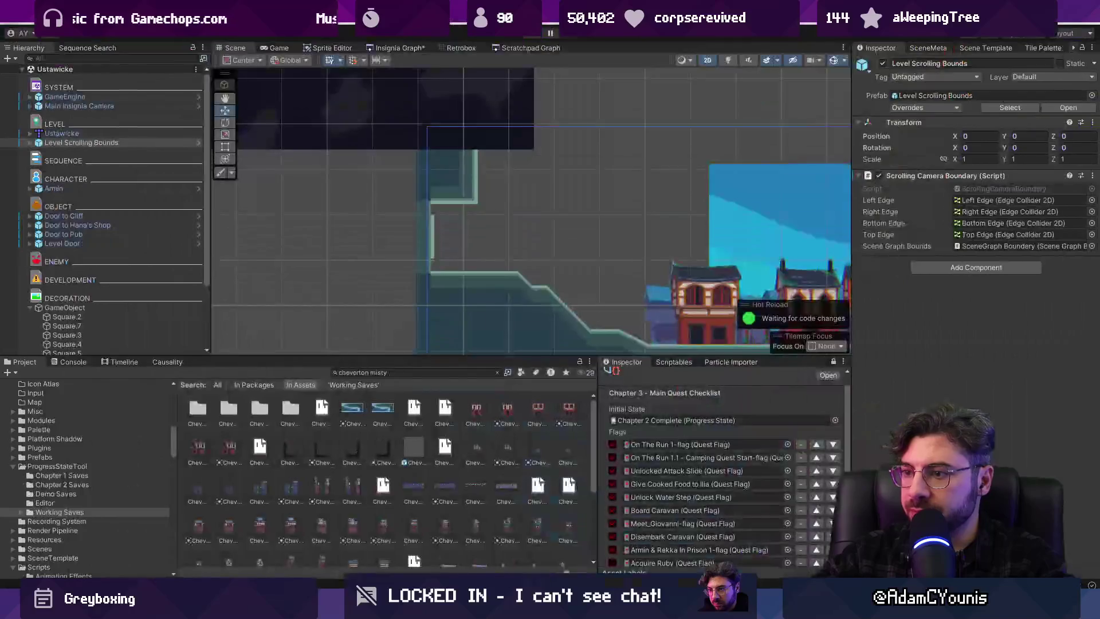
Play-test the level, running and jumping the character through town, down the slope and along the shore
left_click(528, 38)
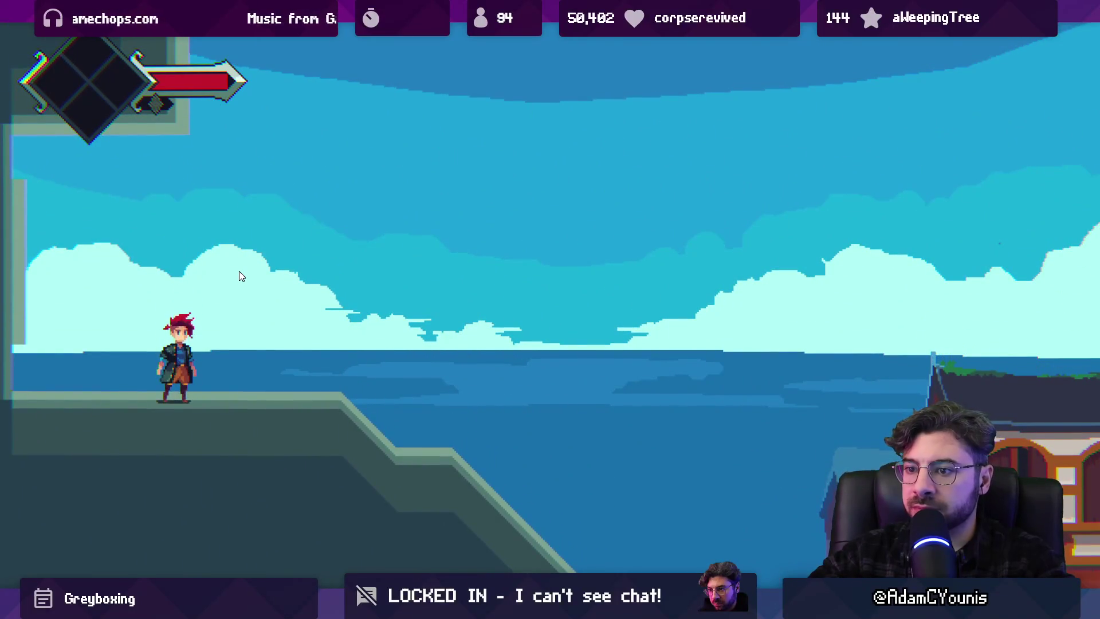
key("Right")
key("Left")
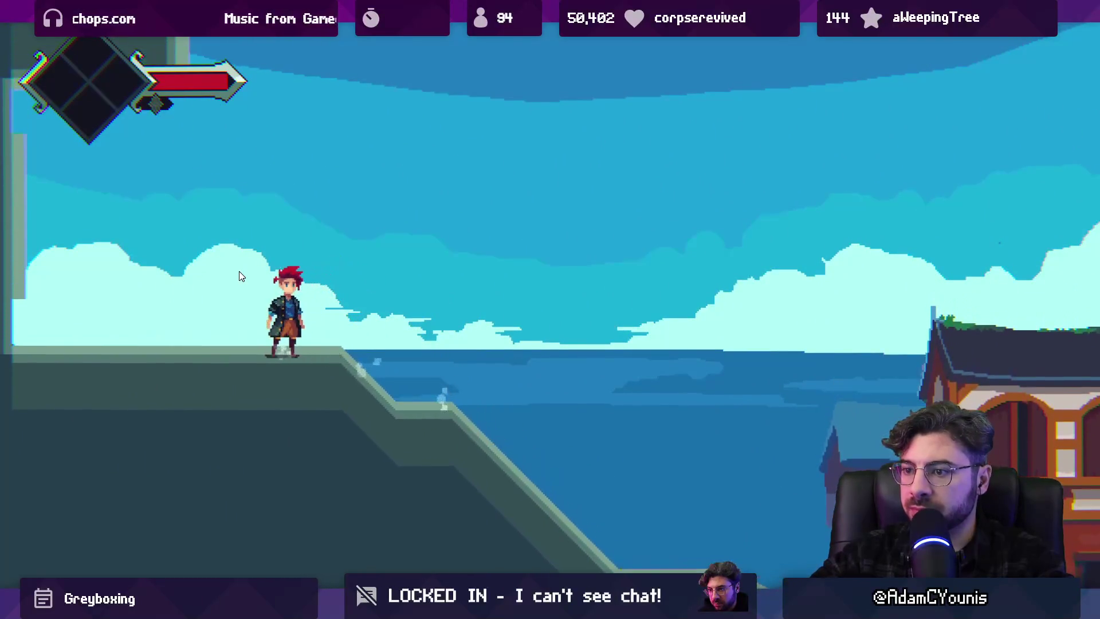
key("Right")
key("space")
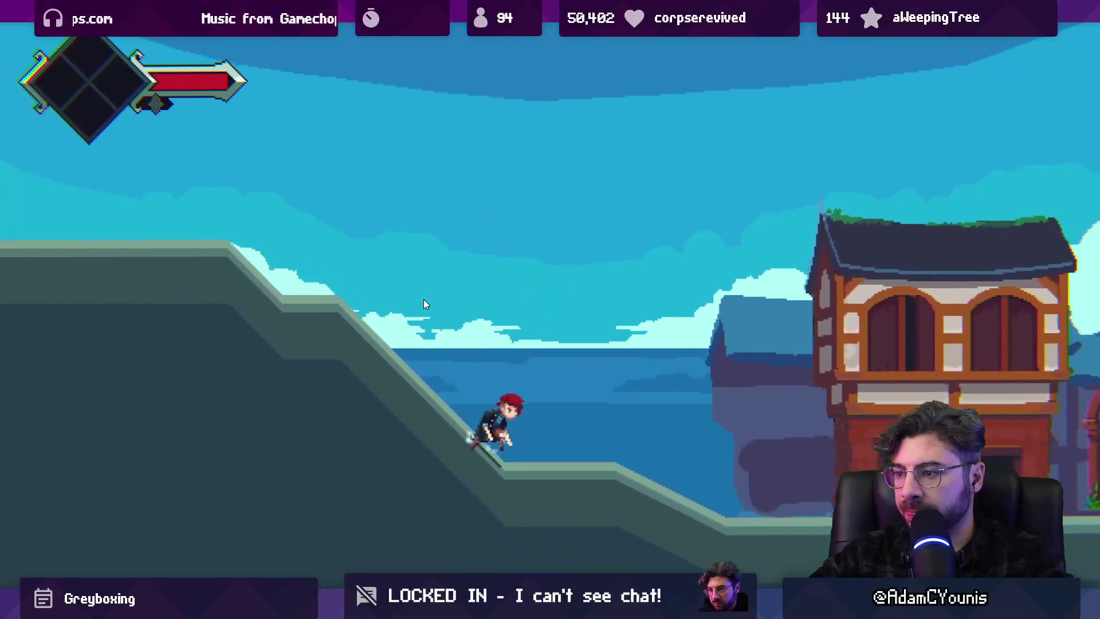
key("Right")
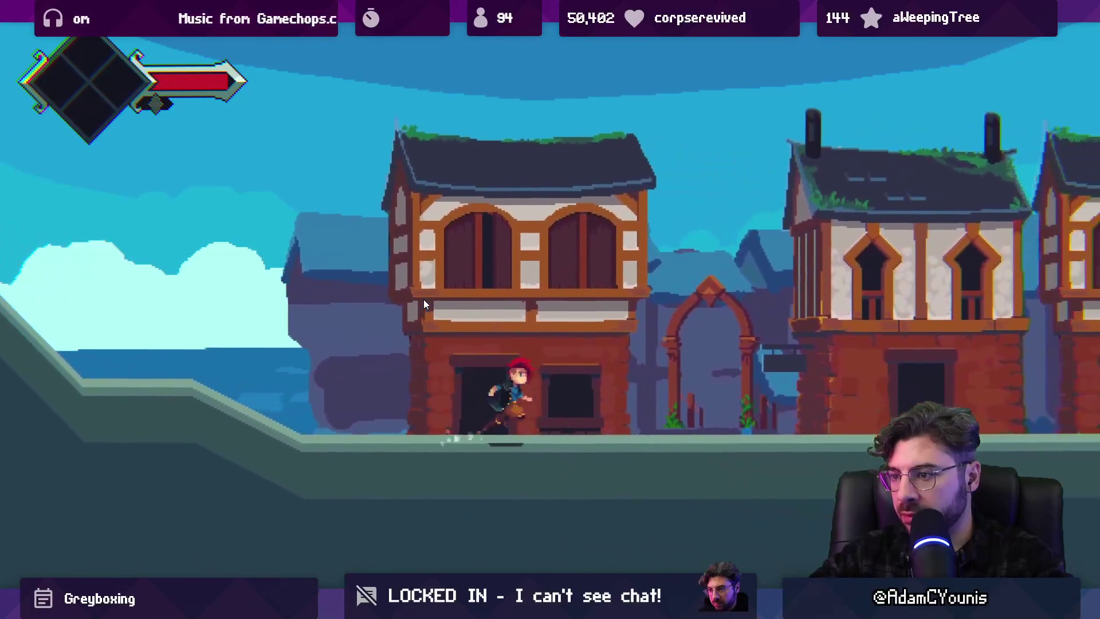
key("Right")
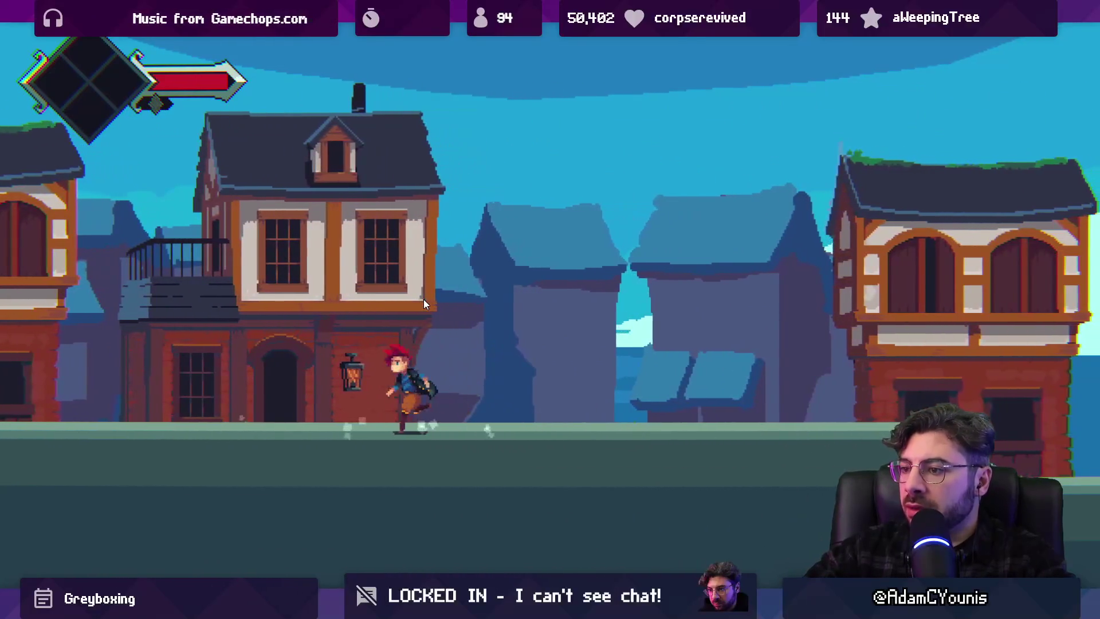
key("Left")
key("space")
key("Right")
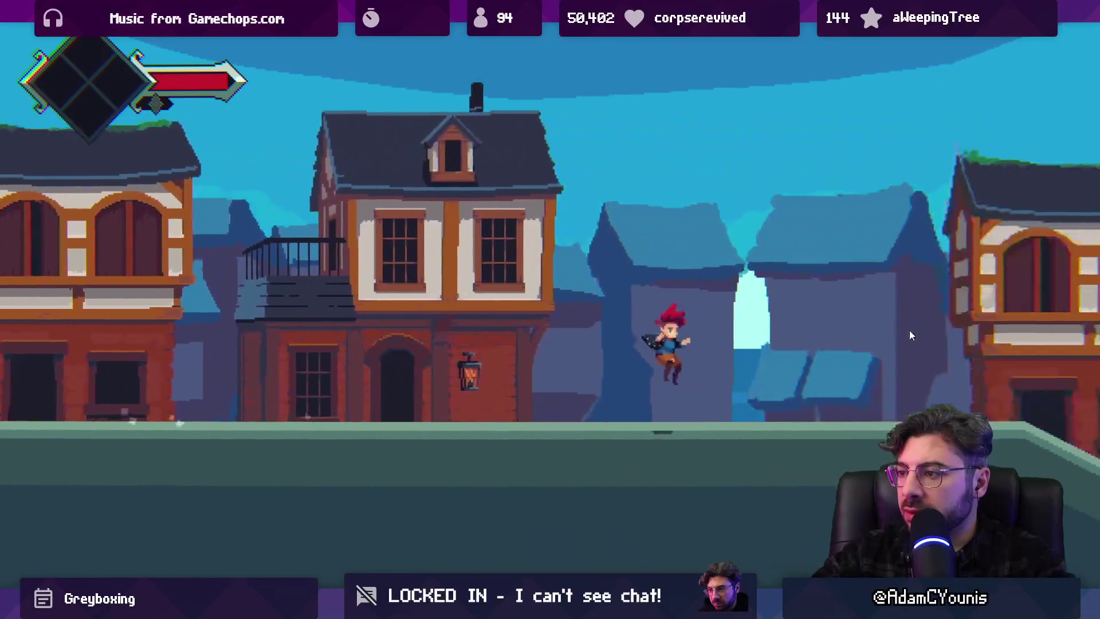
key("Right")
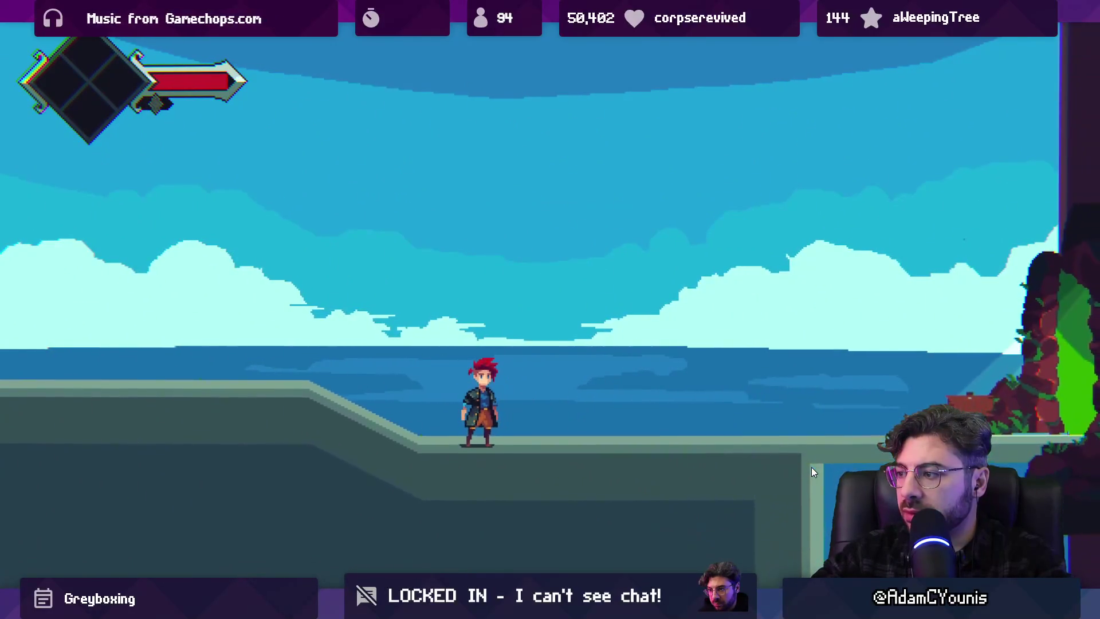
key("Right")
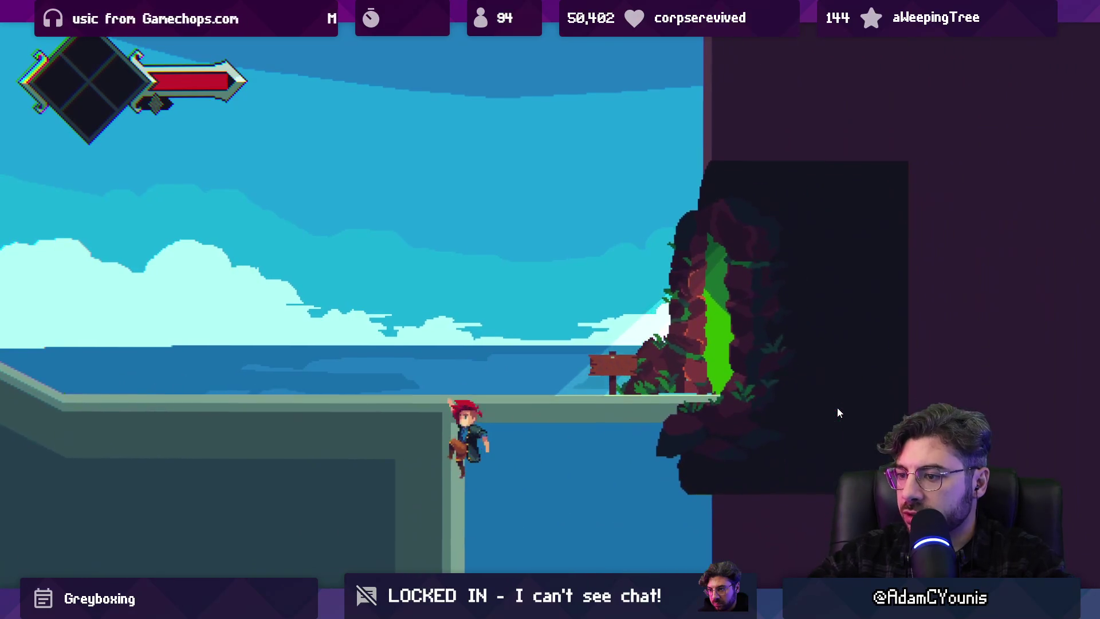
key("Right")
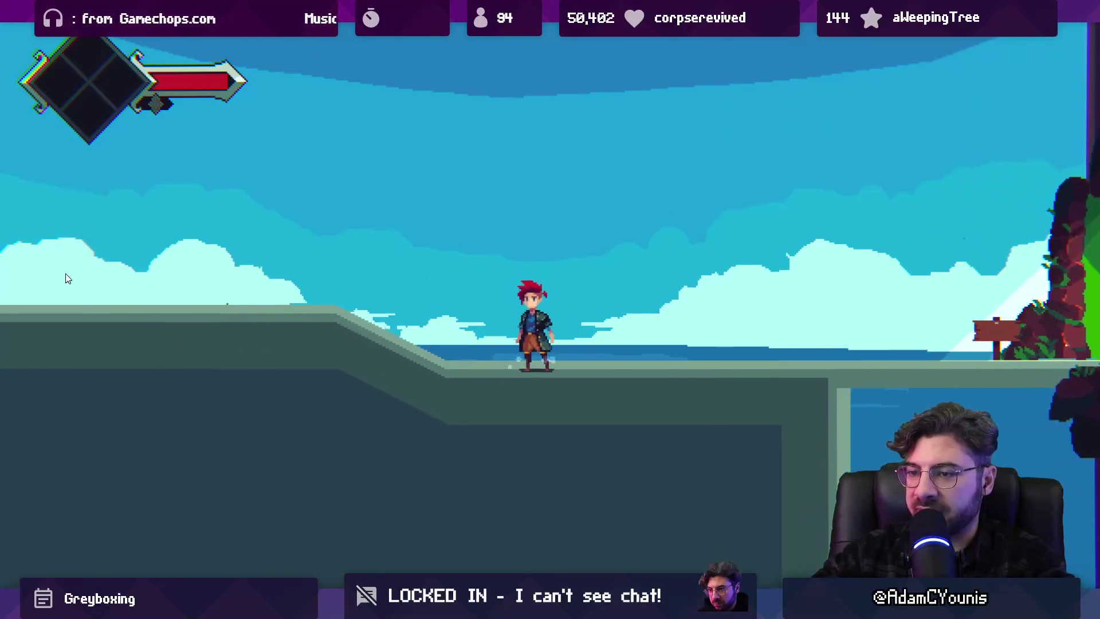
Exit the game view and filter the Project panel with the search 'ustawicke'
key("shift+space")
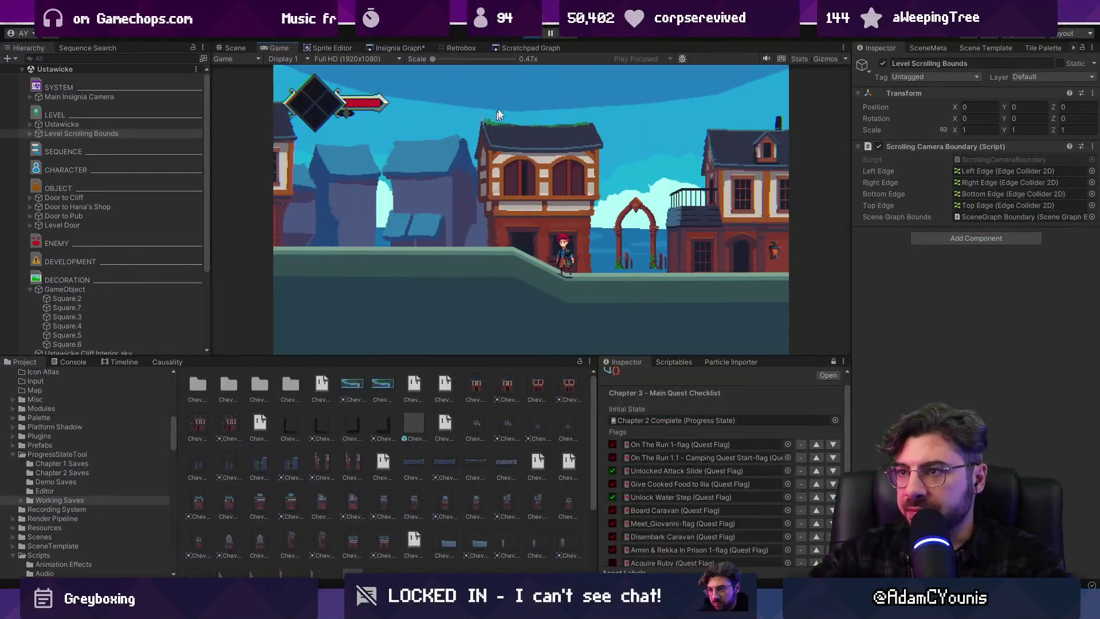
key("ctrl+1")
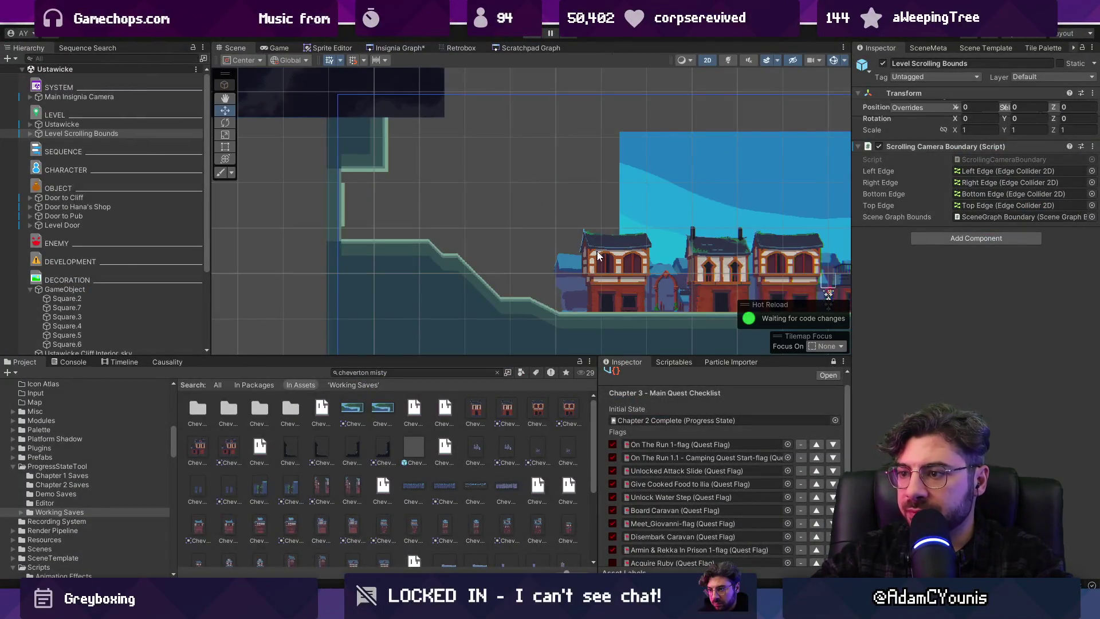
left_click(432, 374)
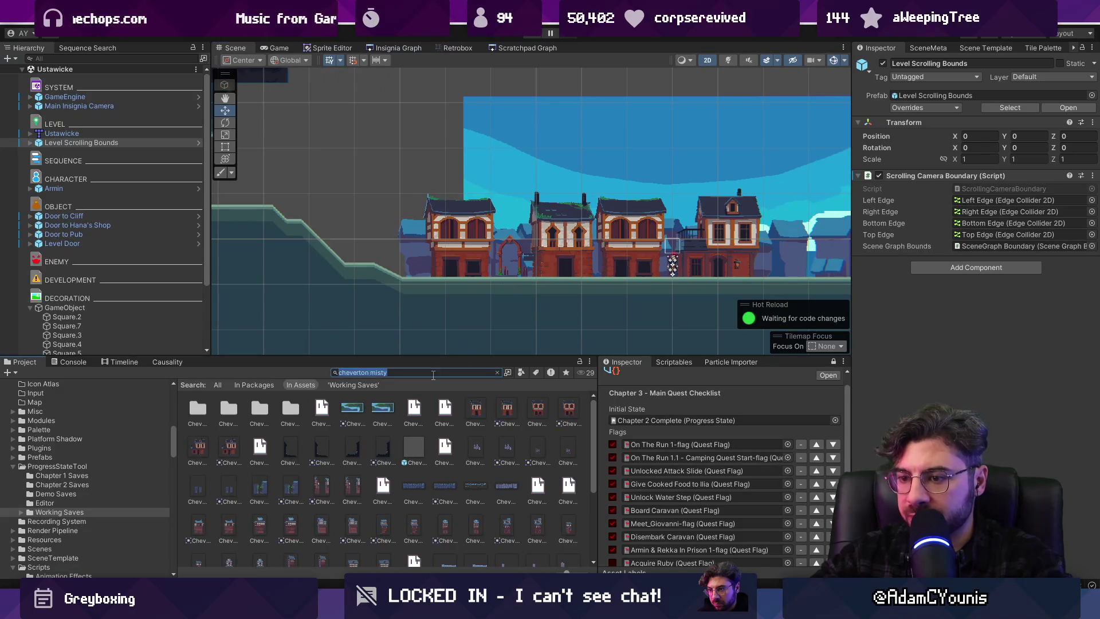
type("ustawicke")
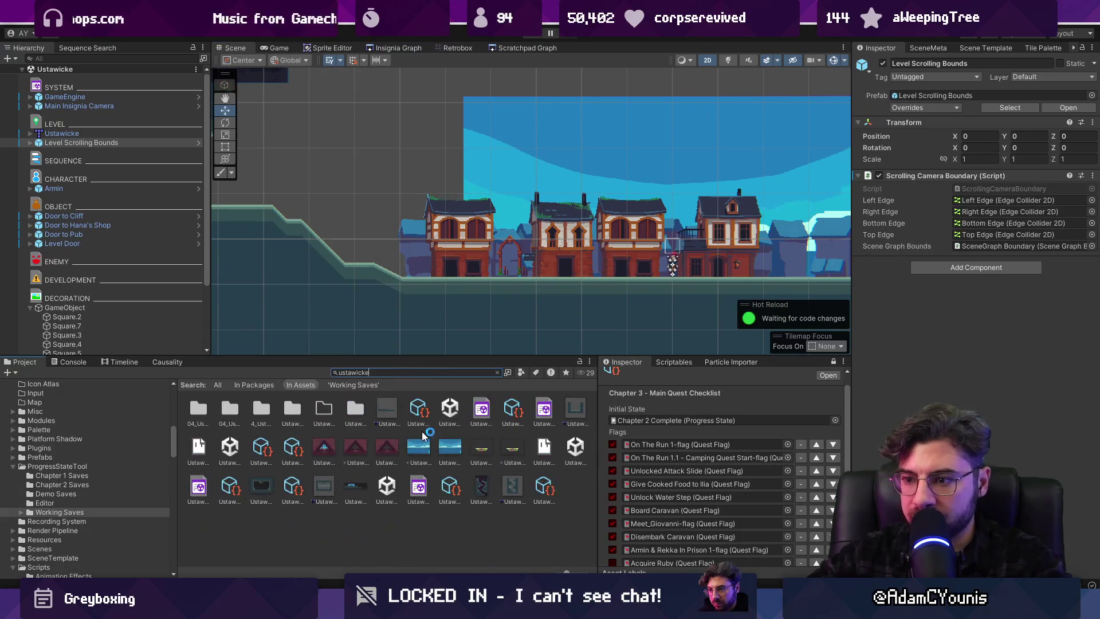
double_click(491, 410)
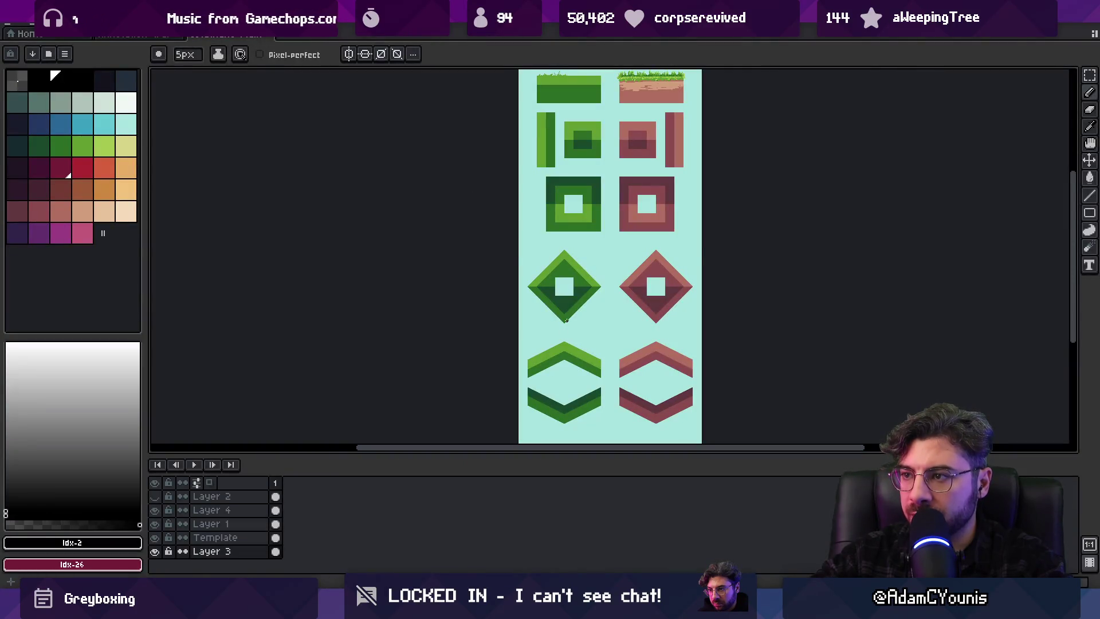
key("ctrl+w")
key("alt+Tab")
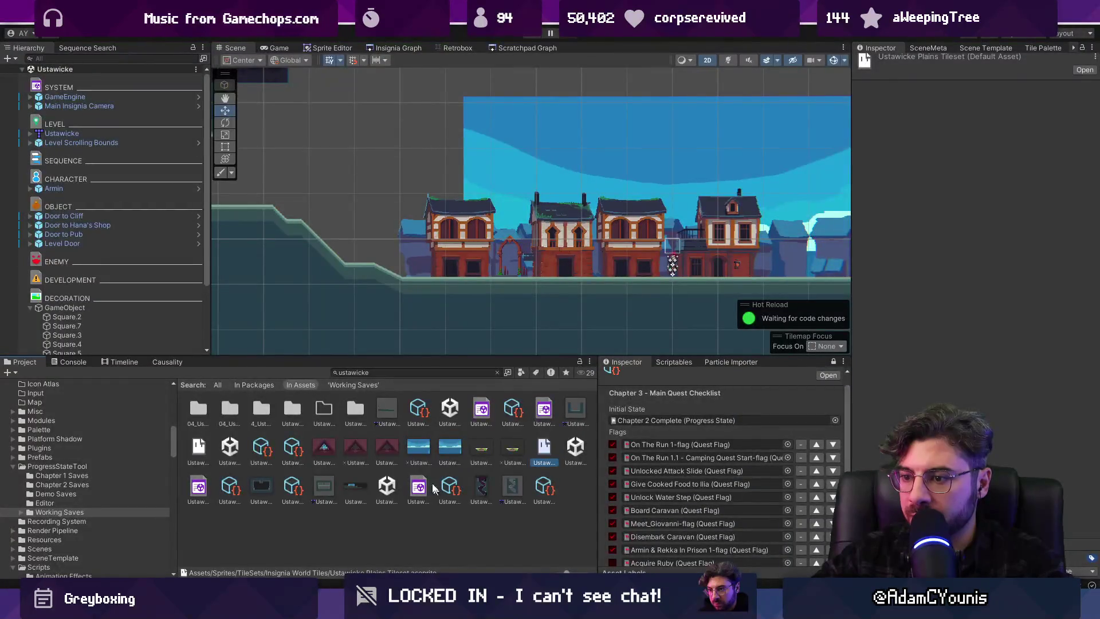
double_click(196, 451)
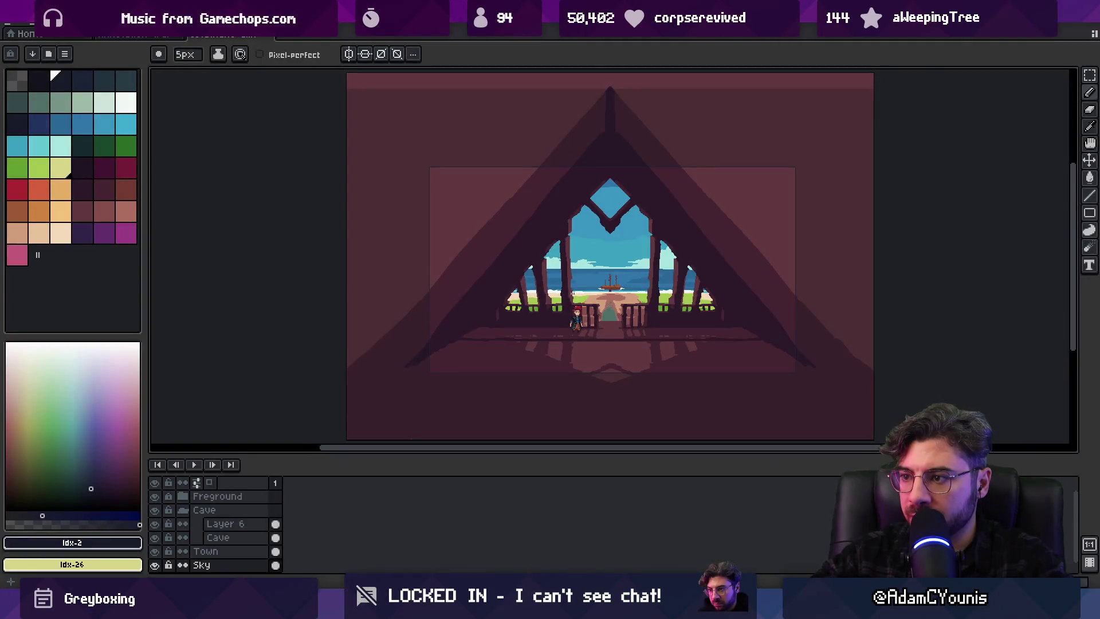
key("ctrl+w")
key("alt+Tab")
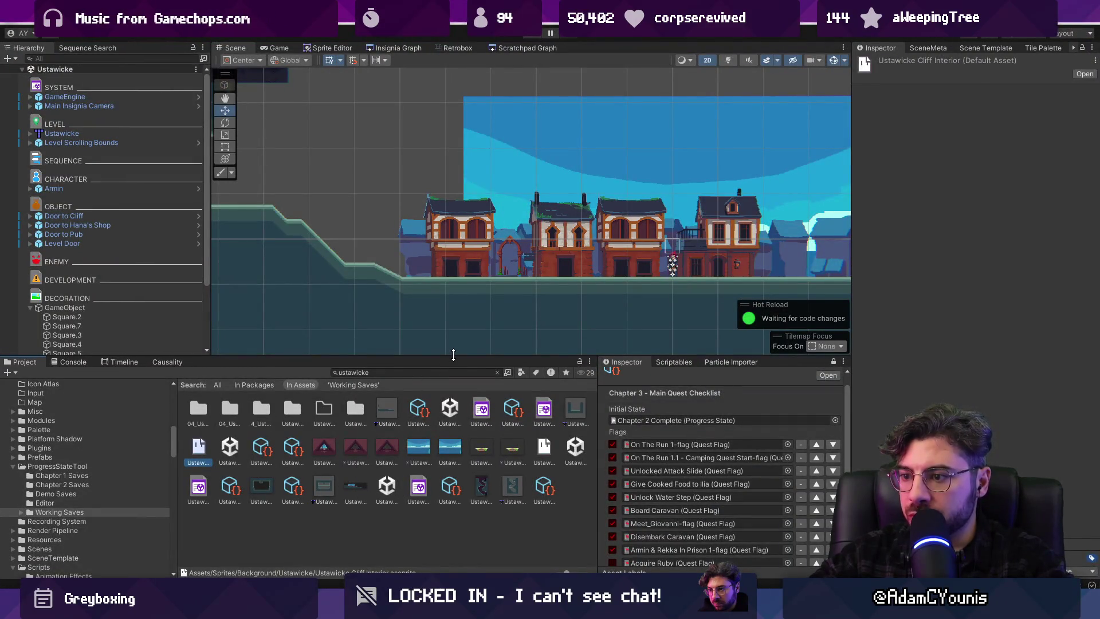
left_click_drag(491, 453, 391, 119)
key("ctrl+z")
scroll(407, 203, "down", 3)
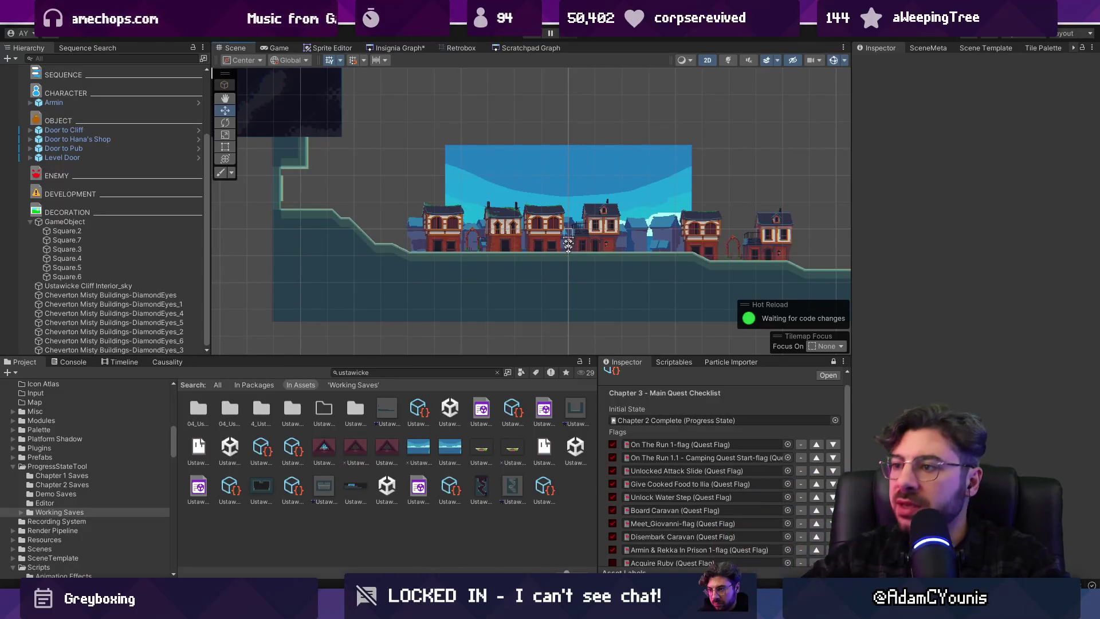
scroll(567, 195, "down", 3)
scroll(771, 270, "up", 3)
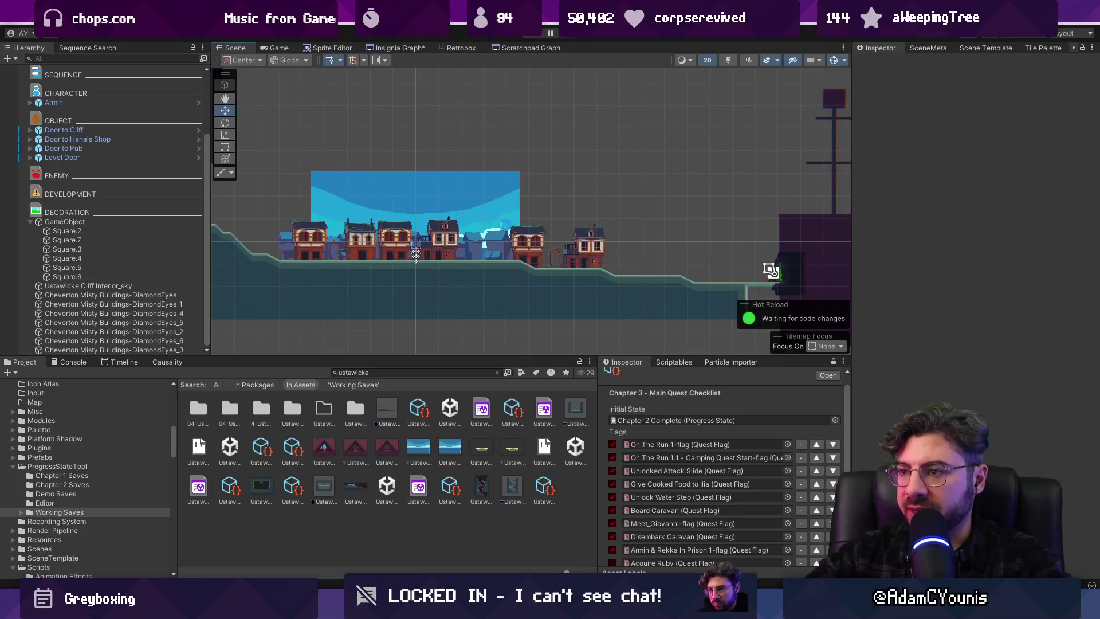
left_click(408, 50)
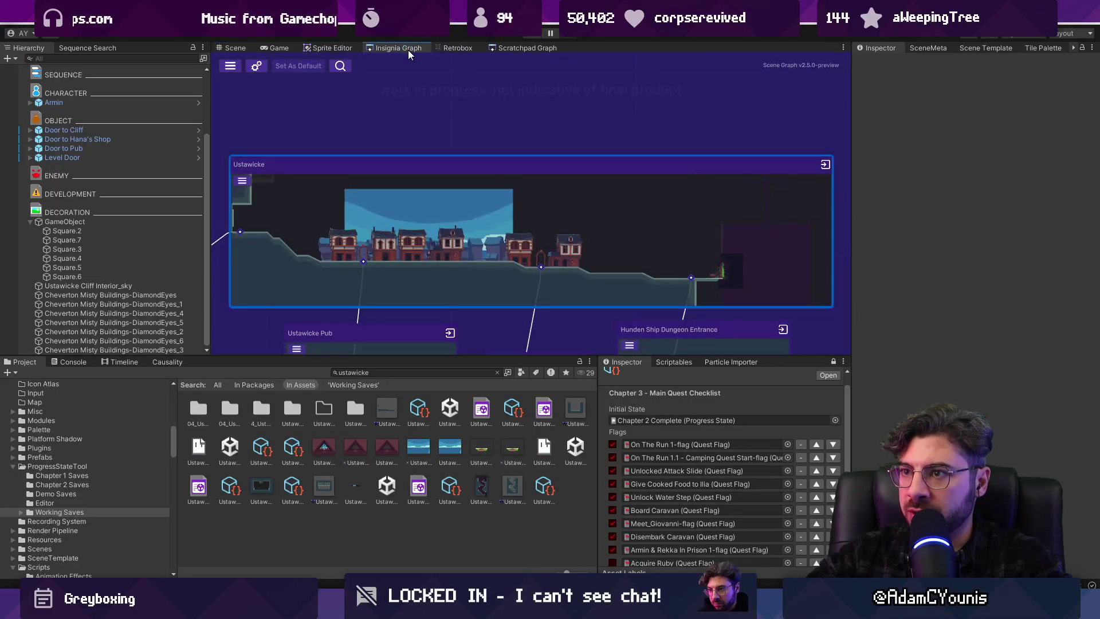
Move the Dungeon Cell node beside Dungeon 2 in the Insignia Graph and save
scroll(504, 156, "up", 3)
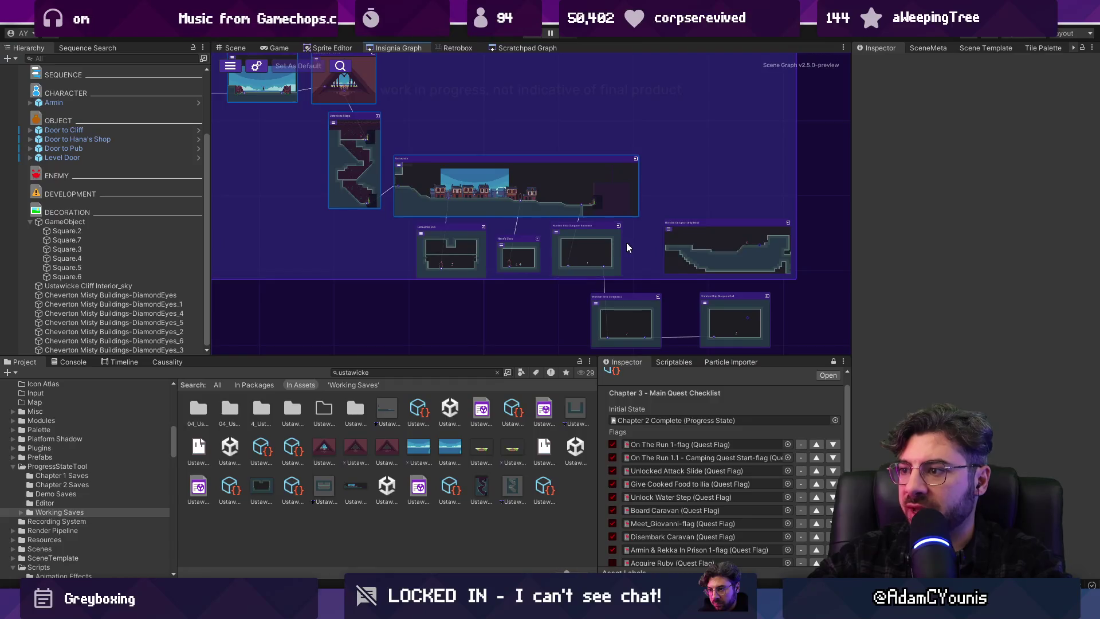
left_click_drag(625, 240, 575, 173)
mouse_move(634, 217)
left_mouse_down()
mouse_move(644, 177)
mouse_move(650, 219)
left_mouse_up()
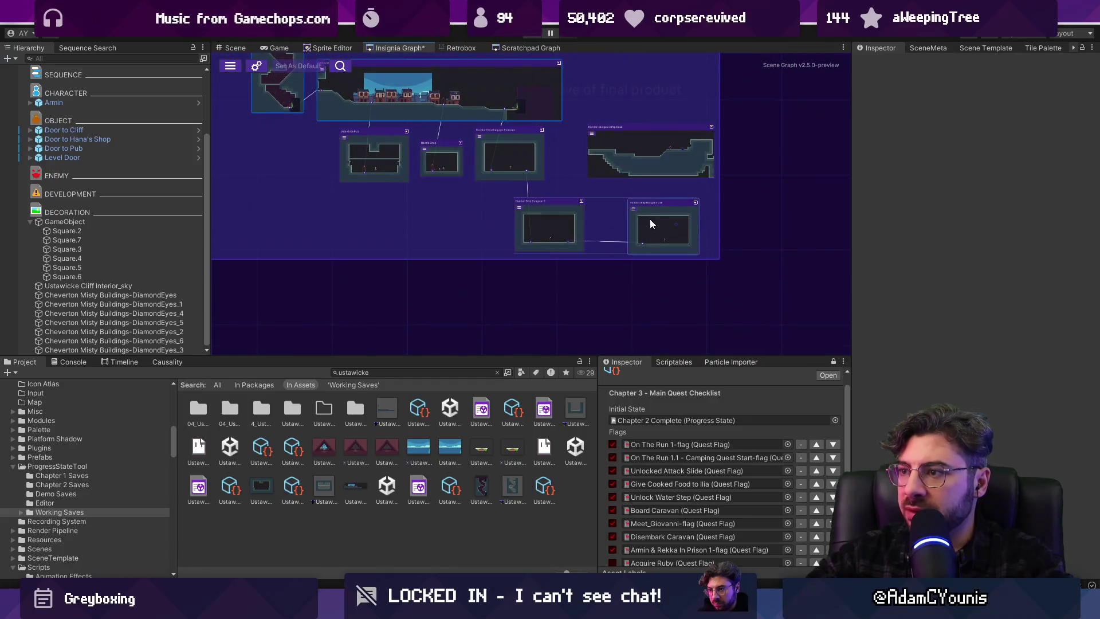
mouse_move(558, 227)
left_mouse_down()
mouse_move(554, 278)
mouse_move(557, 230)
left_mouse_up()
key("ctrl+s")
Toggle the project browser to full size and back, then search 'progchpt -'
scroll(556, 218, "up", 1)
scroll(556, 217, "up", 2)
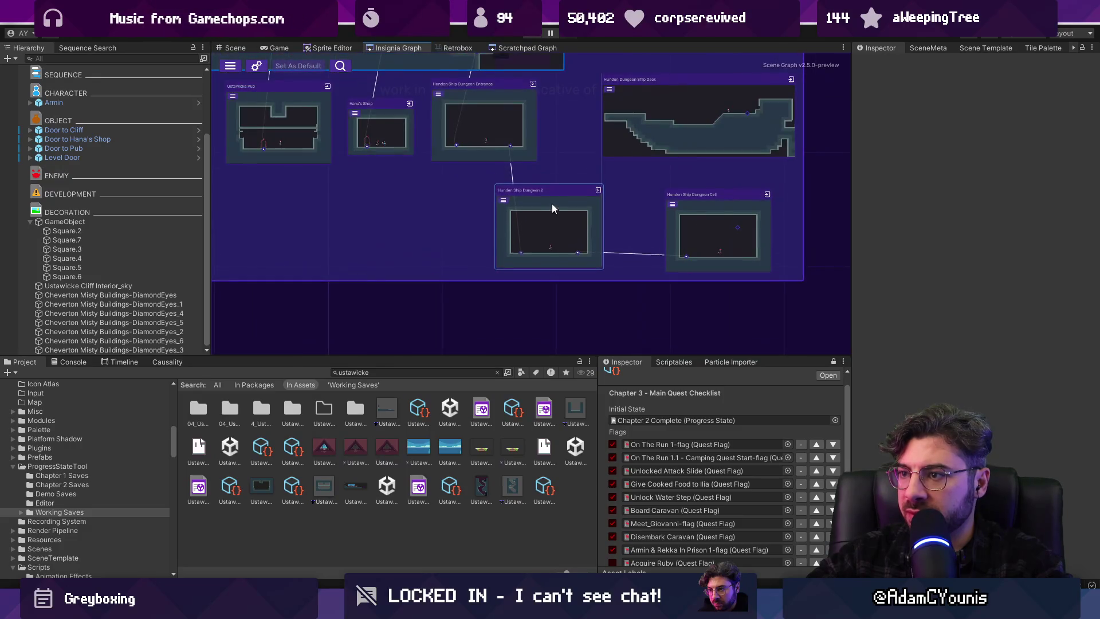
scroll(530, 204, "down", 3)
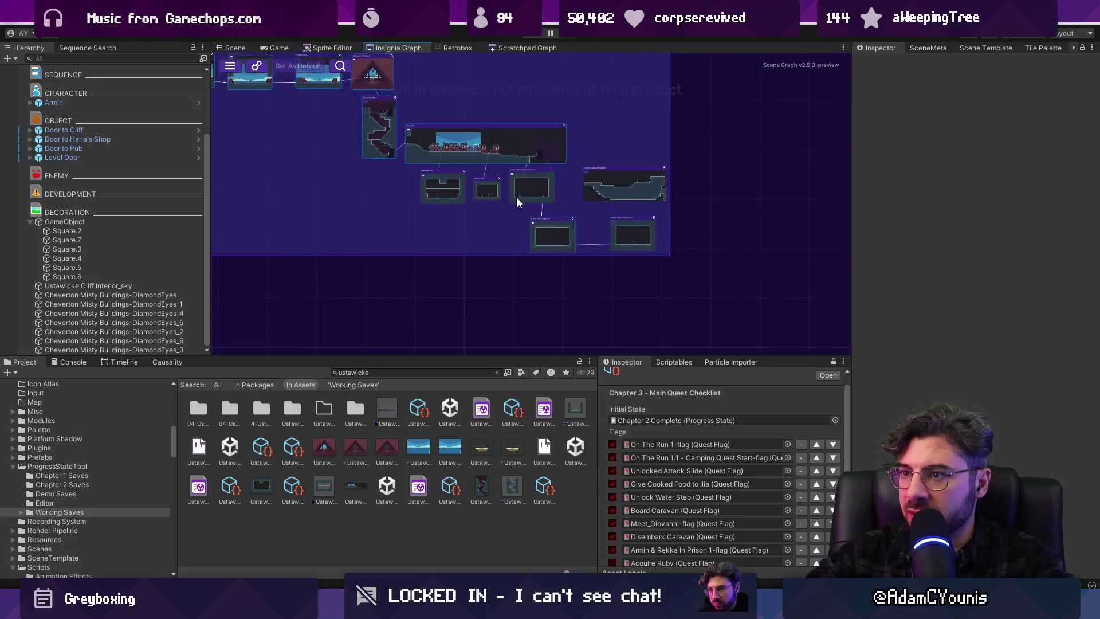
scroll(500, 215, "up", 3)
key("shift+space")
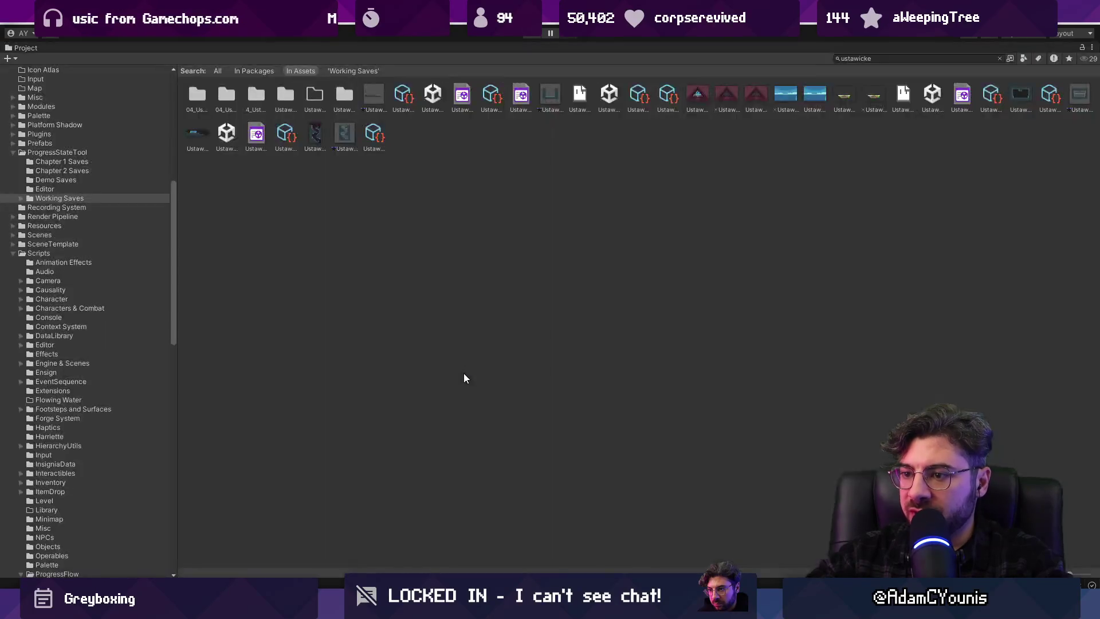
key("shift+space")
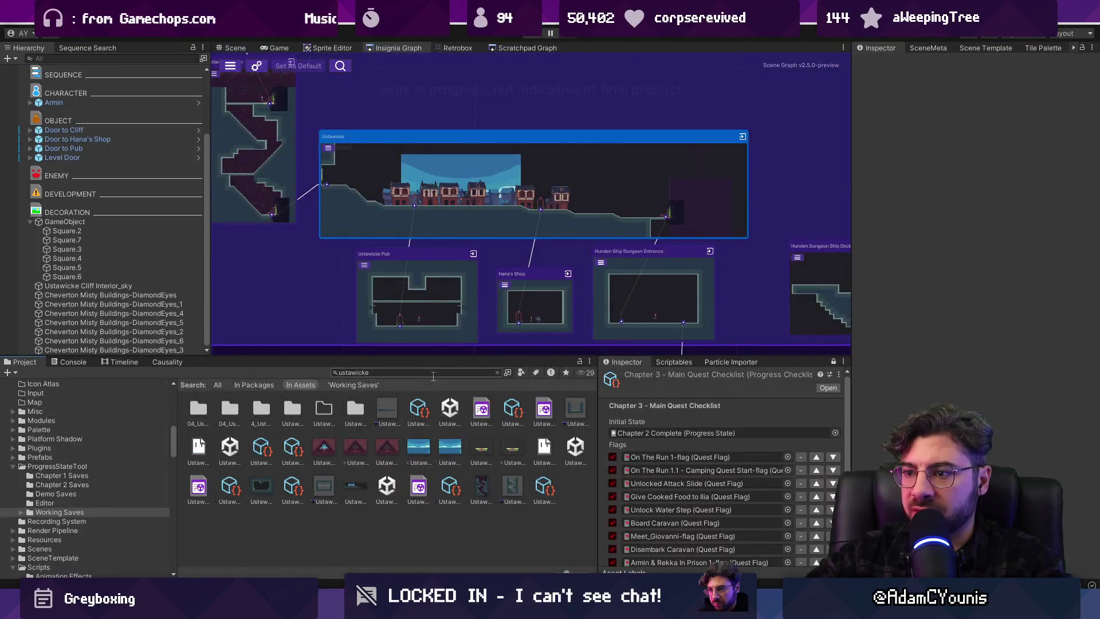
type("prog")
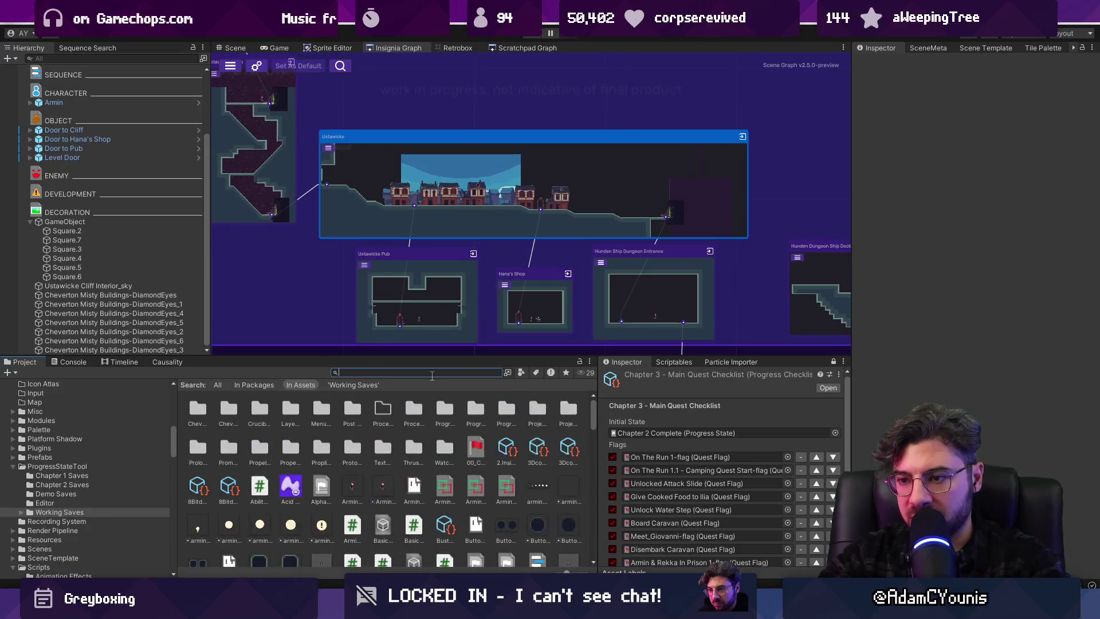
type("ch")
type("apter 3")
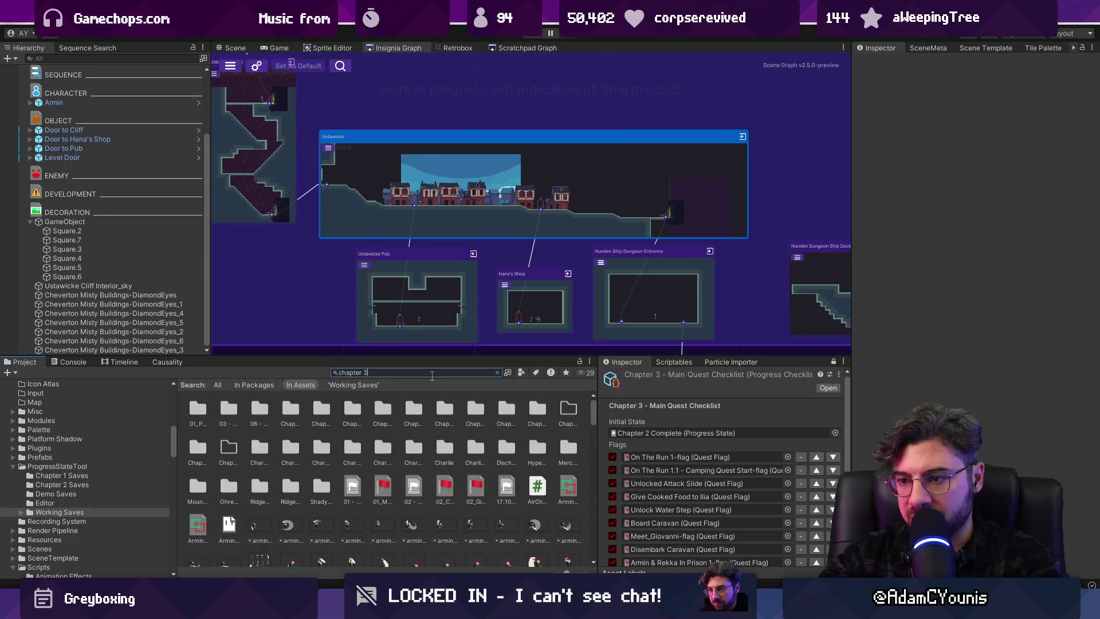
type(" -")
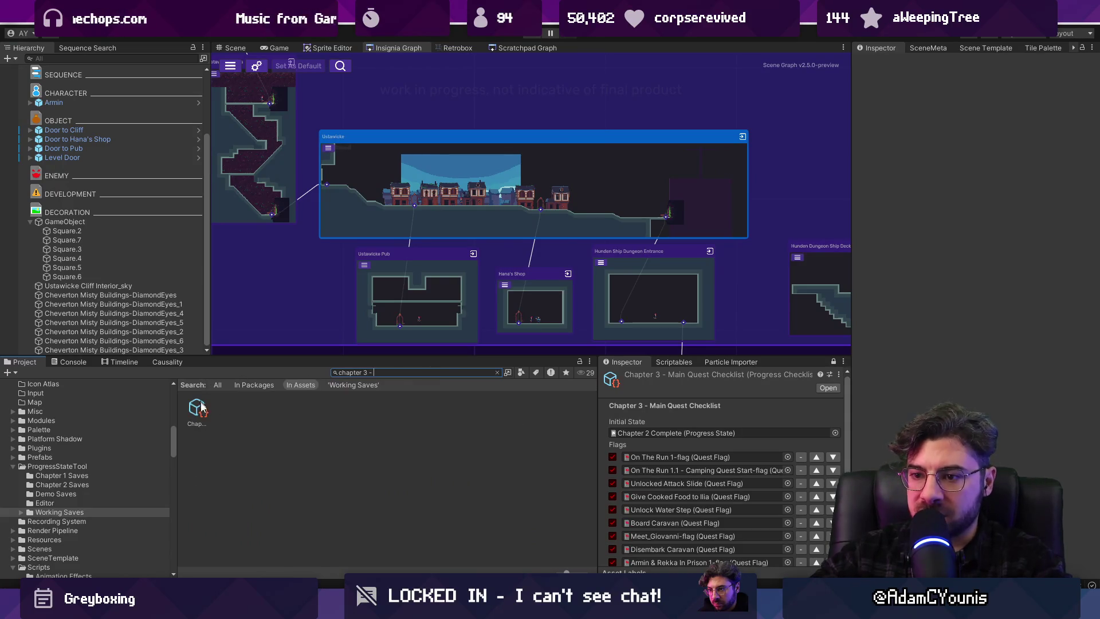
Duplicate the Chapter 3 - Main Quest Checklist as Chapter 4 - Main Quest Checklist
key("Down")
left_click(497, 374)
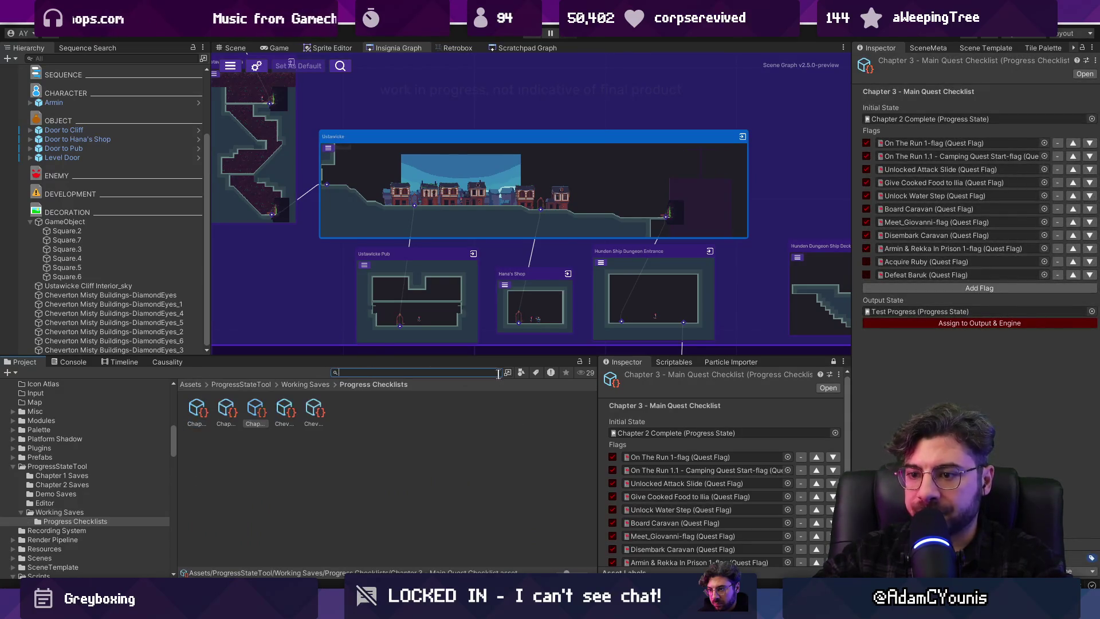
scroll(280, 416, "down", 2, "ctrl")
left_click(253, 414)
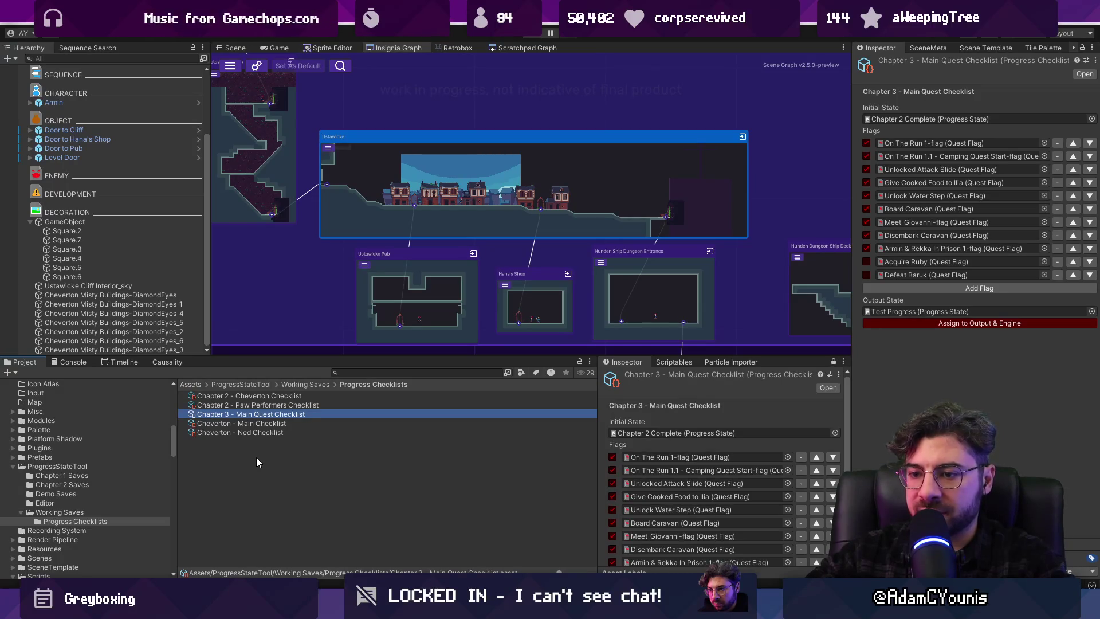
key("ctrl+d")
key("F2")
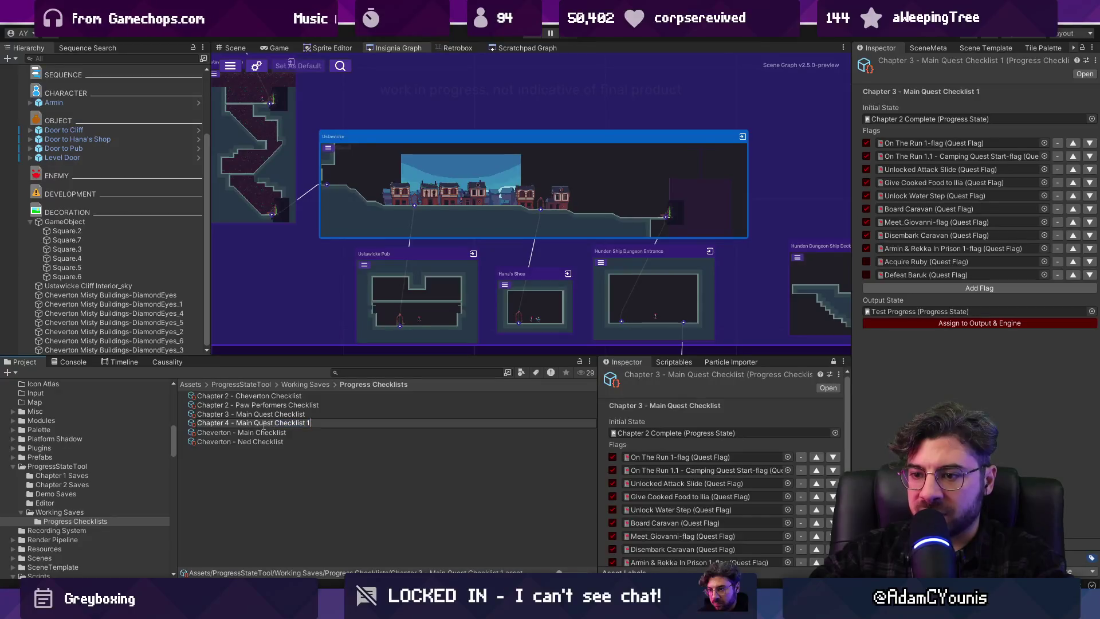
key("Return")
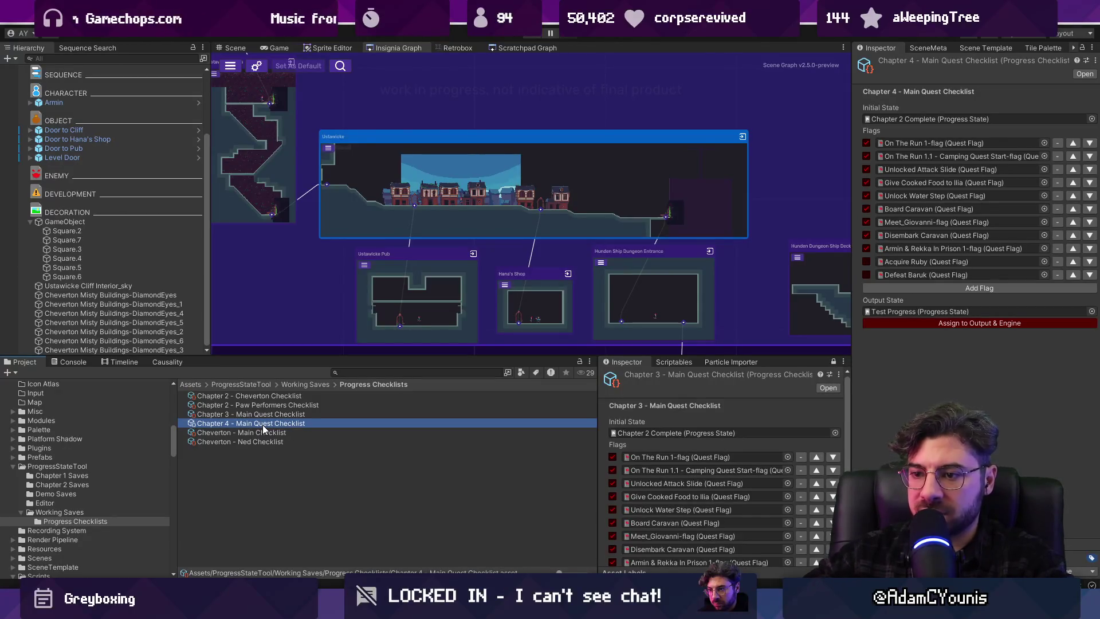
Rename the checklists to Chapter 3 - Naso Quest Checklist and Chapter 4 - Ustawicke Quest Checklist
left_click(240, 414)
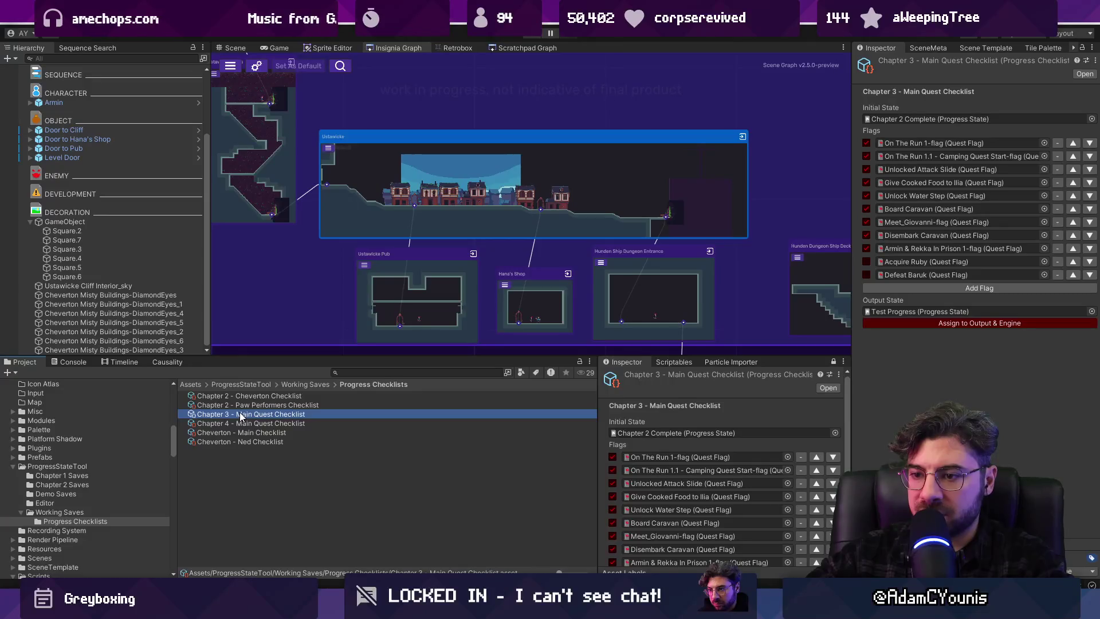
double_click(242, 415)
type("Naso")
key("Return")
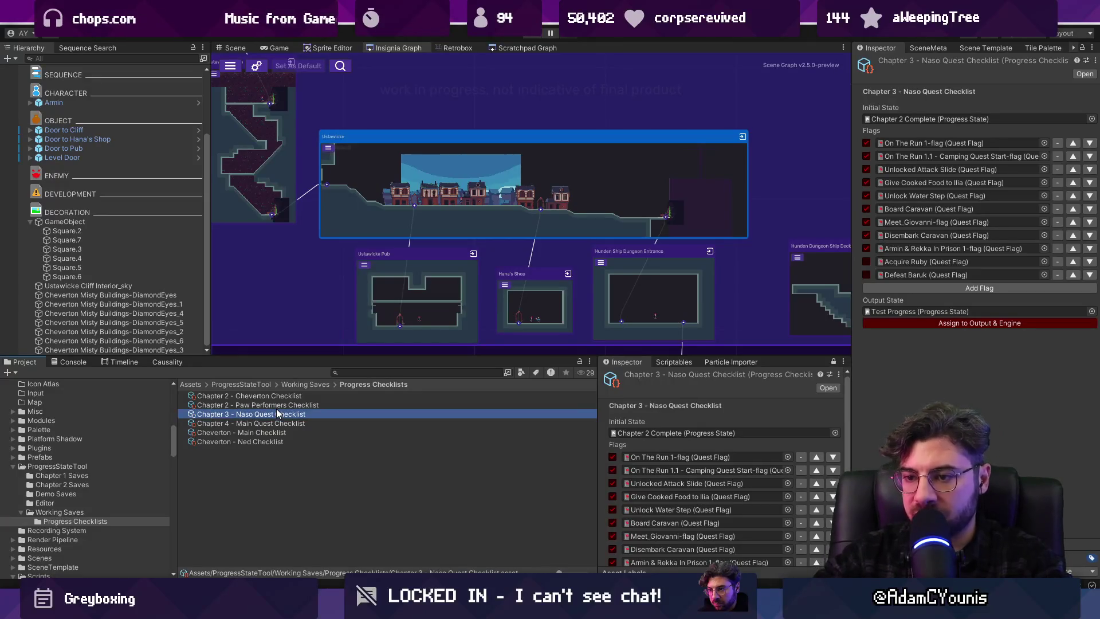
left_click(246, 424)
left_click(270, 422)
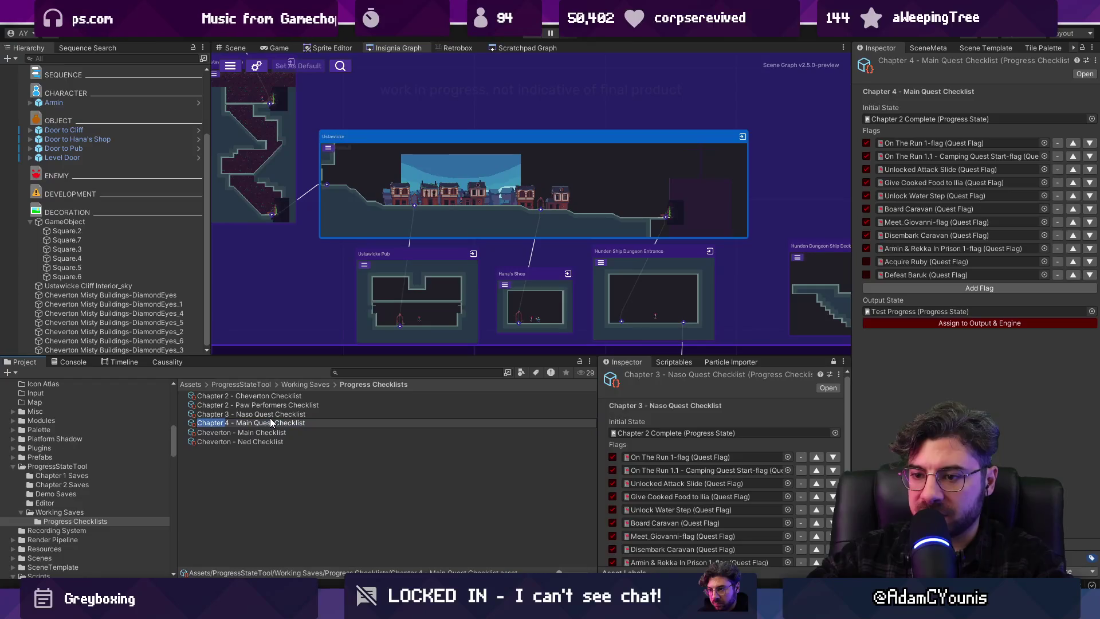
type("Ustawicke")
key("Return")
Drop 'Quest' from both names, giving Chapter 3 - Naso Checklist and Chapter 4 - Ustawicke Checklist
left_click(299, 414)
left_click(270, 417)
double_click(270, 414)
key("BackSpace")
key("Return")
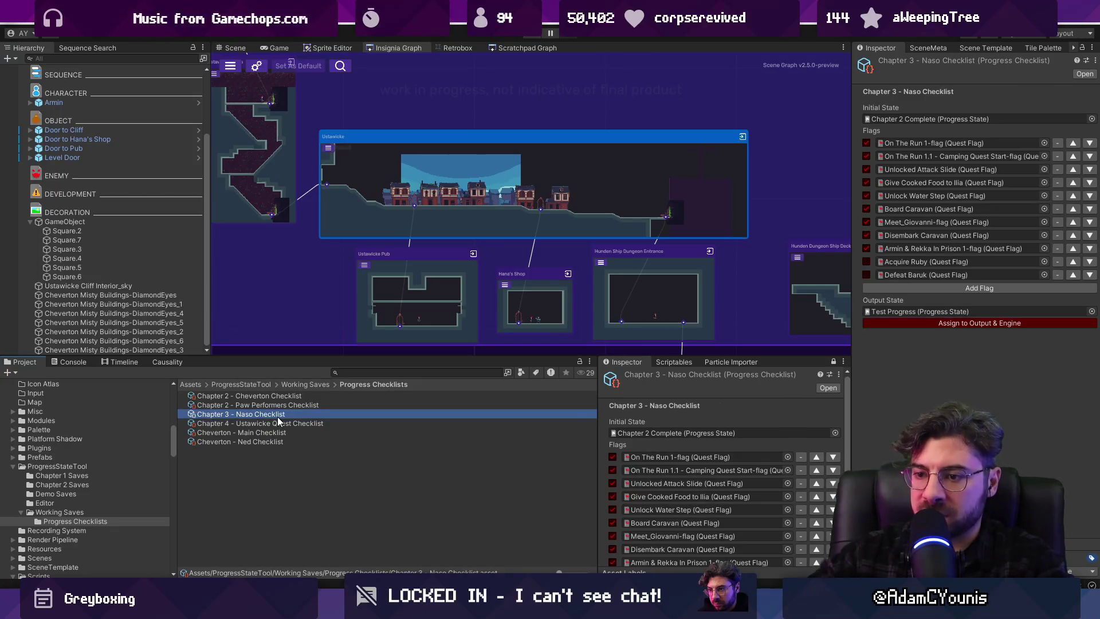
left_click(270, 423)
double_click(283, 427)
key("BackSpace")
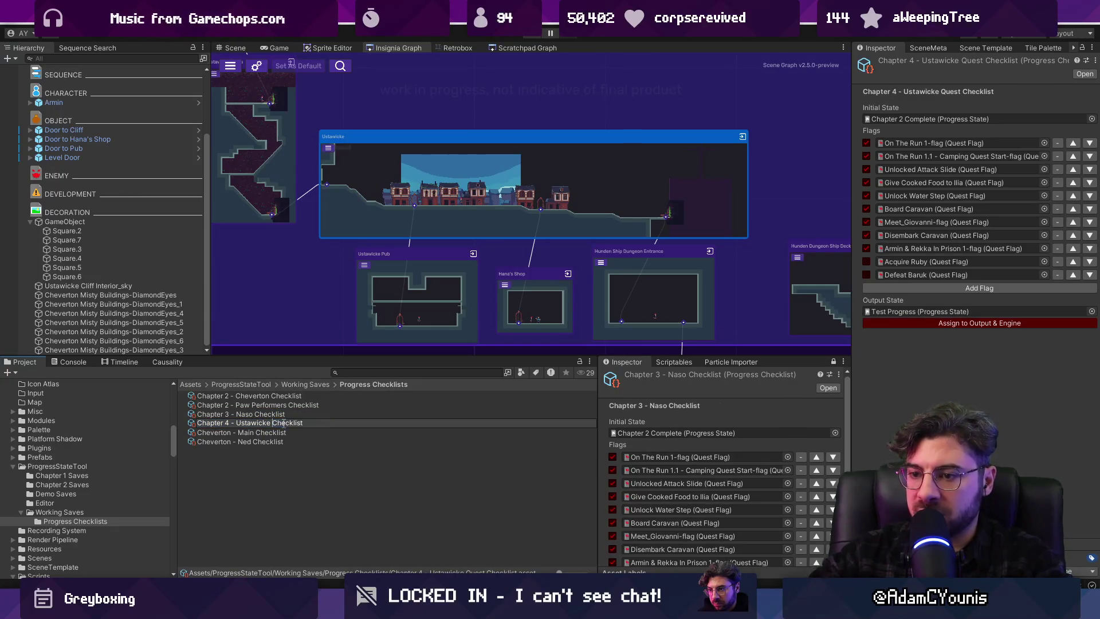
key("Return")
Locate the Ustawicke checklist's initial-state save and return to the ProgressStateTool folder
left_click(301, 414)
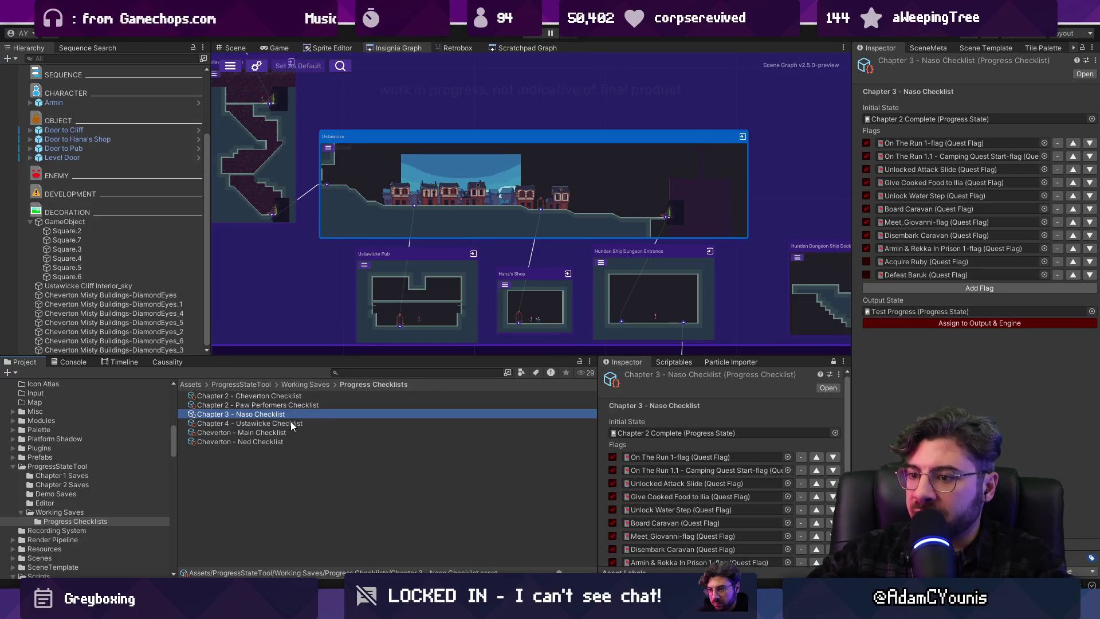
left_click(292, 424)
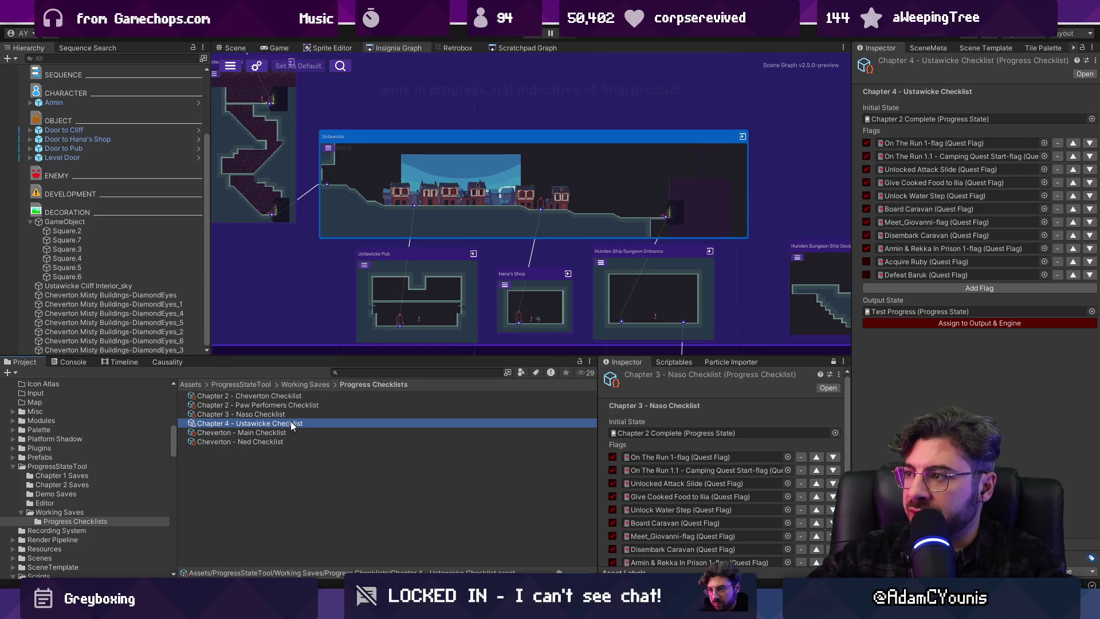
left_click(966, 120)
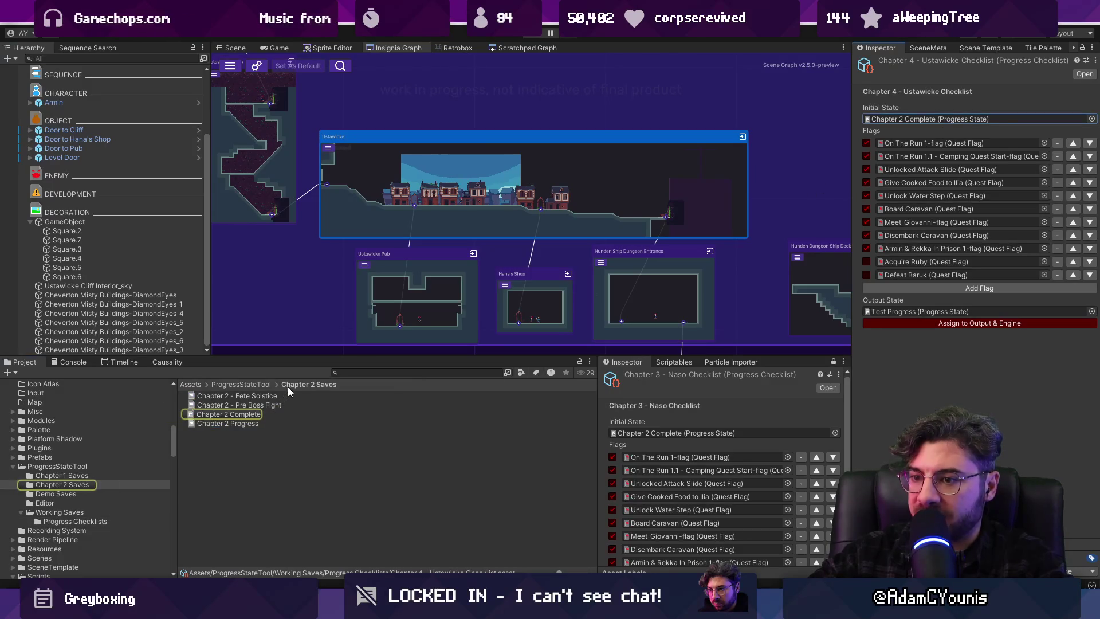
left_click(252, 384)
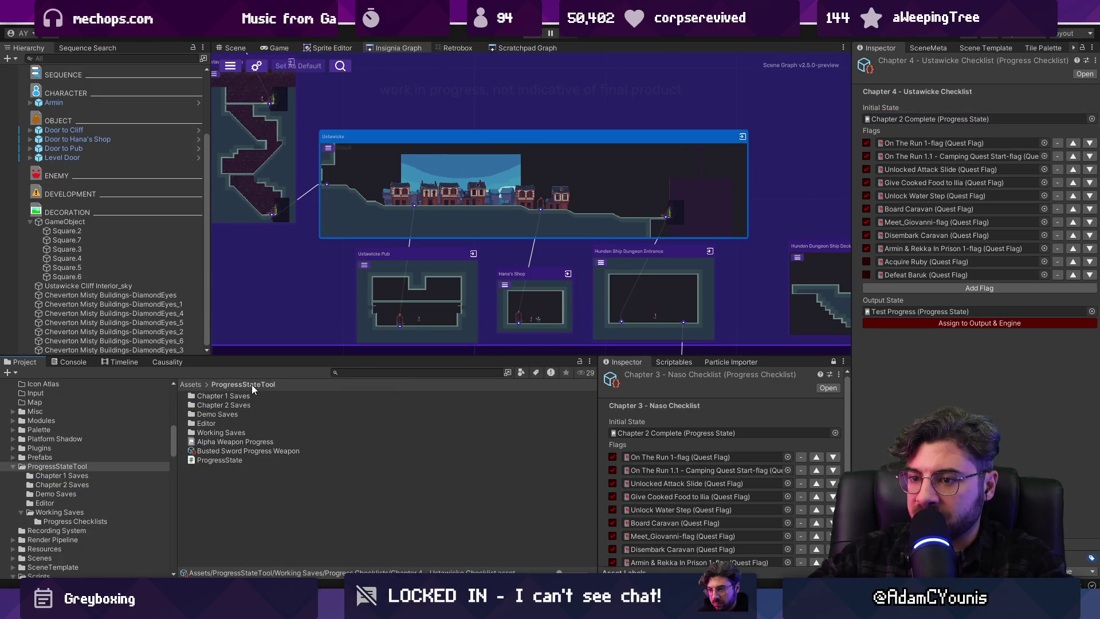
right_click(233, 427)
Create a Chapter 3 Saves folder in ProgressStateTool and open it
mouse_move(309, 153)
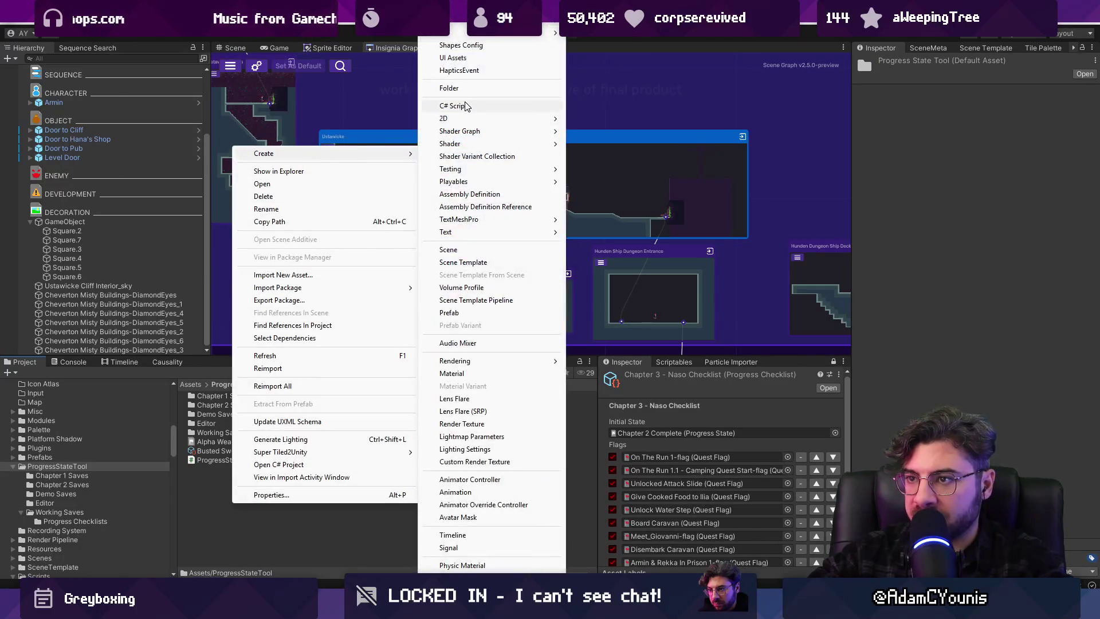
left_click(465, 87)
type("Chapter 3 Saves")
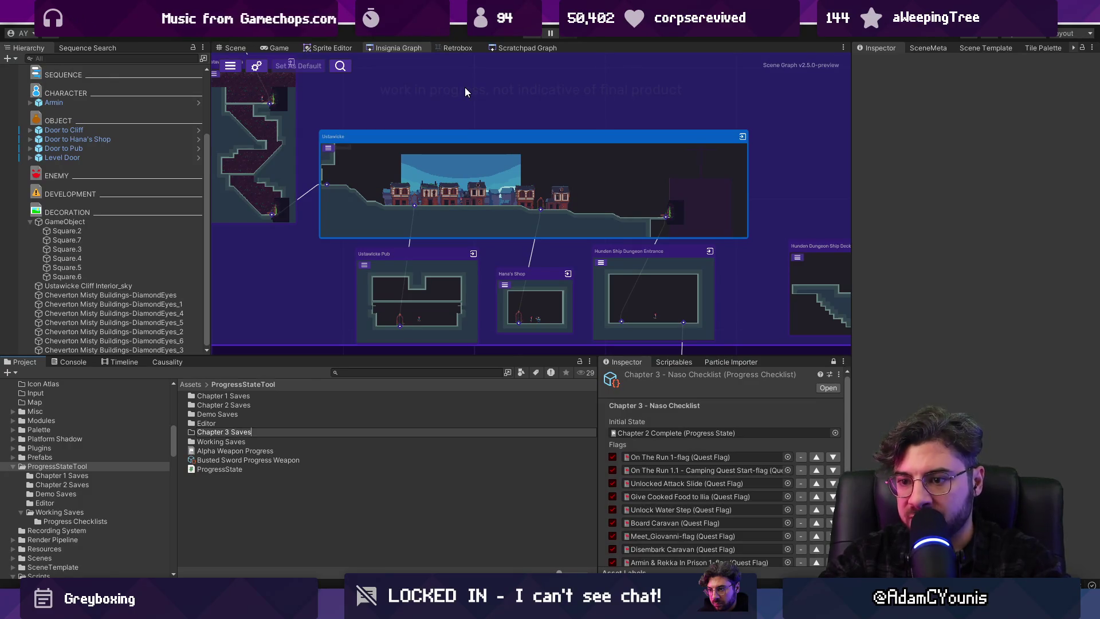
key("Return")
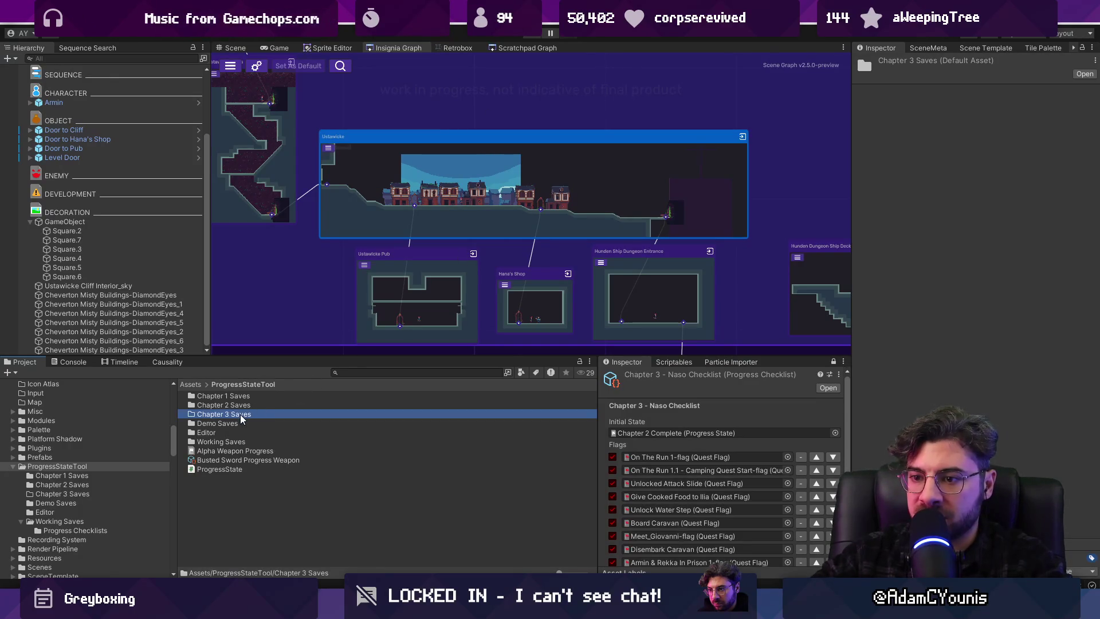
double_click(239, 414)
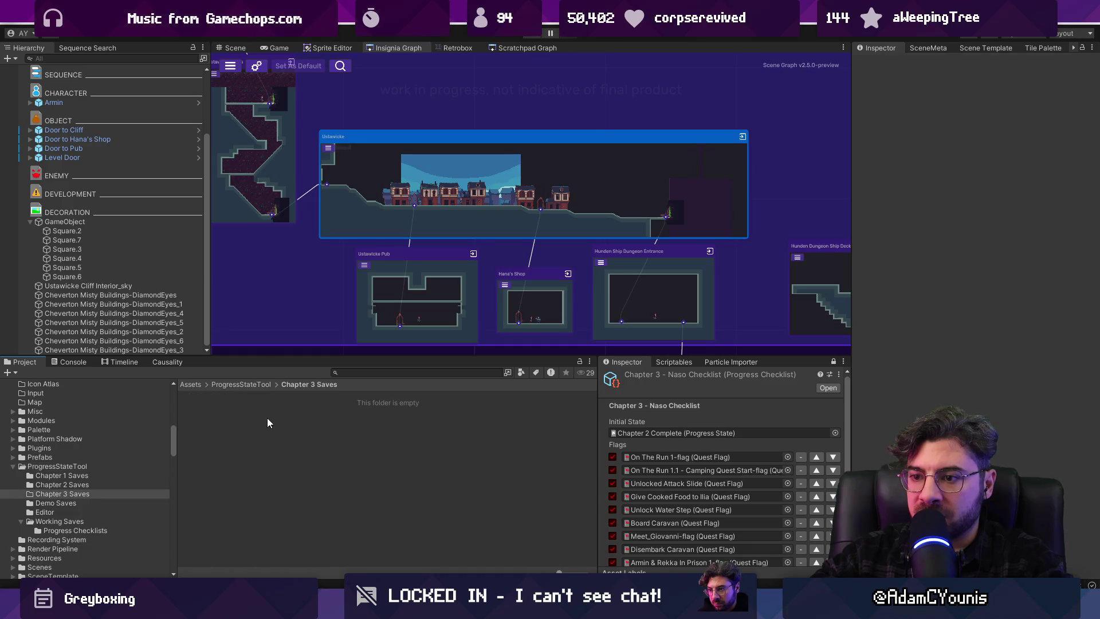
Move the Chapter 2 Complete save into Chapter 3 Saves and rename it Chapter 3 Complete
left_click(683, 363)
scroll(703, 391, "down", 3)
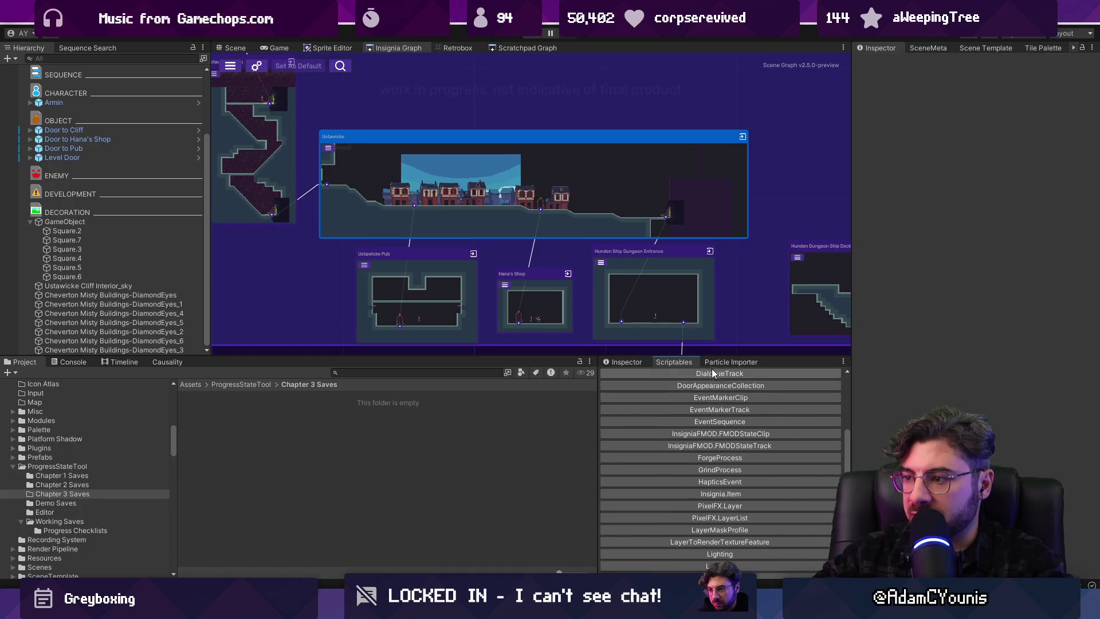
left_click(620, 363)
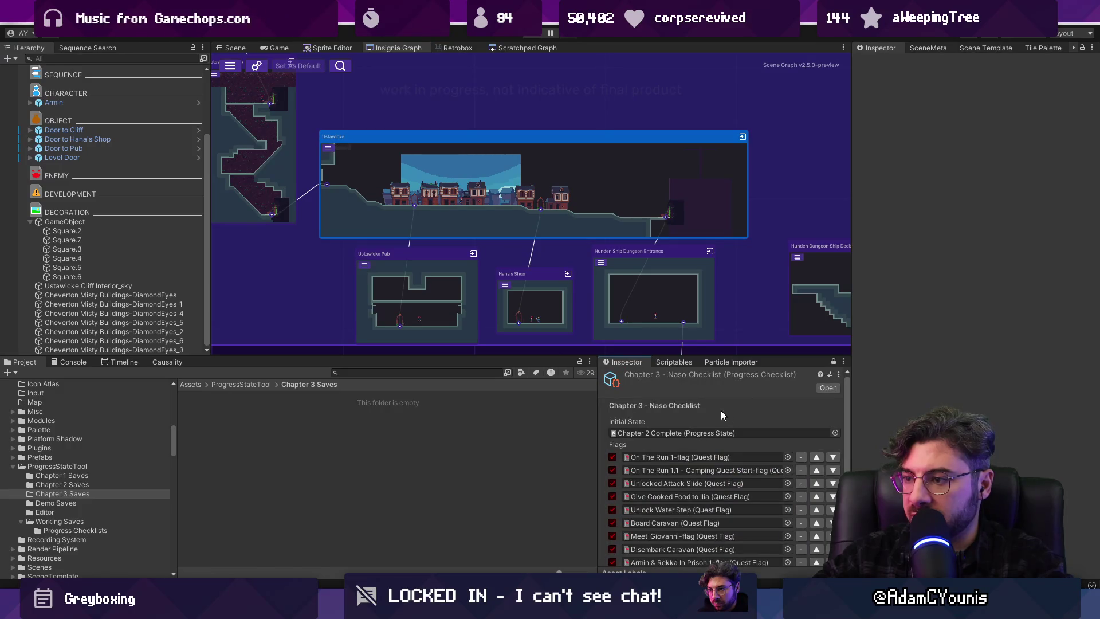
left_click(629, 433)
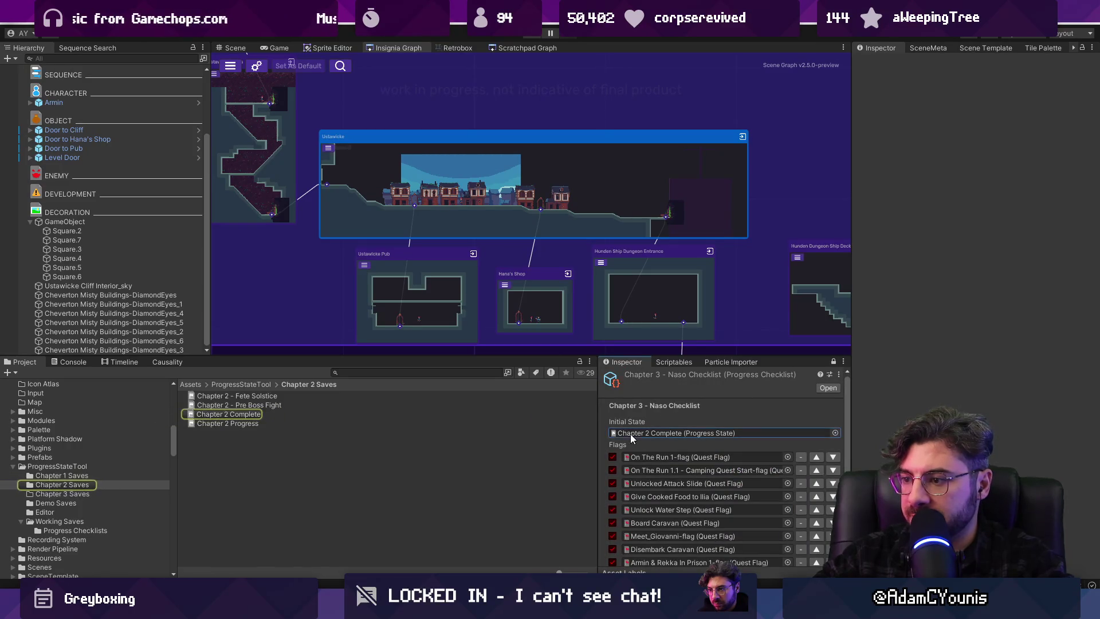
left_click(241, 416)
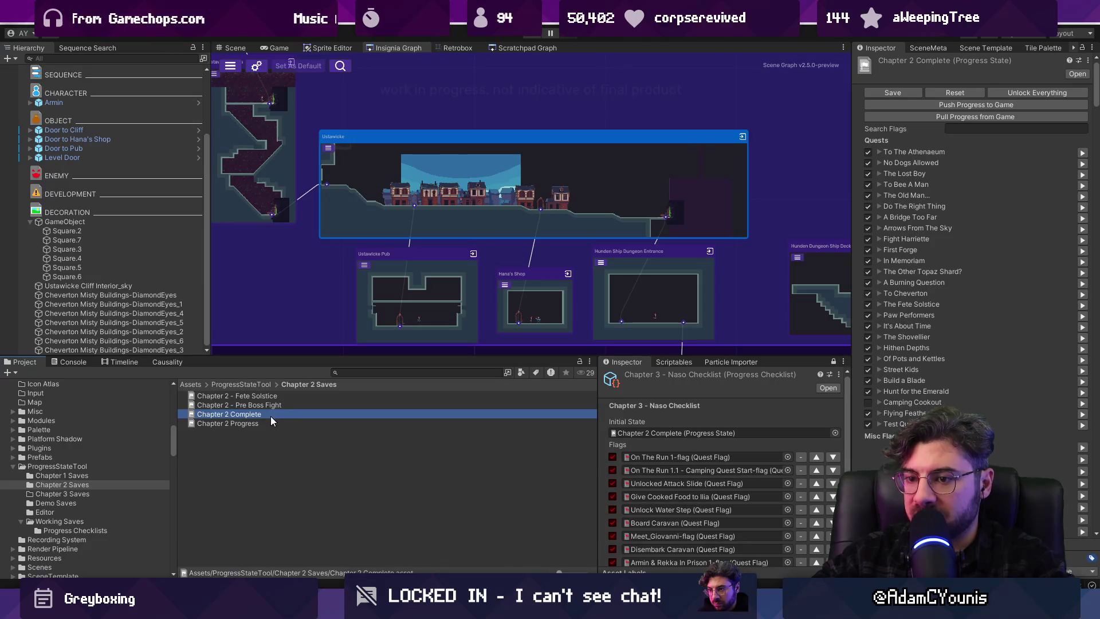
left_click(257, 384)
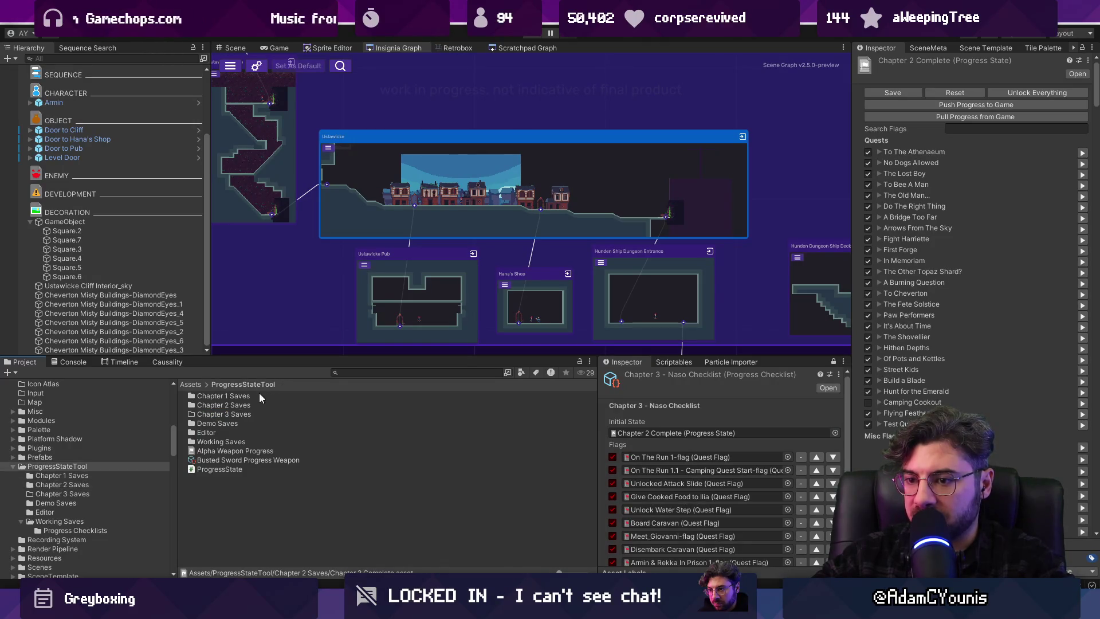
left_click_drag(232, 414, 232, 414)
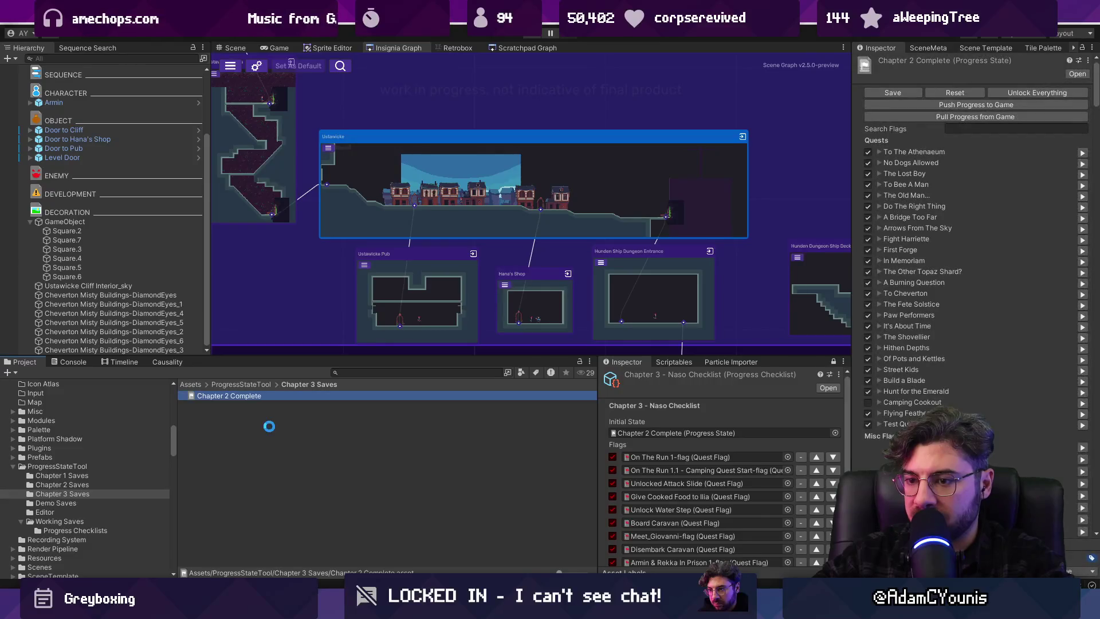
left_click(229, 396)
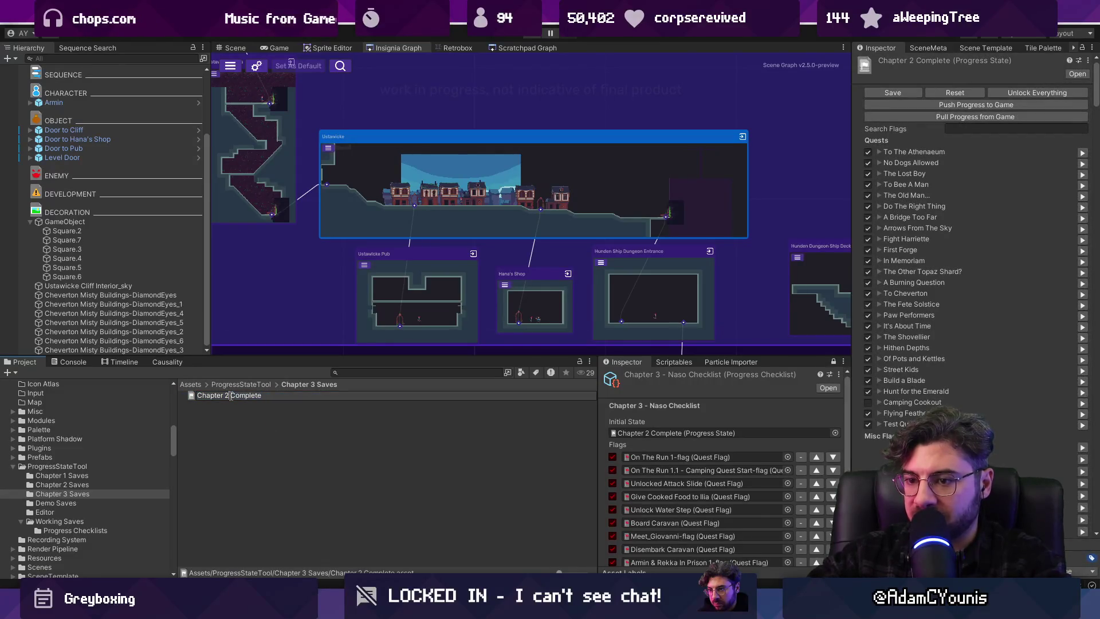
type("3")
key("Return")
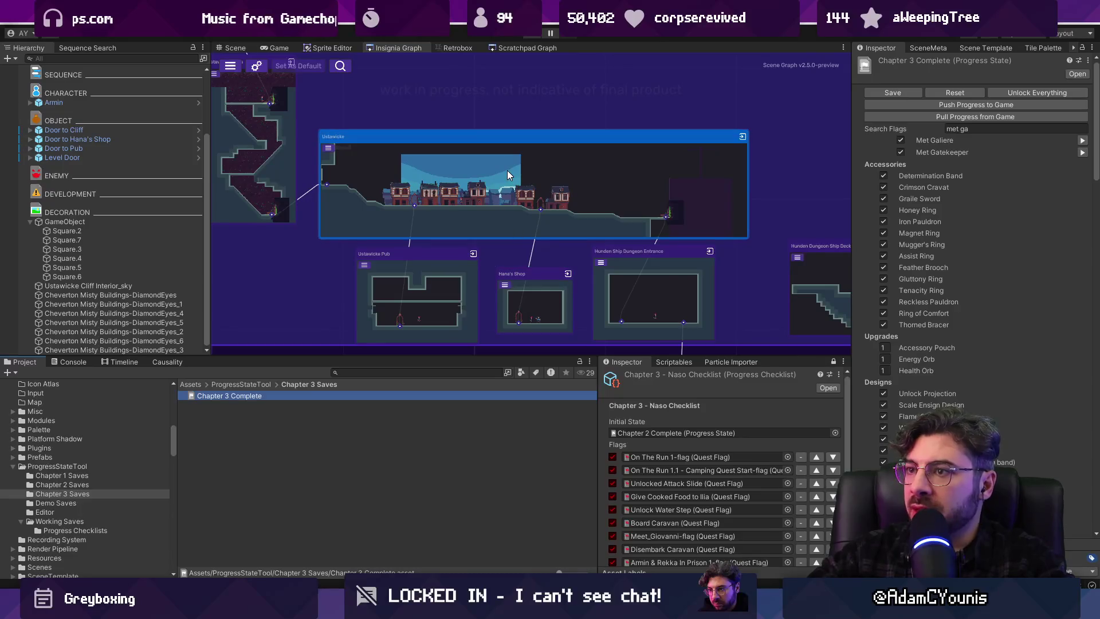
Open the Naso Leigh room from the Insignia Graph
scroll(532, 166, "down", 10)
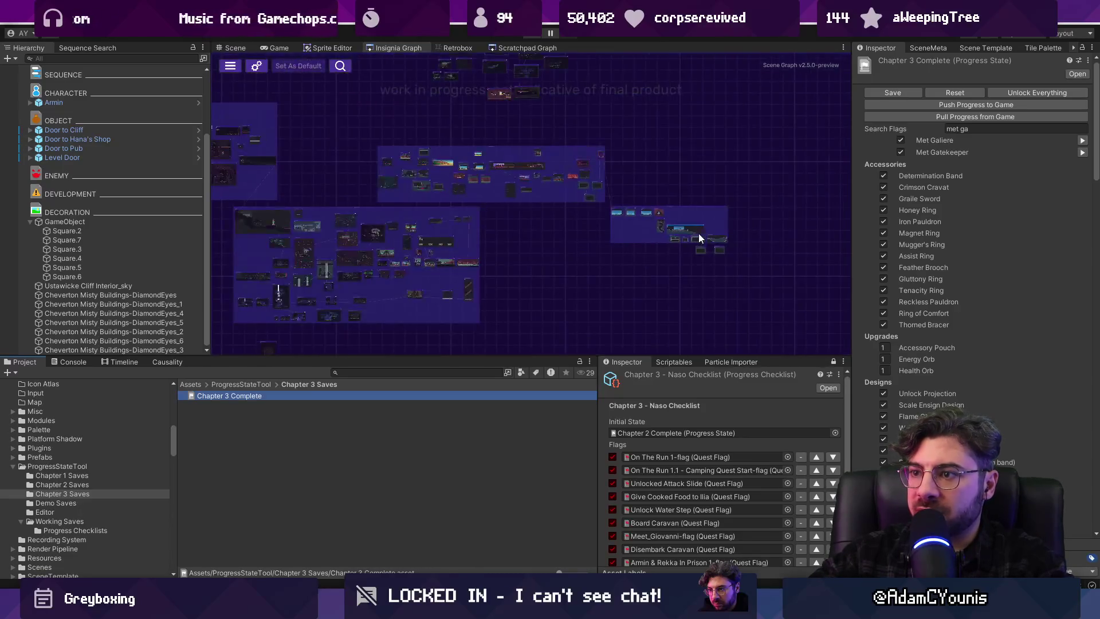
scroll(423, 162, "up", 8)
left_click(486, 184)
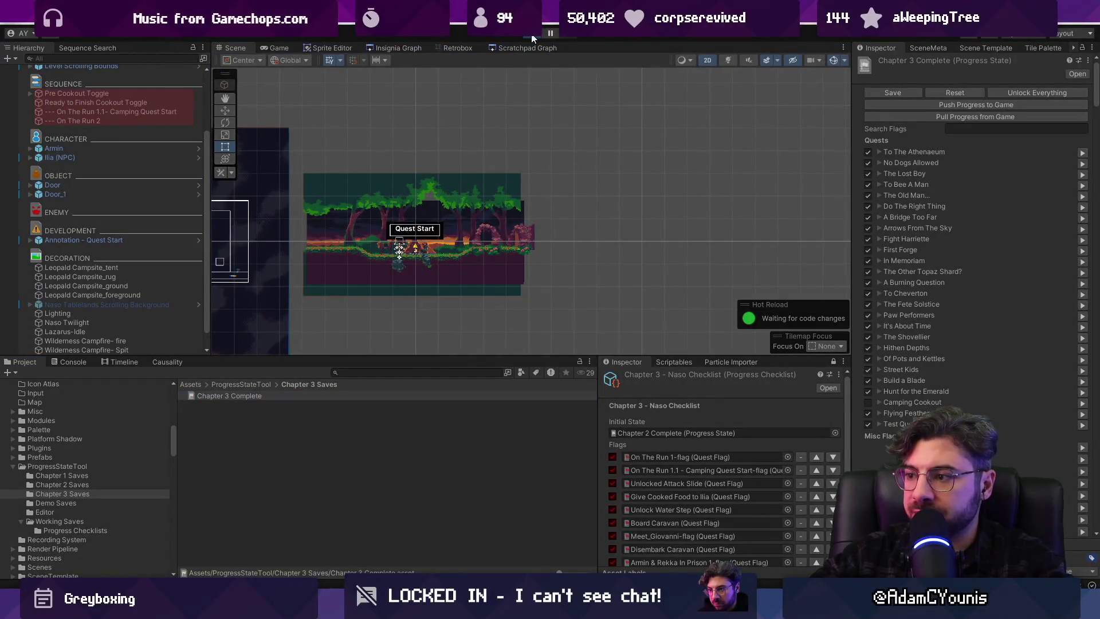
Tick the Acquire Ruby and Defeat Baruk flags and advance Ilia's dialogue to start Camping Cookout
scroll(660, 380, "down", 3)
left_click(613, 494)
left_click(613, 506)
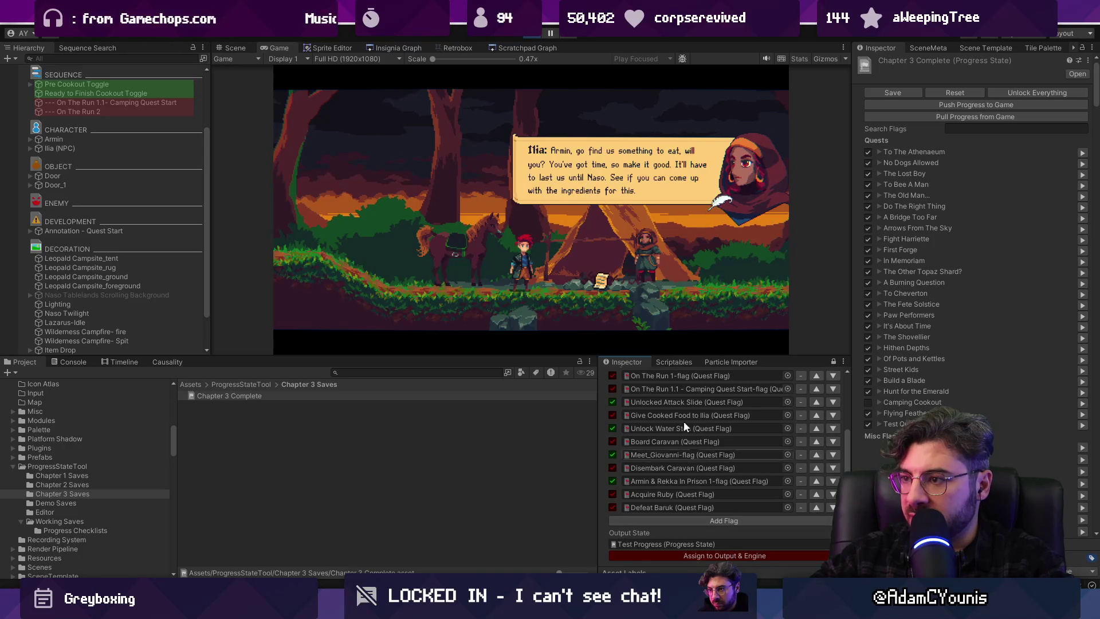
left_click(583, 274)
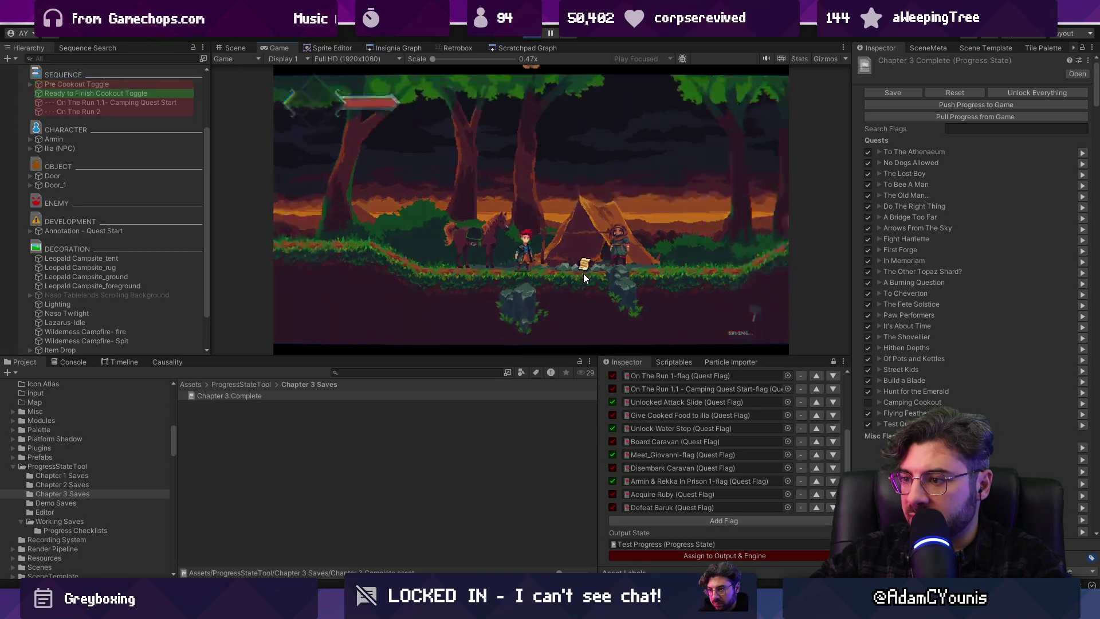
Assign the Naso Checklist to Output & Engine and sync it with the running game
left_click(667, 554)
left_click(668, 555)
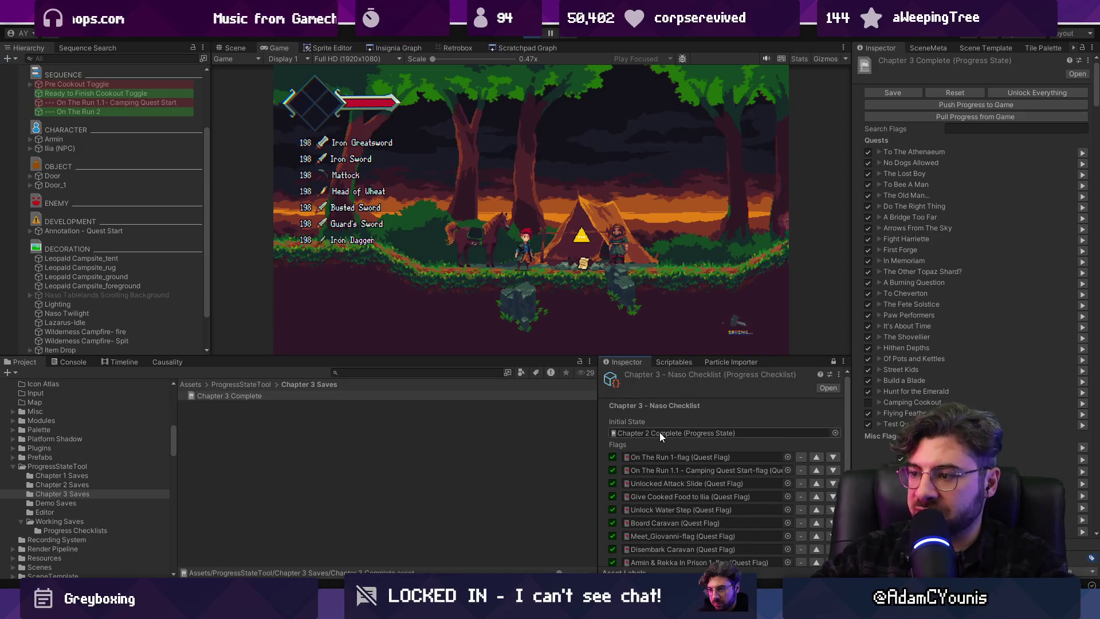
scroll(659, 441, "down", 3)
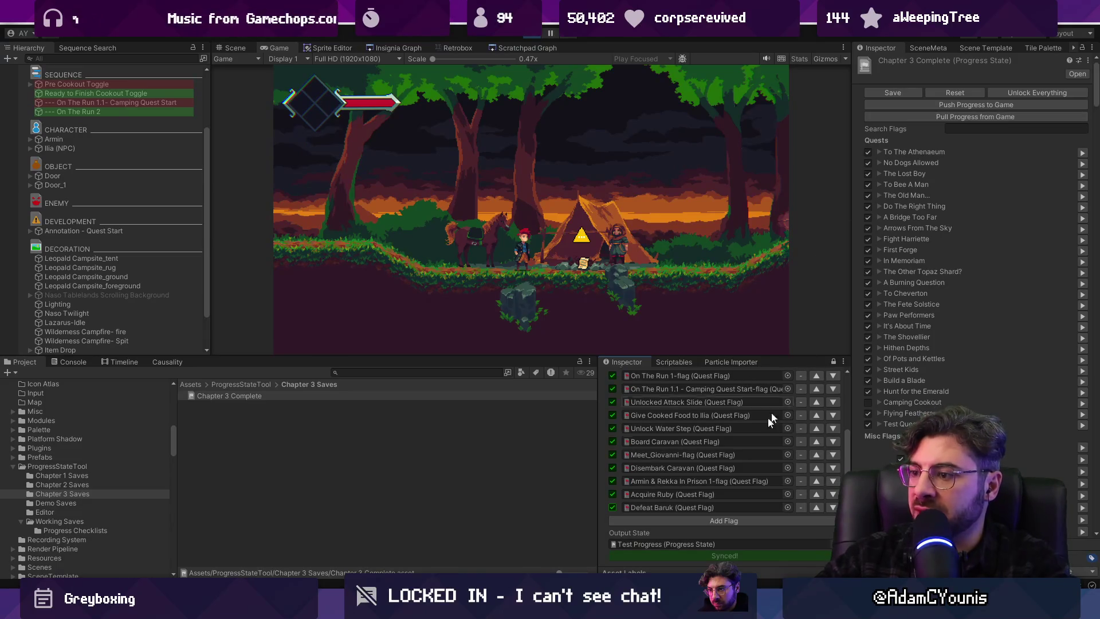
Review the Chapter 3 Complete save's flags and add an empty flag entry after Defeat Baruk
left_click(306, 393)
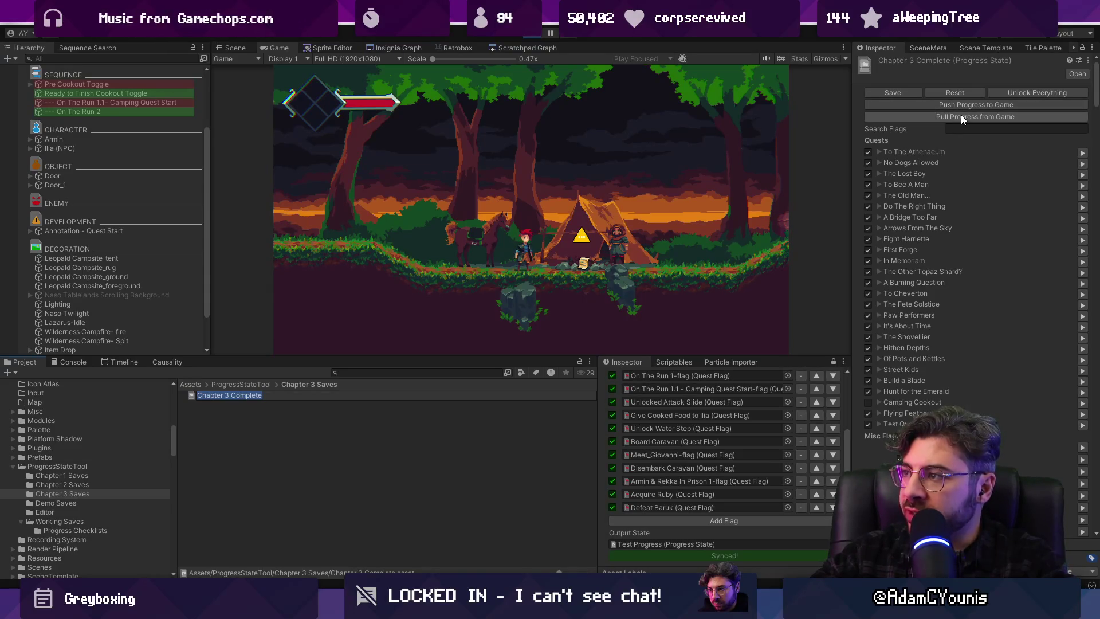
left_click(954, 93)
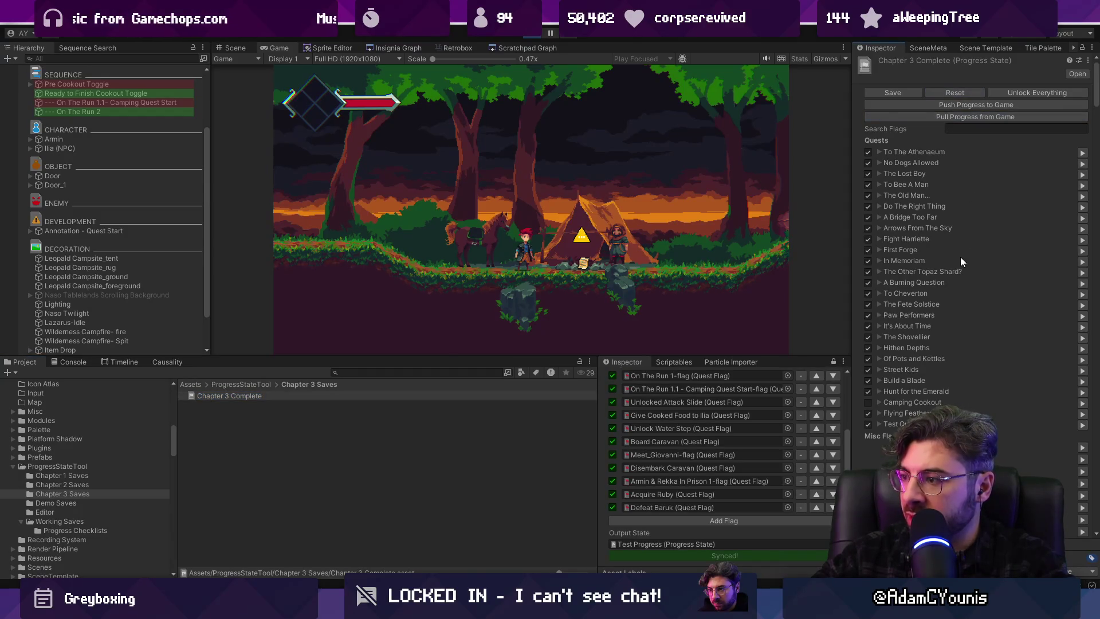
scroll(960, 257, "down", 15)
scroll(1099, 238, "down", 10)
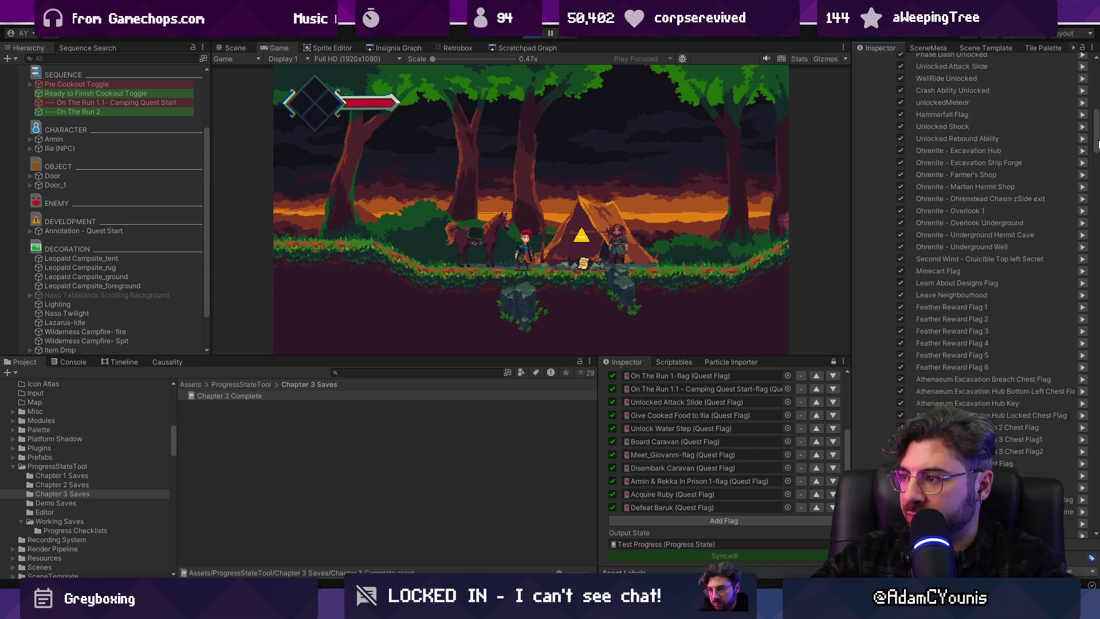
scroll(1098, 238, "down", 15)
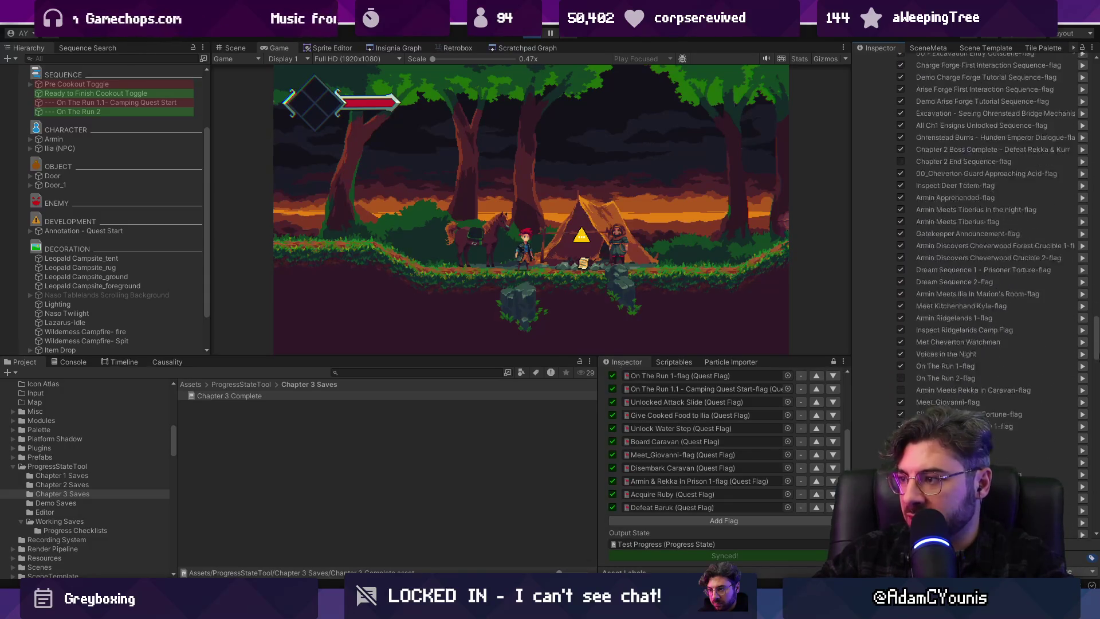
scroll(977, 244, "up", 2)
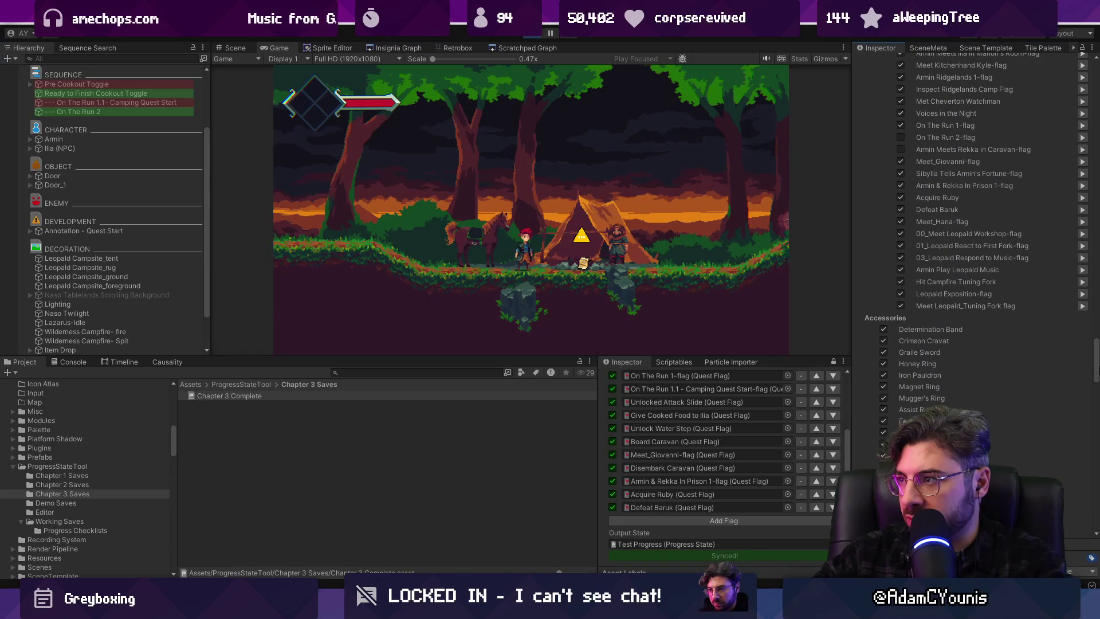
scroll(1099, 344, "up", 20)
scroll(1000, 363, "down", 3)
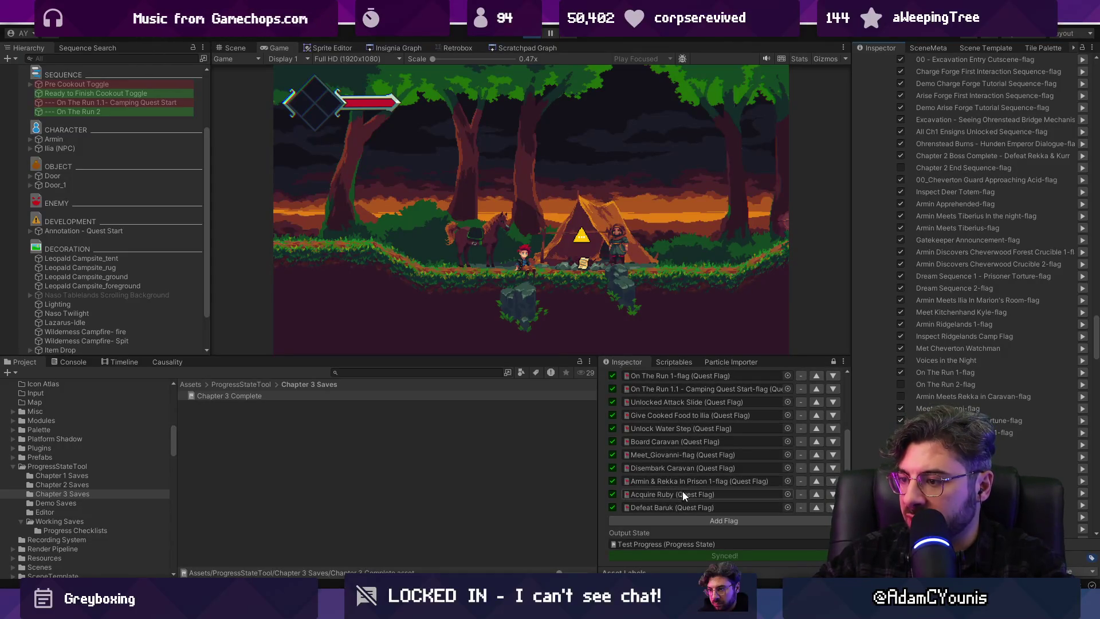
scroll(689, 434, "up", 2)
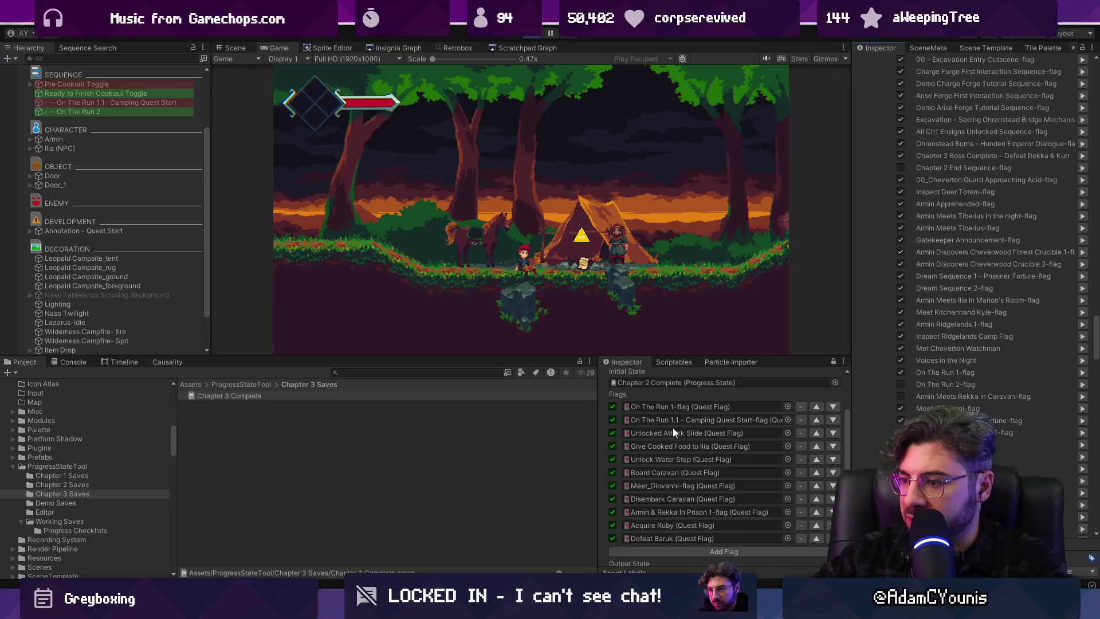
scroll(661, 438, "down", 2)
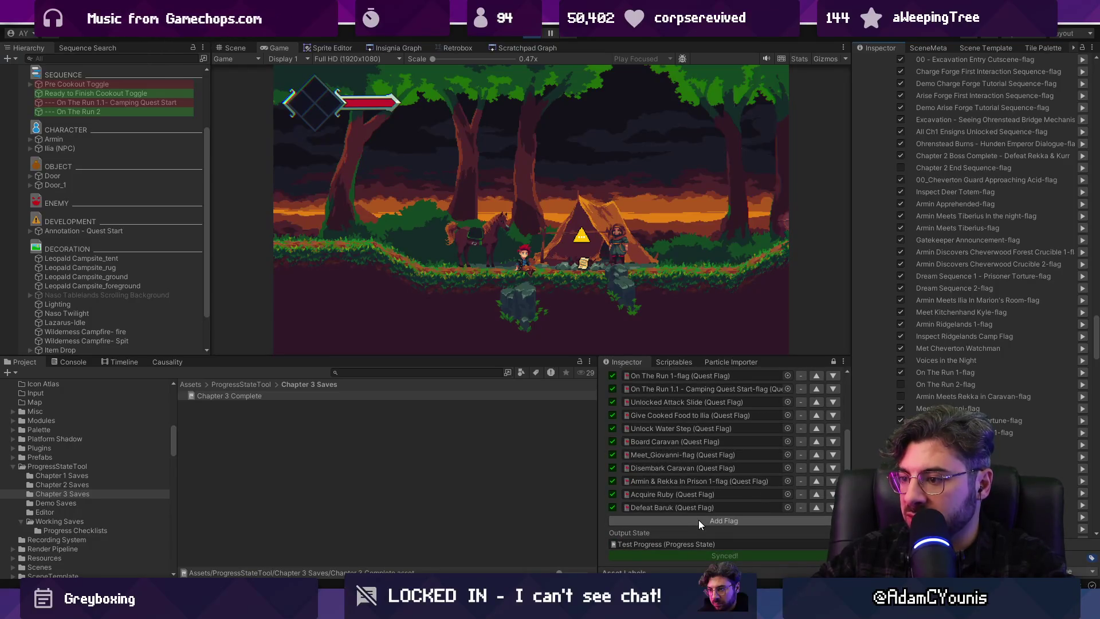
left_click(699, 520)
Fill the new flag row with Armin Meets Rekka in Caravan-flag
left_click(786, 521)
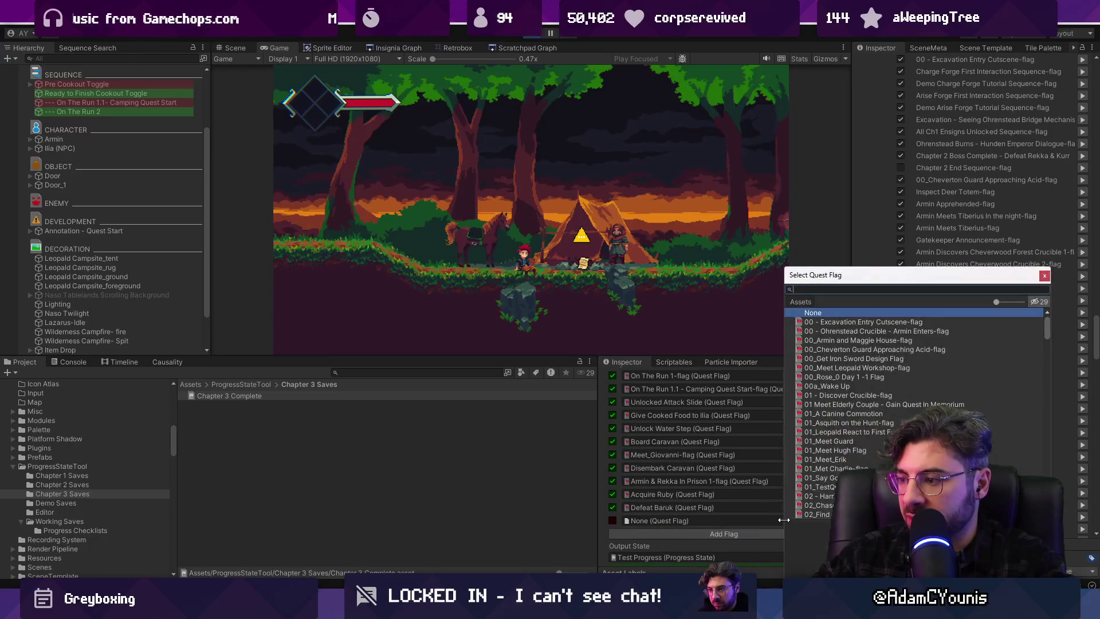
type("armin meets re")
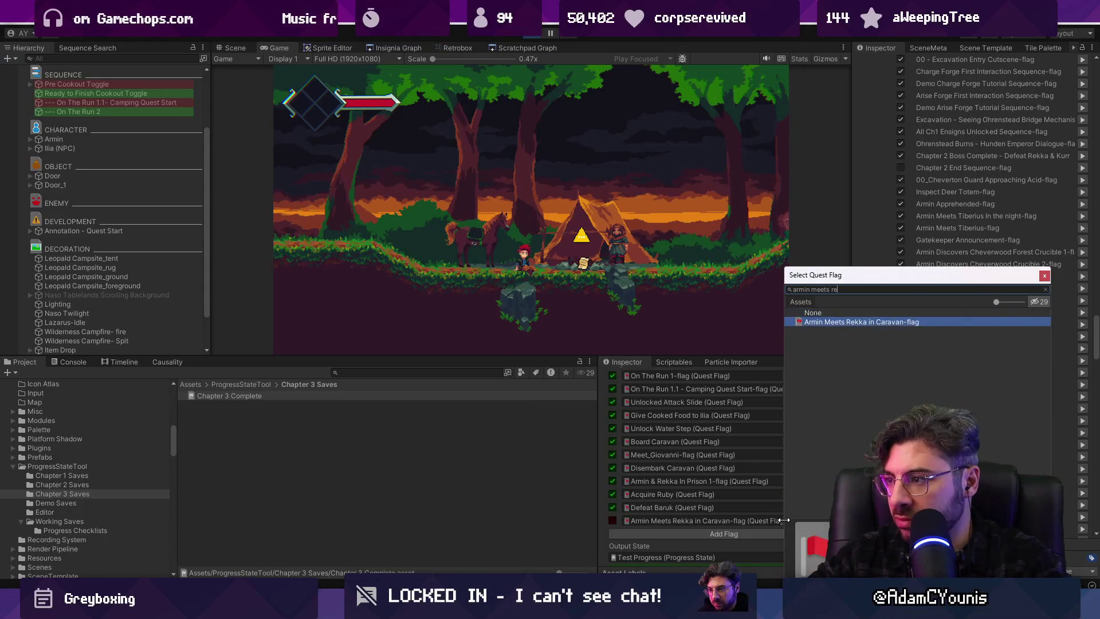
key("Return")
Reorder the flags so Armin Meets Rekka in Caravan-flag sits between Meet_Giovanni-flag and Disembark Caravan
left_click(817, 519)
left_click(818, 504)
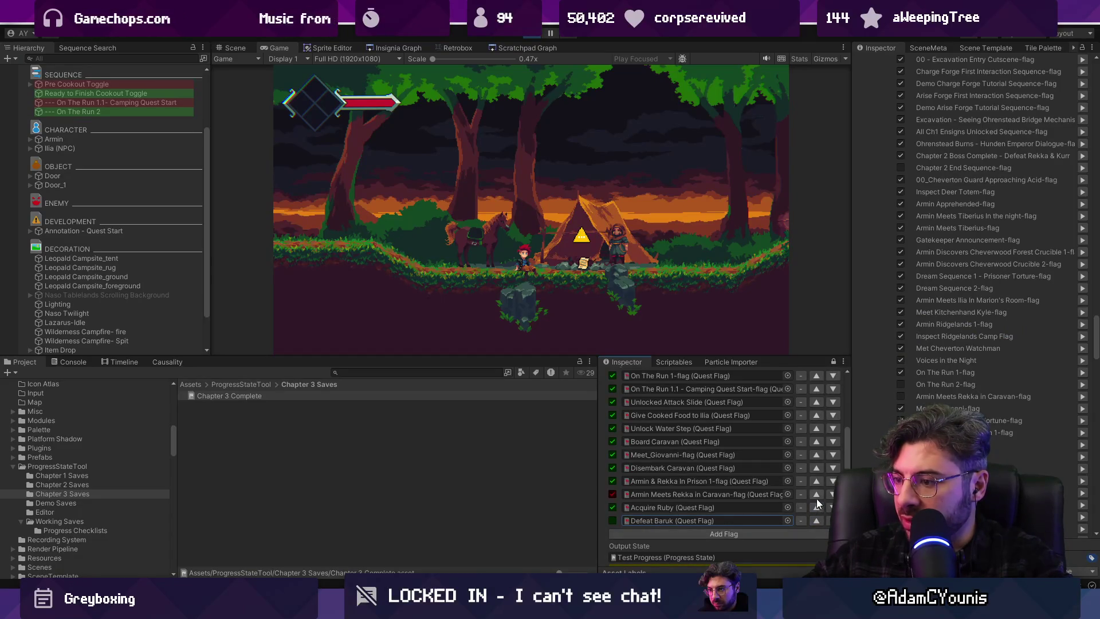
left_click(816, 493)
left_click(819, 480)
left_click(819, 468)
left_click(819, 456)
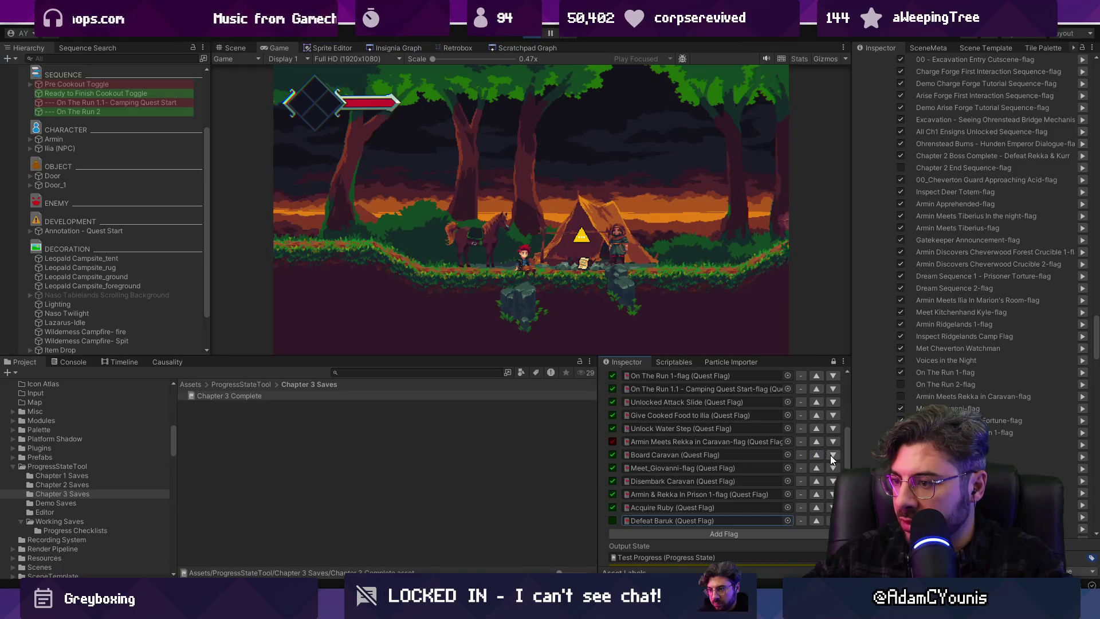
left_click(832, 455)
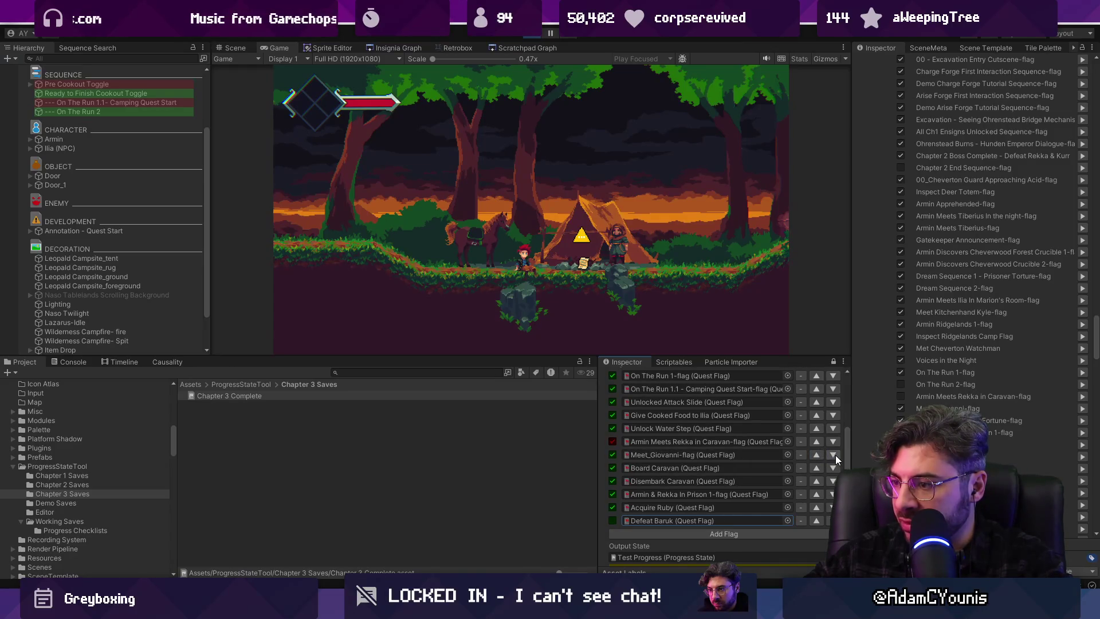
left_click(834, 443)
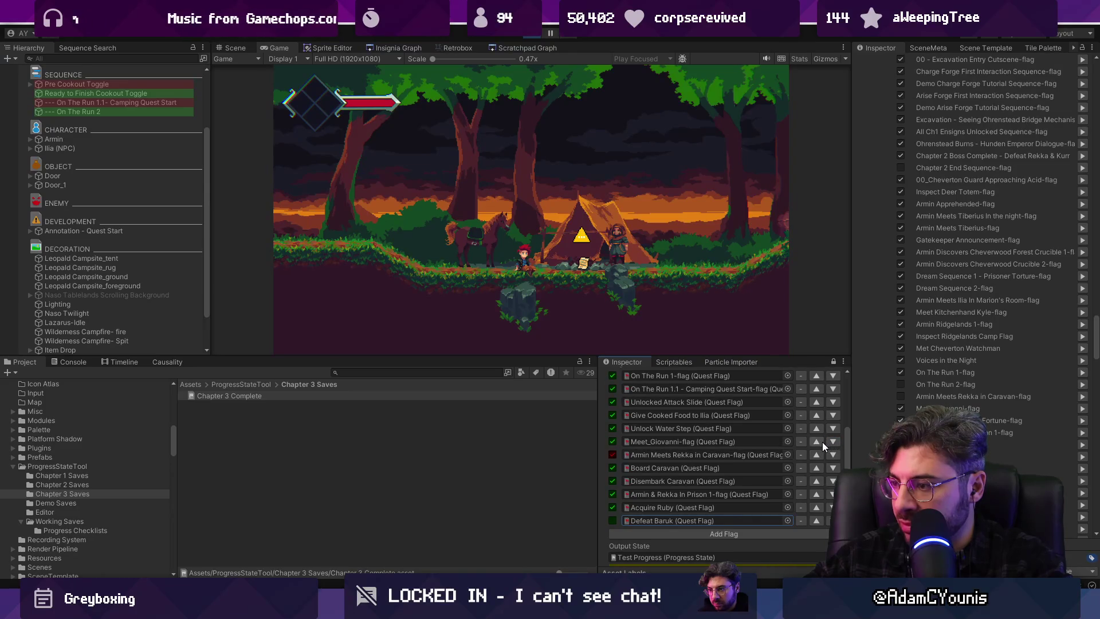
left_click(831, 442)
left_click(831, 455)
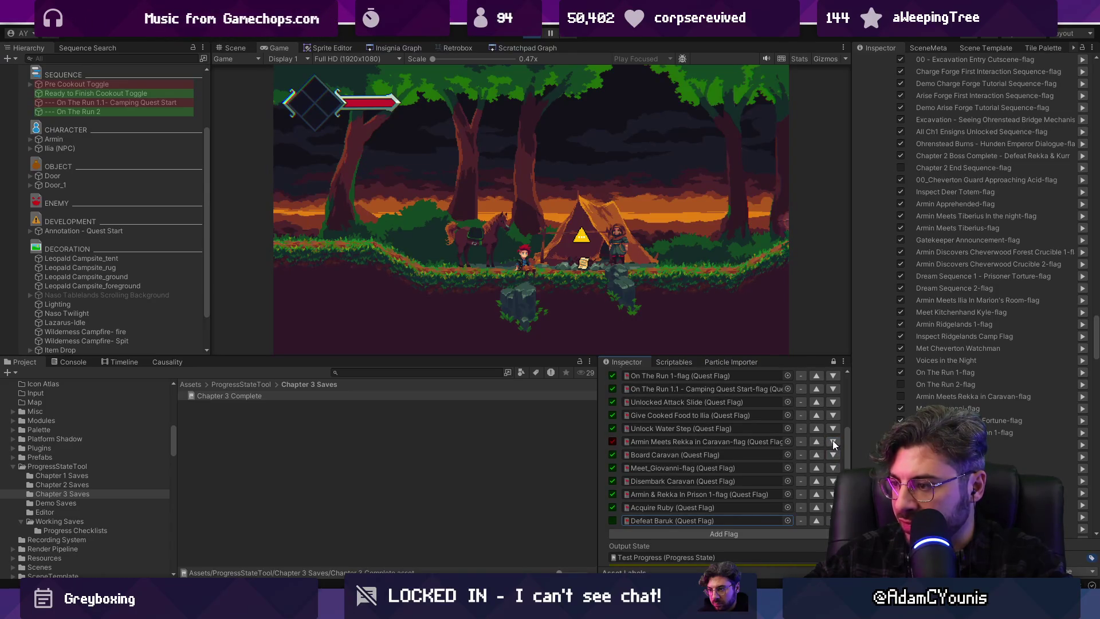
left_click(834, 441)
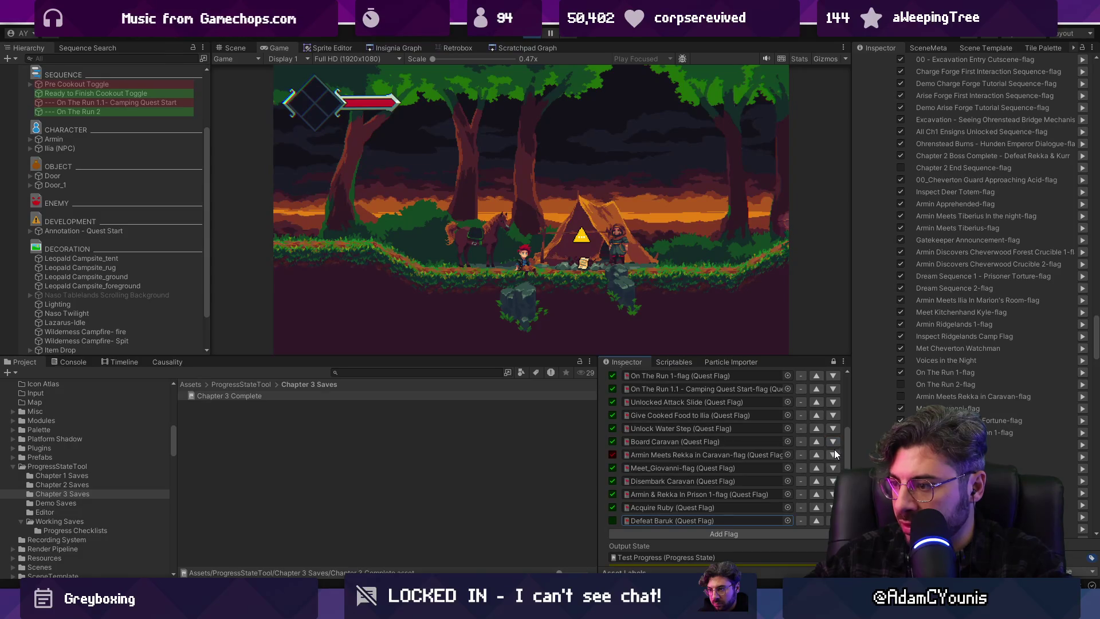
left_click(834, 455)
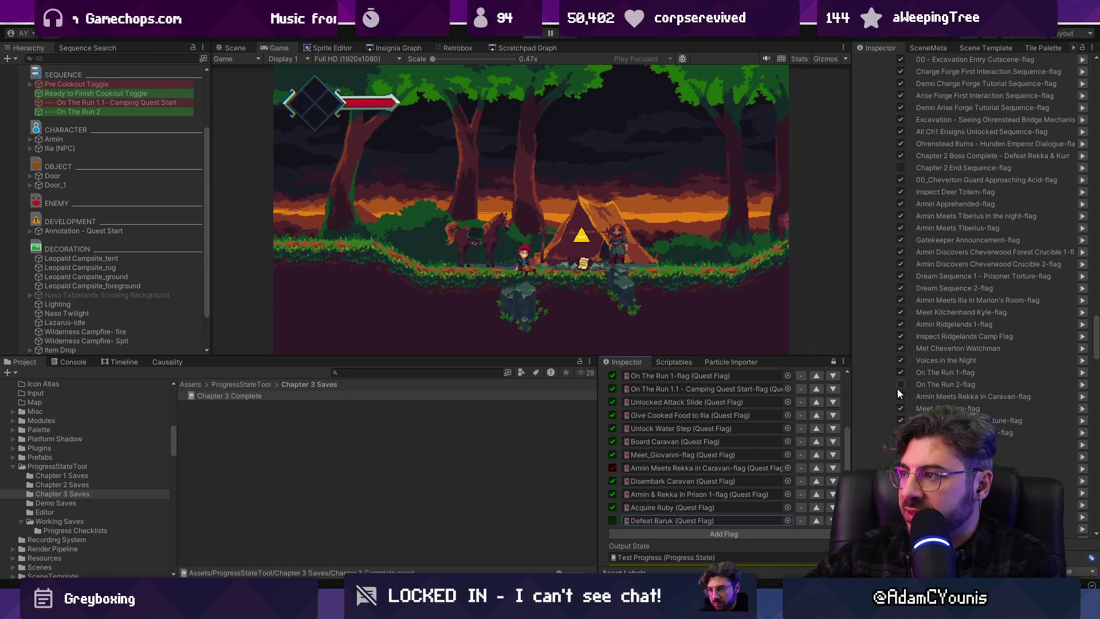
Mark the Camping Cookout quest as complete in the Chapter 3 Complete state
scroll(995, 264, "up", 3)
scroll(997, 262, "up", 3)
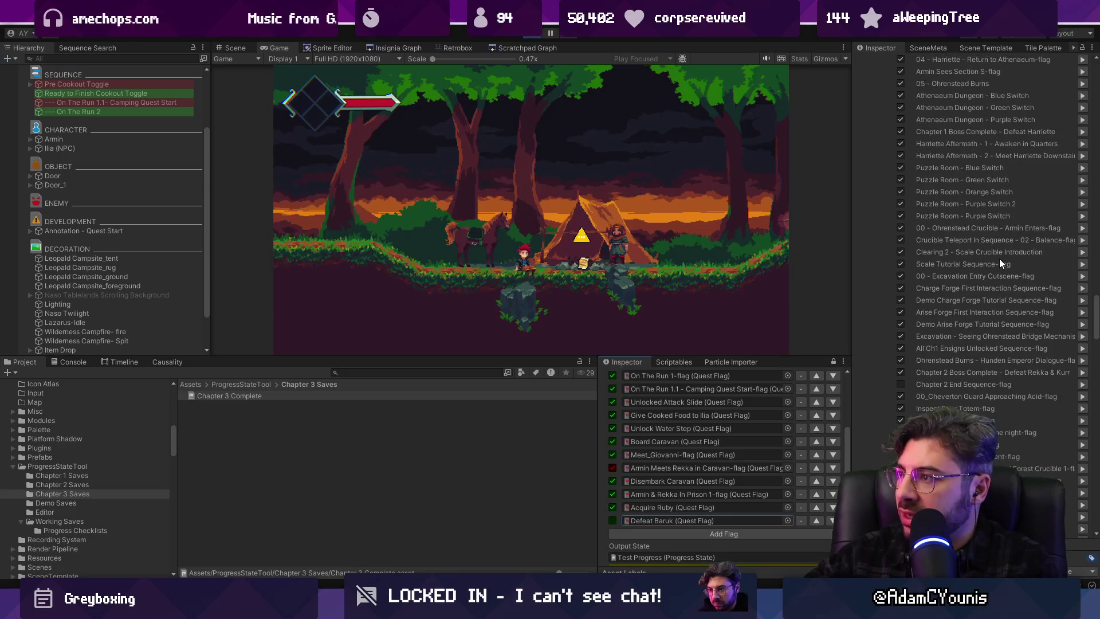
scroll(997, 251, "up", 5)
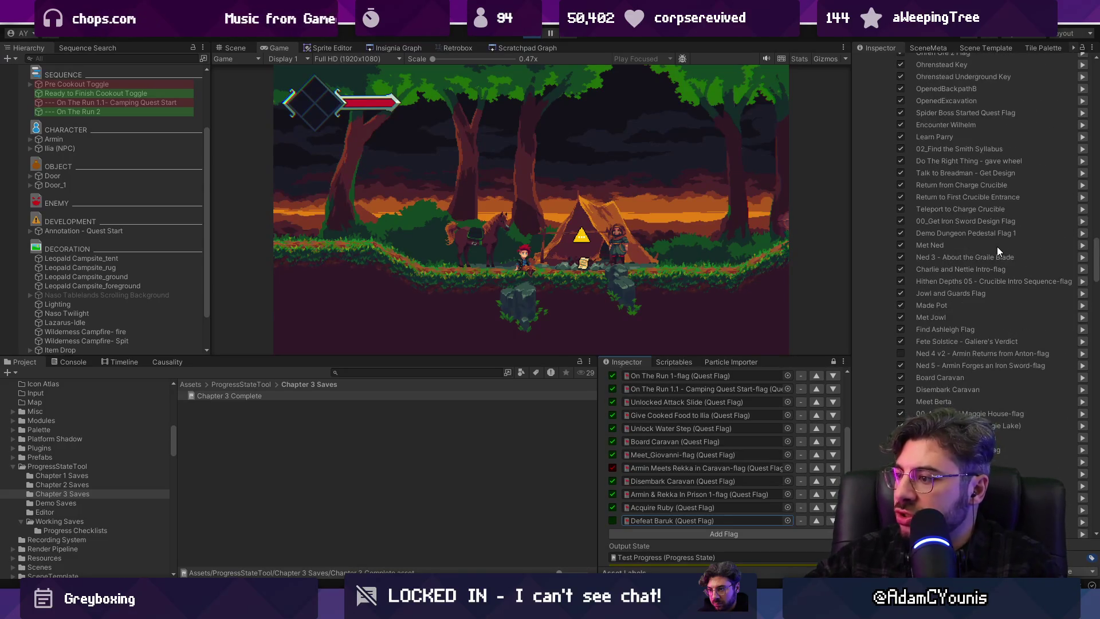
scroll(928, 306, "down", 5)
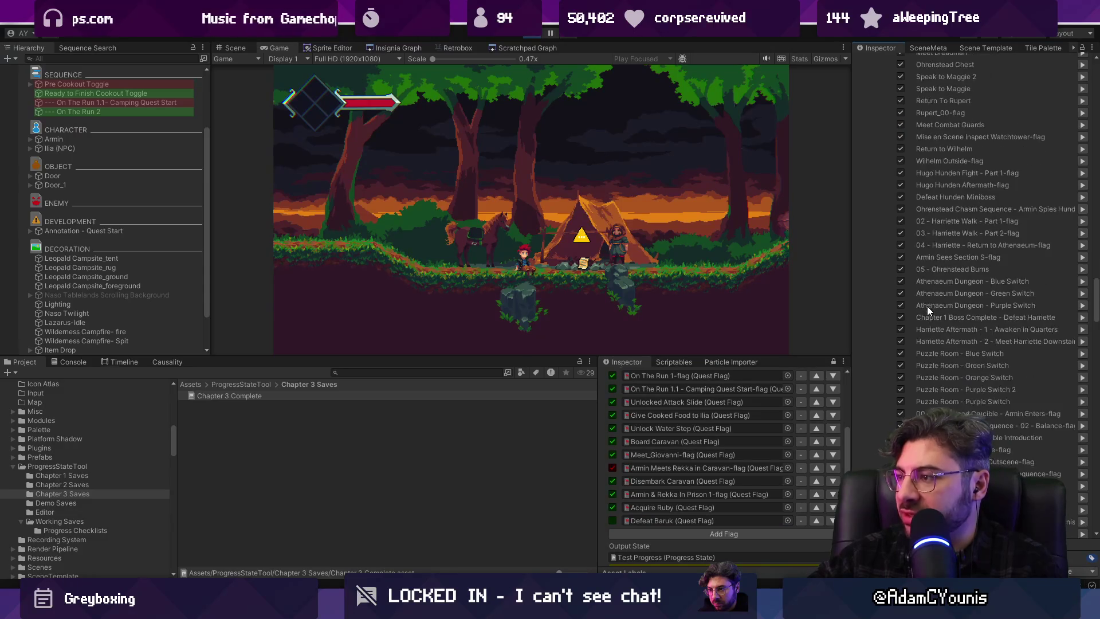
scroll(925, 306, "down", 9)
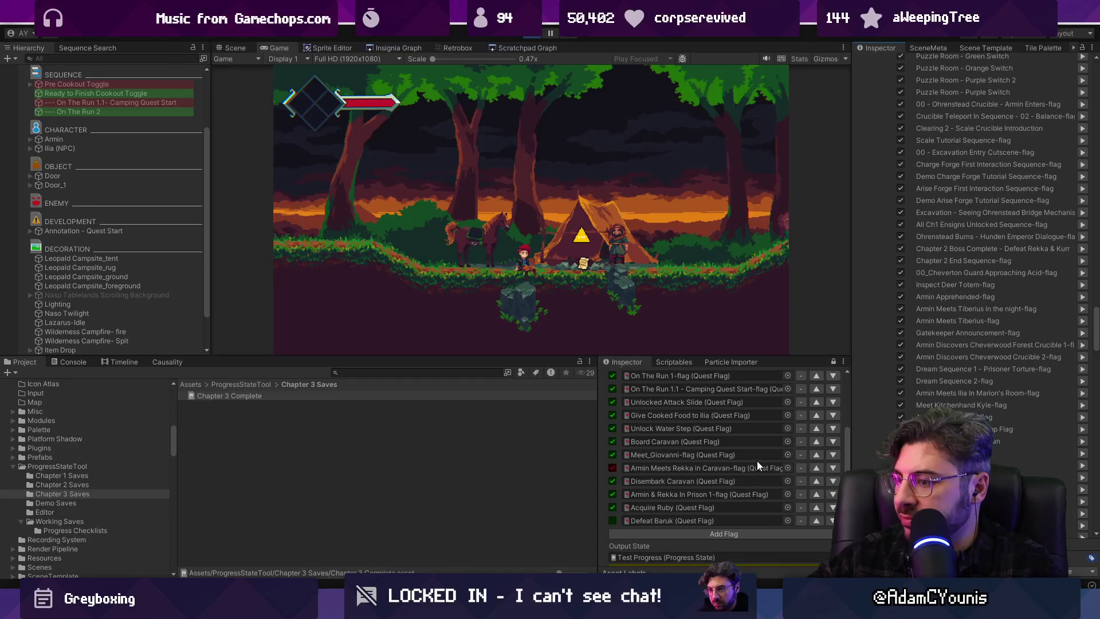
scroll(1080, 234, "up", 10)
scroll(1080, 235, "up", 15)
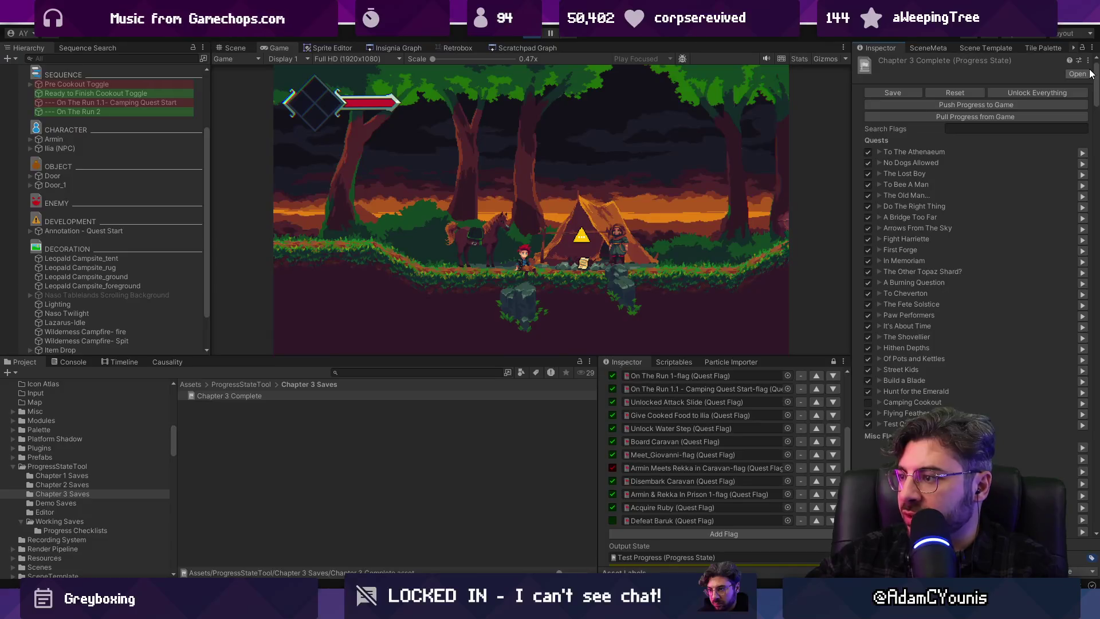
left_click(869, 401)
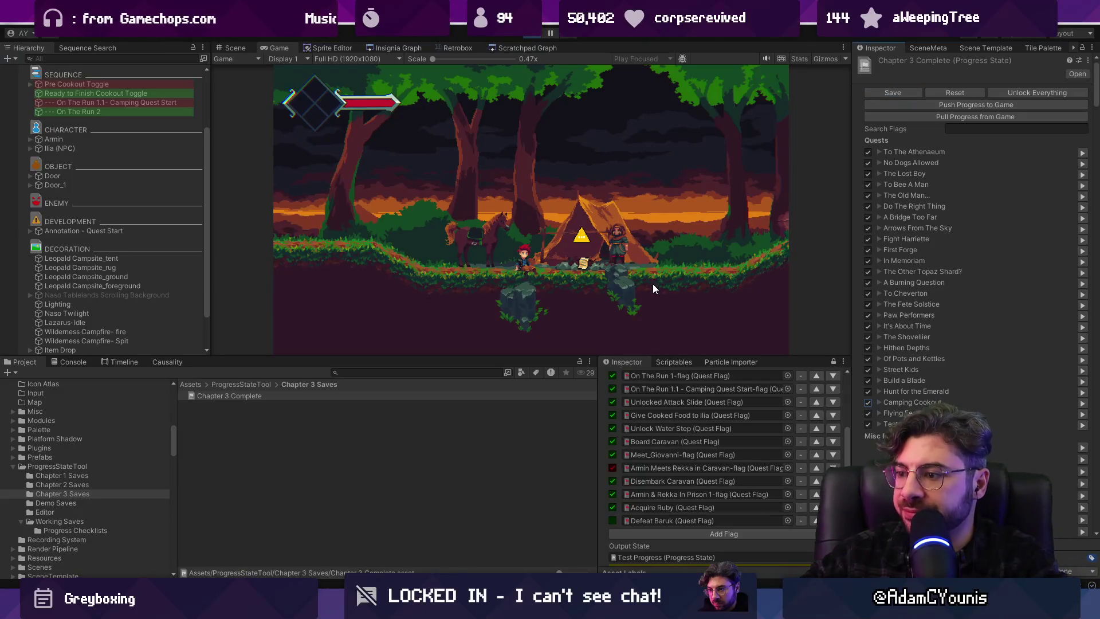
Stop the running game to exit play mode
left_click(532, 35)
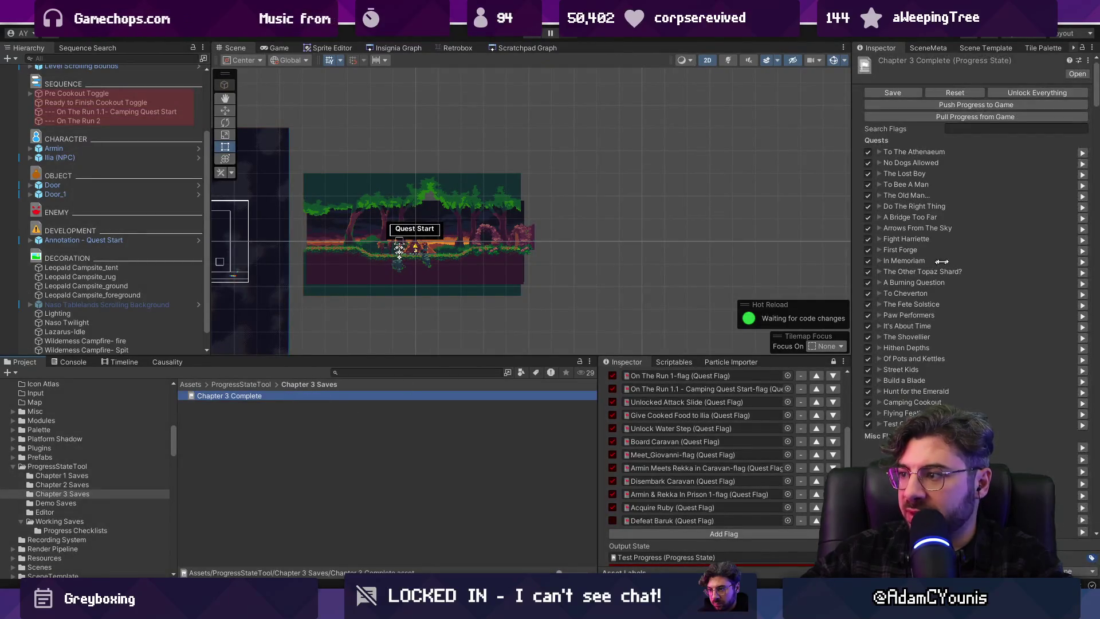
mouse_move(1094, 100)
left_mouse_down()
mouse_move(1089, 257)
mouse_move(1092, 63)
left_mouse_up()
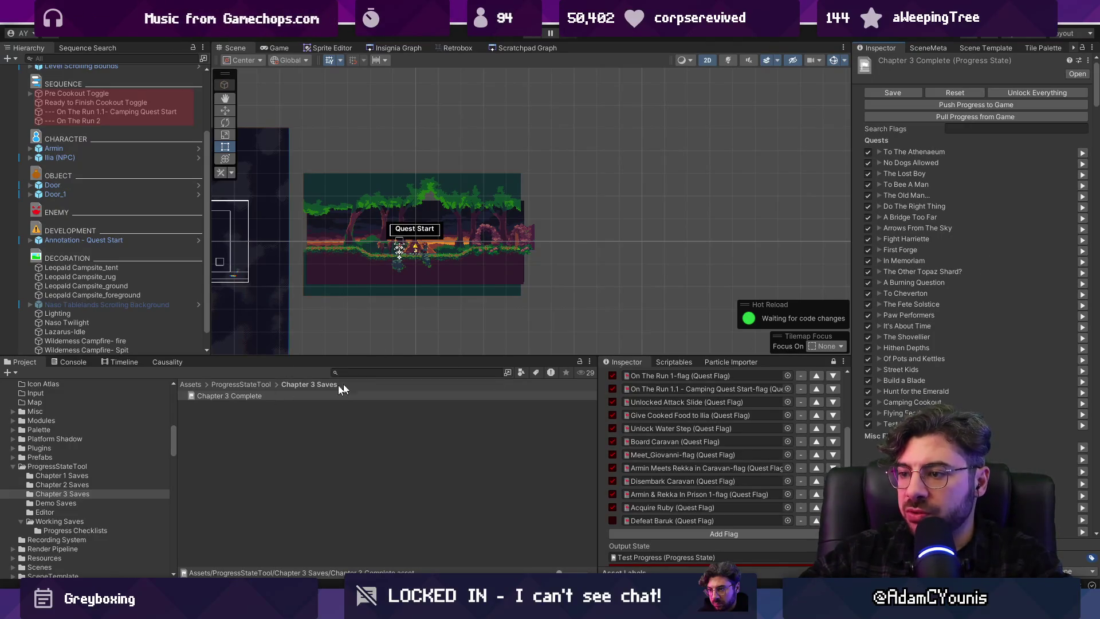
scroll(648, 379, "up", 3)
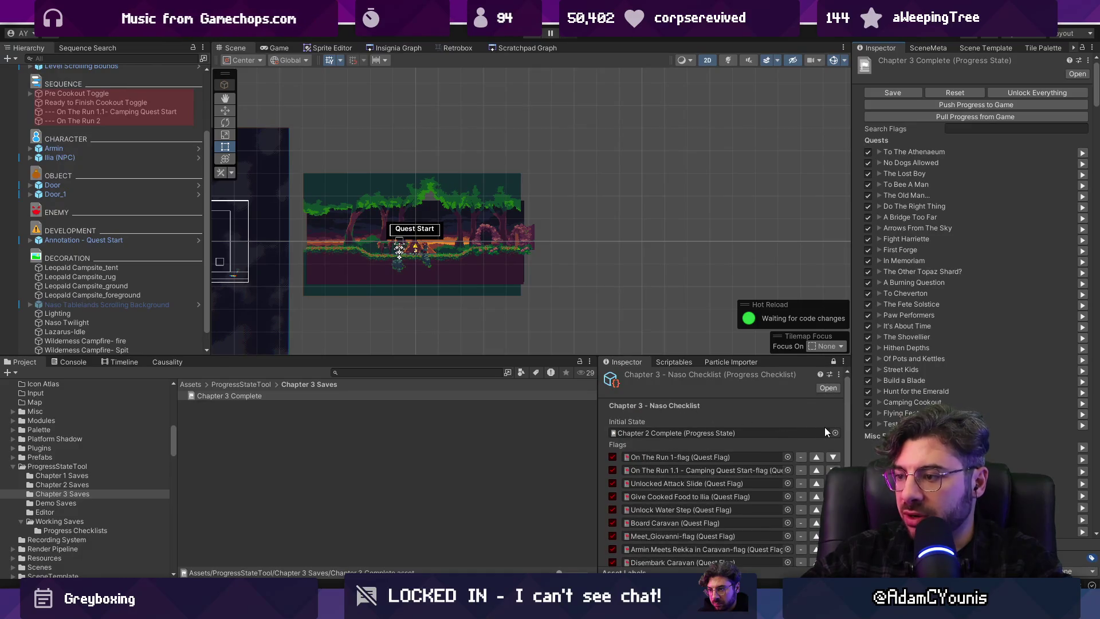
Search the Project window for 'chapter 4 check' and select the Chapter 4 - Ustawicke Checklist
left_click(449, 373)
type("chapter 4 check")
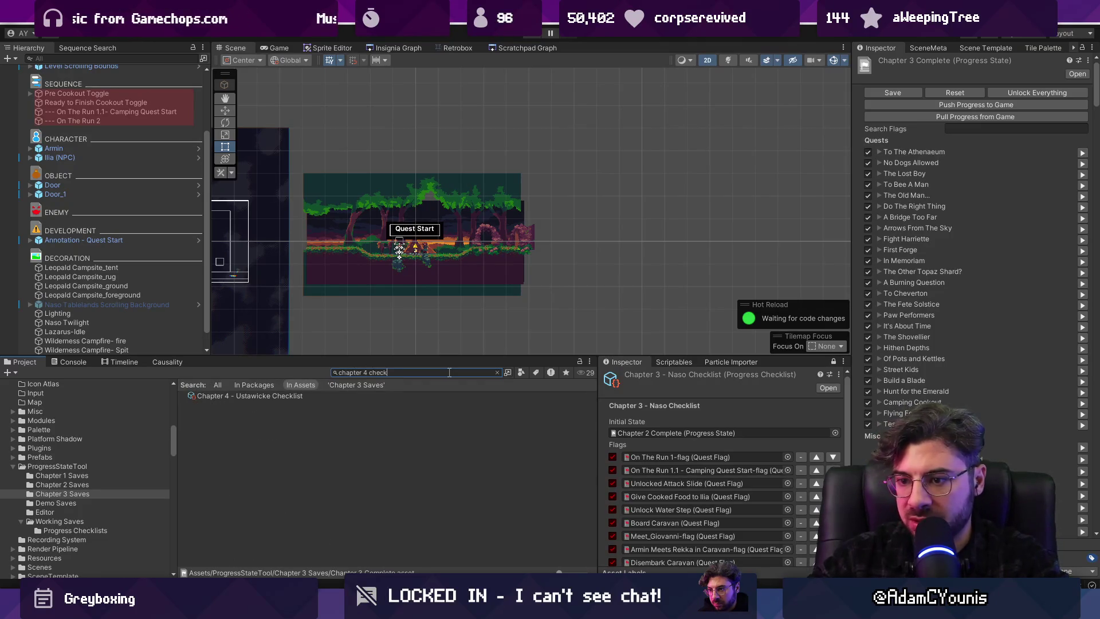
left_click(344, 396)
Set the Chapter 4 - Ustawicke Checklist's initial state to Chapter 3 Complete
left_click(834, 361)
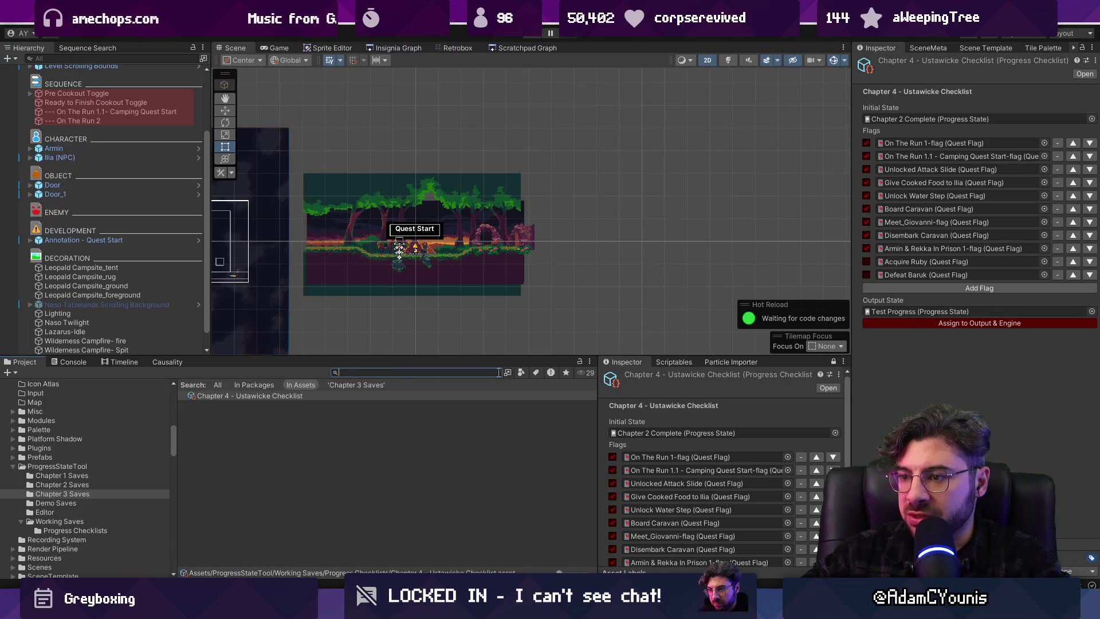
left_click(499, 372)
left_click(834, 433)
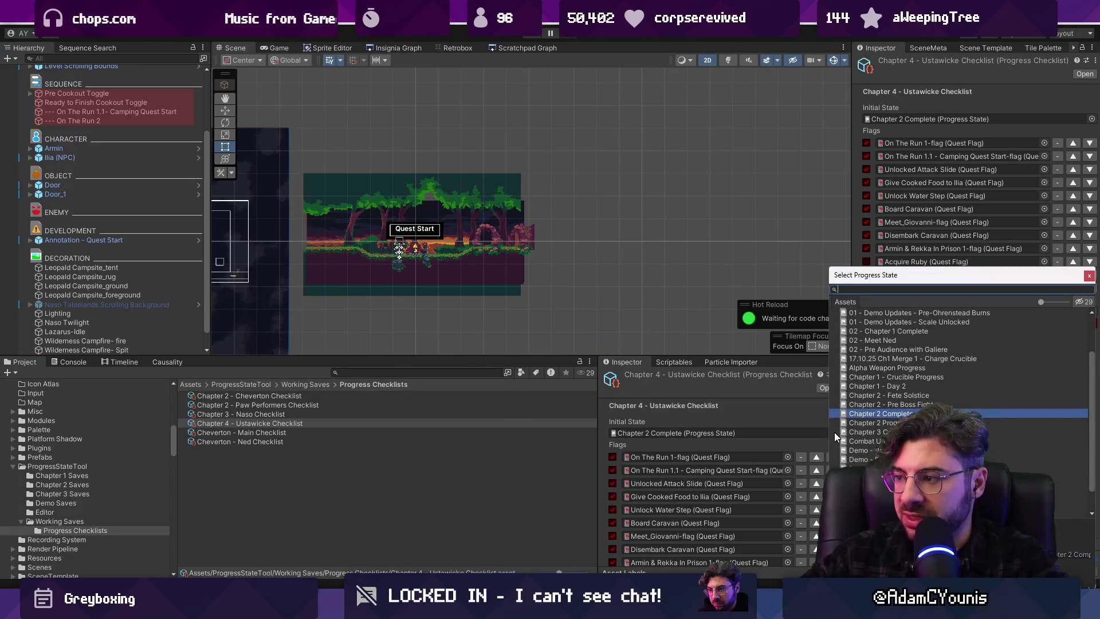
key("Down")
key("Down")
key("Return")
scroll(723, 462, "down", 2)
scroll(724, 463, "up", 3)
Remove every flag, including Acquire Ruby and Defeat Baruk, then open East Desert Limits from the Insignia Graph
double_click(802, 456)
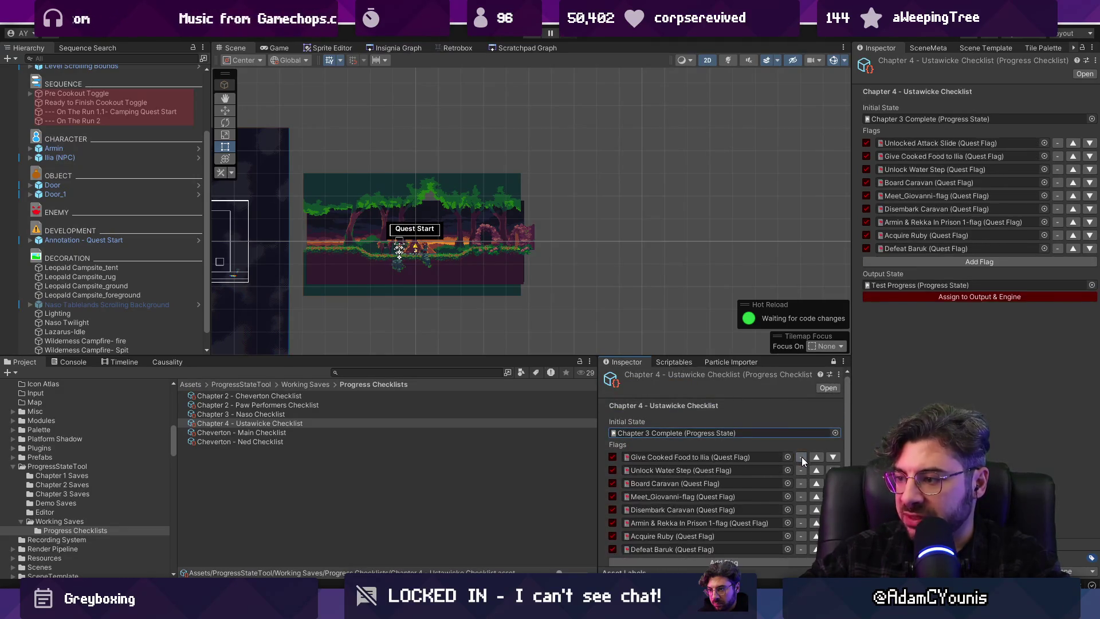
double_click(803, 456)
double_click(802, 456)
left_click(802, 456)
left_click(802, 457)
left_click(807, 456)
left_click(807, 456)
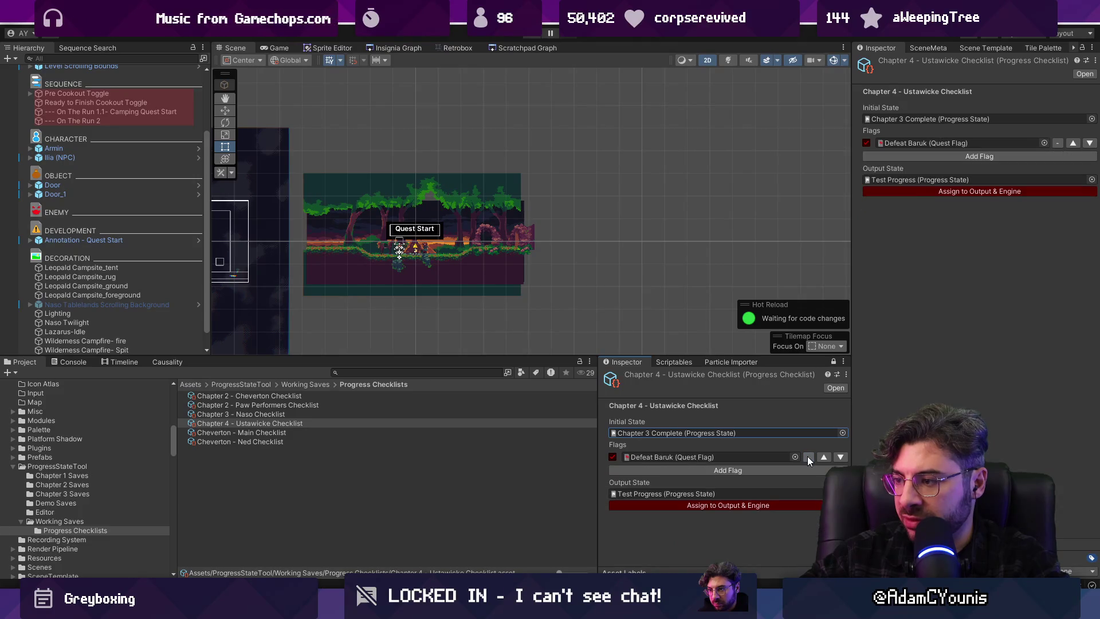
left_click(807, 456)
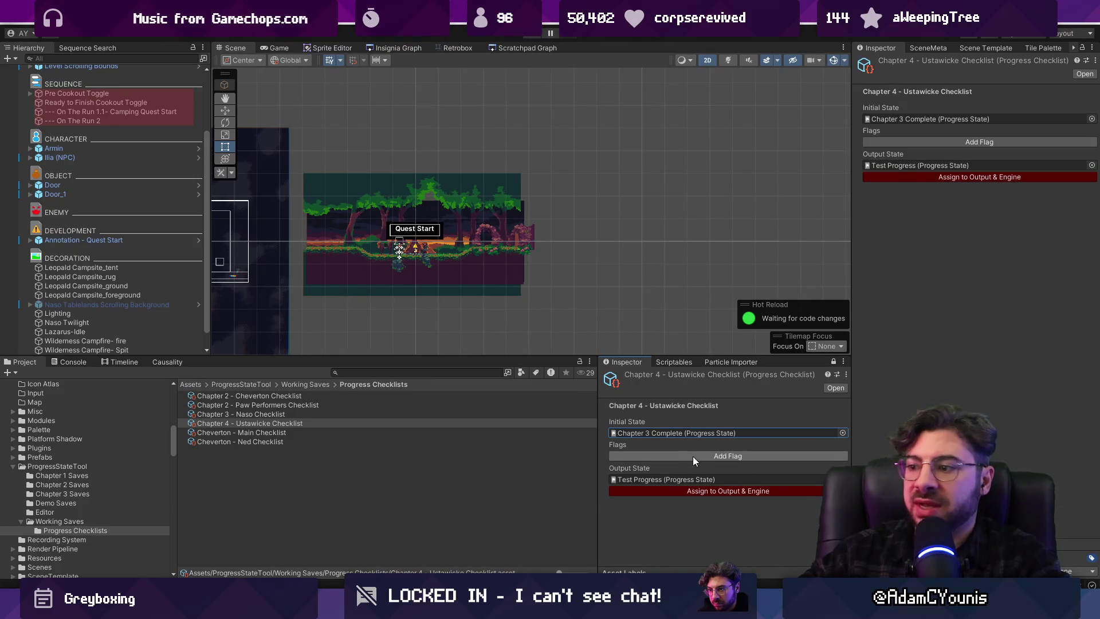
left_click(402, 47)
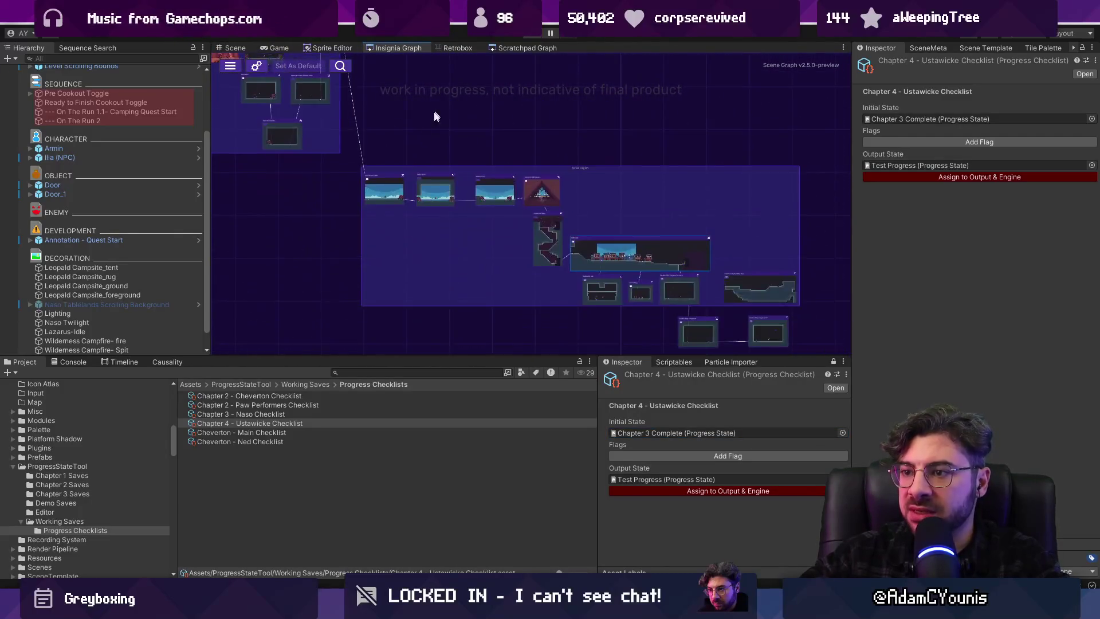
double_click(388, 169)
Save the modified scenes and assign Meet_Hana-flag as the checklist's only flag
left_click(538, 326)
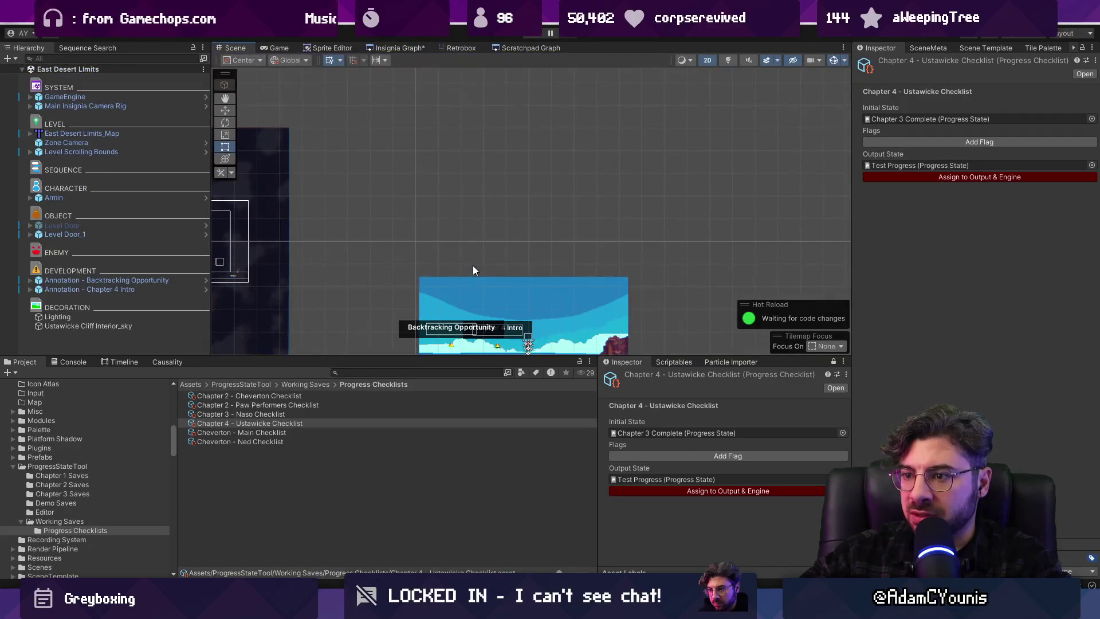
scroll(484, 218, "up", 5)
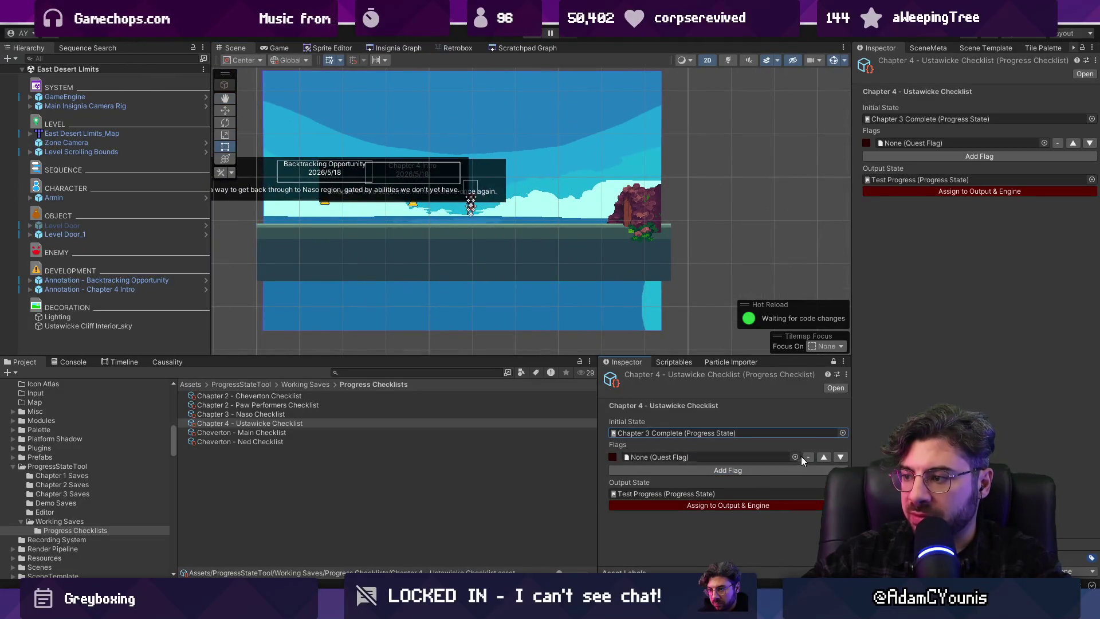
left_click(796, 457)
type("meet hana")
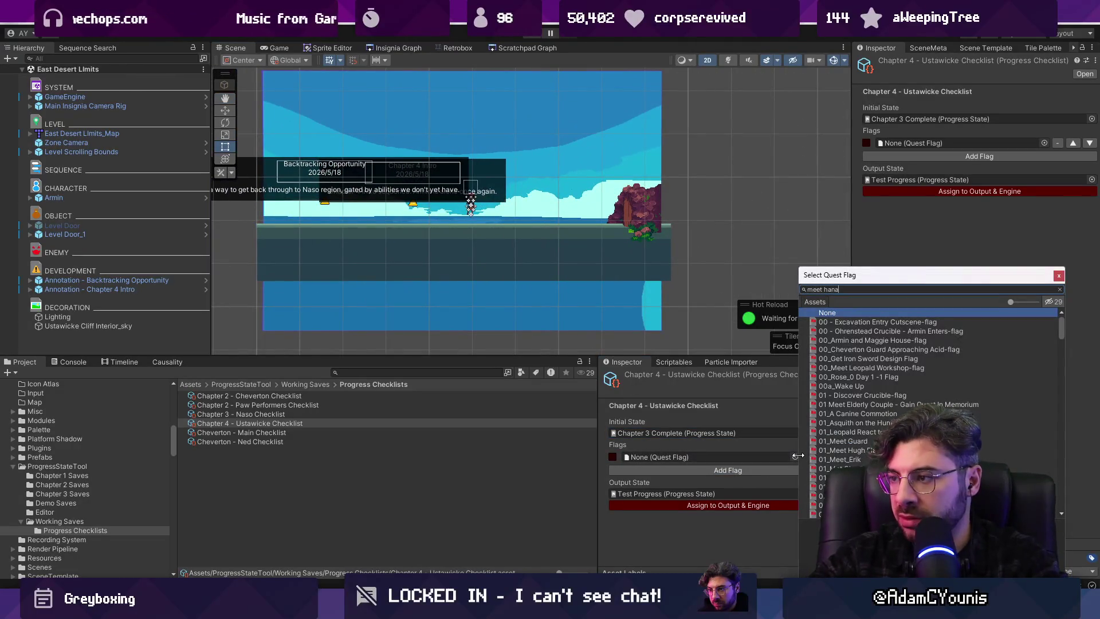
key("Down")
key("Return")
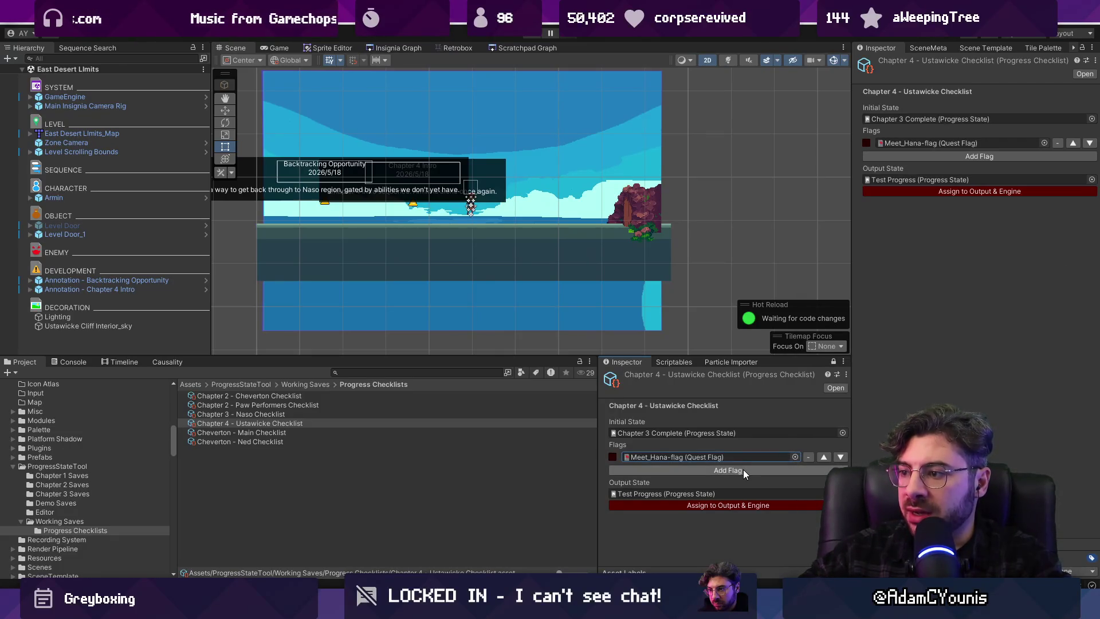
Open the Data/Sequences/04_Ustawicke folder in the Project window
left_click(736, 459)
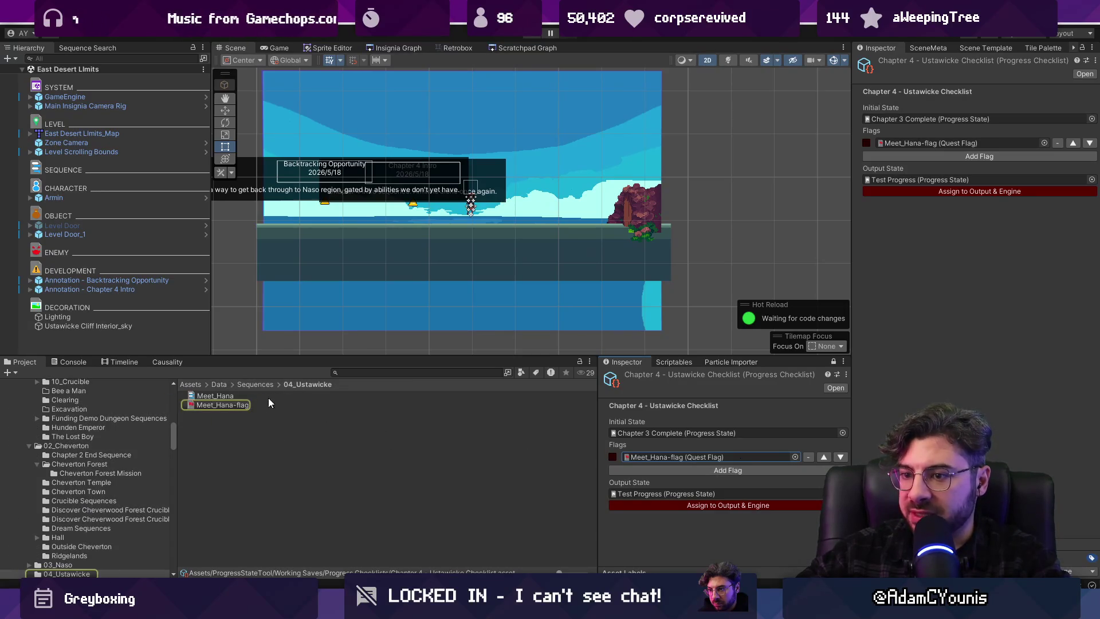
left_click(263, 385)
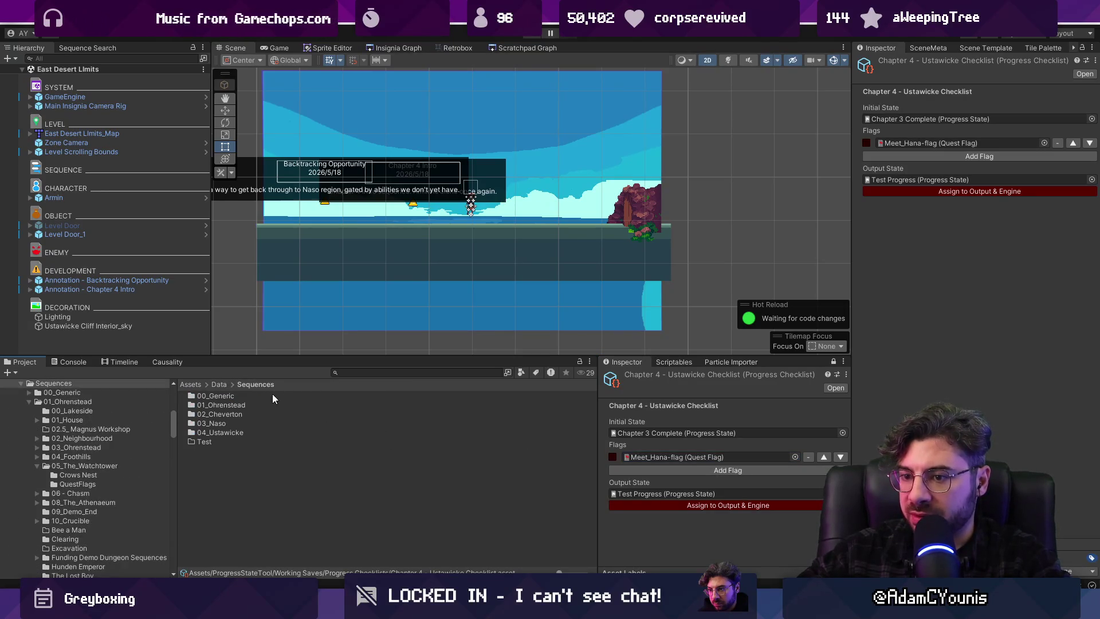
double_click(231, 431)
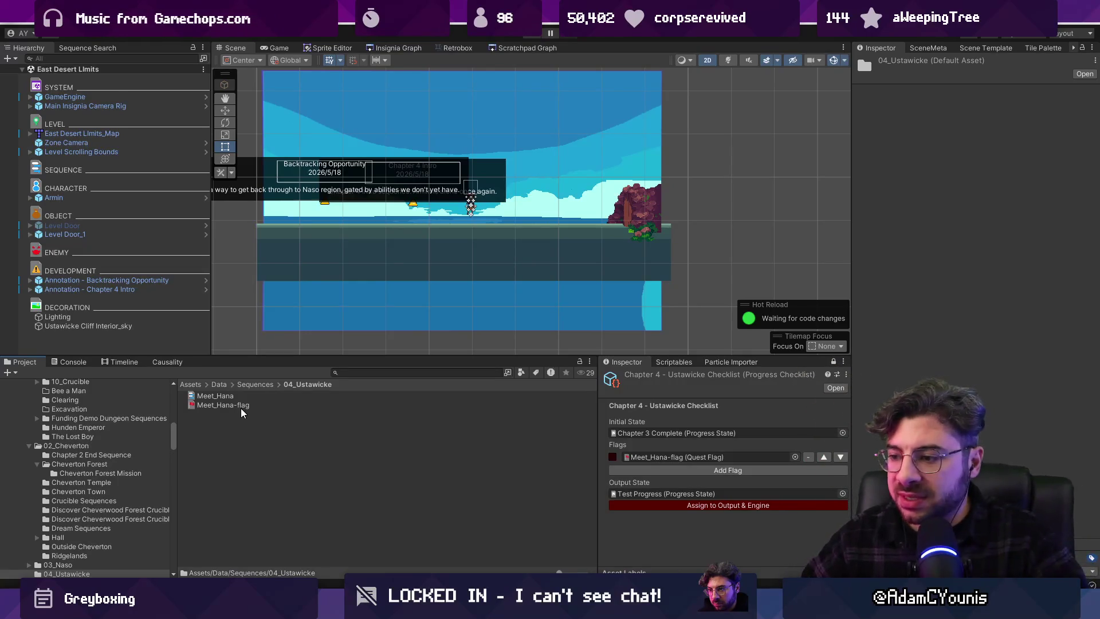
key("alt+Tab")
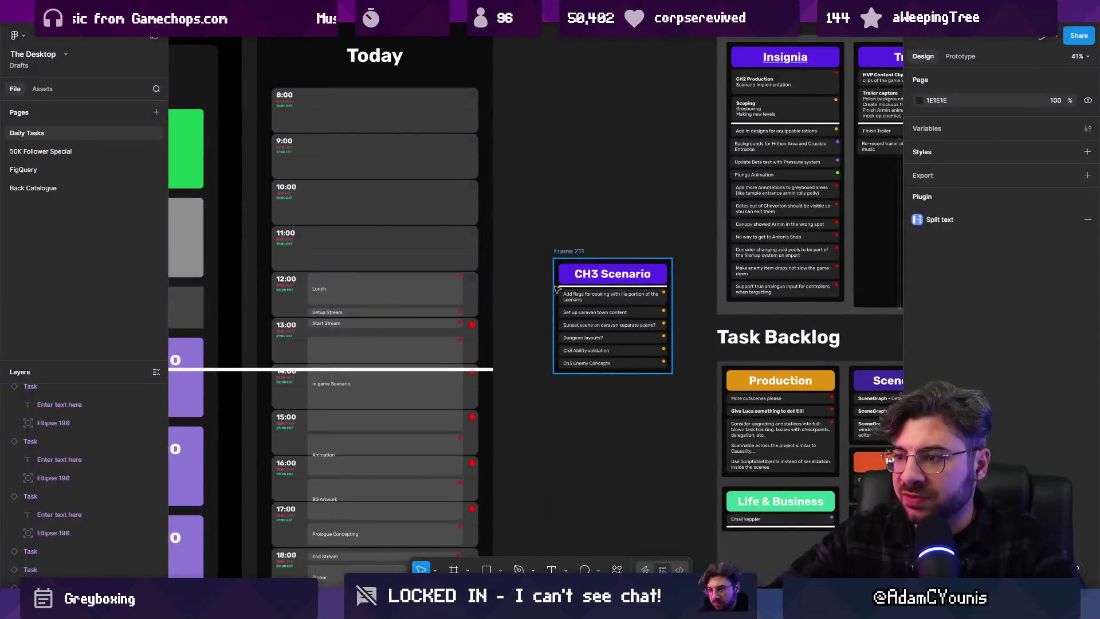
Bring up the Insignia Sequence World Layout board and pan across its flowcharts
scroll(573, 286, "down", 3)
key("ctrl+Tab")
scroll(526, 233, "down", 10)
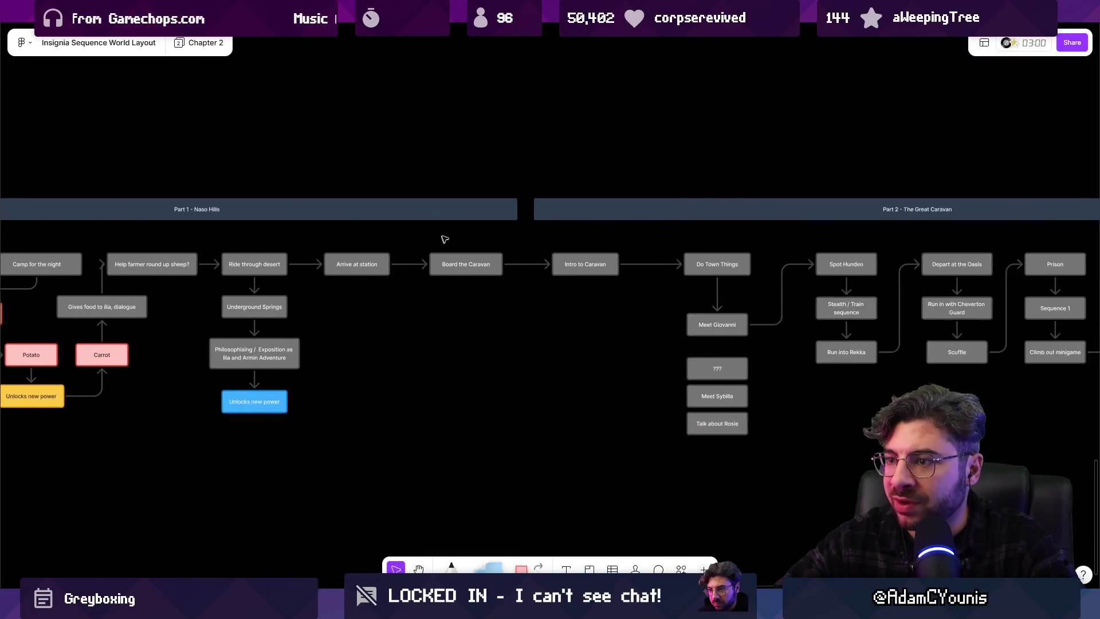
scroll(526, 233, "up", 3)
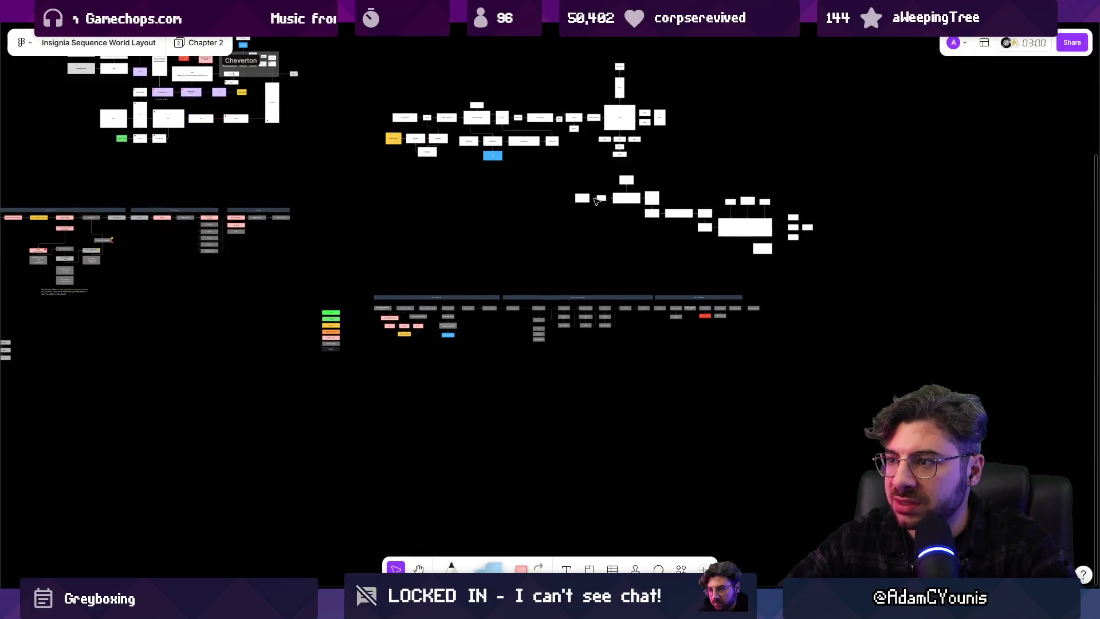
scroll(590, 155, "up", 5)
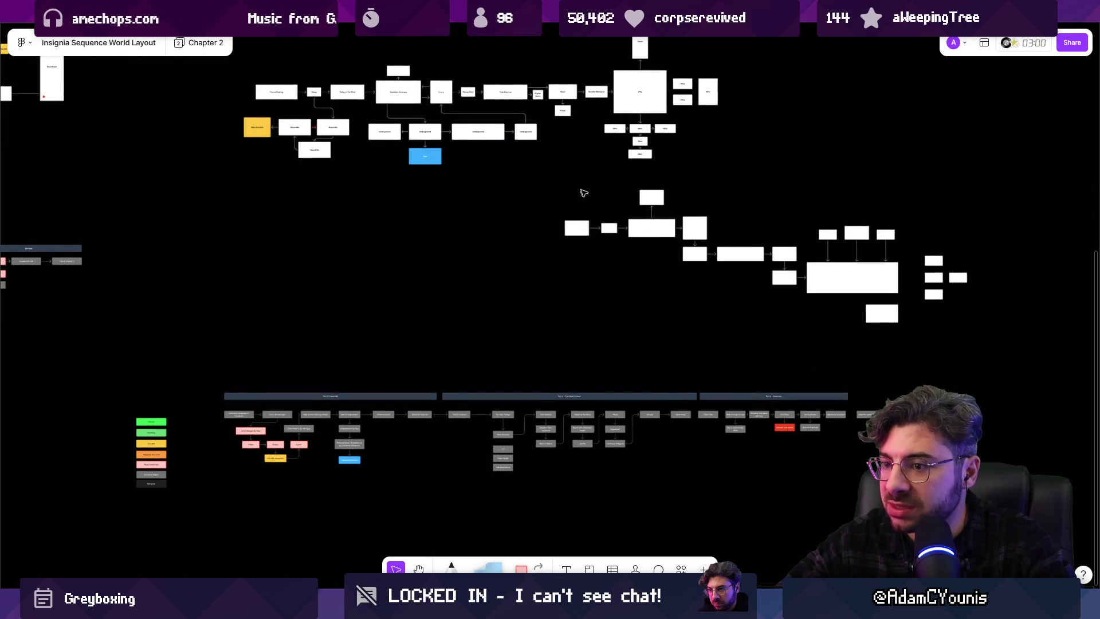
scroll(466, 437, "up", 5)
scroll(479, 432, "down", 3)
scroll(633, 390, "right", 5)
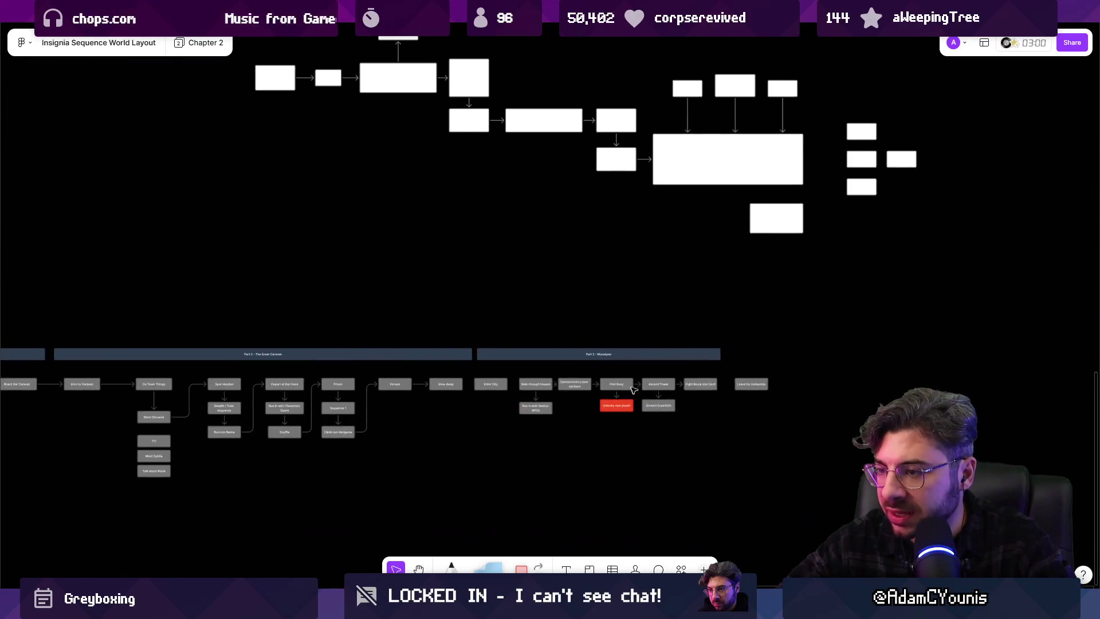
scroll(633, 390, "up", 5)
scroll(624, 394, "down", 10)
Shift the right-middle flowchart cluster further right and move the bottom Part flowchart up
left_click_drag(454, 219, 816, 310)
left_click_drag(659, 272, 915, 272)
mouse_move(127, 328)
left_mouse_down()
mouse_move(169, 353)
mouse_move(717, 508)
left_mouse_up()
left_click_drag(462, 389, 471, 298)
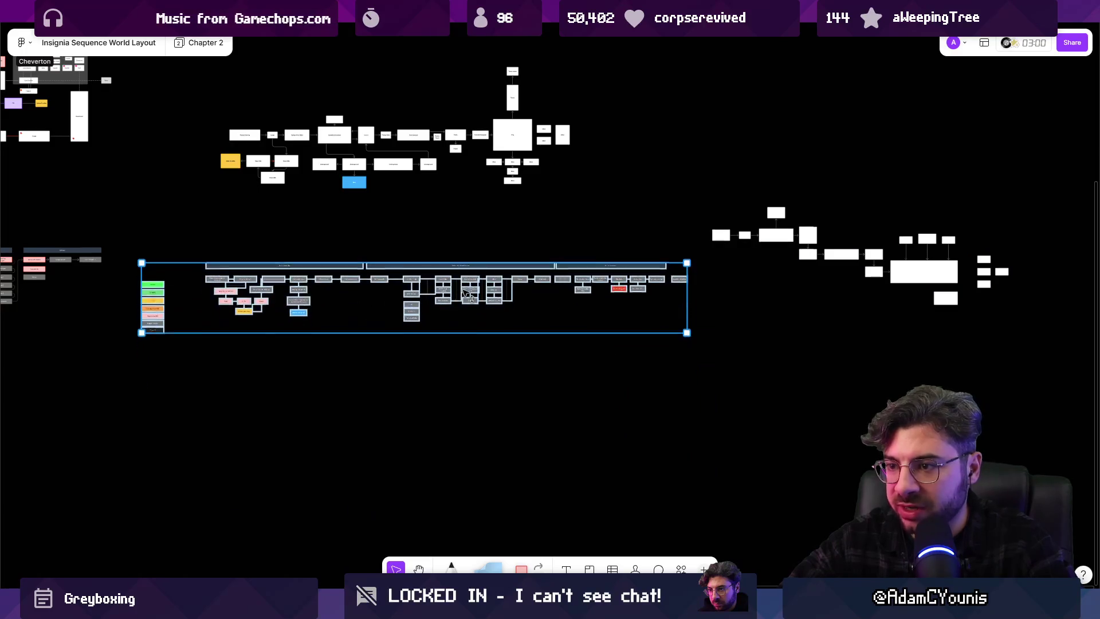
Readjust the right cluster up and right, then open the Insignia Story Map file
scroll(471, 298, "right", 3)
key("Escape")
left_click_drag(613, 195, 1020, 385)
mouse_move(844, 295)
left_mouse_down()
mouse_move(857, 279)
mouse_move(890, 274)
left_mouse_up()
scroll(889, 274, "right", 5)
key("Escape")
left_click_drag(506, 340, 830, 445)
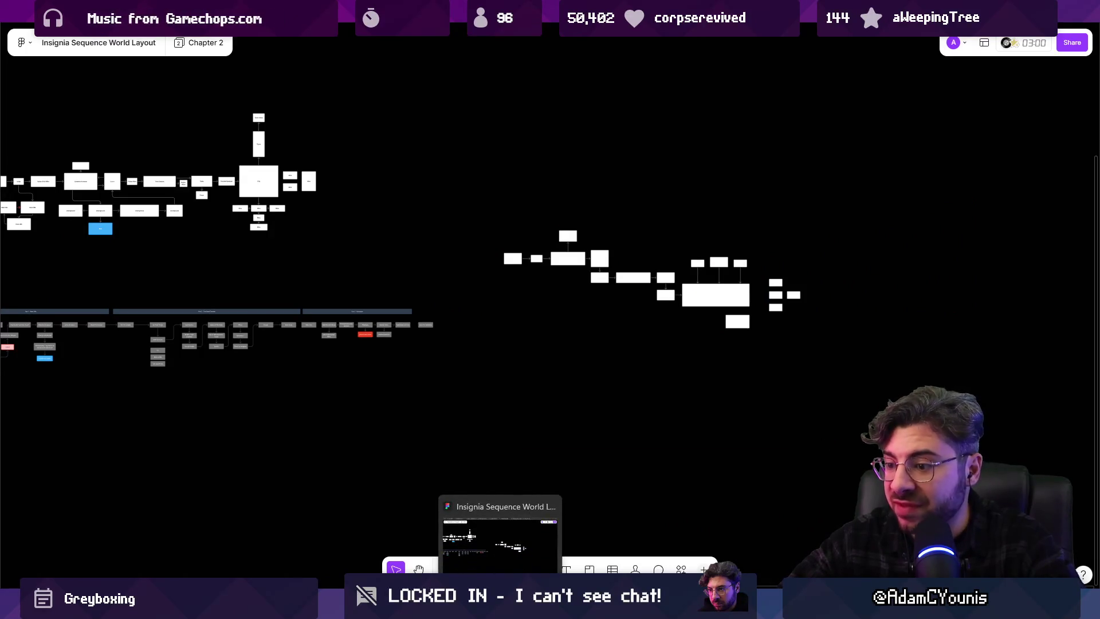
mouse_move(716, 12)
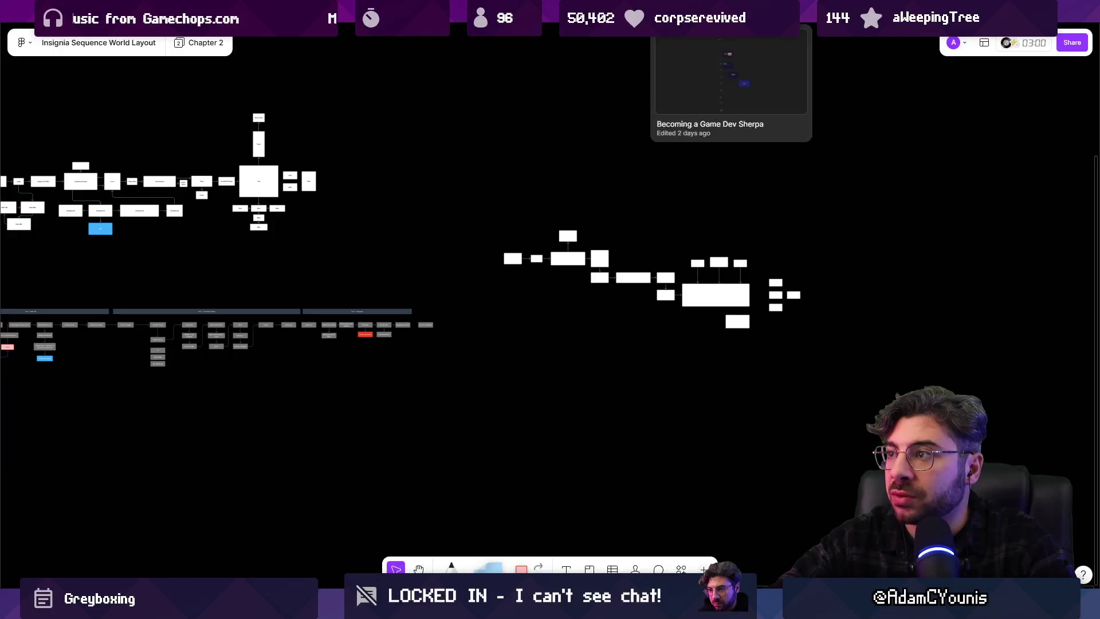
left_click(410, 11)
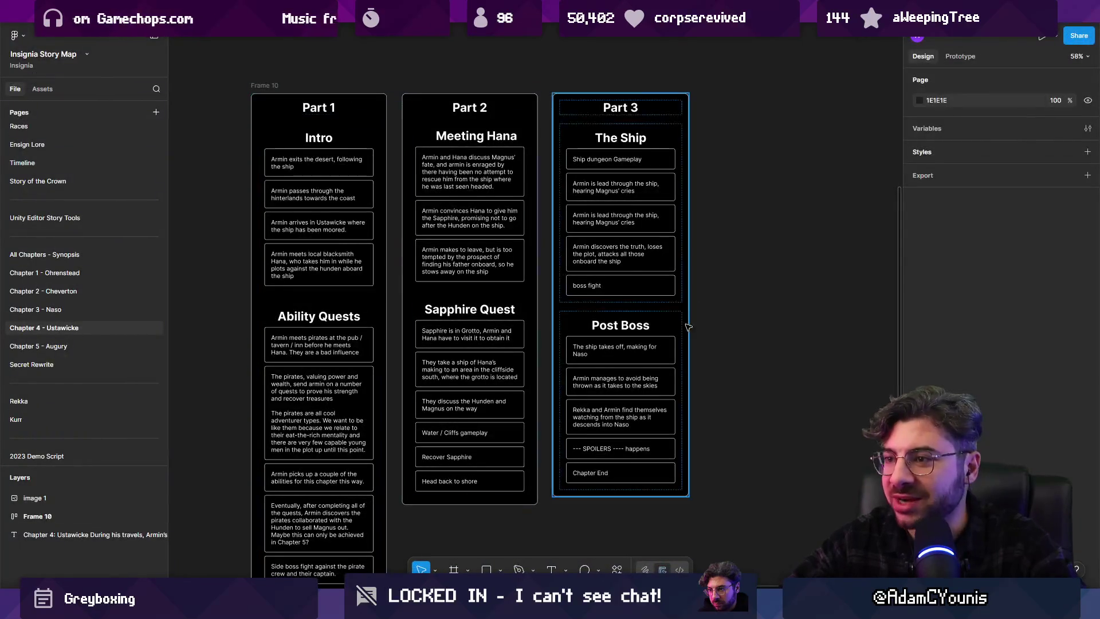
scroll(605, 268, "down", 5)
scroll(606, 268, "up", 2)
left_click(490, 208)
left_click(490, 209)
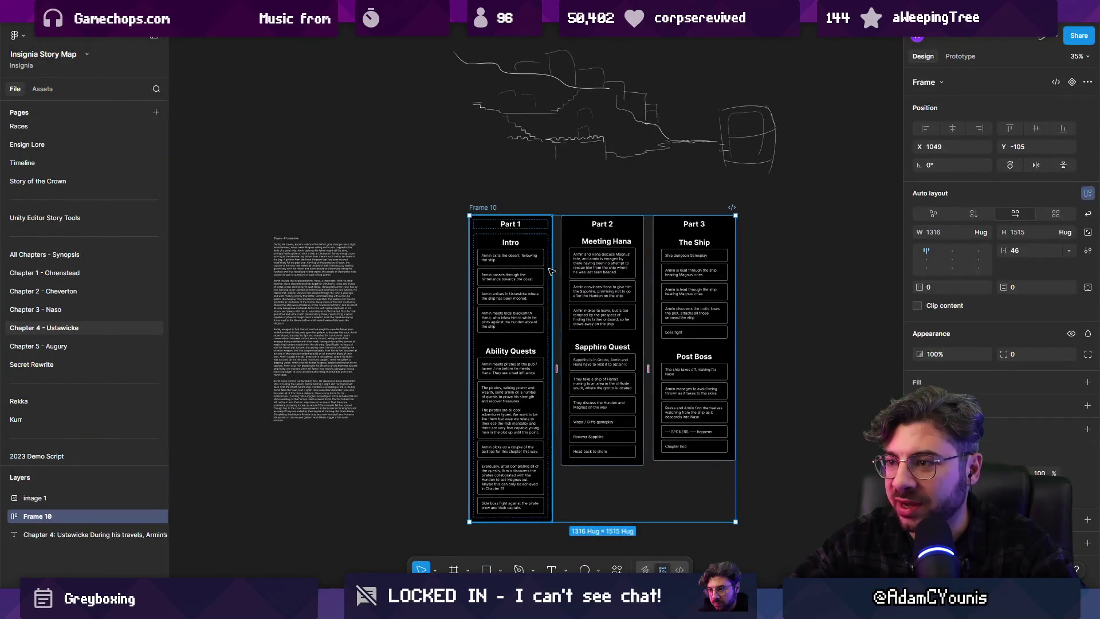
scroll(607, 310, "up", 2)
scroll(607, 309, "down", 4)
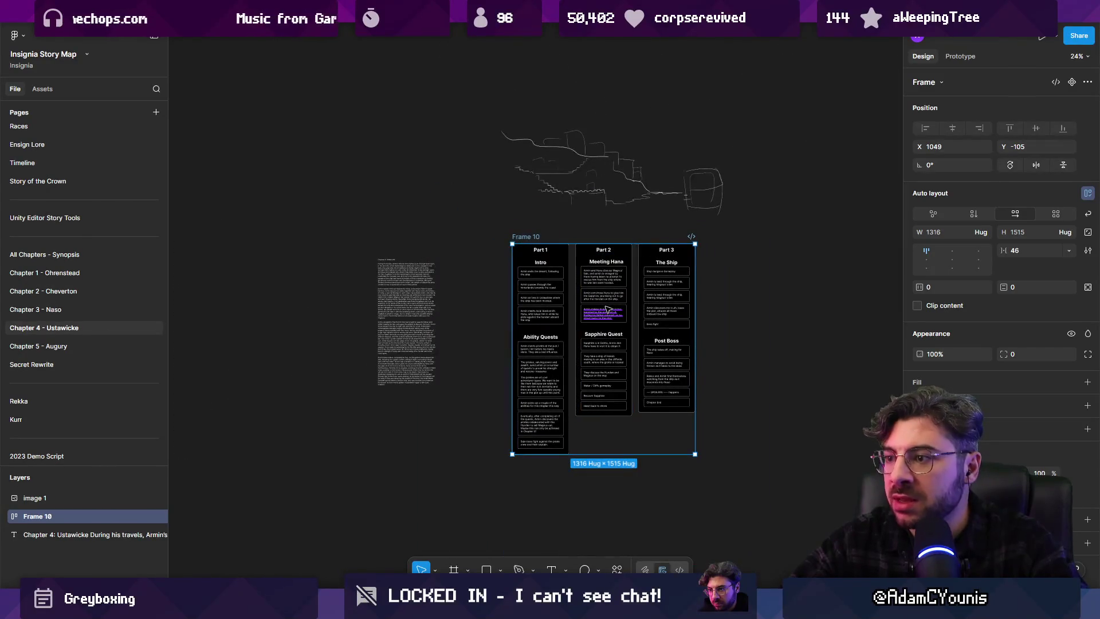
scroll(579, 286, "up", 3)
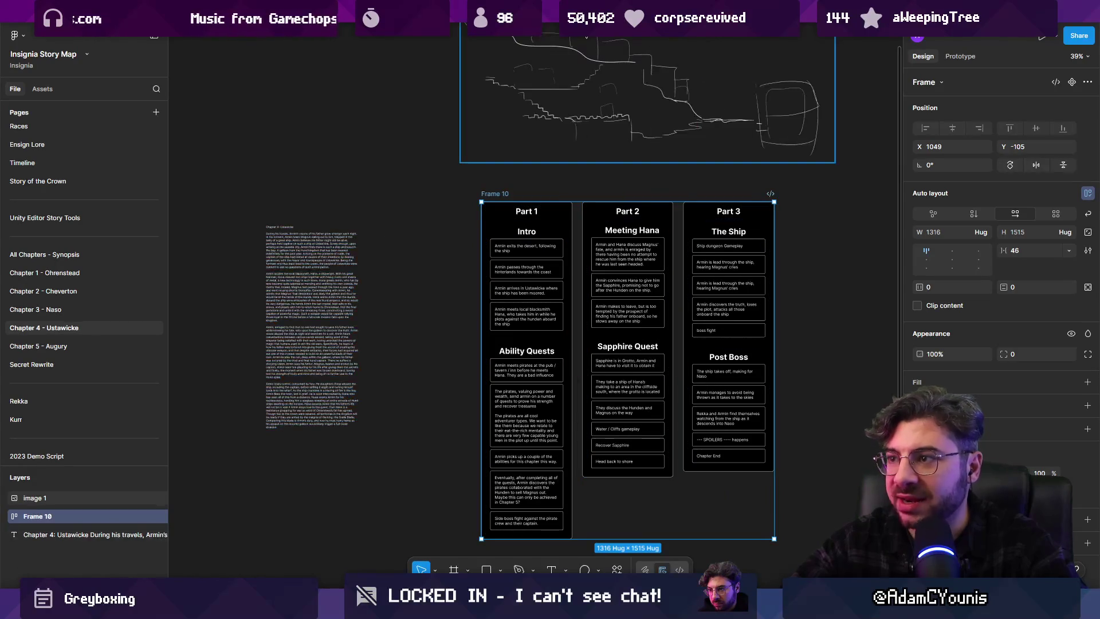
scroll(603, 164, "up", 1)
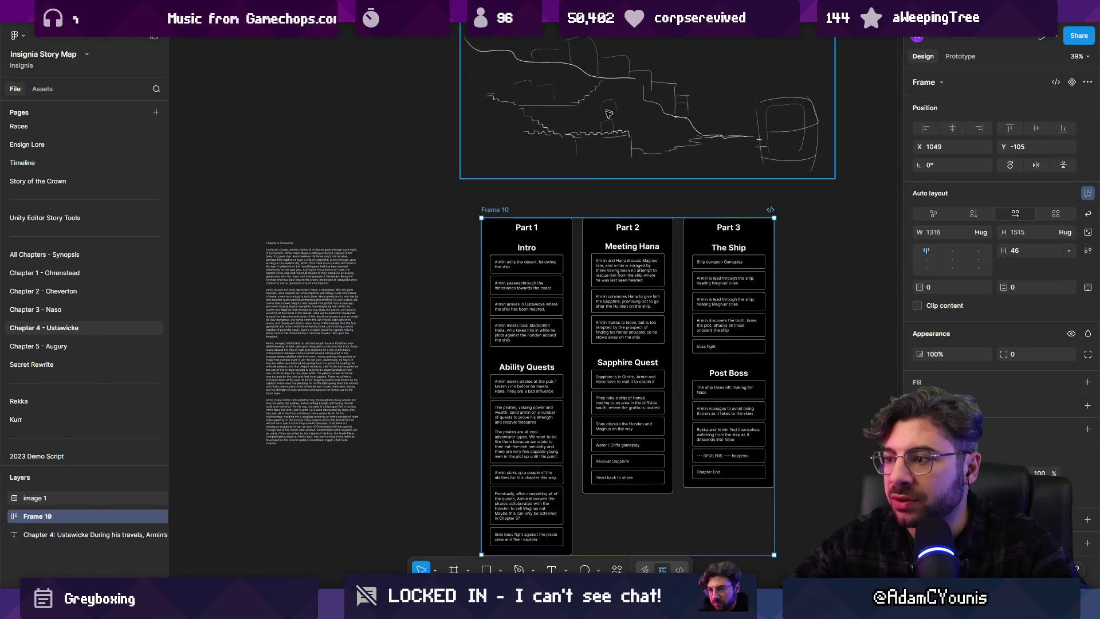
scroll(544, 281, "up", 5)
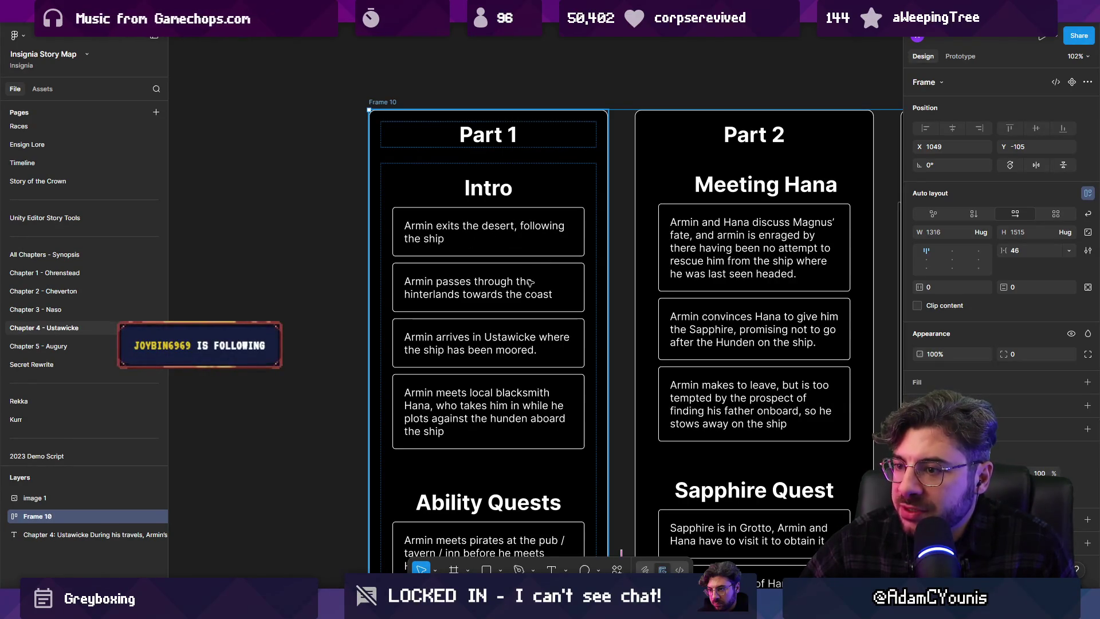
scroll(529, 287, "down", 1)
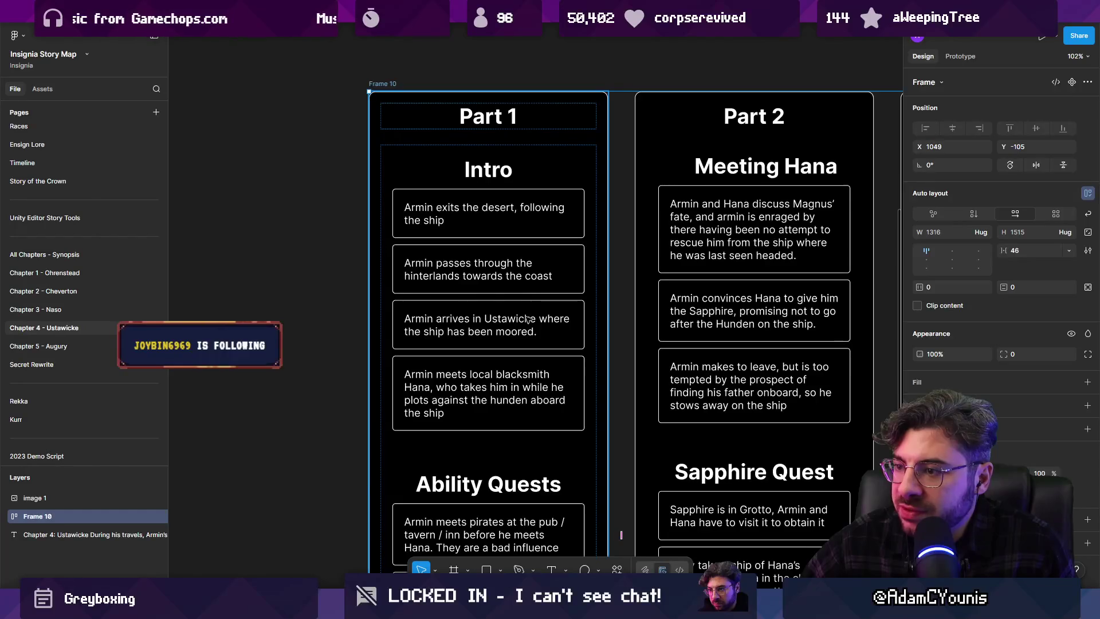
scroll(527, 319, "down", 2)
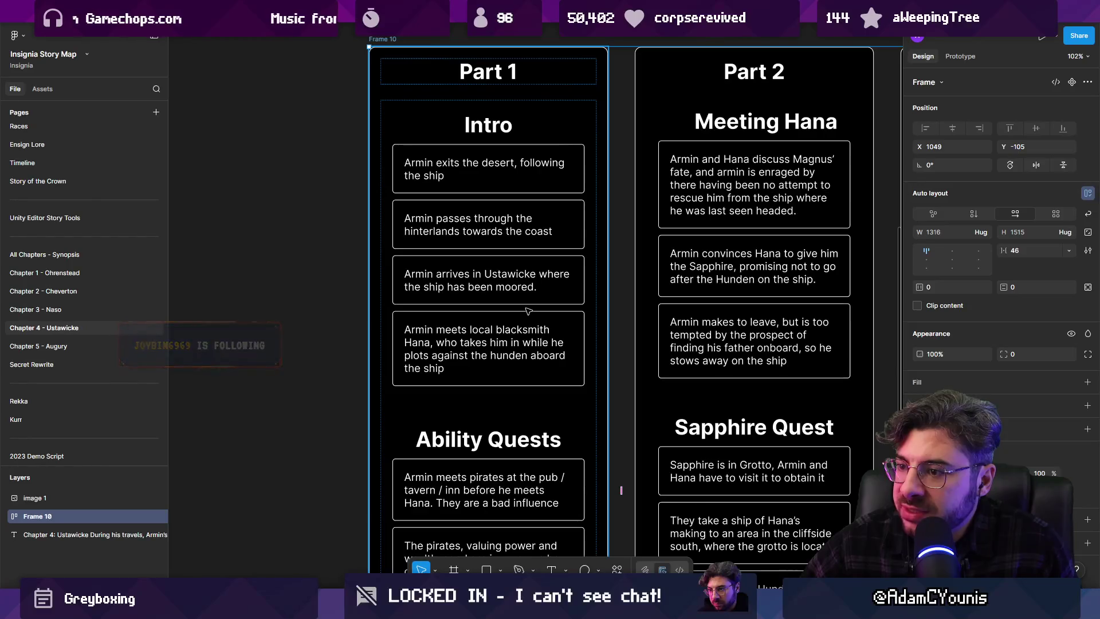
left_click(498, 318)
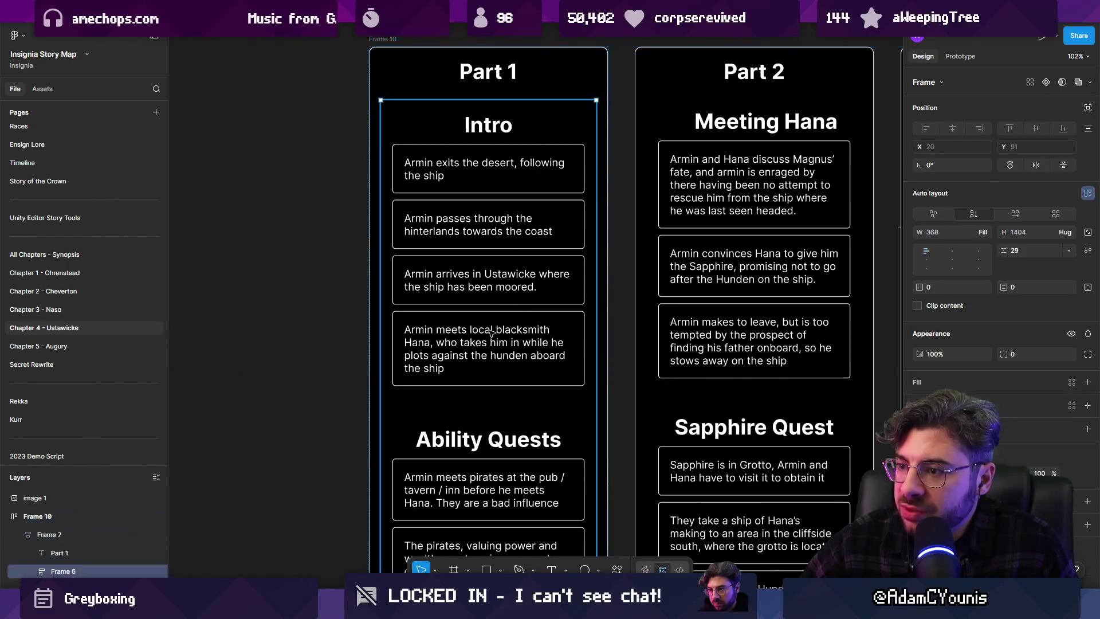
left_click(492, 332)
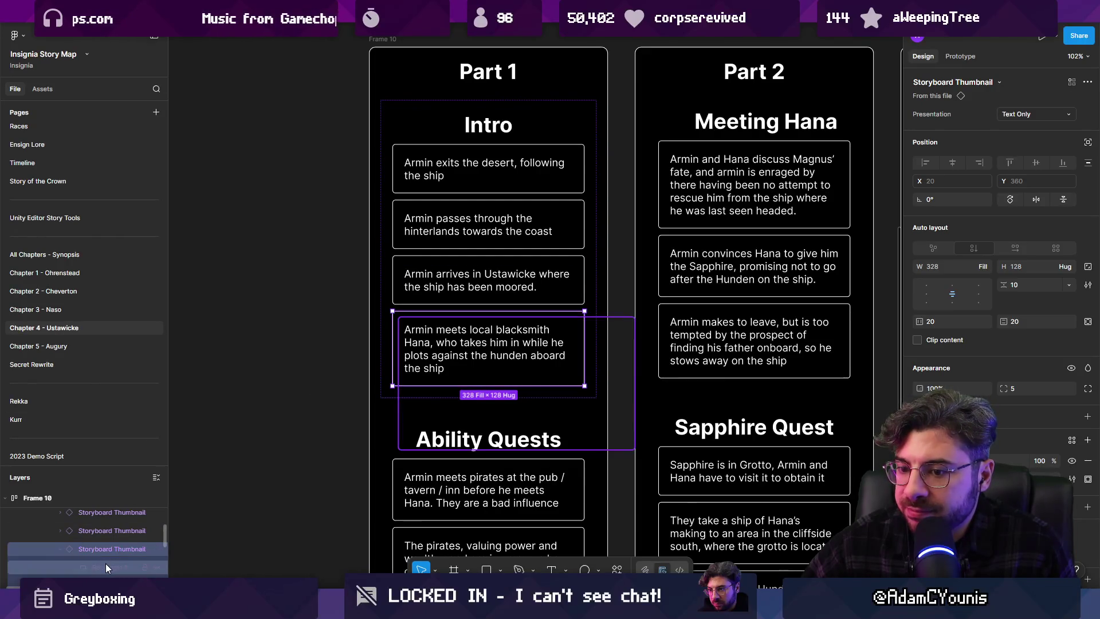
left_click(408, 339)
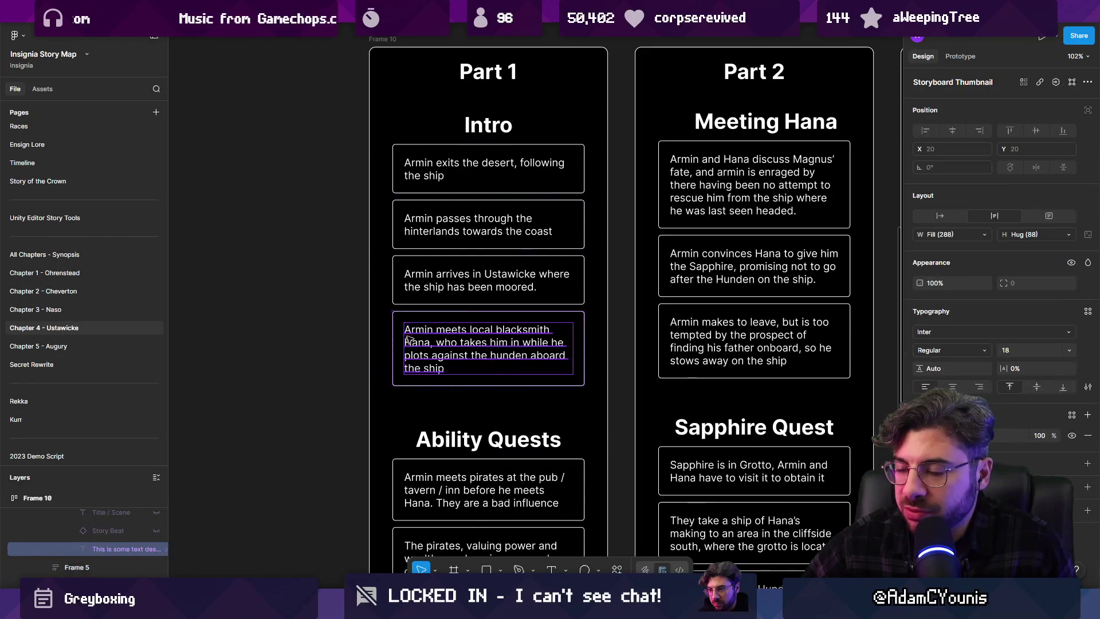
key("Escape")
scroll(440, 260, "down", 2)
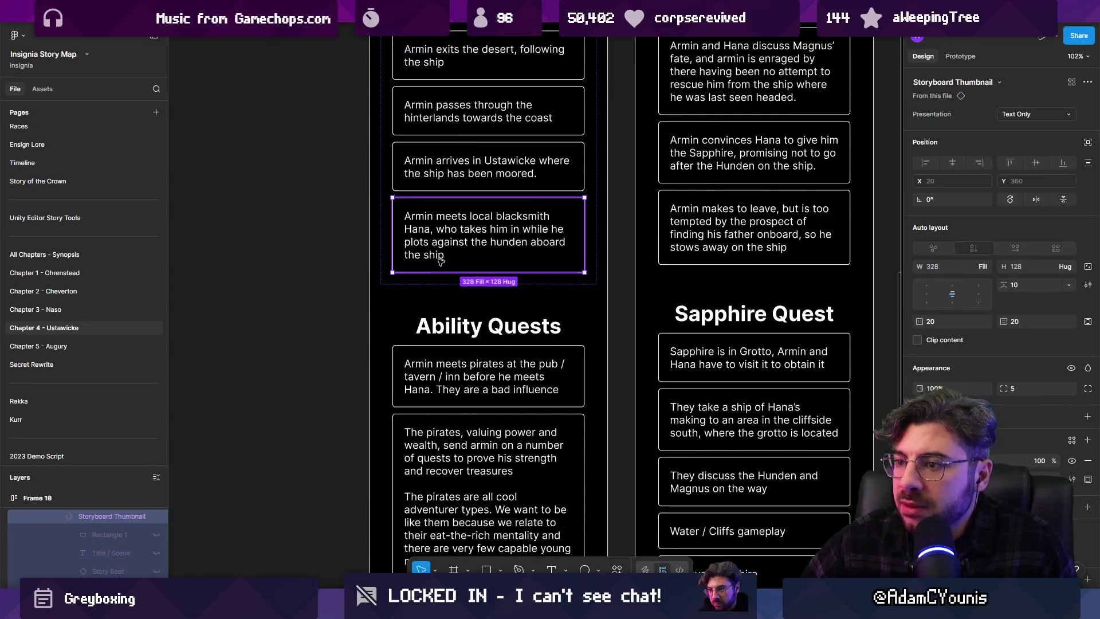
left_click(438, 356)
double_click(438, 356)
scroll(439, 356, "down", 2)
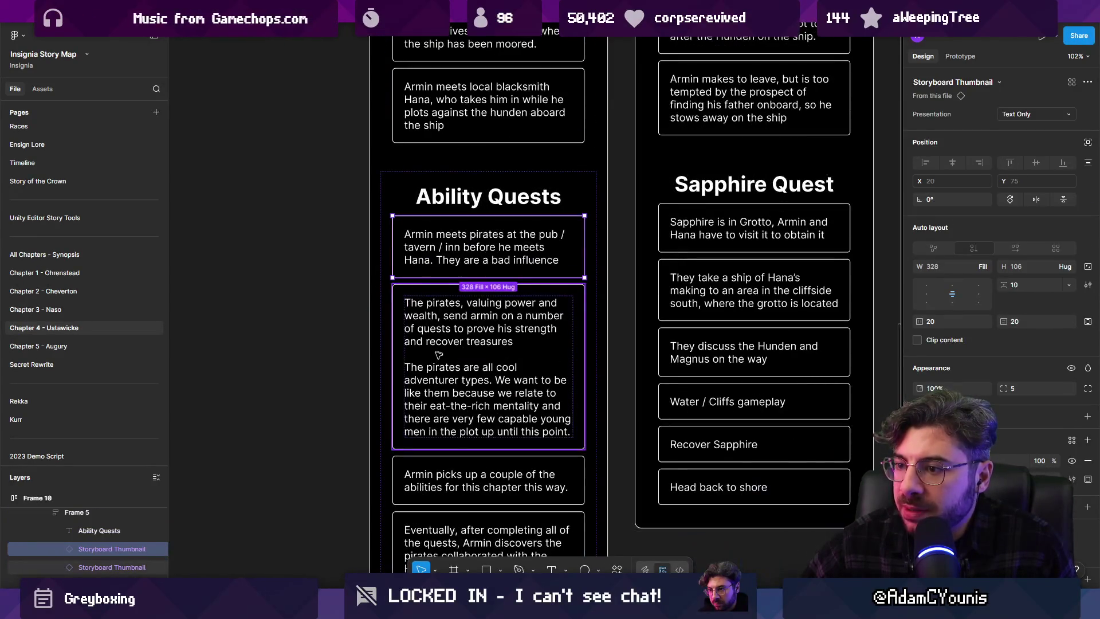
left_click(436, 362)
scroll(437, 362, "down", 1)
left_click(418, 430)
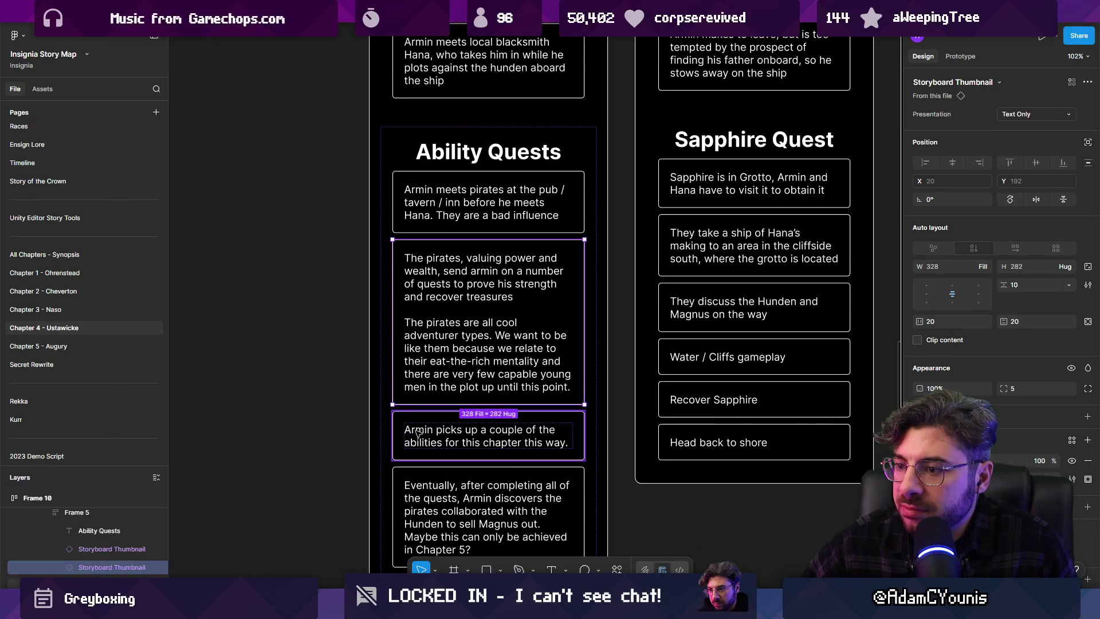
scroll(417, 413, "down", 1)
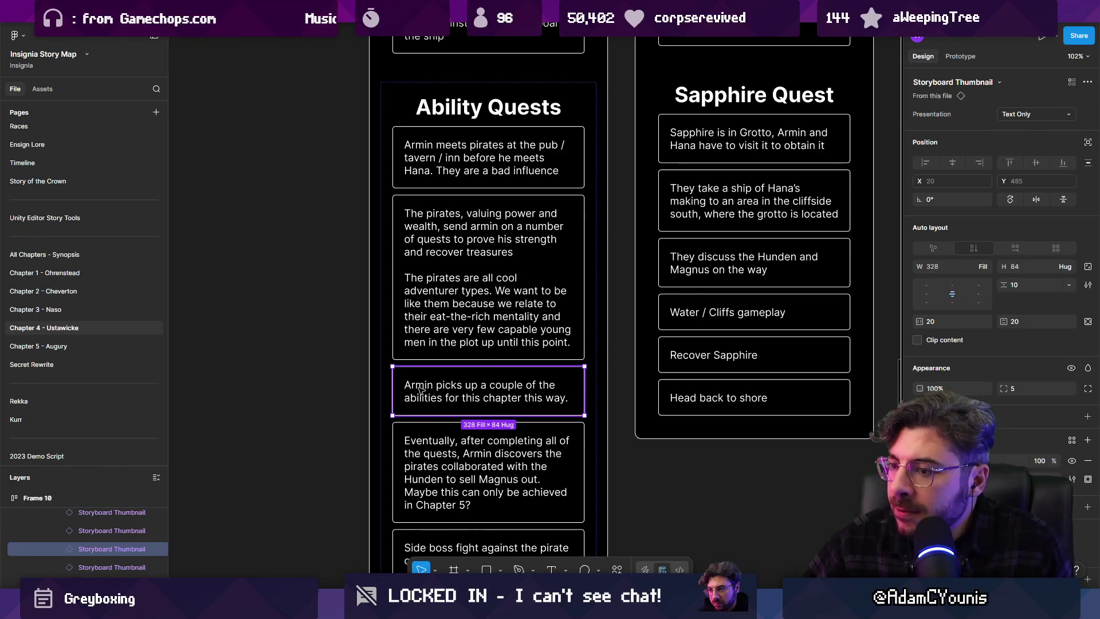
scroll(459, 269, "up", 1)
scroll(462, 252, "up", 2)
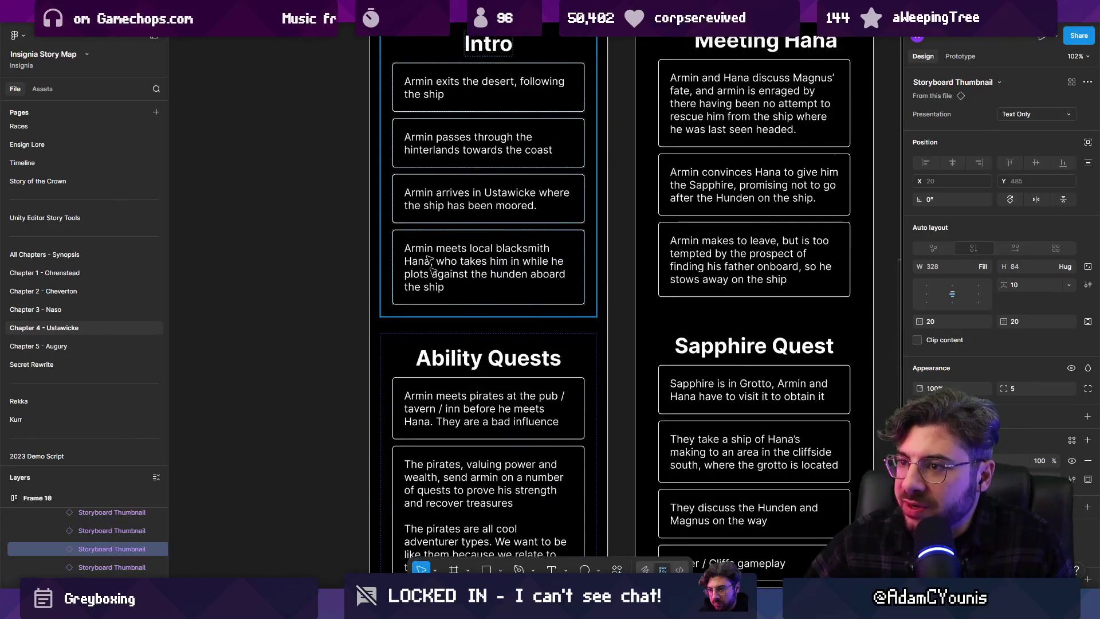
double_click(491, 248)
scroll(596, 258, "left", 4)
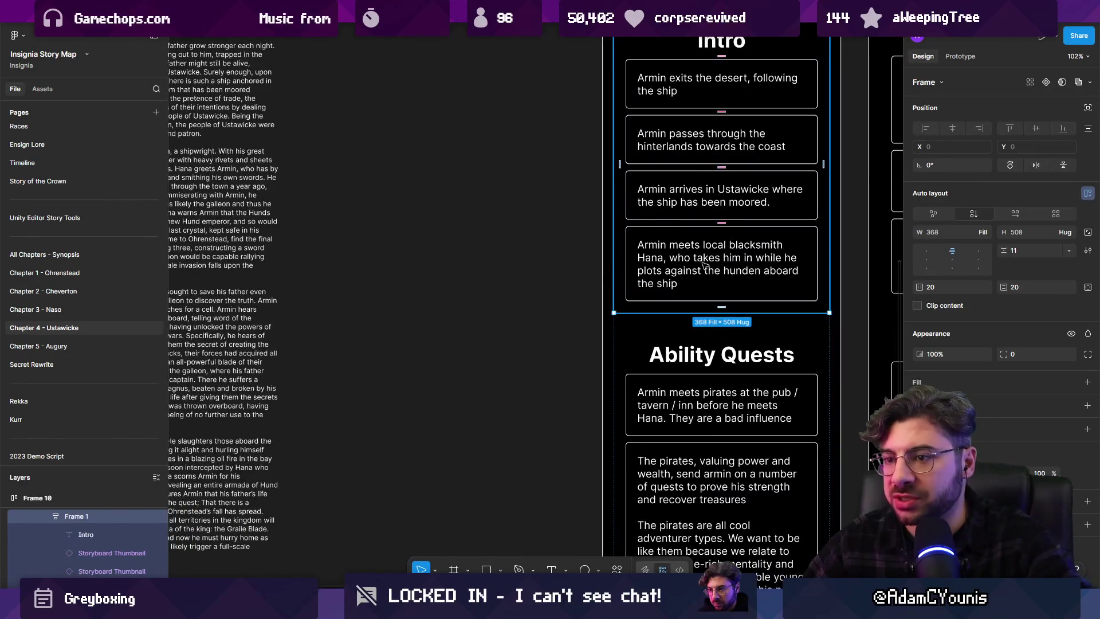
Copy the blacksmith text onto empty canvas and rewrite it to read Questions
mouse_move(704, 264)
left_mouse_down()
mouse_move(425, 267)
mouse_move(446, 334)
left_mouse_up()
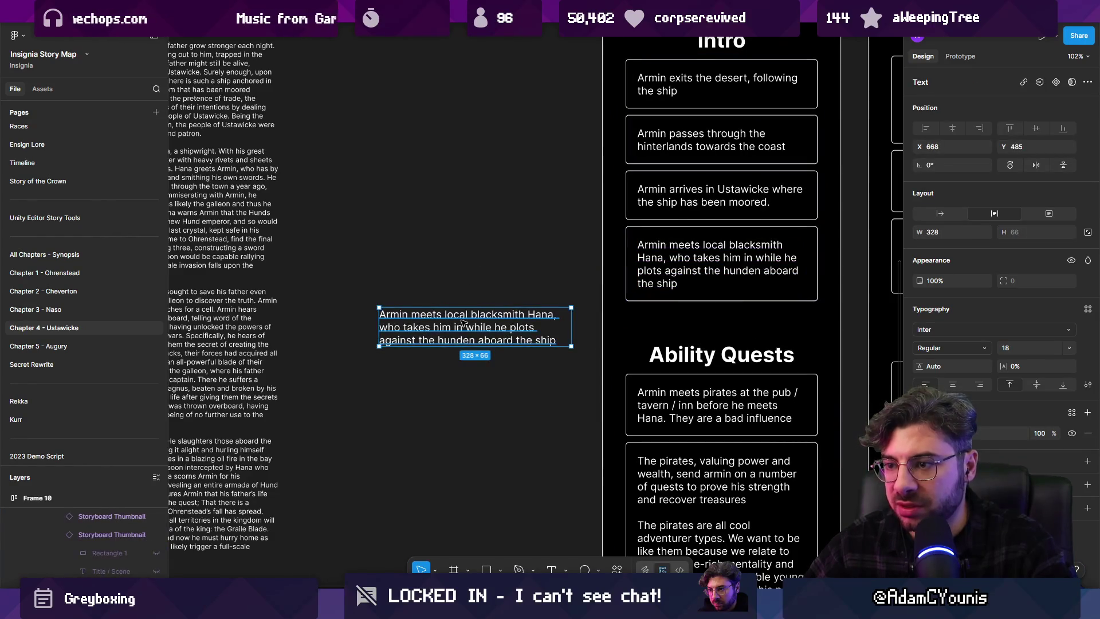
double_click(468, 318)
type("Questions")
key("Escape")
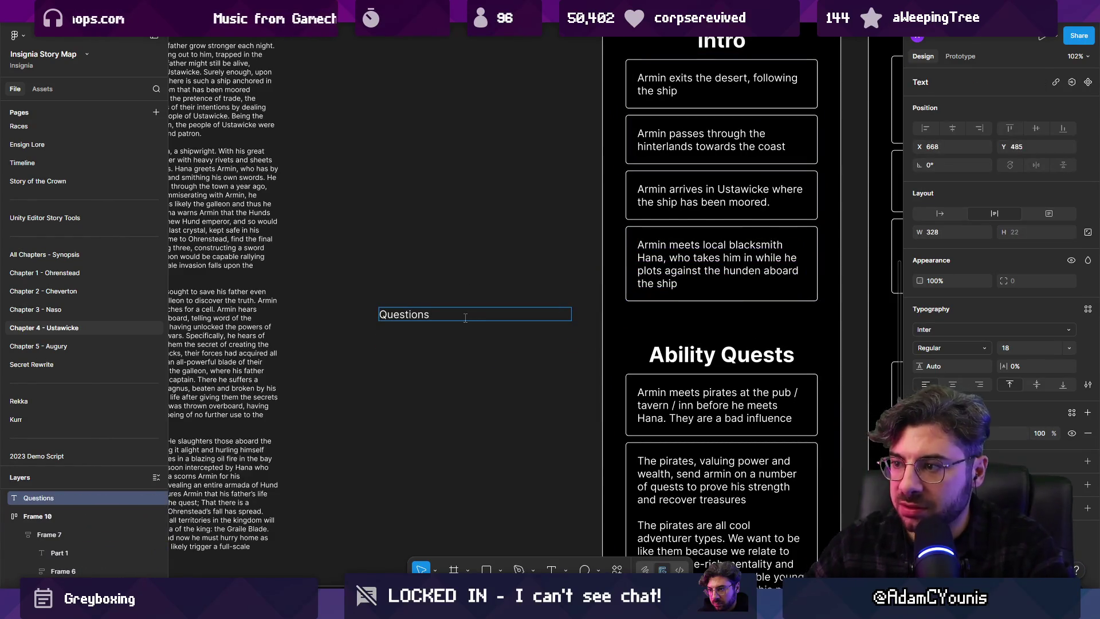
scroll(468, 318, "down", 5)
Duplicate the Part 1 frame as a Questions card with its sections deleted
left_click_drag(577, 152, 431, 394)
double_click(462, 377)
type("Questions")
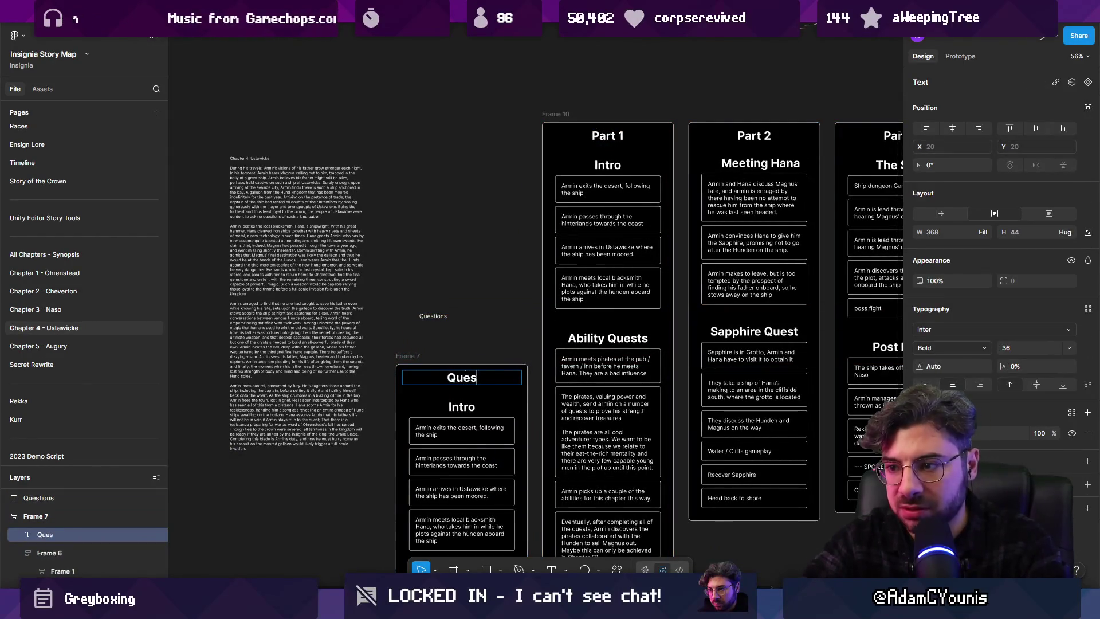
left_click(476, 413)
scroll(476, 319, "down", 3)
scroll(476, 319, "down", 1)
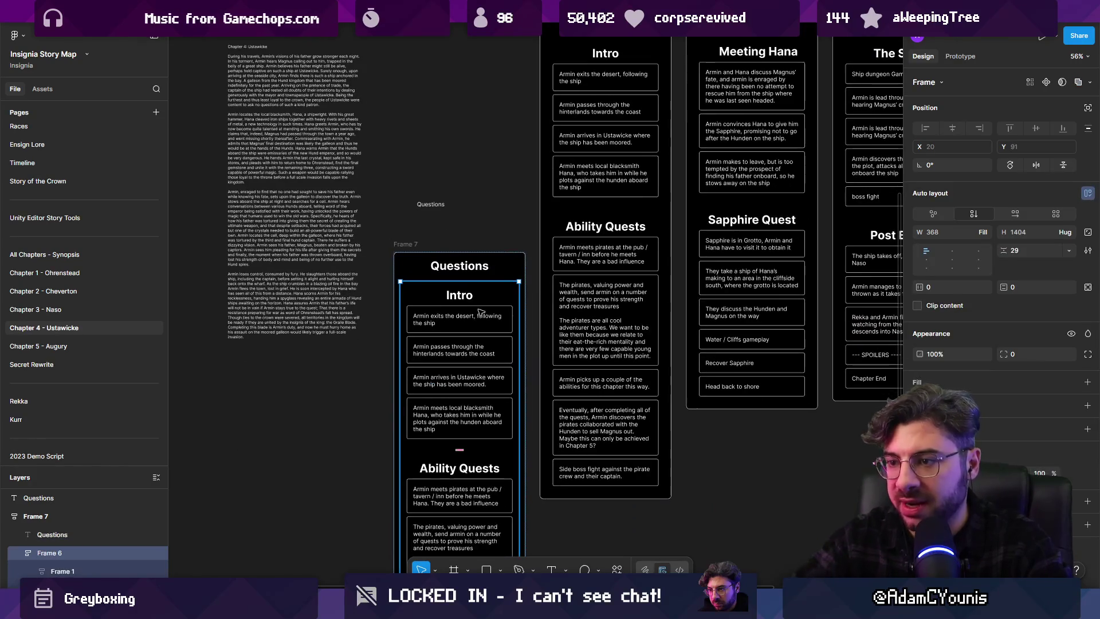
key("Delete")
scroll(485, 243, "up", 5)
mouse_move(400, 179)
left_mouse_down()
mouse_move(403, 229)
mouse_move(444, 295)
mouse_move(545, 311)
left_mouse_up()
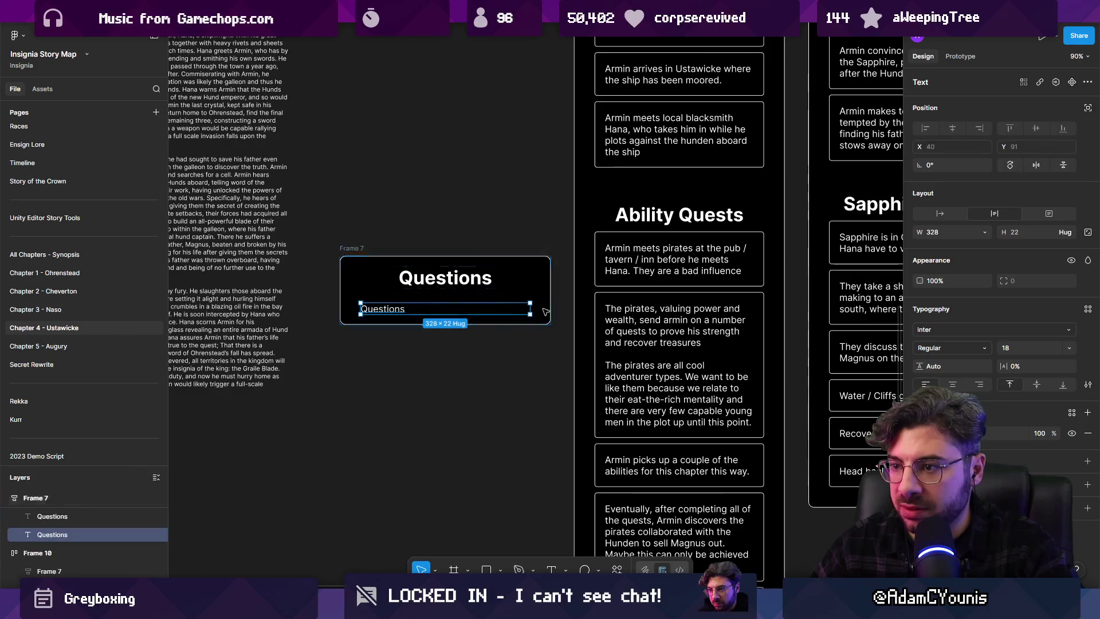
Add a bold question asking why Hana doesn't hand over the sapphire
double_click(391, 308)
type("Why does")
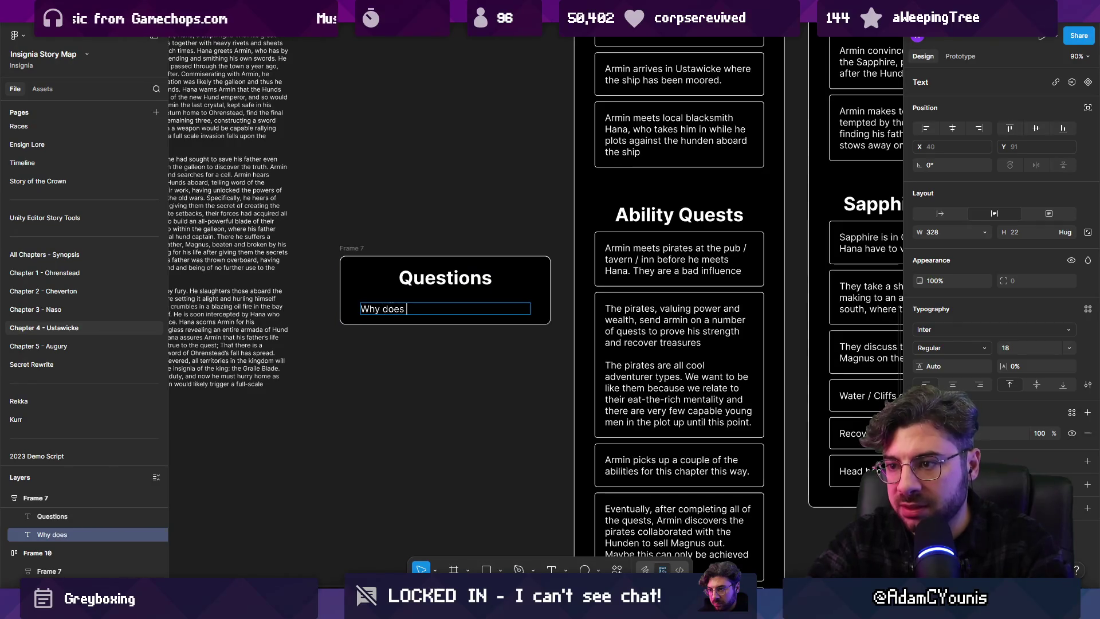
type("Hana just give")
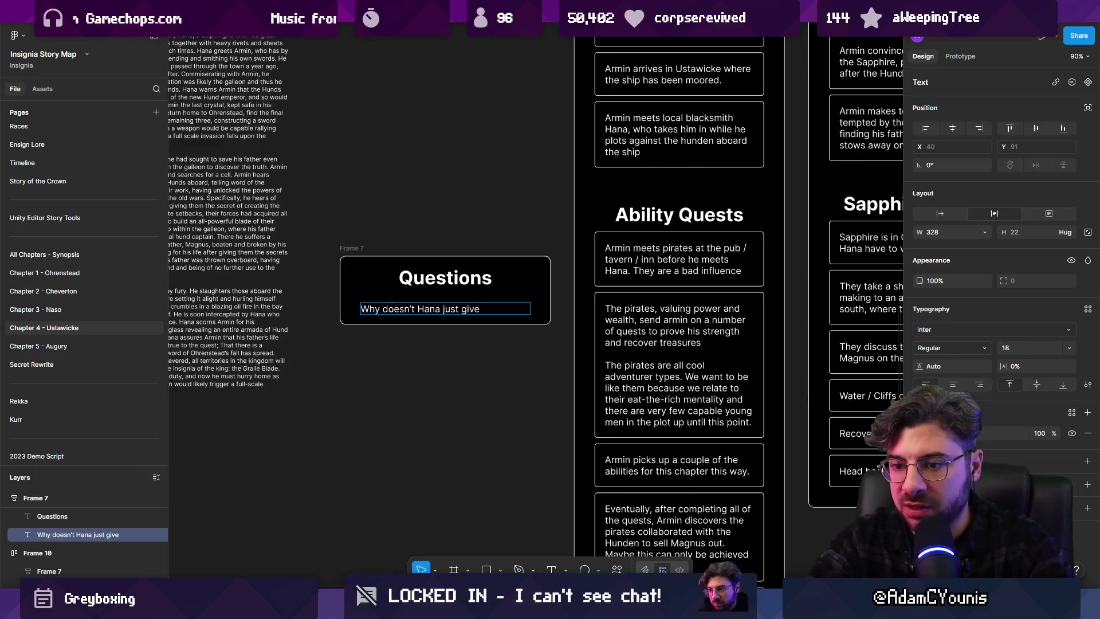
type(" the sapphire immediately?")
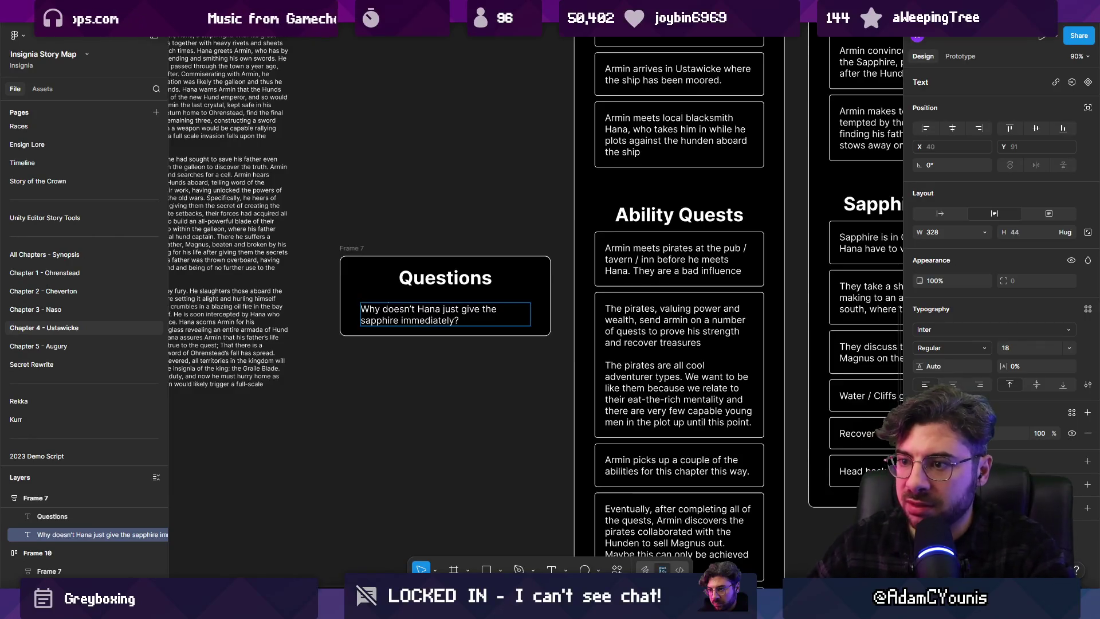
key("ctrl+a")
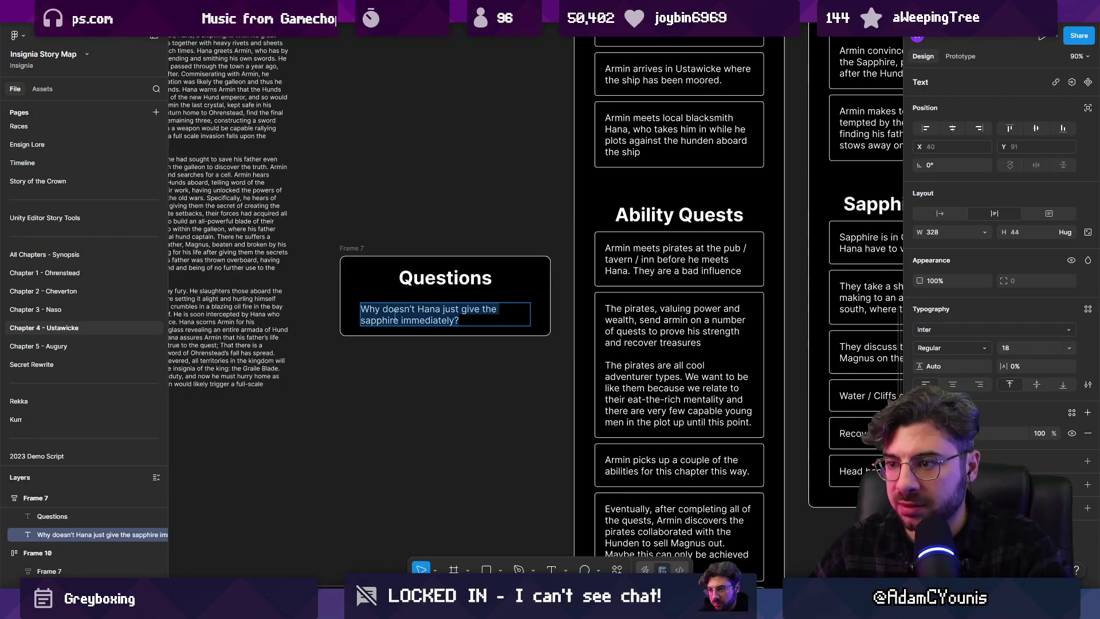
key("ctrl+b")
scroll(438, 358, "up", 3)
key("Escape")
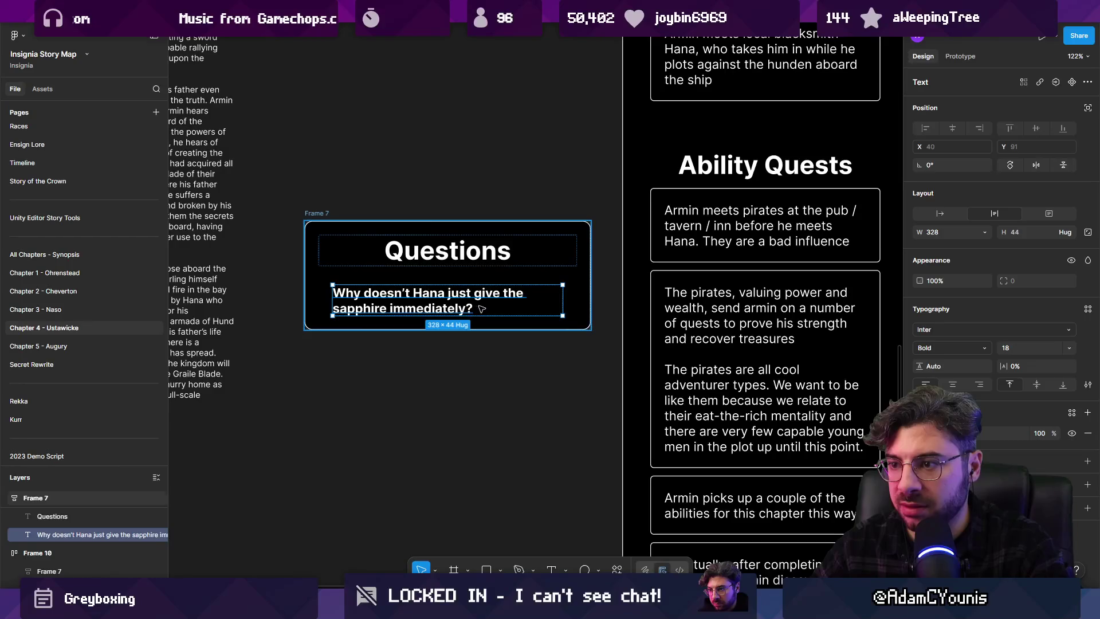
Duplicate it as a second question asking what forces the player toward the pirates
key("ctrl+d")
key("Return")
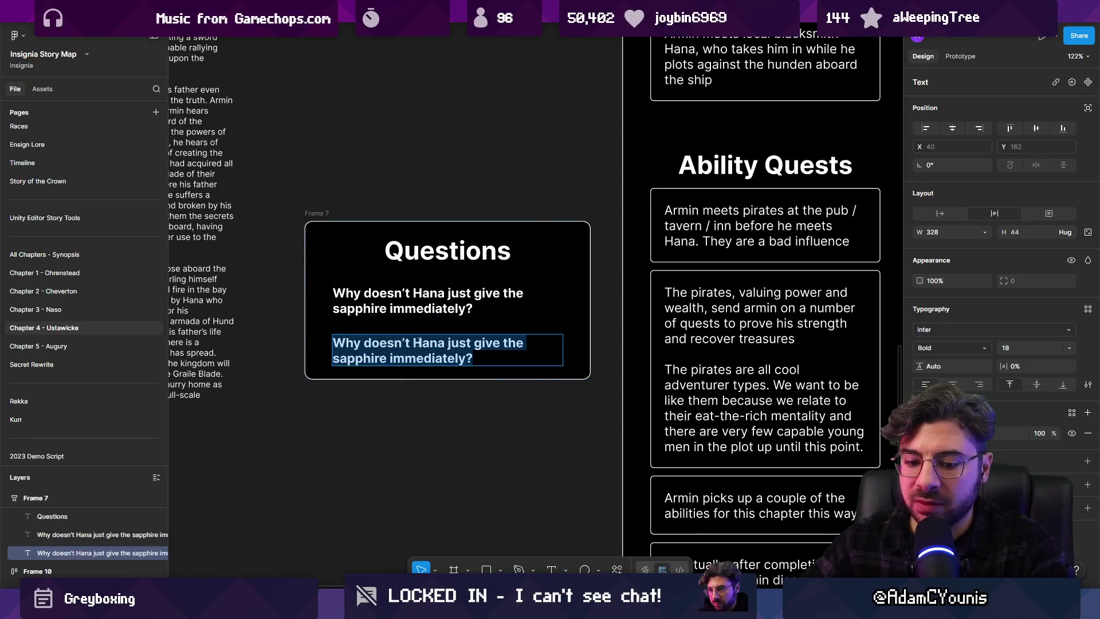
type("What'")
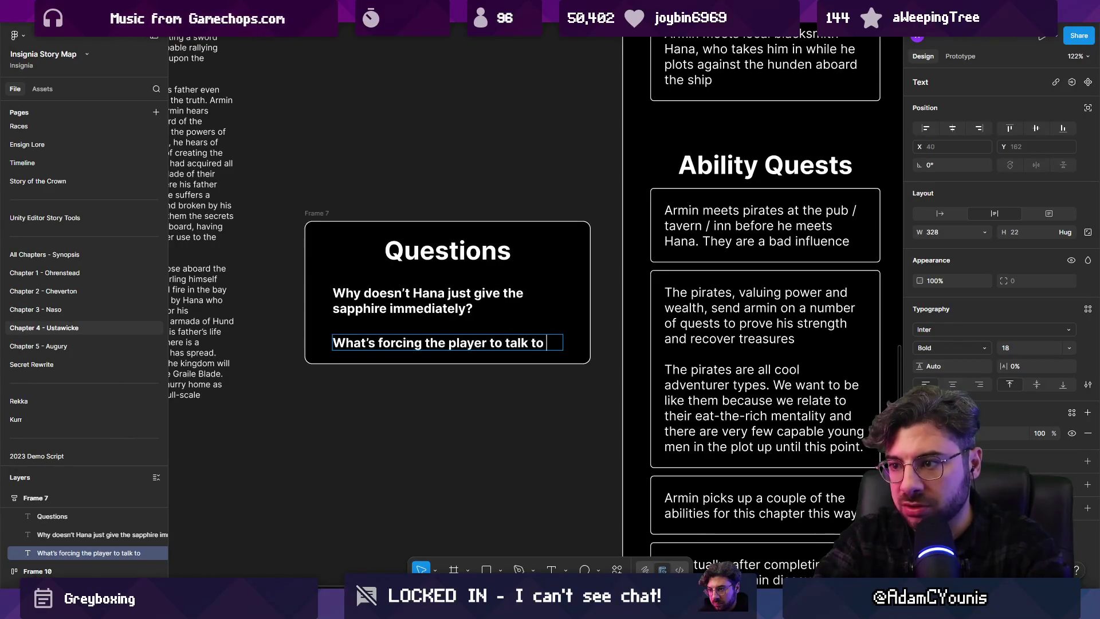
type("the ")
type("pirates?")
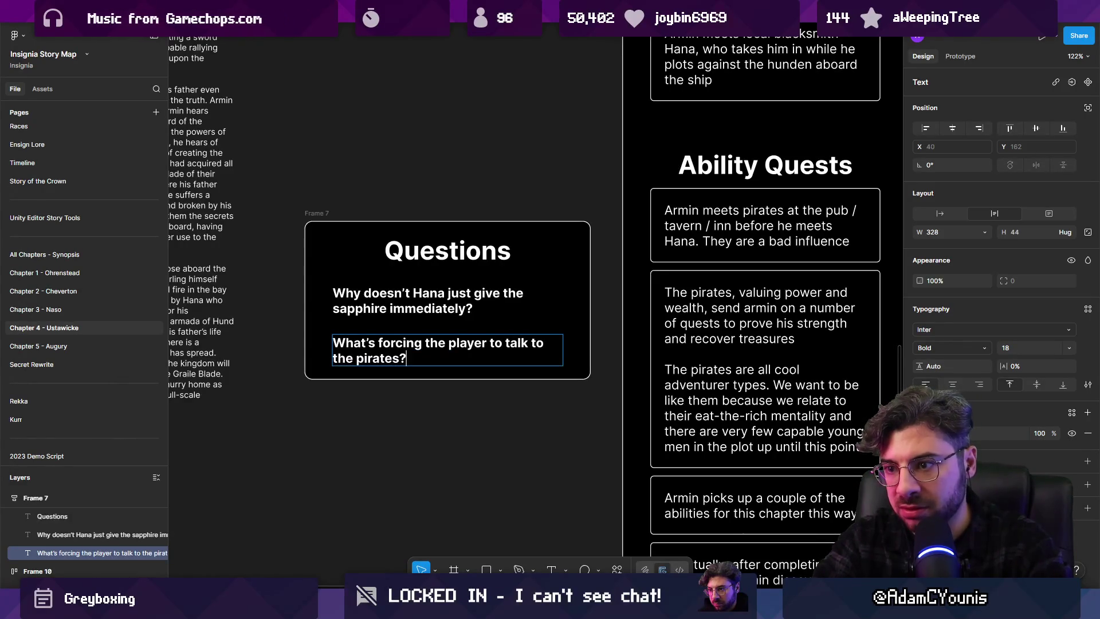
key("Escape")
key("Escape")
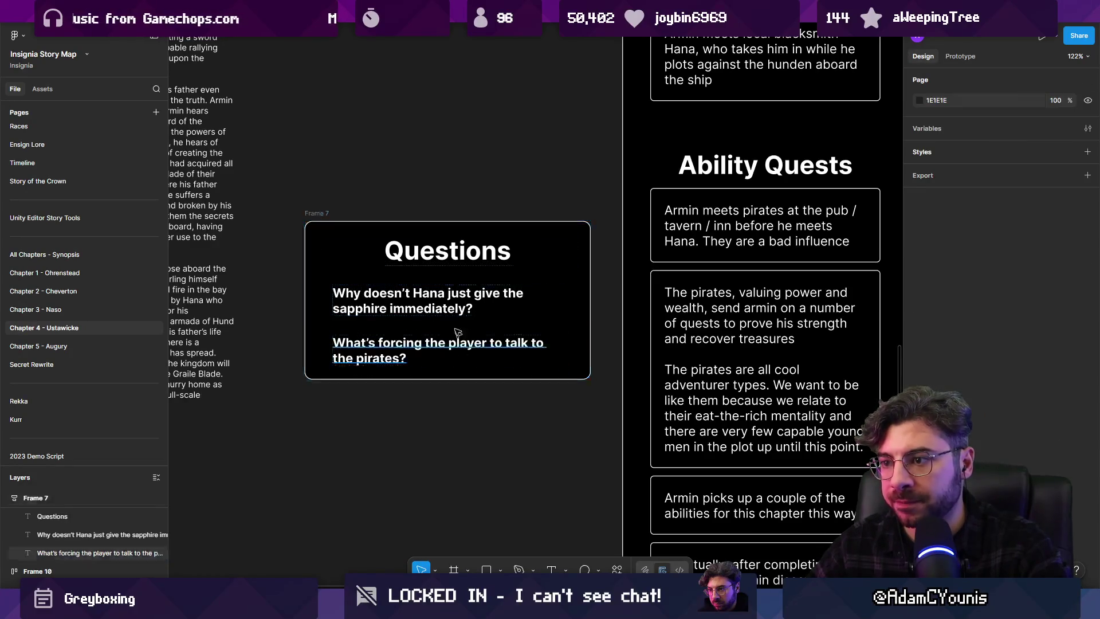
left_click(446, 309)
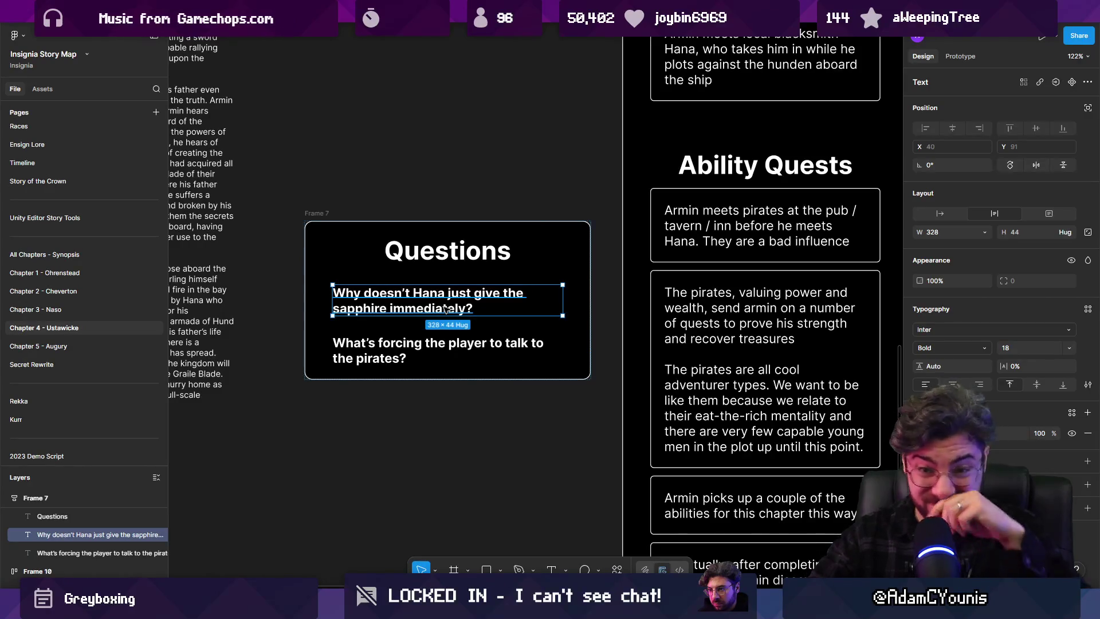
Try wrapping each question in its own auto-layout frame with a 333333 fill, then undo it
key("Tab")
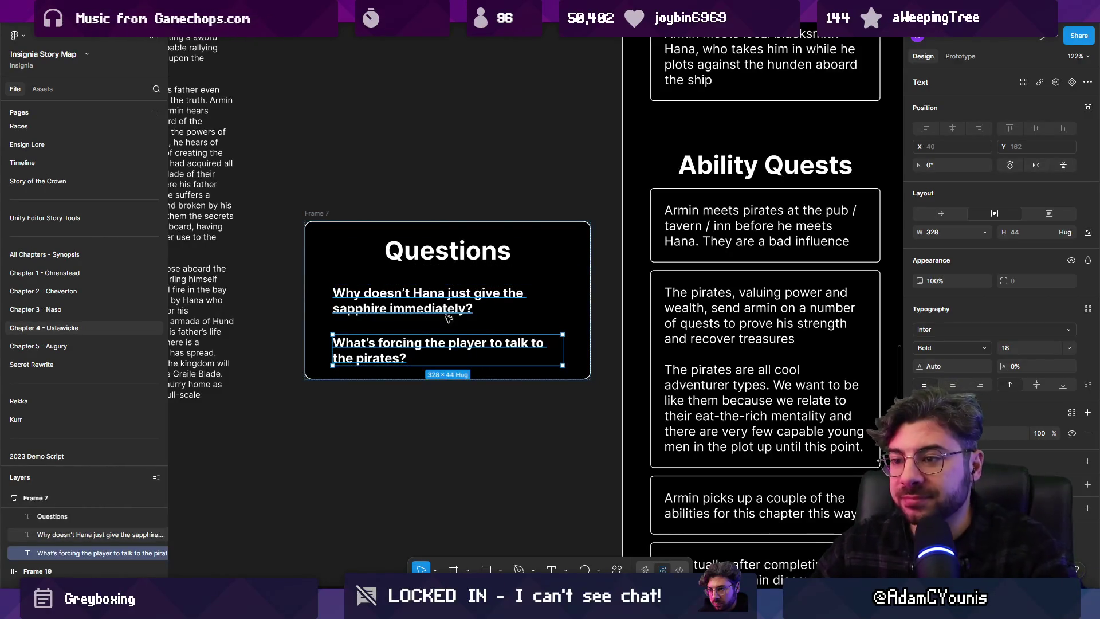
left_click(447, 313)
left_click(436, 343, "shift")
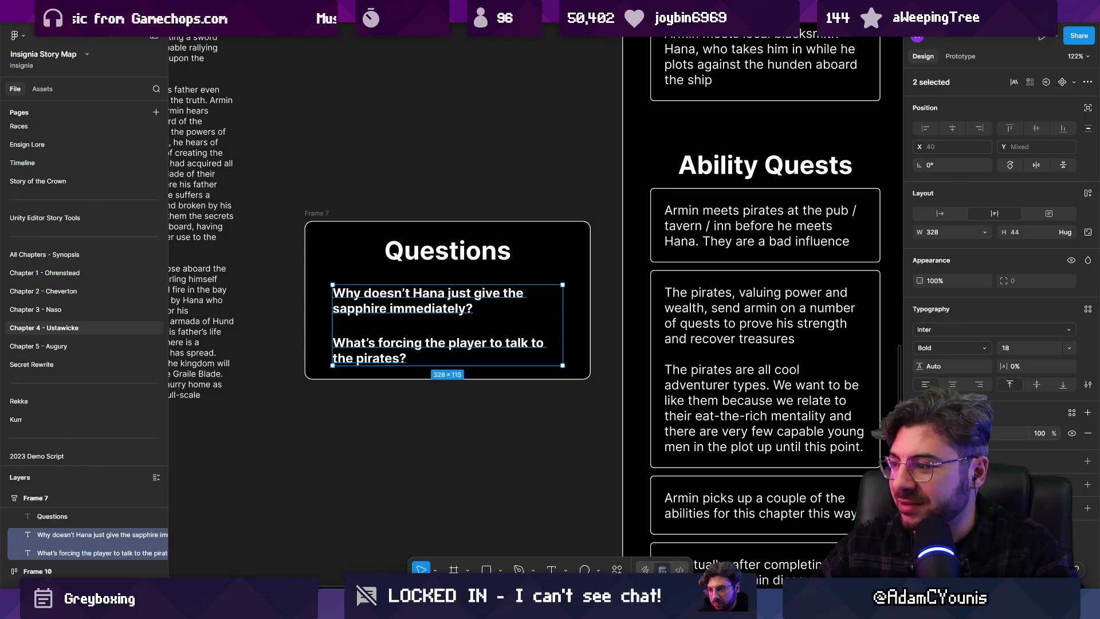
left_click(458, 304)
key("shift+a")
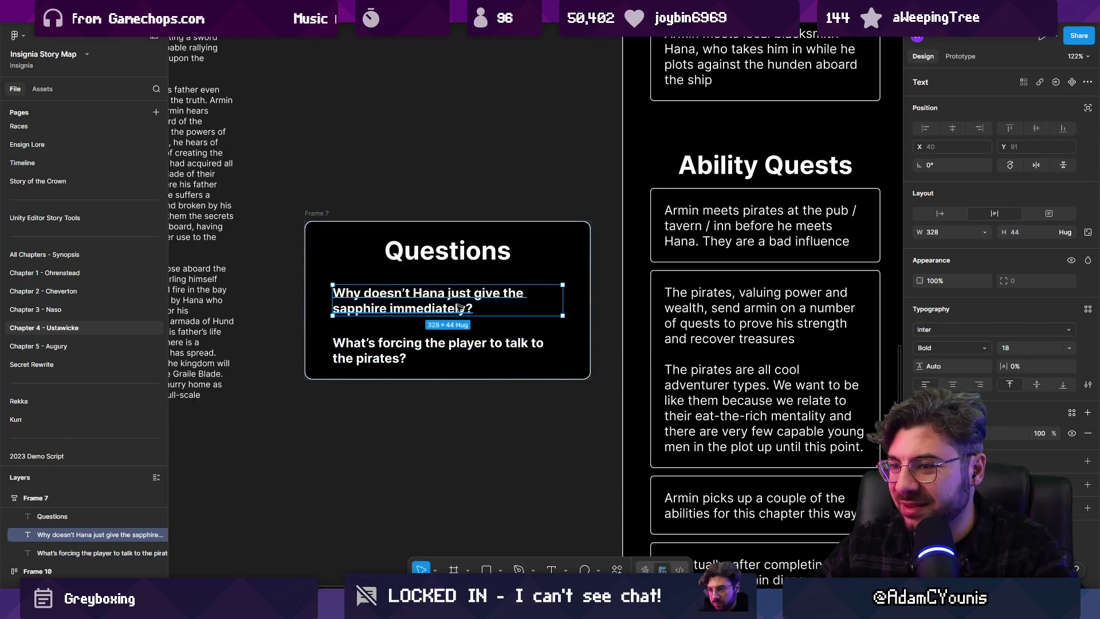
left_click(452, 348)
key("shift+a")
left_click(447, 301)
left_click(447, 350, "shift")
left_click(1088, 381)
left_click_drag(800, 396, 775, 452)
key("ctrl+z")
key("ctrl+z")
key("ctrl+z")
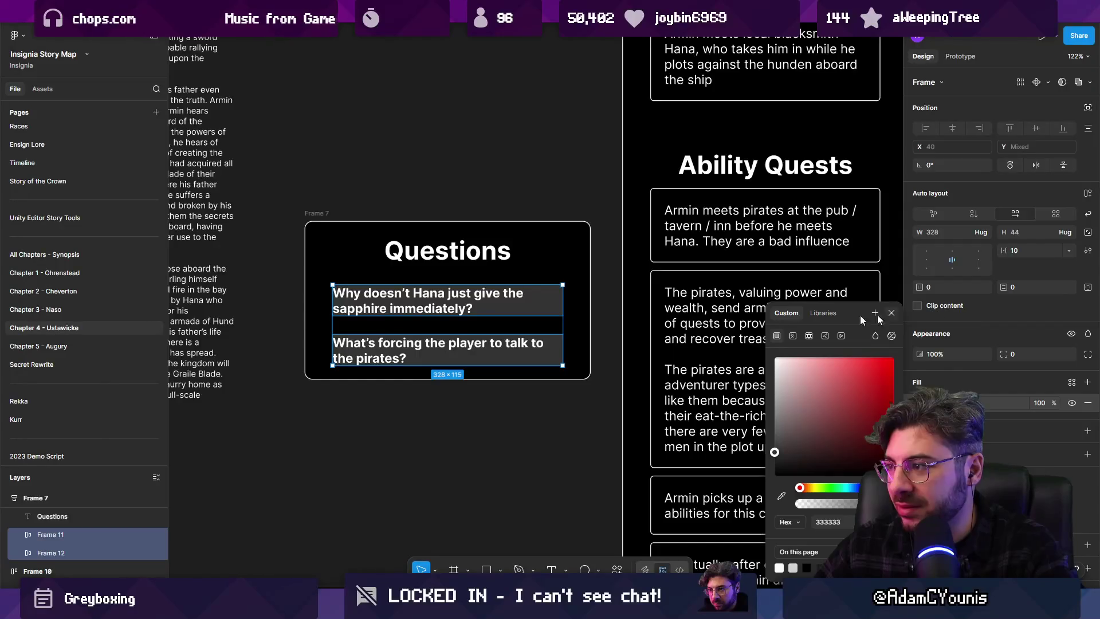
key("ctrl+z")
key("ctrl+z")
key("ctrl+z")
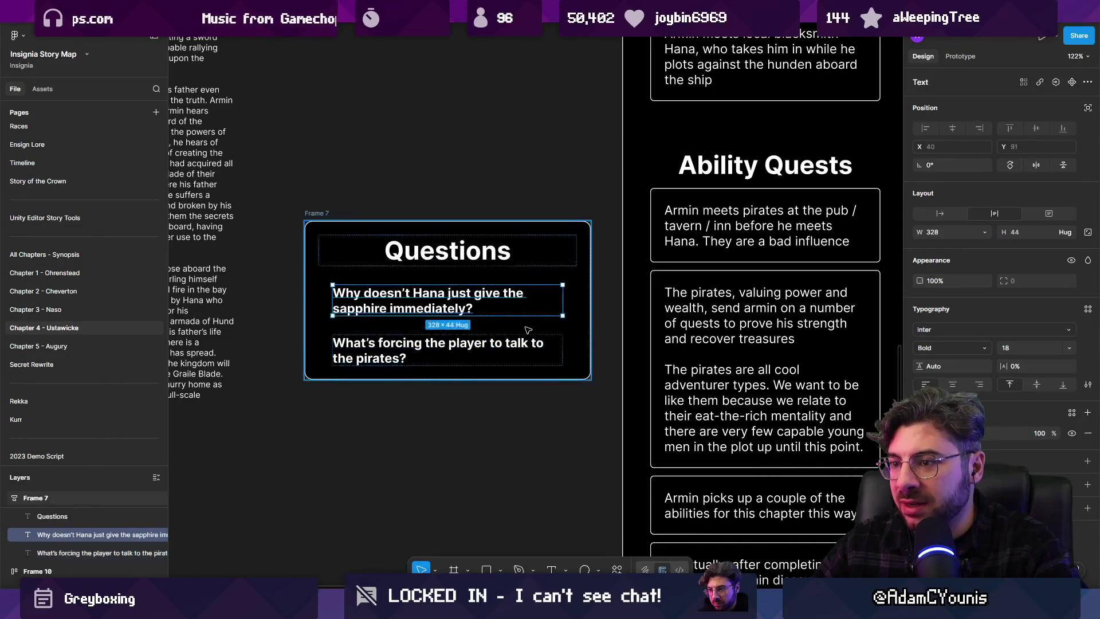
key("ctrl+z")
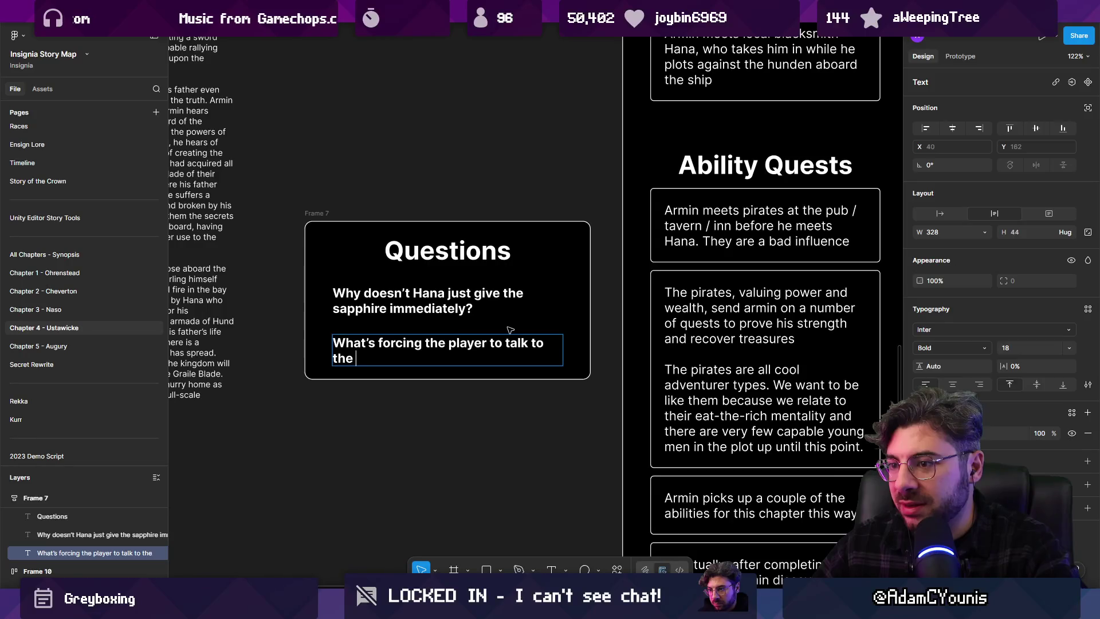
key("Escape")
key("Escape")
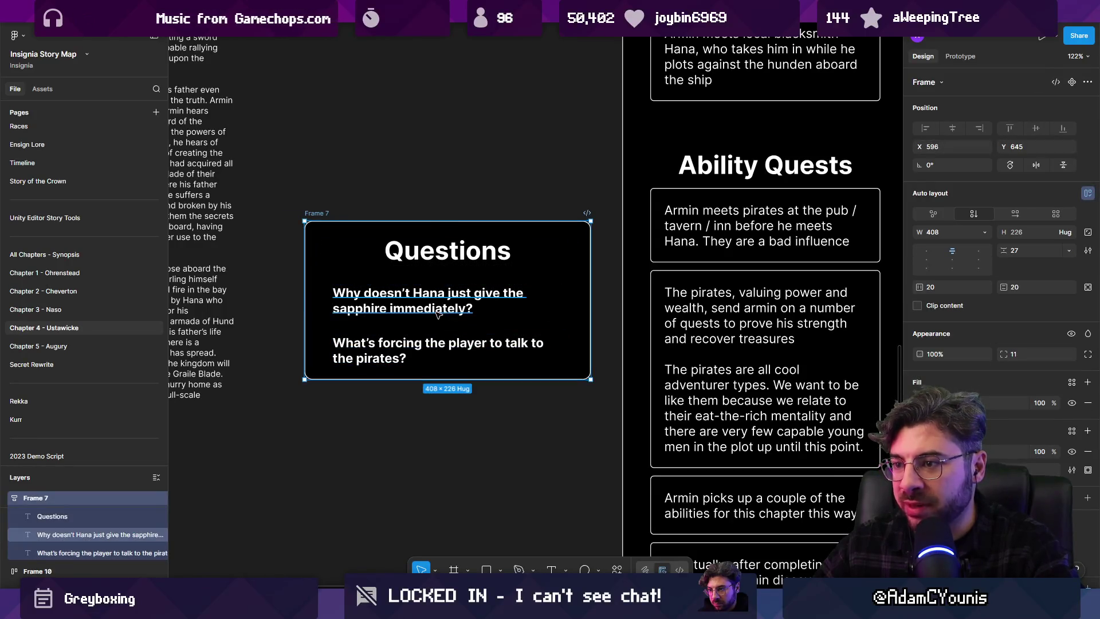
Tighten the auto-layout gap between the two question lines in the Questions card
left_click(475, 311)
key("Escape")
left_click(441, 304)
key("Escape")
left_click(474, 351)
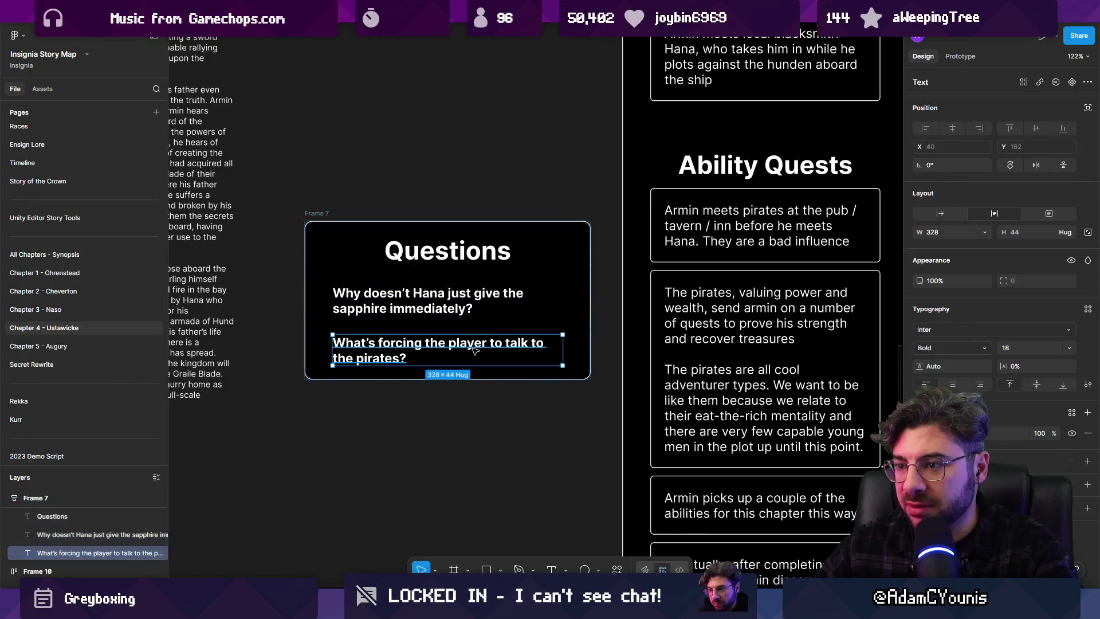
left_click(460, 310, "shift")
left_click(458, 312)
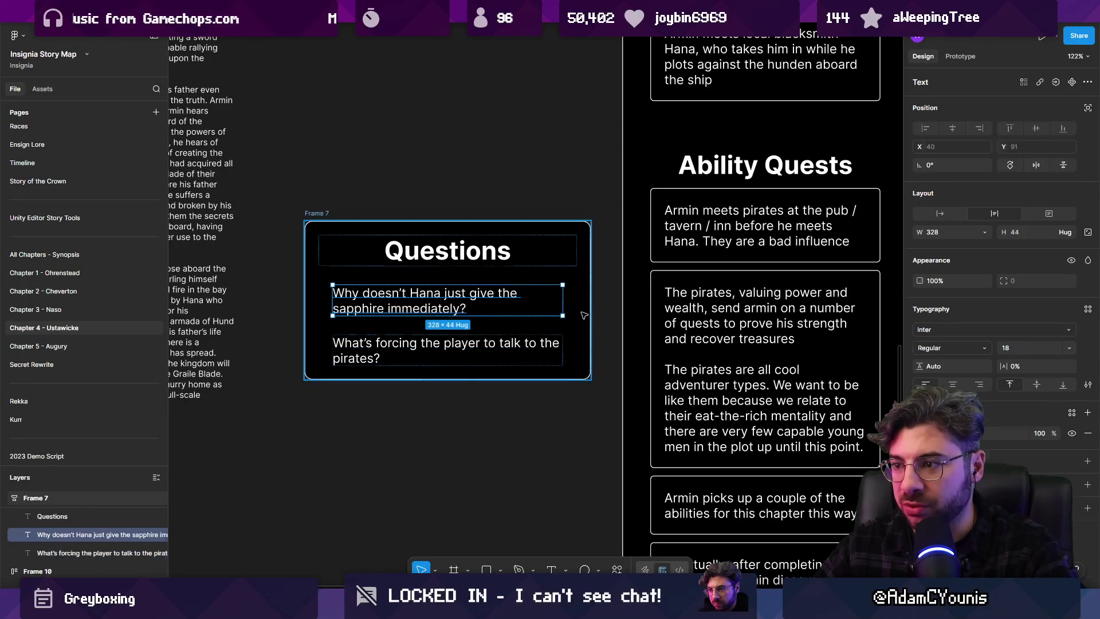
key("Escape")
left_click_drag(1004, 252, 990, 254)
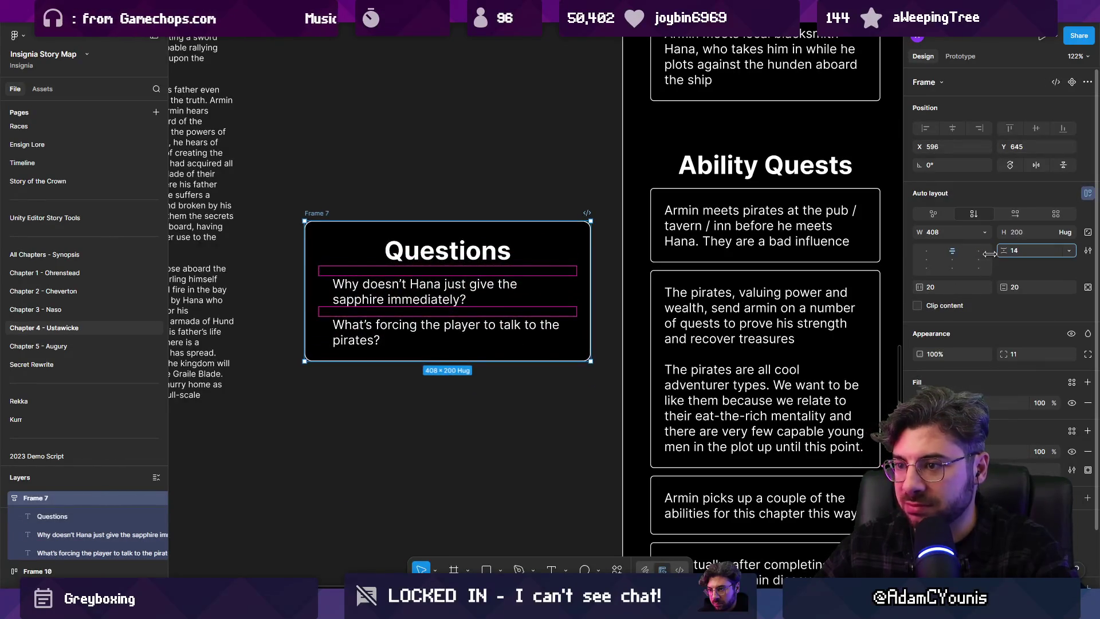
Try widening the Questions card leftward and symmetrically, undoing both attempts
left_click(504, 381)
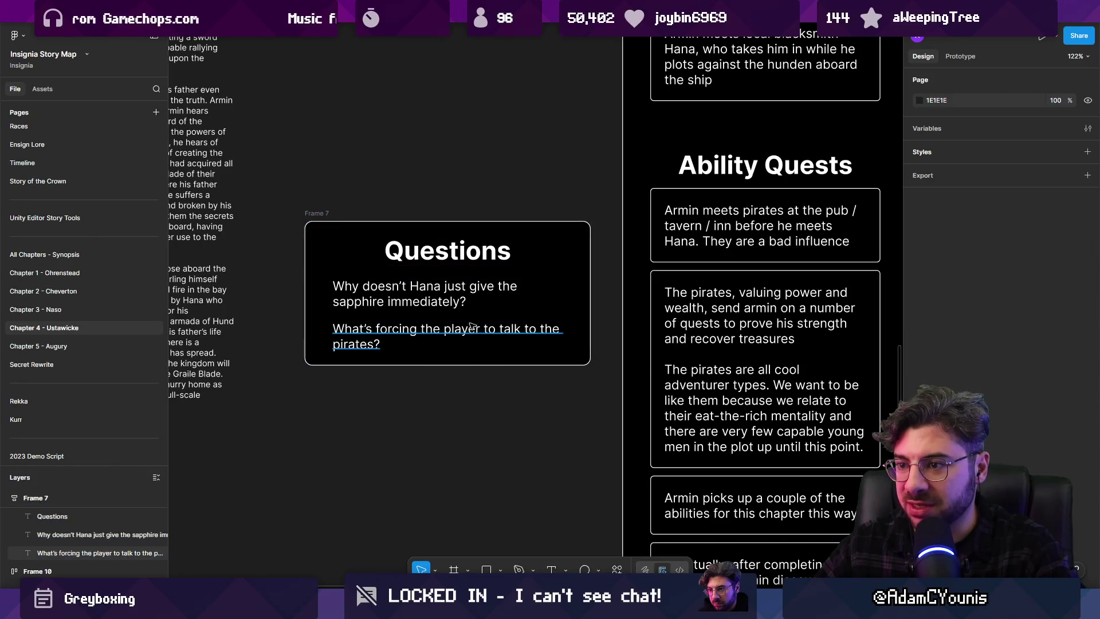
left_click(310, 246)
left_click_drag(310, 246, 279, 247)
key("ctrl+z")
left_click(364, 292)
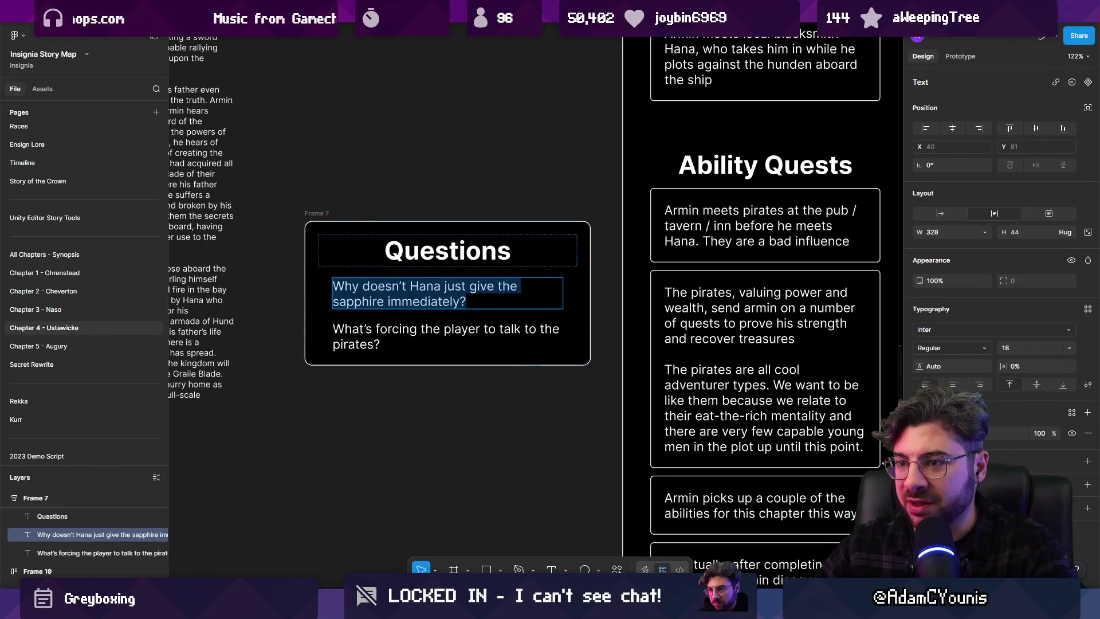
key("Escape")
left_click_drag(304, 242, 232, 242)
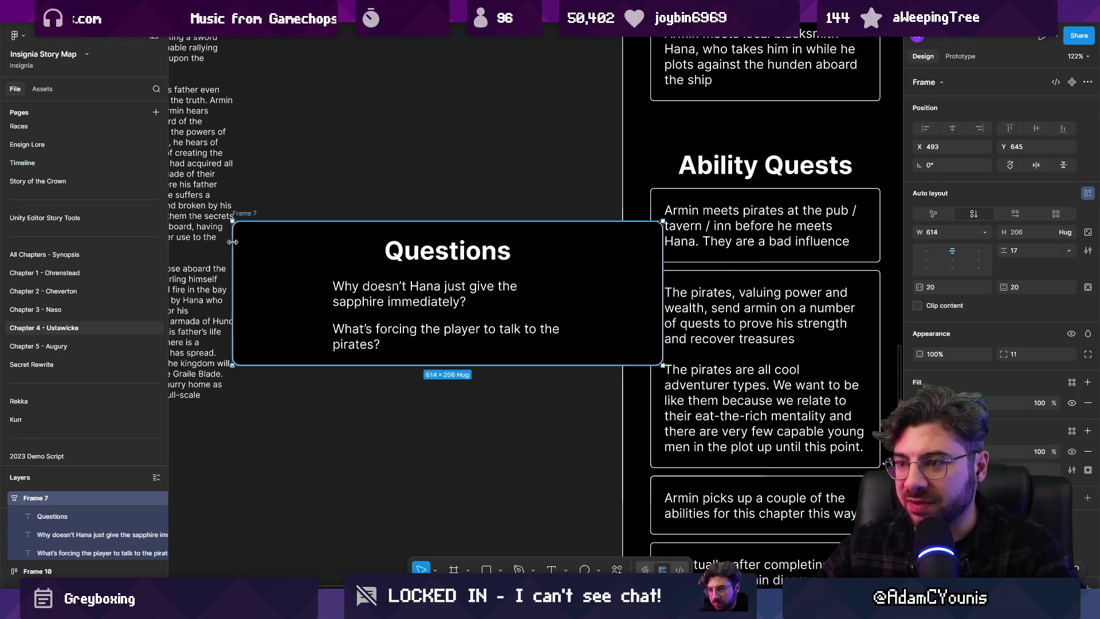
key("ctrl+z")
Set both question lines' width to Fill container so they span the card
left_click(479, 301)
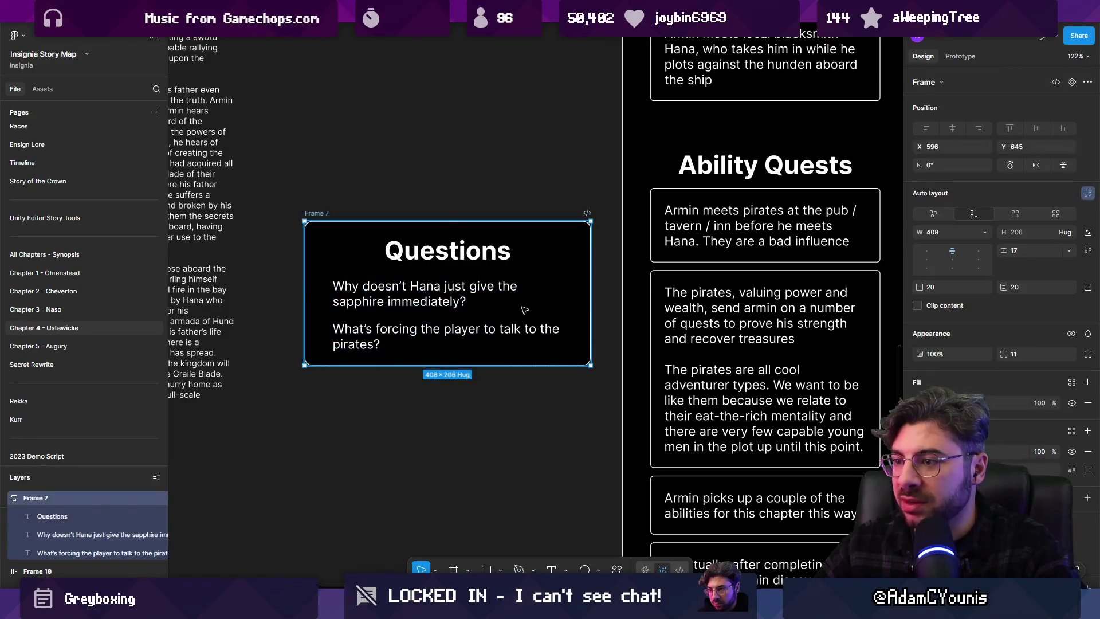
double_click(495, 328)
key("Escape")
double_click(468, 302)
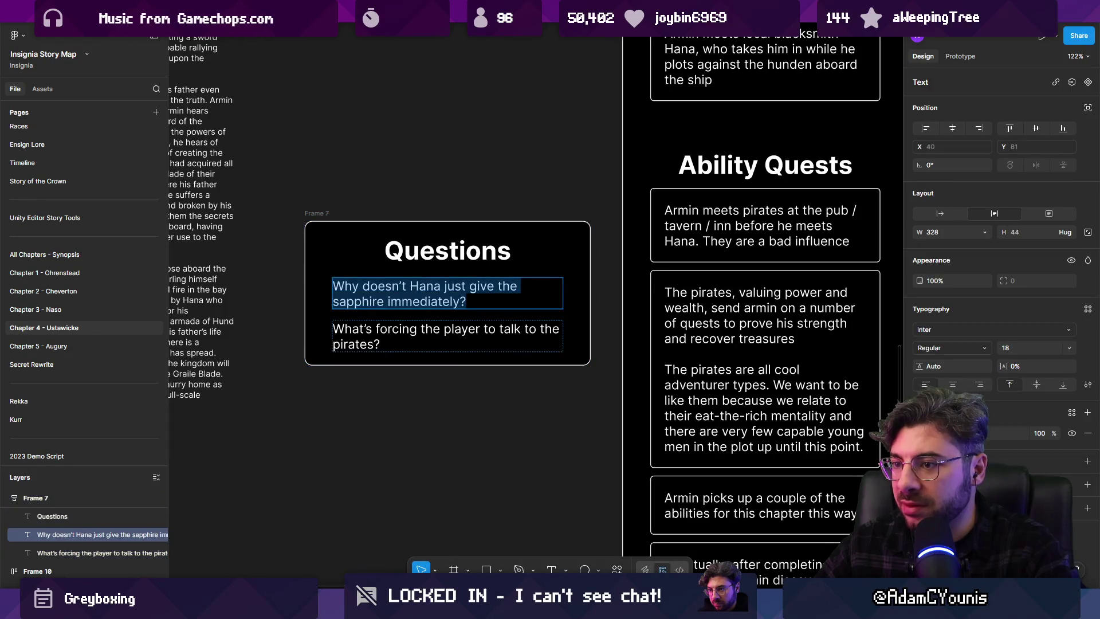
key("Escape")
key("Tab")
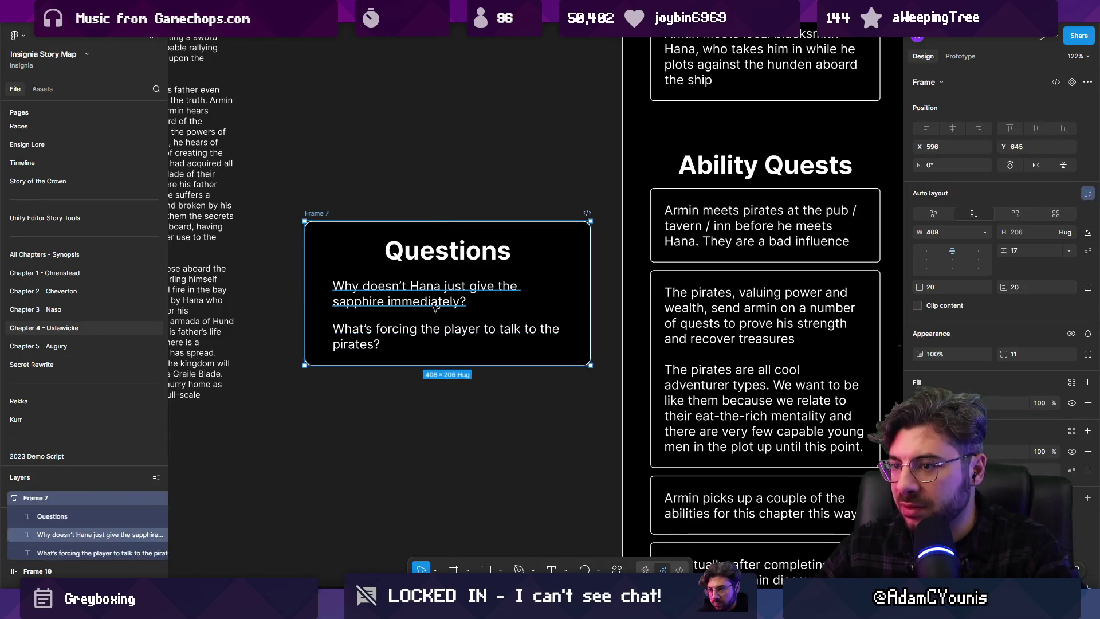
left_click(447, 303)
left_click(429, 337, "shift")
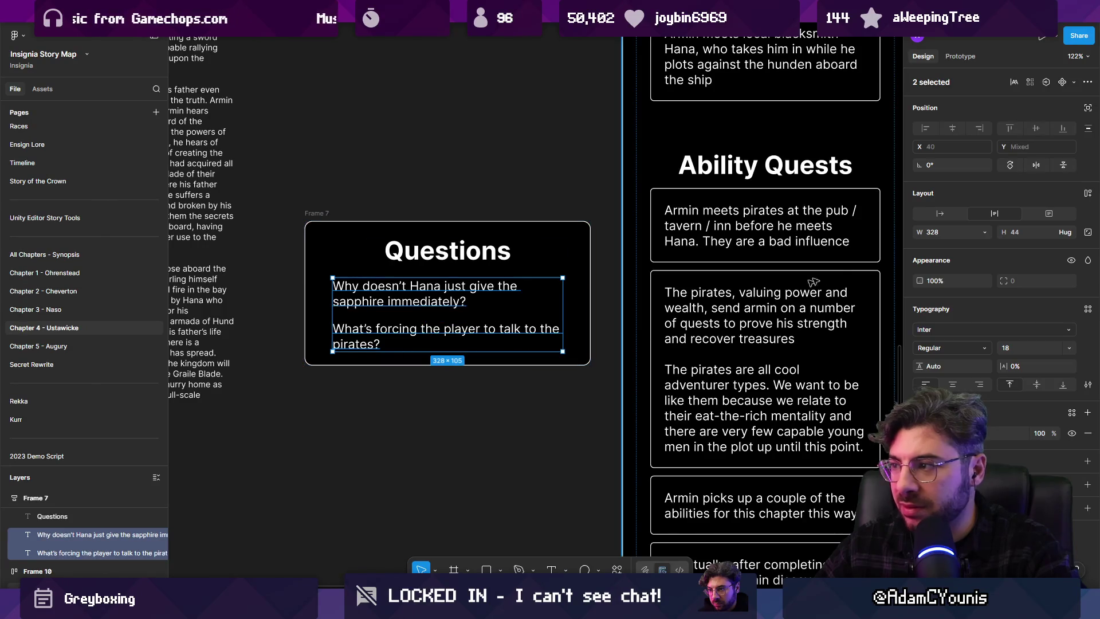
left_click(984, 233)
left_click(971, 251)
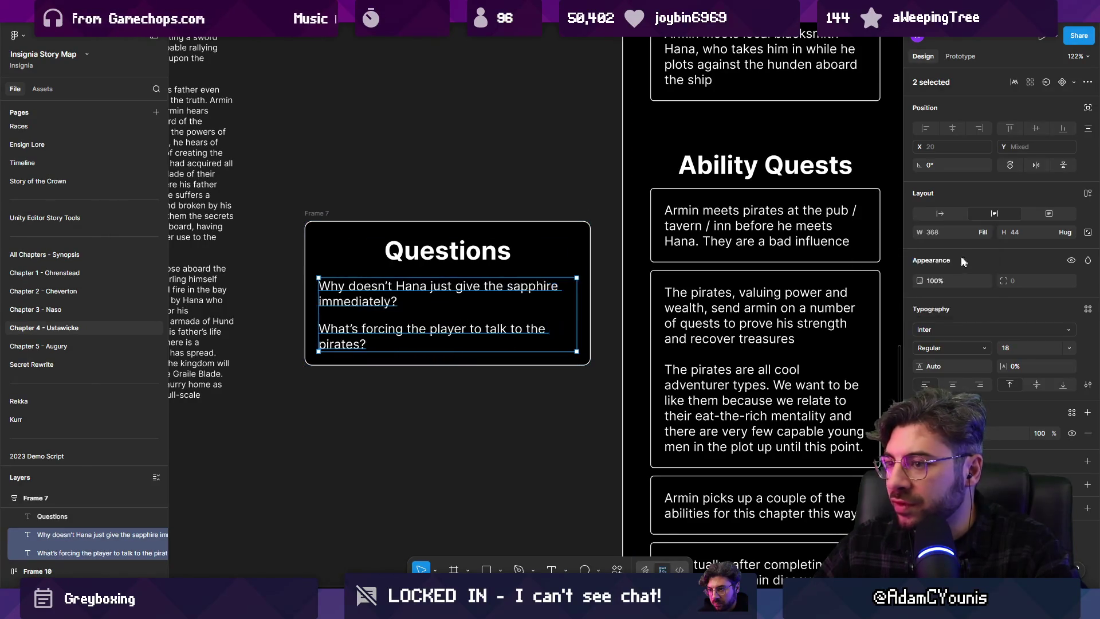
key("Escape")
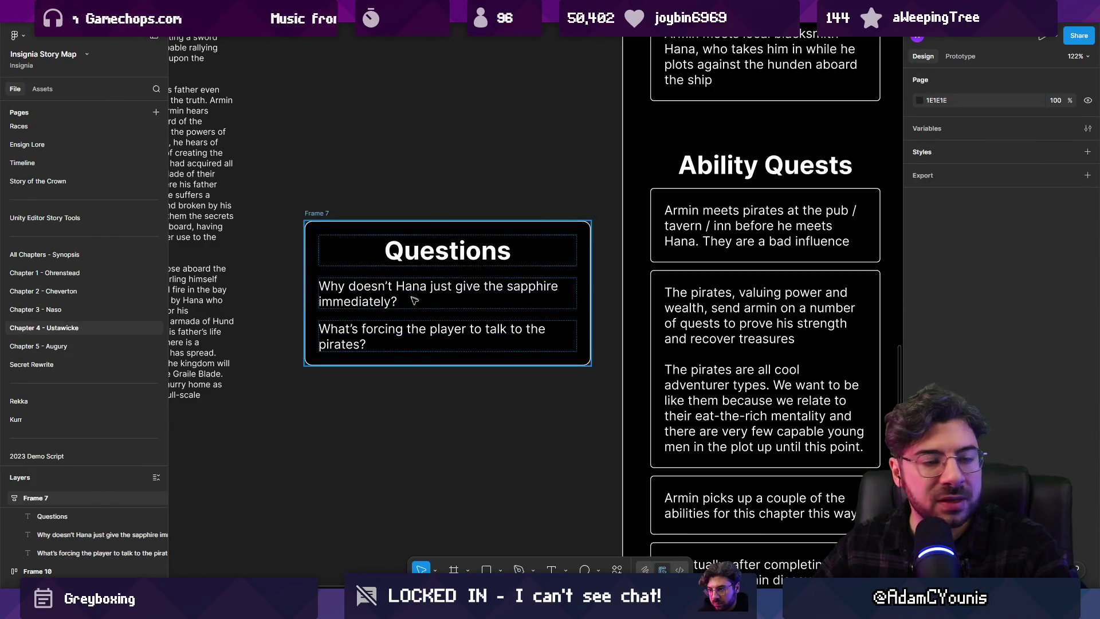
scroll(429, 304, "down", 3)
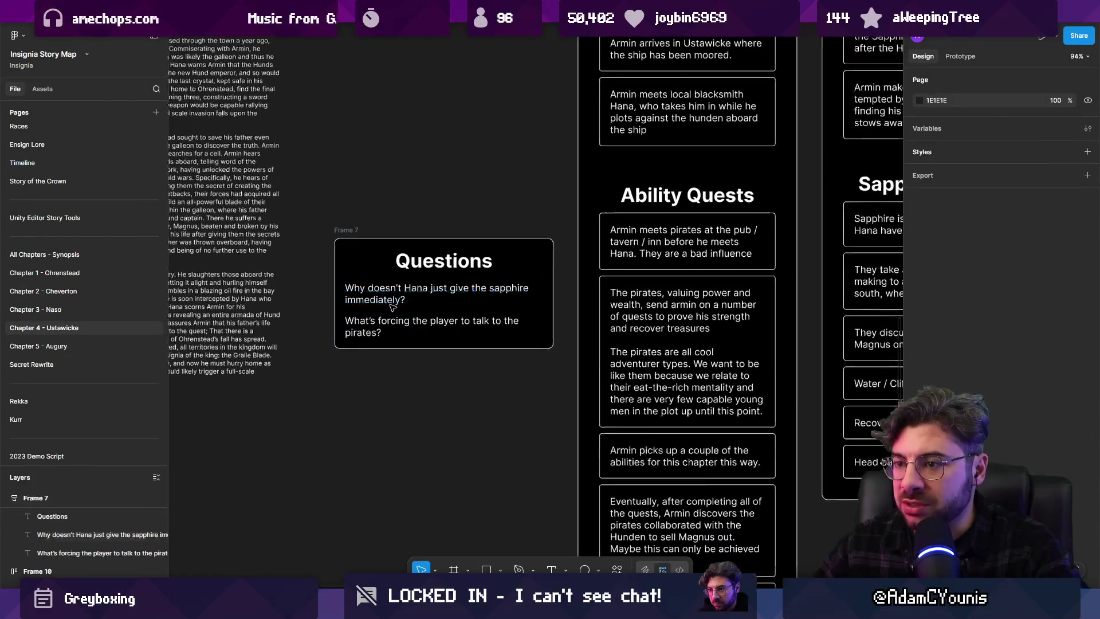
In Part 2, change 'armin' to 'Armin' in the first Meeting Hana card's text
left_click(397, 323)
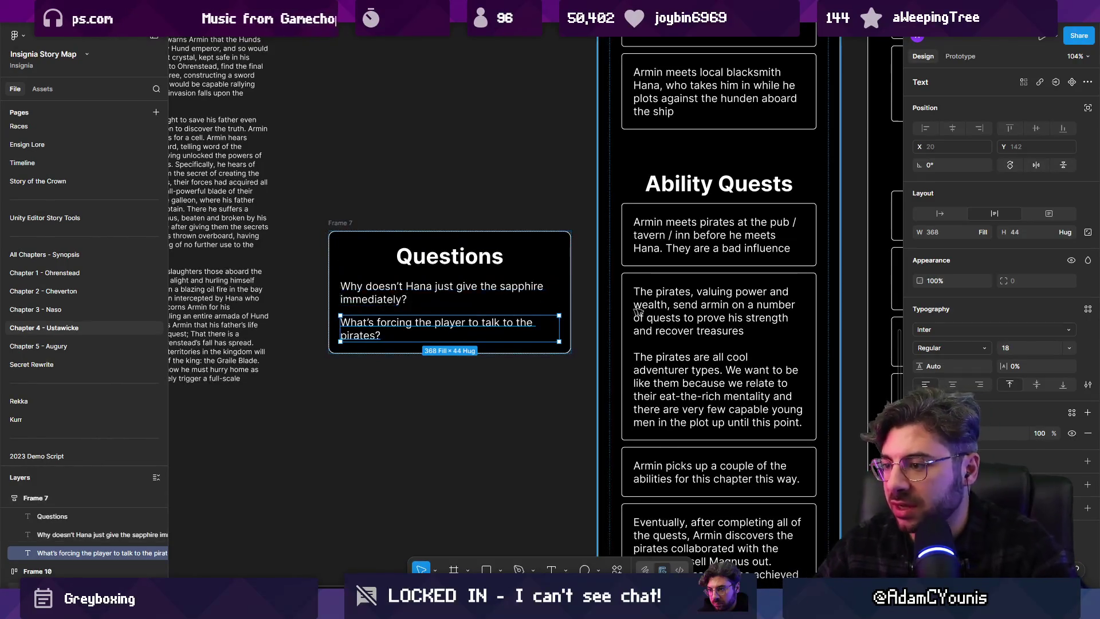
scroll(529, 308, "right", 3)
scroll(529, 307, "down", 1)
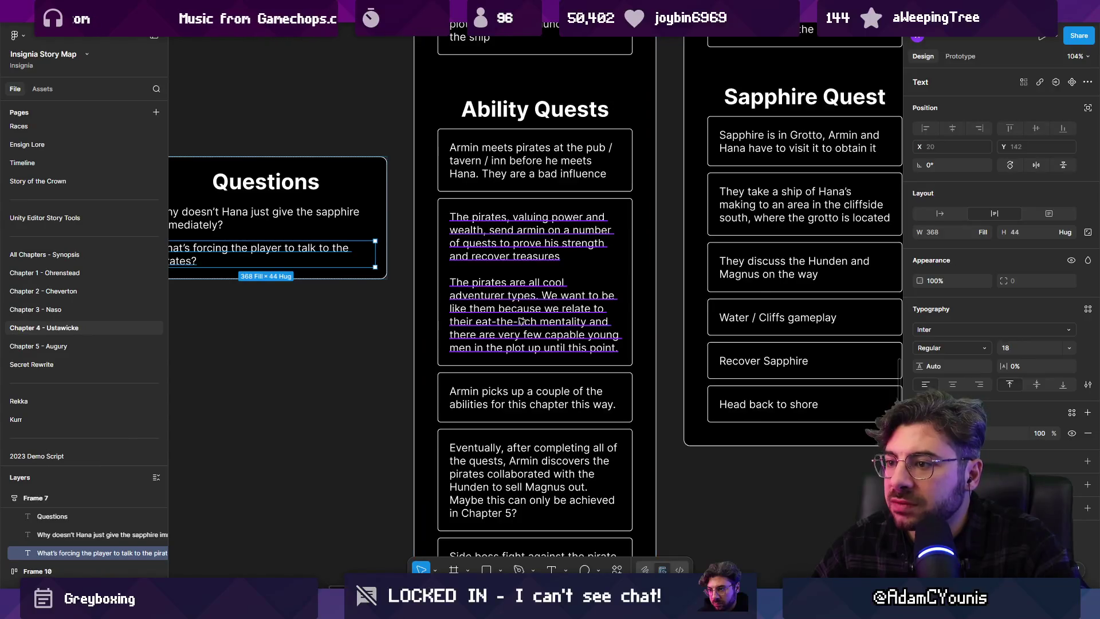
scroll(523, 315, "down", 2)
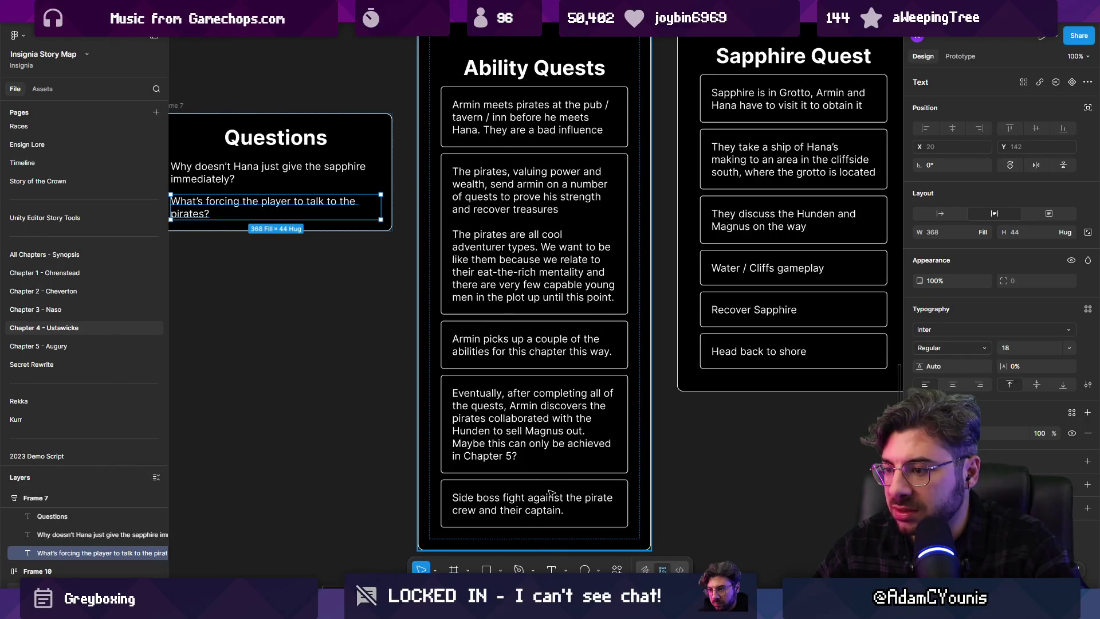
scroll(554, 220, "up", 3)
scroll(568, 257, "down", 5)
scroll(579, 299, "up", 8)
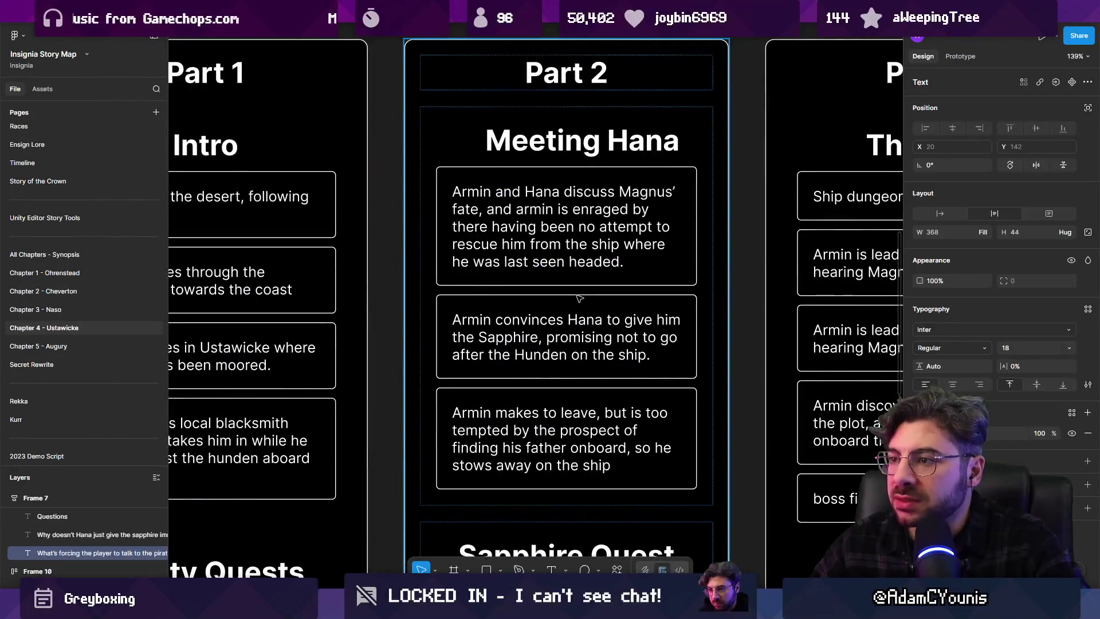
double_click(523, 212)
double_click(523, 212)
type("Armin")
key("Escape")
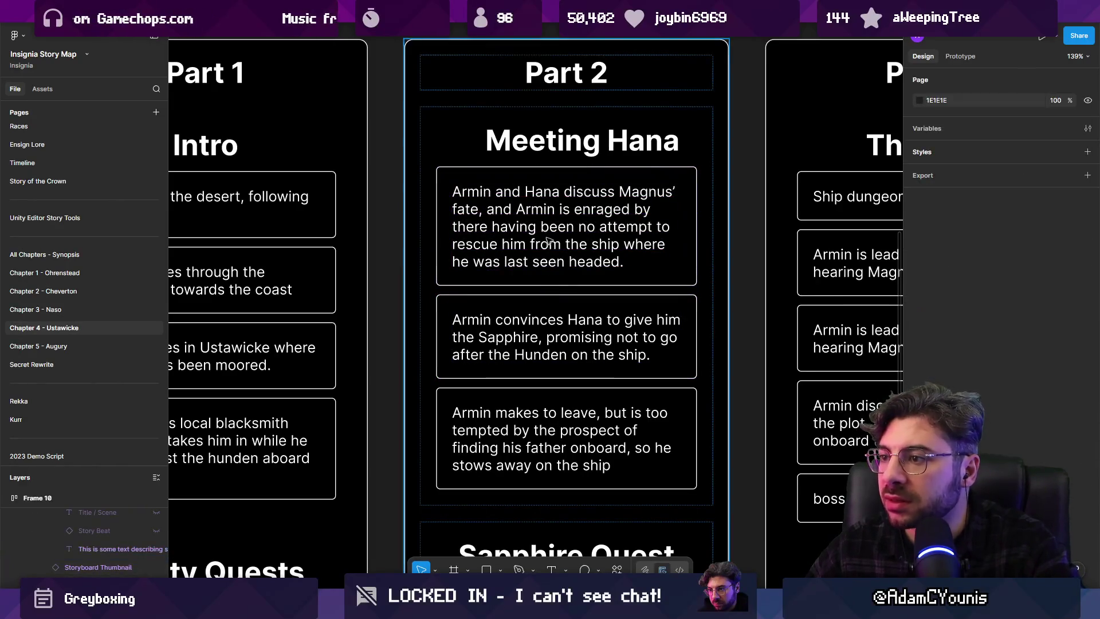
scroll(601, 251, "down", 2)
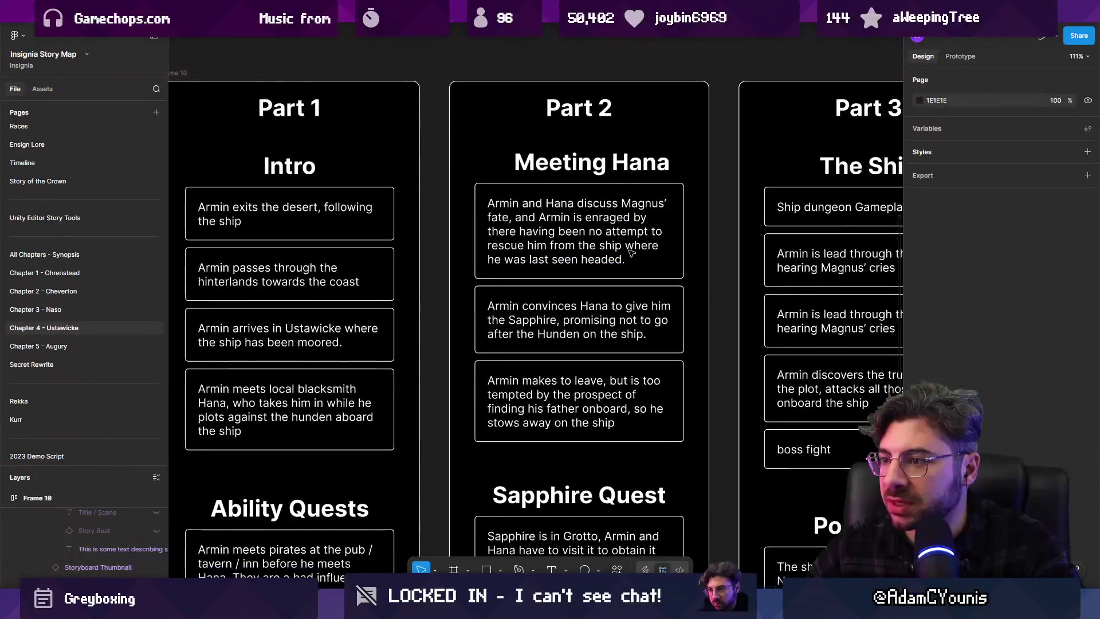
scroll(631, 252, "down", 5)
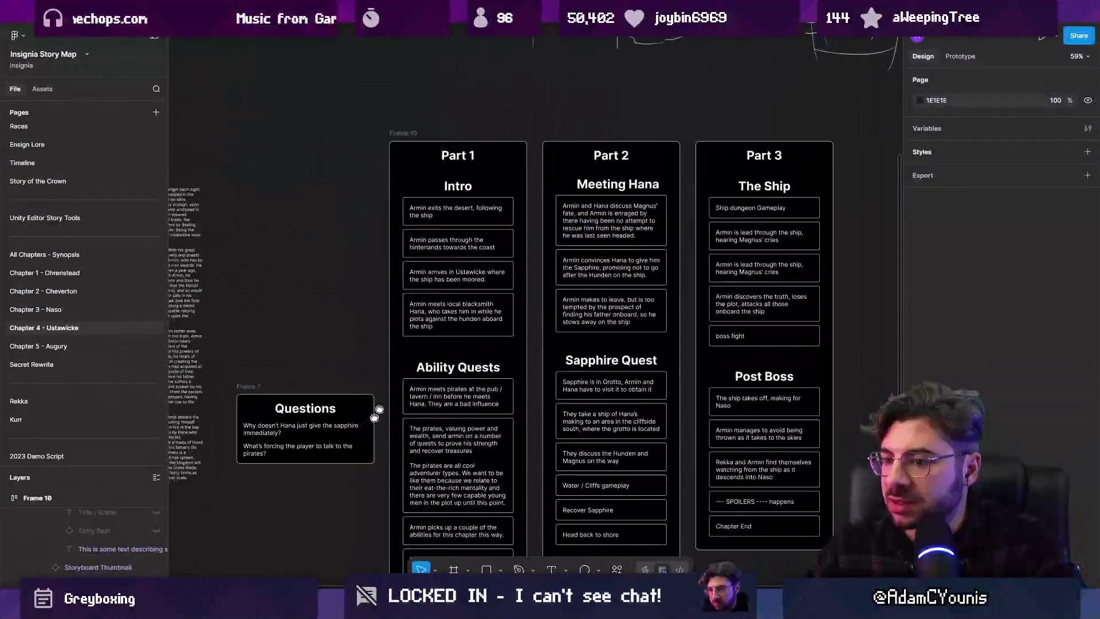
scroll(579, 232, "up", 3)
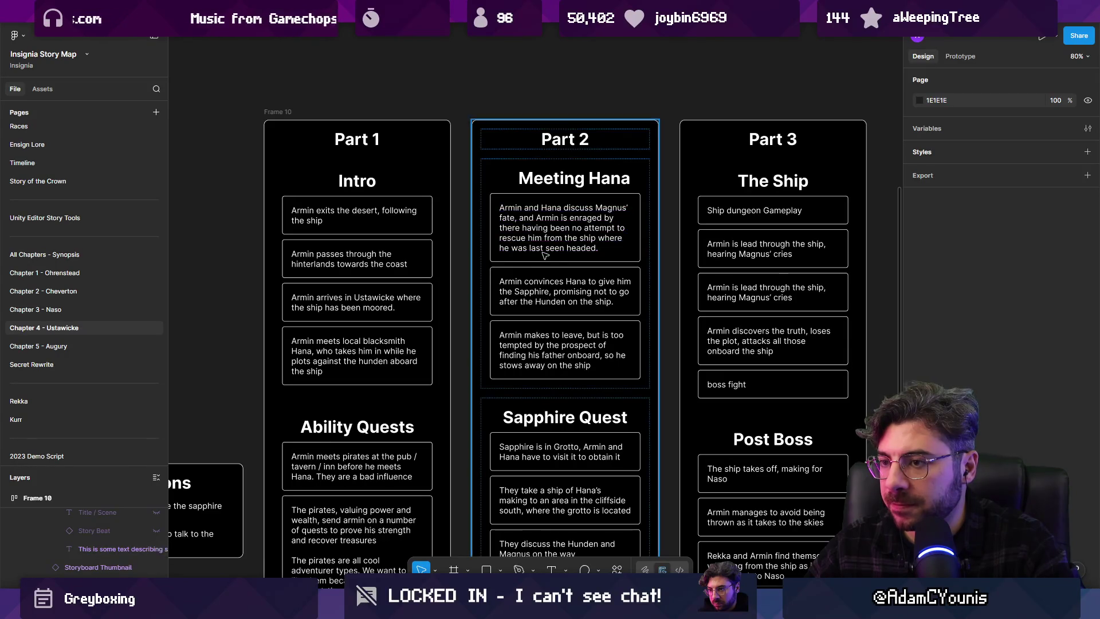
scroll(544, 255, "down", 3)
scroll(514, 211, "down", 2)
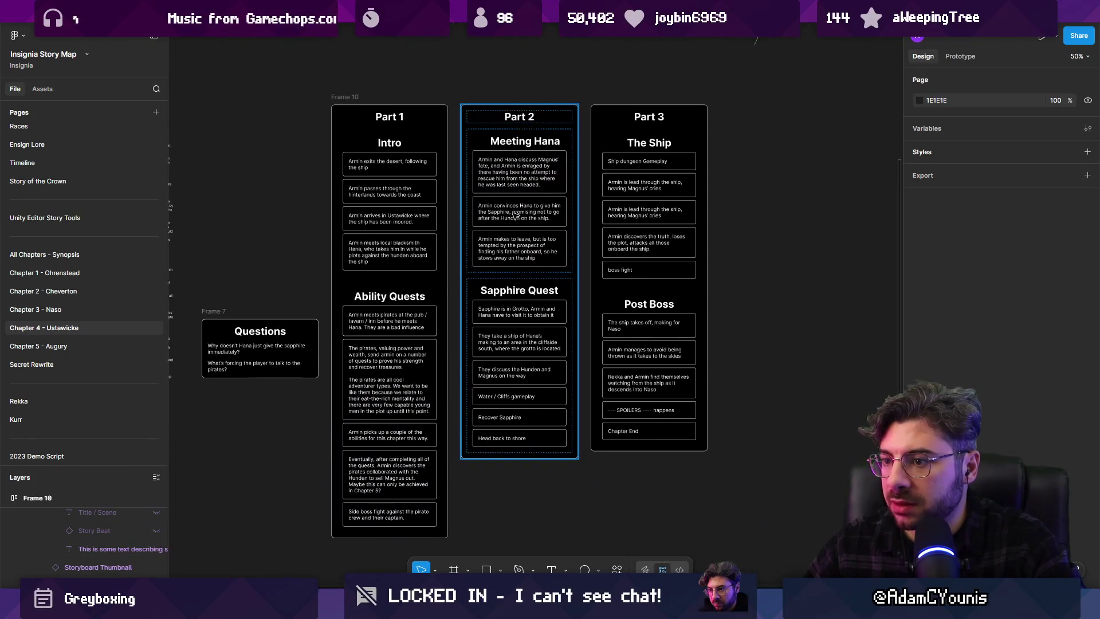
scroll(385, 195, "up", 3)
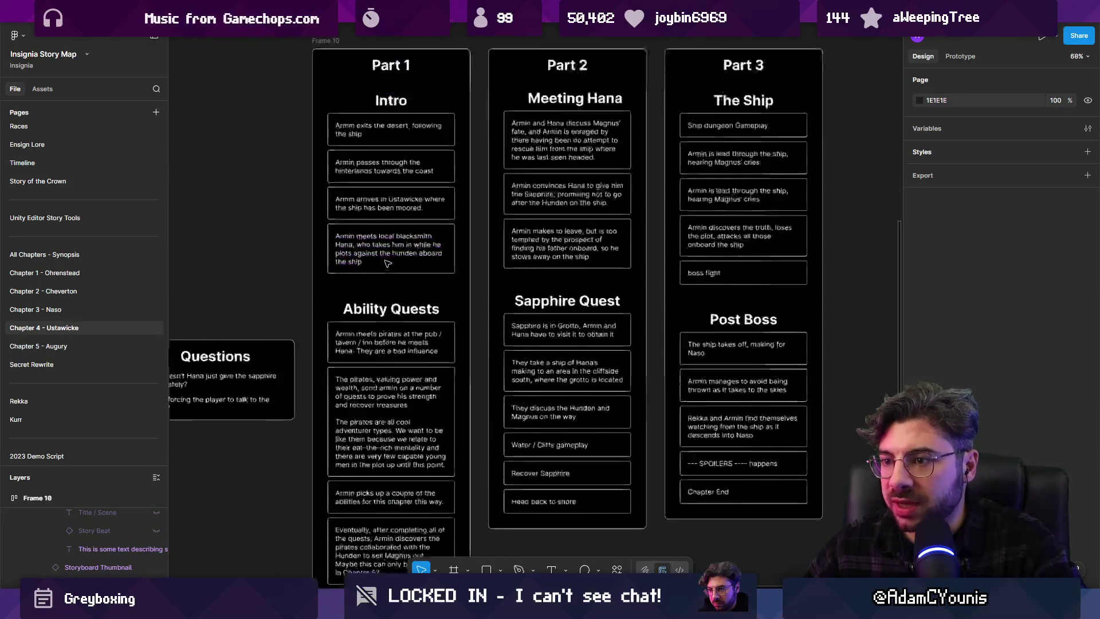
Unhide the Story Beat tags on the blacksmith card, keeping background and title hidden
left_click(387, 264)
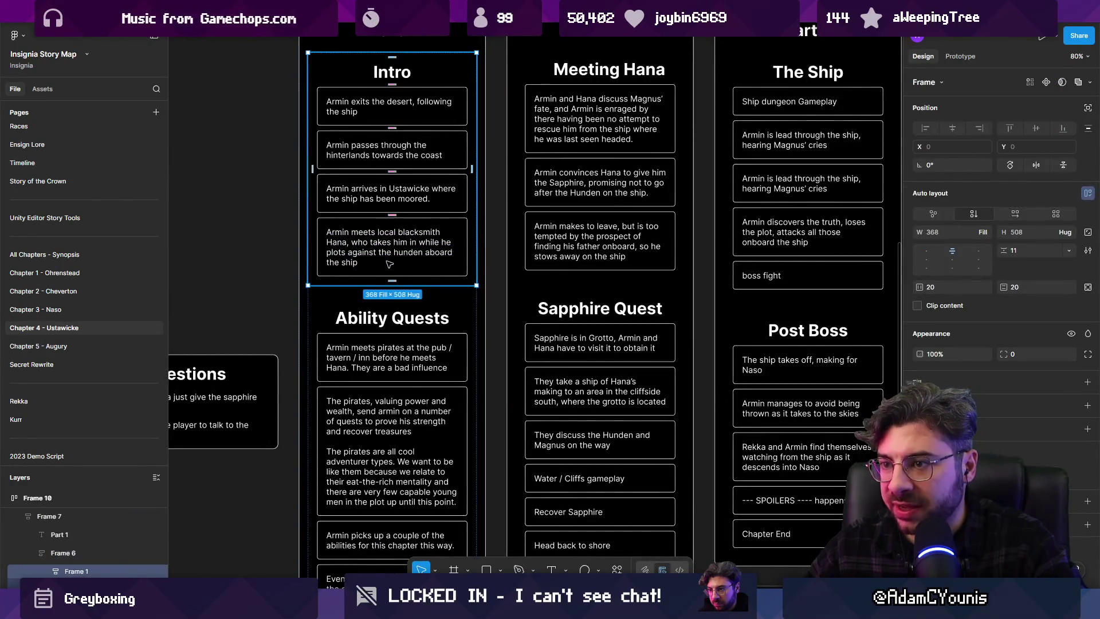
left_click(389, 264)
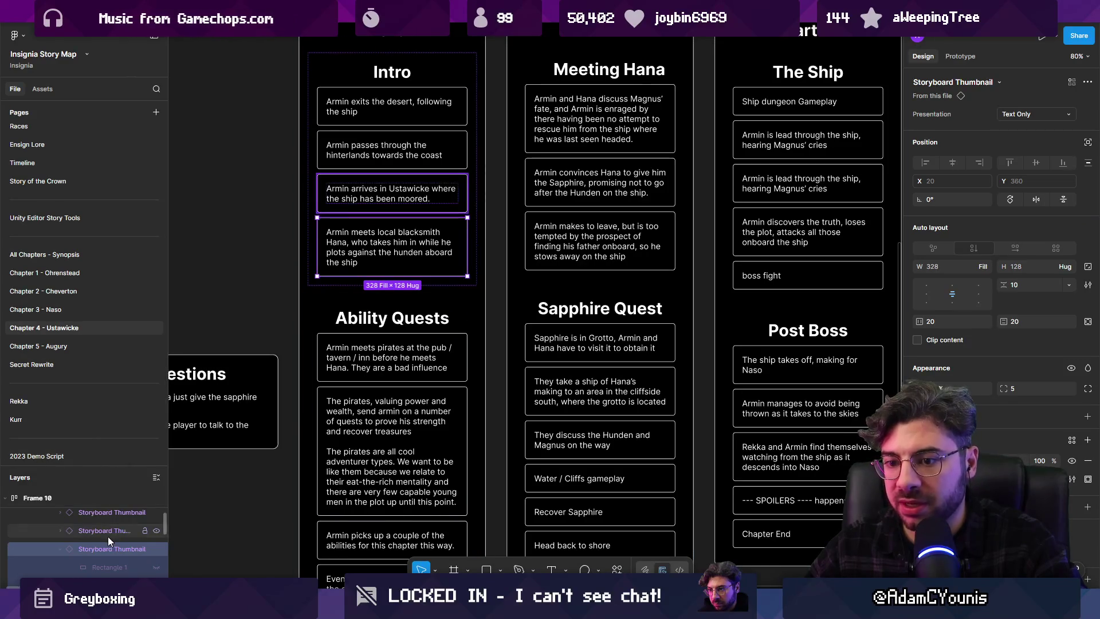
left_click(156, 571)
left_click(157, 572)
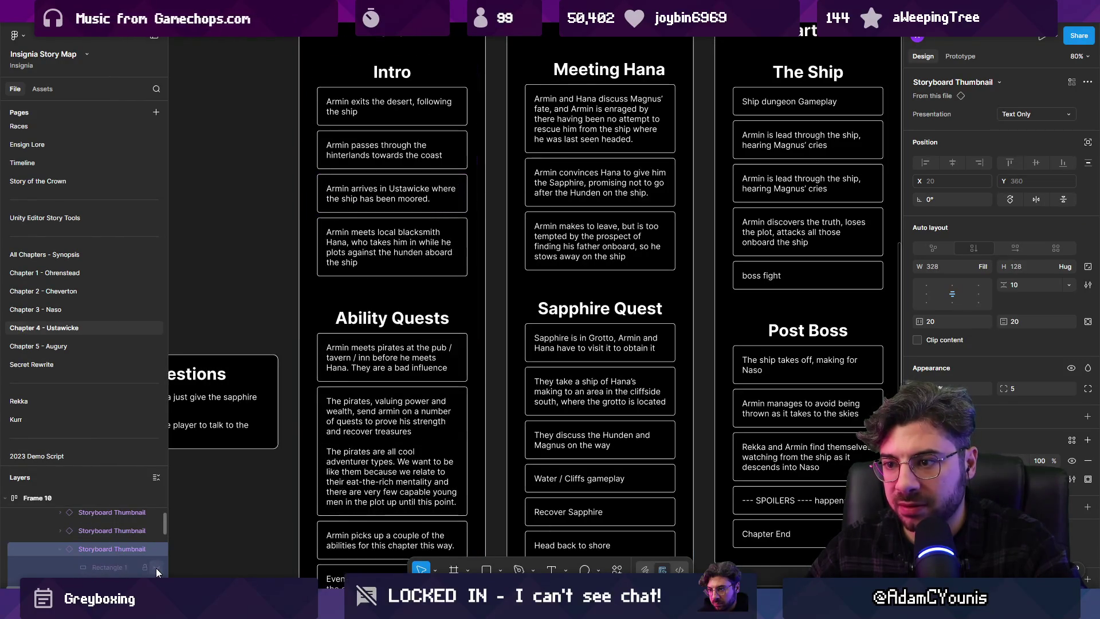
left_click(156, 585)
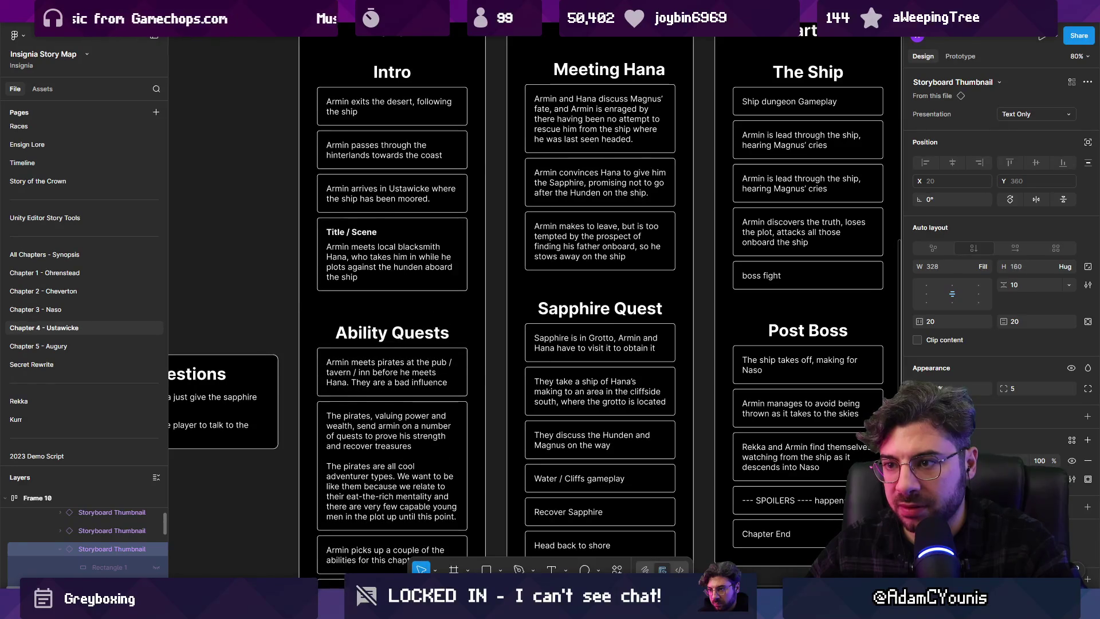
scroll(155, 538, "down", 2)
left_click(155, 529)
left_click(155, 547)
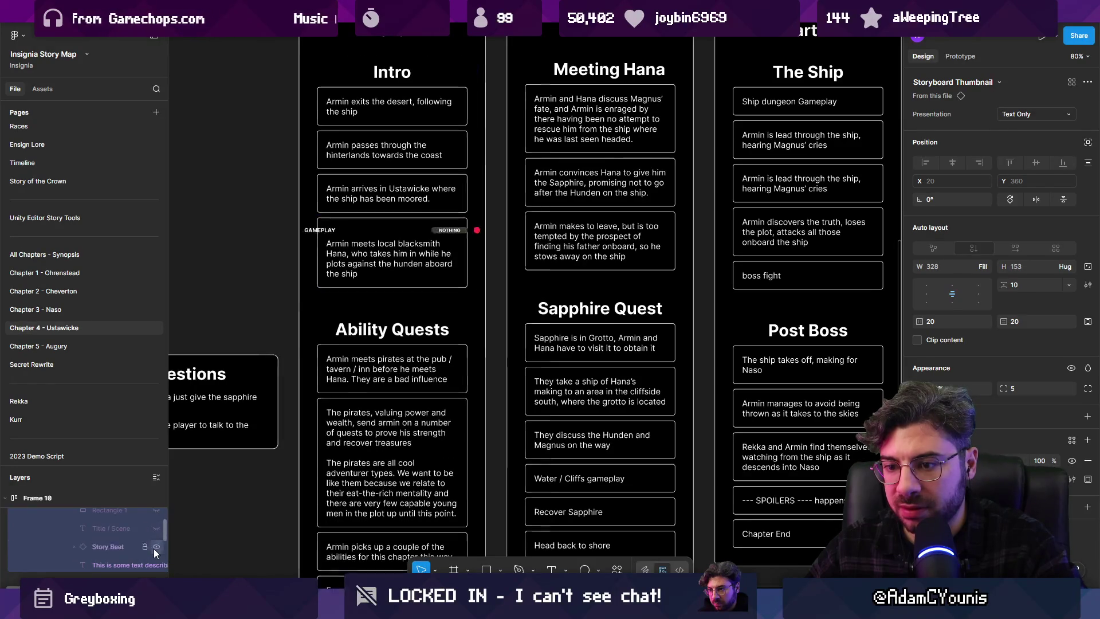
left_click(463, 232)
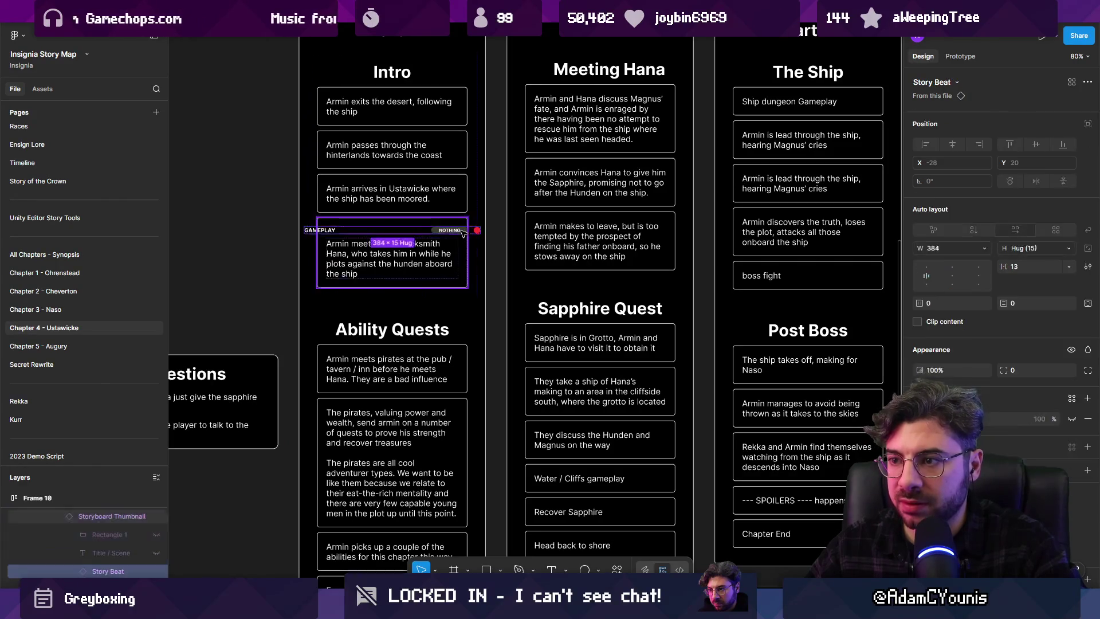
scroll(410, 238, "up", 5)
Make the blacksmith card's Story Beat tag row fill the card's width
left_click(982, 248)
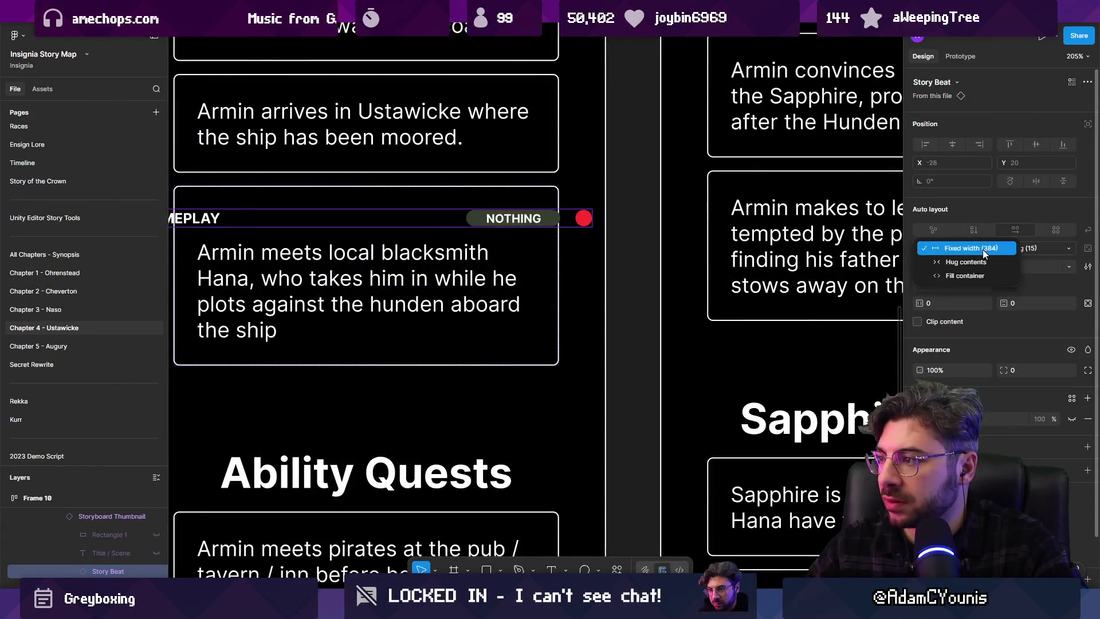
left_click(976, 273)
scroll(405, 261, "down", 3)
scroll(405, 260, "down", 5)
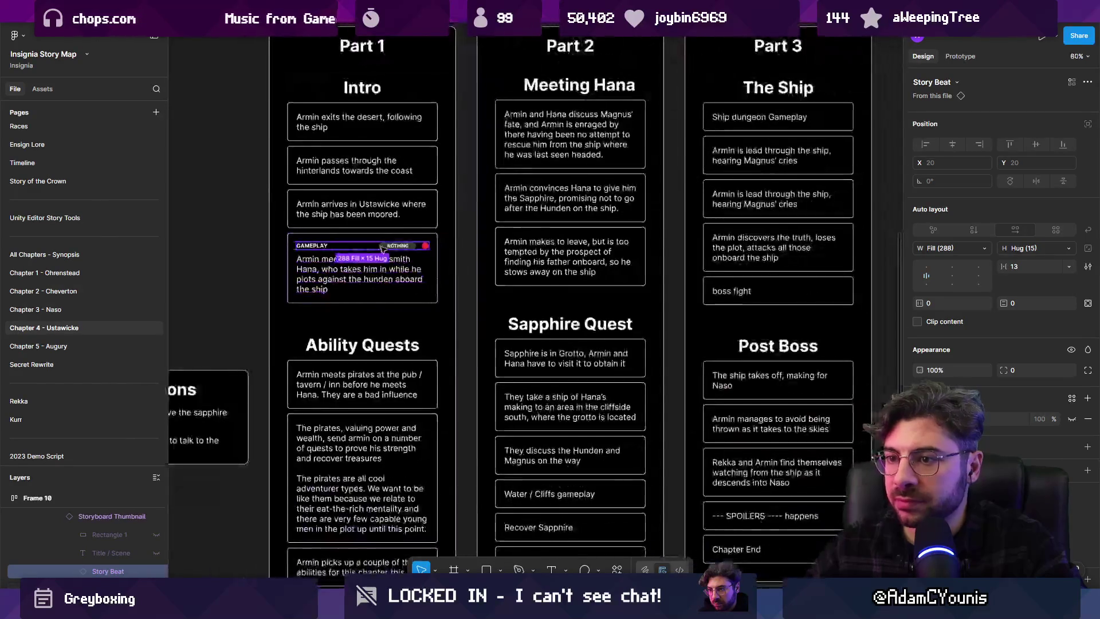
scroll(344, 252, "up", 4)
Change the blacksmith beat's type to Cutscene, leaving its status as Nothing
left_click(312, 248)
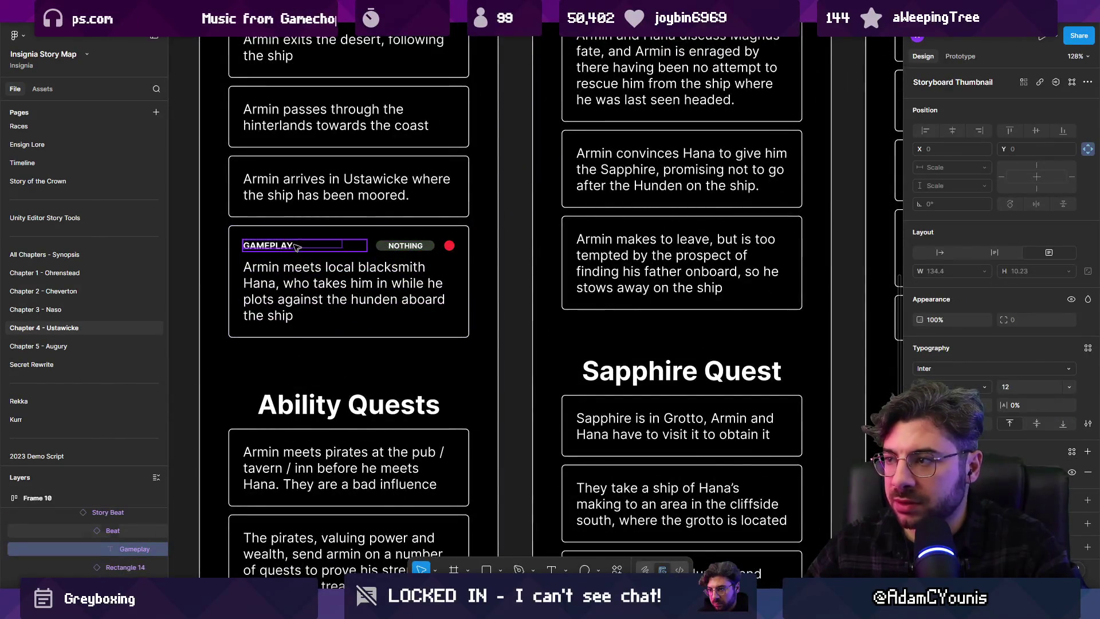
left_click(324, 249)
left_click(333, 248)
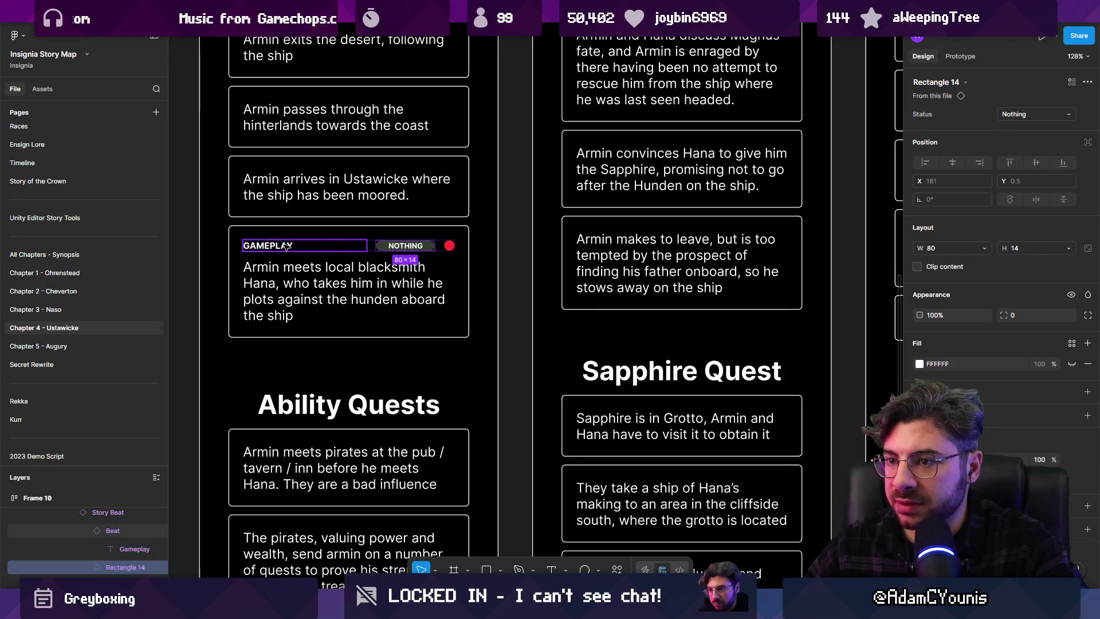
key("Escape")
left_click(1036, 114)
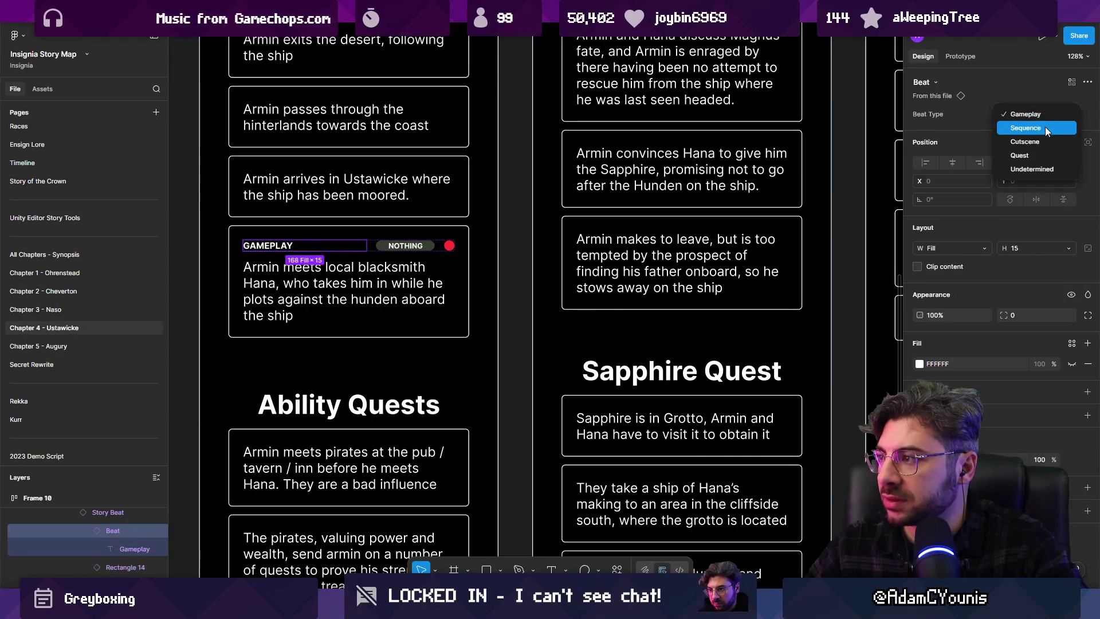
left_click(1041, 141)
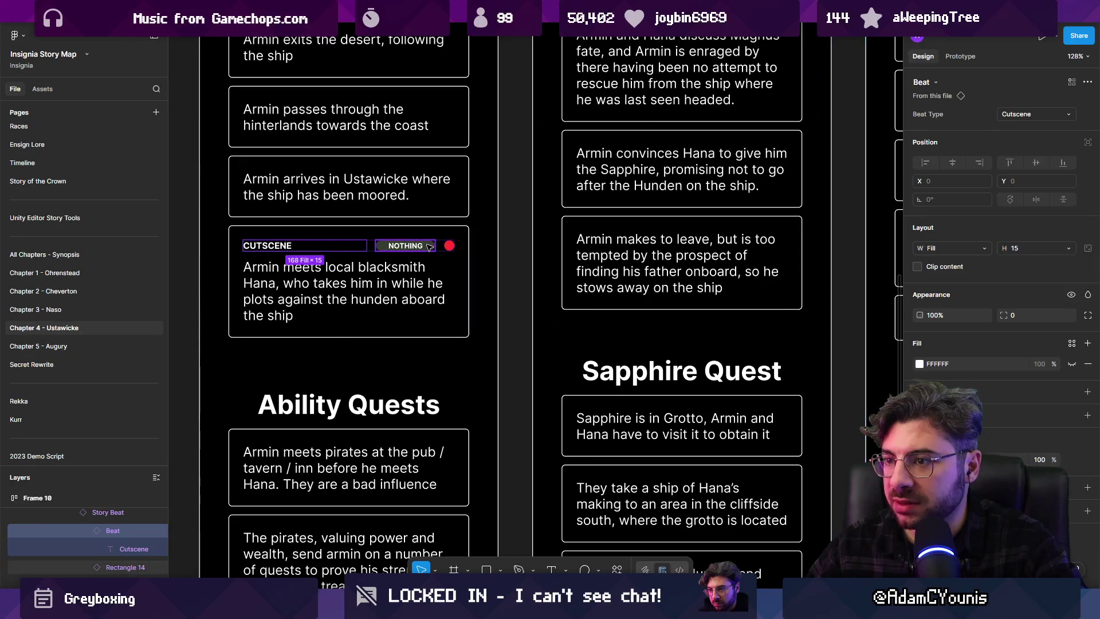
left_click(429, 246)
left_click(1034, 115)
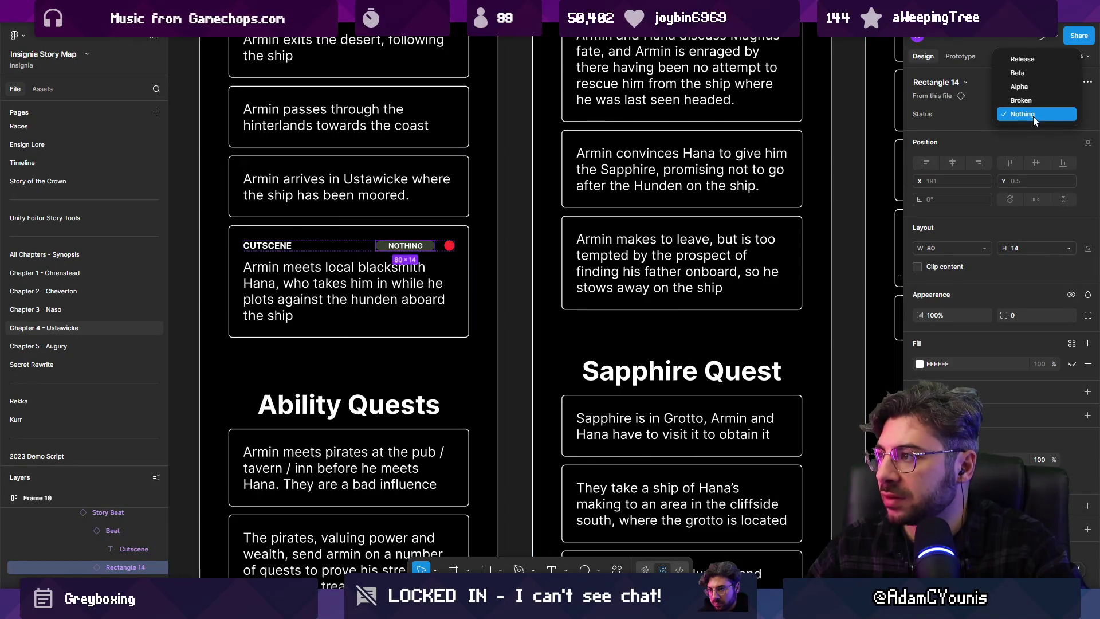
left_click(447, 253)
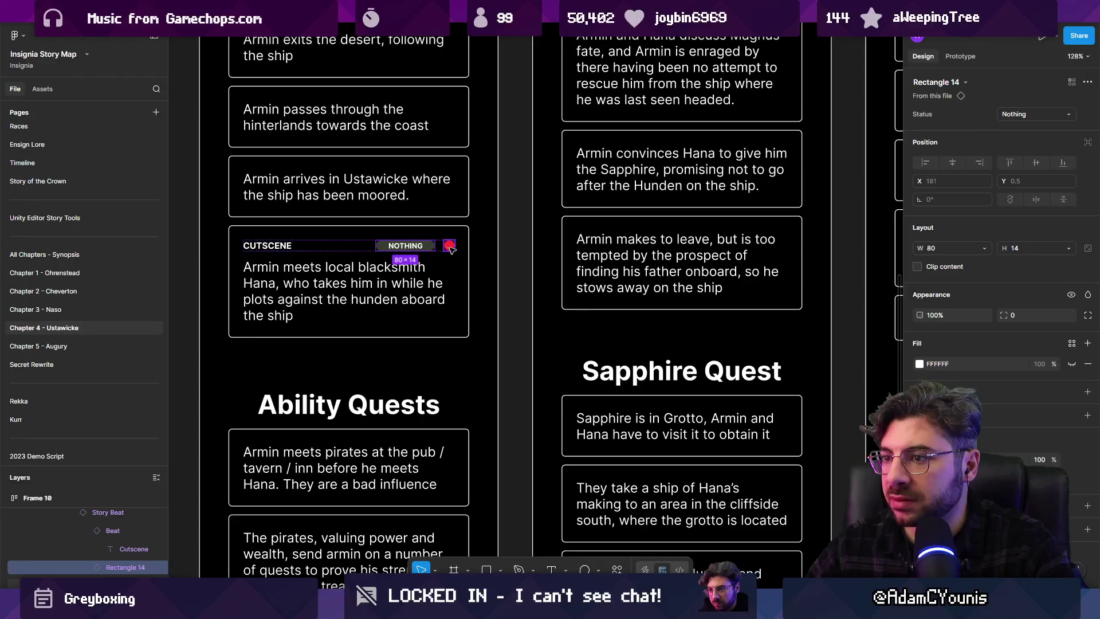
left_click(656, 230)
left_click(653, 189)
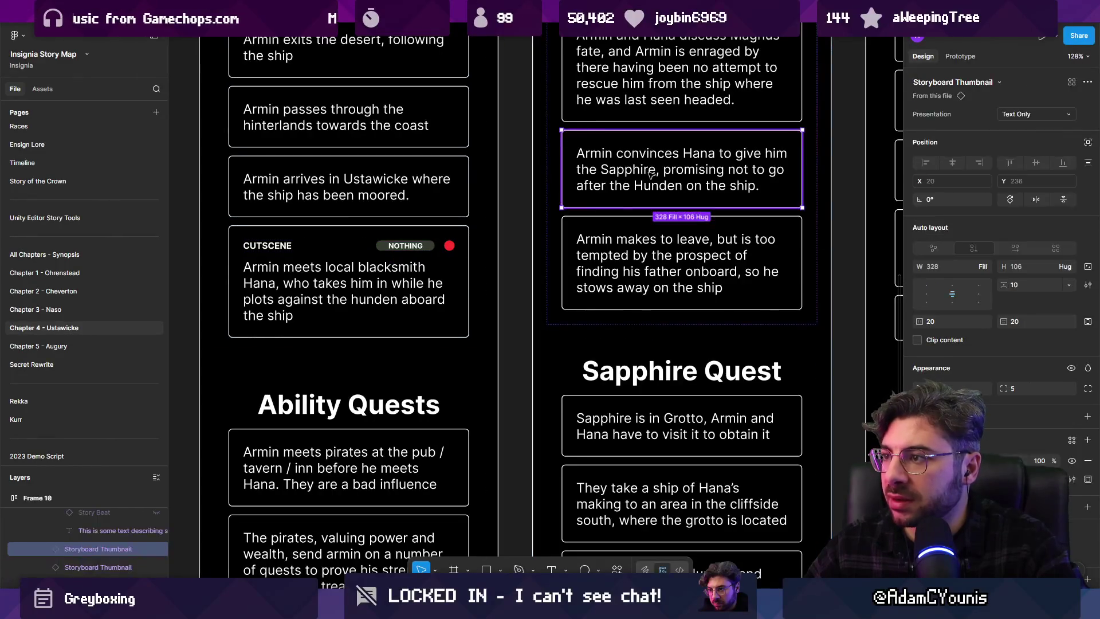
Unhide the Story Beat layer on all three Meeting Hana cards, widening the Layers sidebar
scroll(618, 230, "up", 2)
left_click(588, 241)
left_click(590, 298, "shift")
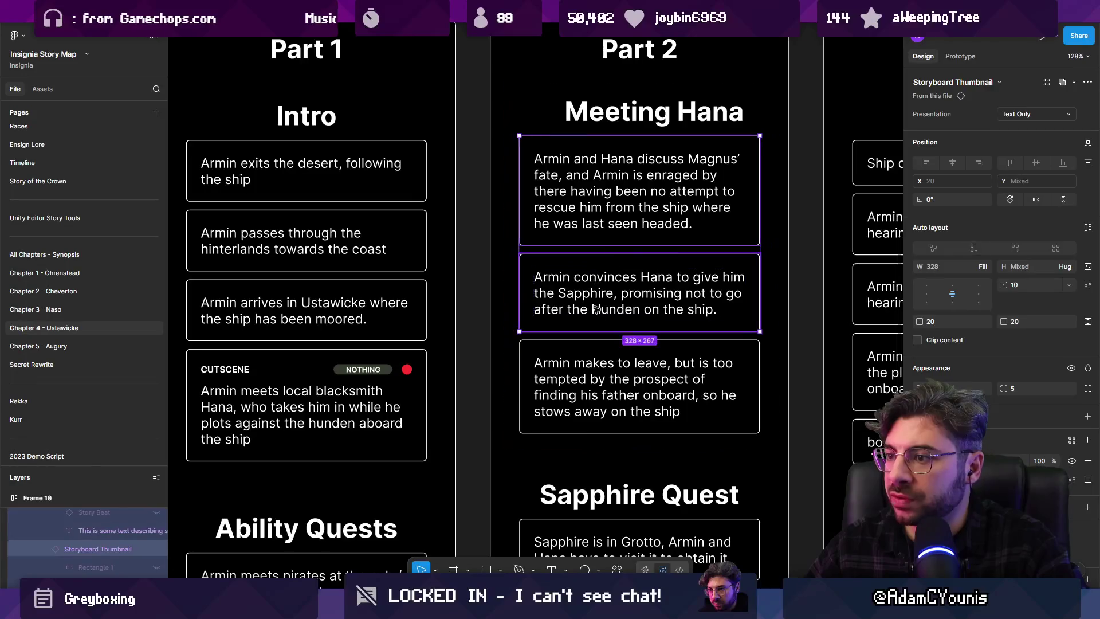
left_click(592, 366, "shift")
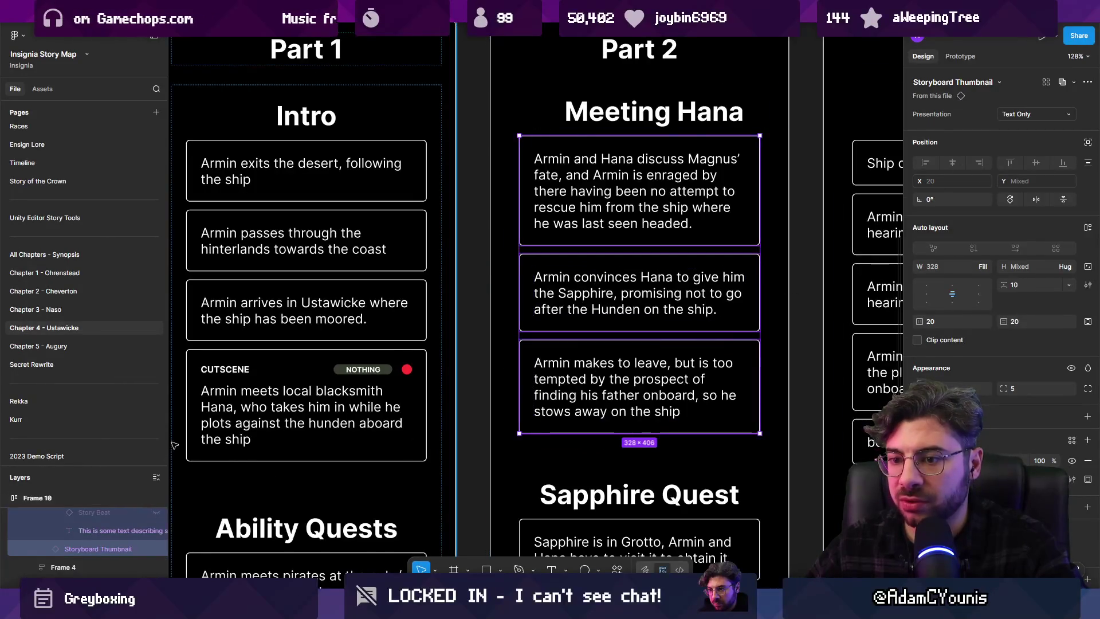
left_click_drag(169, 505, 283, 504)
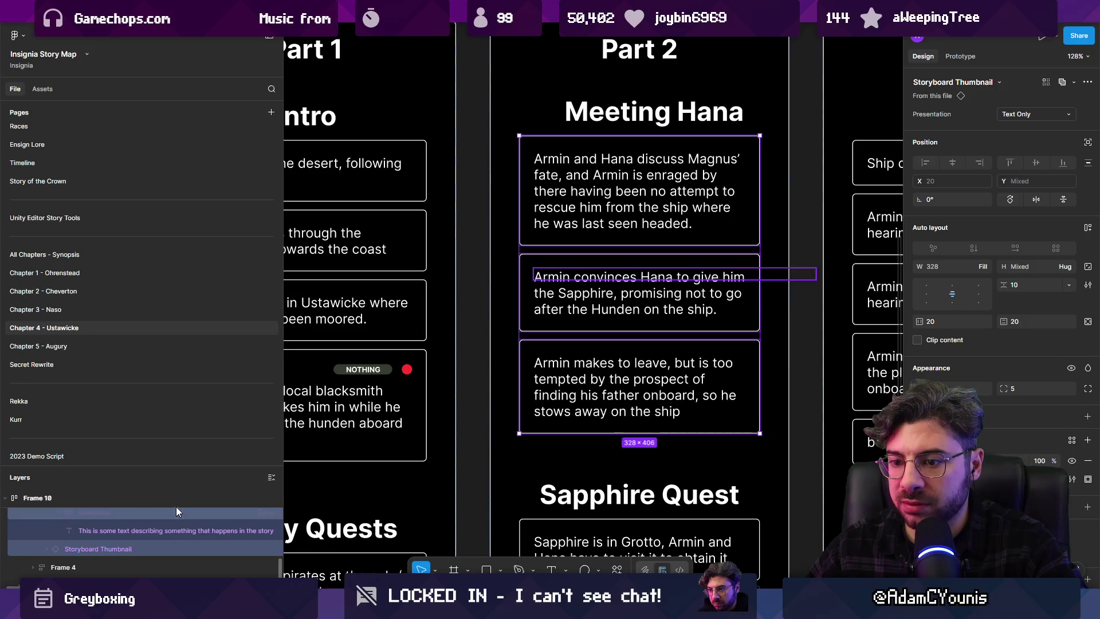
left_click_drag(169, 463, 169, 305)
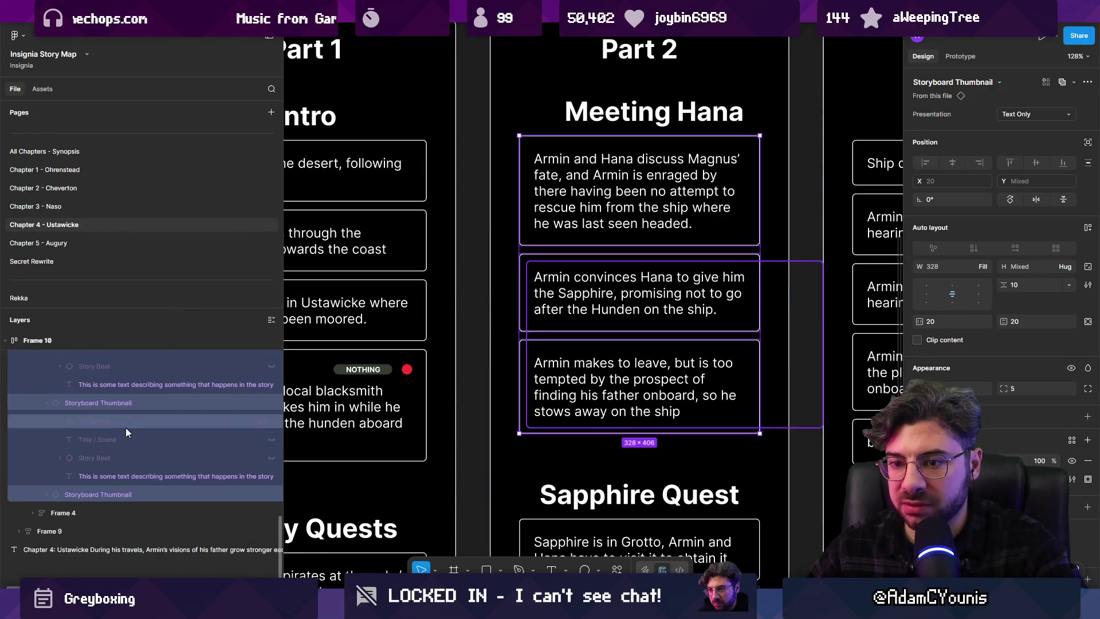
scroll(126, 427, "up", 3)
left_click(263, 481)
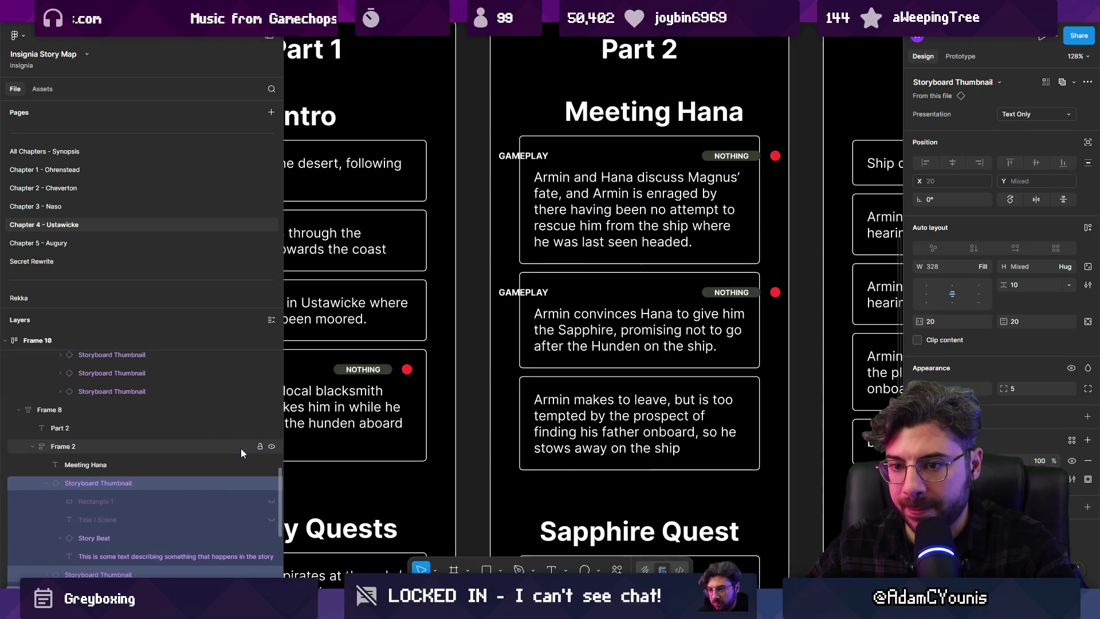
scroll(241, 449, "down", 4)
left_click(47, 495)
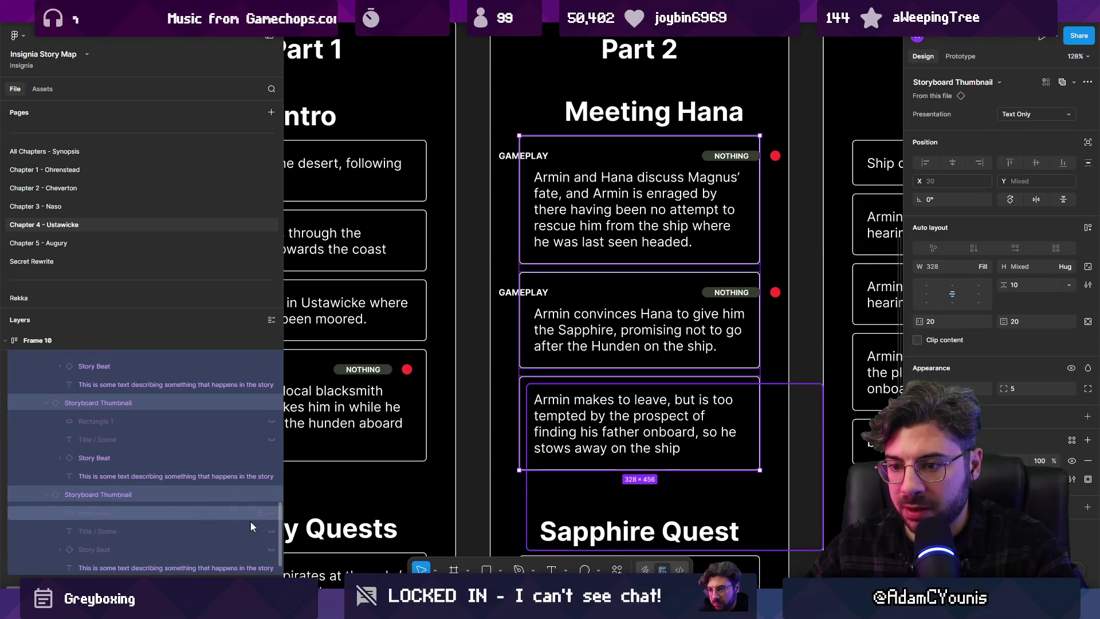
left_click(271, 549)
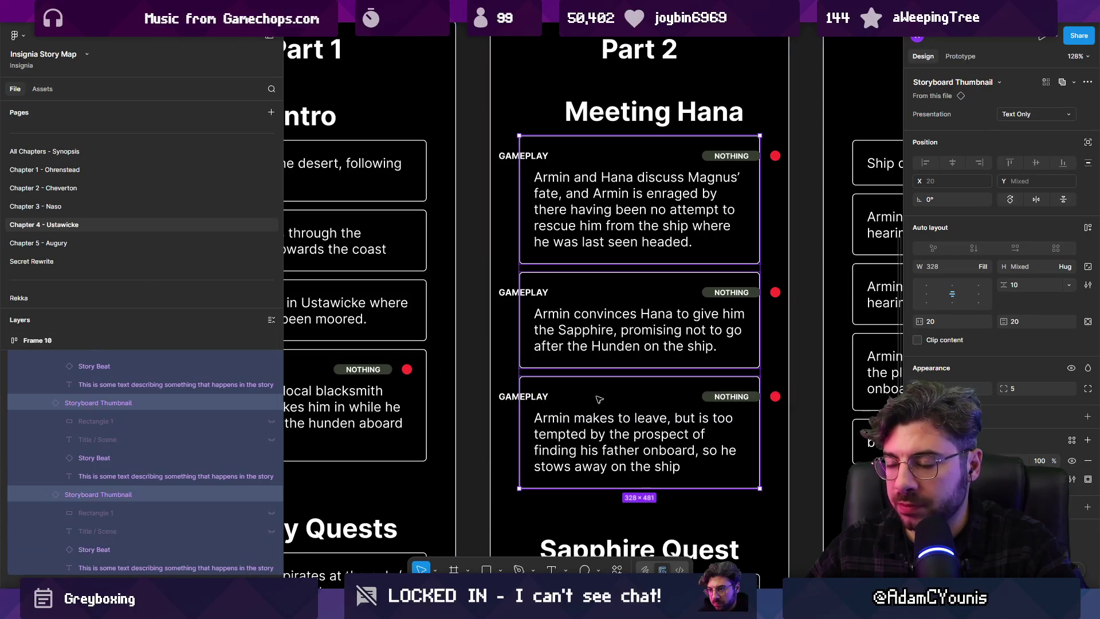
left_click(539, 398)
right_click(548, 392)
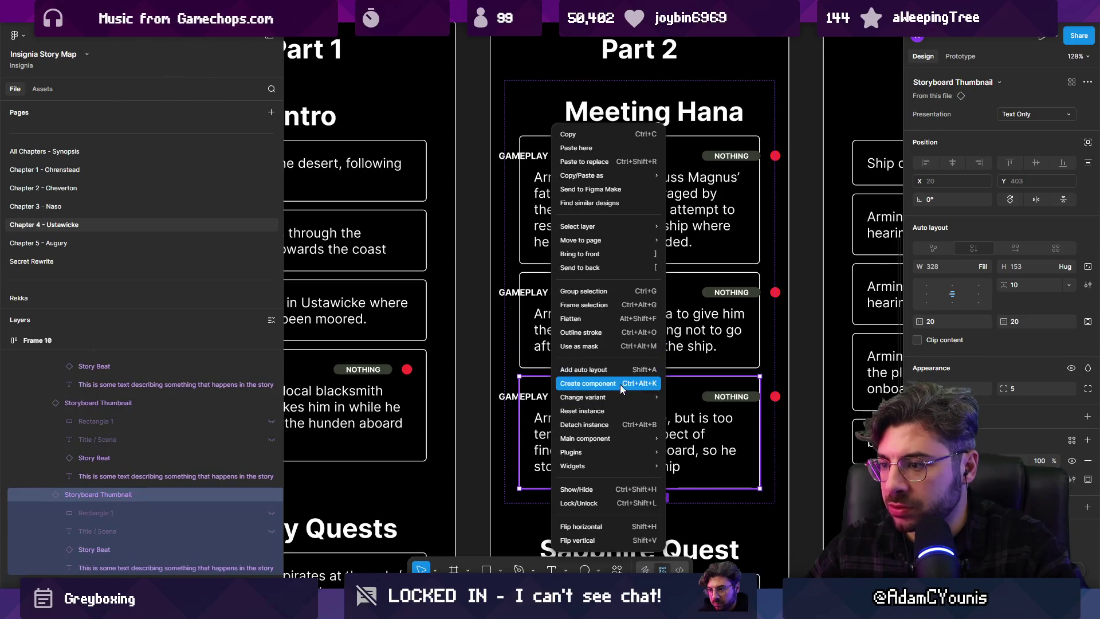
In the story card's main component, set the Story Beat header width to Fill container
mouse_move(623, 399)
mouse_move(619, 436)
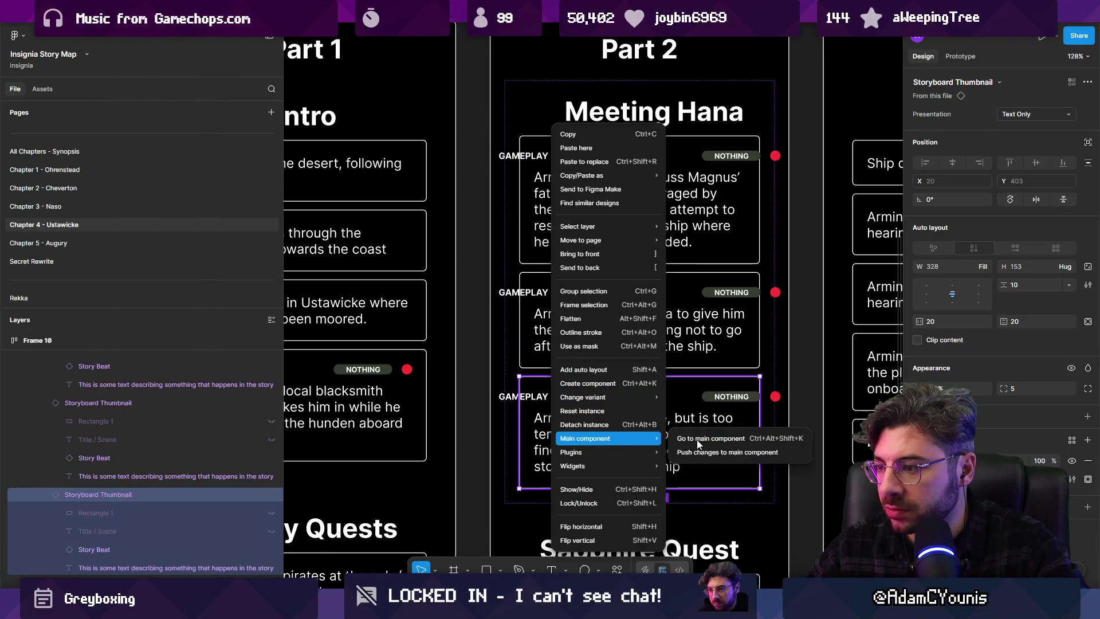
left_click(696, 439)
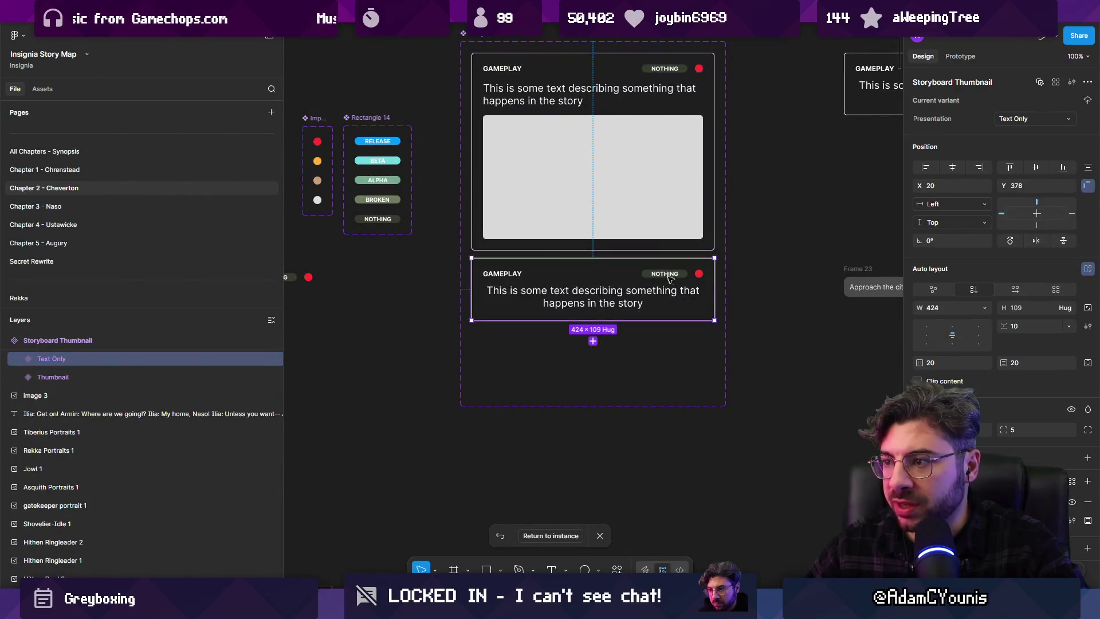
left_click(670, 279)
left_click(984, 248)
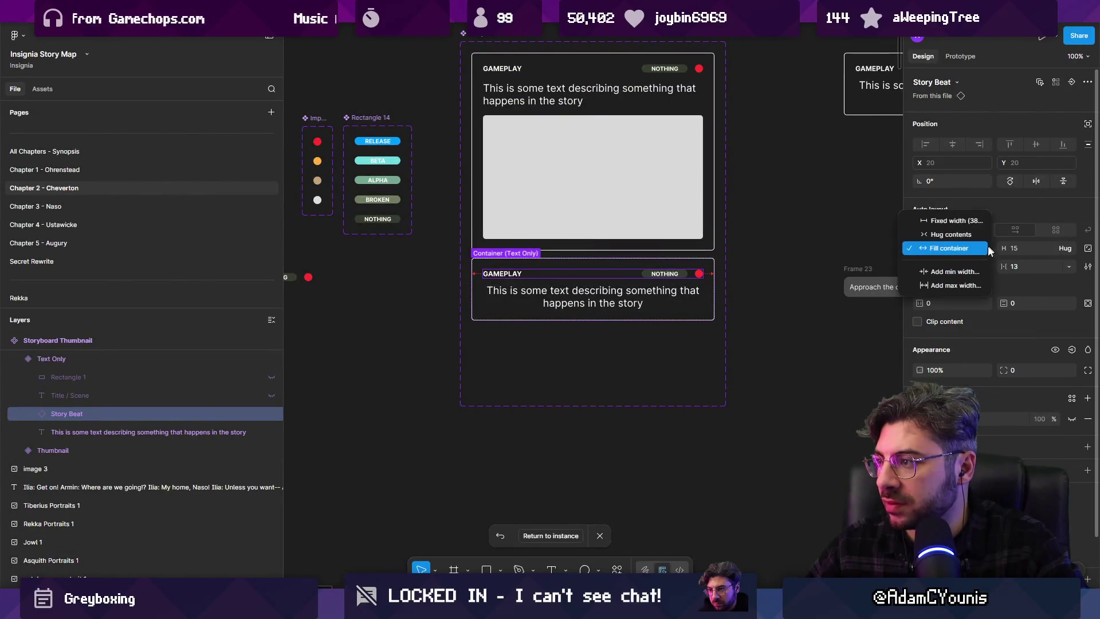
left_click(970, 250)
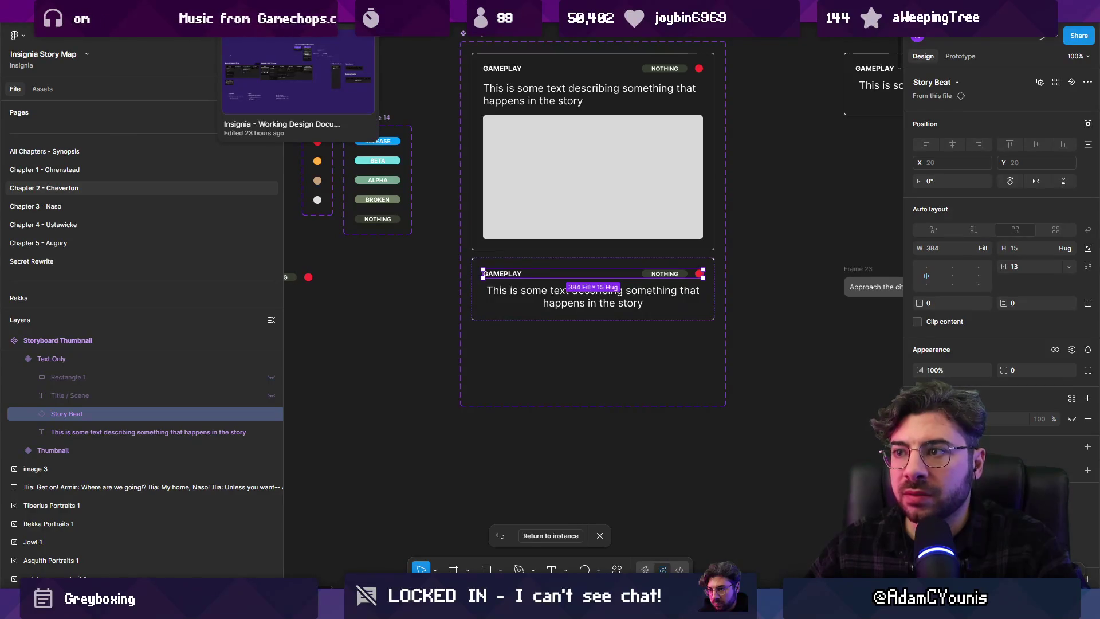
On the Chapter 4 page, set the three Meeting Hana Story Beat rows to Fill container
left_click(113, 207)
left_click(112, 221)
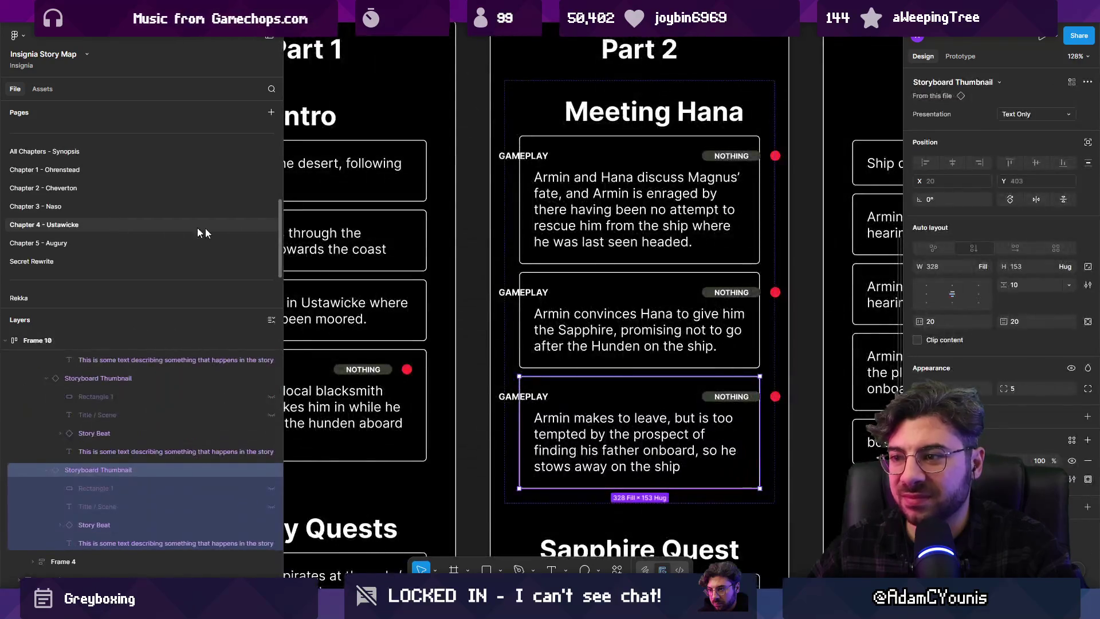
left_click(515, 155)
left_click(510, 294, "shift")
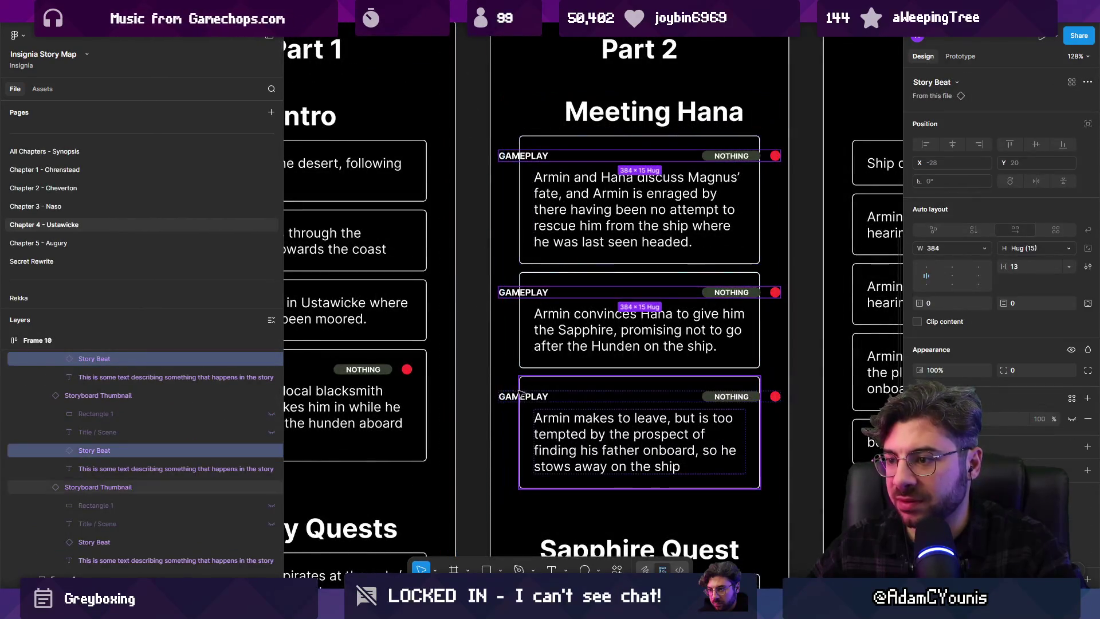
left_click(512, 397, "shift")
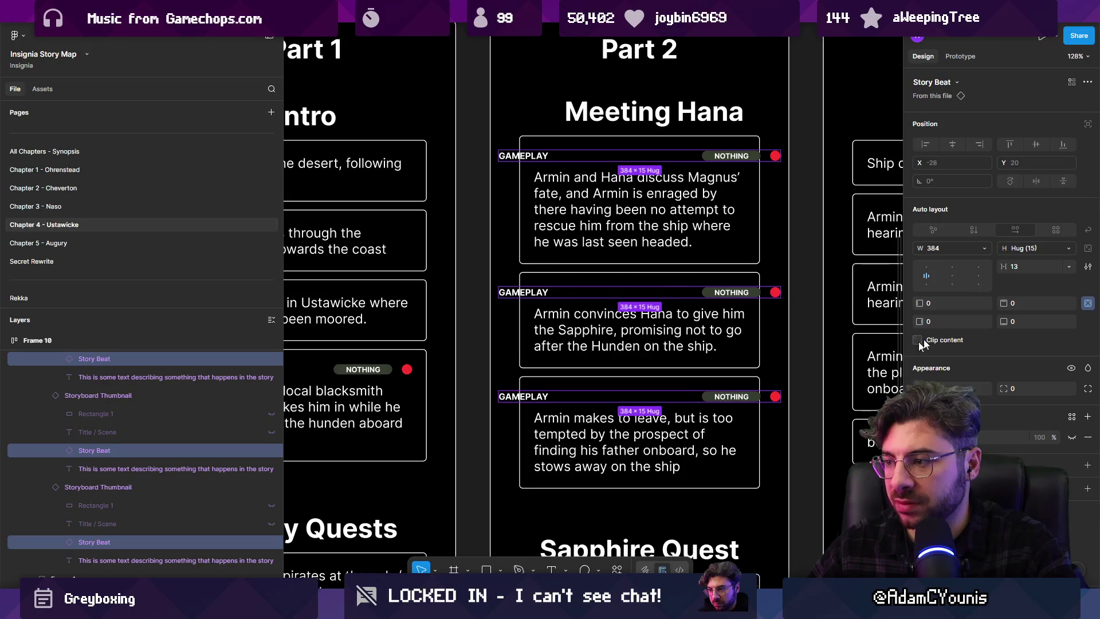
left_click(984, 248)
left_click(978, 279)
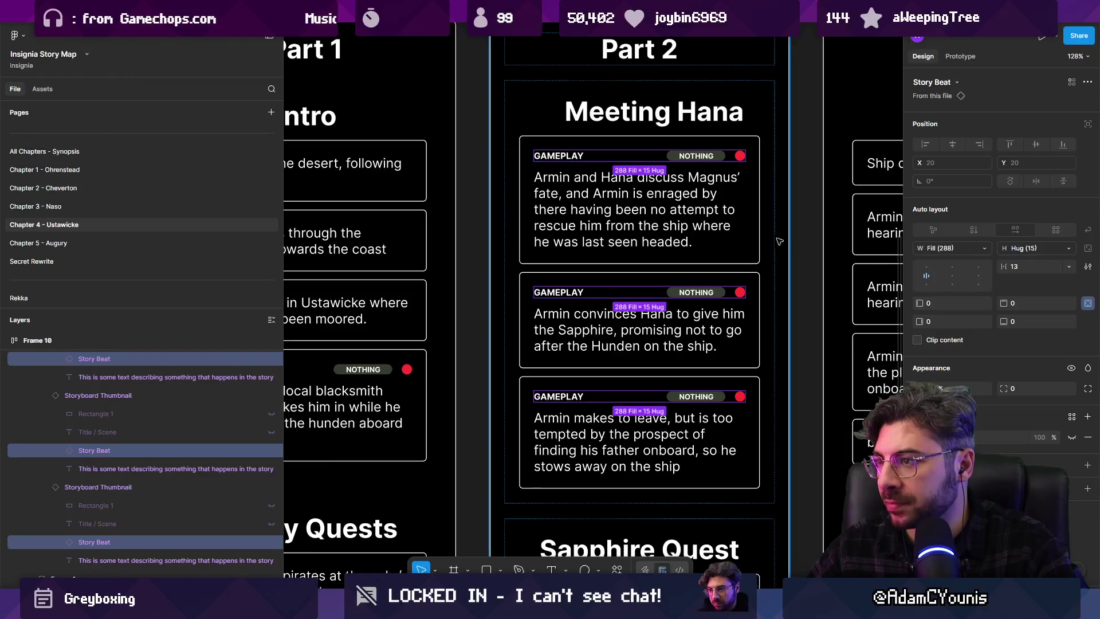
scroll(413, 273, "down", 3, "ctrl")
double_click(513, 185)
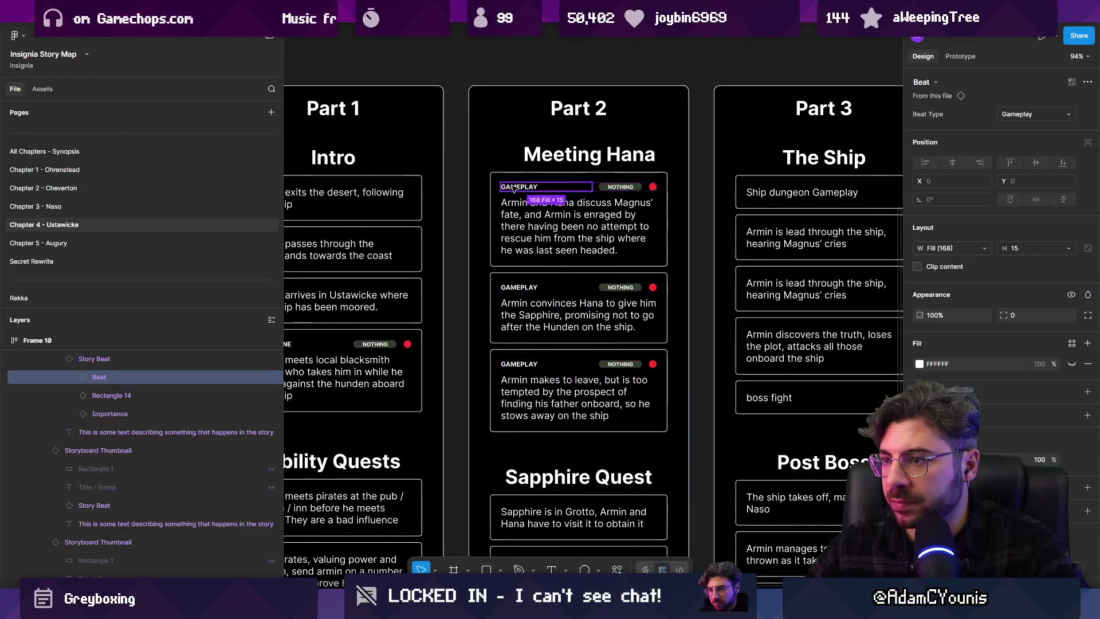
Switch the three Meeting Hana beat-type labels from Gameplay to Sequence
left_click(532, 295, "shift")
left_click(529, 354, "shift")
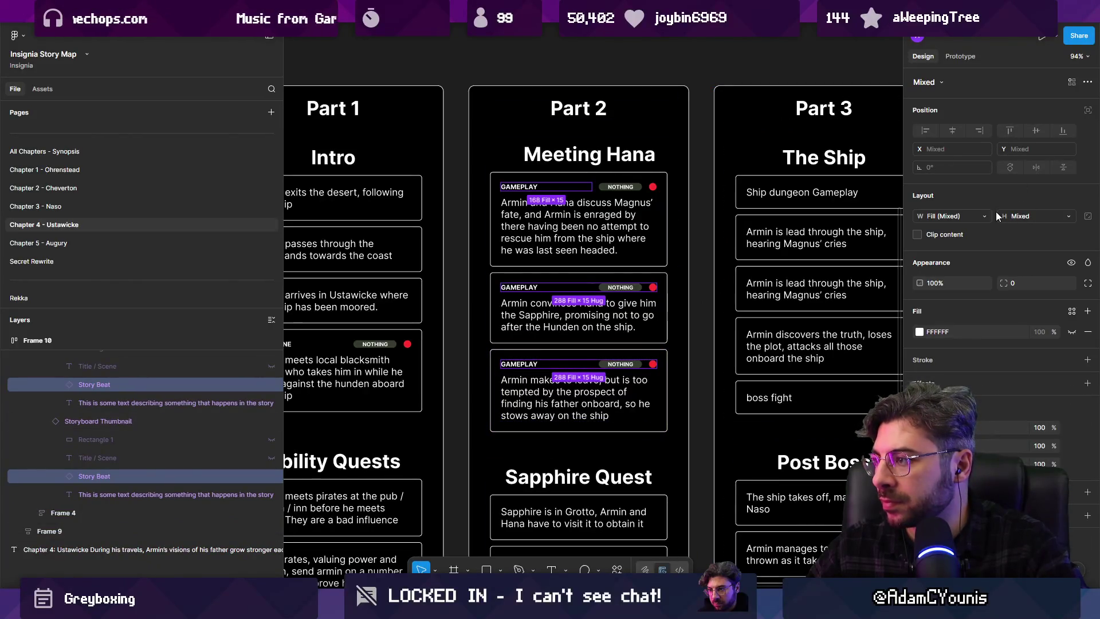
left_click(543, 187)
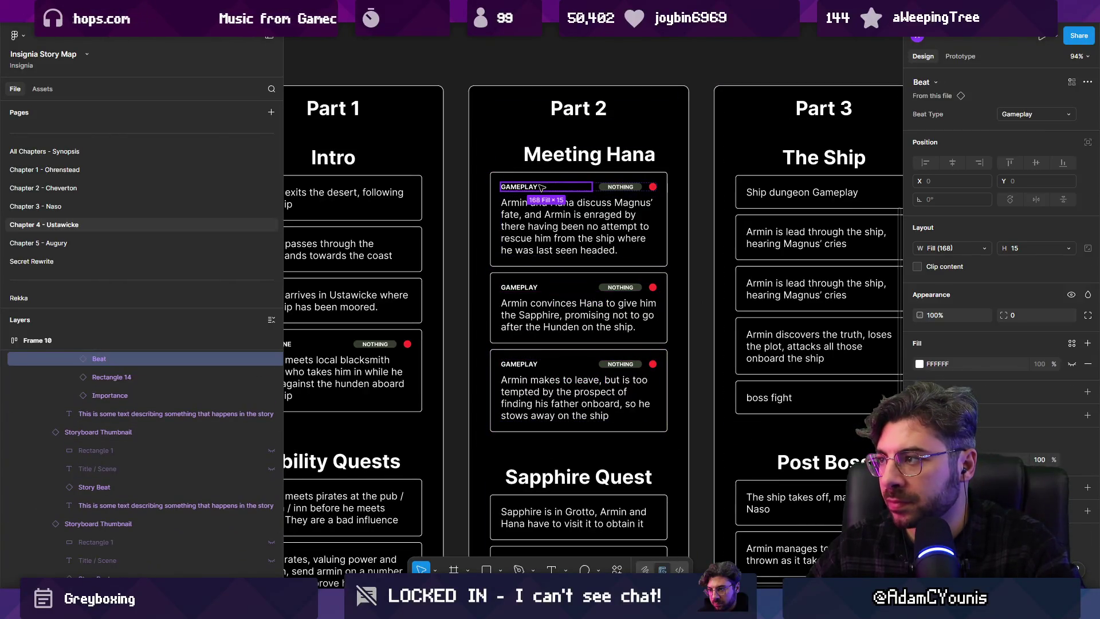
left_click(526, 290, "shift")
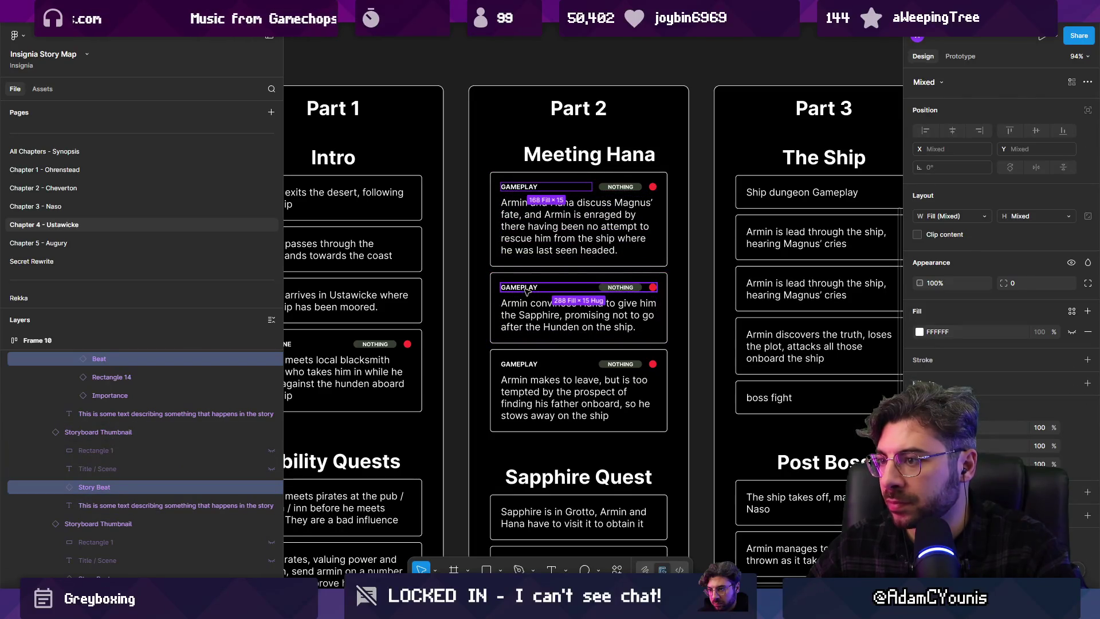
left_click(526, 289, "shift")
left_click(526, 288, "shift")
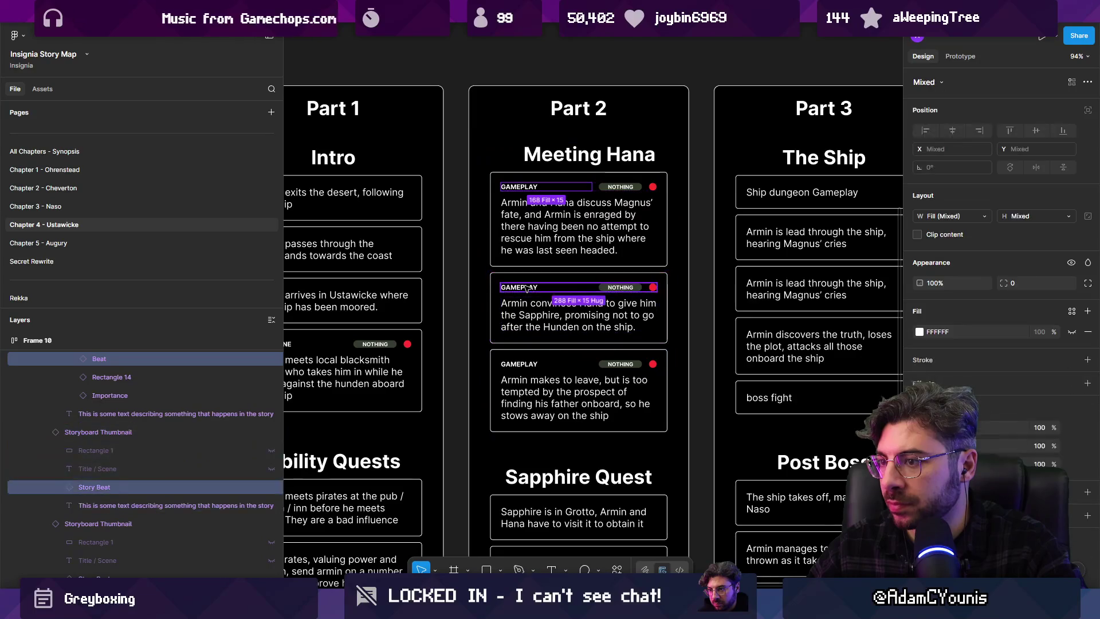
left_click(508, 363, "shift")
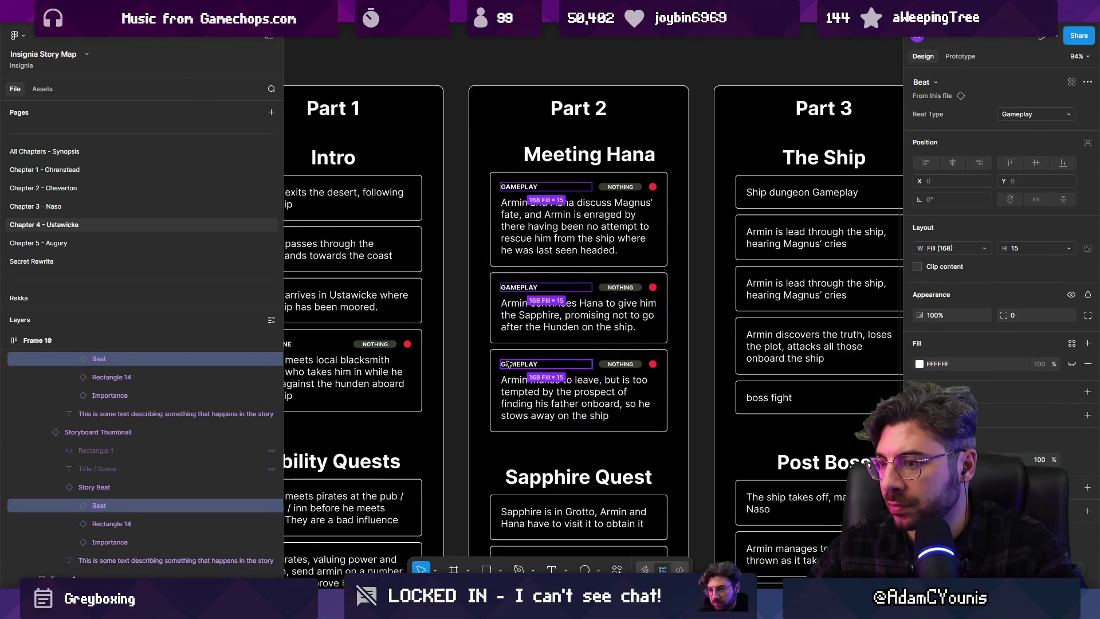
left_click(1063, 118)
left_click(1060, 128)
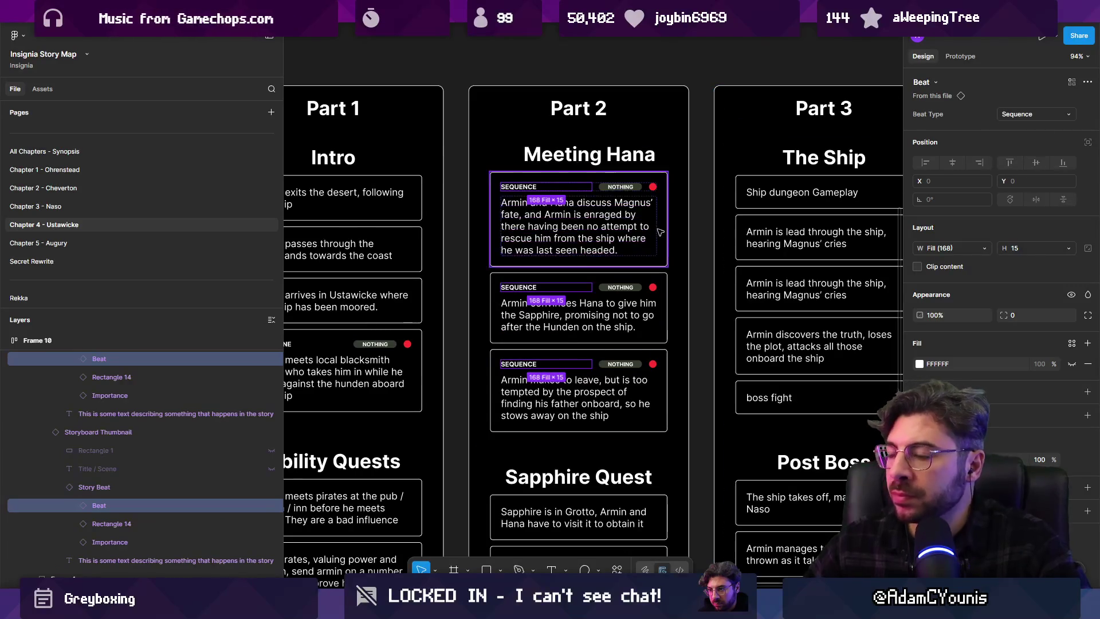
scroll(667, 231, "down", 3)
Select the Hunden-discussion and Recover Sapphire cards together, leaving their presentation unchanged
scroll(603, 158, "up", 5)
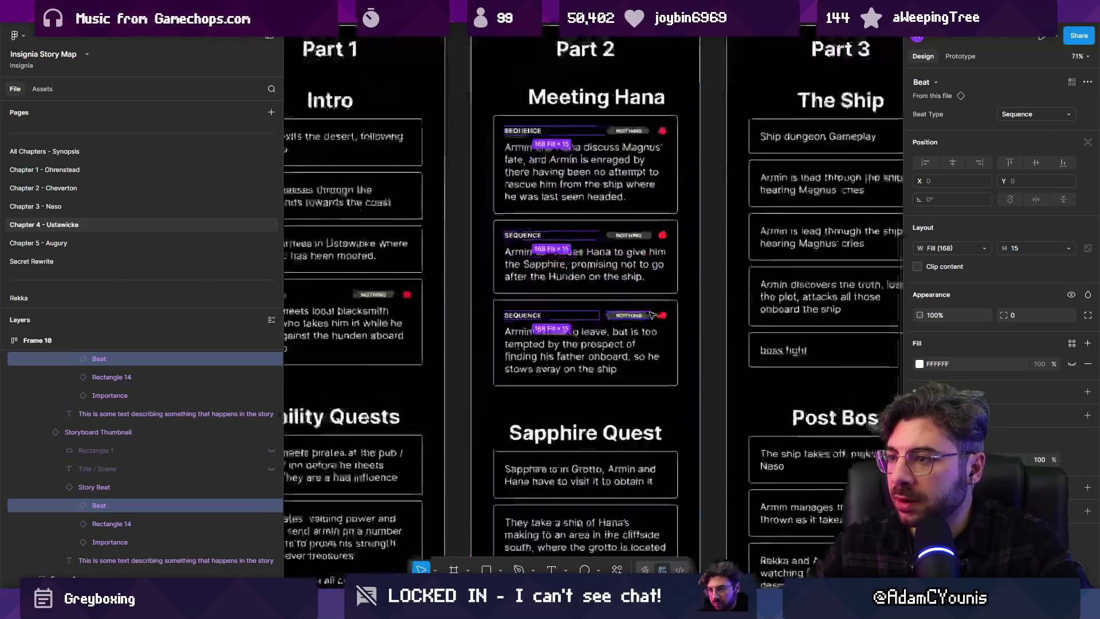
scroll(602, 158, "down", 3)
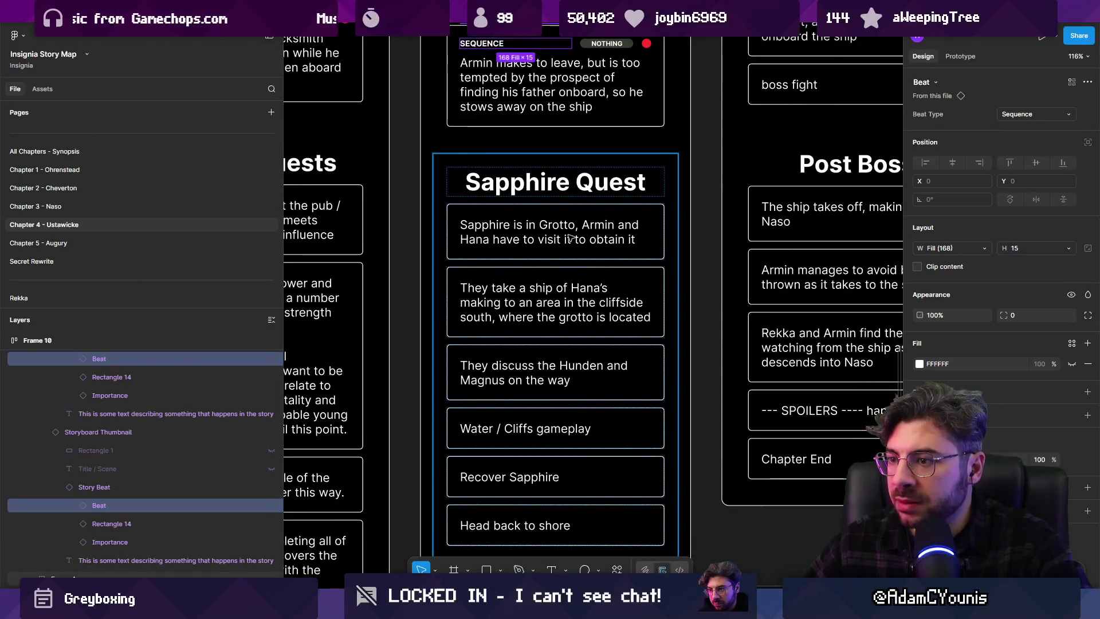
left_click(557, 279)
left_click(556, 370)
scroll(560, 359, "down", 1)
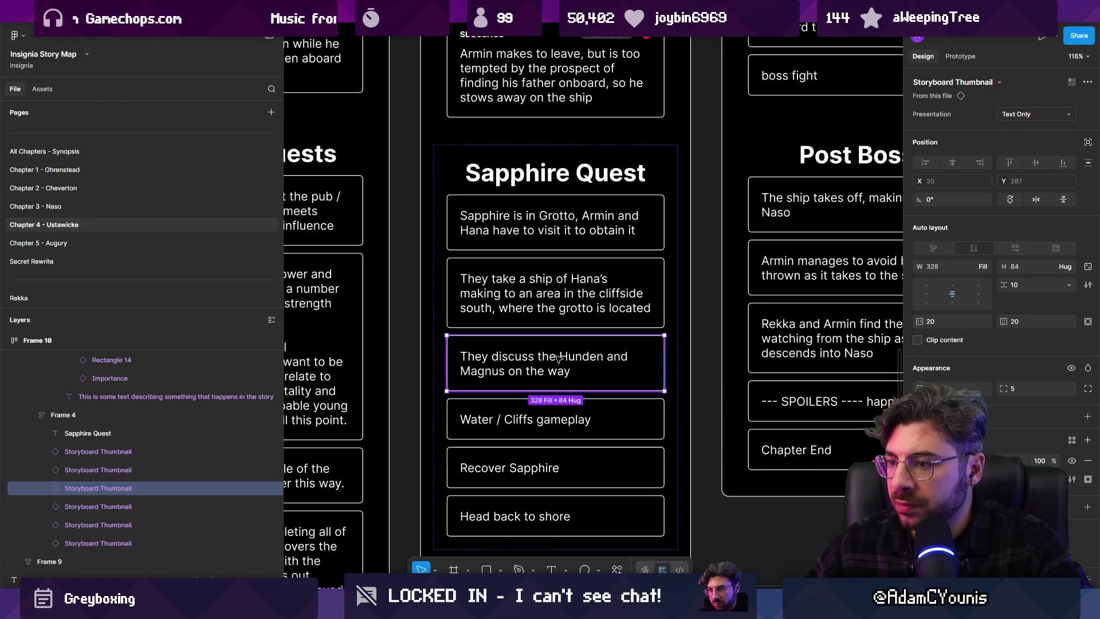
left_click(581, 467, "shift")
scroll(581, 467, "down", 3)
scroll(560, 305, "right", 1)
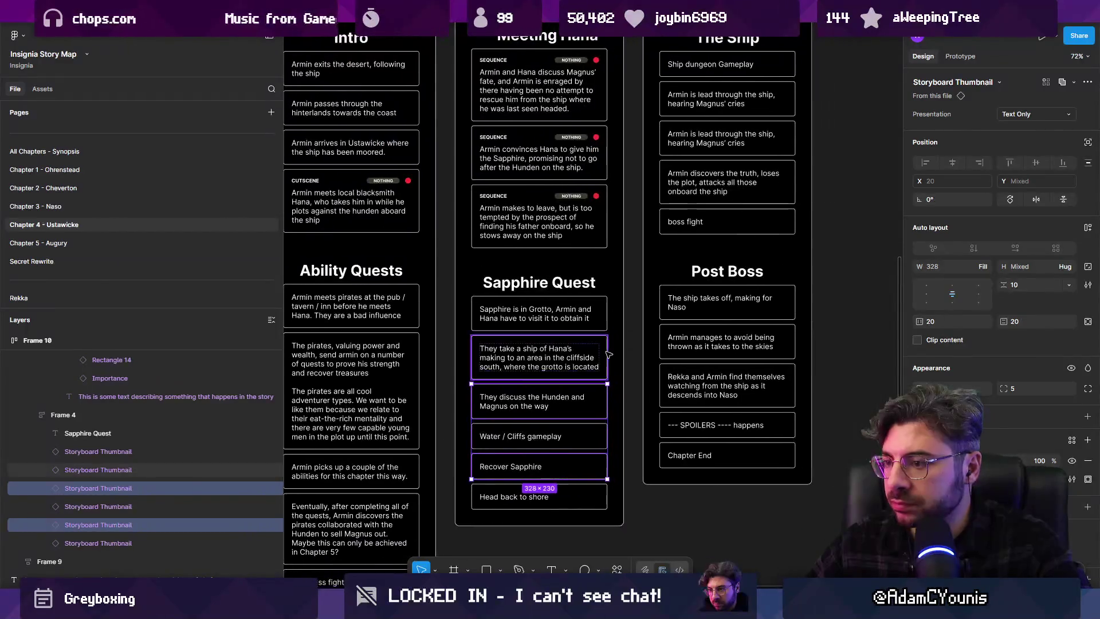
scroll(1009, 120, "up", 1)
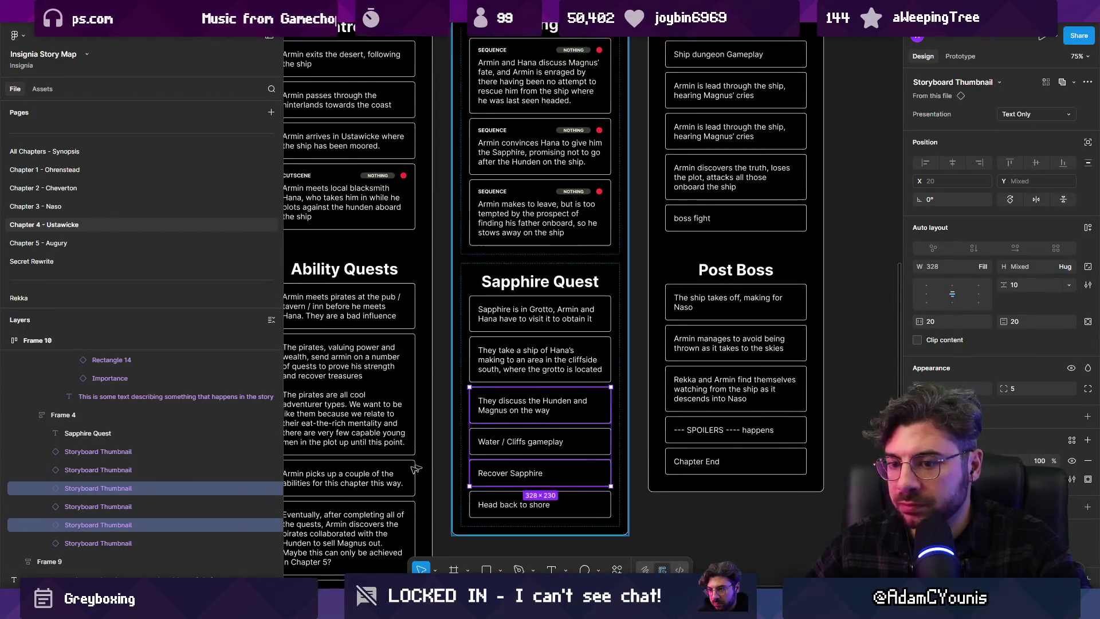
left_click(1031, 114)
left_click(1031, 103)
key("ctrl+z")
Unhide the Story Beat header layer on both cards in the Layers panel
left_click(46, 488)
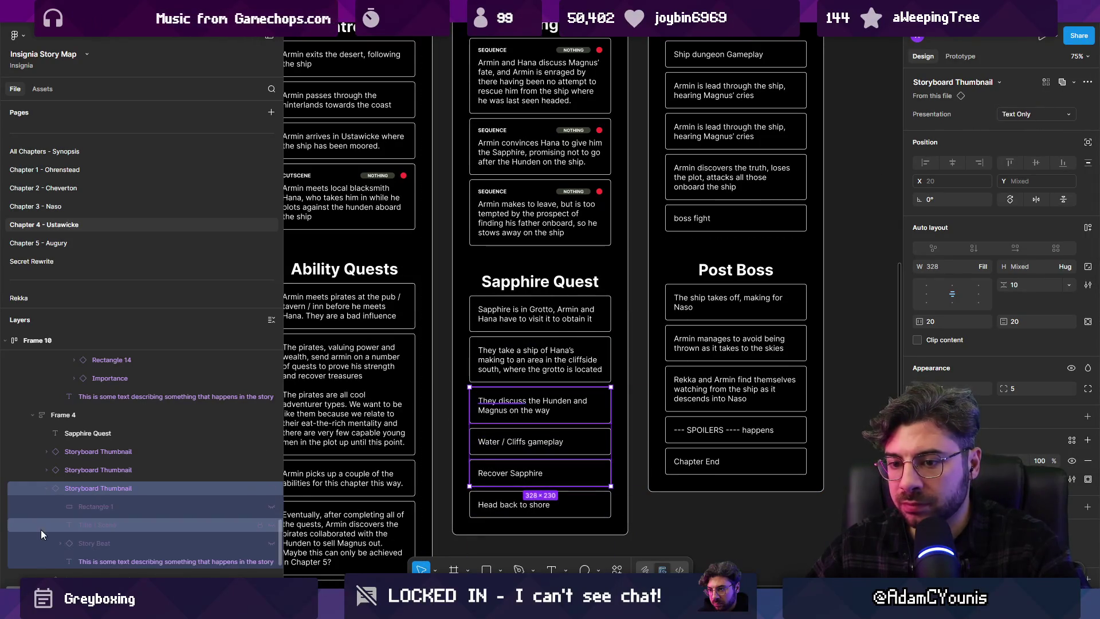
scroll(40, 529, "down", 3)
left_click(45, 476)
left_click(46, 476)
left_click(46, 494)
left_click(95, 439)
left_click(154, 549, "shift")
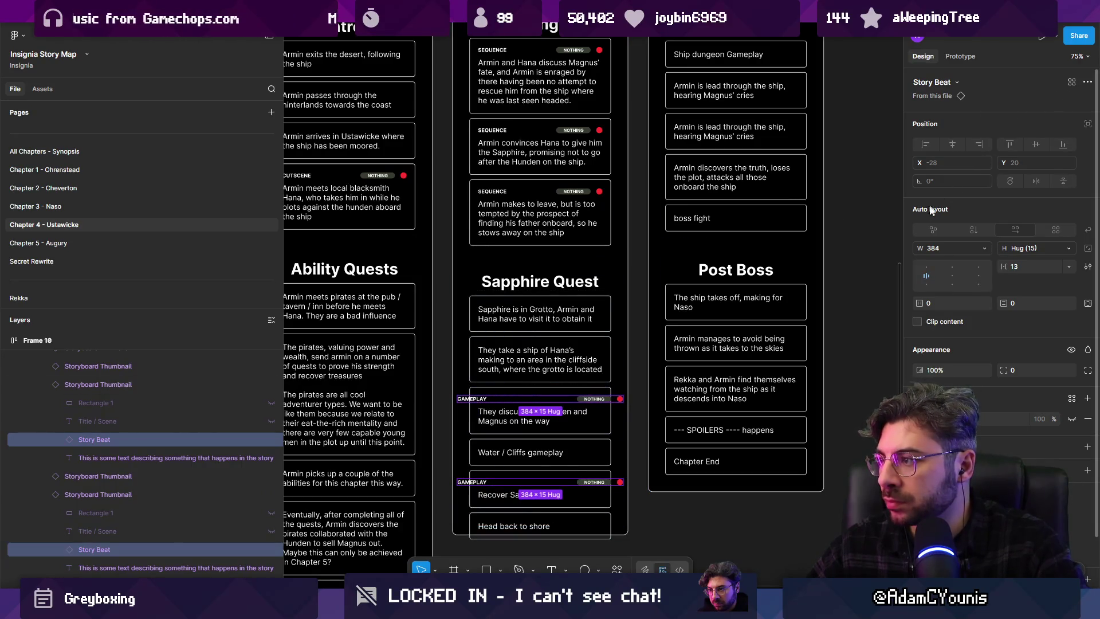
Set both GAMEPLAY story-beat headers' width to Fill container
left_click(469, 402)
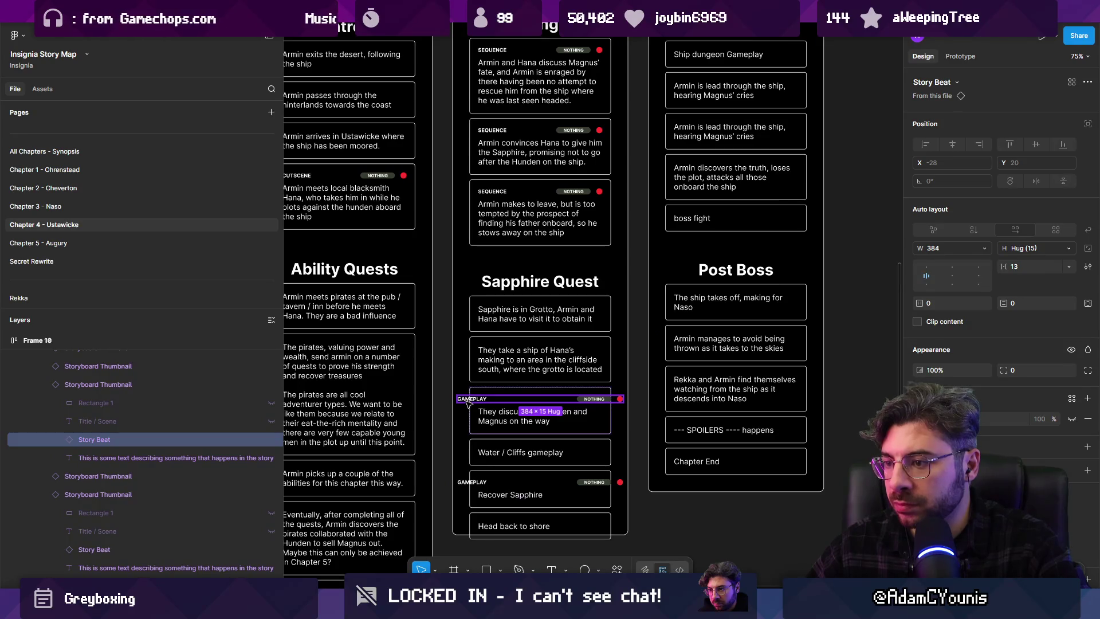
double_click(594, 398)
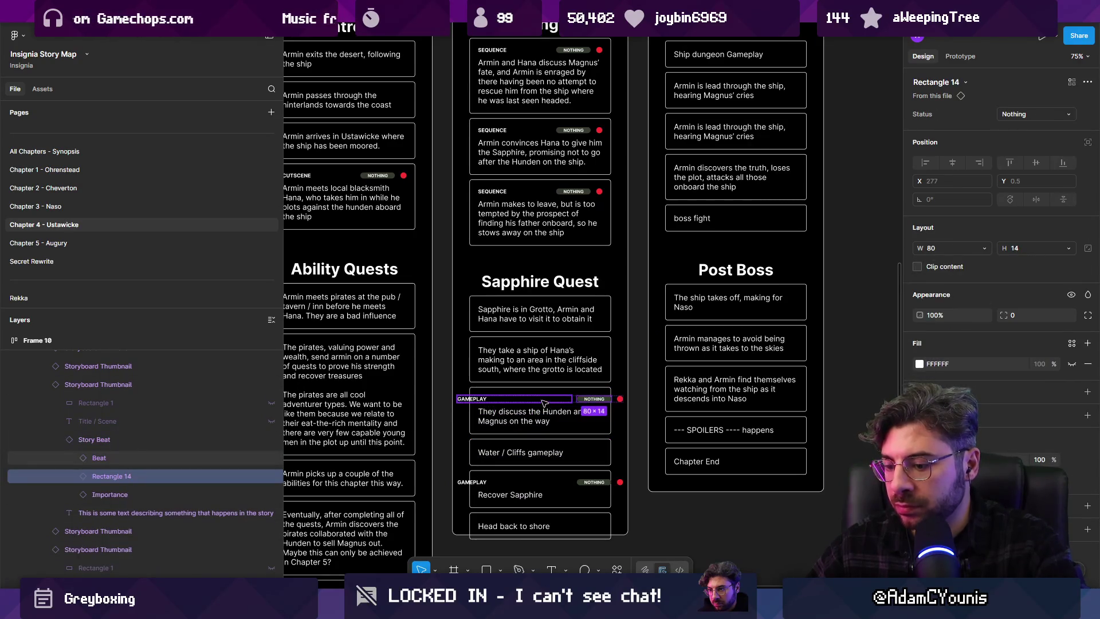
key("Escape")
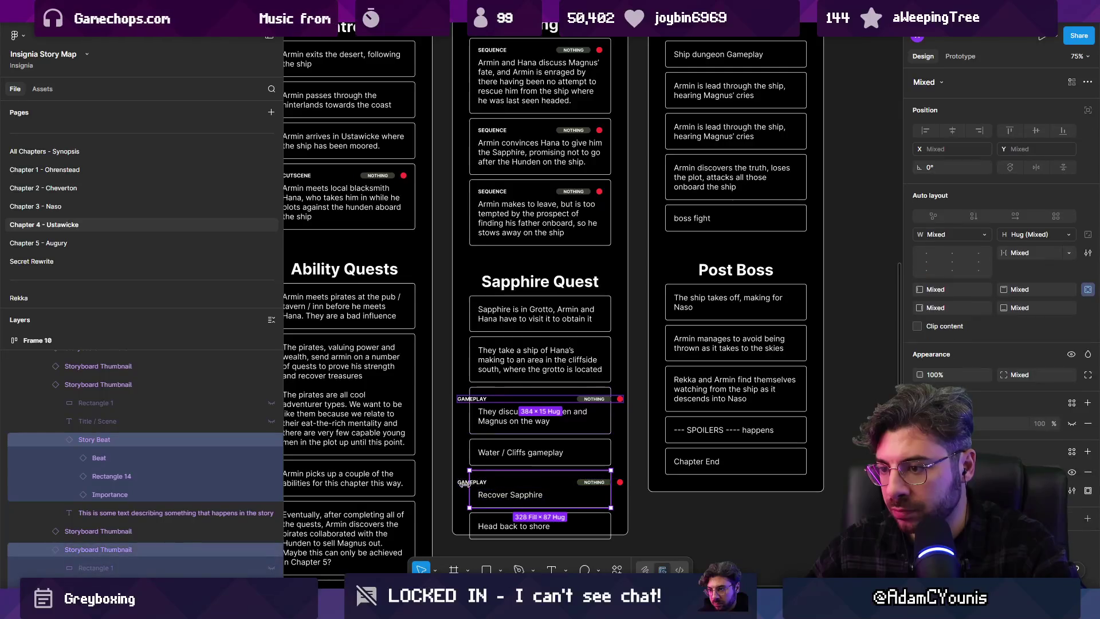
left_click(479, 484, "shift")
left_click(983, 252)
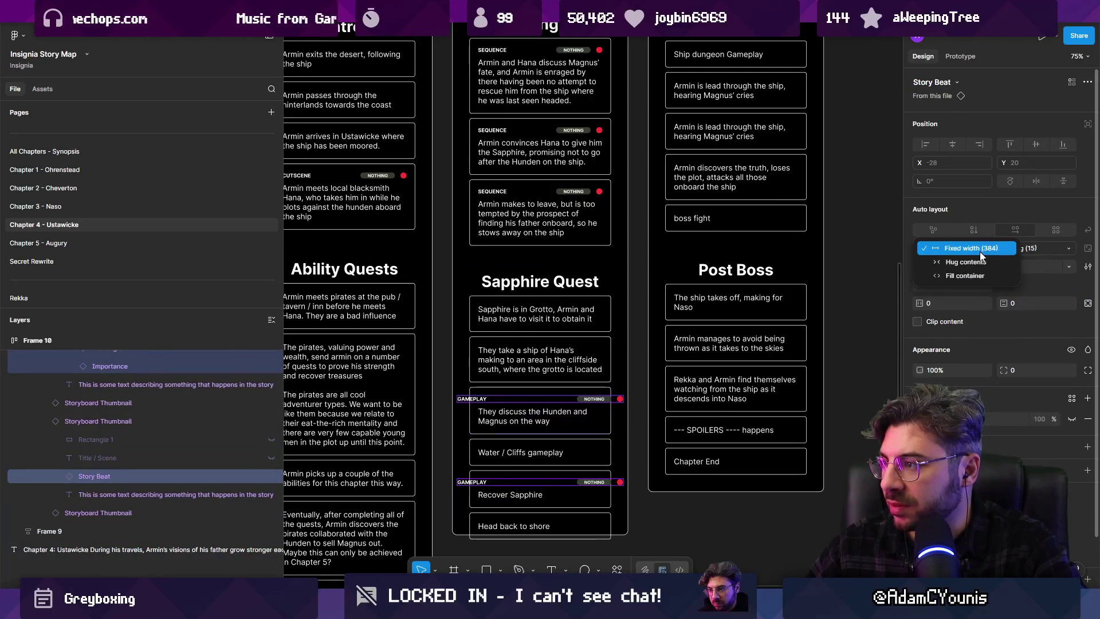
left_click(973, 274)
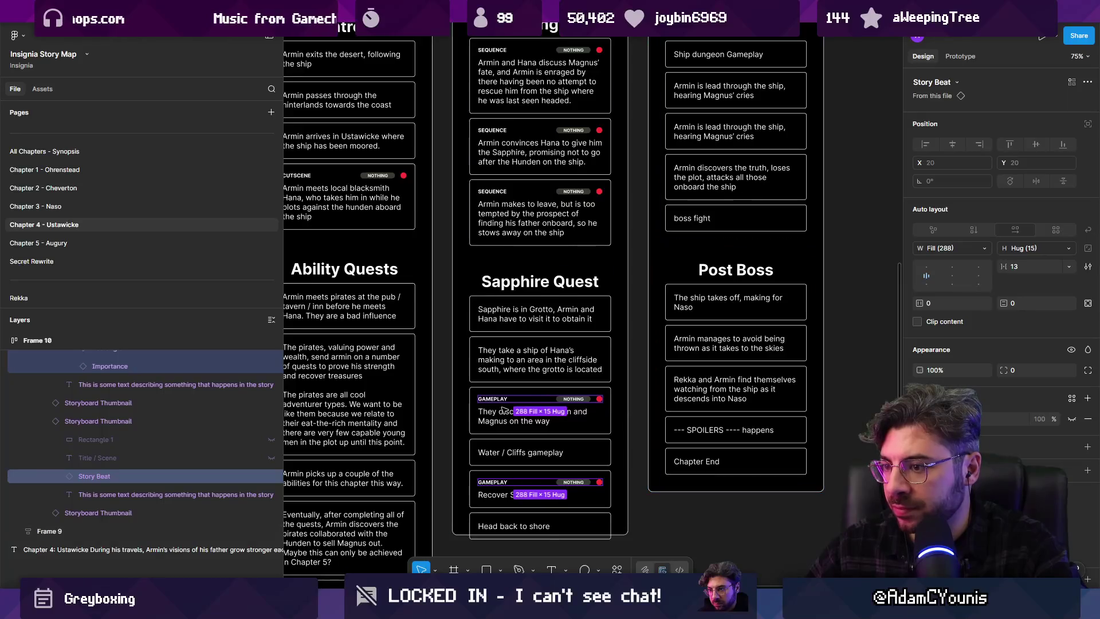
scroll(471, 319, "up", 3)
left_click(636, 453)
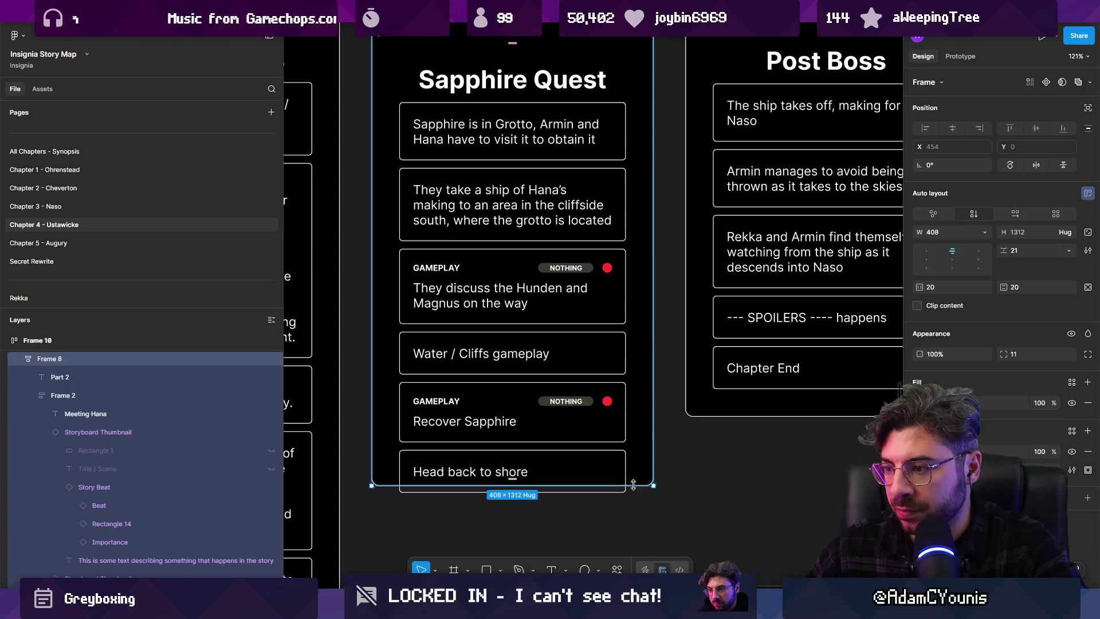
Change the Sapphire Quest frame's height from Fixed 610 to Hug contents (660)
scroll(640, 473, "down", 3)
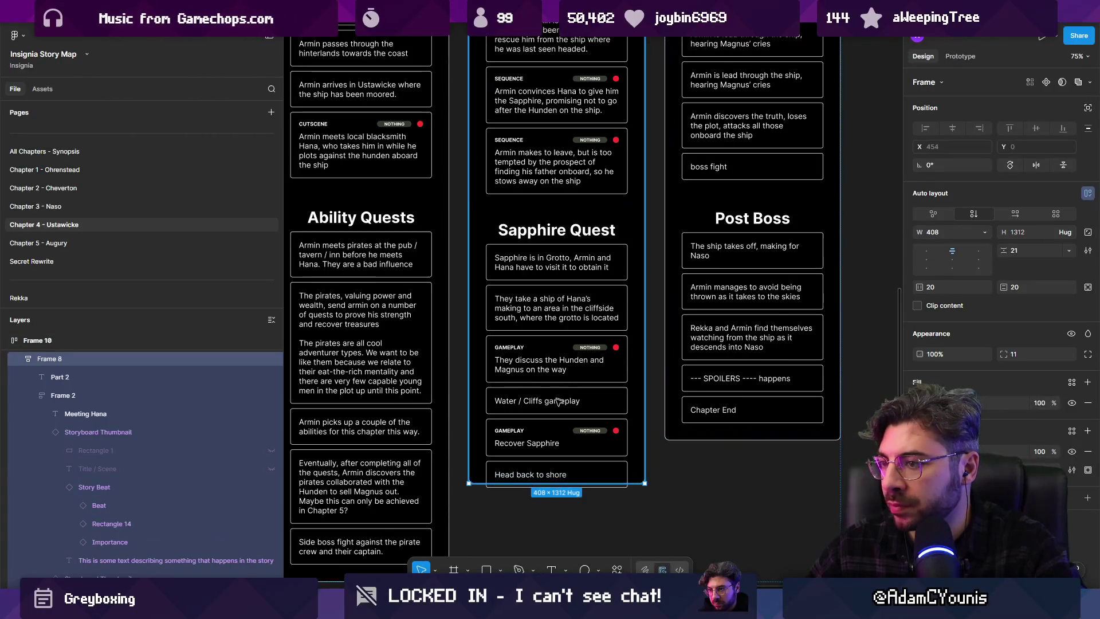
left_click(557, 220)
left_click(1068, 232)
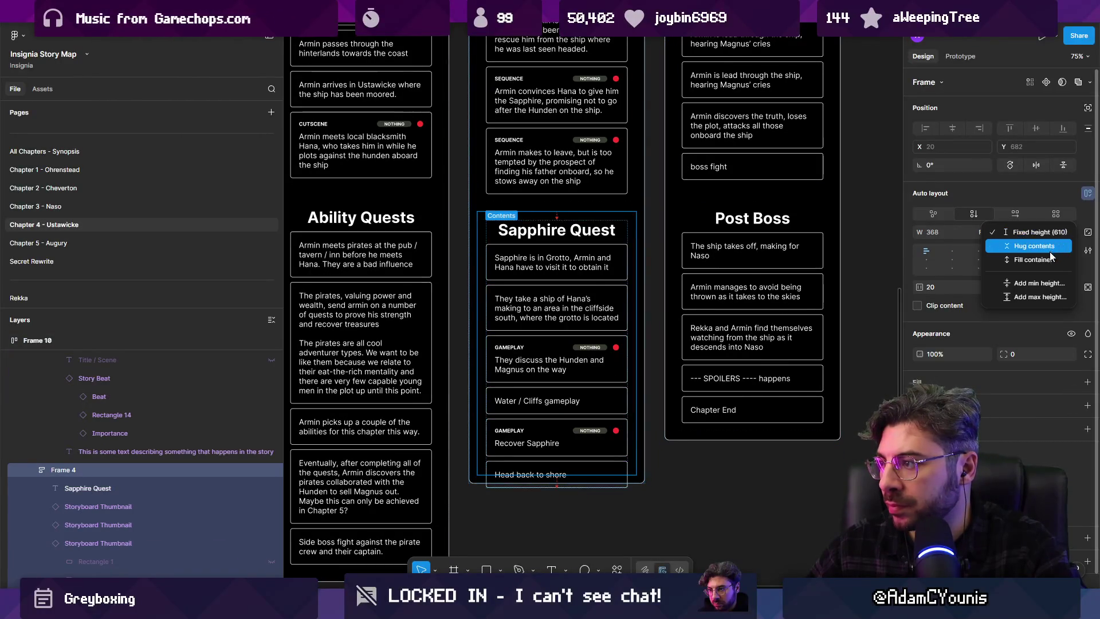
left_click(1026, 242)
Select the card where Armin stows away on the ship
scroll(566, 302, "up", 2)
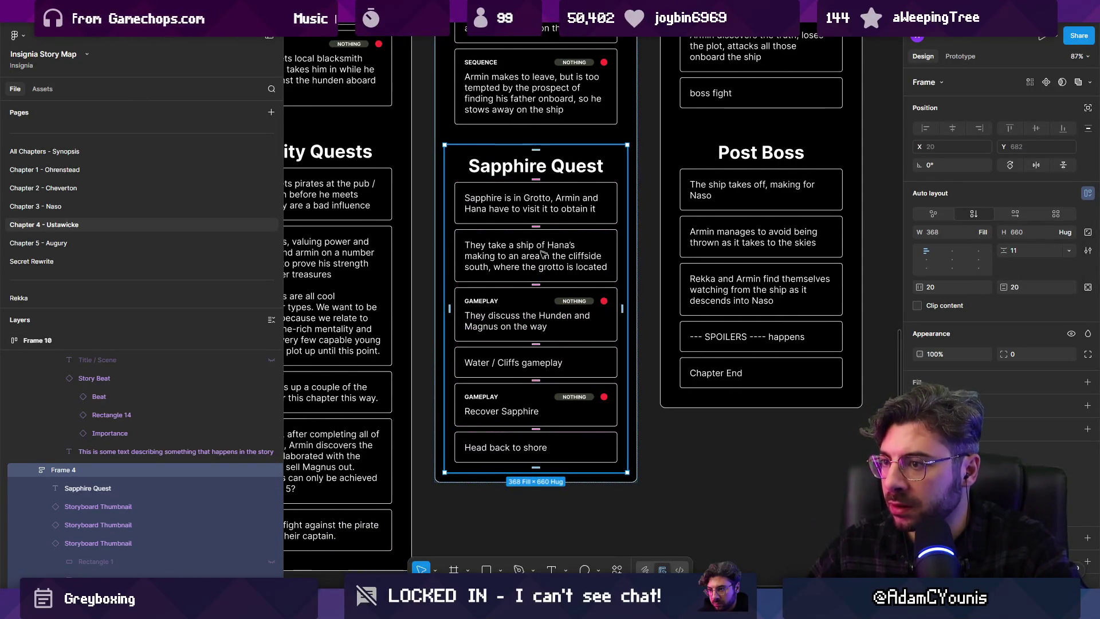
scroll(543, 254, "up", 2)
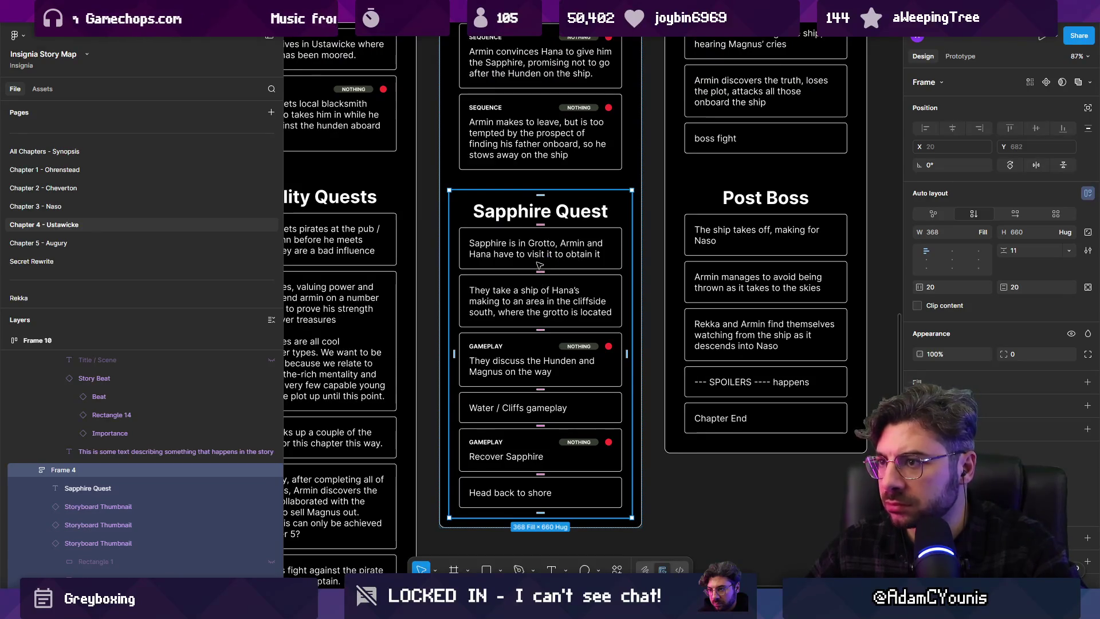
scroll(539, 263, "up", 4)
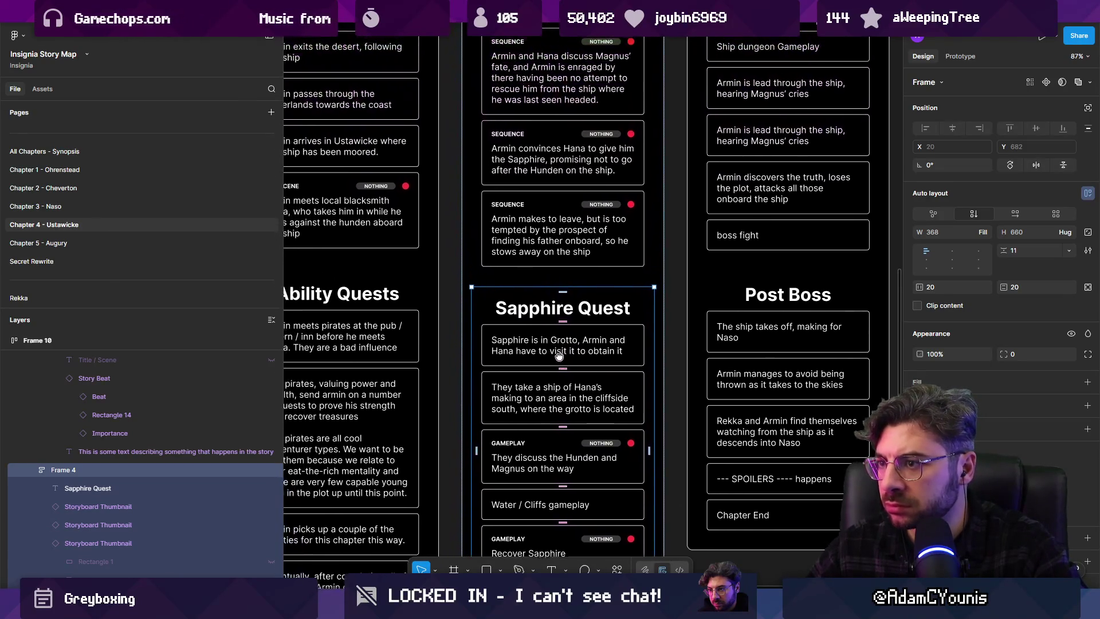
left_click(553, 250)
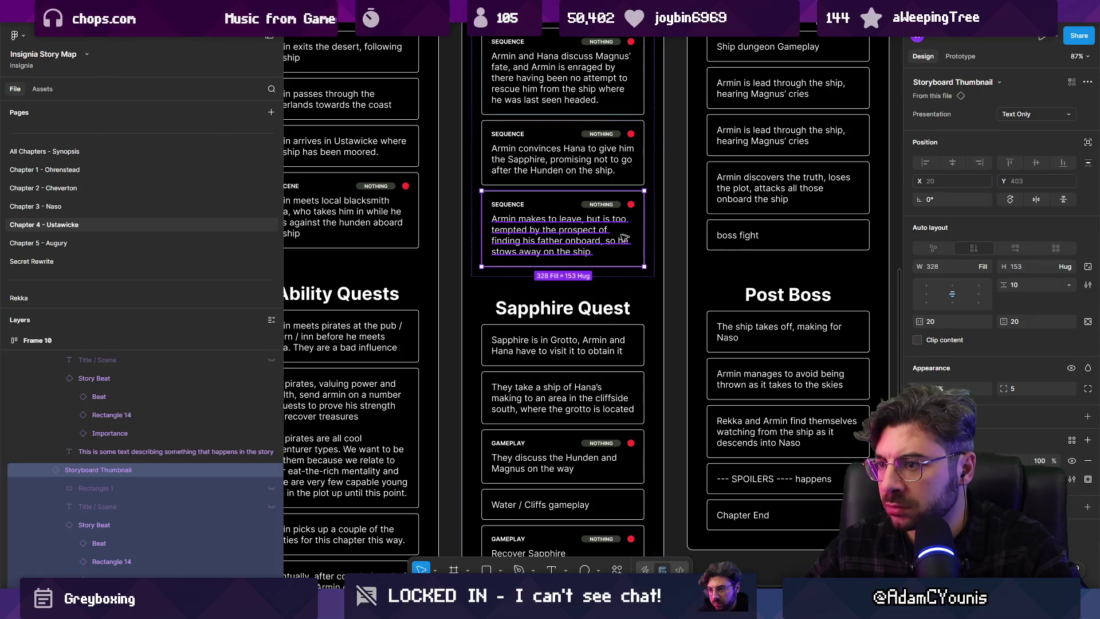
scroll(624, 237, "down", 5)
scroll(559, 332, "up", 2)
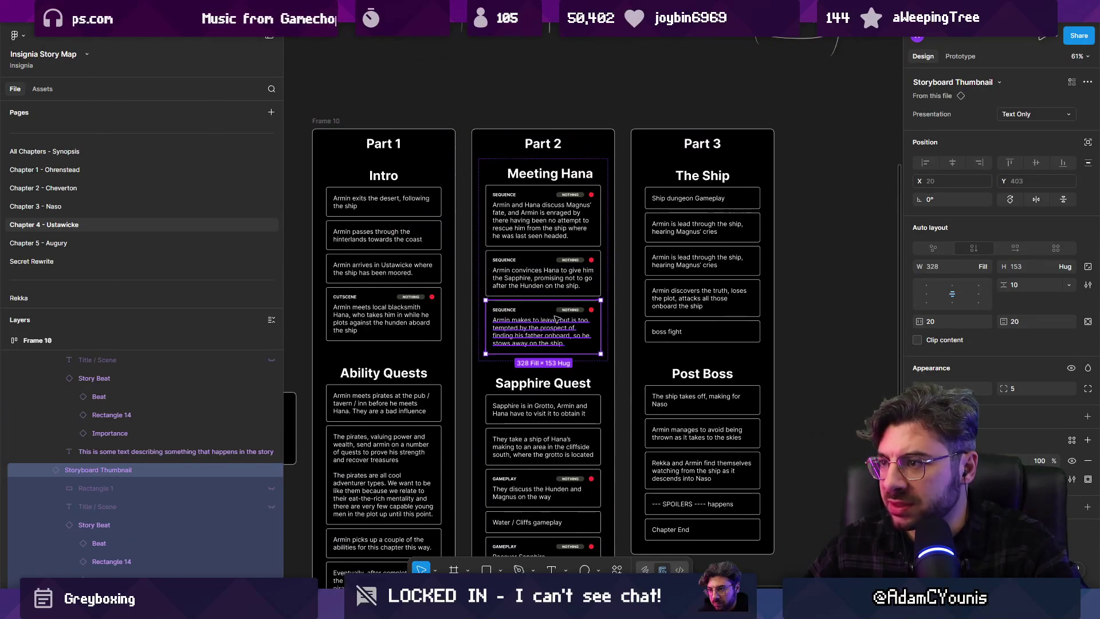
Move the stowaway card from Meeting Hana to the end of Sapphire Quest, after Head back to shore
scroll(556, 319, "up", 2)
left_click_drag(519, 337, 708, 180)
mouse_move(710, 150)
left_mouse_down()
mouse_move(630, 287)
mouse_move(545, 544)
mouse_move(539, 408)
left_mouse_up()
left_click_drag(538, 363, 534, 423)
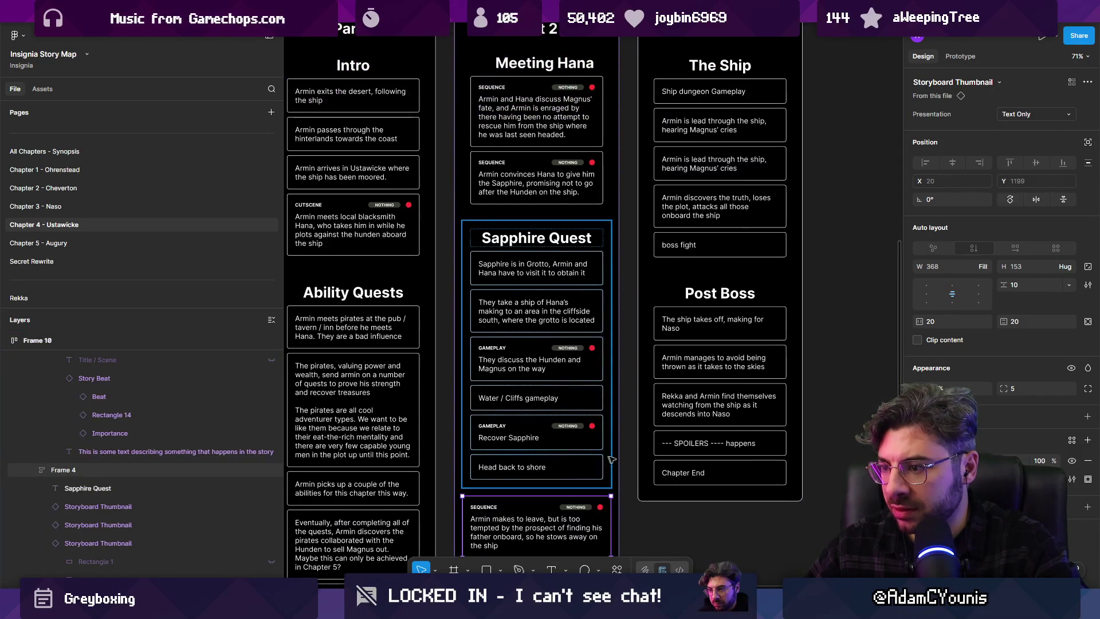
left_click(626, 456)
scroll(626, 455, "down", 3)
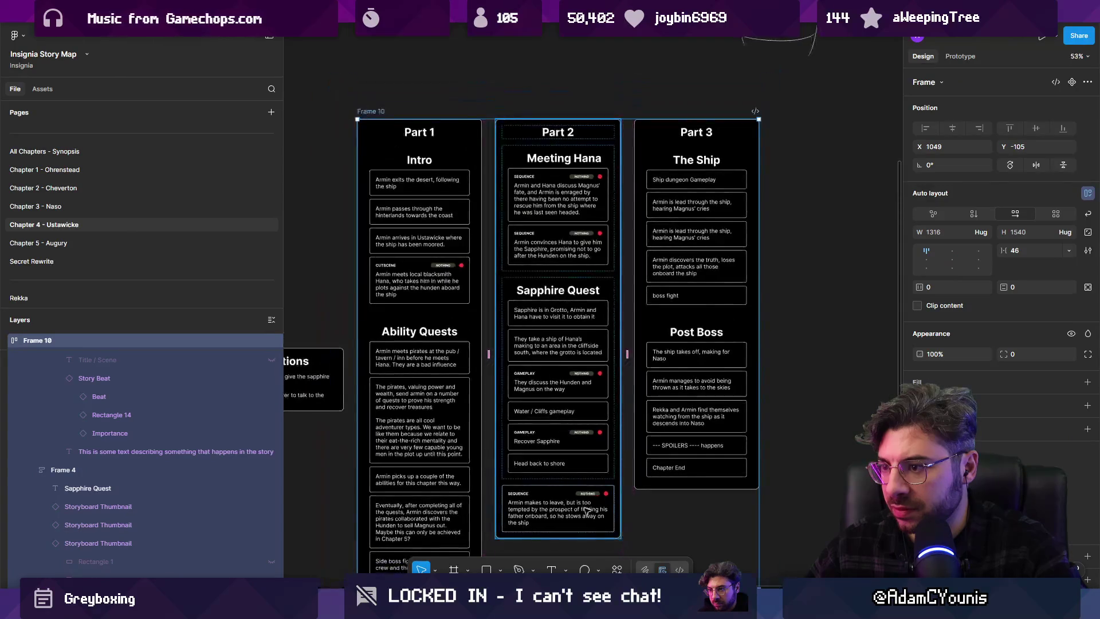
left_click(559, 515)
left_click_drag(559, 516, 560, 478)
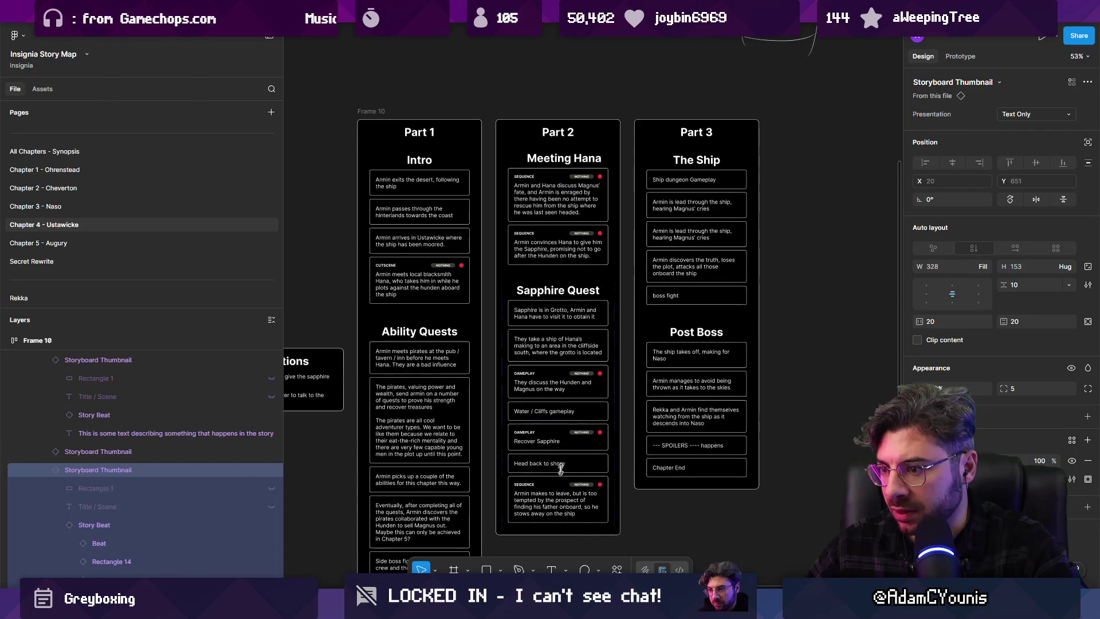
Deselect everything on the canvas and switch to the Unity editor
scroll(578, 408, "up", 2)
scroll(580, 410, "down", 1)
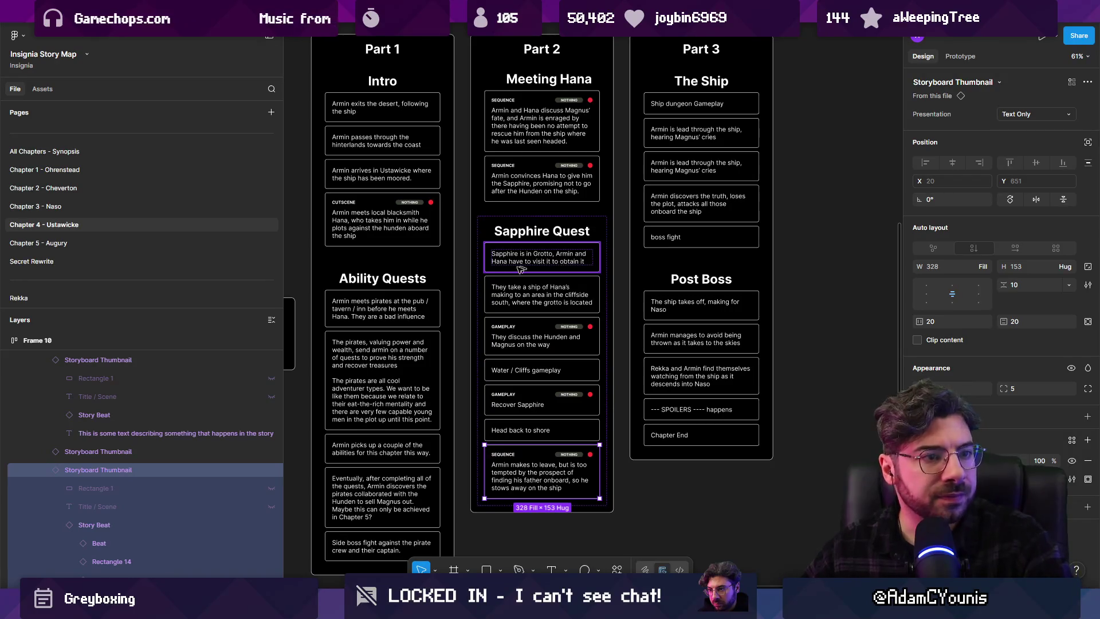
scroll(565, 268, "up", 2)
scroll(541, 289, "down", 3)
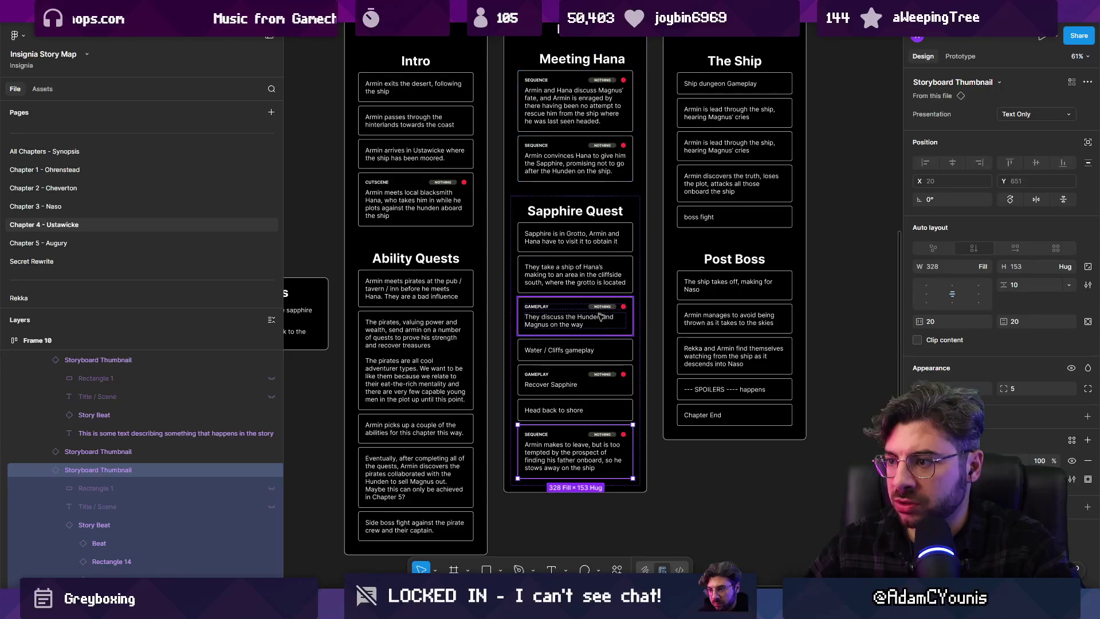
left_click(669, 462)
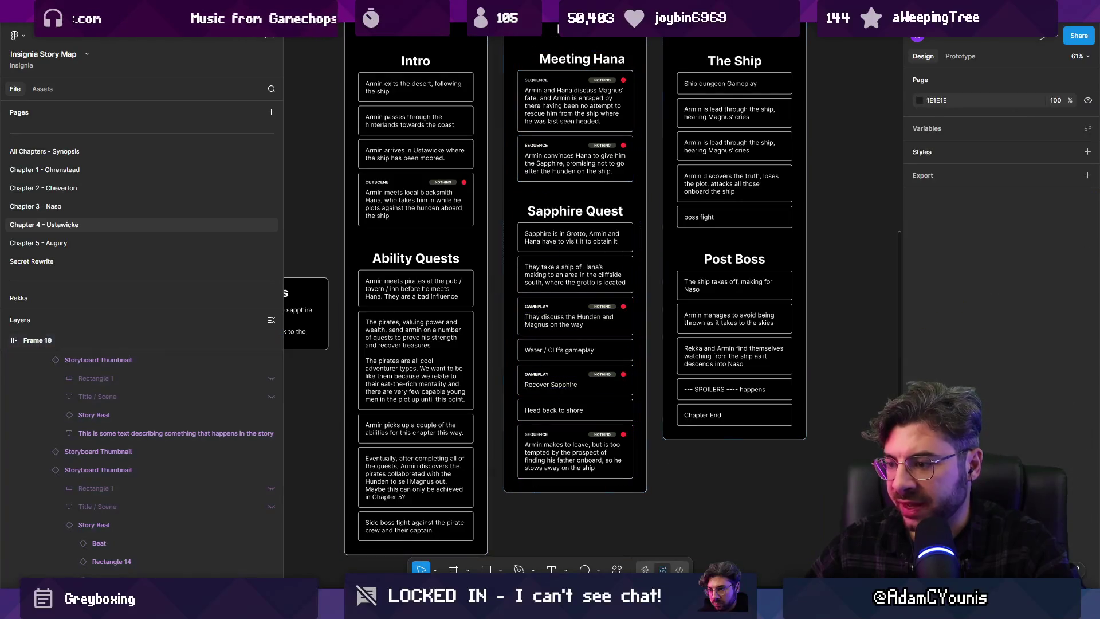
scroll(524, 125, "up", 1)
scroll(525, 125, "up", 3)
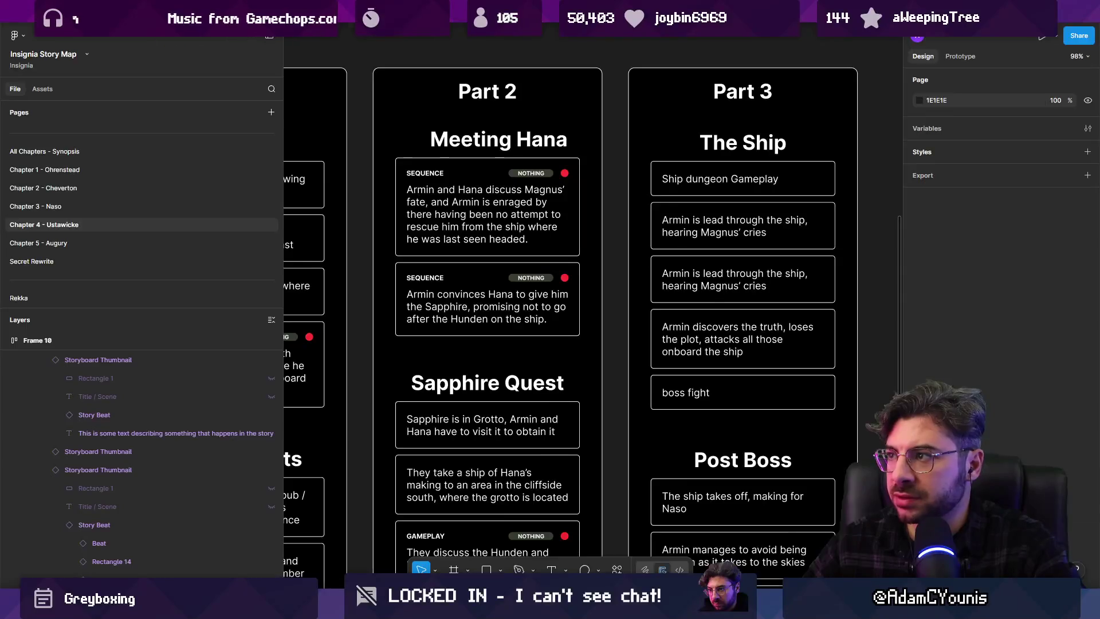
key("alt+Tab")
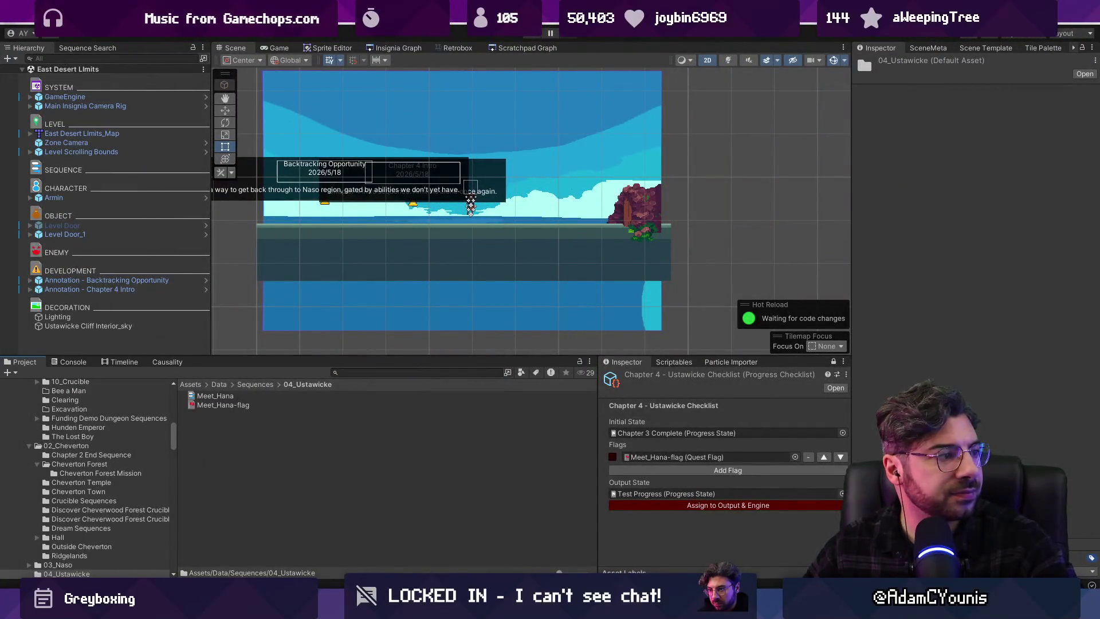
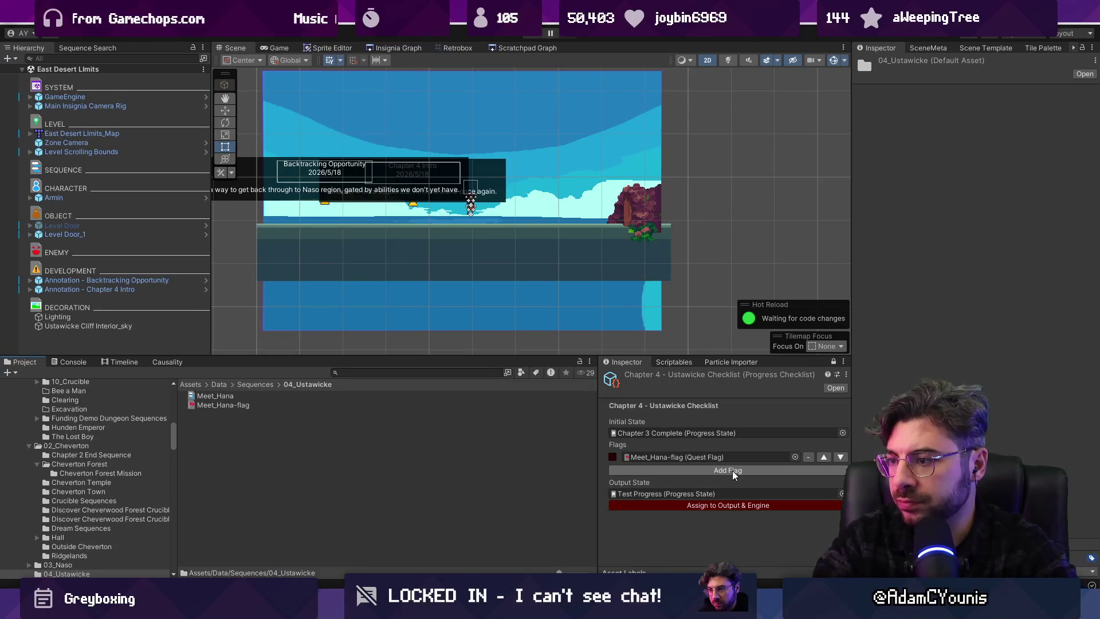
Create a new QuestFlag asset in the 04_Ustawicke folder from the Scriptables list
left_click(681, 364)
scroll(713, 479, "down", 15)
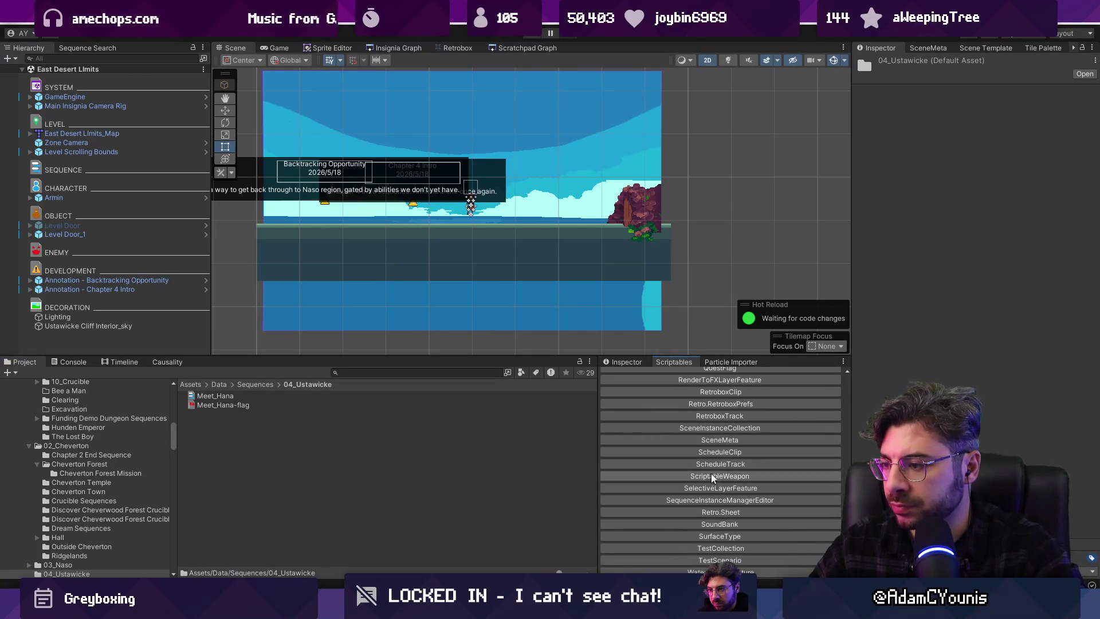
scroll(724, 453, "up", 1)
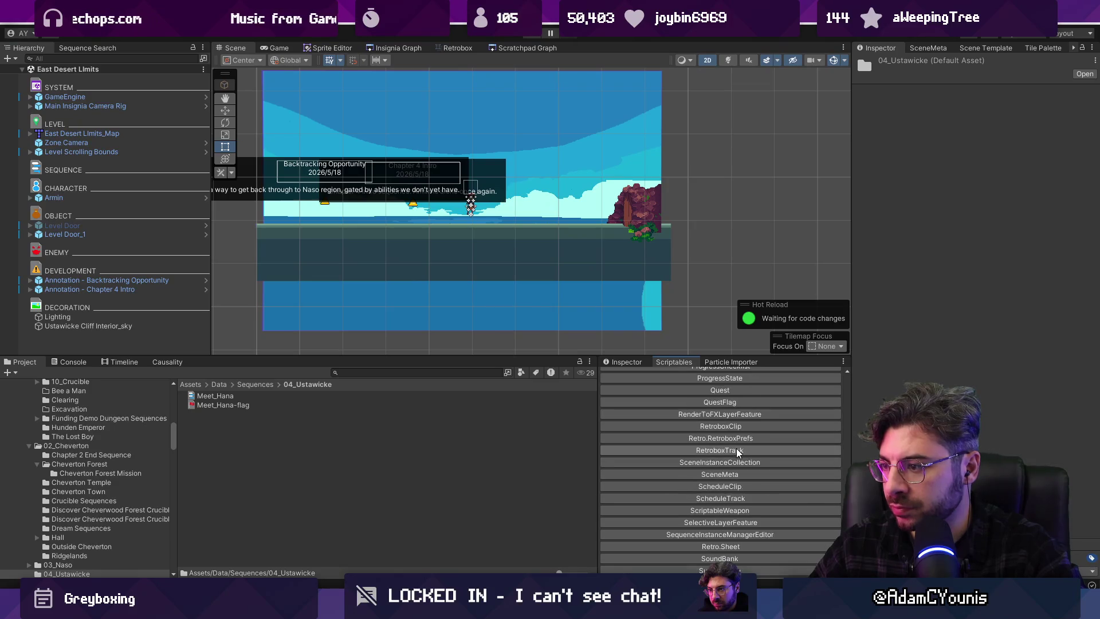
left_click(720, 402)
left_click(258, 416)
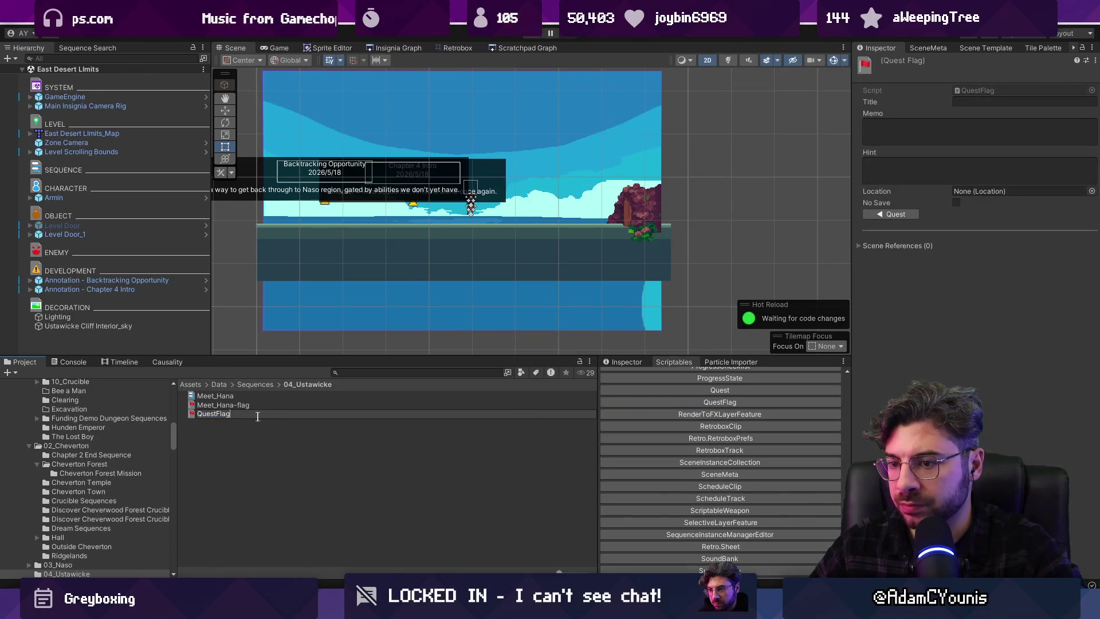
left_click(192, 417)
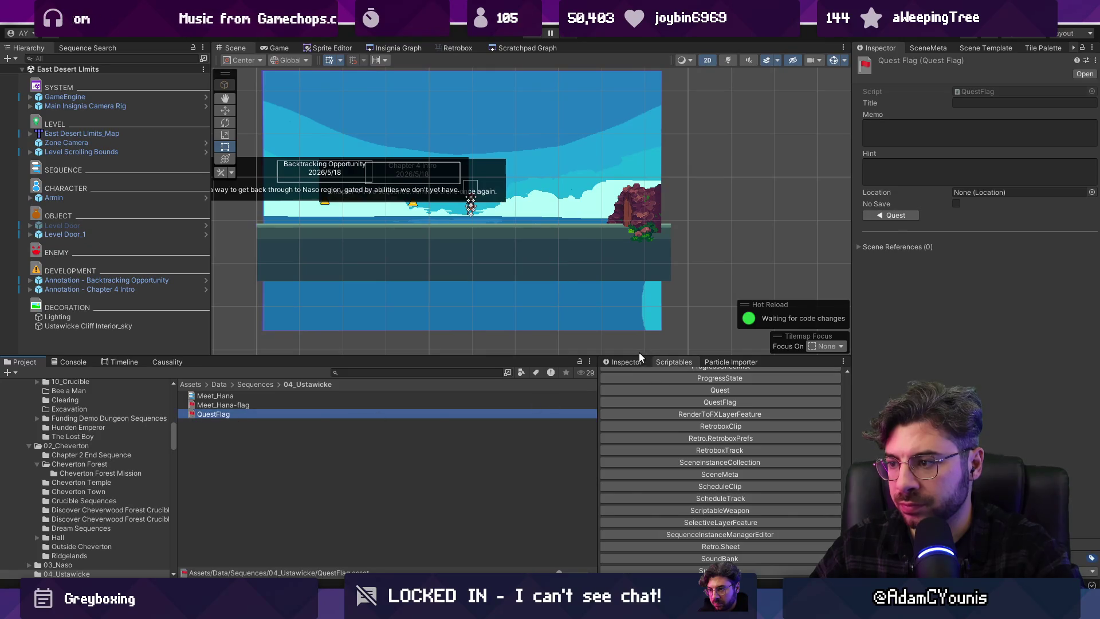
left_click(630, 363)
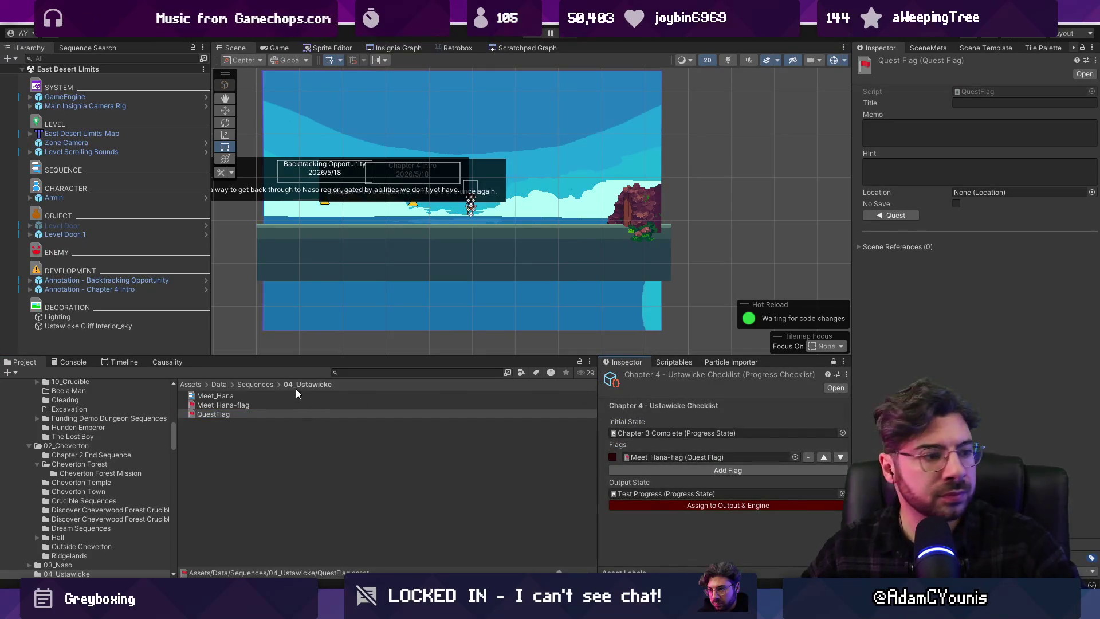
Name the new flag 'Armin Learns about Magnus' boarding Ship'
left_click(328, 409)
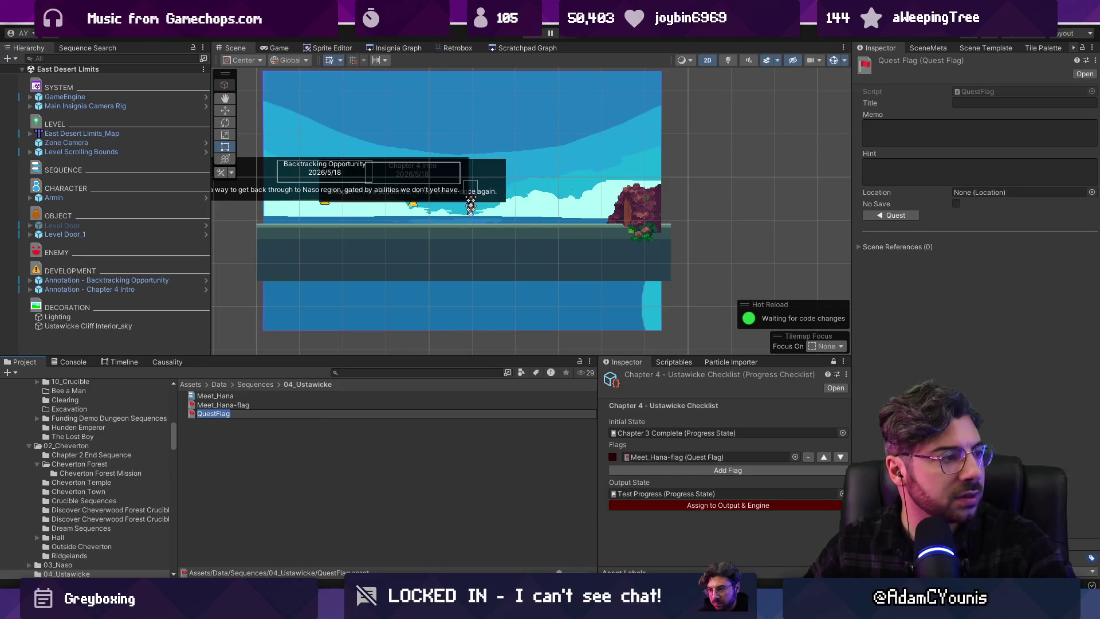
type("Armin Learns about")
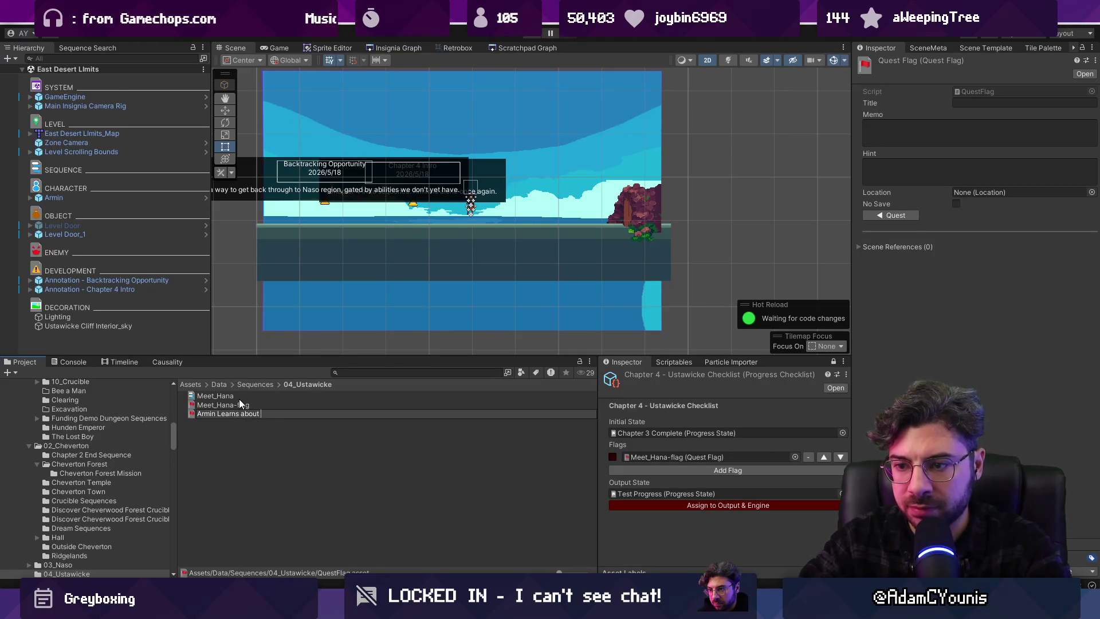
type("mag")
type("Magnus")
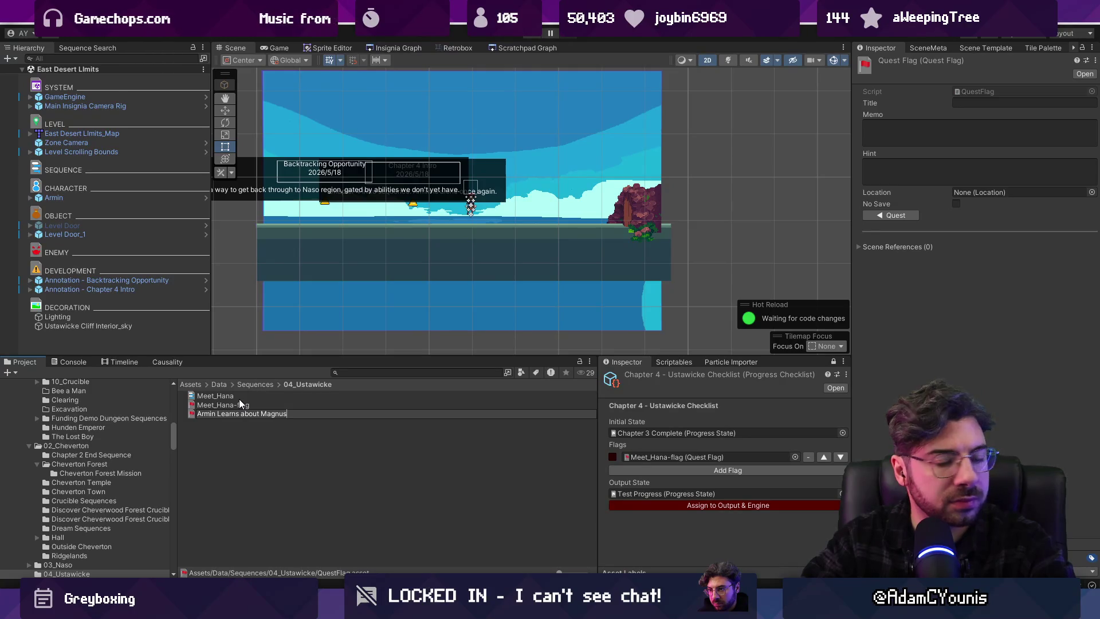
key("ctrl+shift+Left")
key("ctrl+shift+Left")
key("ctrl+shift+Left")
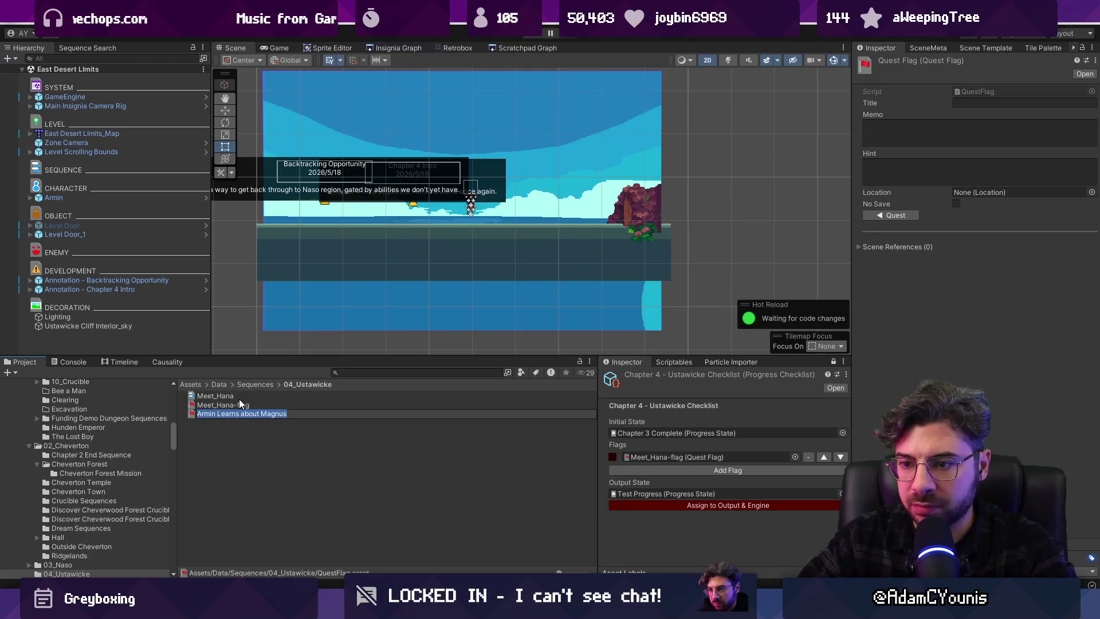
key("End")
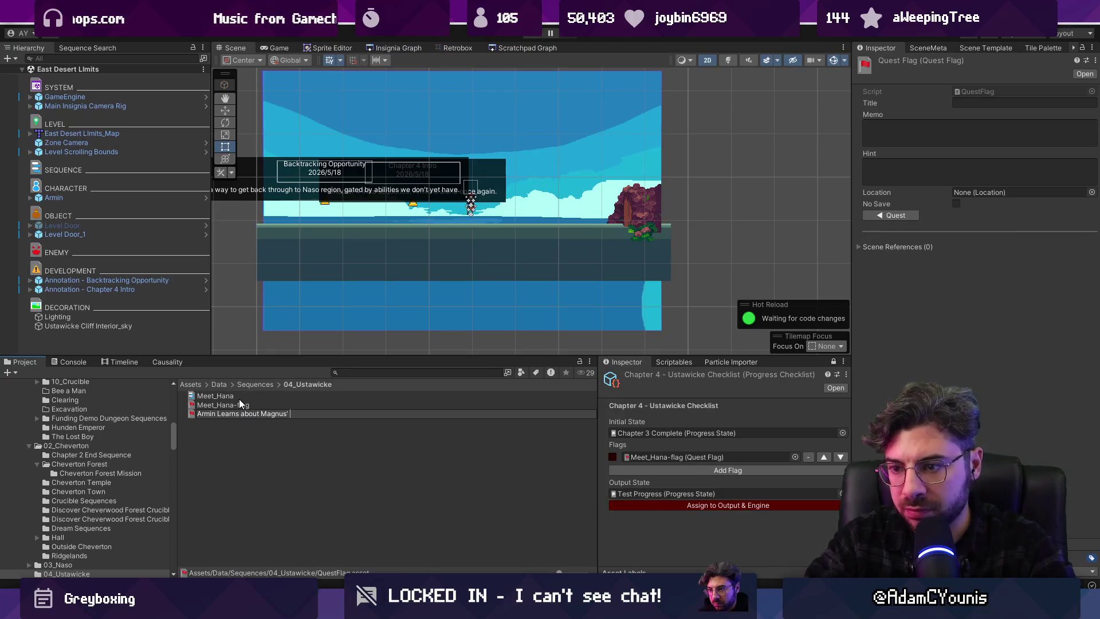
type("Final")
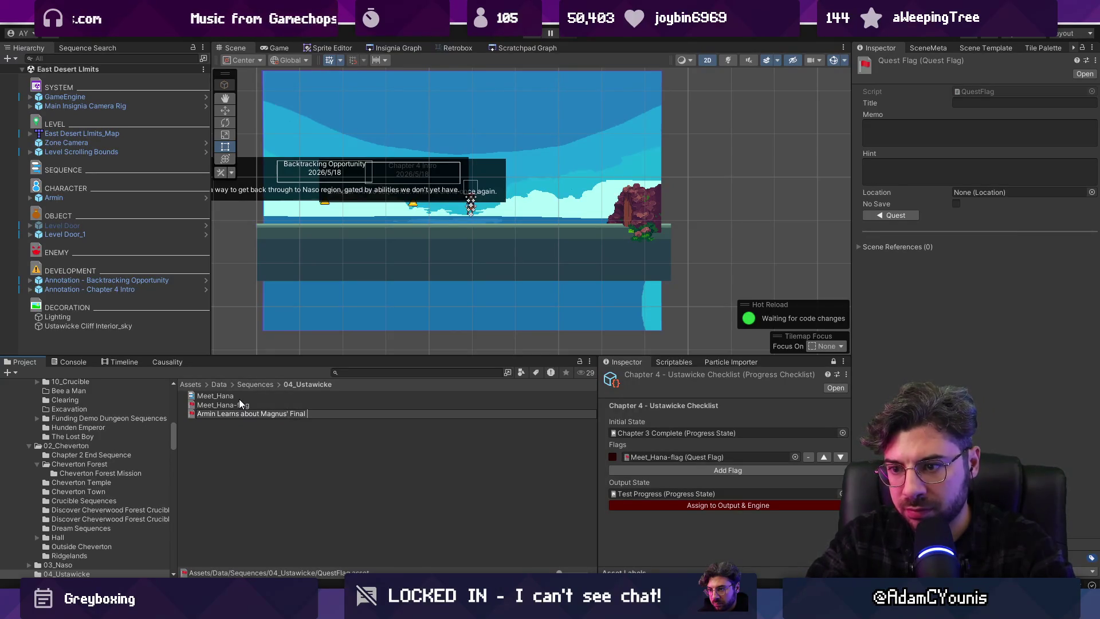
key("BackSpace")
key("BackSpace")
key("BackSpace")
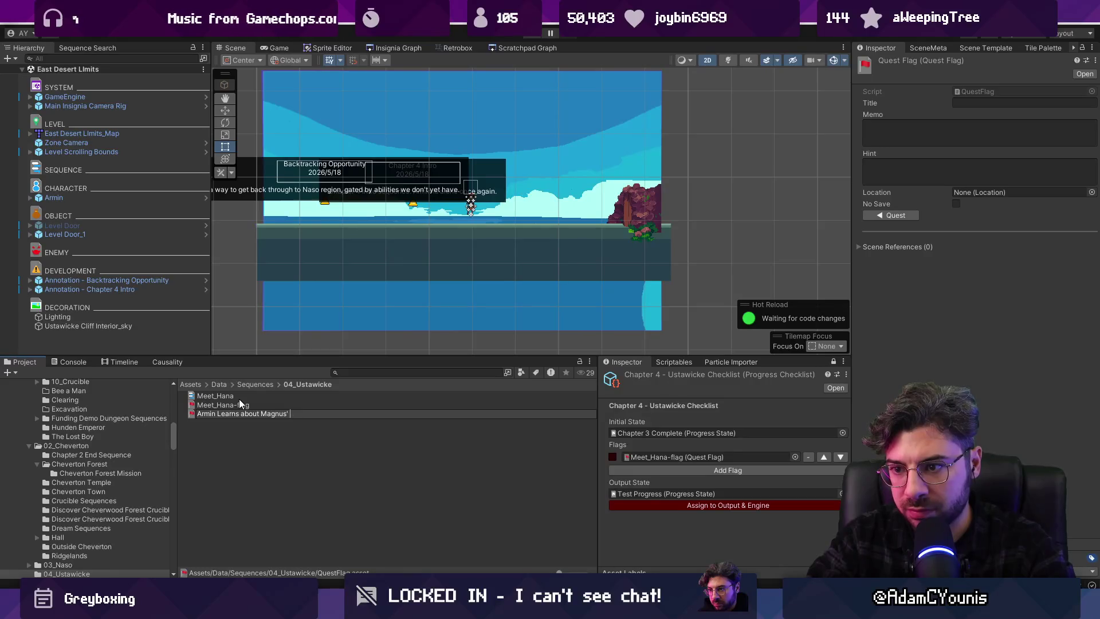
key("ctrl+shift+Left")
key("End")
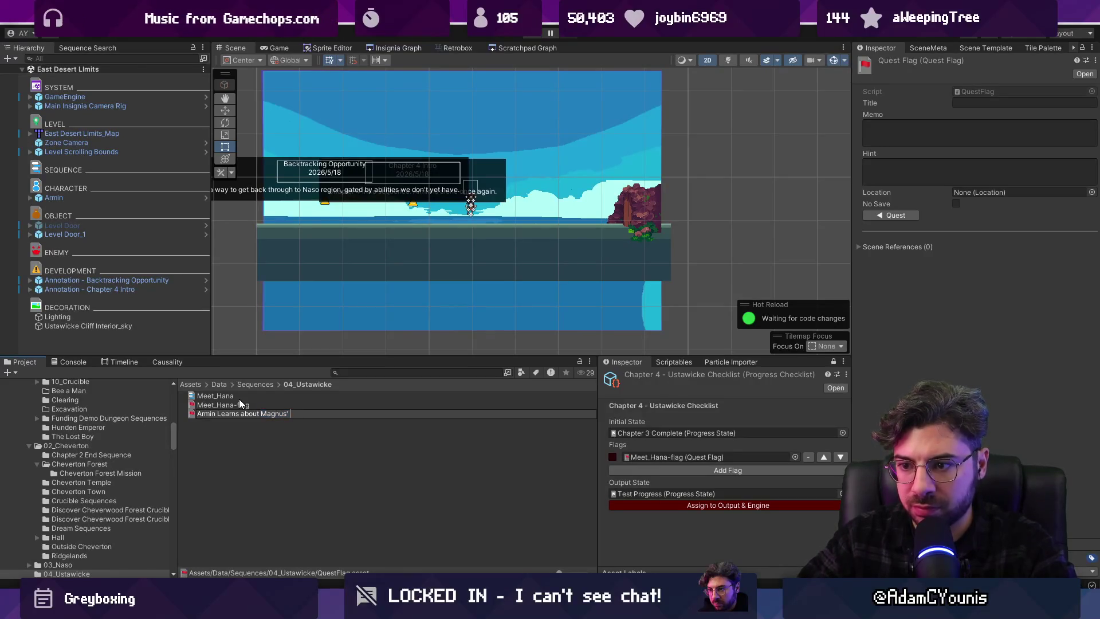
type("boarding Ship")
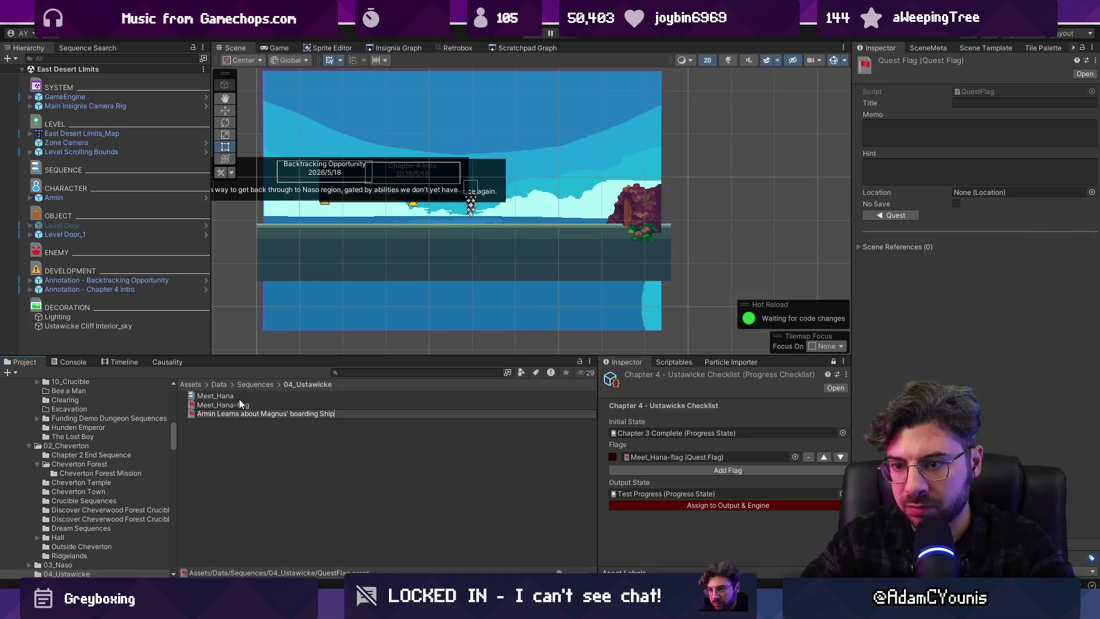
key("Return")
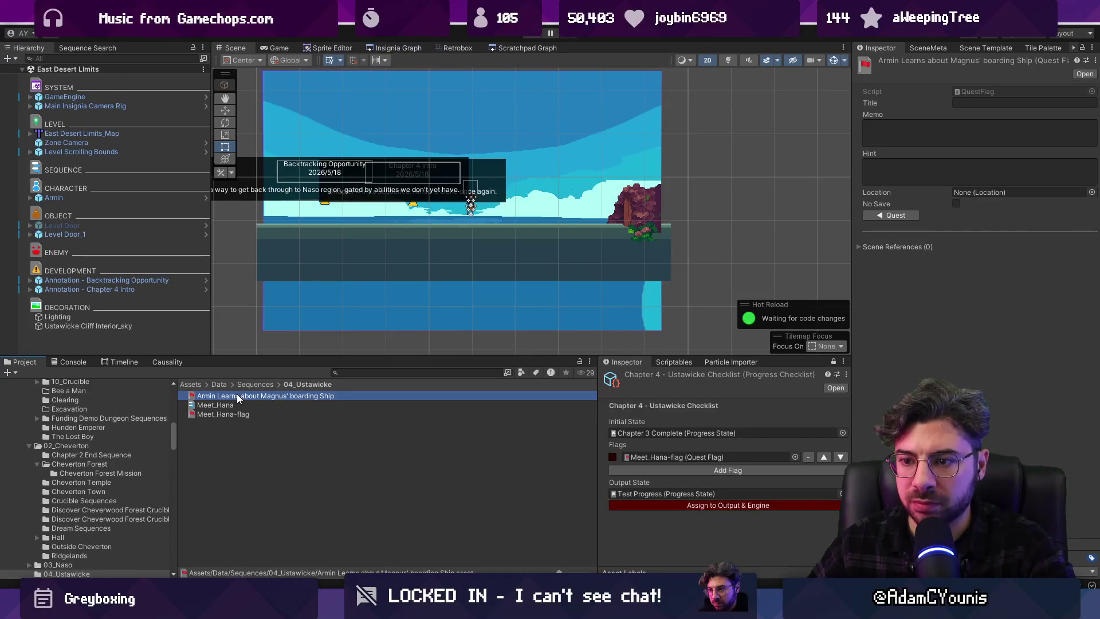
key("F2")
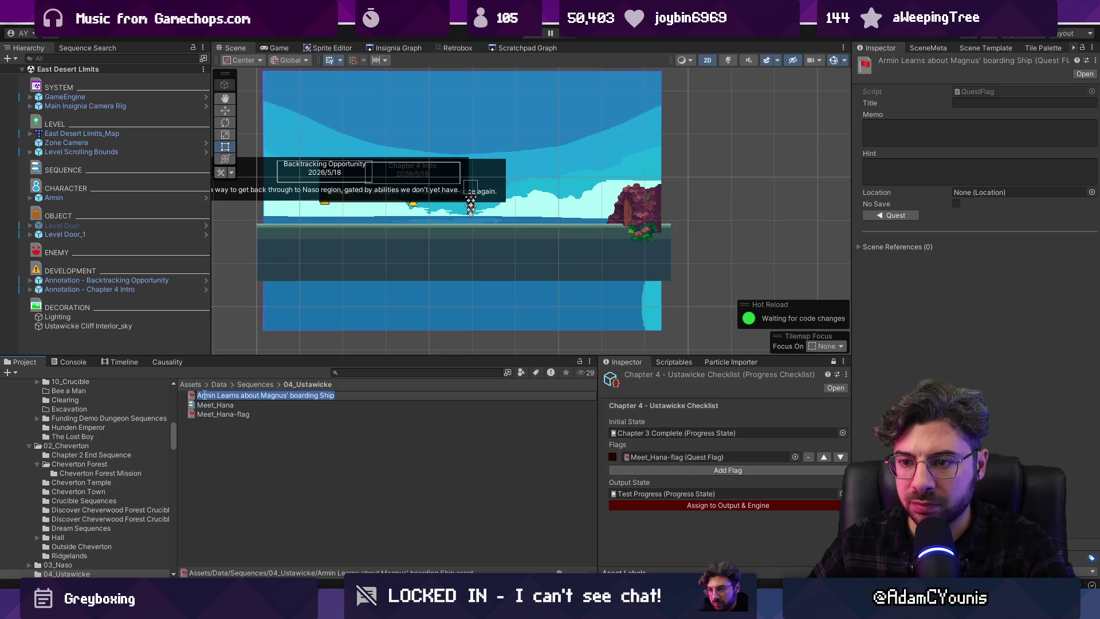
left_click(199, 395)
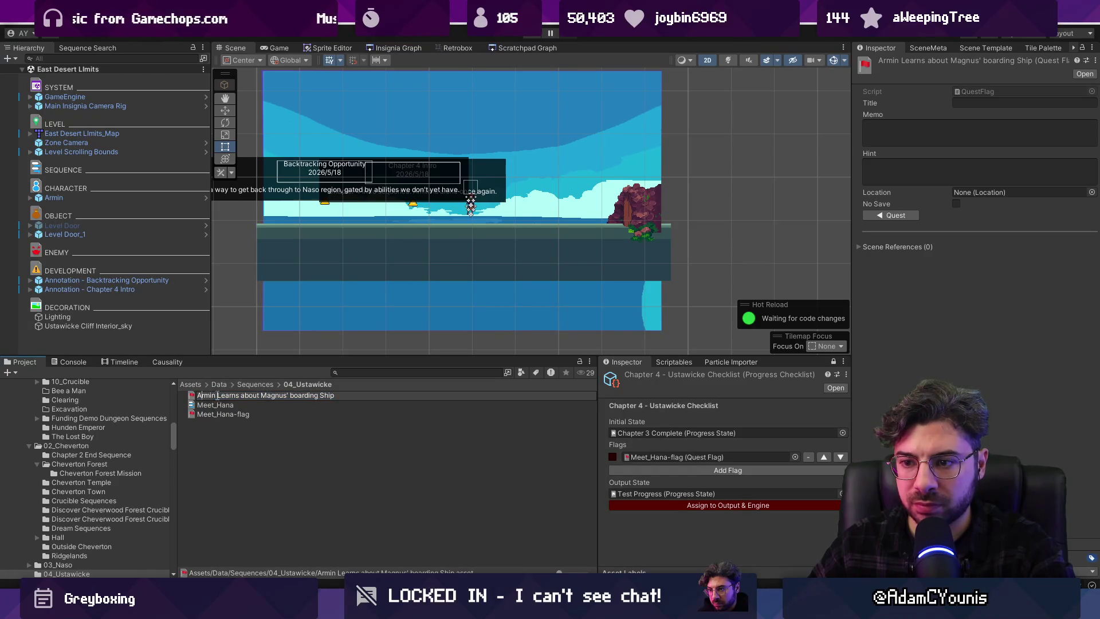
Prefix the boarding Ship flag's name with 'C4.2 - '
left_click(259, 455)
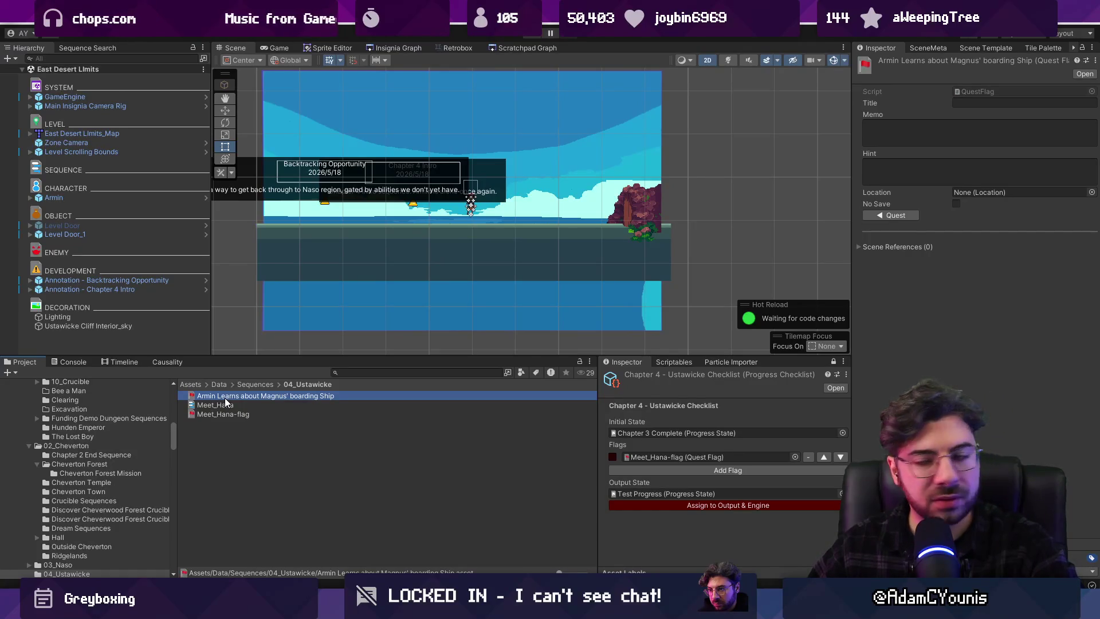
key("F2")
key("Home")
type("C4")
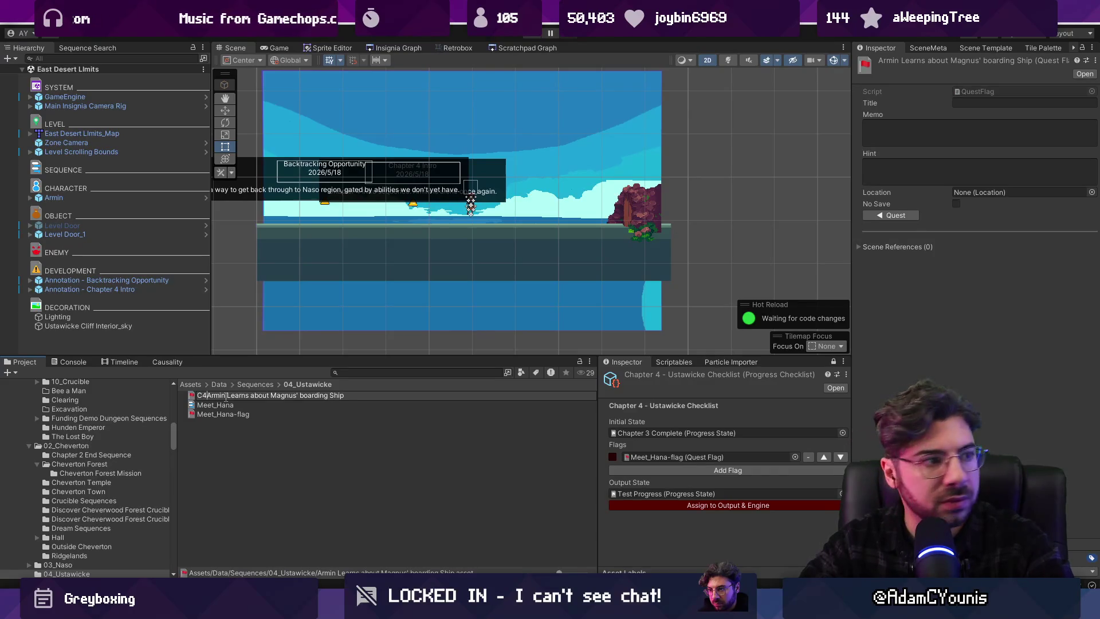
type("P")
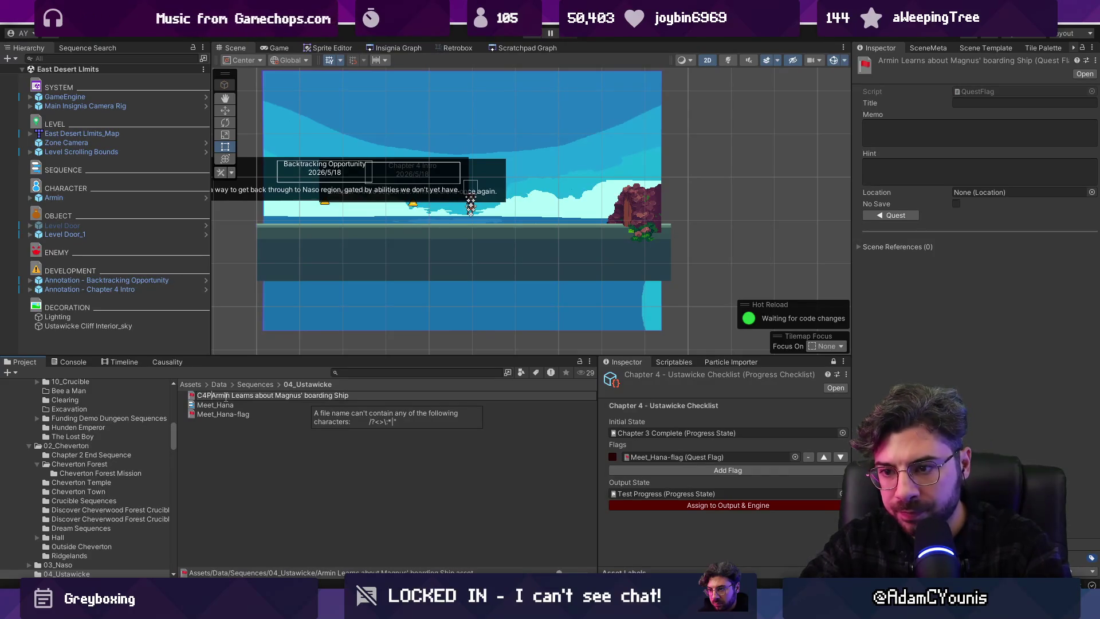
type("2 -")
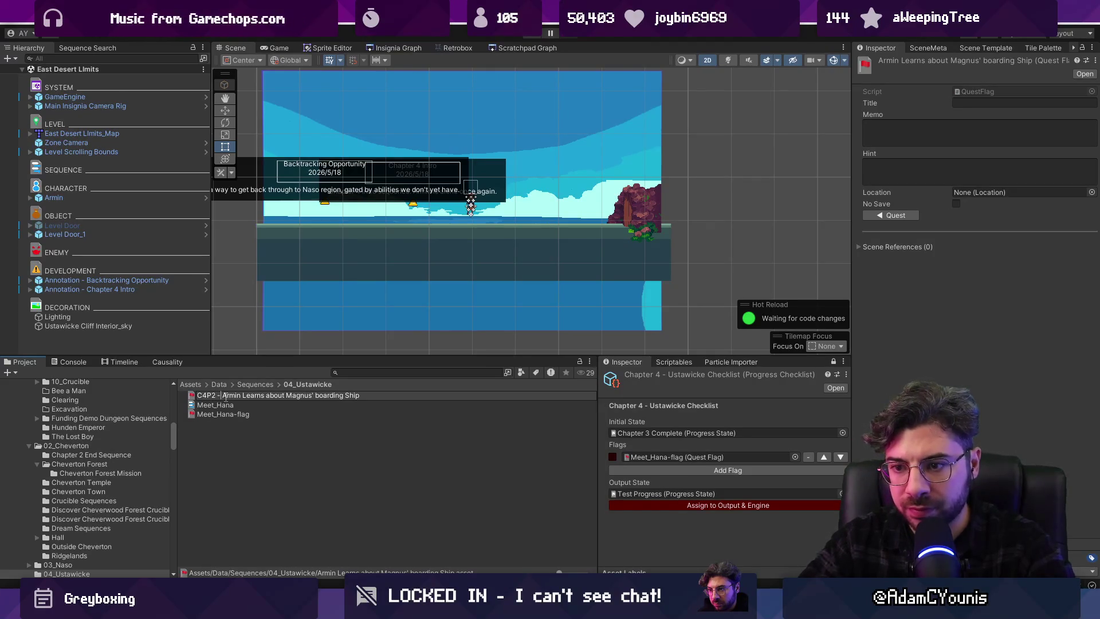
key("BackSpace")
type(".")
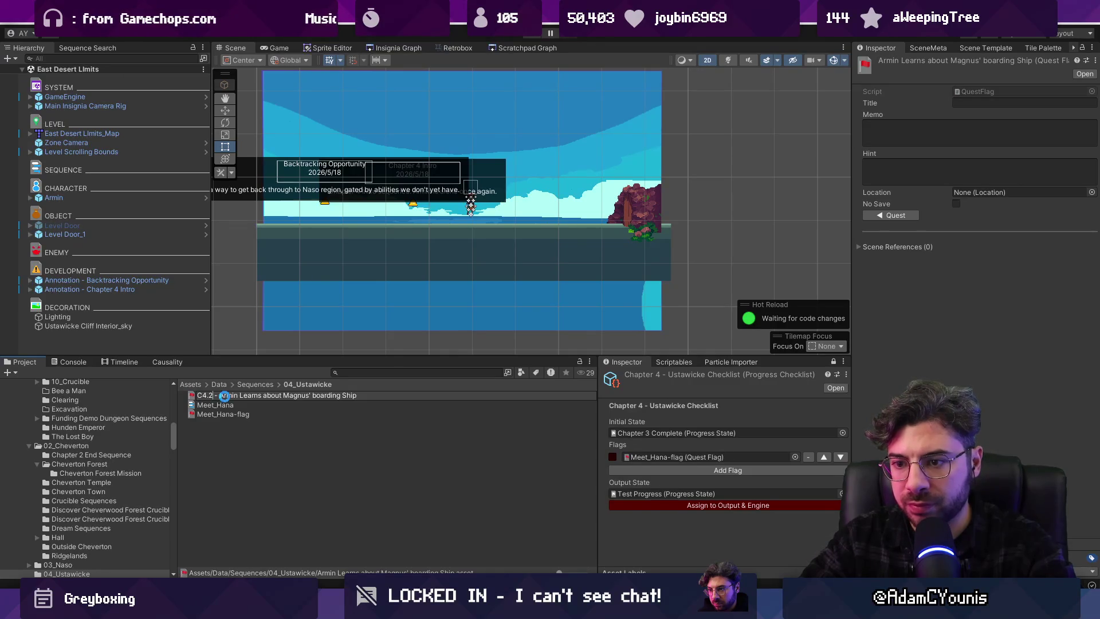
key("Return")
Rename the Meet_Hana-flag asset to 'C4.1 - Meet_Hana-flag'
left_click(234, 414)
left_click(261, 415)
key("Home")
type("C4.1 -")
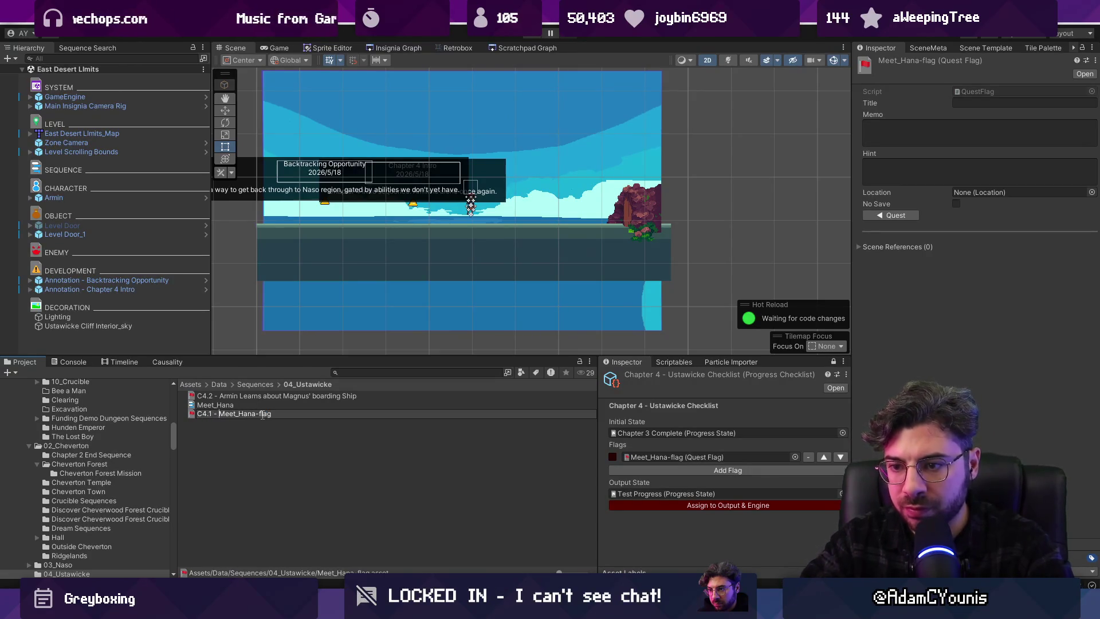
key("Return")
left_click(217, 399)
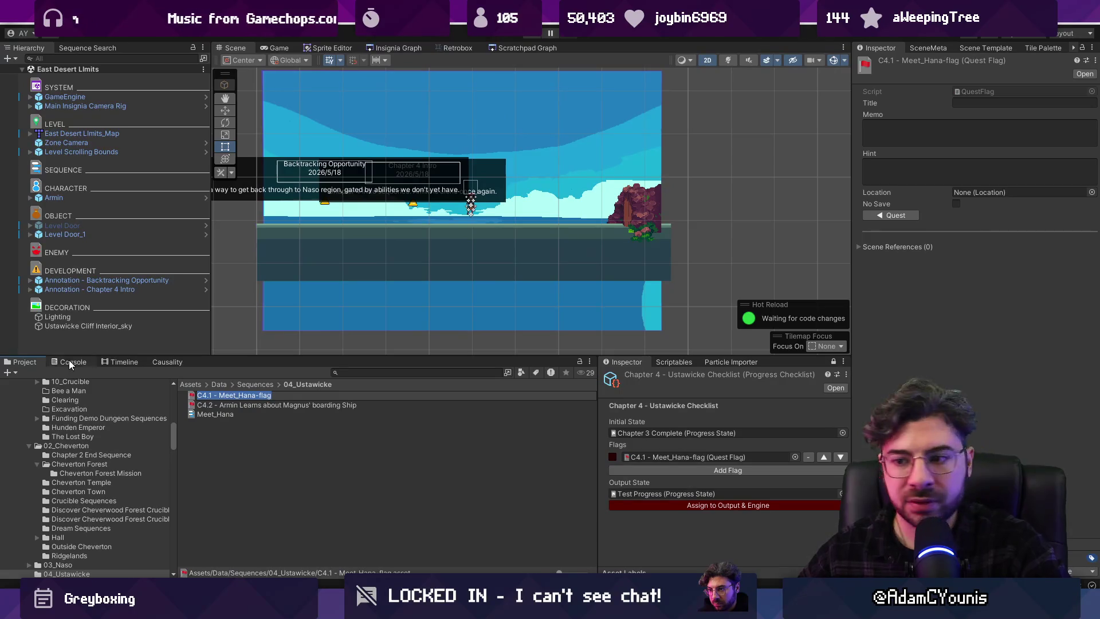
left_click(215, 395)
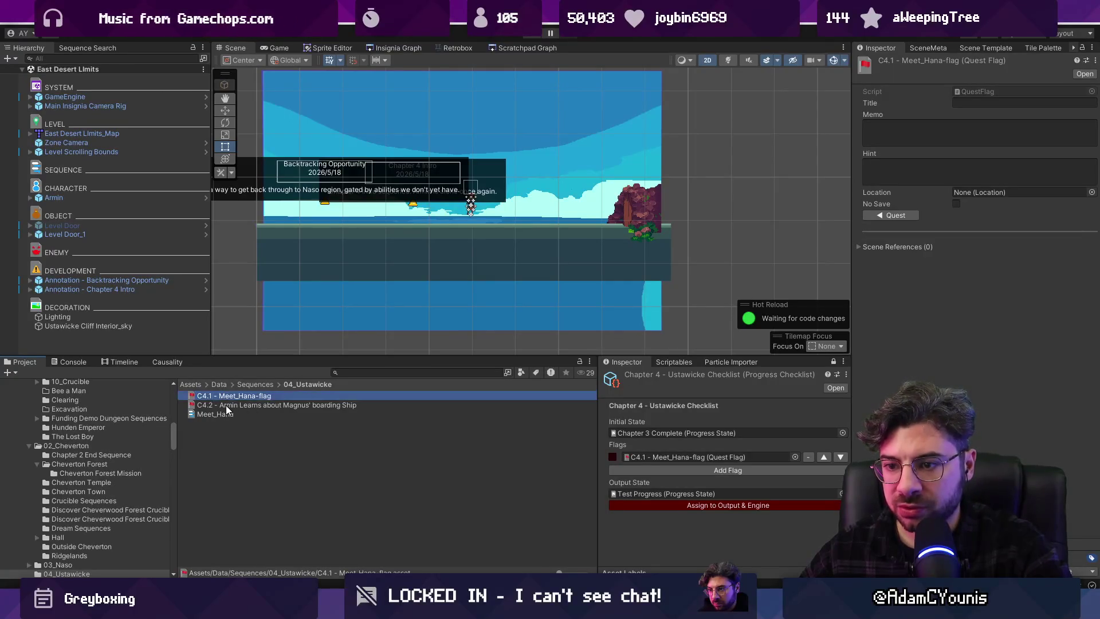
left_click(232, 405)
Renumber the boarding Ship flag to C4.2.1 and duplicate it
left_click(218, 405)
type(".1")
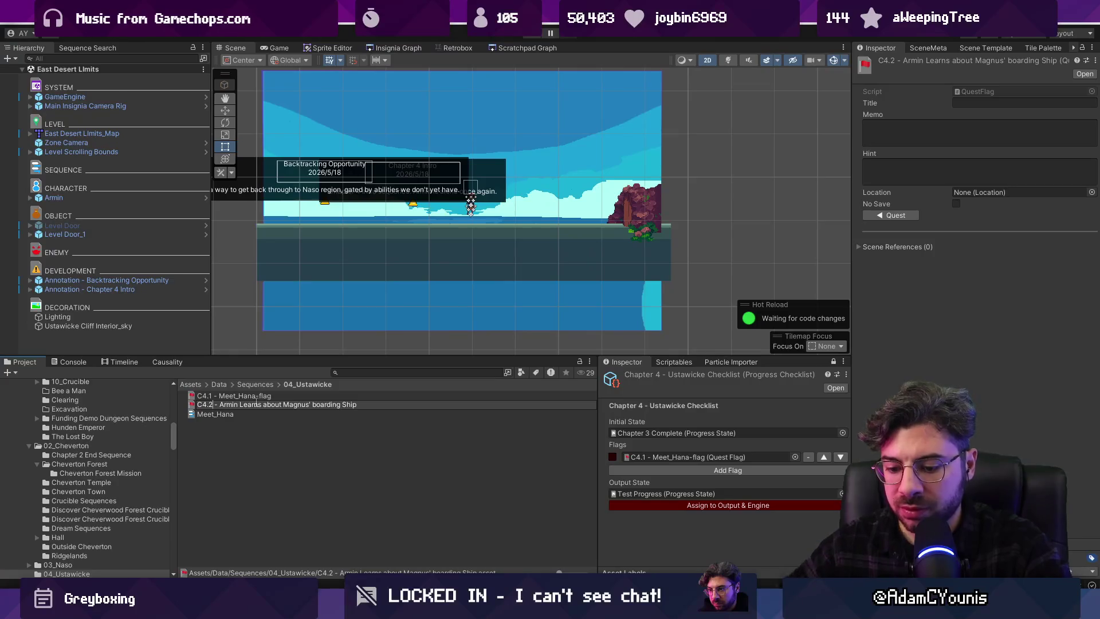
key("Return")
key("ctrl+d")
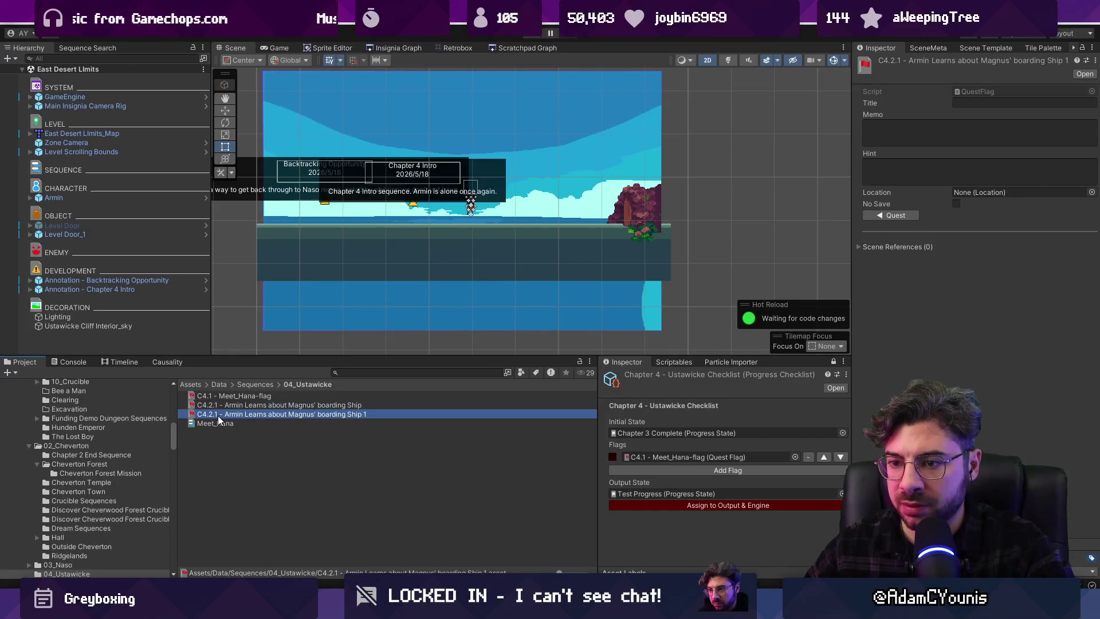
Try renaming the duplicate flag to C4.2.2, then back out leaving the name unchanged
left_click(239, 418)
key("Right")
key("Right")
key("Right")
key("BackSpace")
type("2")
key("Right")
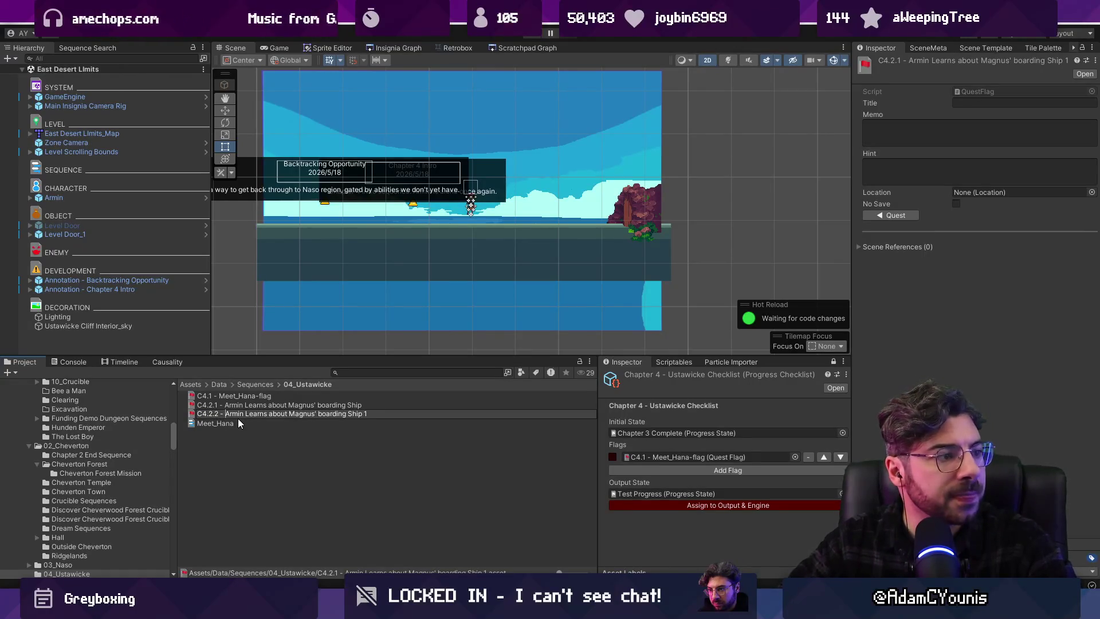
key("ctrl+Right")
key("shift+End")
key("Delete")
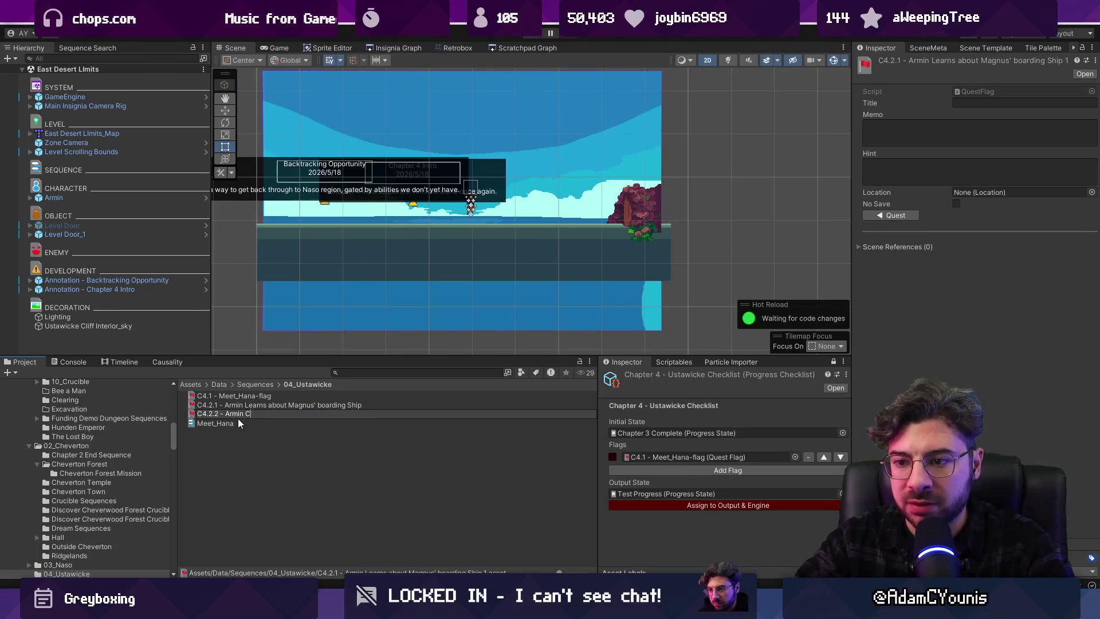
type("onvinces ")
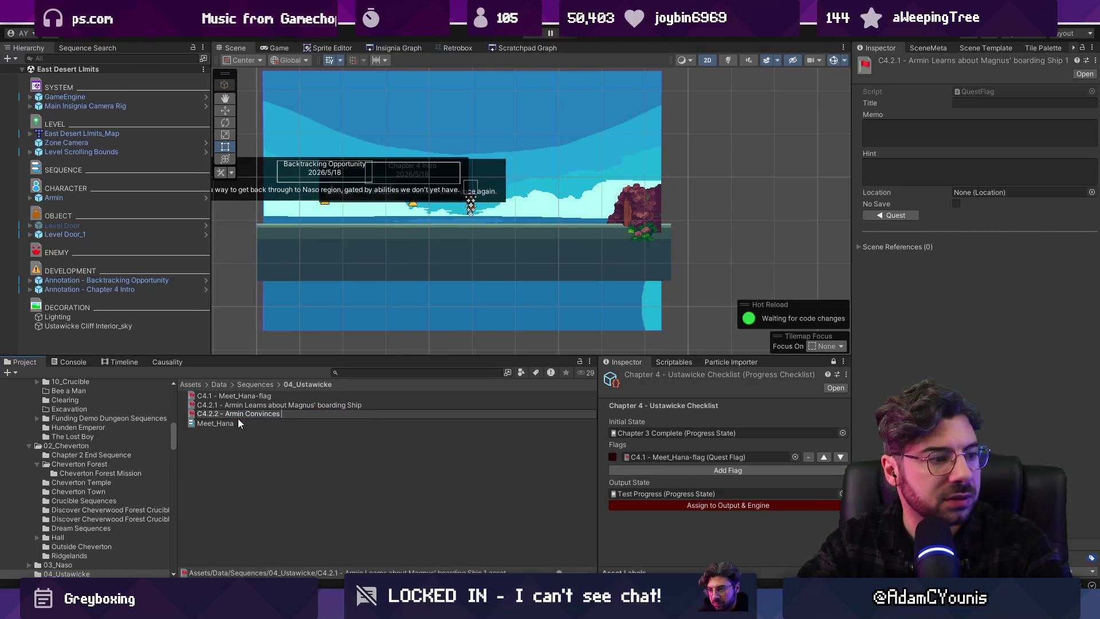
type("Hana to")
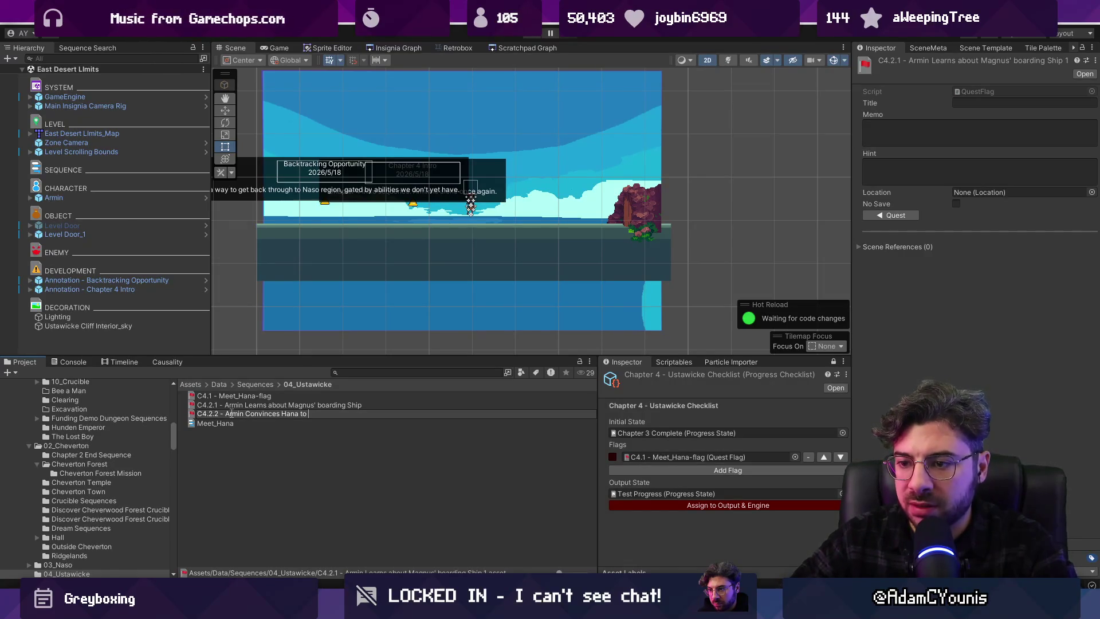
key("ctrl+shift+Left")
key("ctrl+shift+Left")
key("ctrl+shift+Left")
key("Escape")
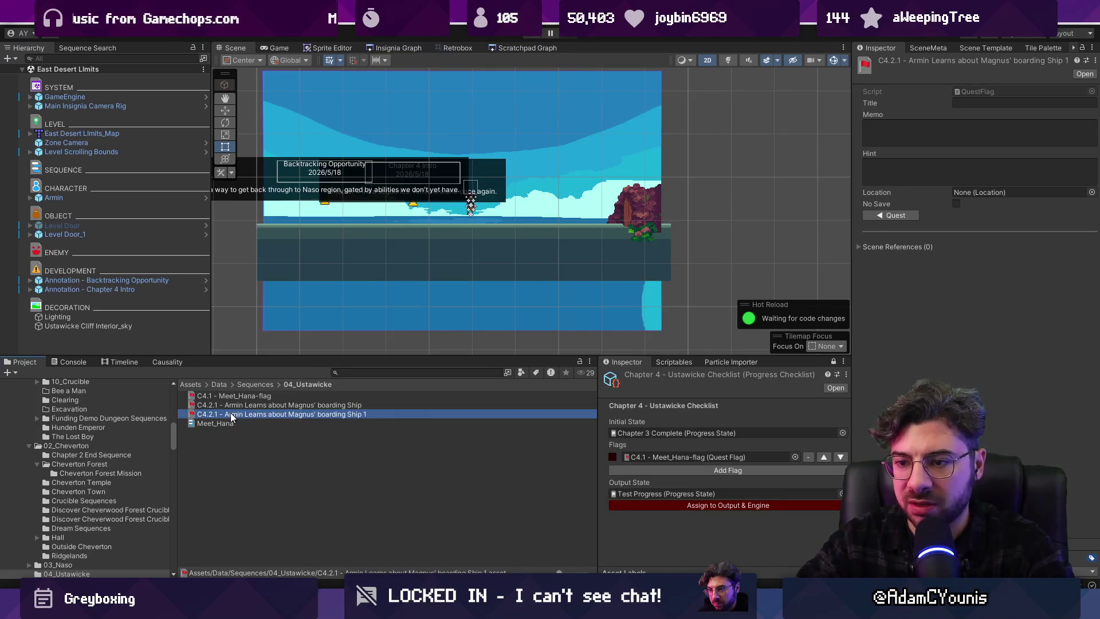
key("F2")
key("End")
key("shift+Left")
key("ctrl+shift+Left")
key("ctrl+shift+Left")
key("ctrl+shift+Left")
key("Escape")
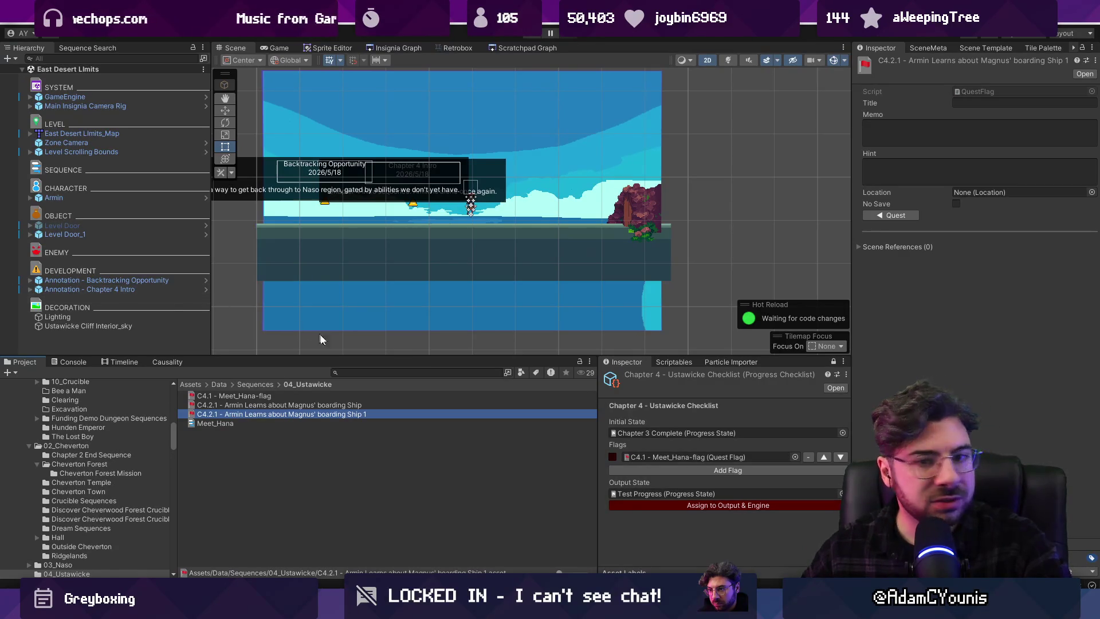
Rename the duplicate to 'C4.2.2 - Armin and Hana leave for Grotto'
left_click(227, 414)
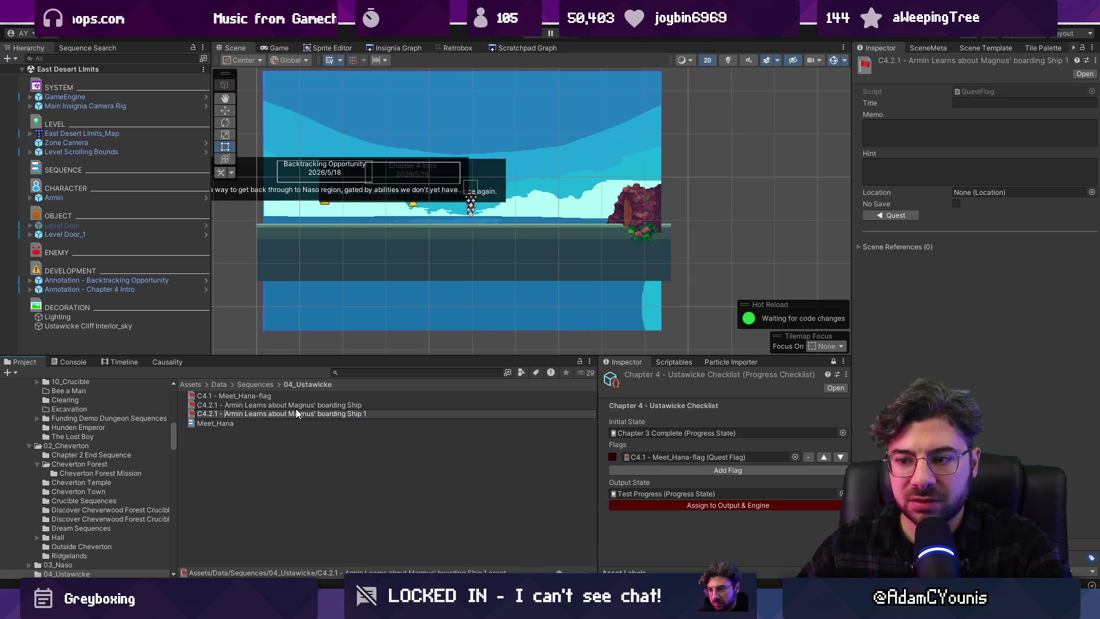
type("Armin and Han")
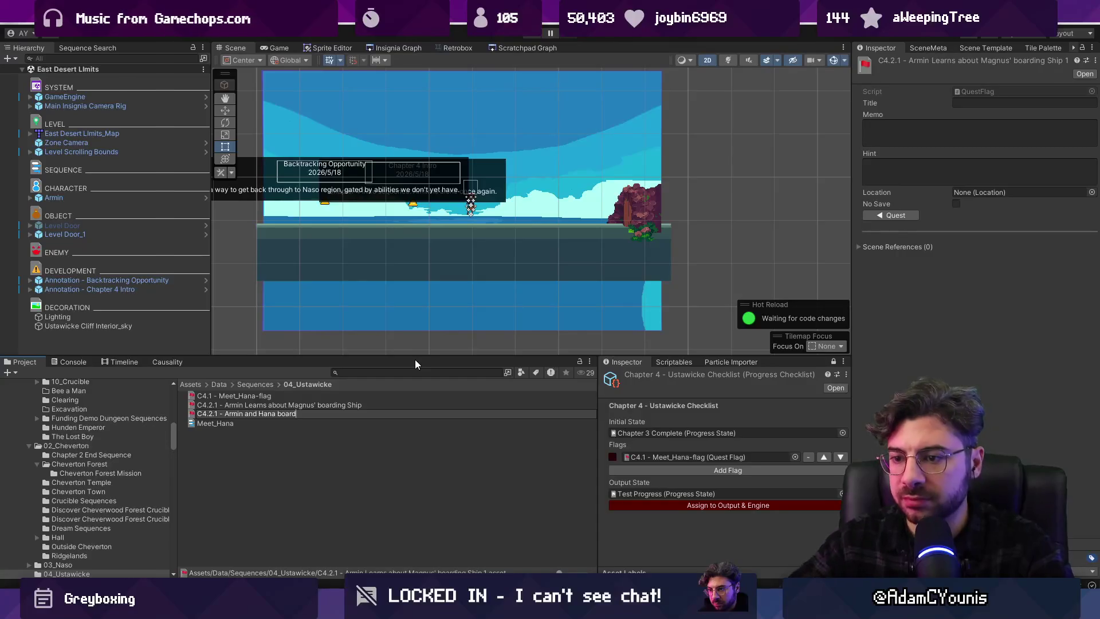
key("BackSpace")
key("BackSpace")
key("BackSpace")
type("leave for Grotto")
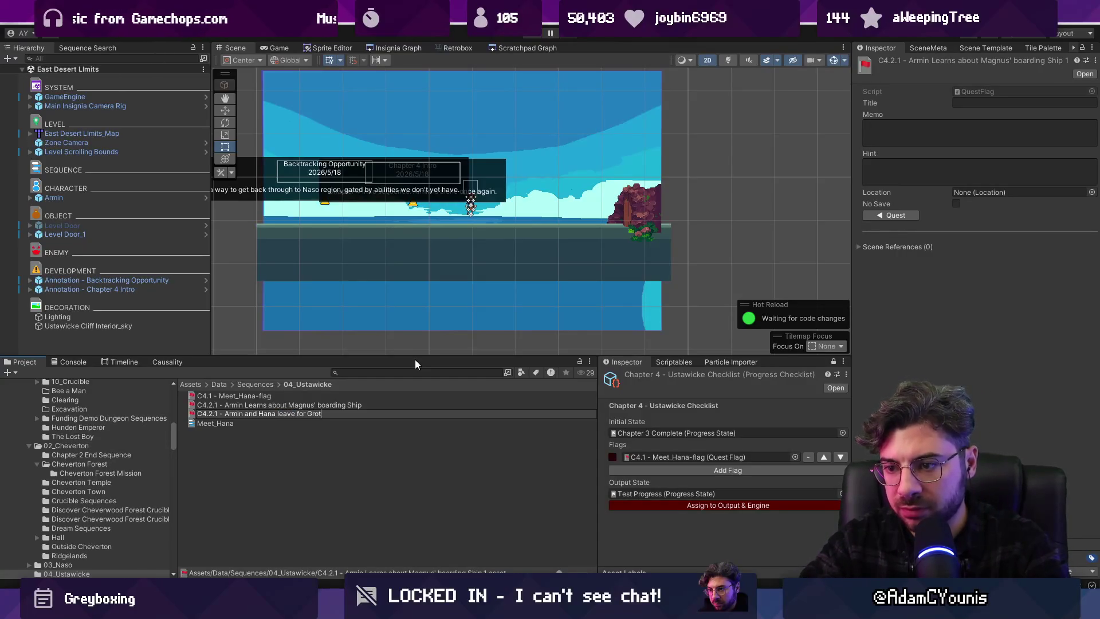
key("Return")
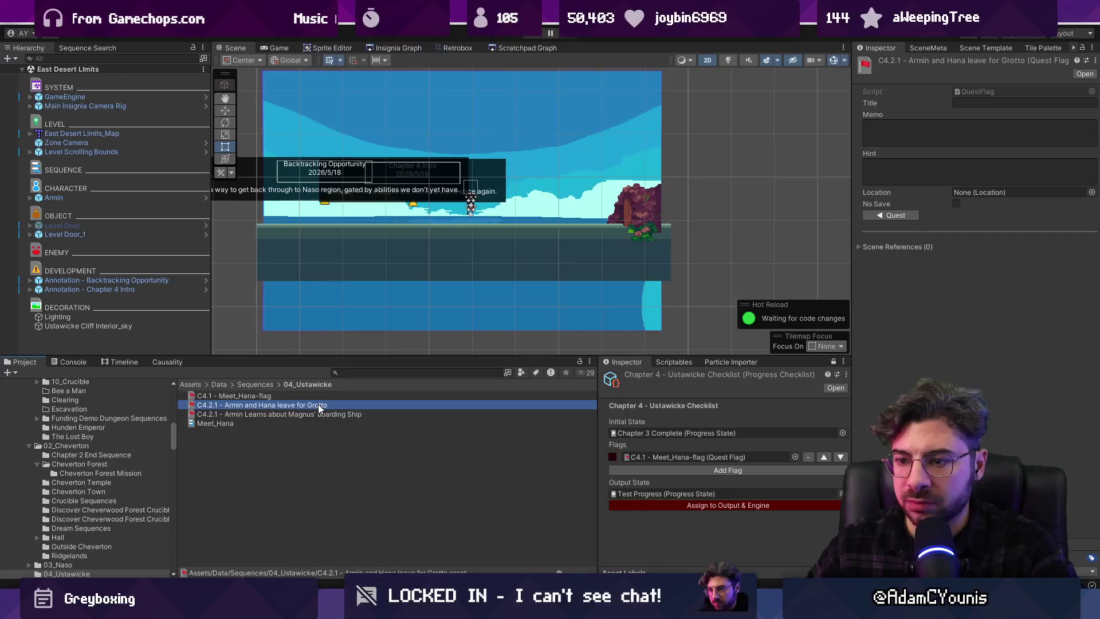
key("F2")
key("End")
key("ctrl+shift+Left")
key("ctrl+shift+Left")
key("ctrl+shift+Left")
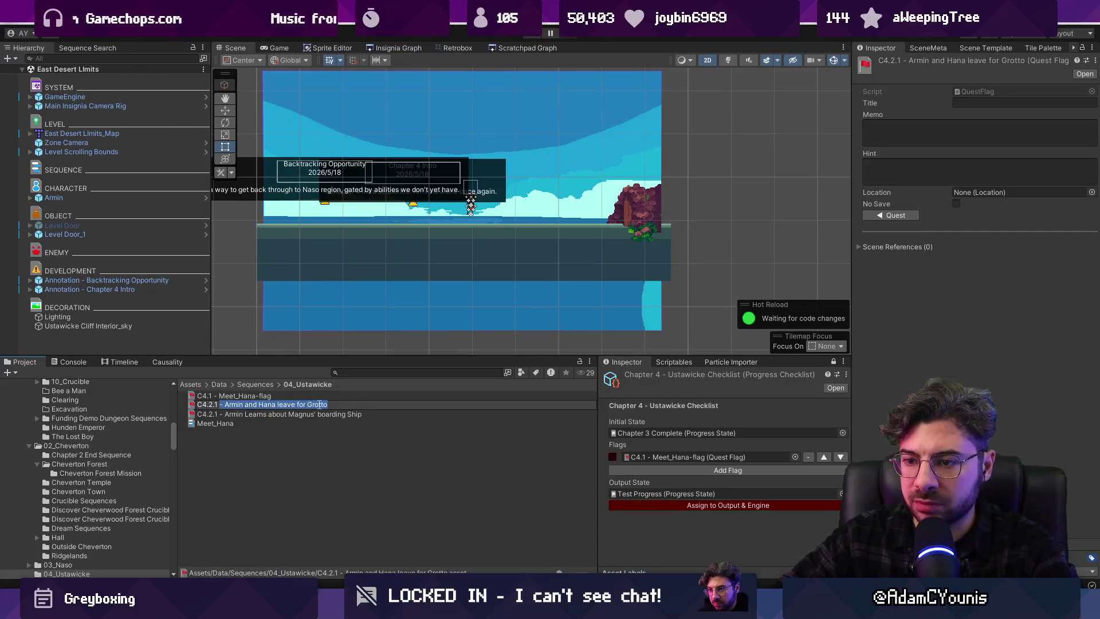
key("Left")
key("BackSpace")
type("2")
key("Return")
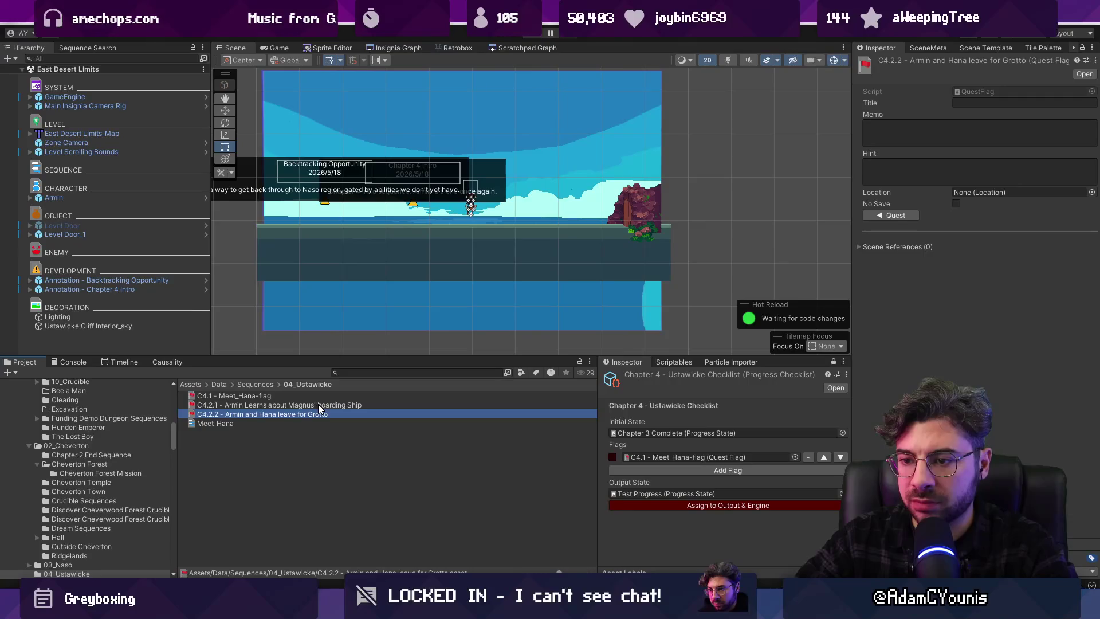
Duplicate the Grotto flag and start renumbering the copy to C4.2.3, then cancel
key("ctrl+d")
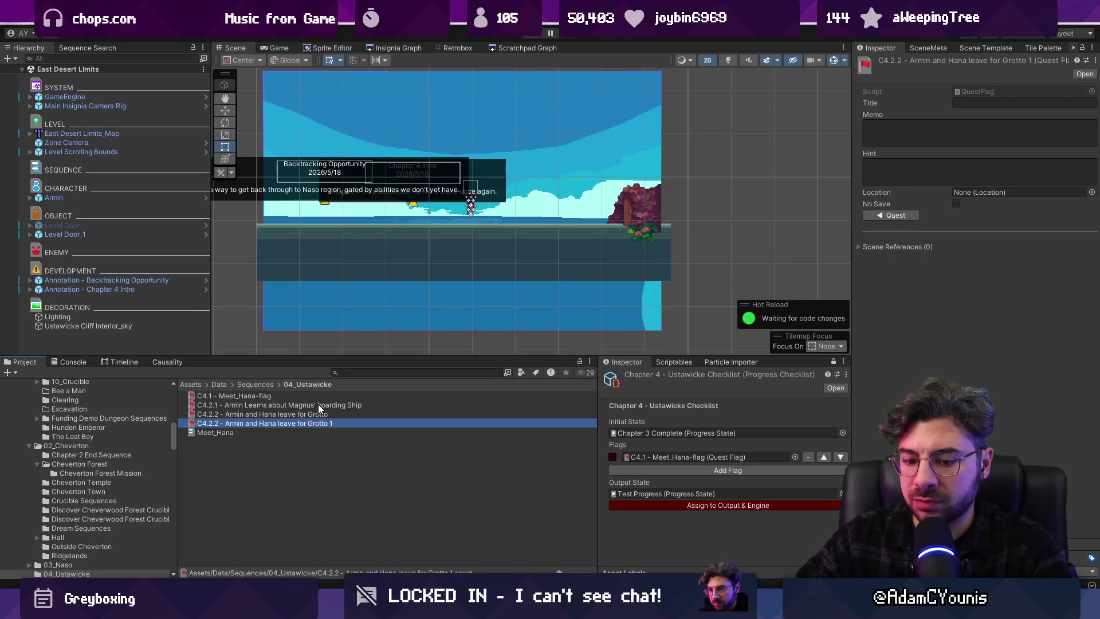
key("F2")
key("End")
key("ctrl+shift+Left")
key("ctrl+shift+Left")
key("ctrl+shift+Left")
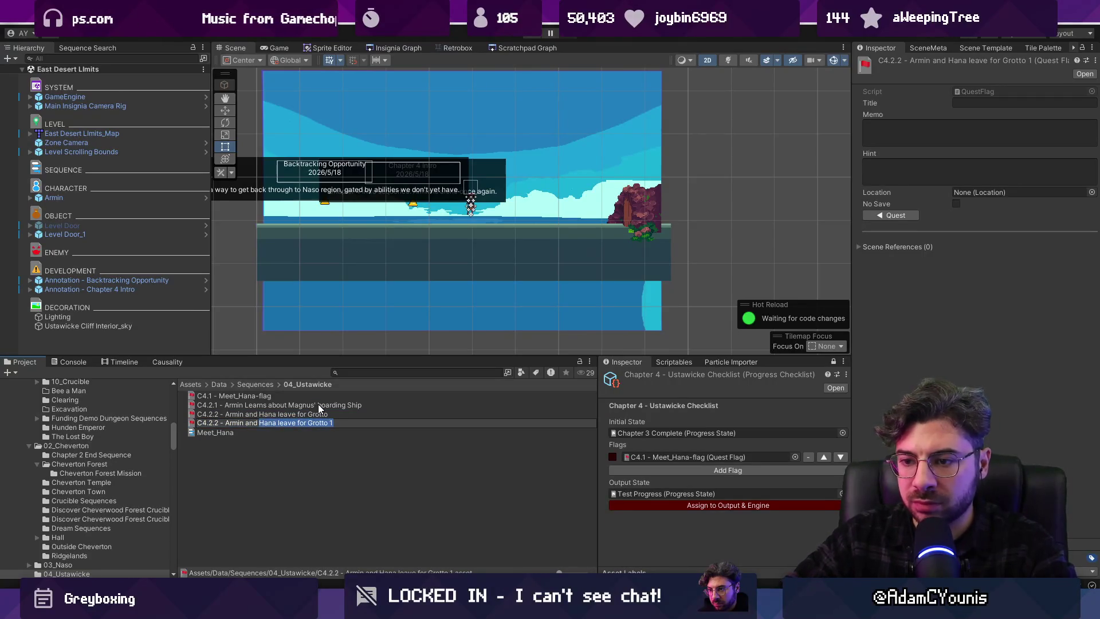
key("Left")
key("BackSpace")
type("3")
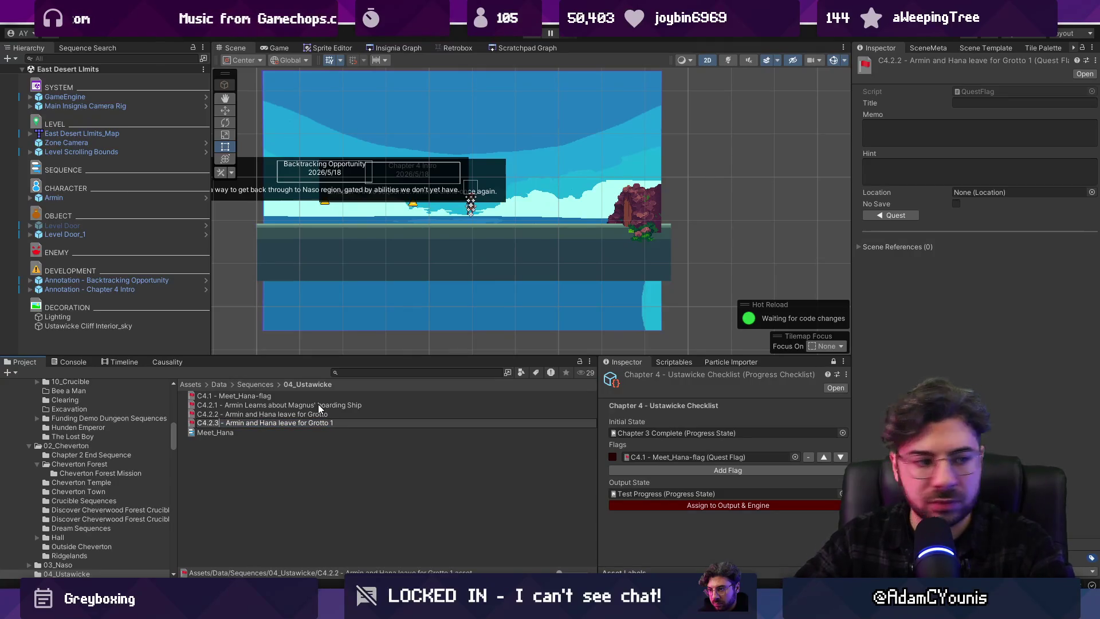
key("Right")
key("Right")
key("Right")
key("shift+End")
type("Re")
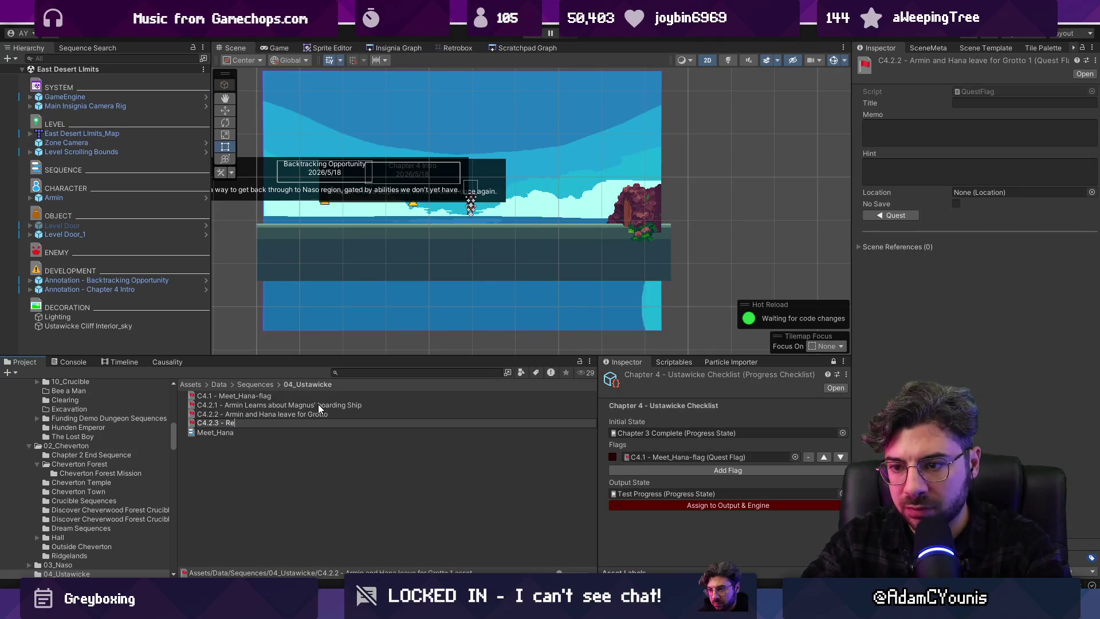
type("co")
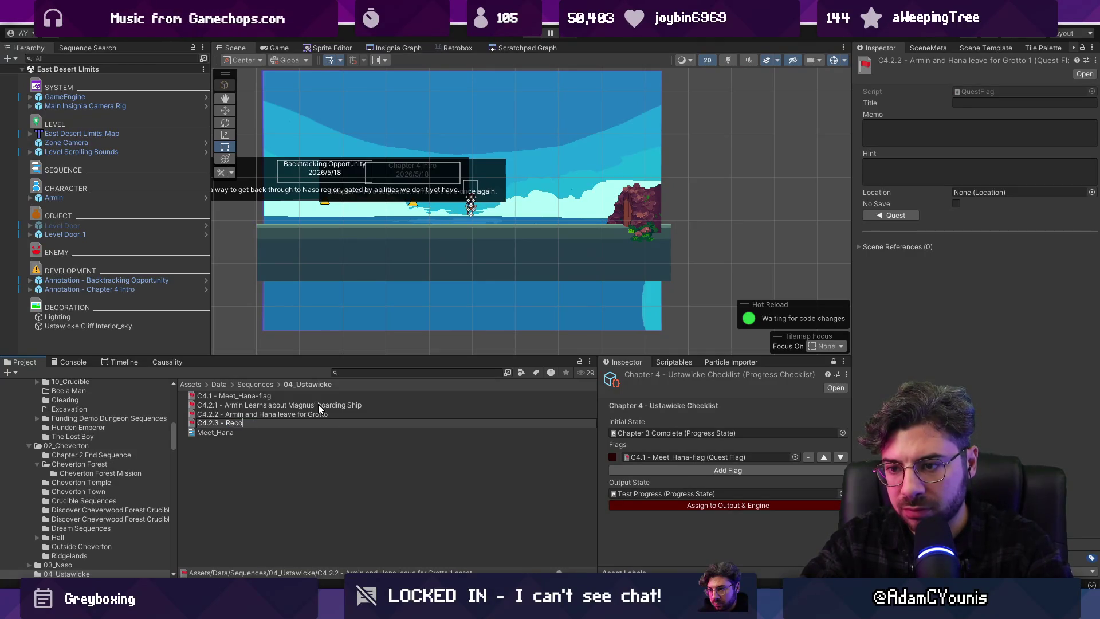
key("Escape")
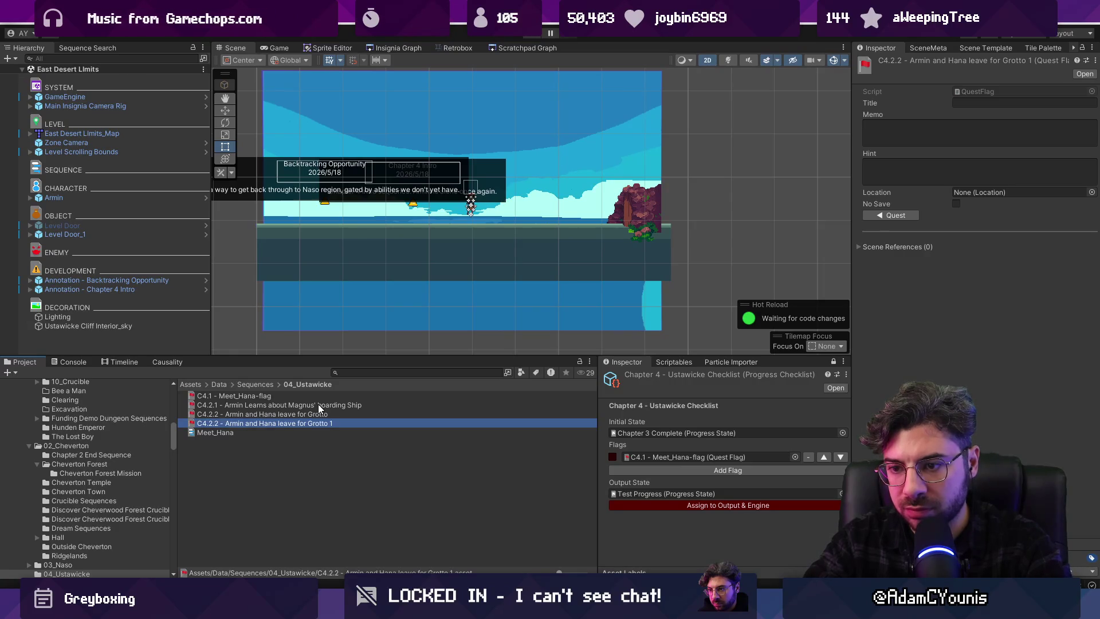
Cancel deleting the duplicate flag and add an empty flag slot to the checklist
key("Delete")
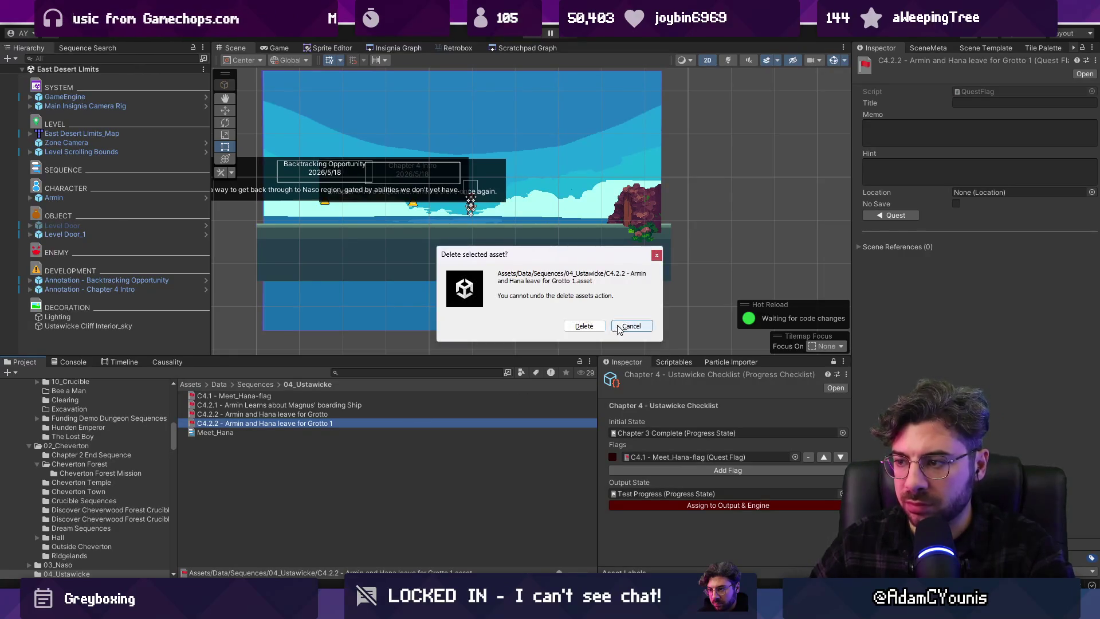
left_click(631, 325)
left_click(462, 373)
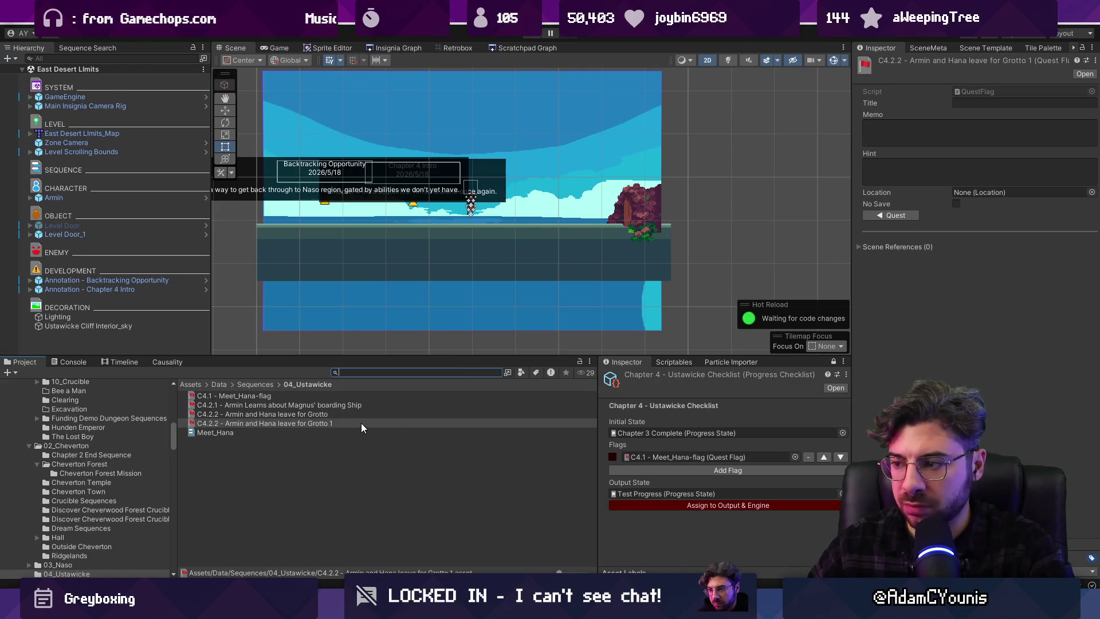
left_click(810, 470)
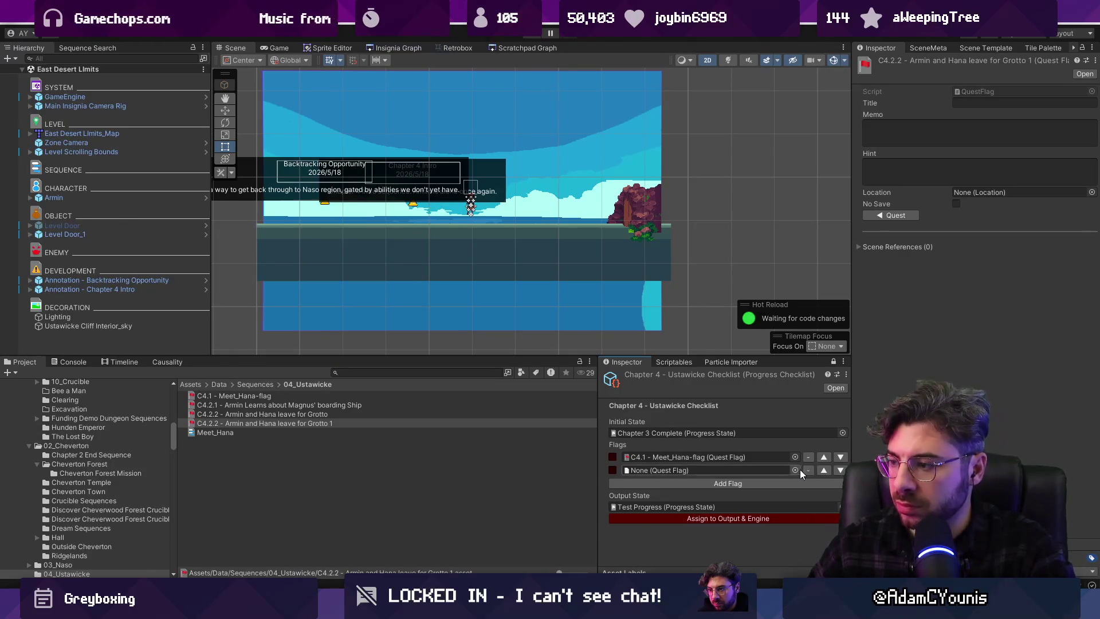
Fill checklist flag slots with the Magnus boarding Ship and leave for Grotto flags
left_click(798, 469)
type("magnb")
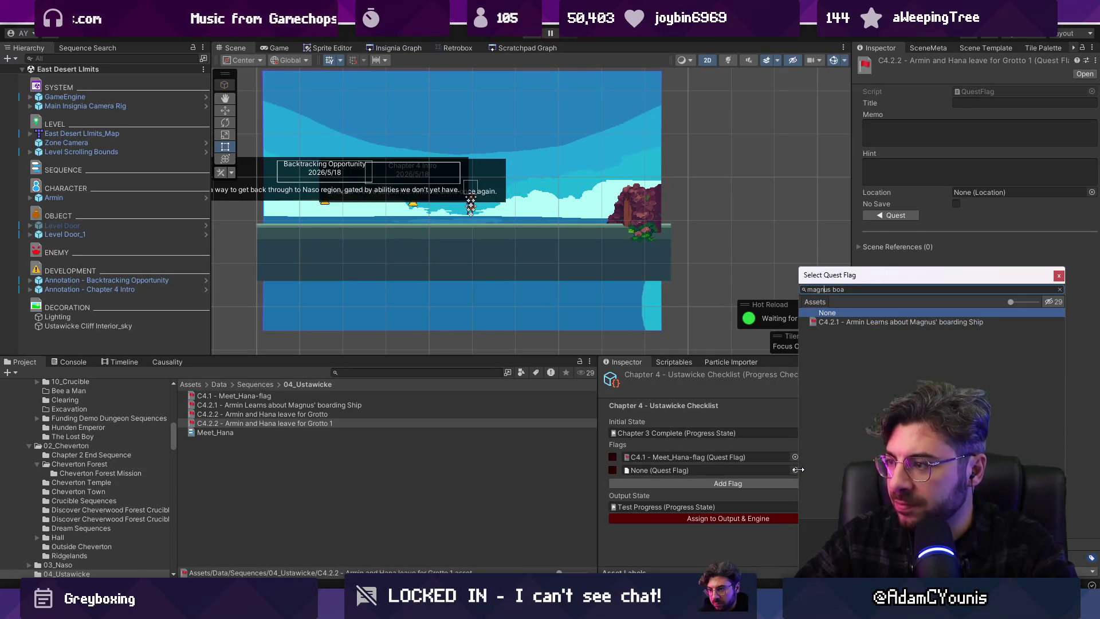
key("Down")
key("Return")
left_click(792, 484)
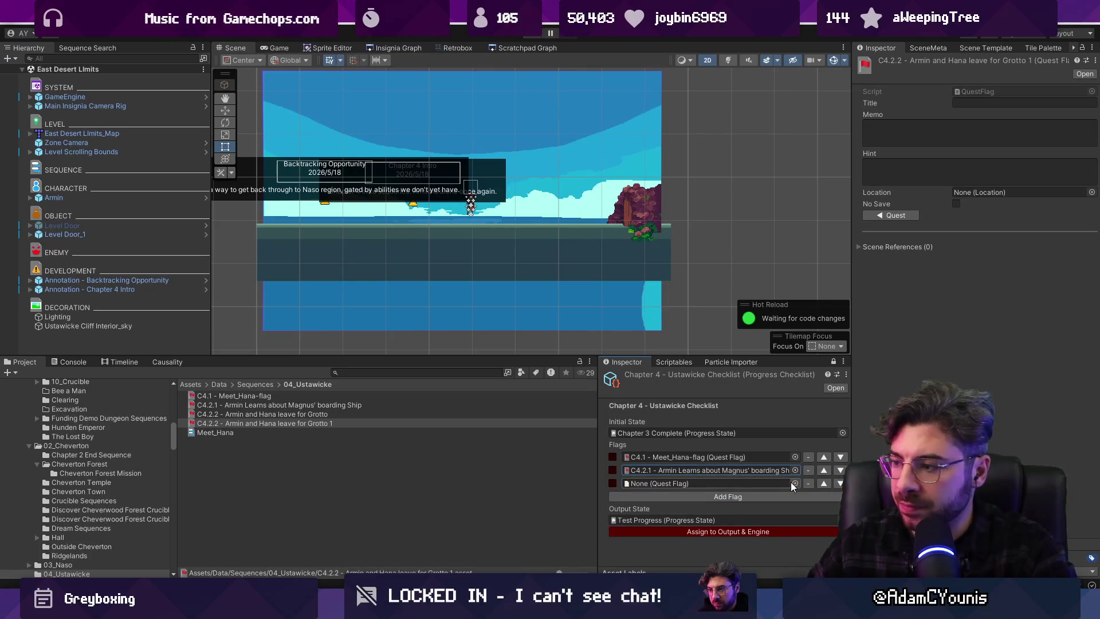
left_click(794, 483)
type("grotto")
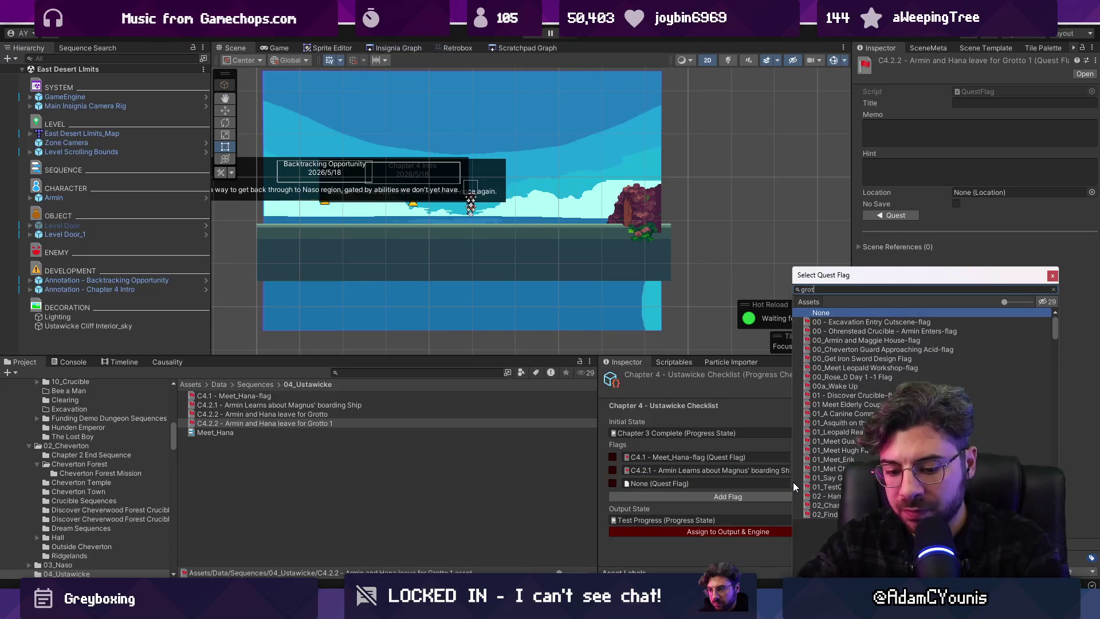
key("Down")
key("Return")
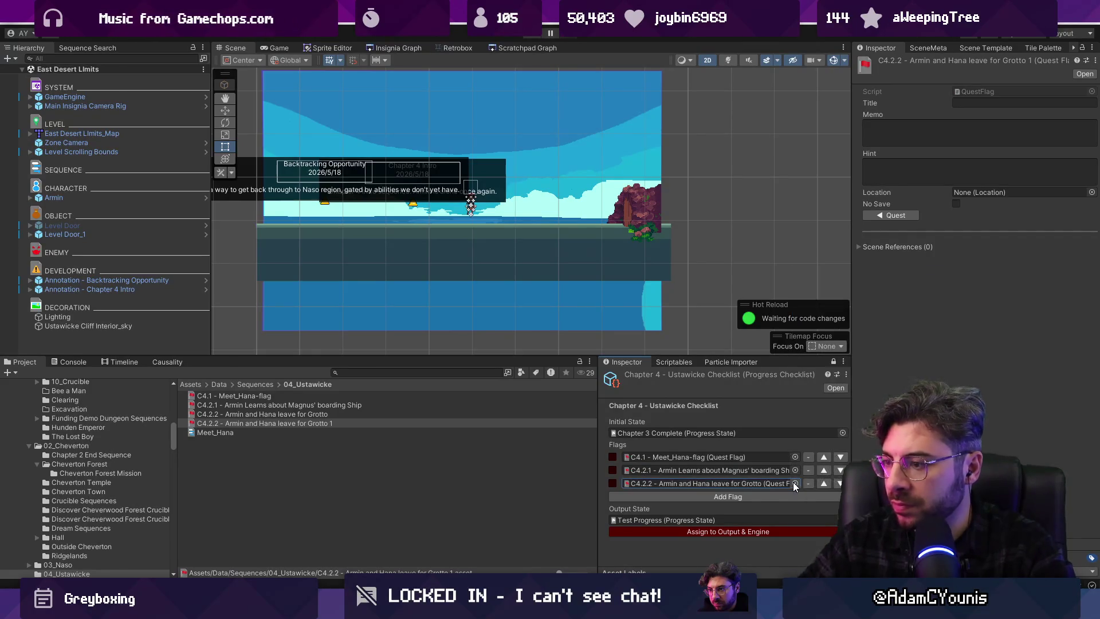
Add another flag slot and search 'sapphire' and 'get' without picking a flag
left_click(793, 496)
left_click(793, 497)
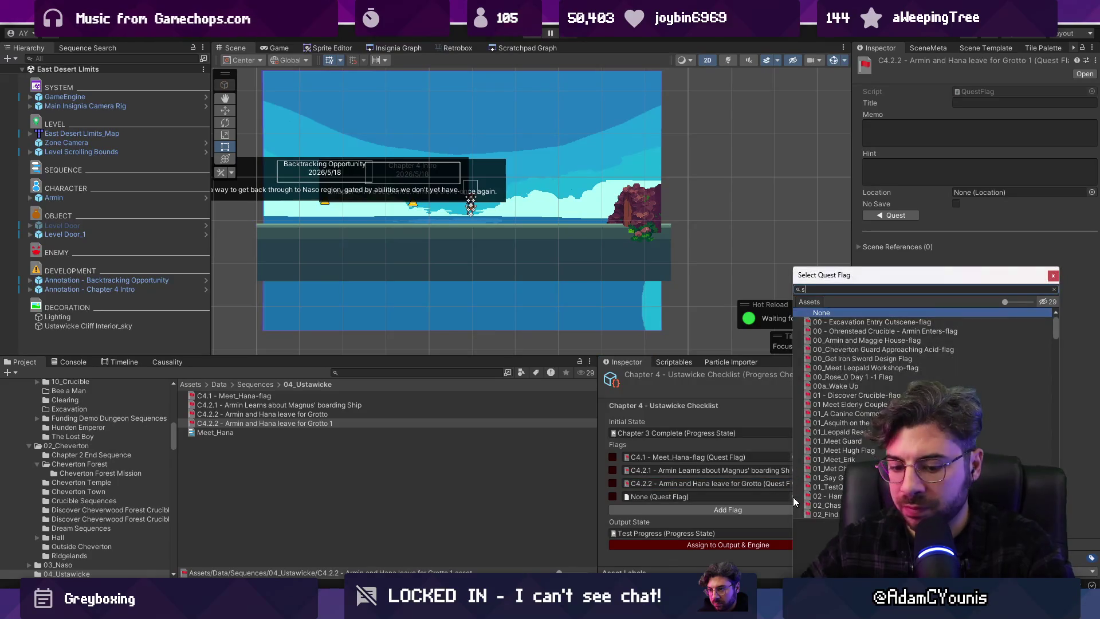
type("sapphire")
key("ctrl+a")
type("get")
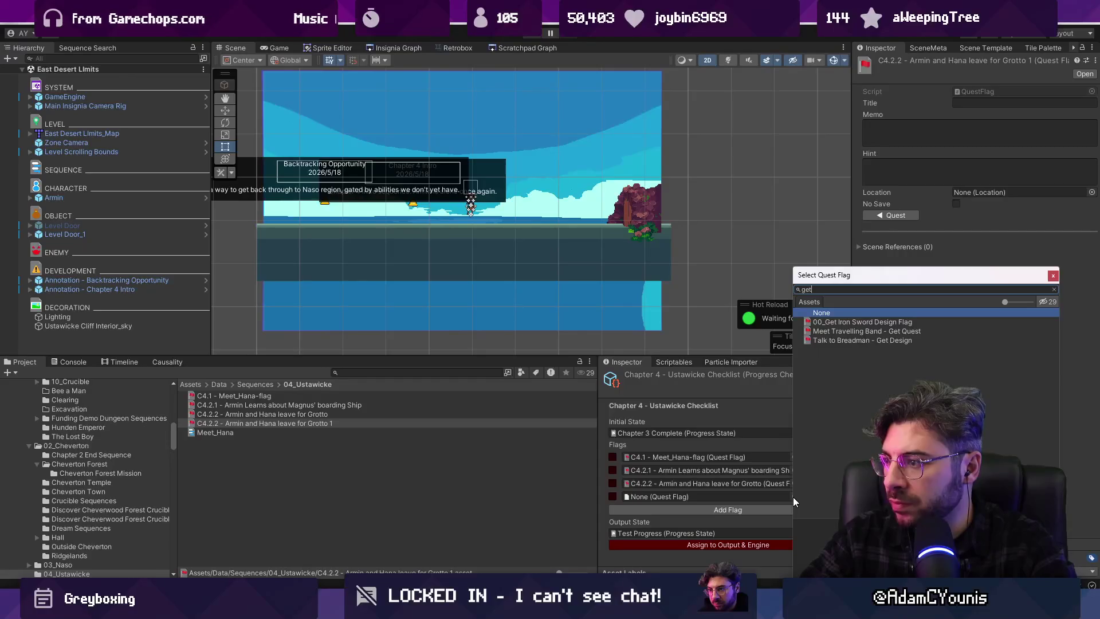
key("BackSpace")
key("BackSpace")
key("BackSpace")
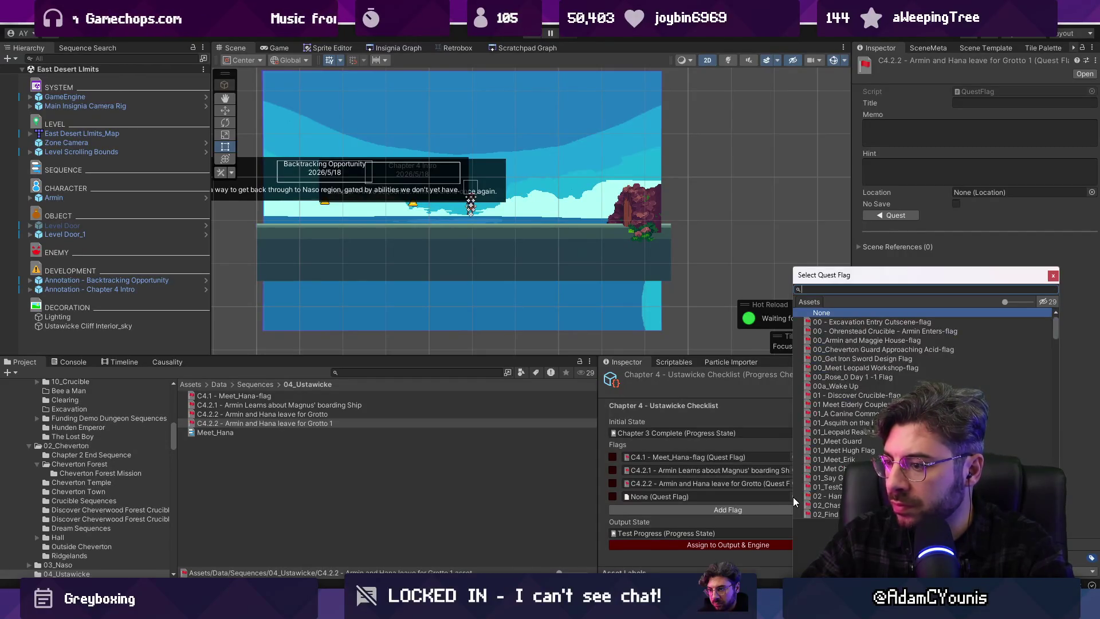
key("Escape")
Rename the duplicated Grotto flag to 'C4.2.3 - Acquire Sapphire' and drag it into the empty slot
left_click(330, 425)
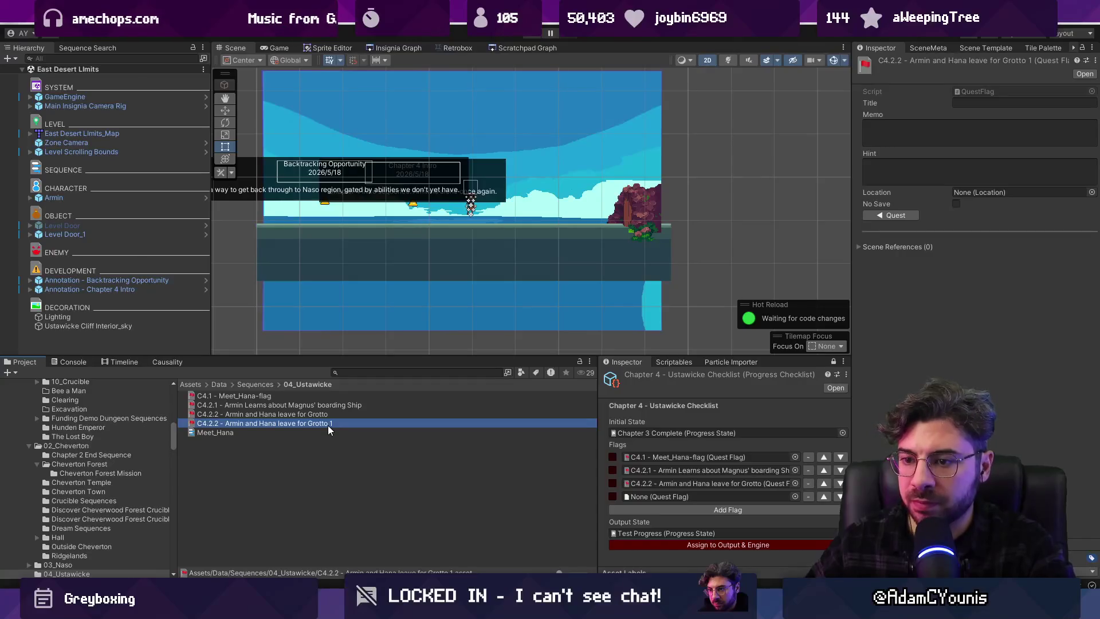
left_click(328, 425)
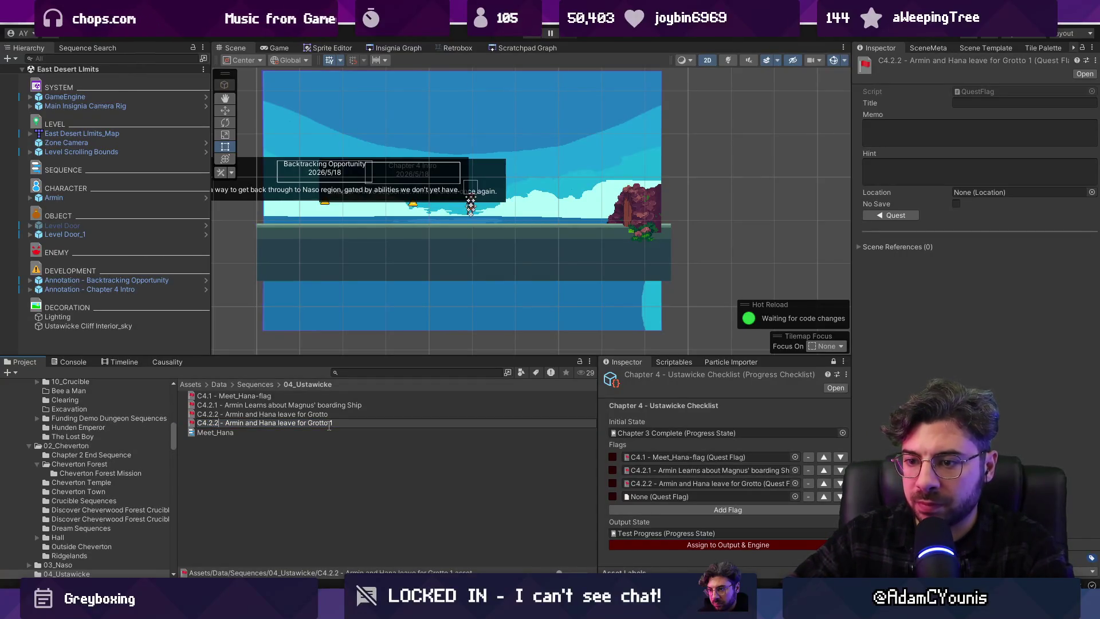
key("BackSpace")
type("3")
key("shift+End")
type("A")
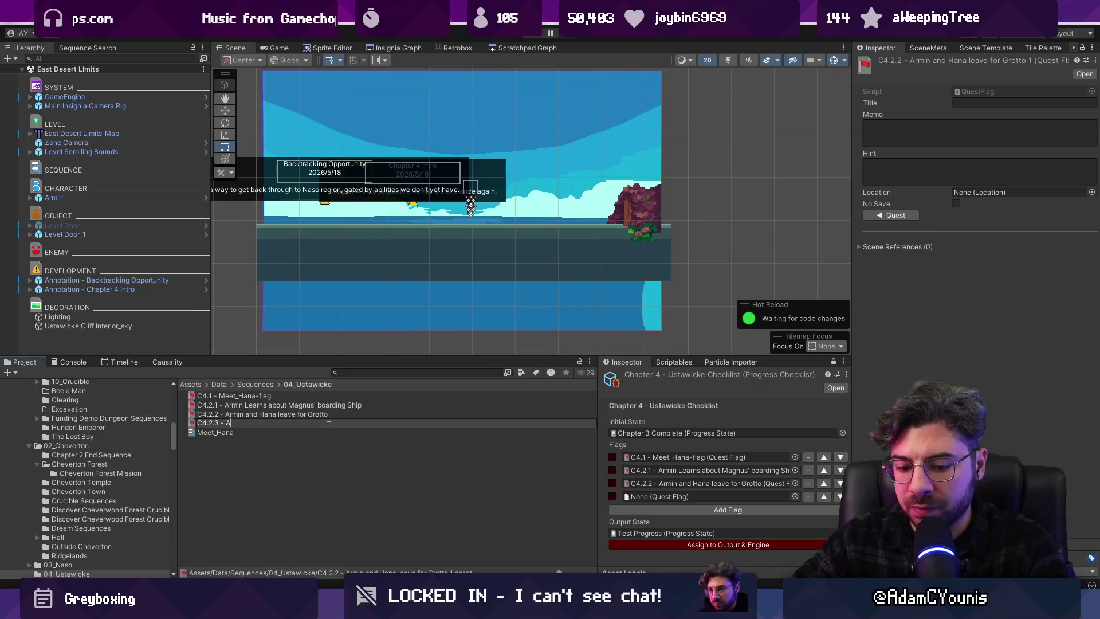
type("cquire Ss")
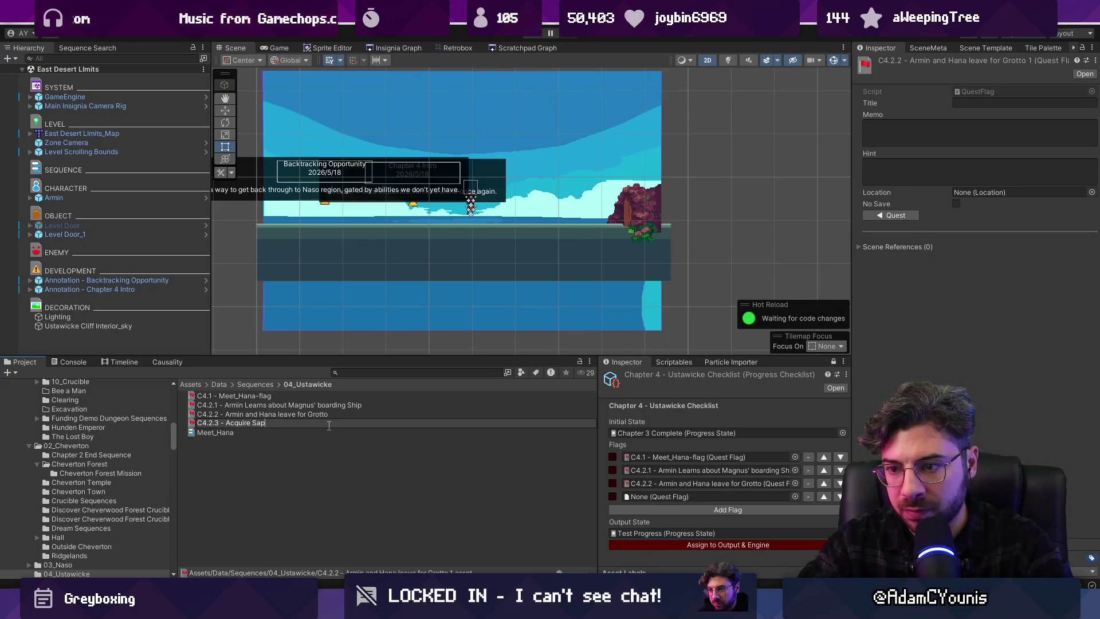
key("BackSpace")
type("re")
key("Return")
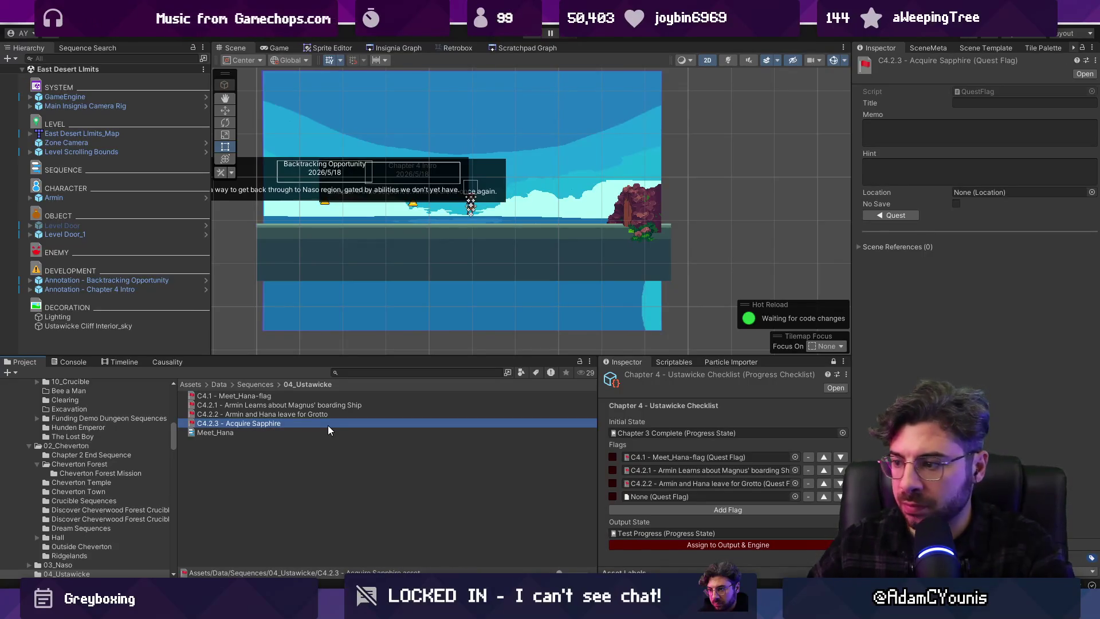
left_click_drag(515, 455, 663, 493)
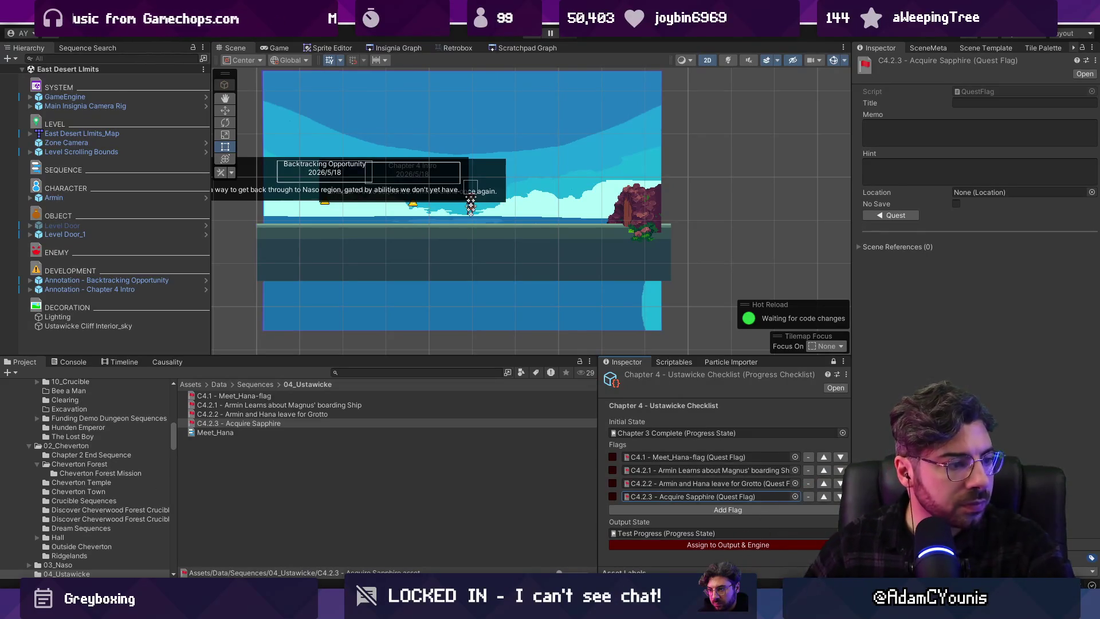
left_click(303, 425)
Duplicate the flag as 'C4.2.4 - Board Ship' and add a new checklist flag slot for it
key("ctrl+d")
left_click(269, 434)
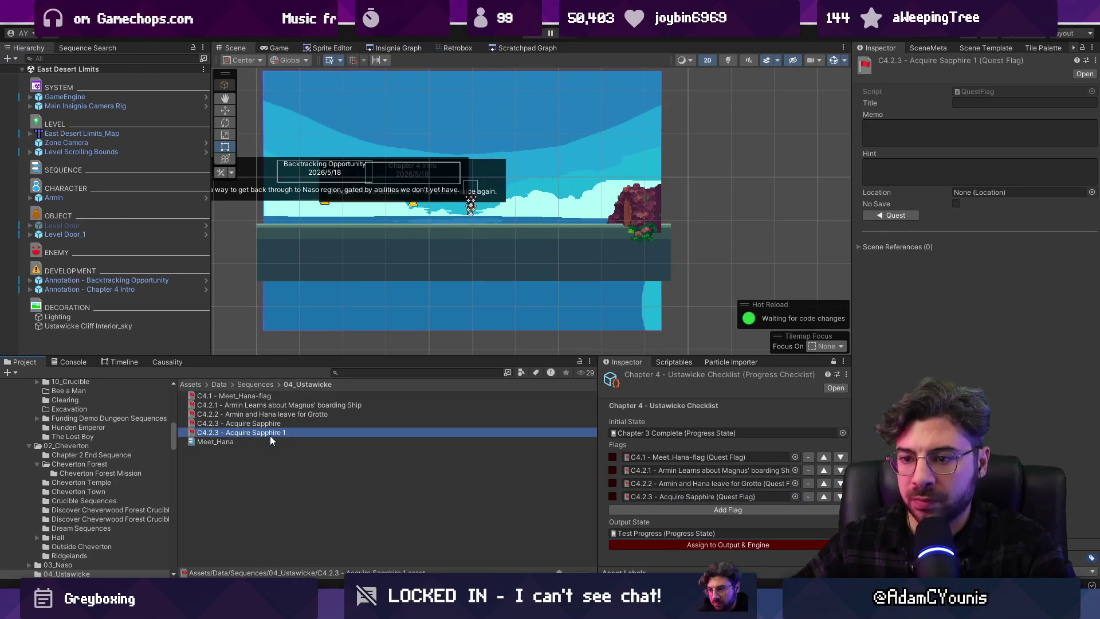
key("BackSpace")
type("4")
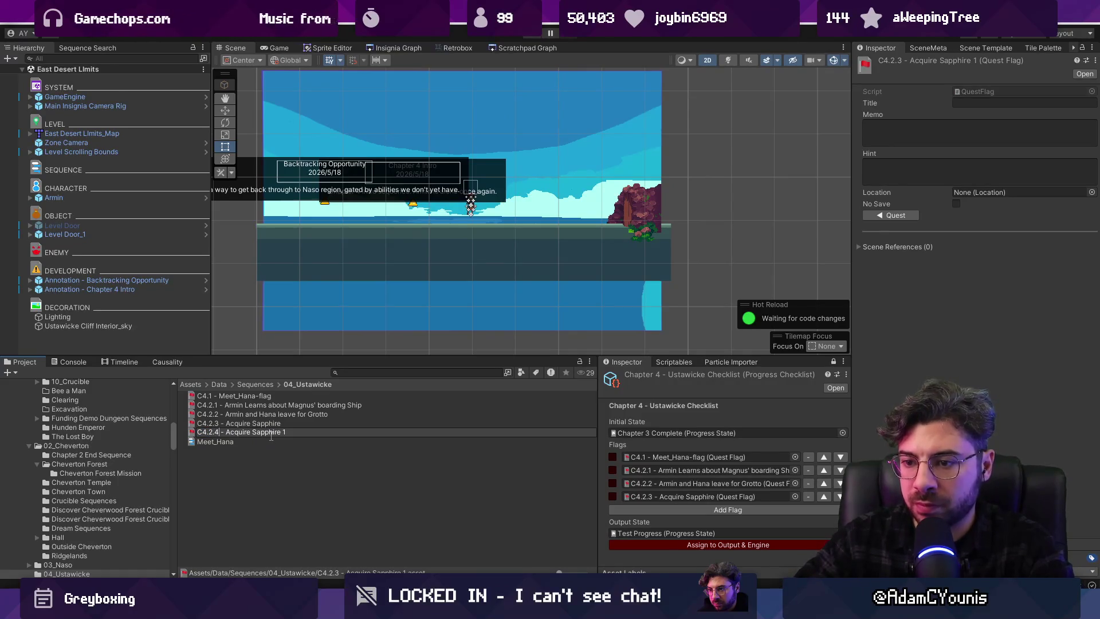
key("shift+End")
type("Board Ship")
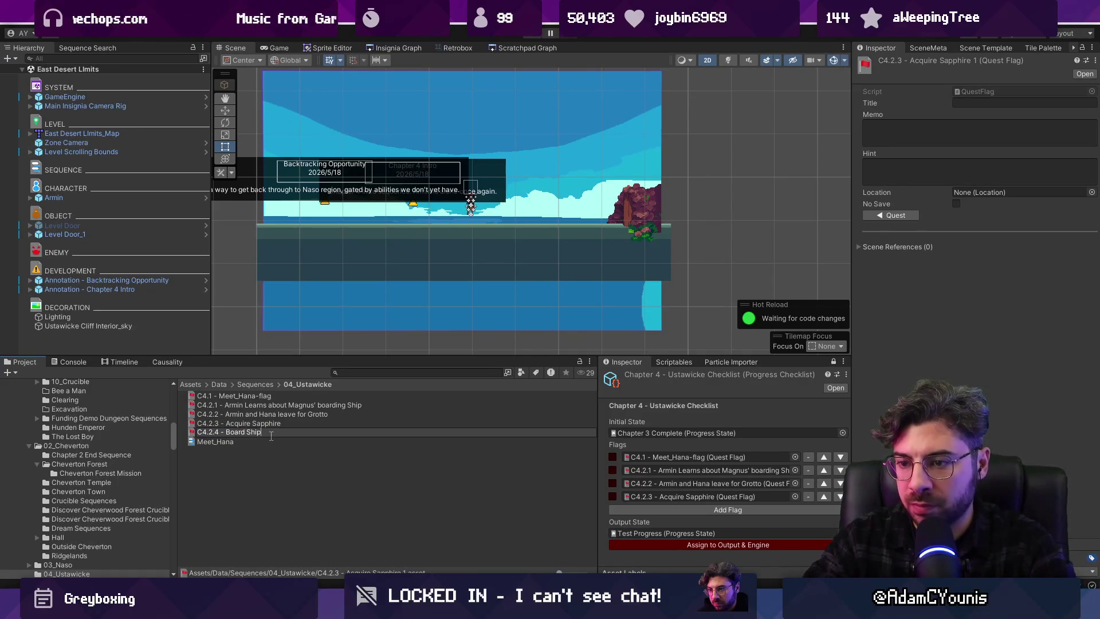
key("Return")
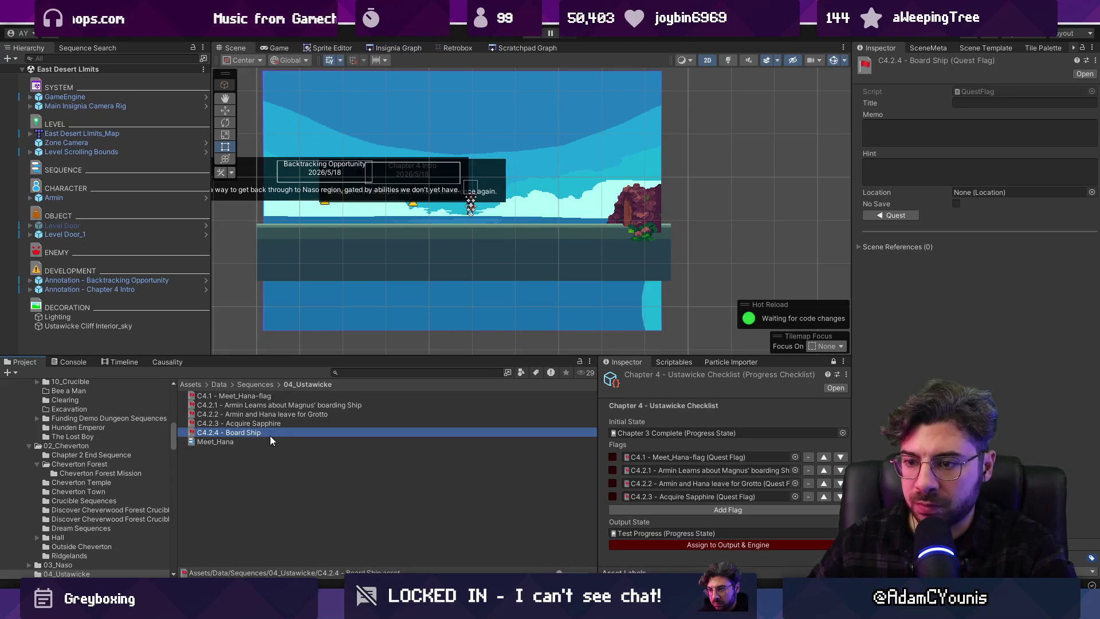
left_click_drag(283, 432, 823, 500)
left_click(721, 511)
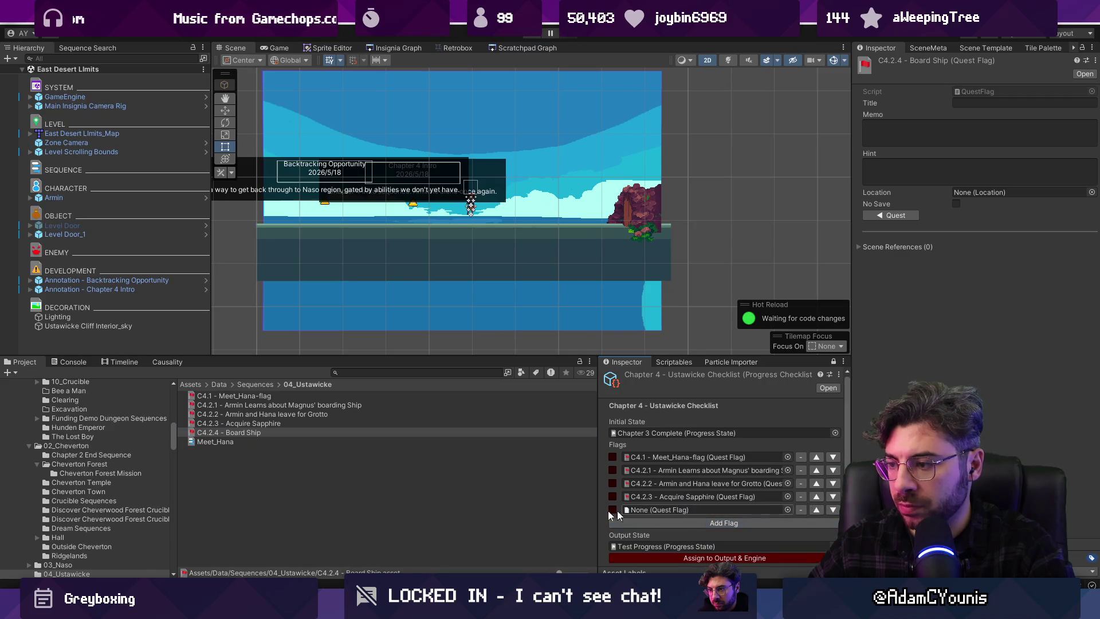
left_click(233, 432)
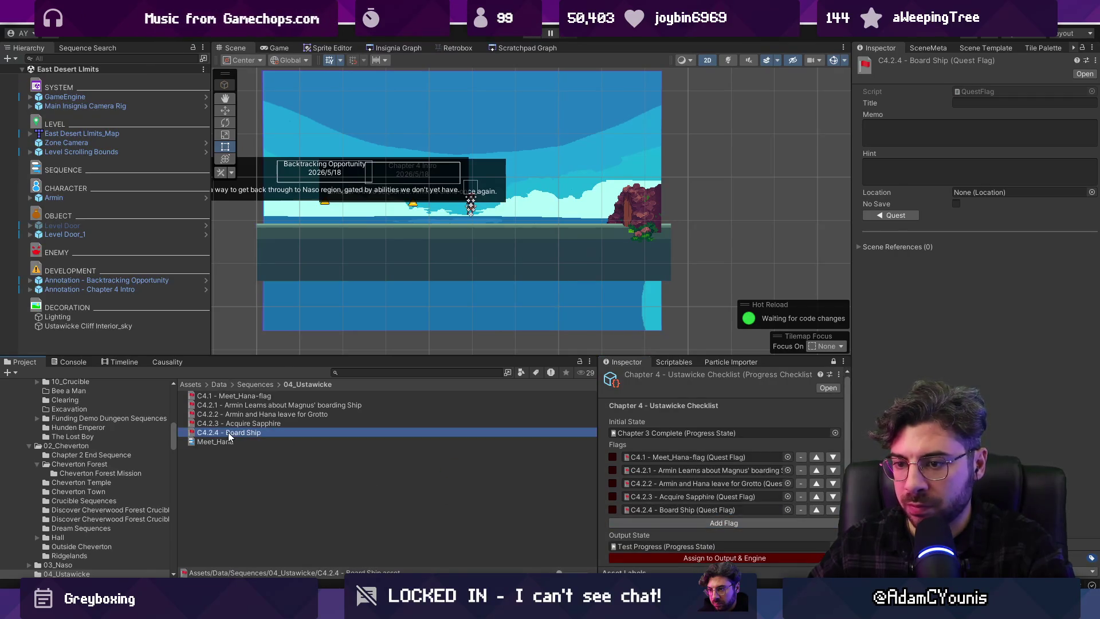
Correct the flag's name to 'C4.2.4 - Armin Boards Ship'
left_click(233, 432)
type("Armin")
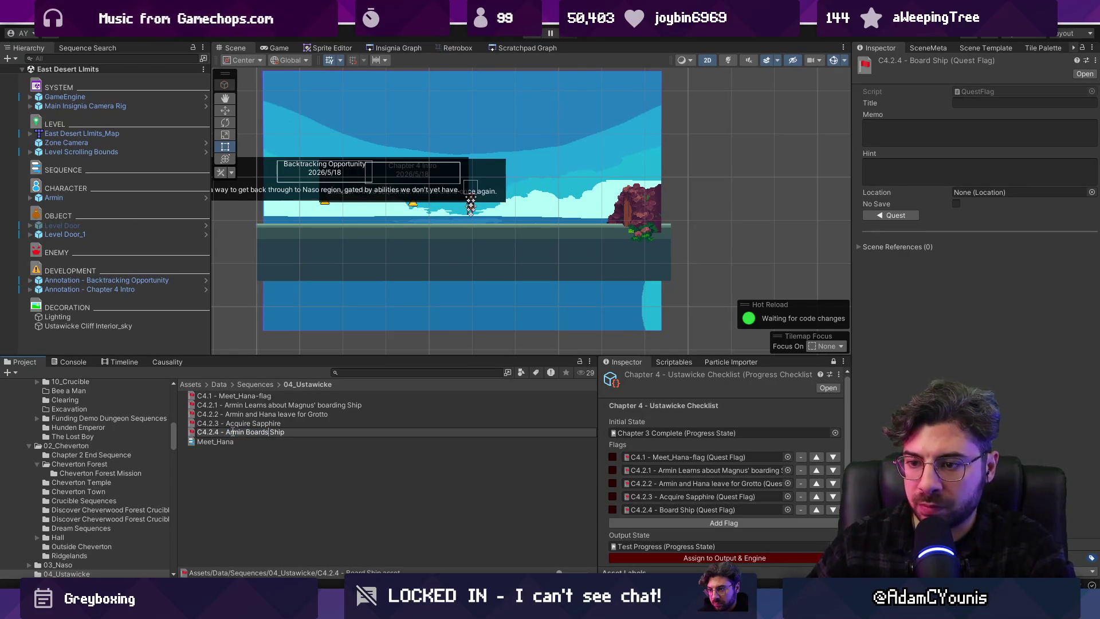
key("Escape")
left_click(233, 432)
left_click(231, 432)
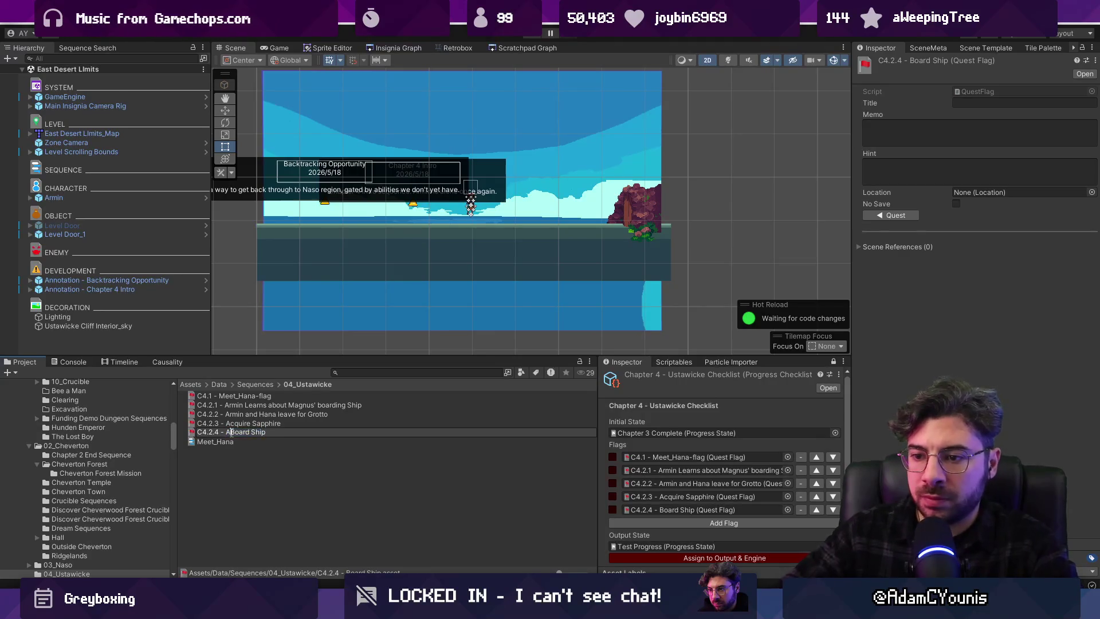
type("Armin")
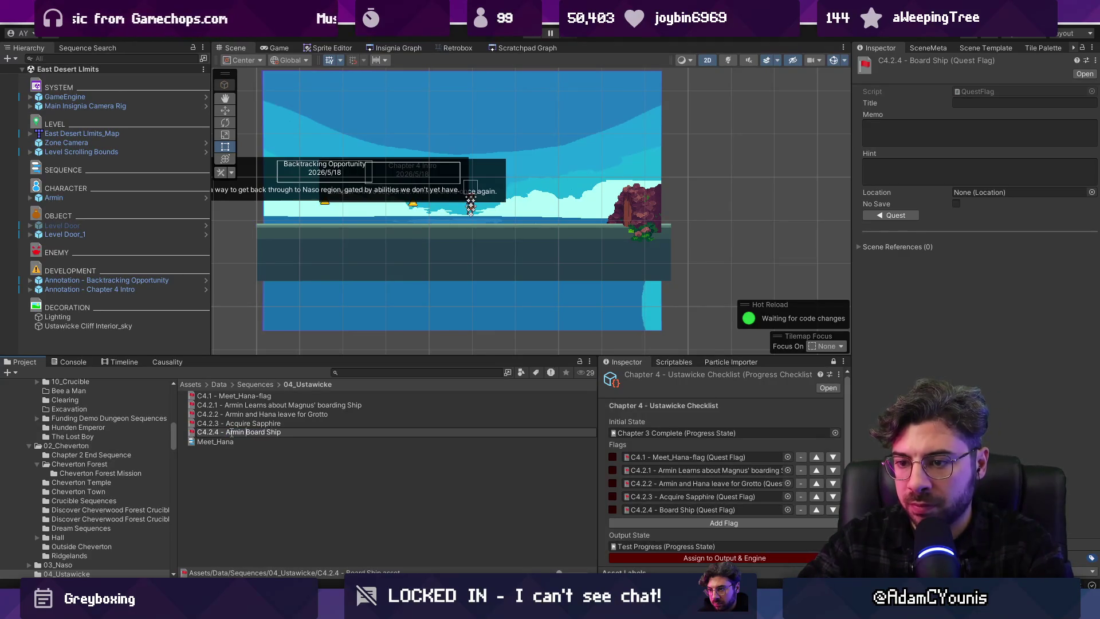
type("s")
key("Return")
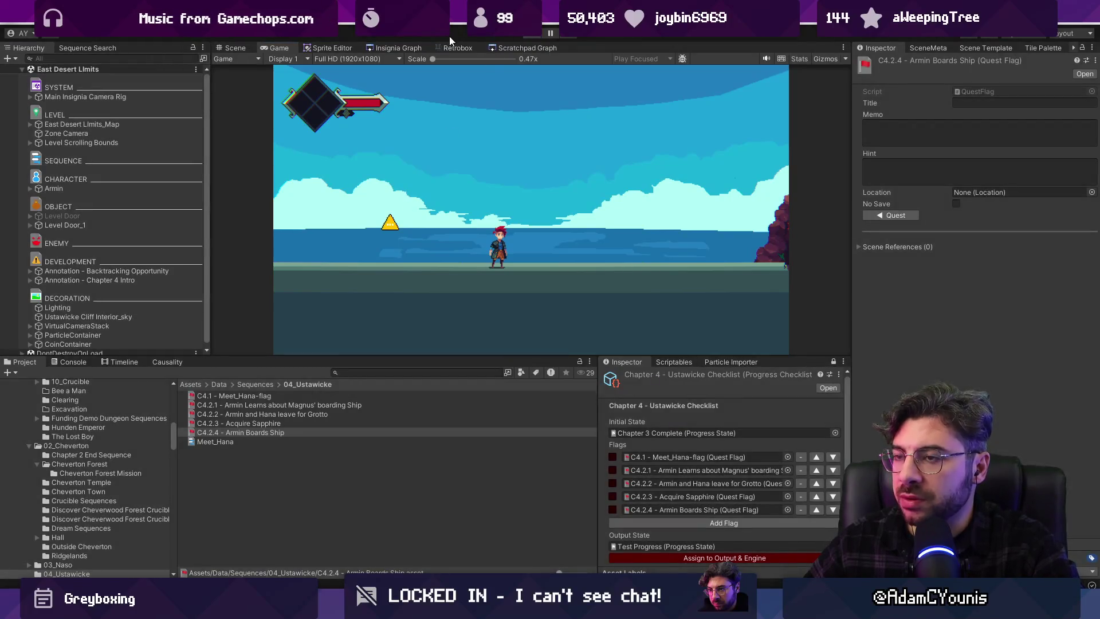
Centre the Insignia Graph on the Ustawicke Steps node, checking the Figma story map alongside
left_click(421, 49)
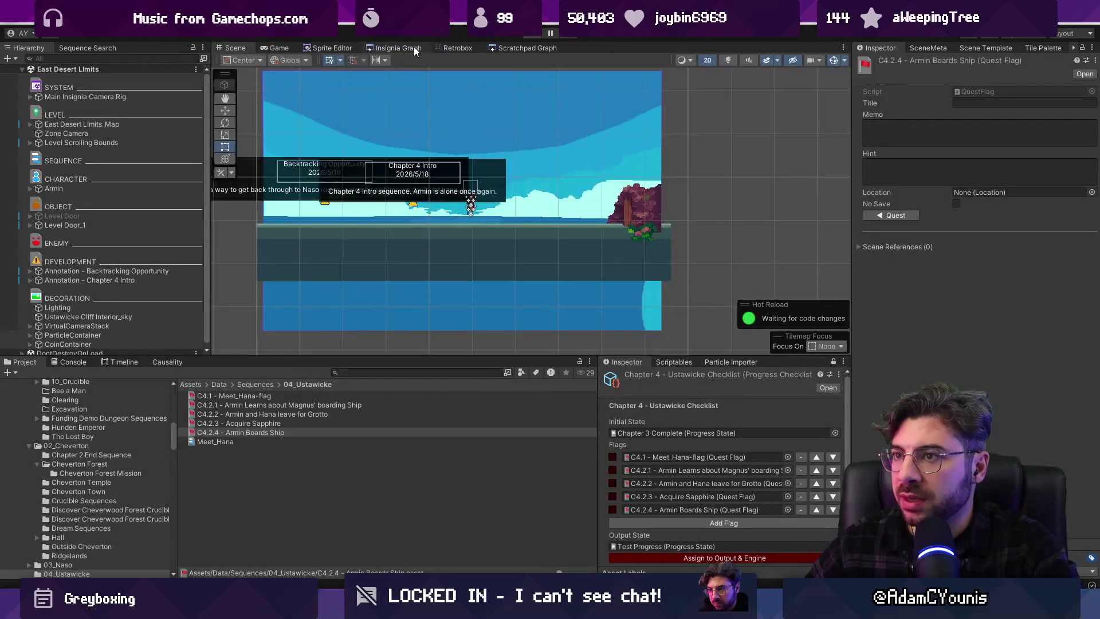
scroll(586, 216, "down", 5)
scroll(389, 165, "up", 8)
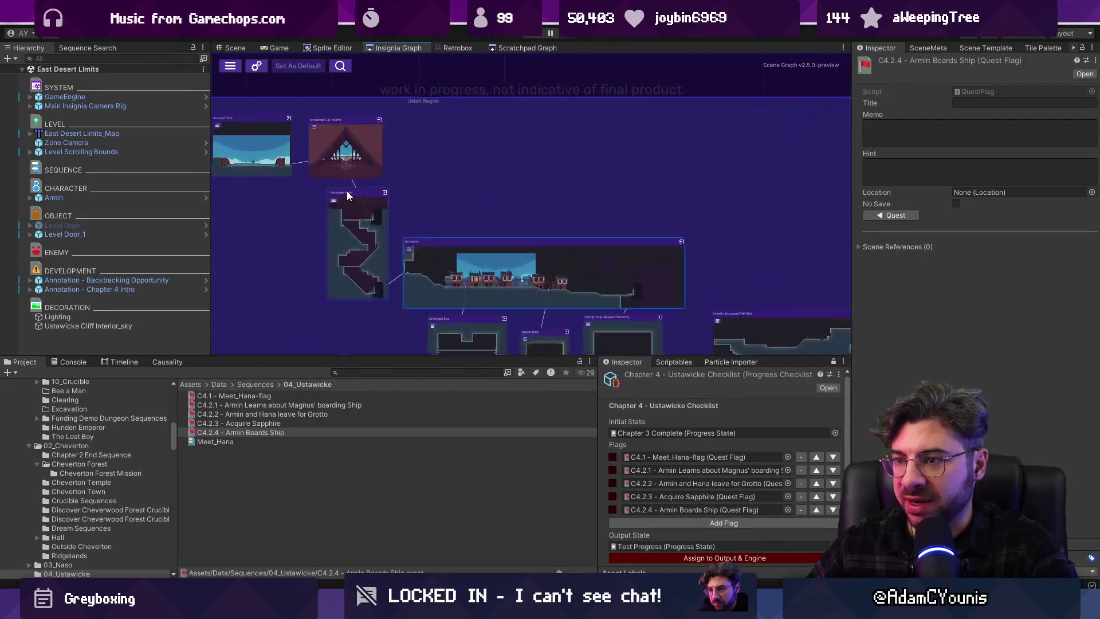
left_click(410, 189)
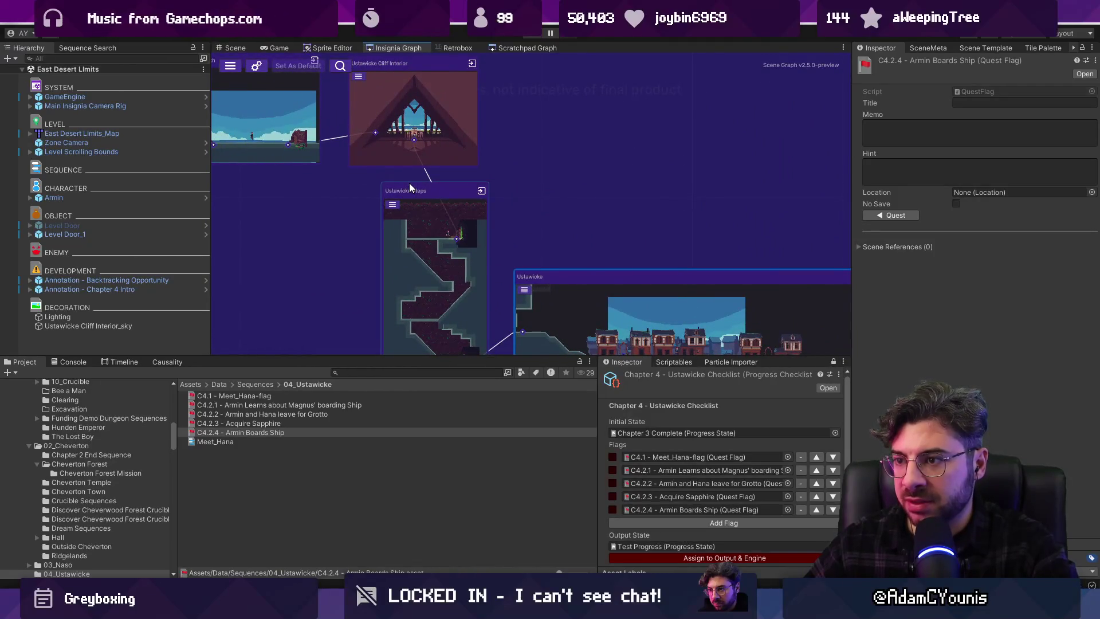
key("f")
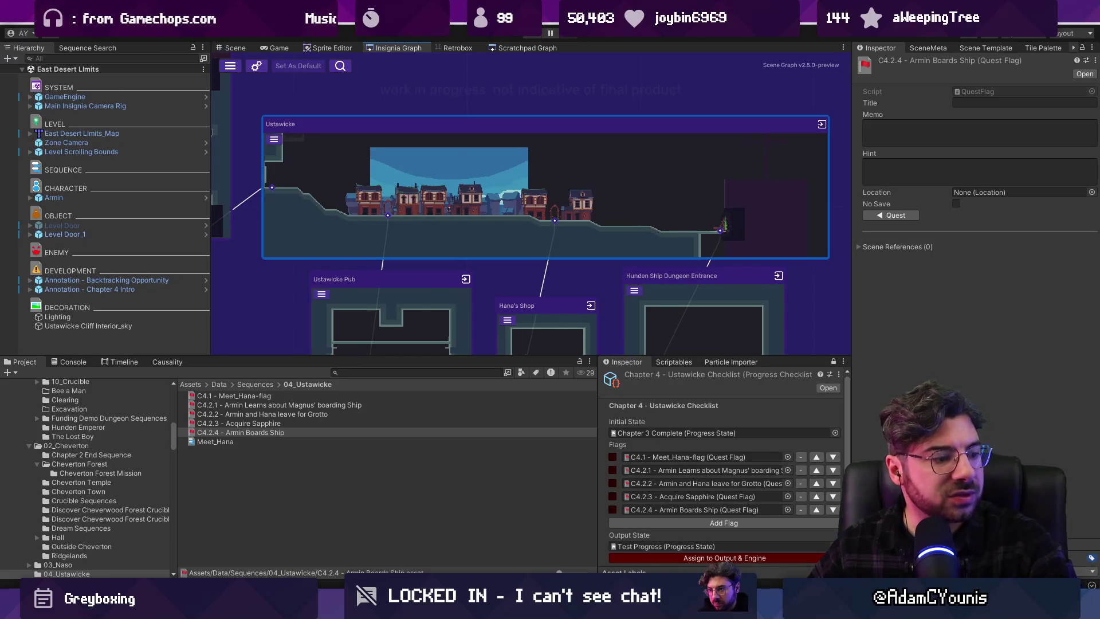
key("alt+Tab")
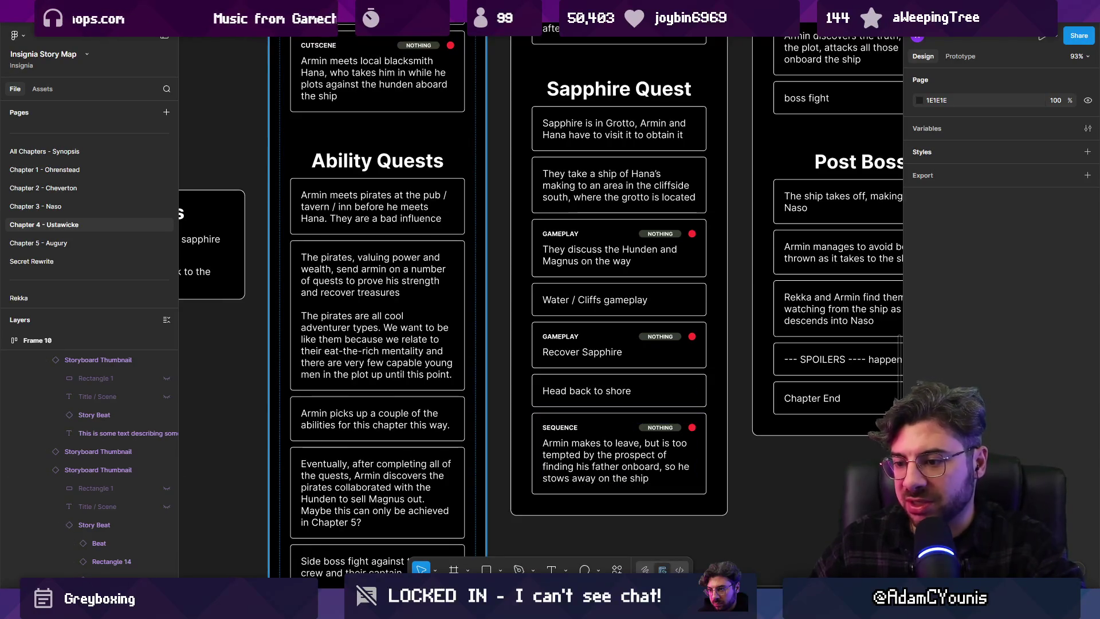
key("alt+Tab")
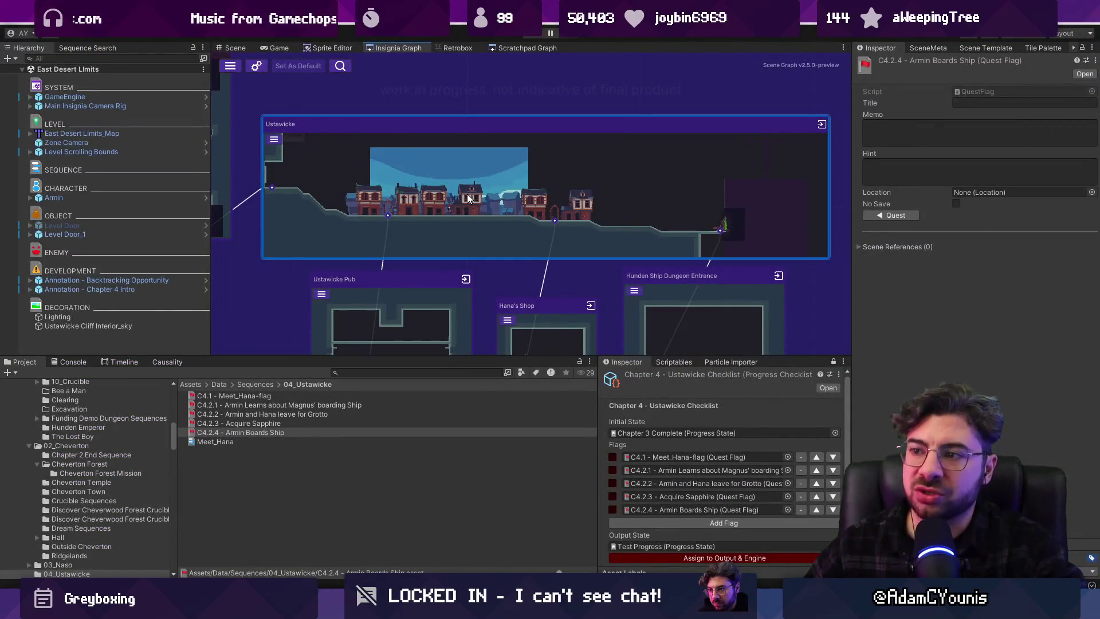
scroll(590, 201, "down", 3)
scroll(544, 205, "up", 5)
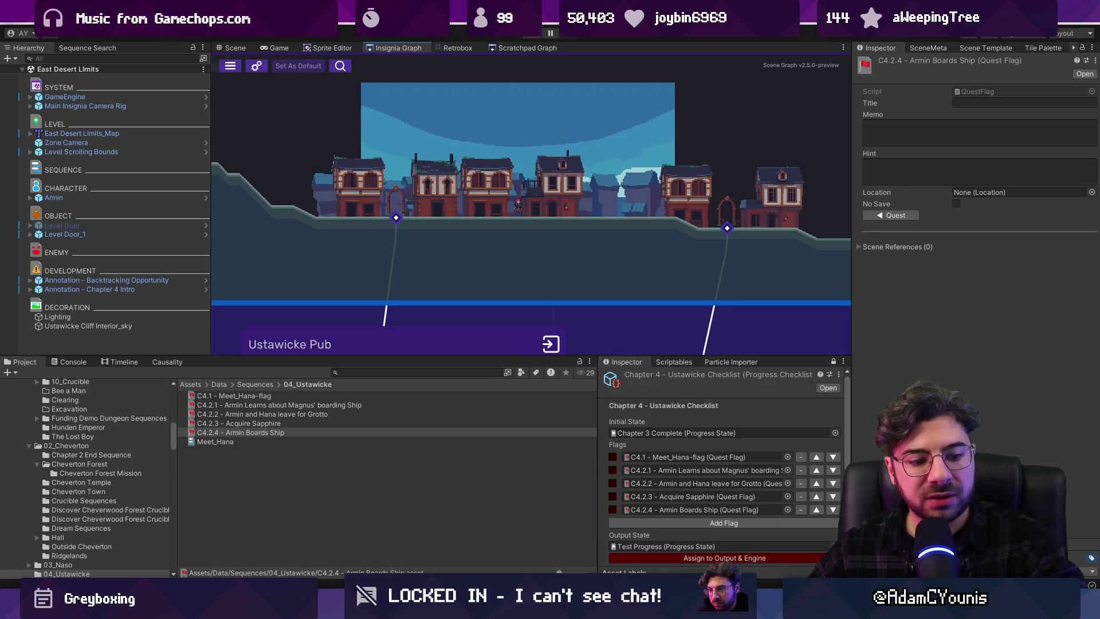
key("alt+Tab")
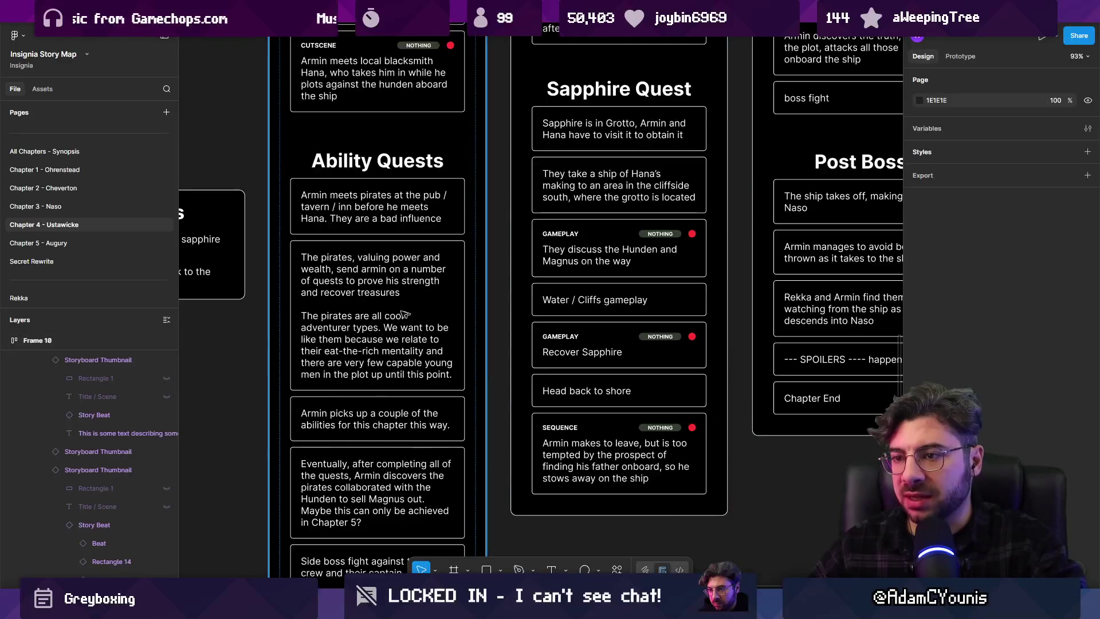
Bold the two Sapphire quest questions in Frame 7
left_click(673, 238)
left_click(673, 280)
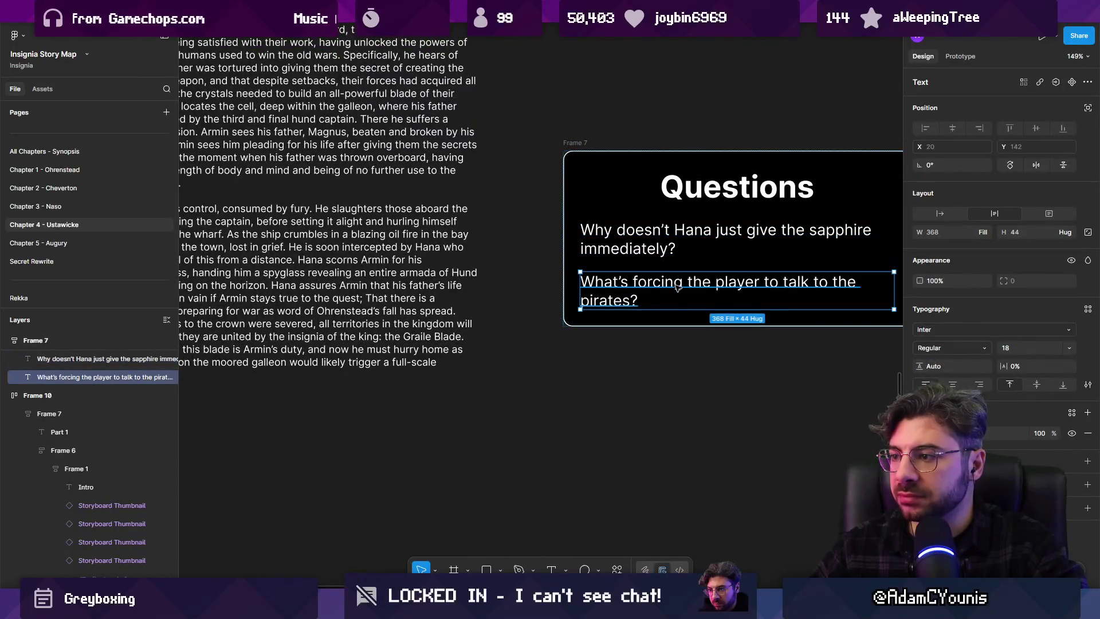
left_click(651, 247)
key("ctrl+b")
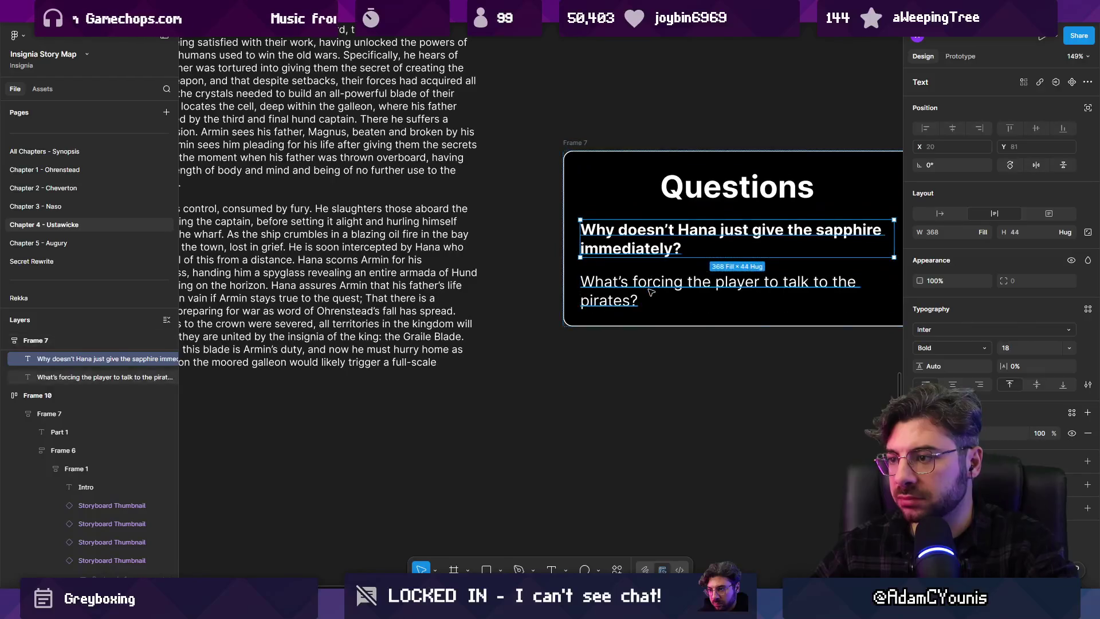
left_click(642, 295)
key("ctrl+b")
Copy the second question below the frame and retype it as 'Maybe Hana is a Drunk?'
scroll(641, 295, "down", 3)
left_click_drag(660, 292, 522, 414, "alt")
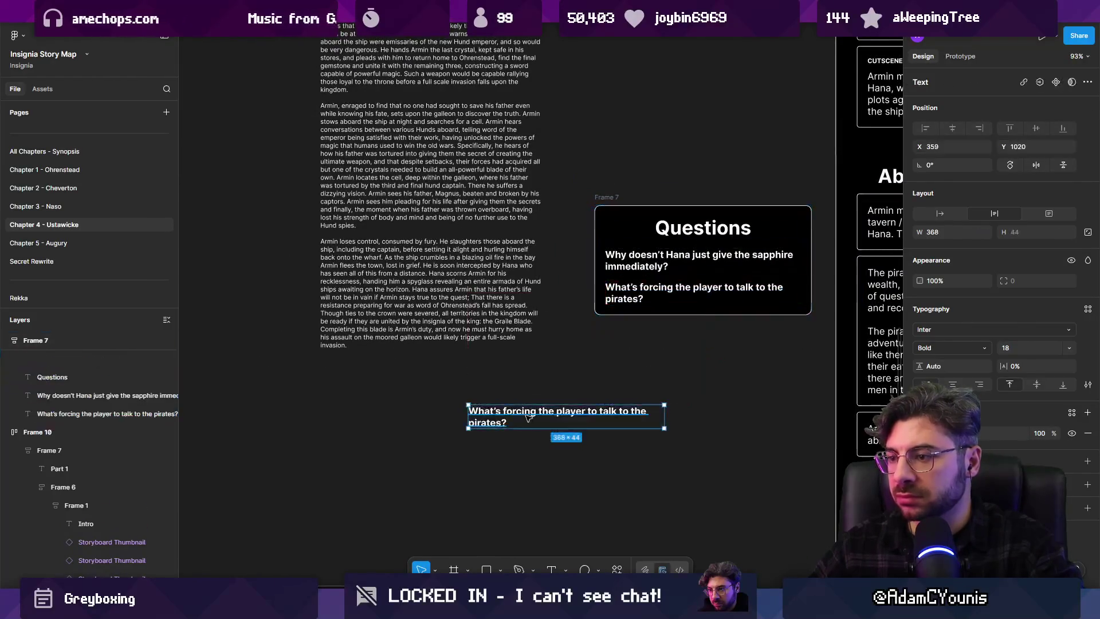
scroll(530, 412, "up", 5)
key("Return")
type("Maybe Haha")
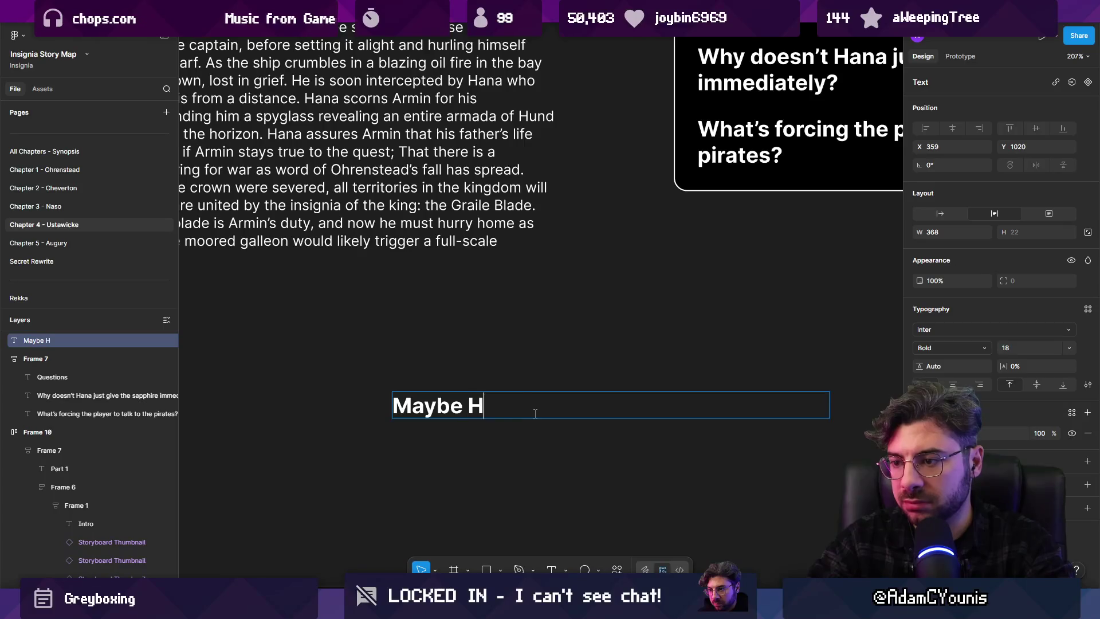
key("BackSpace")
key("BackSpace")
type("na is ")
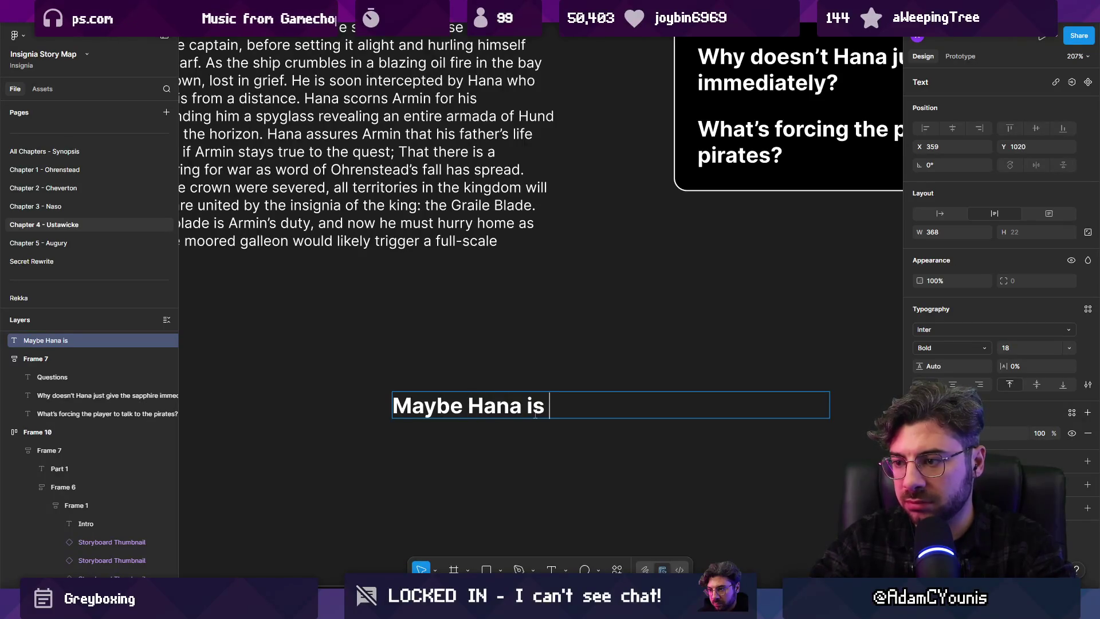
type("a")
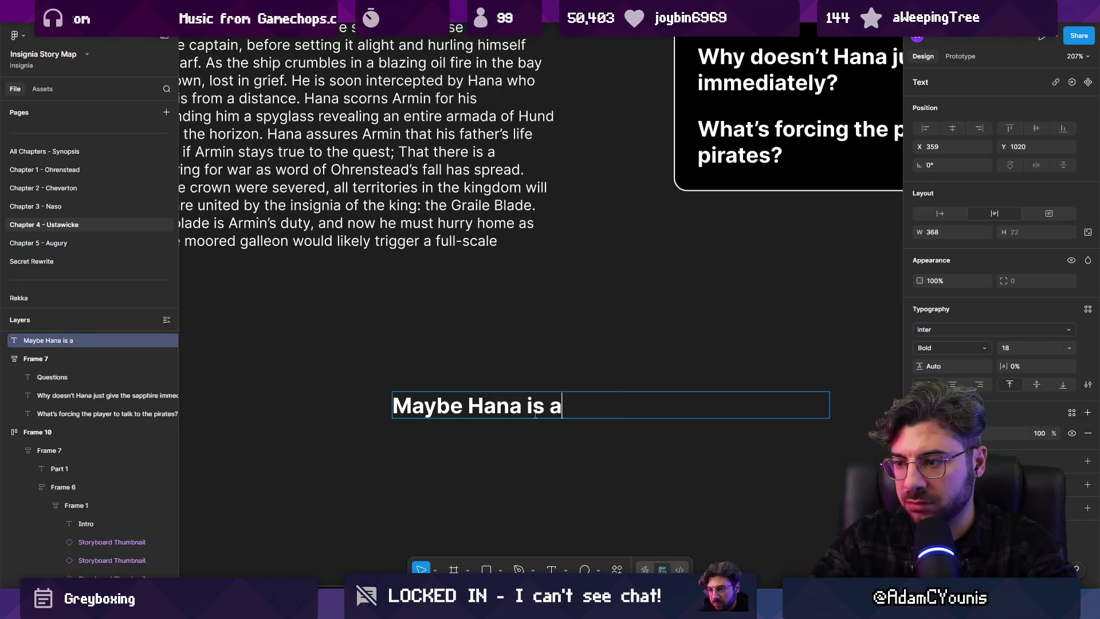
type(" d")
key("BackSpace")
type("Drinb")
key("BackSpace")
key("BackSpace")
key("BackSpace")
type("unk?")
key("Escape")
Paste the Sapphire question above the 'Maybe Hana is a Drunk?' heading
scroll(698, 267, "down", 2)
left_click(732, 167)
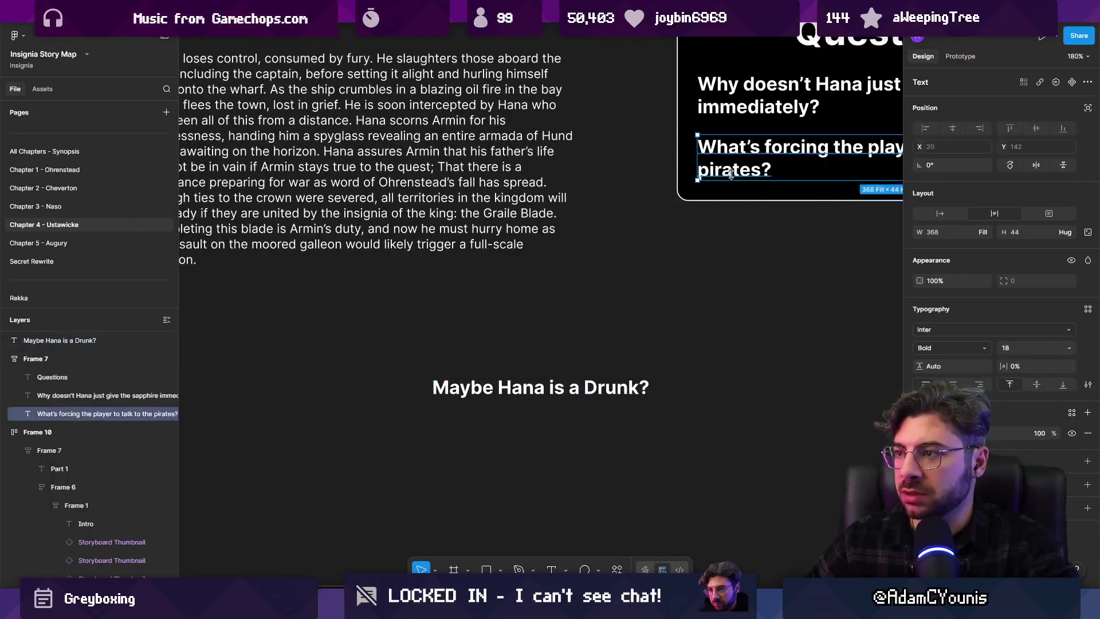
left_click(745, 101)
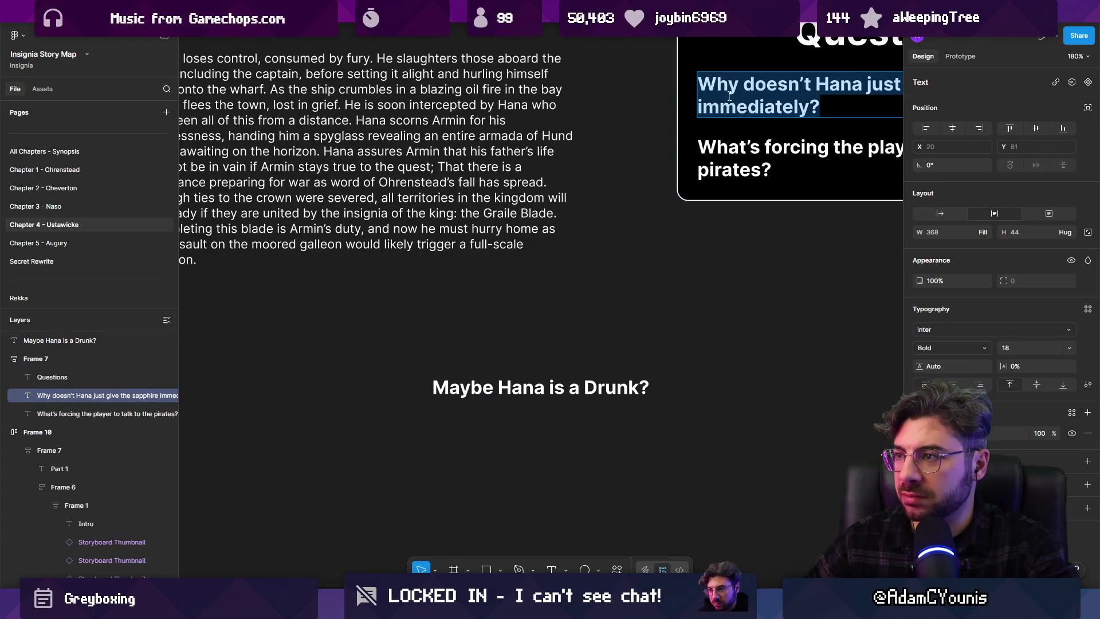
double_click(591, 379)
key("Return")
key("Return")
key("Up")
key("Up")
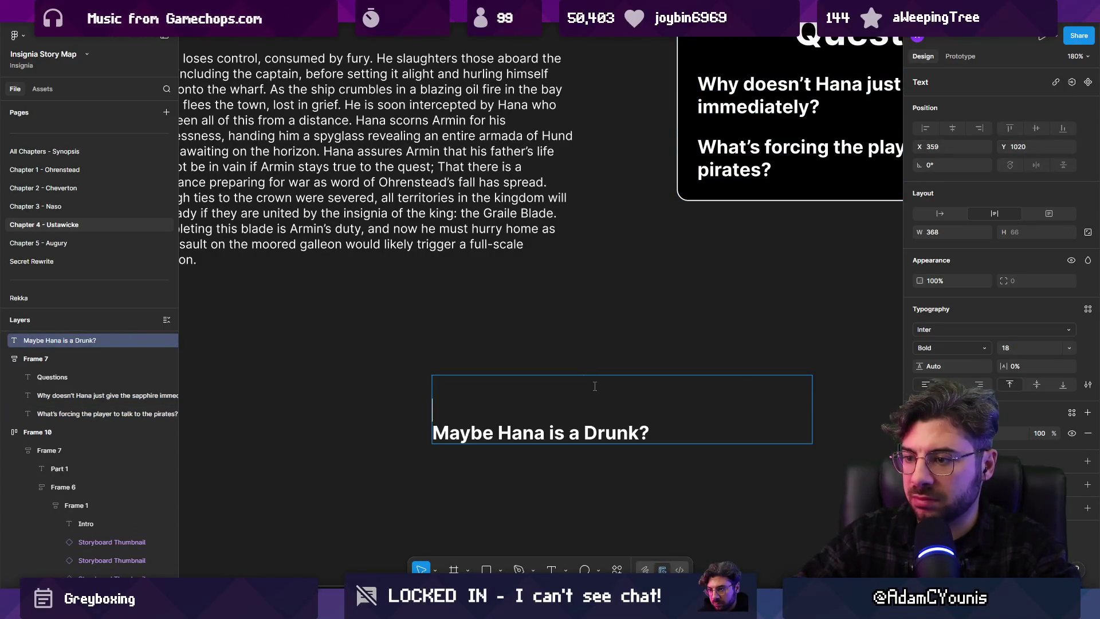
type("Why doesn’t Hana just give the sapphire immediately?")
Copy the pirates question and paste it into the note as well
left_click(730, 161)
key("ctrl+c")
double_click(600, 427)
key("Return")
key("Return")
key("Up")
key("ctrl+v")
Make the two pasted questions italic and remove their bold
key("shift+Up")
key("shift+Up")
key("shift+Up")
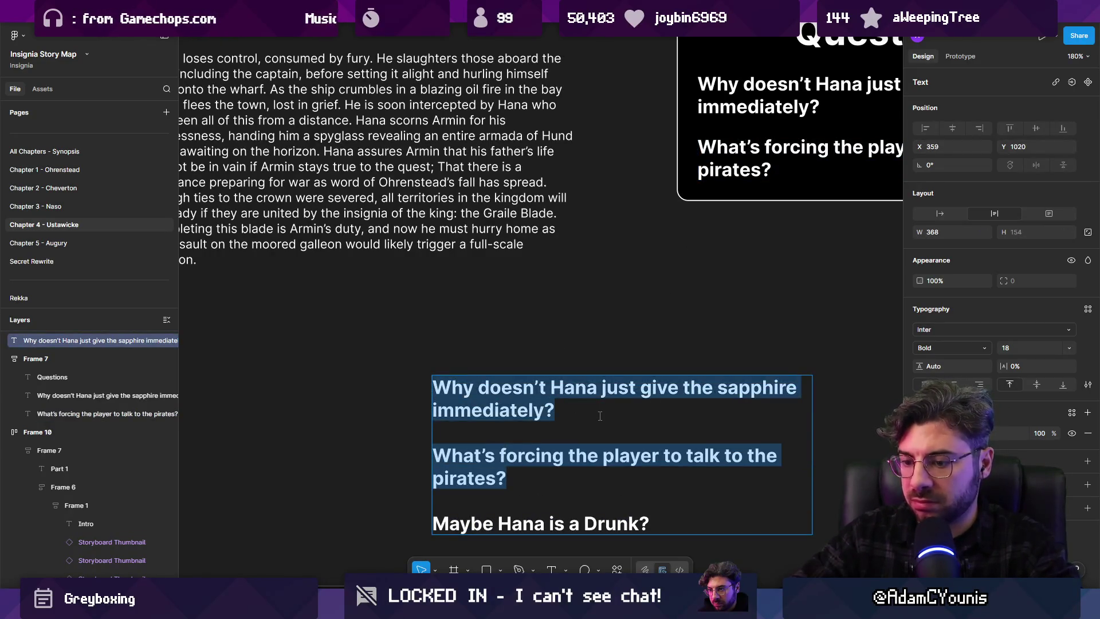
key("ctrl+i")
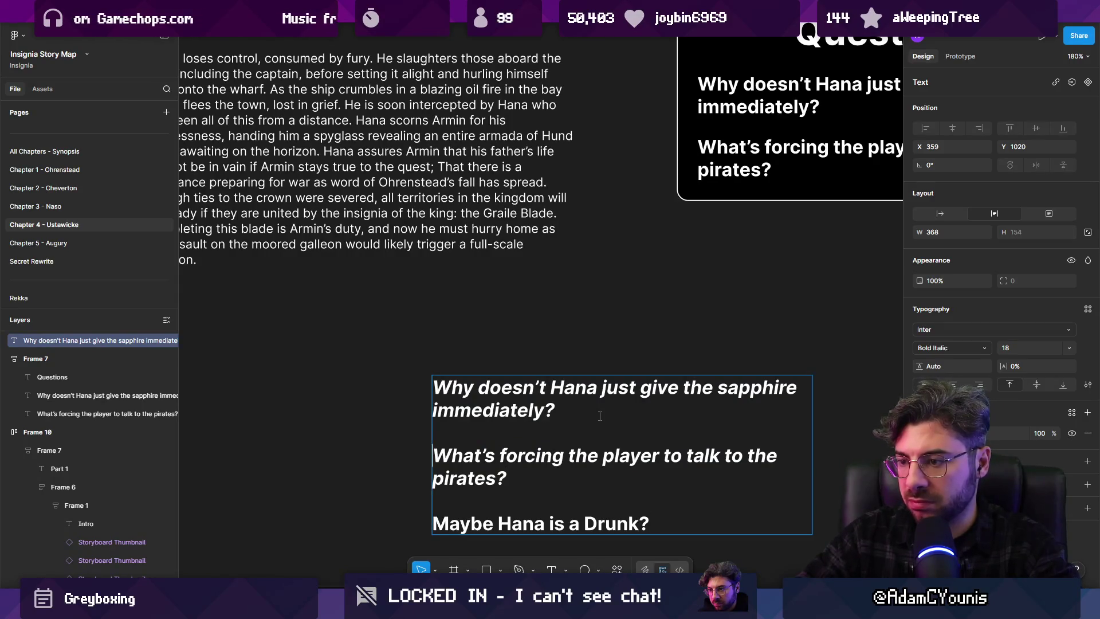
key("shift+Up")
key("shift+Up")
key("shift+Up")
key("ctrl+b")
key("Down")
key("Down")
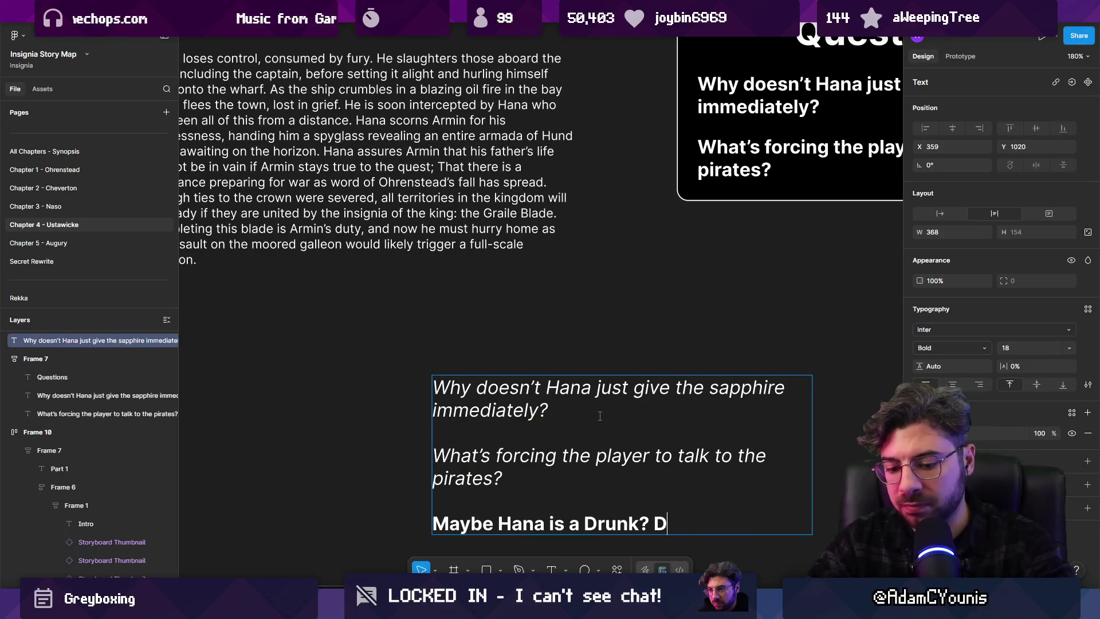
Add a '- Drunken master archetype' bullet under the heading
type("runken master a")
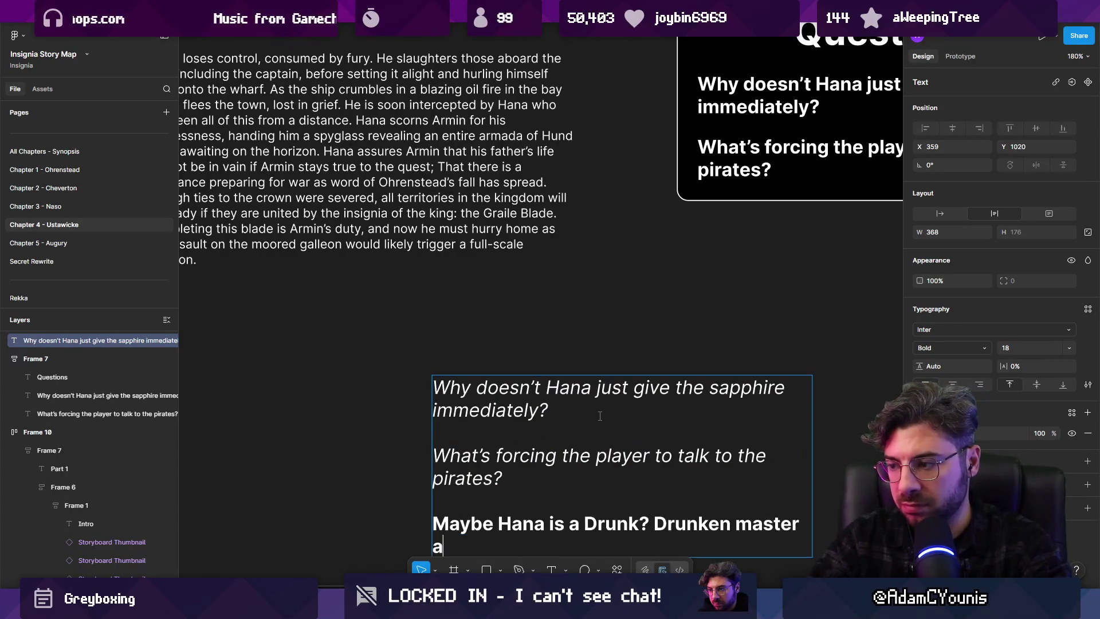
type("rchetype")
key("ctrl+Left")
key("ctrl+Left")
key("ctrl+Left")
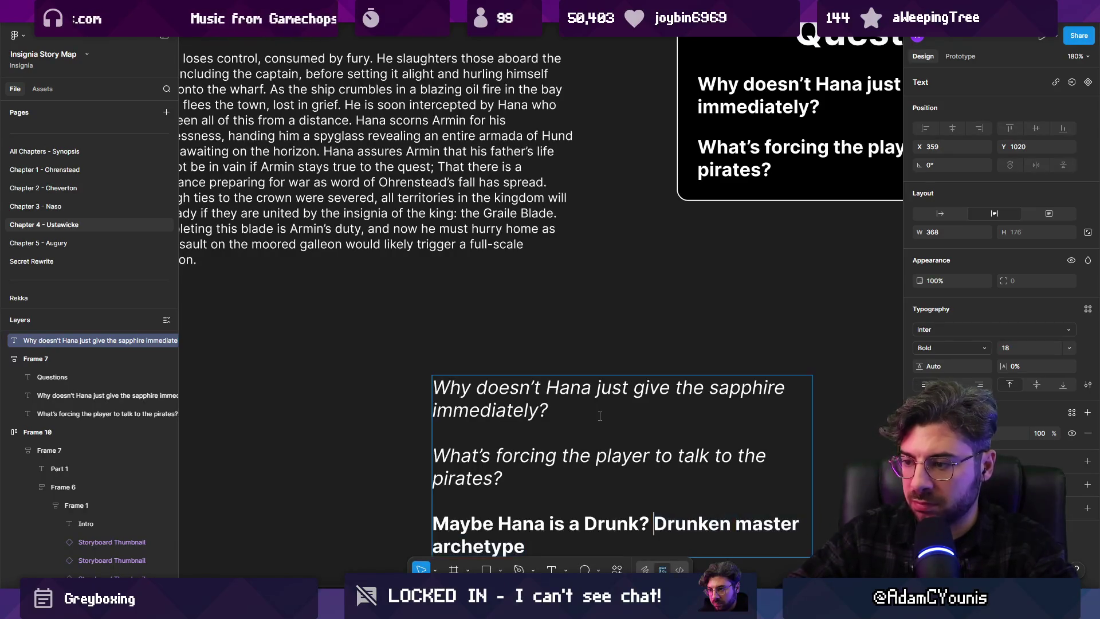
key("Return")
type("-")
key("shift+End")
key("Escape")
scroll(600, 416, "down", 5)
scroll(631, 373, "right", 2)
key("Escape")
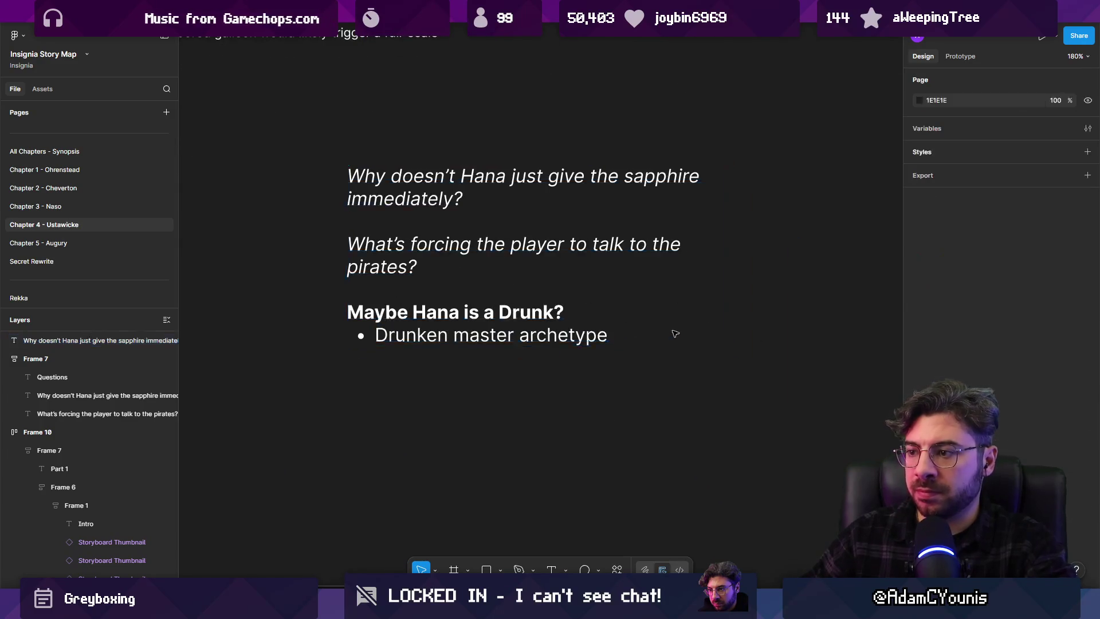
left_click(666, 342)
Widen the note to 499 and add the bullet 'Riddled with guilt after Magnus' disappearance'
left_click_drag(730, 347, 858, 420)
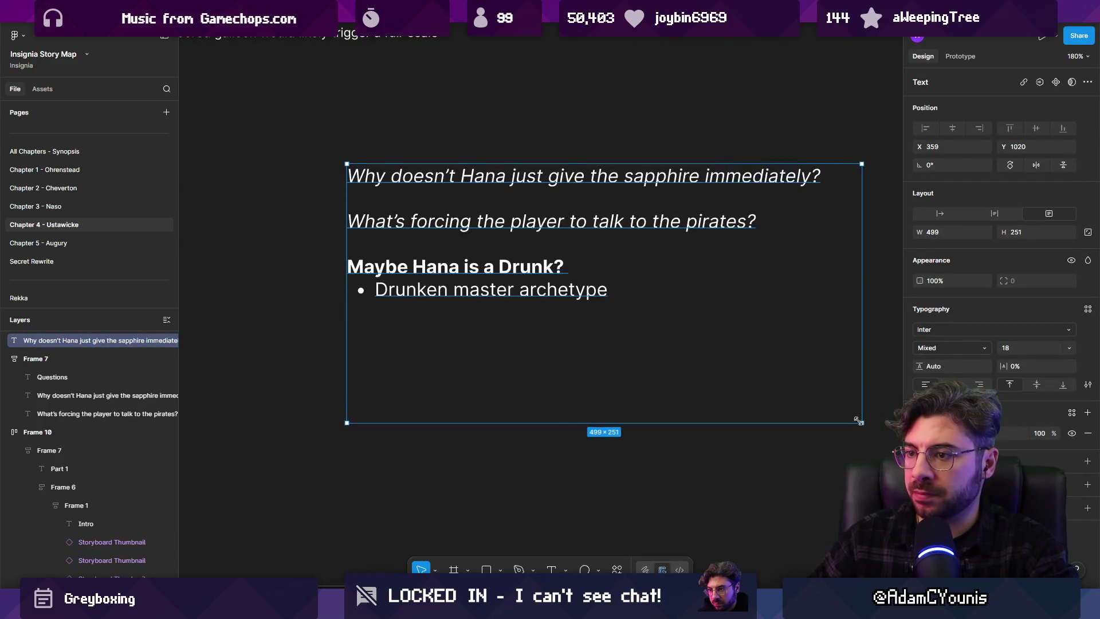
double_click(632, 292)
key("Return")
type("Riddled with gui")
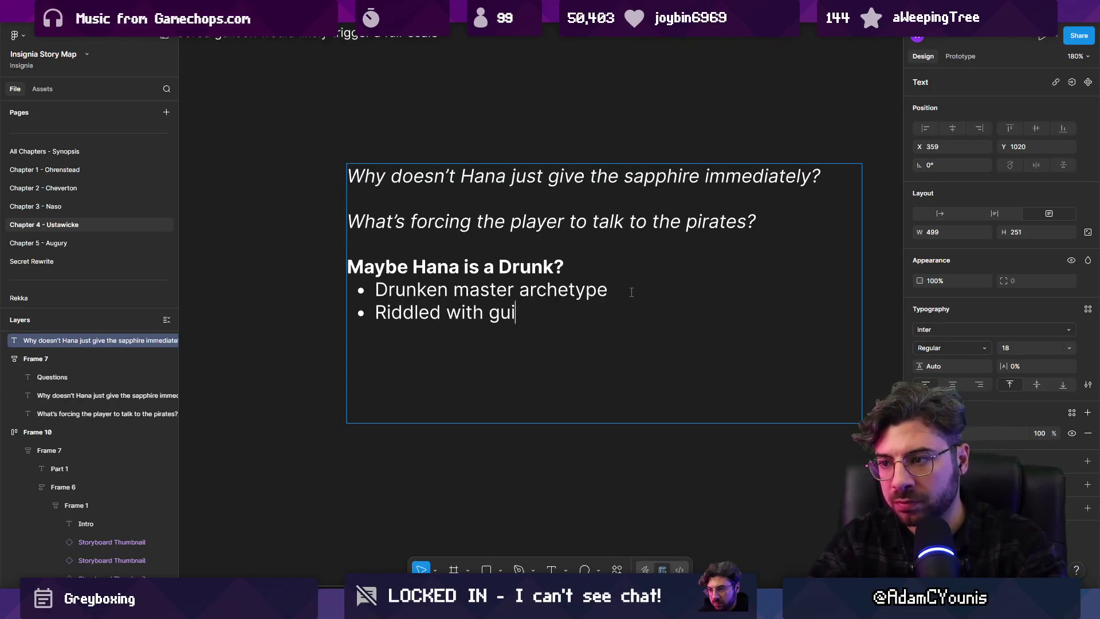
type("er m")
key("BackSpace")
type("MAgnu")
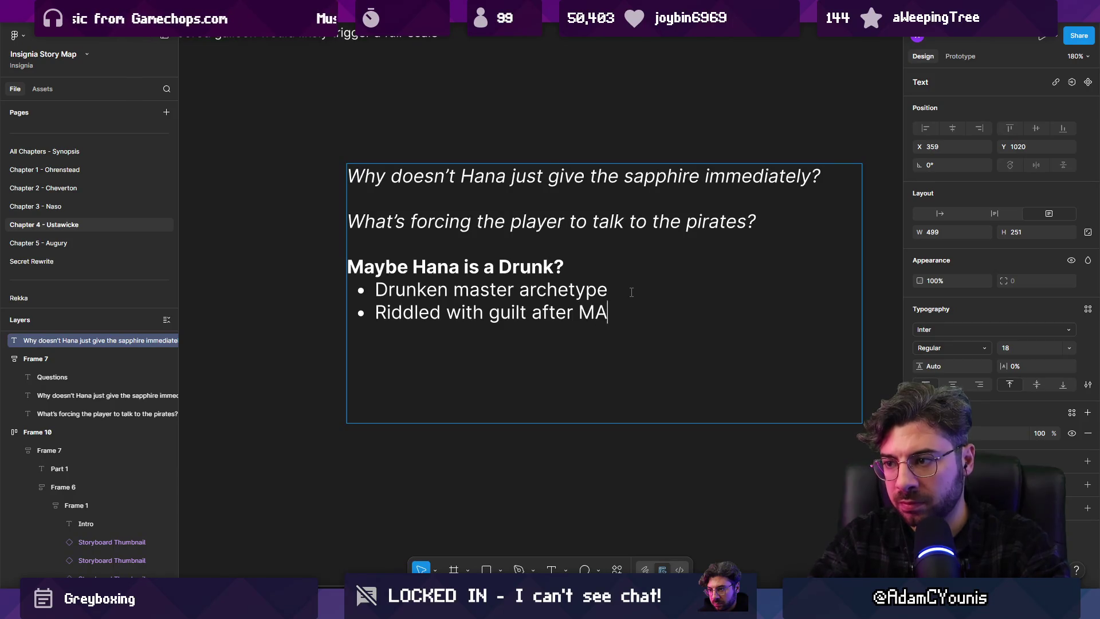
key("BackSpace")
key("BackSpace")
key("BackSpace")
type("agnus' dies")
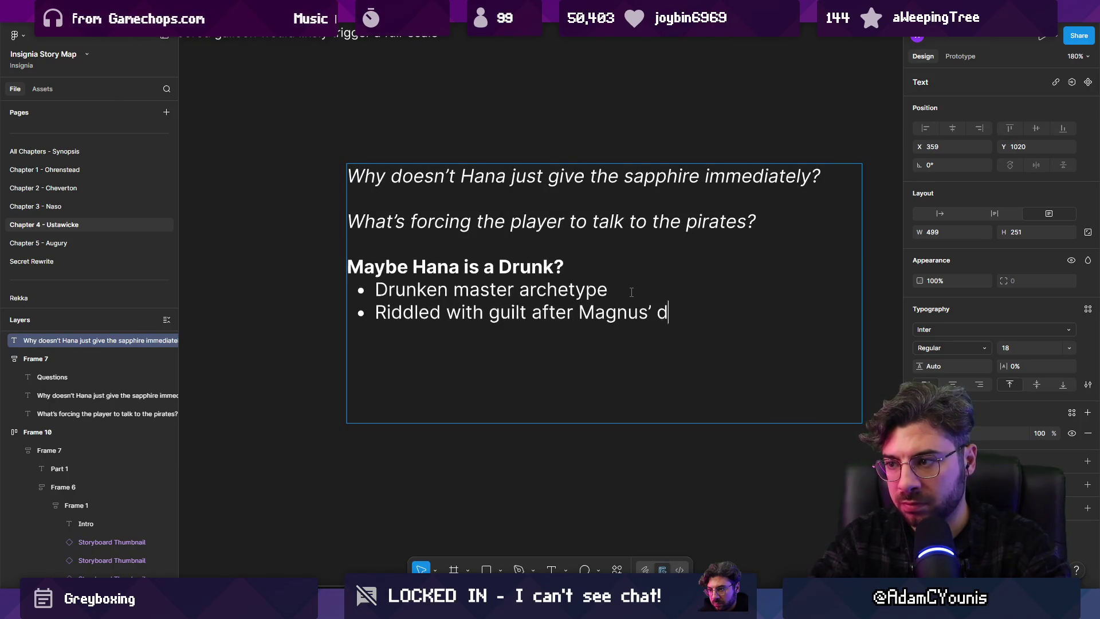
key("BackSpace")
key("BackSpace")
type("sappearance")
Add a third bullet, 'Failing to live the stoic life his master assigned to him'
key("Return")
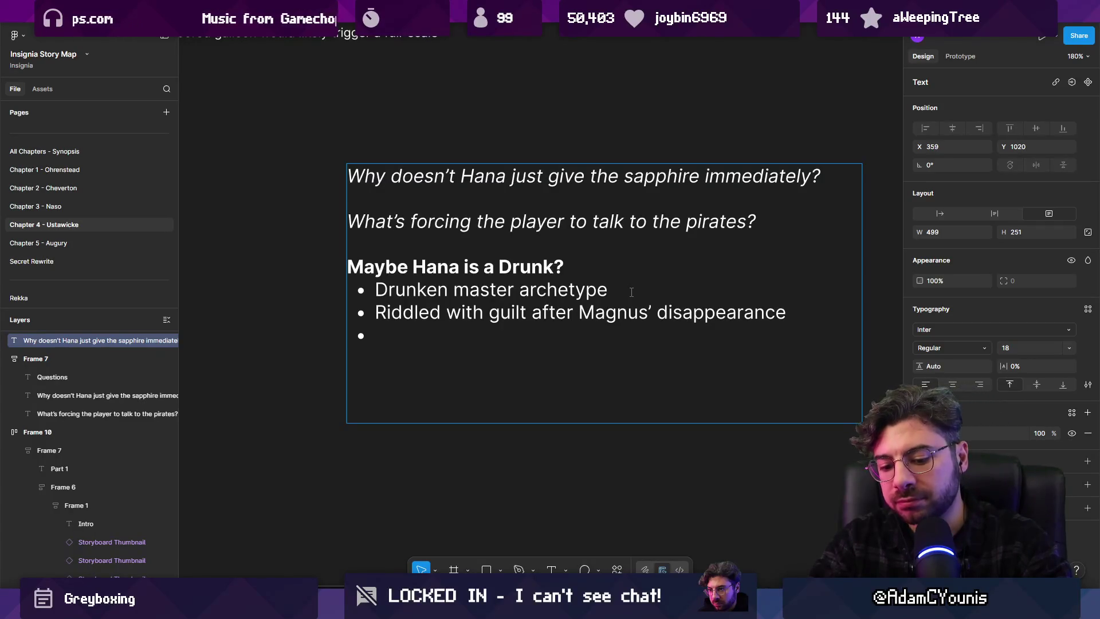
type("Failing ")
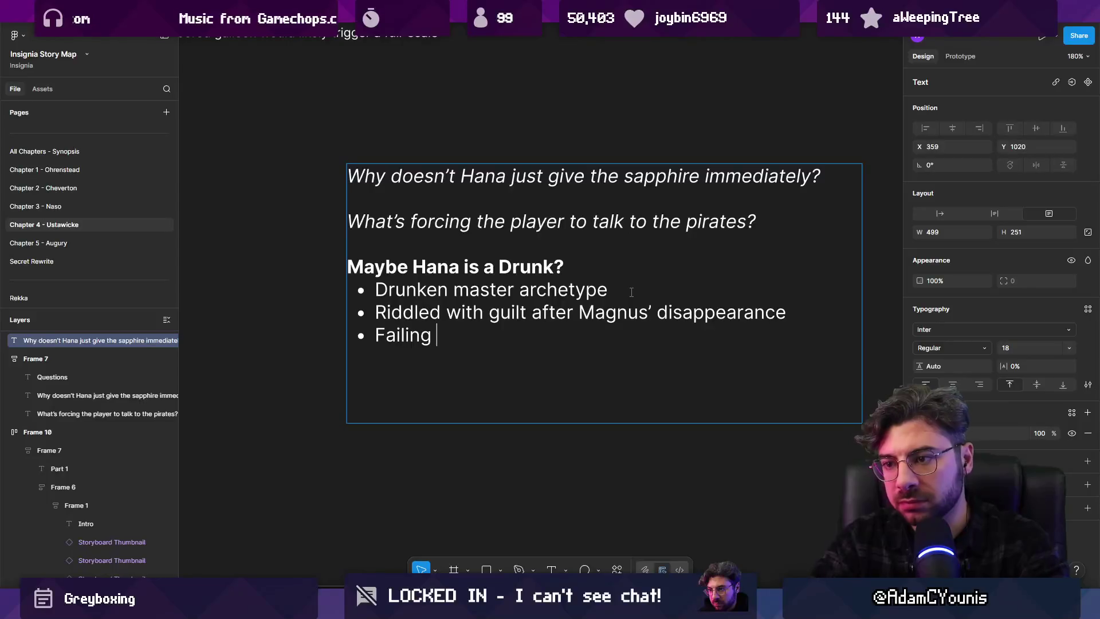
type("to live the stoic lie")
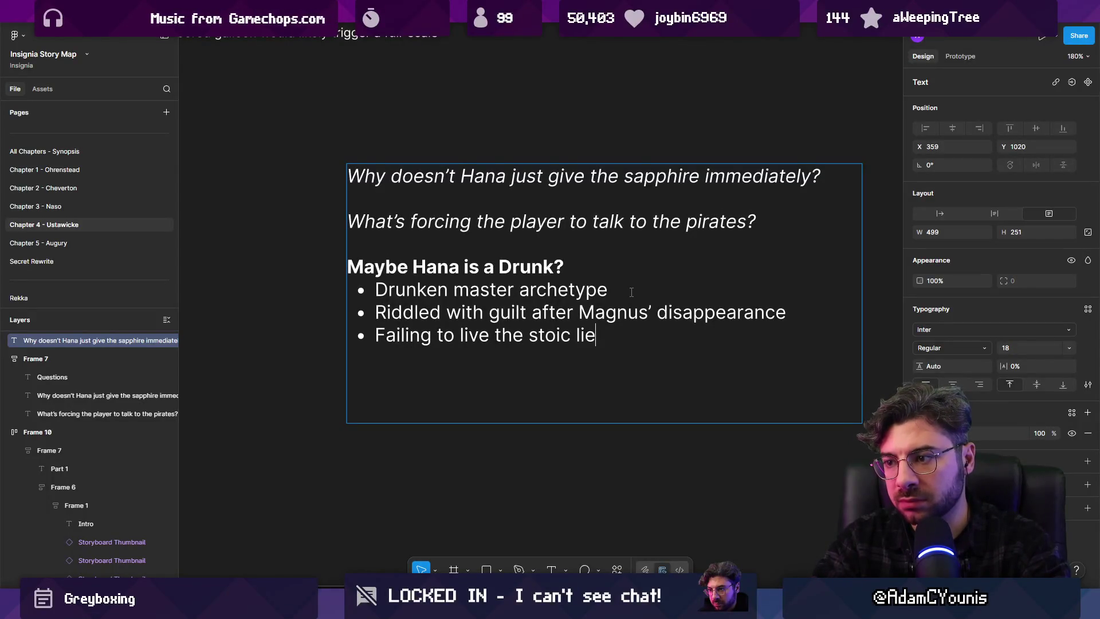
key("BackSpace")
type("fe his master")
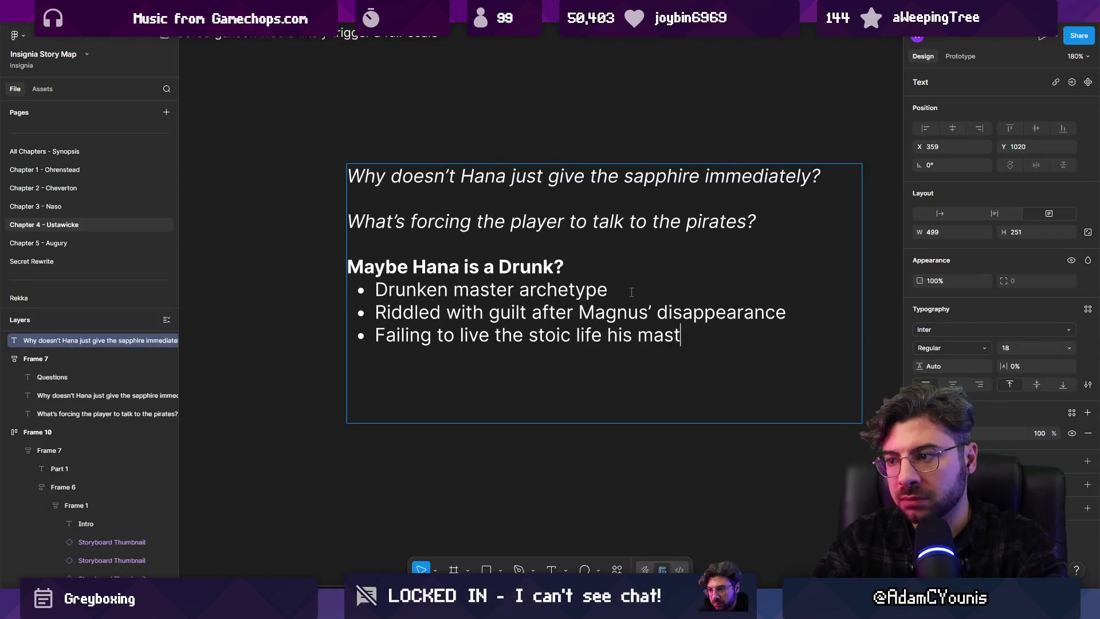
key("ctrl+shift+Left")
key("ctrl+shift+Left")
key("Right")
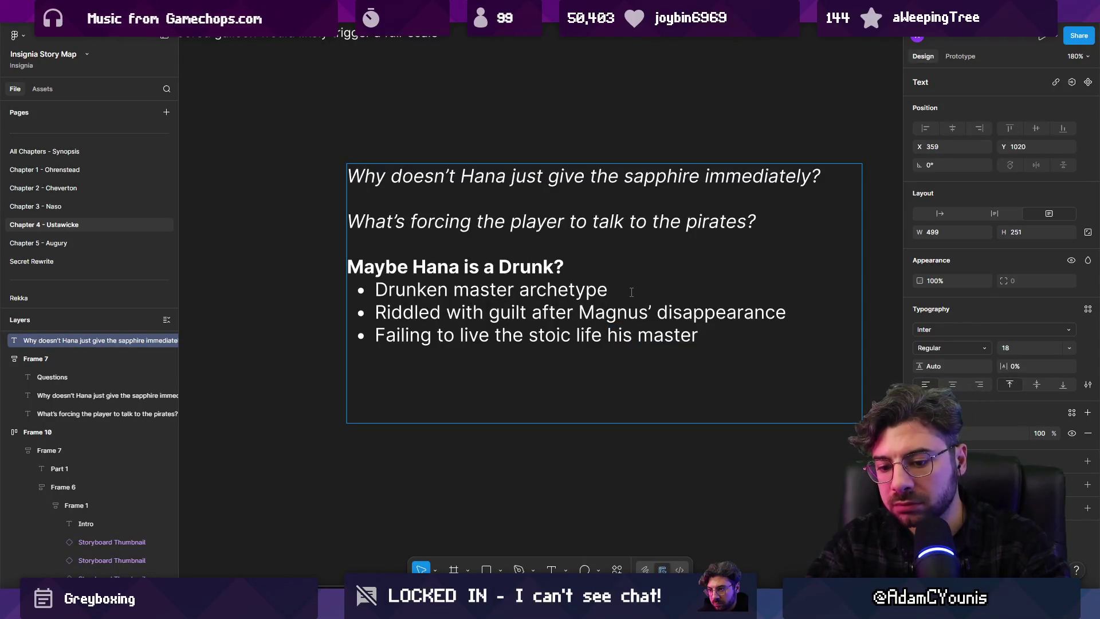
type(" assigned to him")
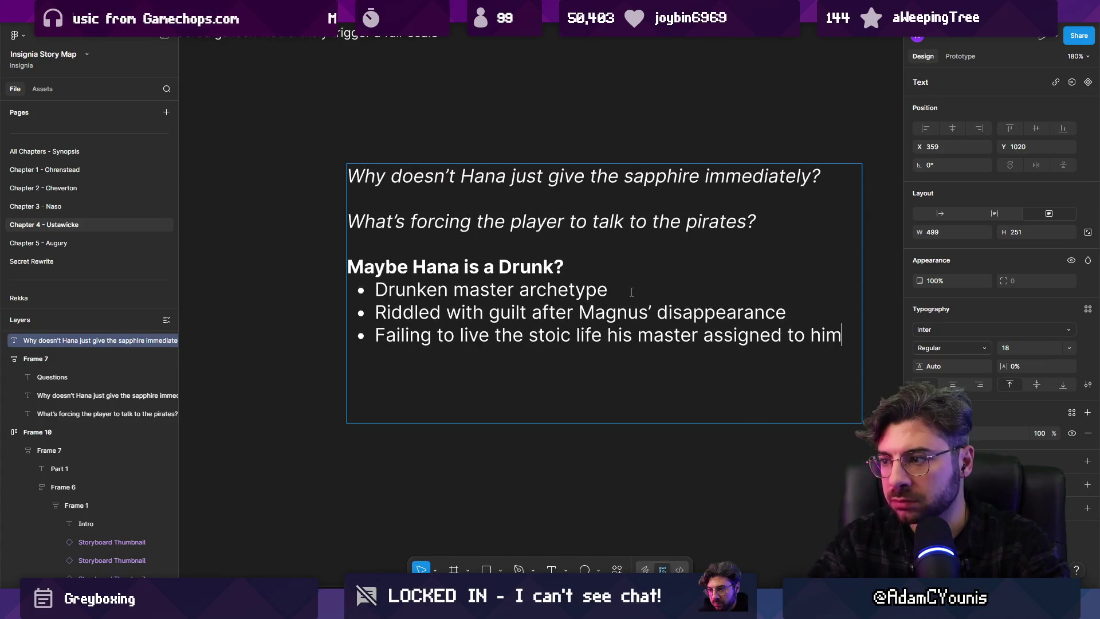
Keep no blank line under the heading and set the text box to auto height
key("Up")
key("Up")
key("Up")
key("Return")
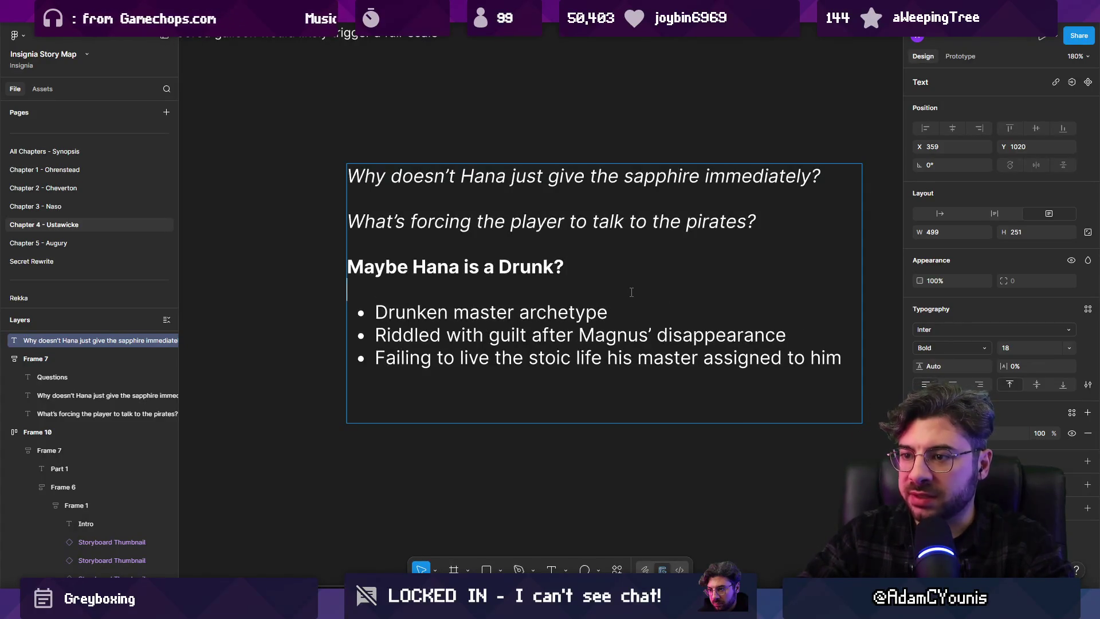
key("Return")
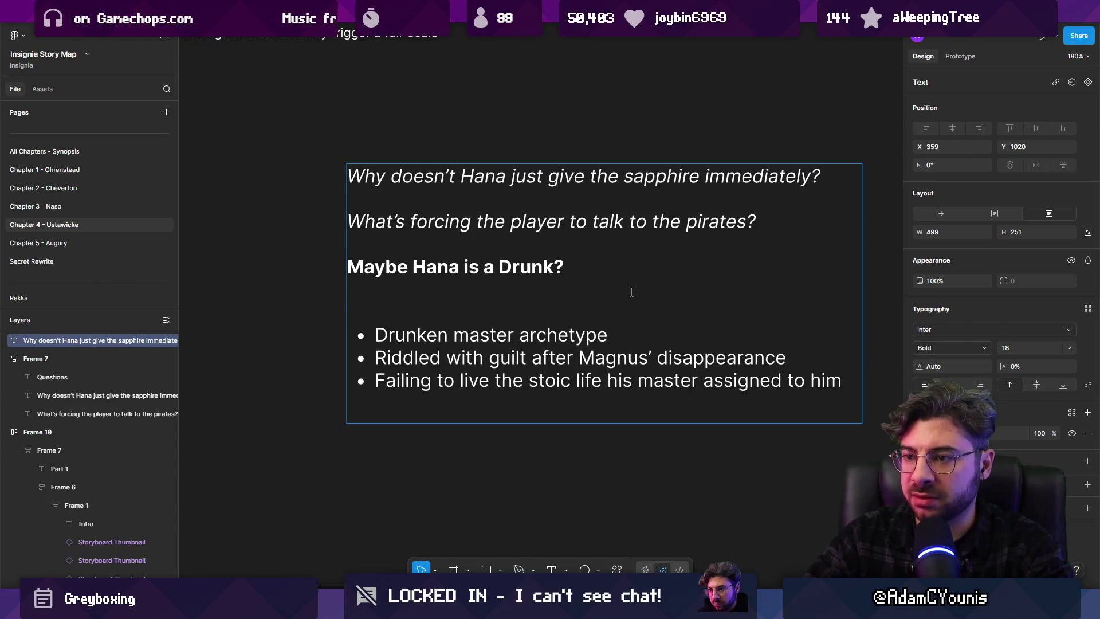
key("ctrl+z")
key("ctrl+z")
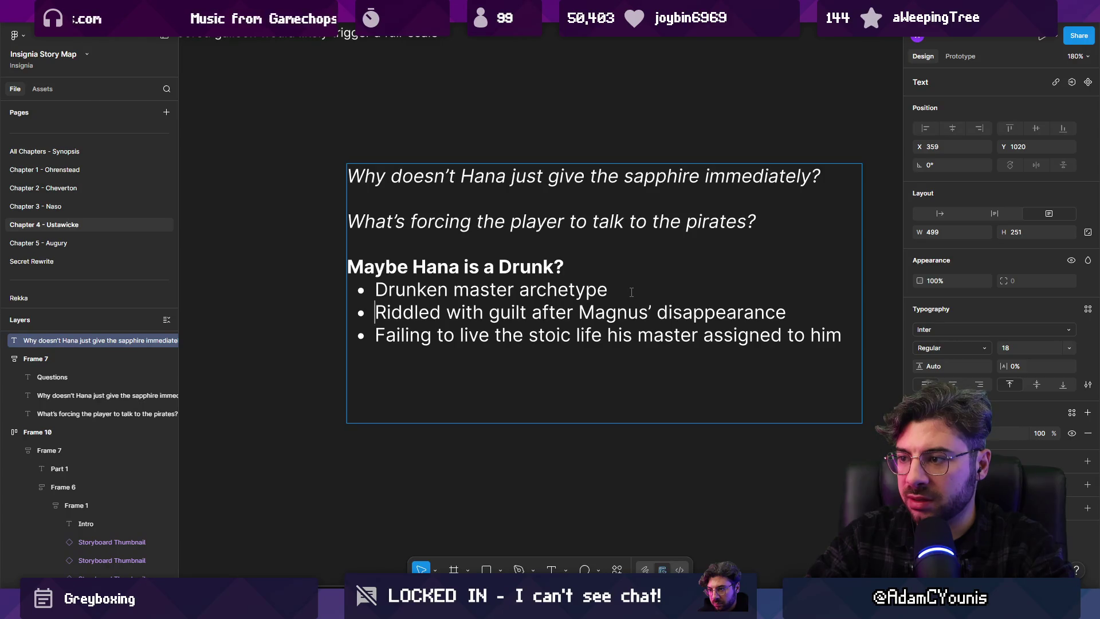
double_click(580, 423)
left_click(562, 353)
left_click(557, 330)
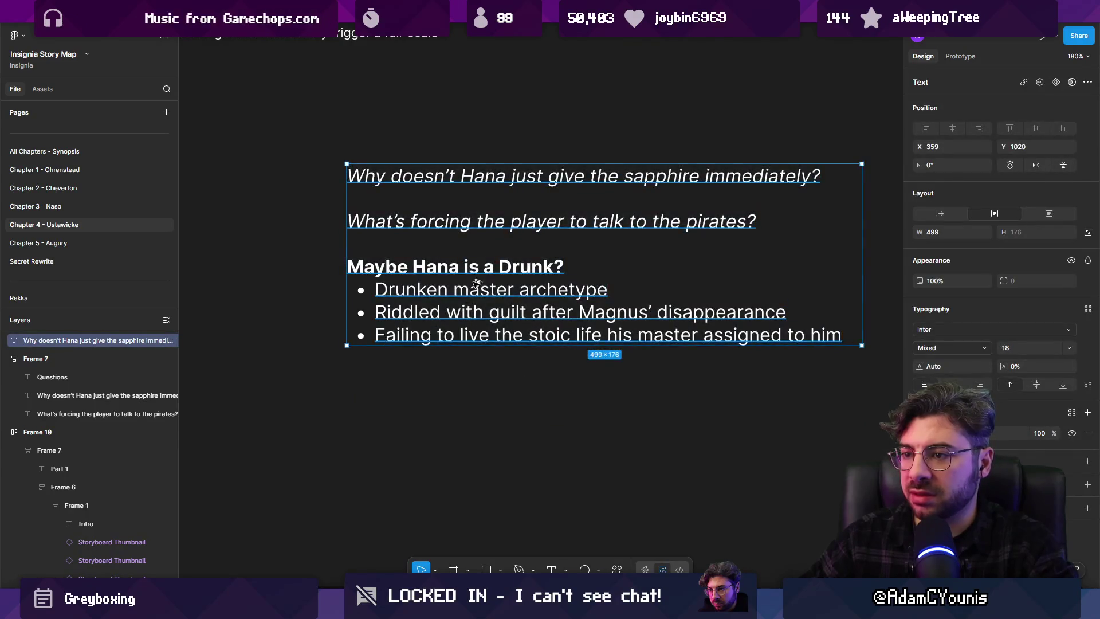
Duplicate the note and change its heading to 'Maybe Hana is dead?'
key("ctrl+d")
key("Return")
scroll(526, 479, "down", 3)
double_click(534, 390)
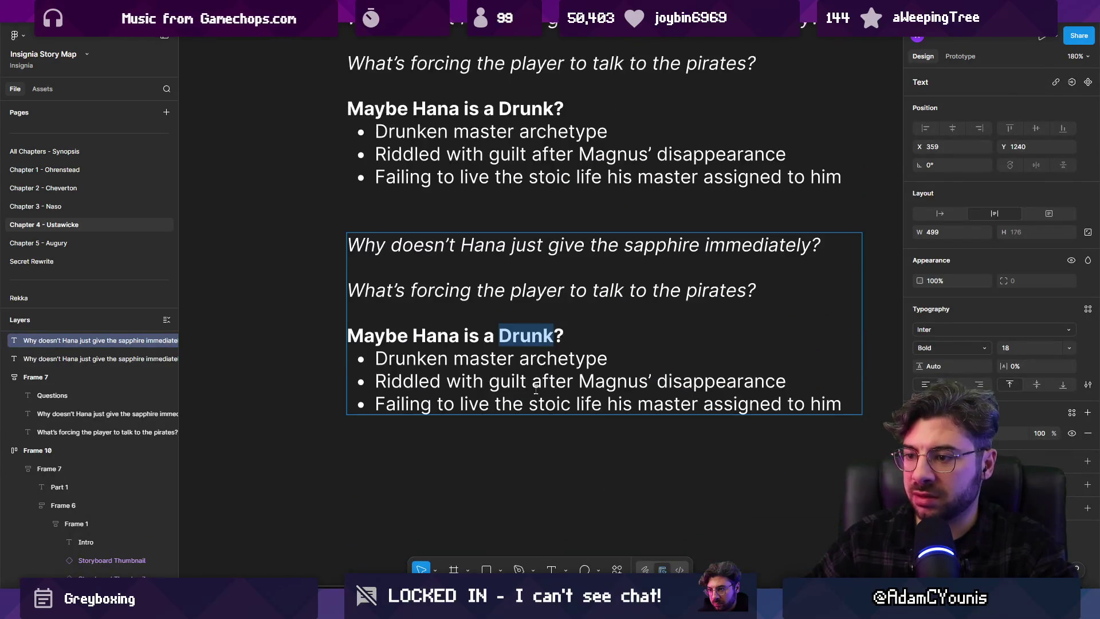
key("BackSpace")
key("BackSpace")
key("BackSpace")
type("s dea")
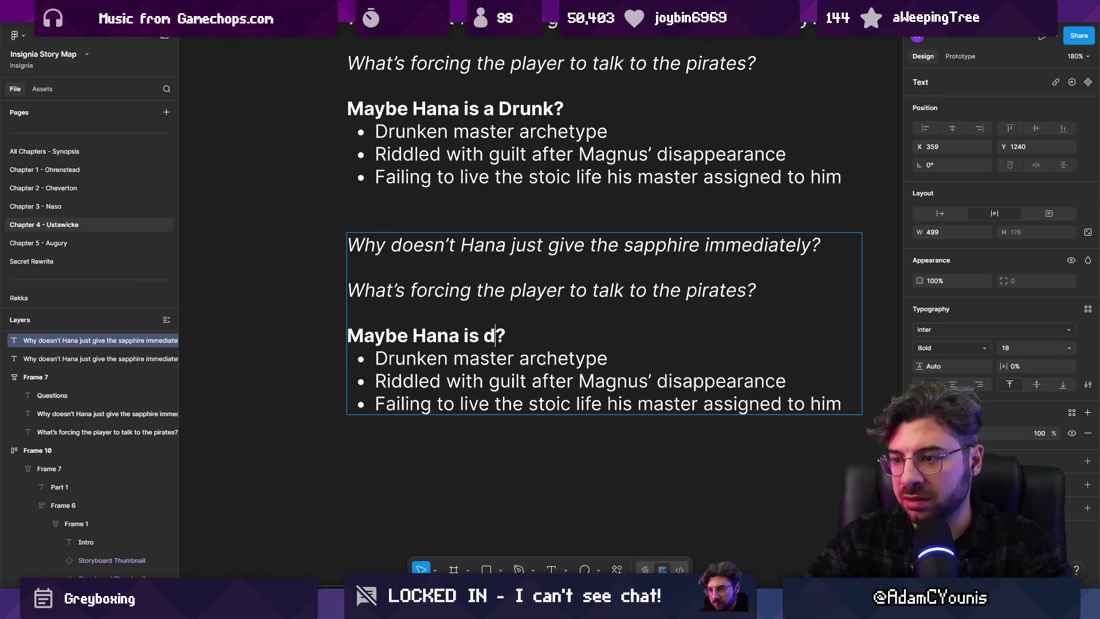
type("d")
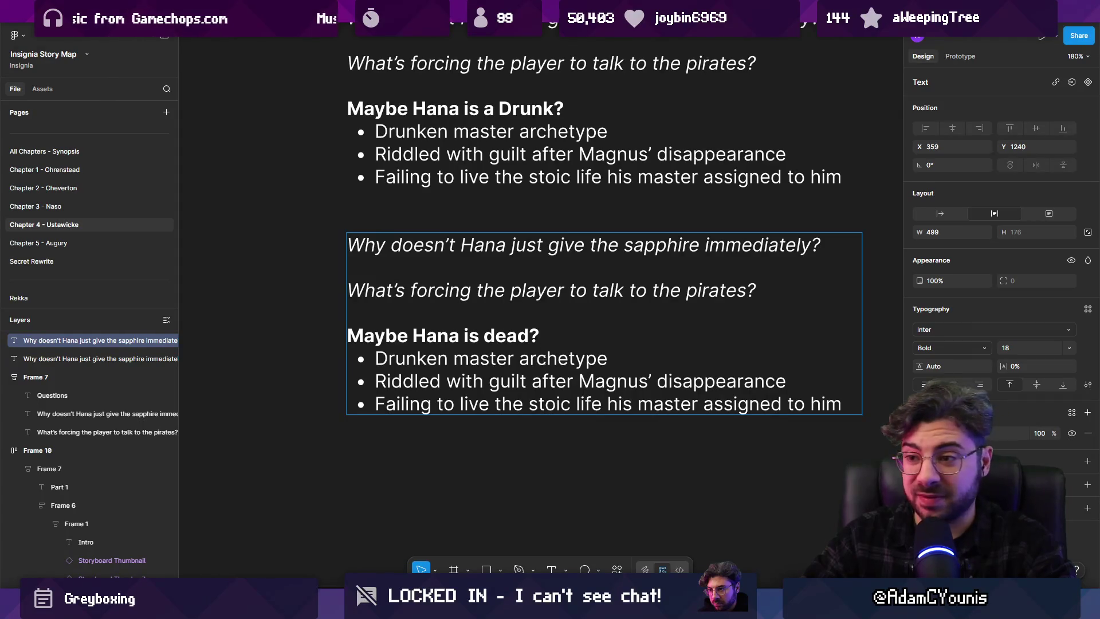
Replace the copy's bullets with 'Replaced by daughter' and 'Is a drunk'
triple_click(542, 359)
key("Left")
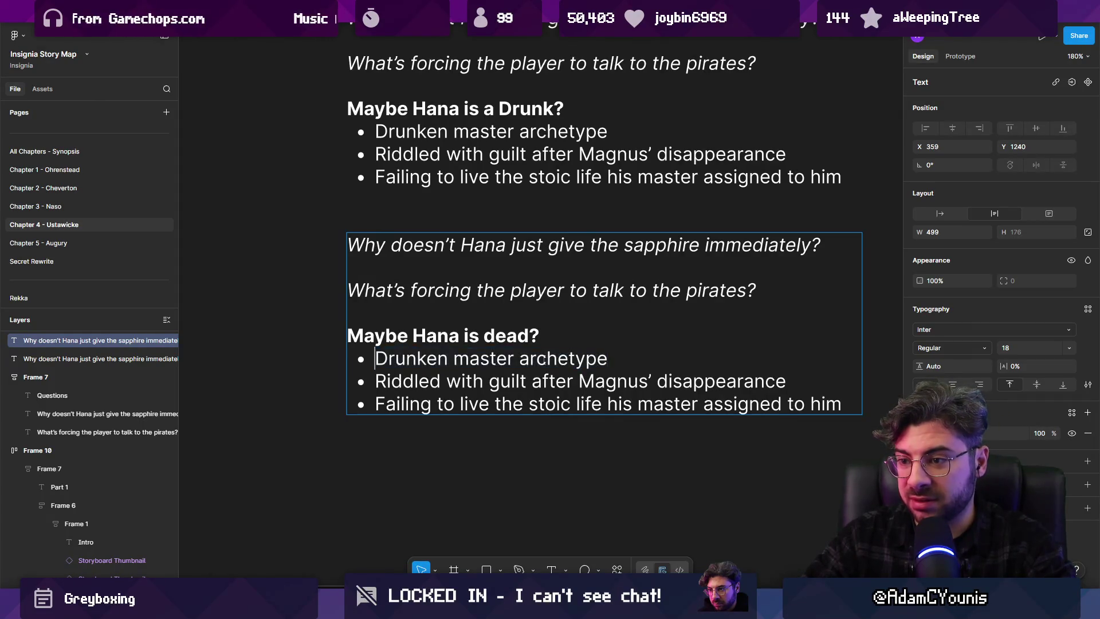
key("Return")
key("Up")
type("Replaced by Da")
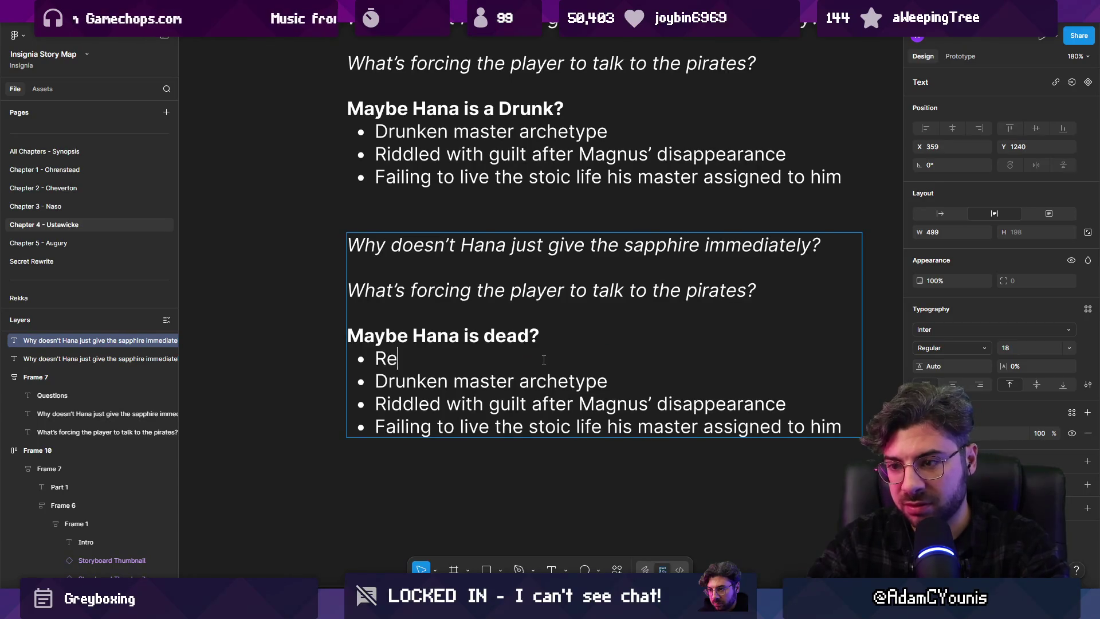
key("BackSpace")
key("BackSpace")
type("daughter")
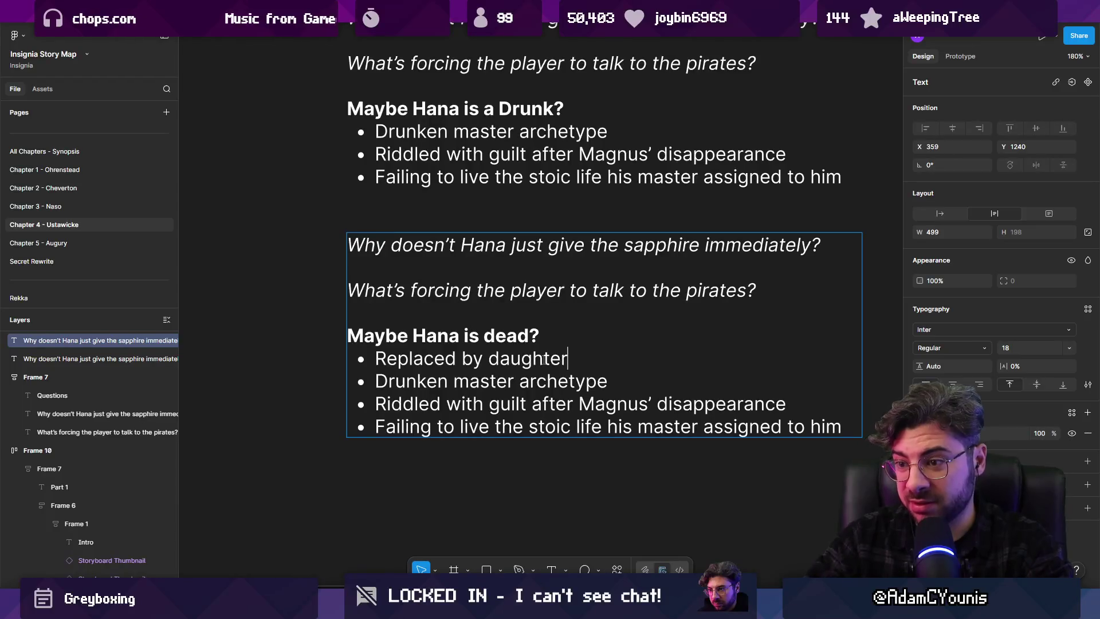
key("shift+Down")
key("shift+Right")
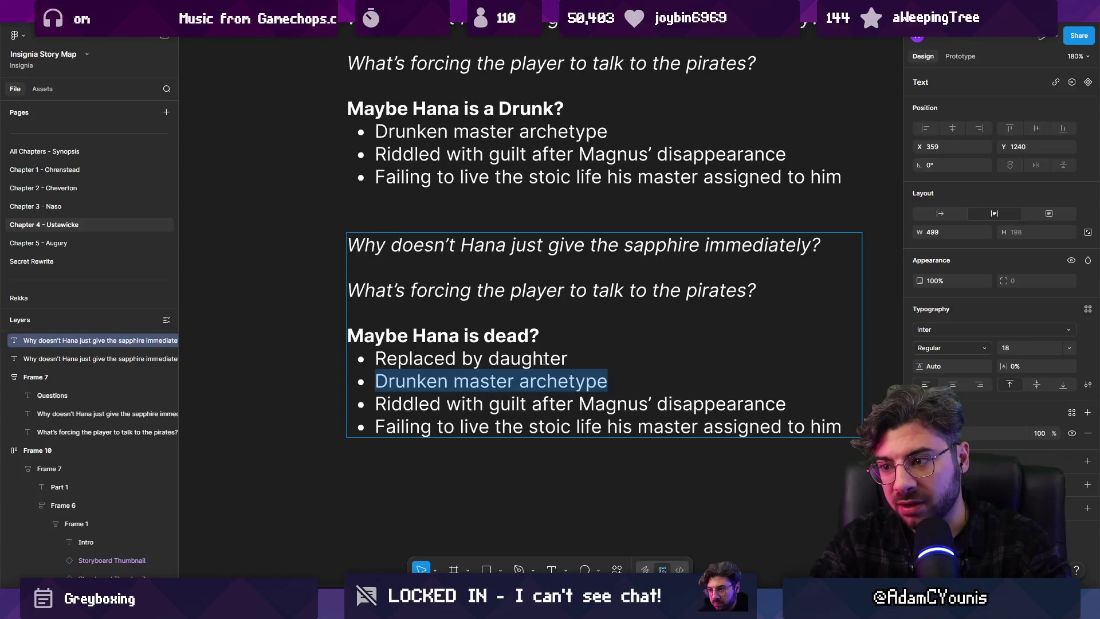
type("Is a drunk")
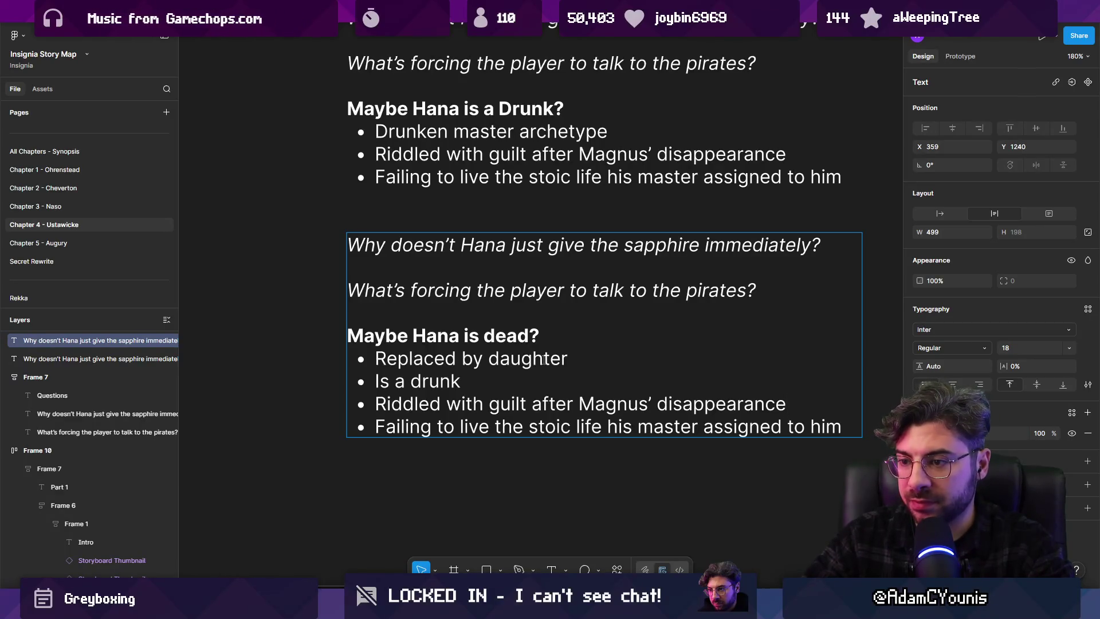
Insert an empty bullet line between the heading and 'Replaced by daughter'
key("Up")
key("Up")
key("ctrl+shift+Right")
key("ctrl+shift+Right")
key("End")
key("Return")
key("Return")
key("Up")
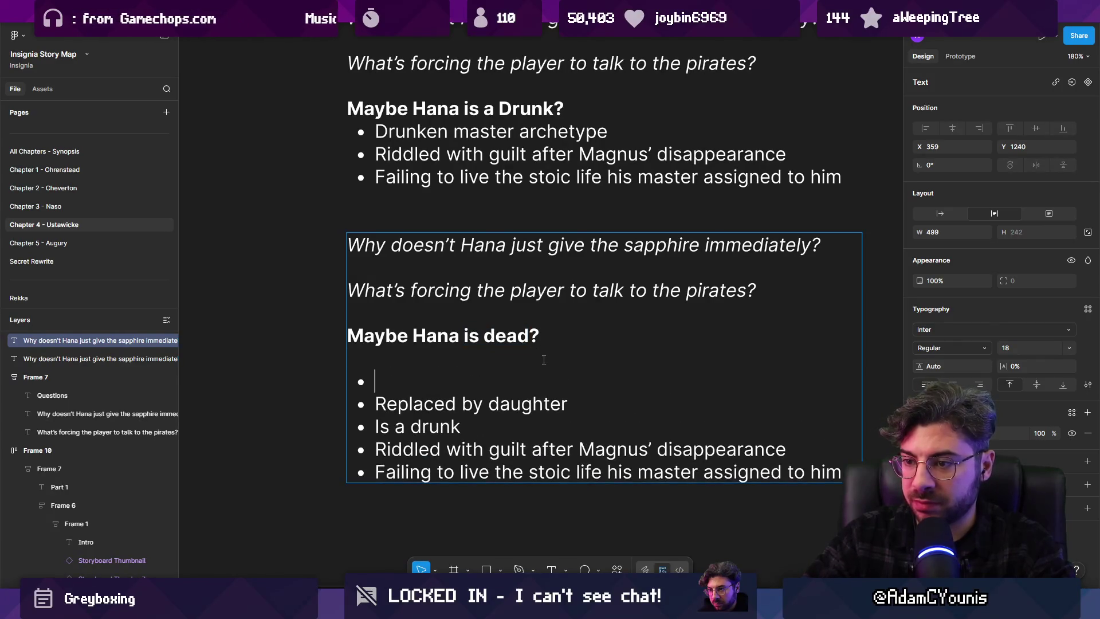
Write a 'Died trying to protect Magnus' bullet and shorten the guilt bullet to 'Riddled with grief'
key("Delete")
type("Died ")
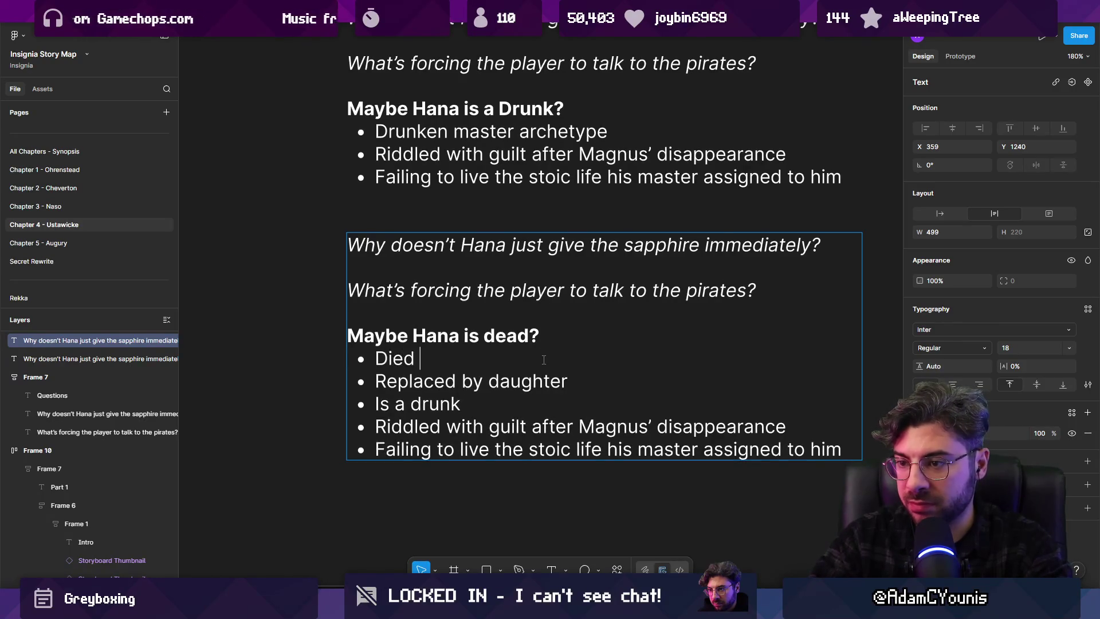
type("trying to pro")
key("BackSpace")
key("BackSpace")
type("ct Magnus")
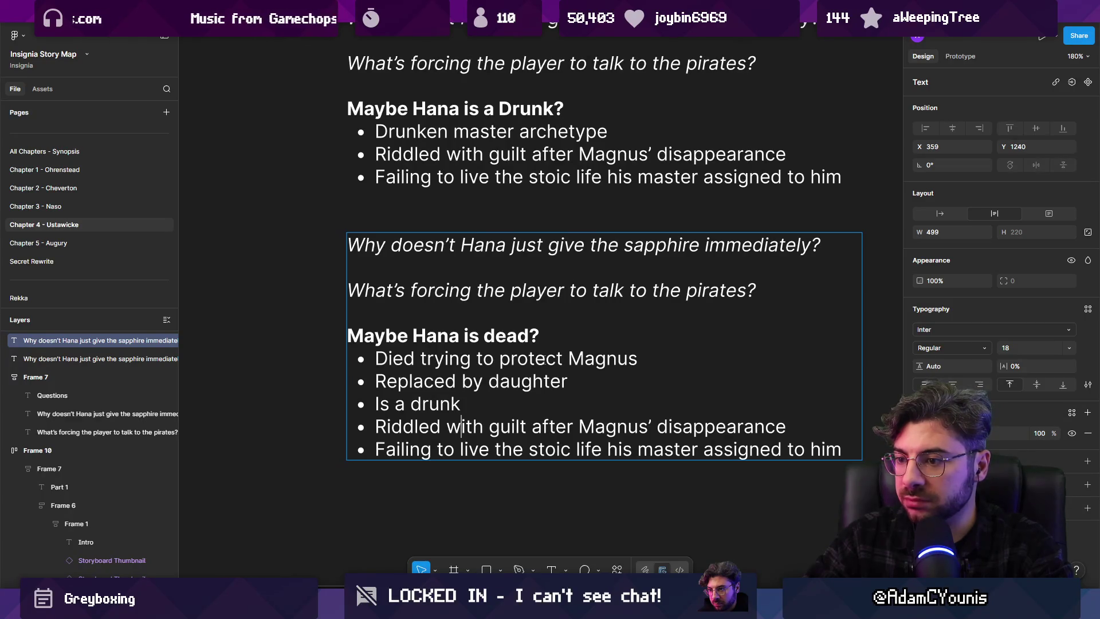
mouse_move(527, 426)
left_mouse_down()
mouse_move(529, 449)
mouse_move(372, 450)
left_mouse_up()
key("BackSpace")
key("BackSpace")
key("BackSpace")
key("BackSpace")
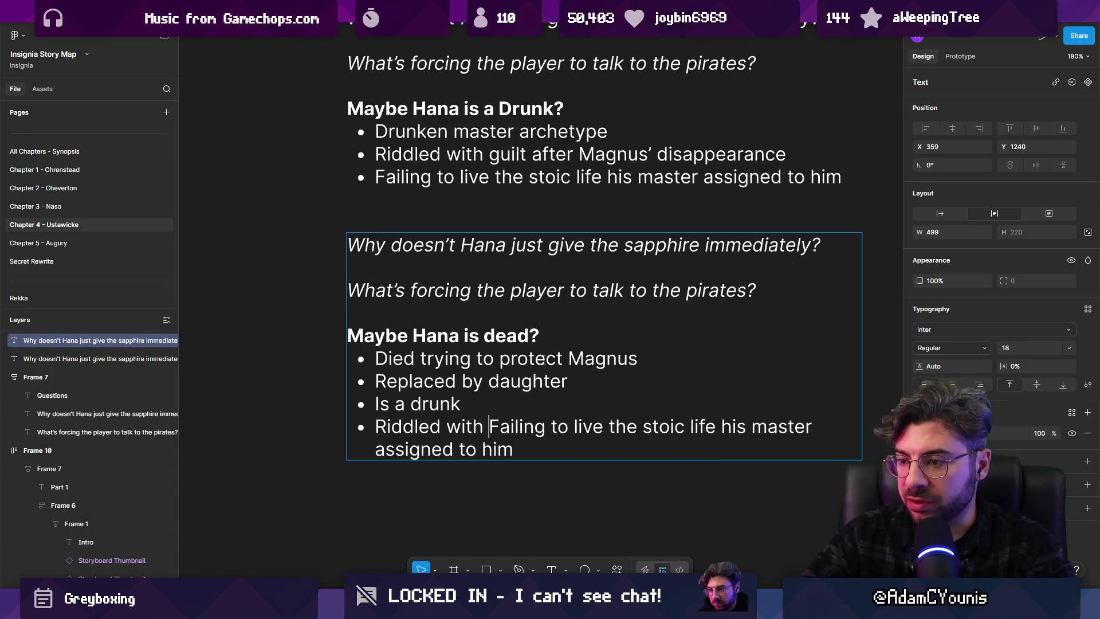
type("grief")
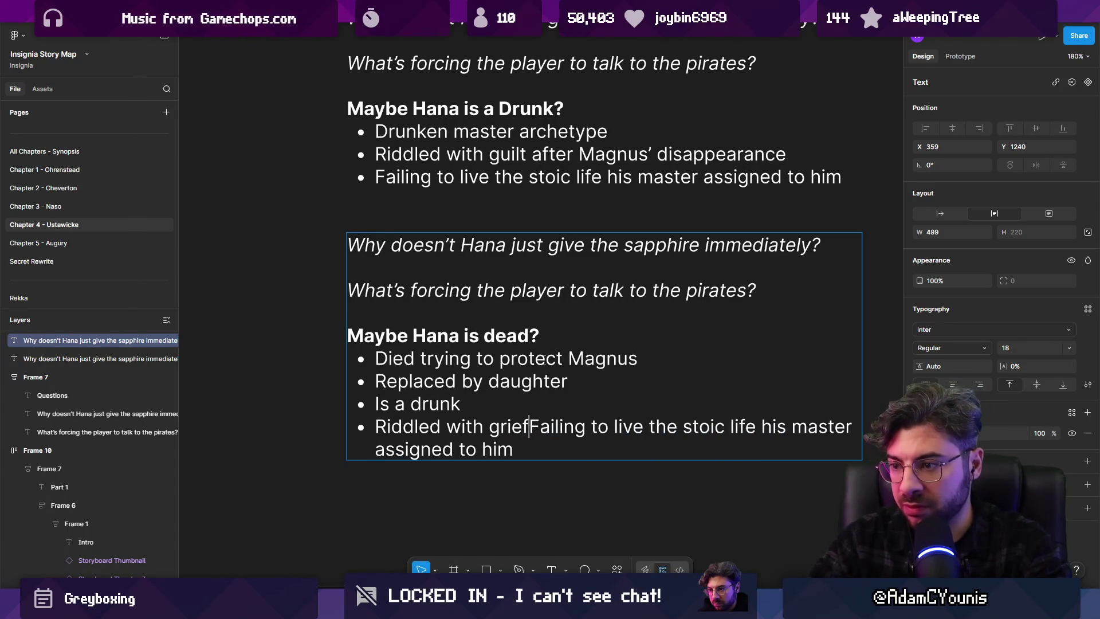
key("Return")
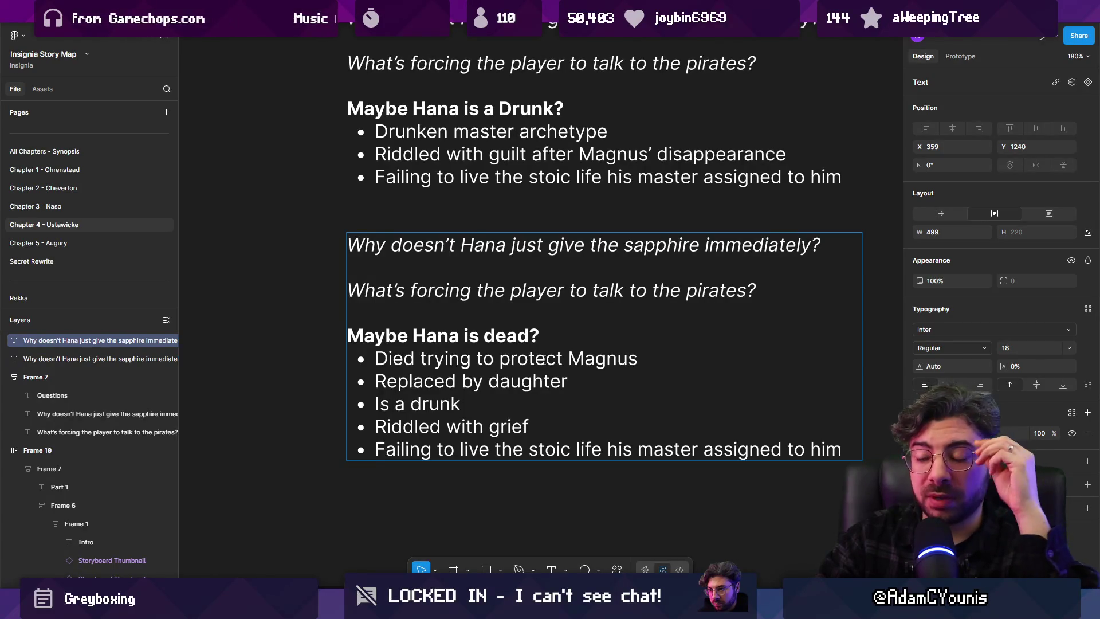
Change the heading from 'dead' to 'old and frail'
key("Up")
key("Up")
key("Up")
key("Left")
key("ctrl+shift+Left")
type("old")
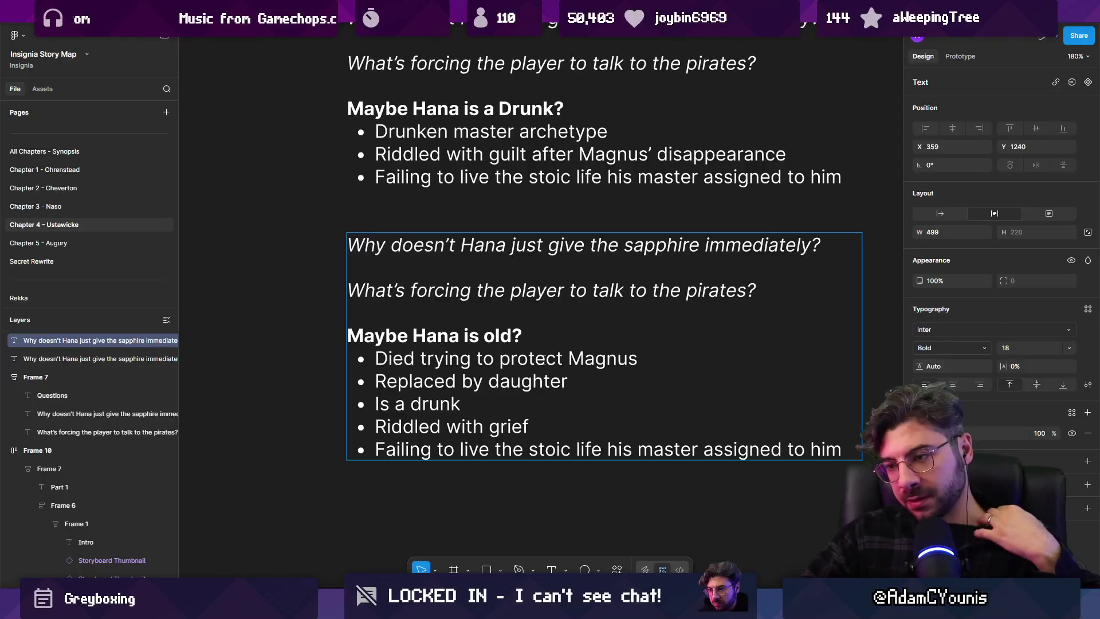
type("and re")
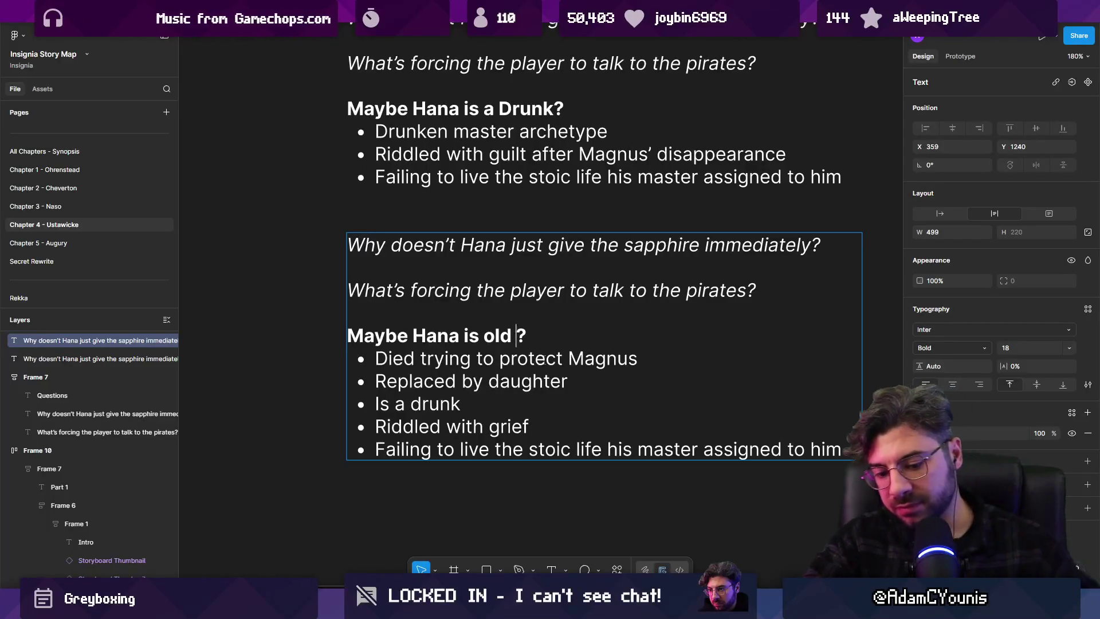
type("tired")
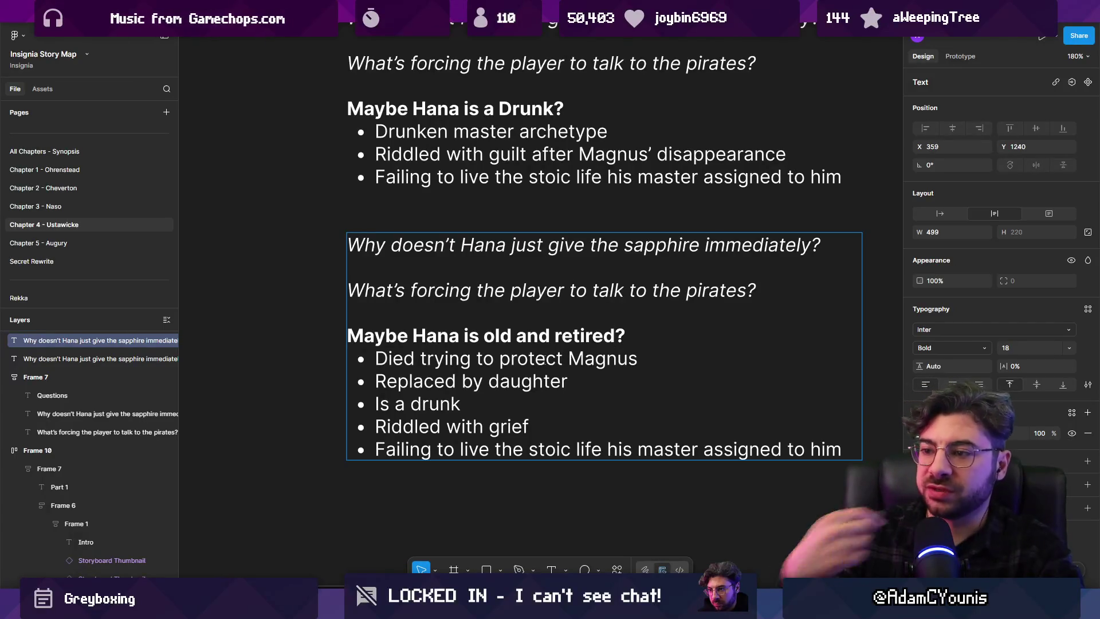
key("ctrl+shift+Left")
key("ctrl+shift+Left")
key("ctrl+shift+Left")
type("old and fraile")
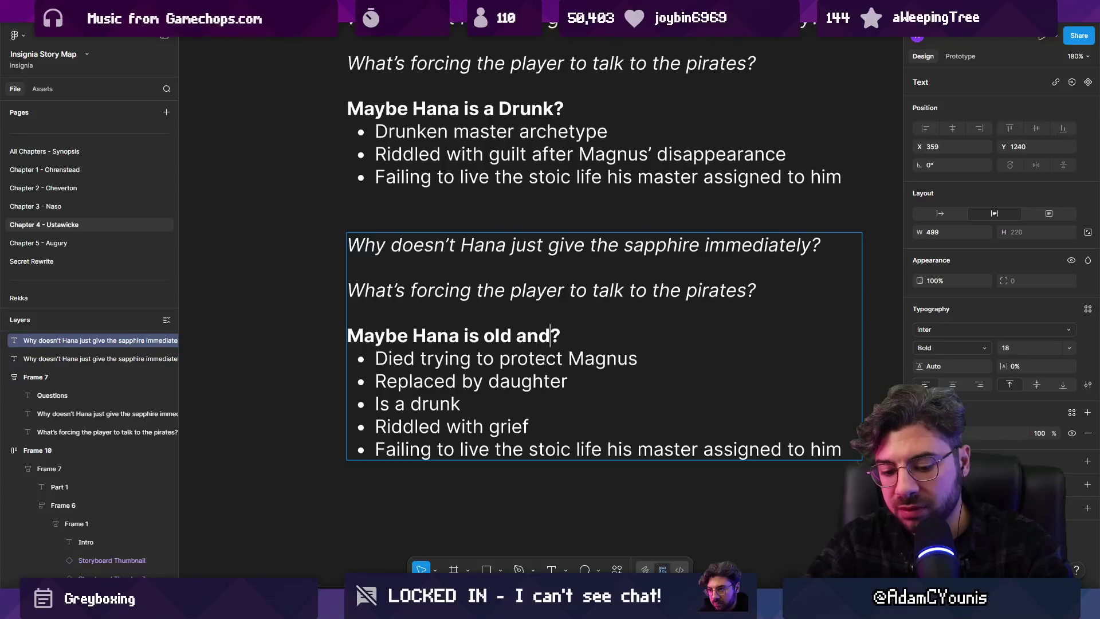
key("BackSpace")
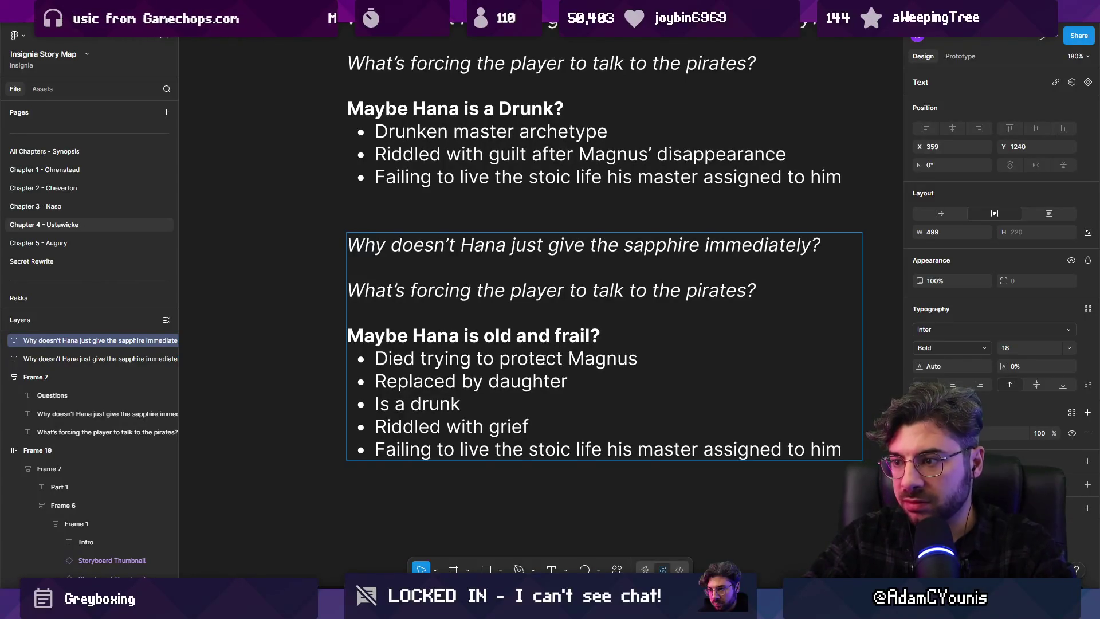
Replace 'Died' at the start of the first bullet with 'refuses'
key("Down")
key("Home")
key("ctrl+shift+Right")
key("BackSpace")
type("refuses")
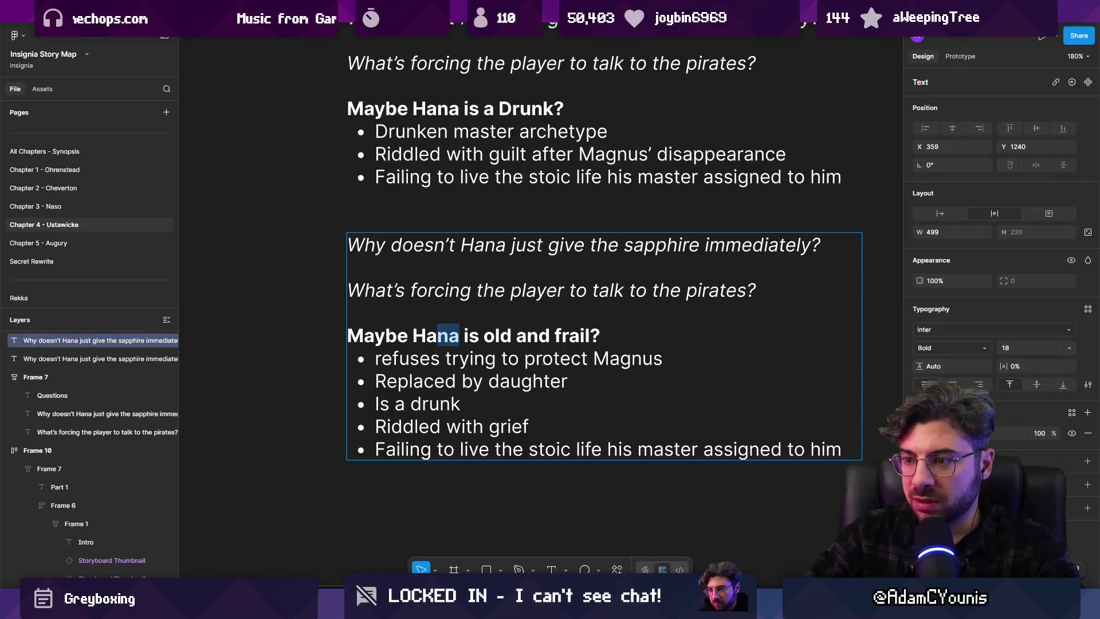
Reword the heading to 'Maybe Hana is old and stubborn?'
left_click(483, 335)
key("BackSpace")
key("ctrl+shift+Right")
key("Right")
key("ctrl+shift+Right")
key("ctrl+shift+Right")
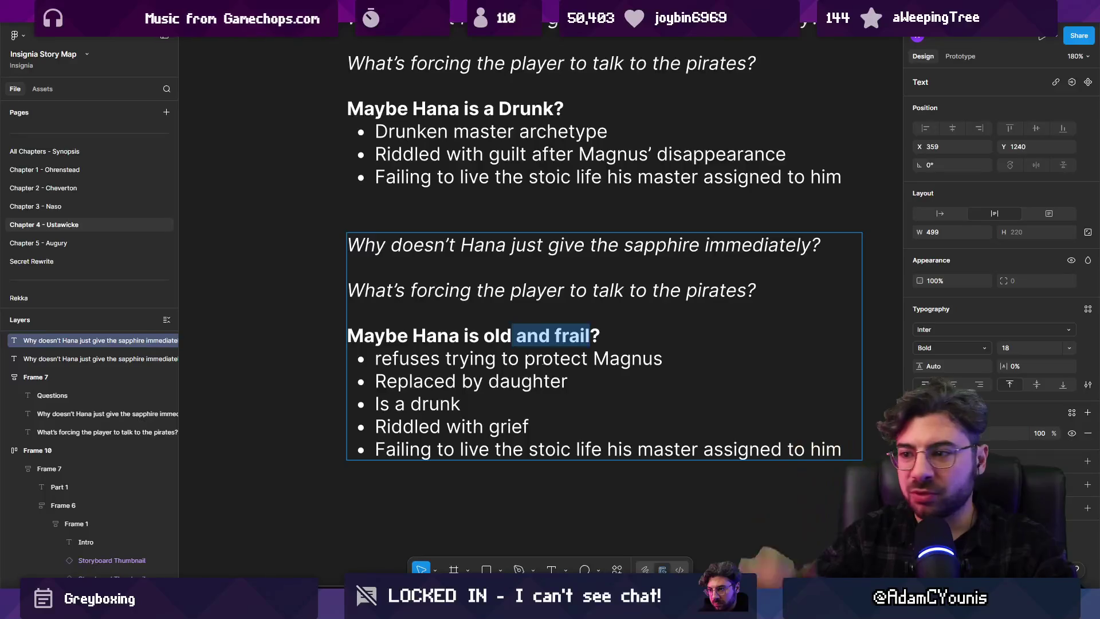
type("and stubborn")
Make the first bullet begin 'Refused to die', capitalised
key("Right")
key("Right")
key("Right")
key("ctrl+Right")
key("BackSpace")
type("d")
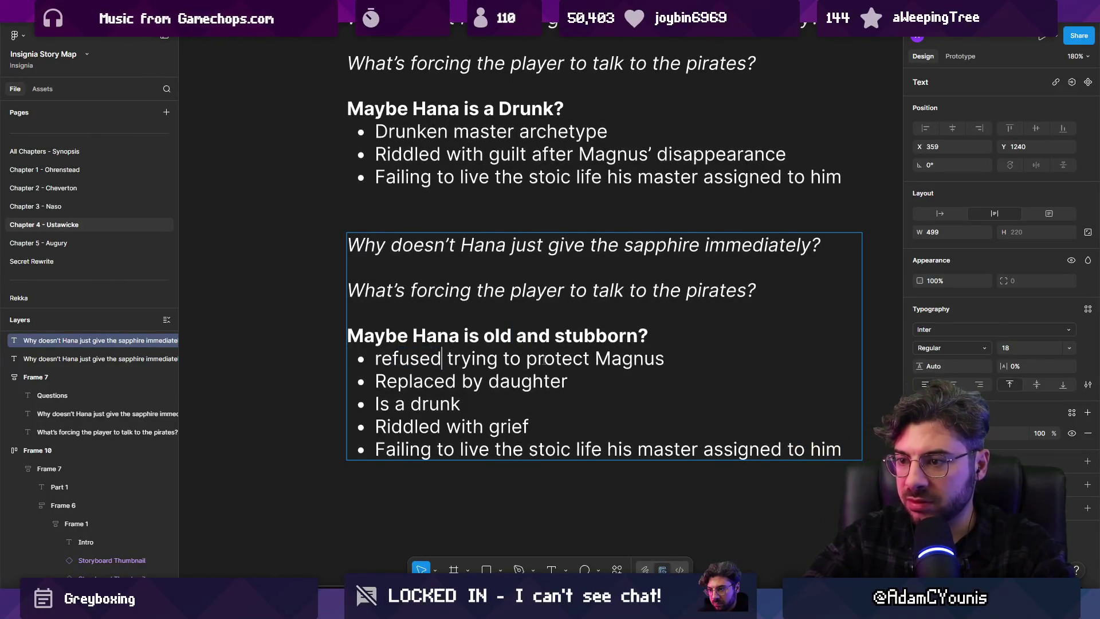
type(" to die")
key("Home")
key("Delete")
type("R")
Add retiring to the daughter bullet and change 'Is a drunk' to 'Daughter is a drunk'
key("Down")
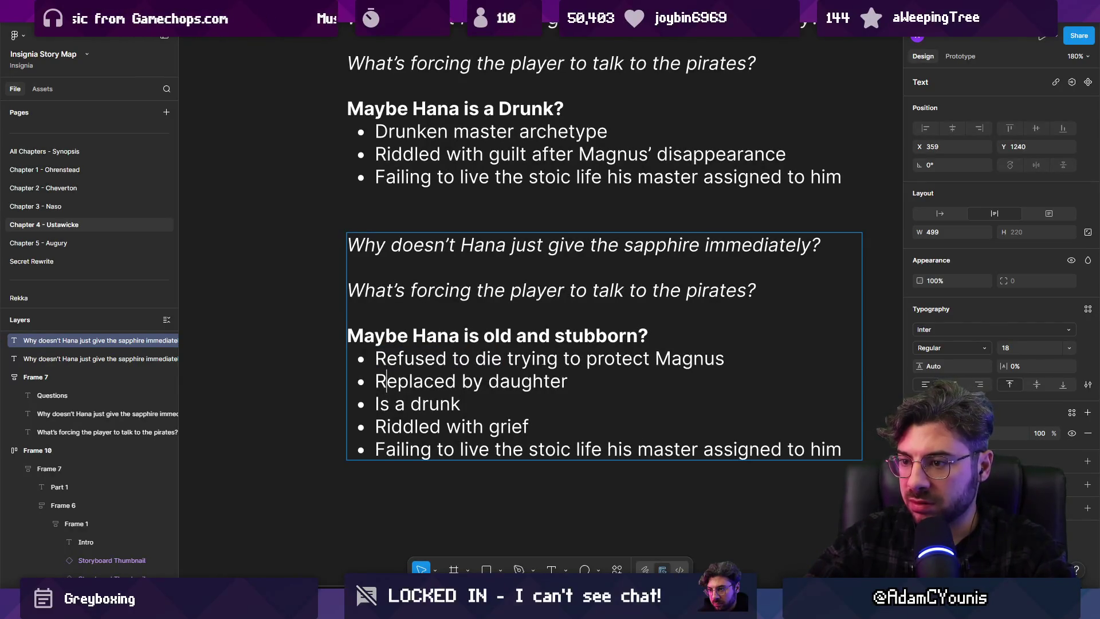
key("End")
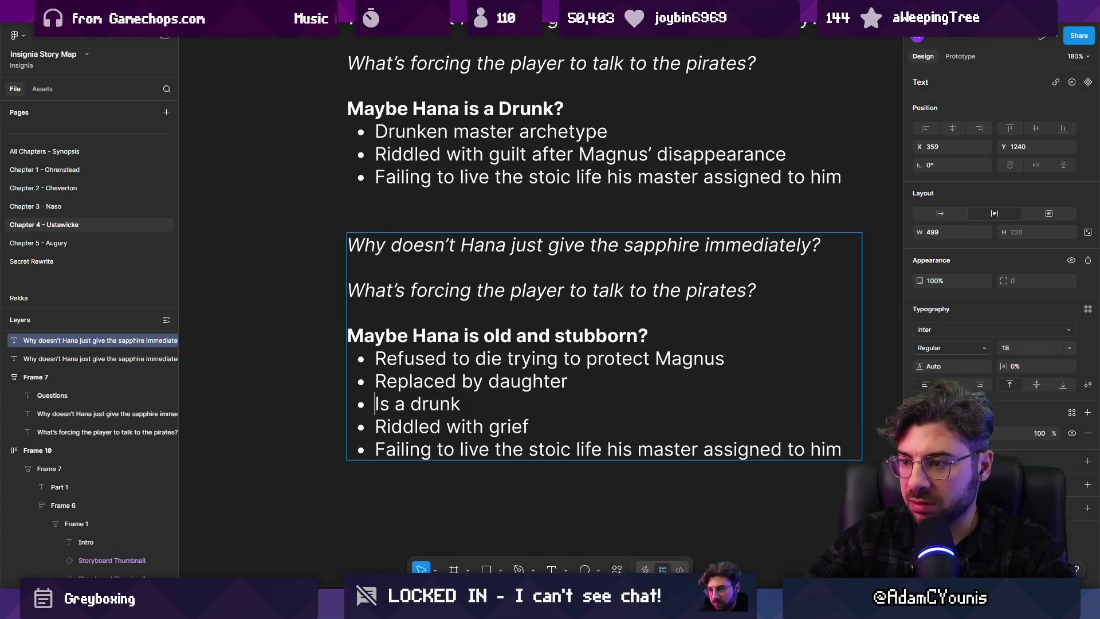
type("sin")
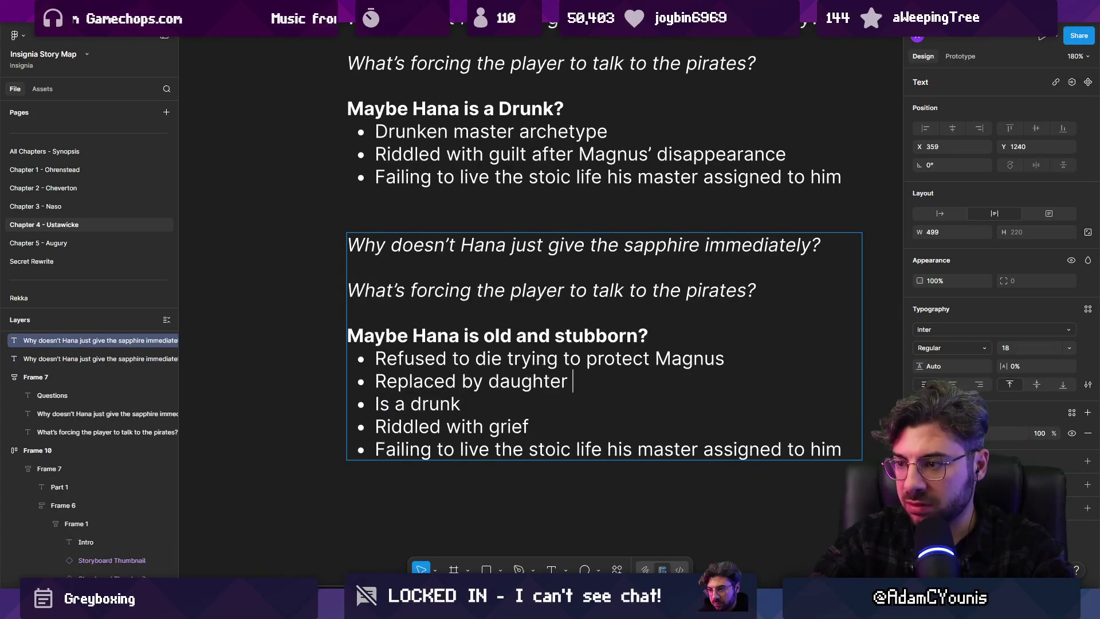
type(", having re")
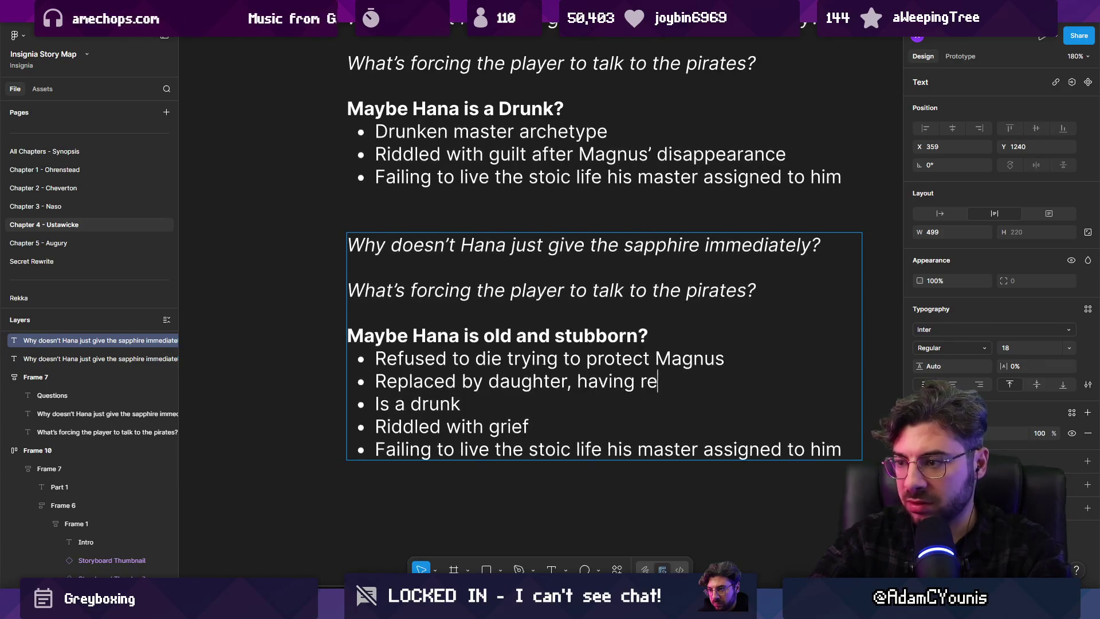
type("tireDaughter ")
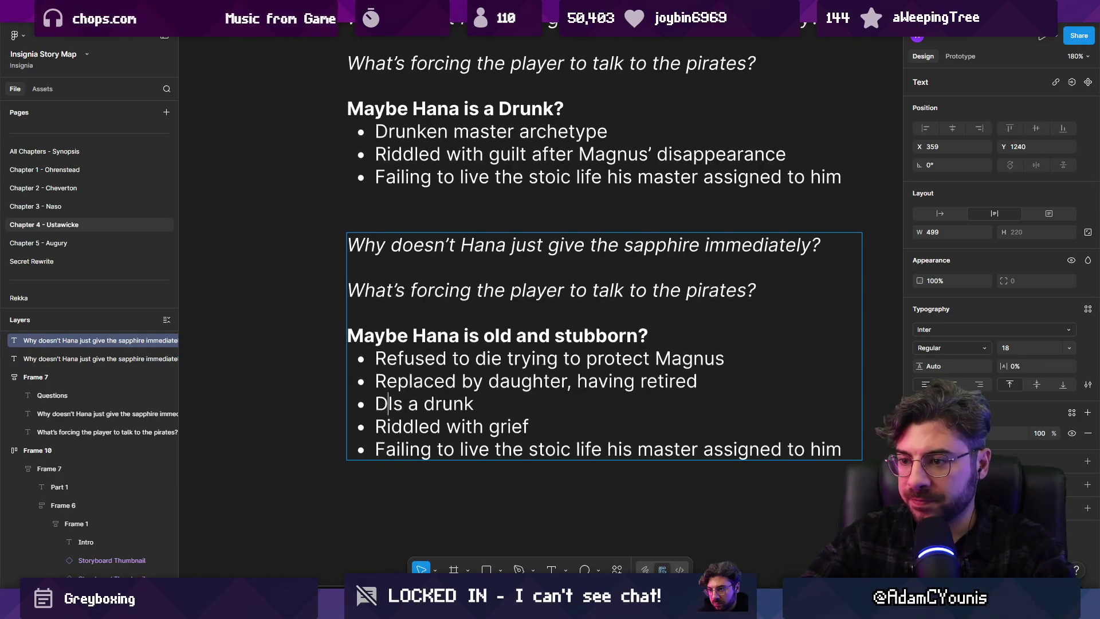
type("i")
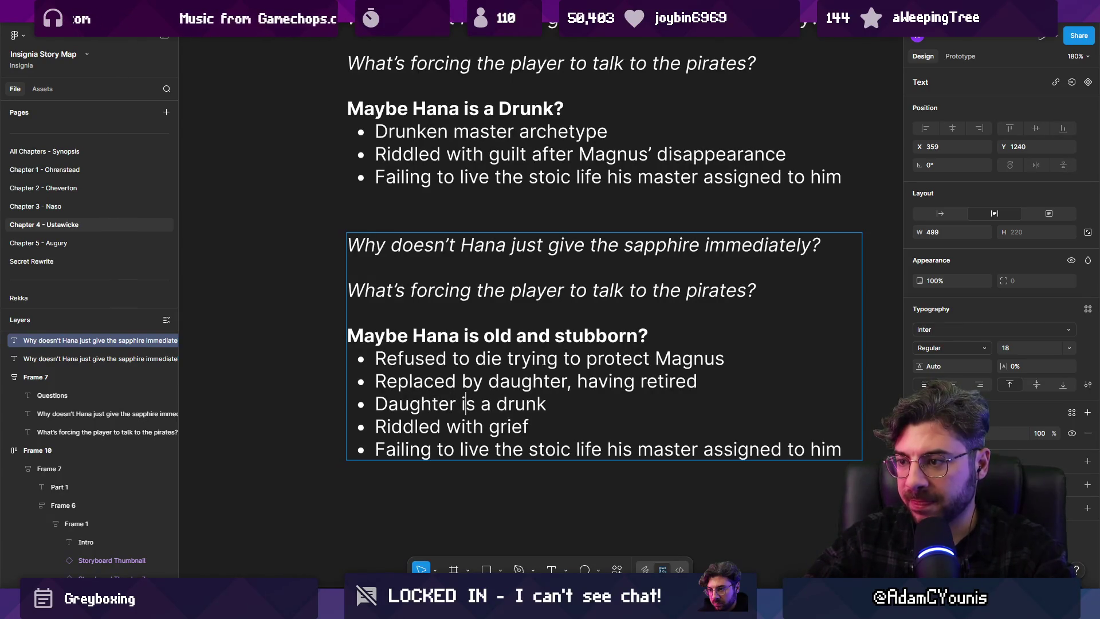
key("Home")
key("ctrl+shift+Right")
key("ctrl+shift+Right")
key("ctrl+shift+Right")
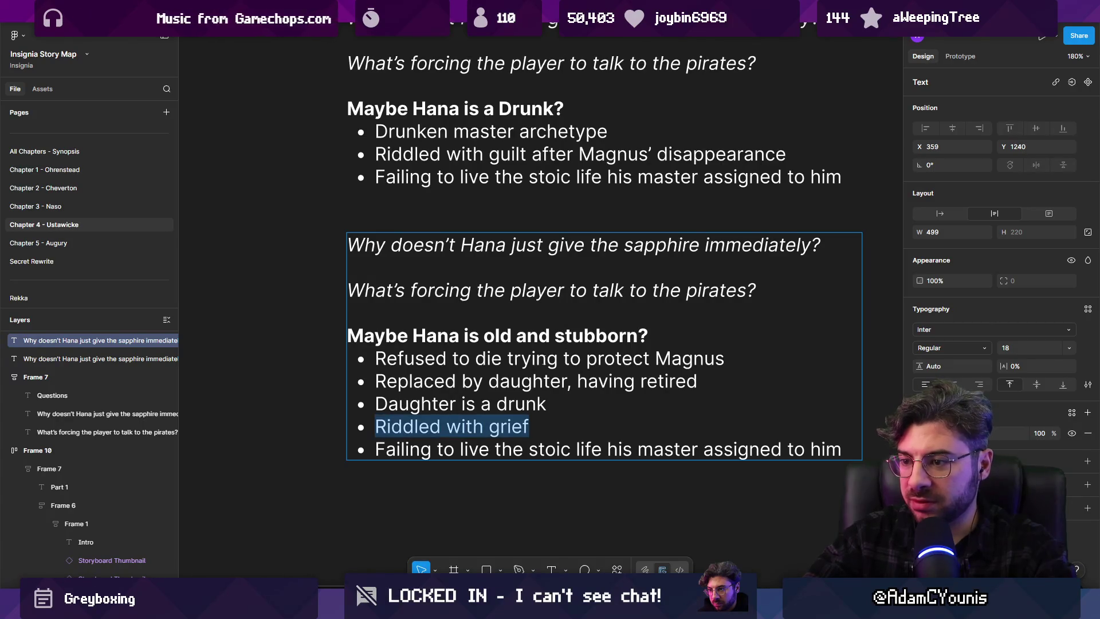
Retype the grief bullet as 'Daughter cannot handle the pressure'
type("Daugh")
key("BackSpace")
key("BackSpace")
key("BackSpace")
type("Cannot handle the pressure")
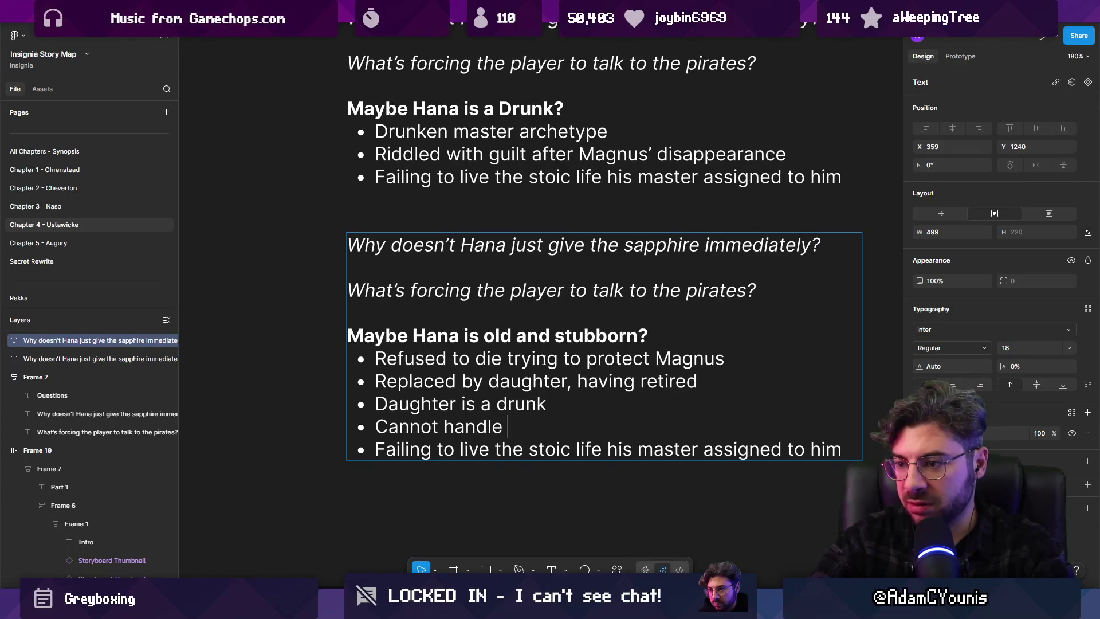
key("Home")
type("Daughter")
key("BackSpace")
type("c")
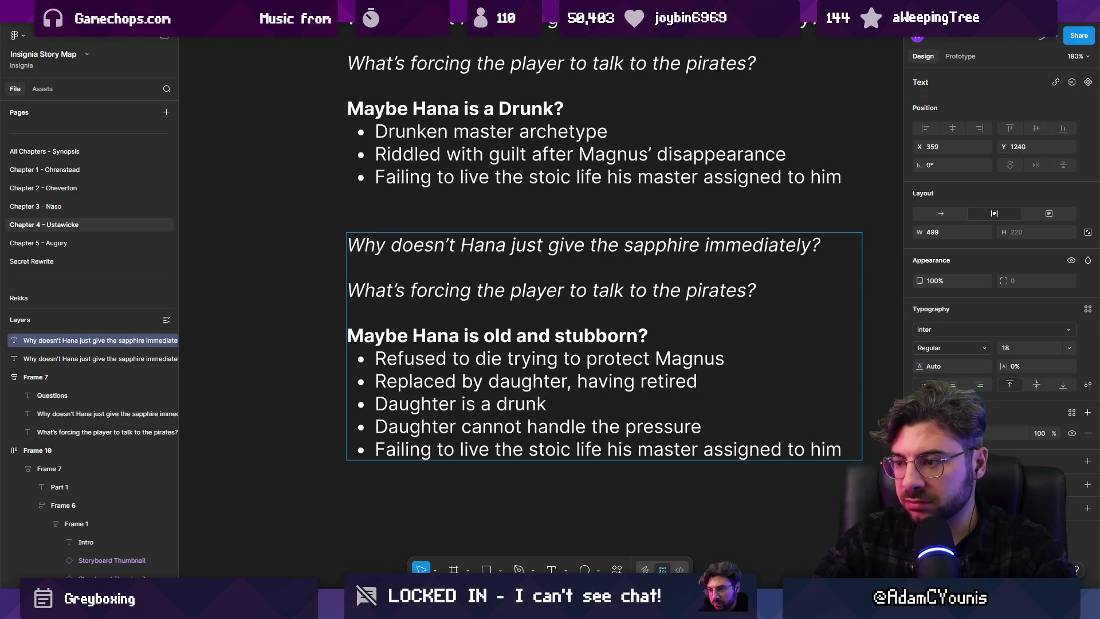
Merge it into the 'Daughter is a drunk' line with a comma and add an empty bullet below
key("Left")
key("ctrl+shift+Left")
key("ctrl+shift+Left")
key("ctrl+shift+Right")
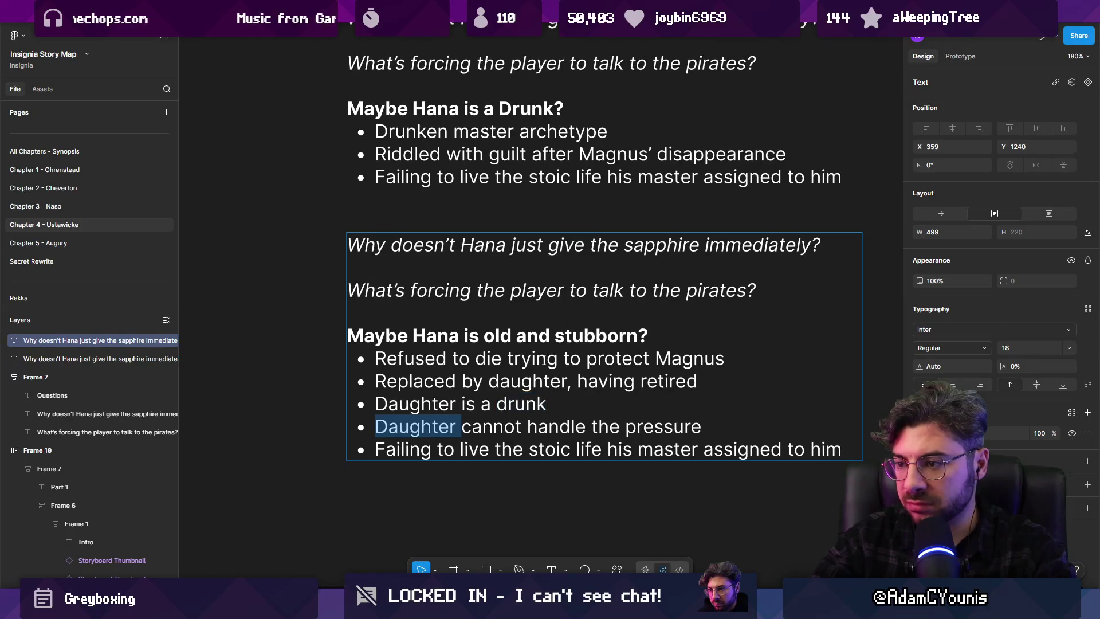
key("BackSpace")
key("BackSpace")
type(", cannot handle the pressure")
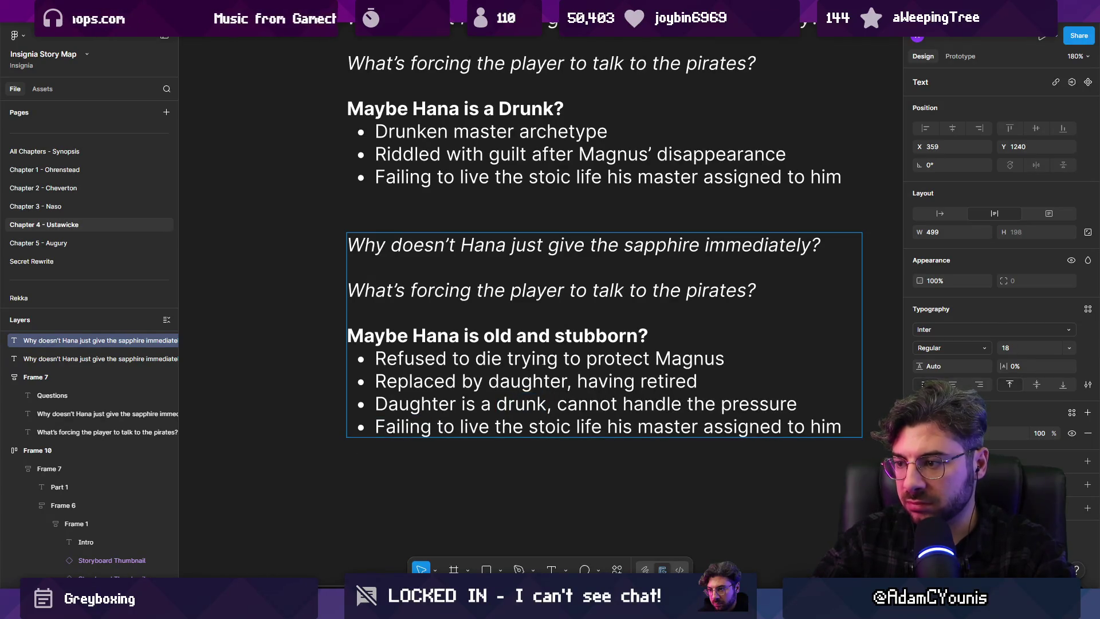
key("ctrl+shift+Right")
key("ctrl+shift+Right")
key("ctrl+shift+Right")
key("End")
key("Return")
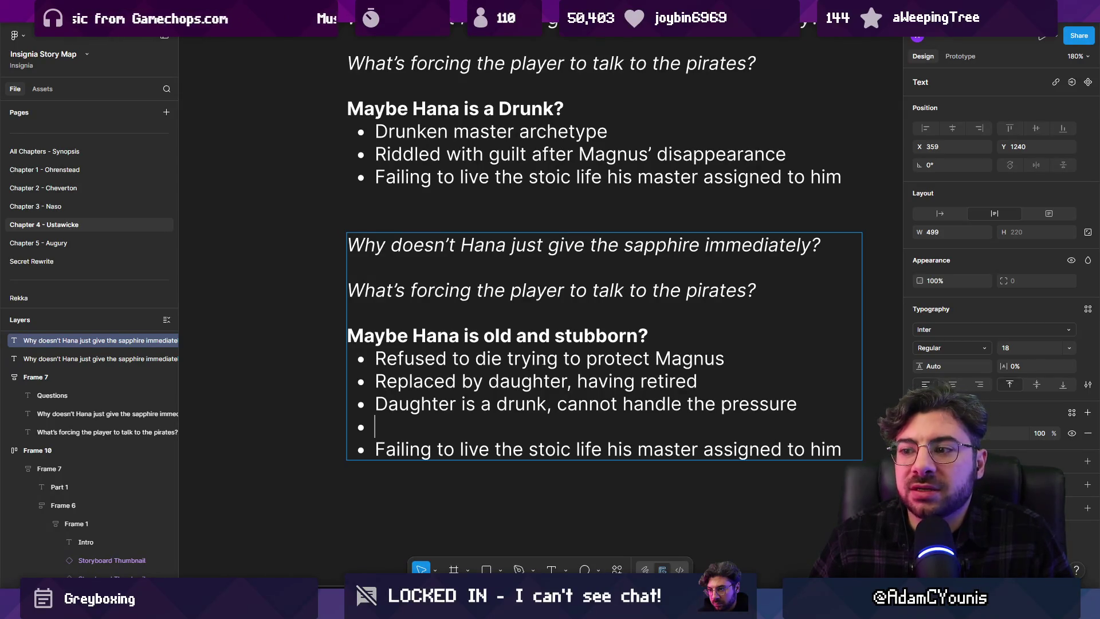
Trim 'cannot handle the pressure' from the drunk line and start an indented sub-bullet beneath it
key("shift+Up")
key("ctrl+shift+Right")
key("ctrl+shift+Right")
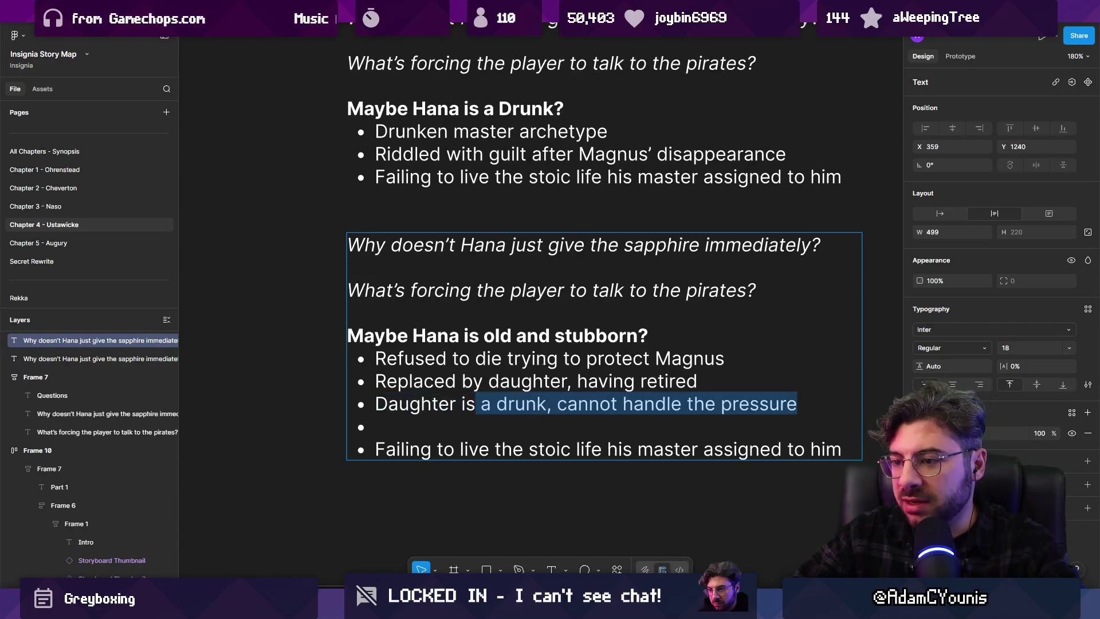
key("ctrl+shift+Right")
key("ctrl+shift+Right")
key("ctrl+shift+Left")
key("BackSpace")
key("BackSpace")
key("BackSpace")
key("Return")
key("Tab")
Type the sub-bullet 'Very talented, but not interested in Blacksmithing' and return to the empty line below
type("Very talented, but not intere")
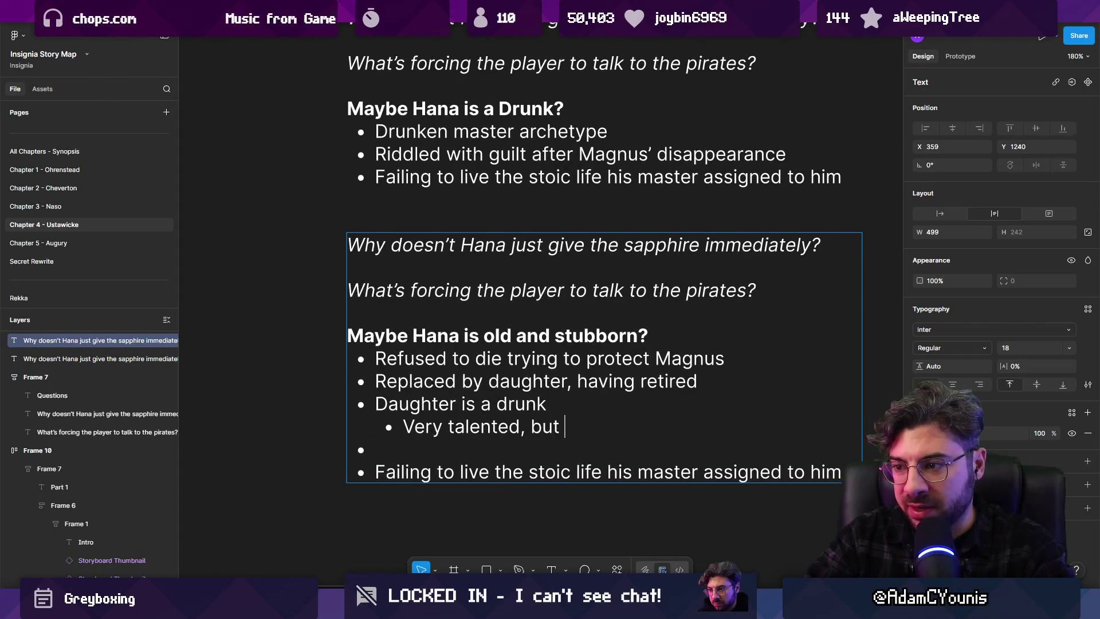
type("sted in ")
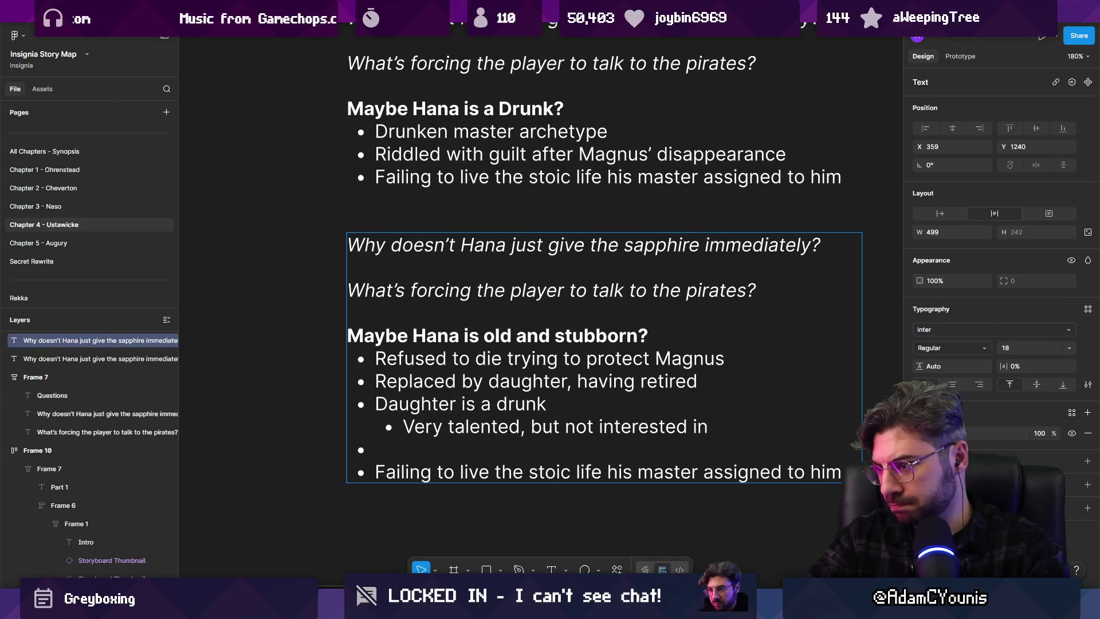
type("Blacksmithing")
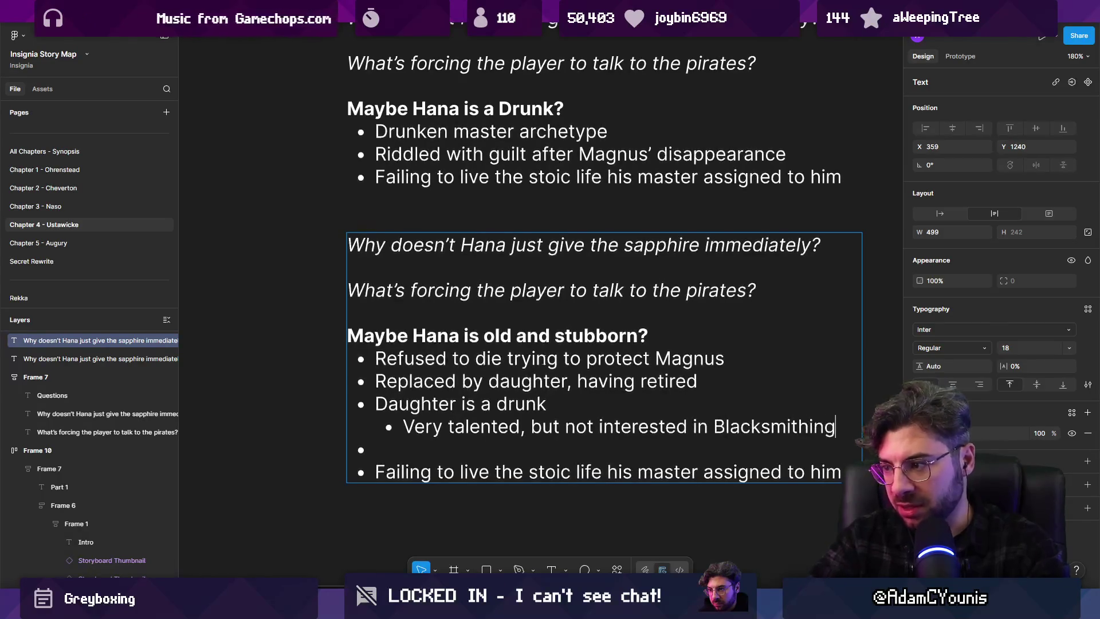
key("ctrl+shift+Left")
key("Right")
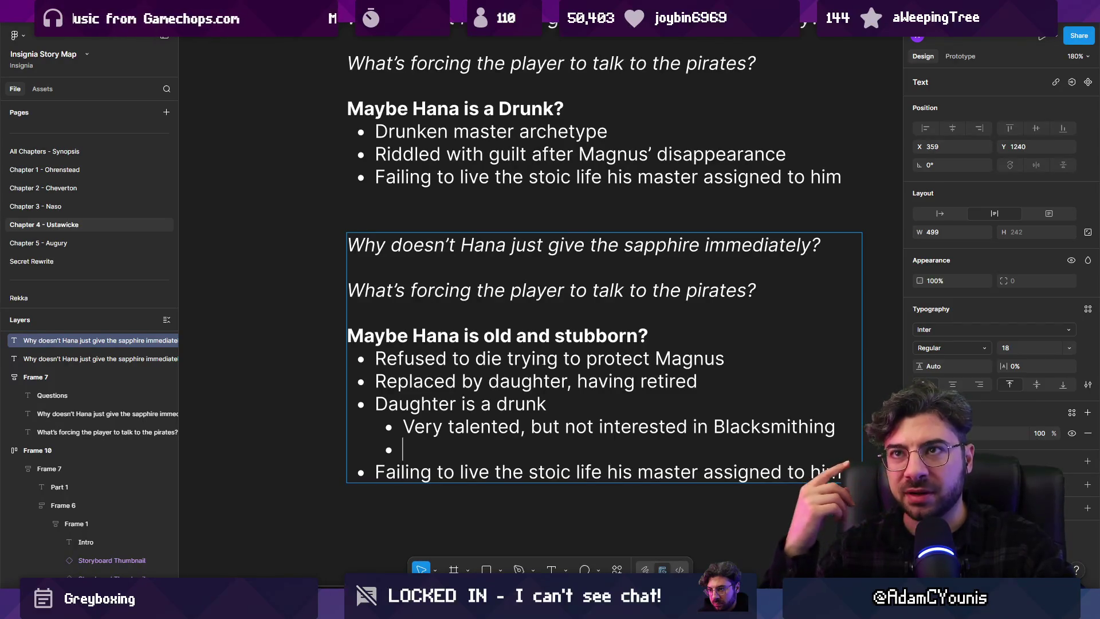
double_click(463, 240)
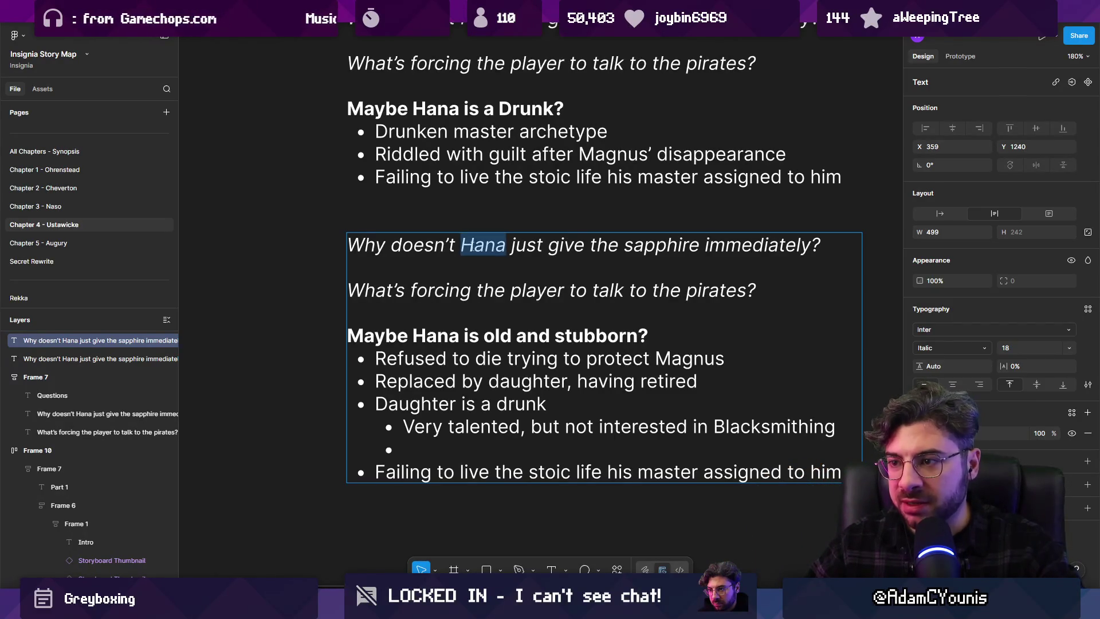
left_click(427, 447)
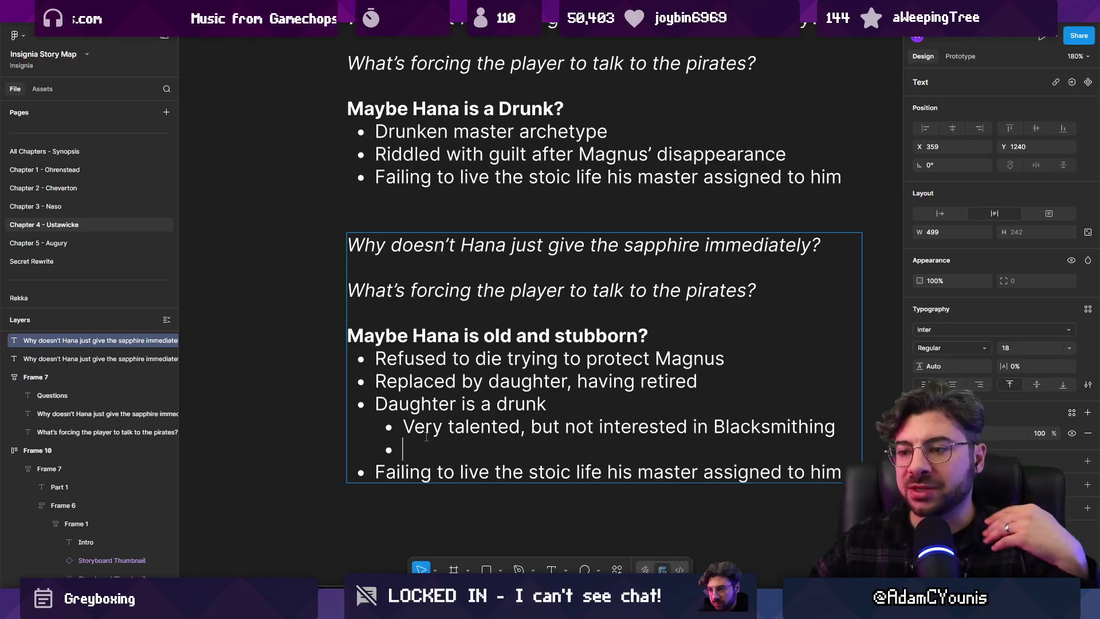
left_click_drag(404, 429, 678, 429)
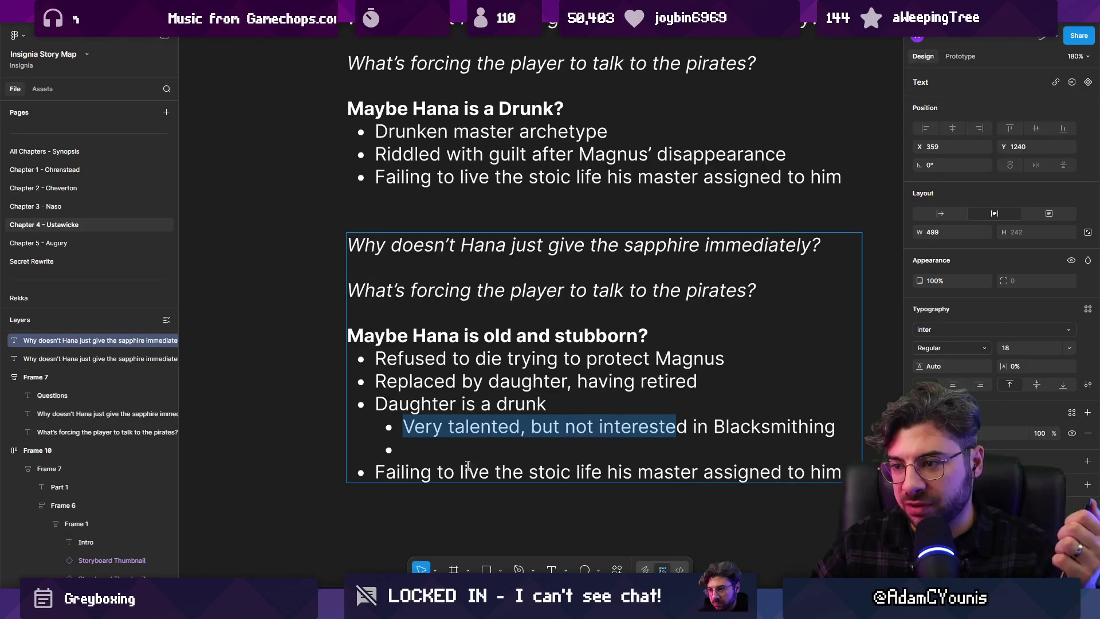
left_click(461, 450)
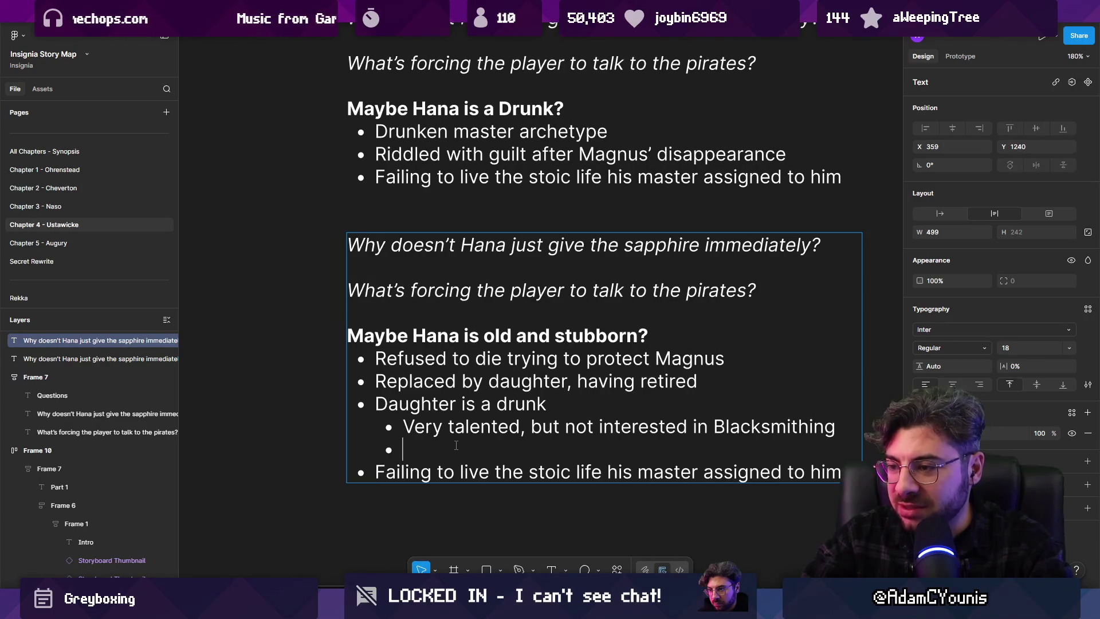
Type a new sub-bullet reading 'Prefers to live free as a trader'
type("P")
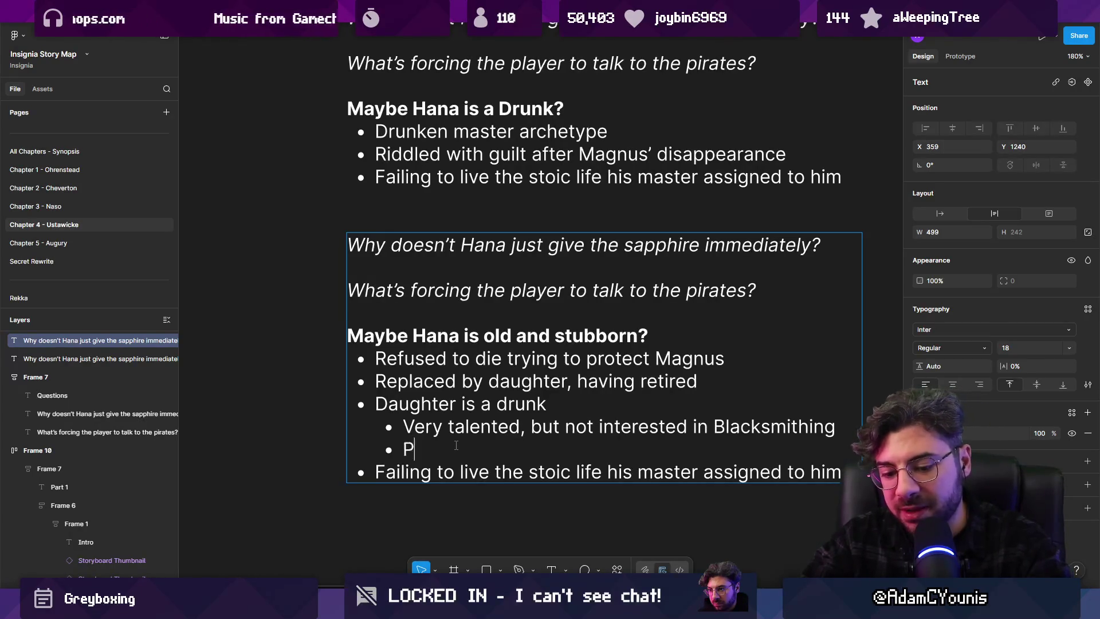
type("refers to live free as")
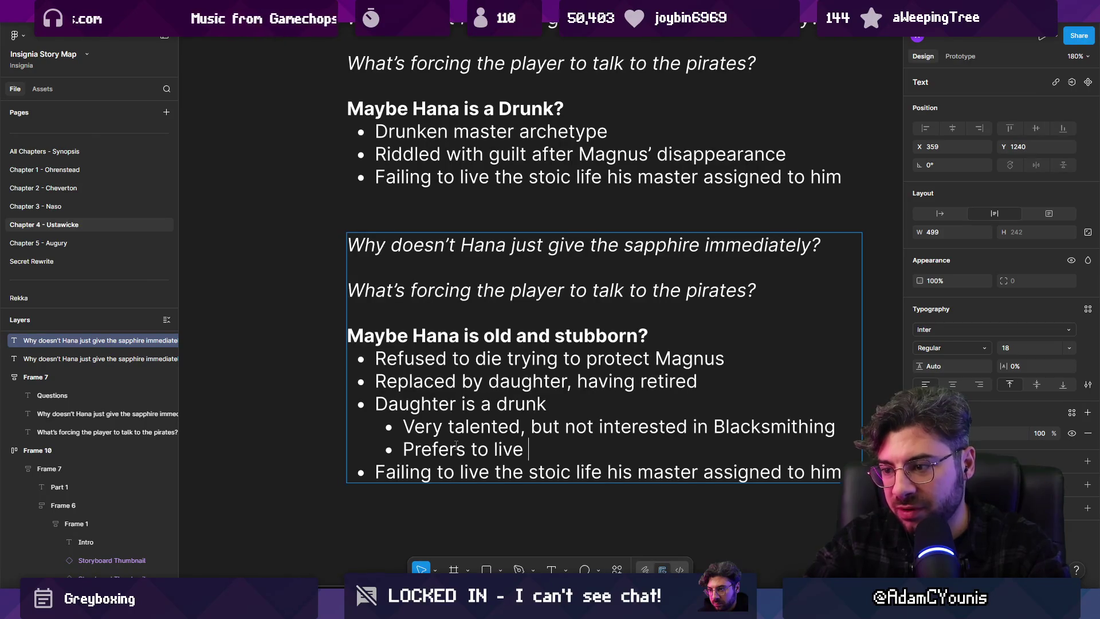
key("BackSpace")
key("BackSpace")
type("as a me")
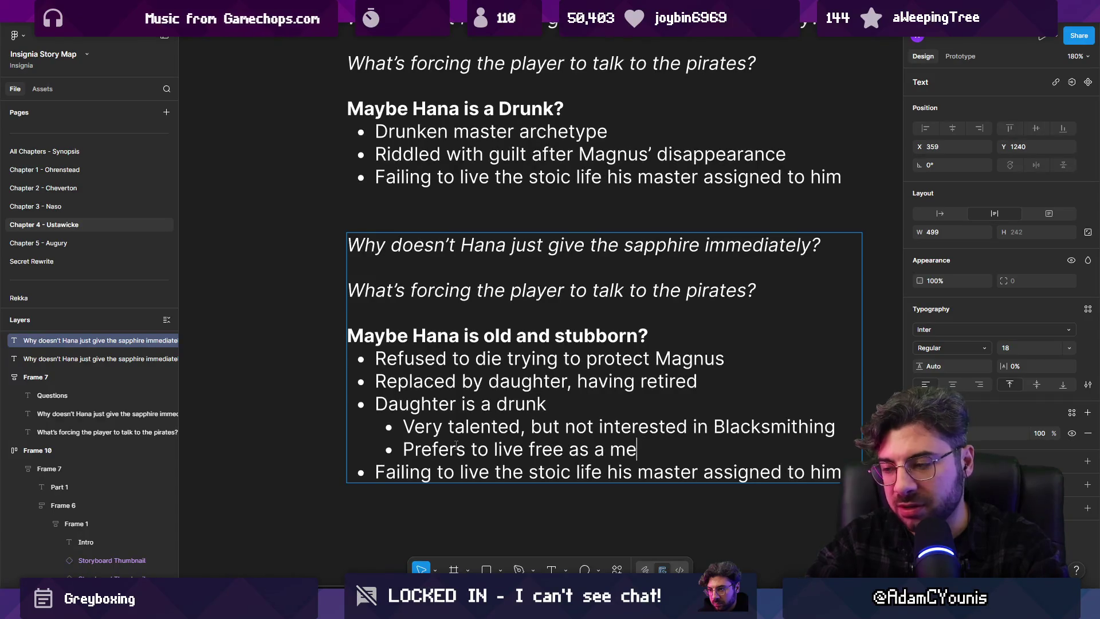
key("BackSpace")
key("BackSpace")
type("trader /")
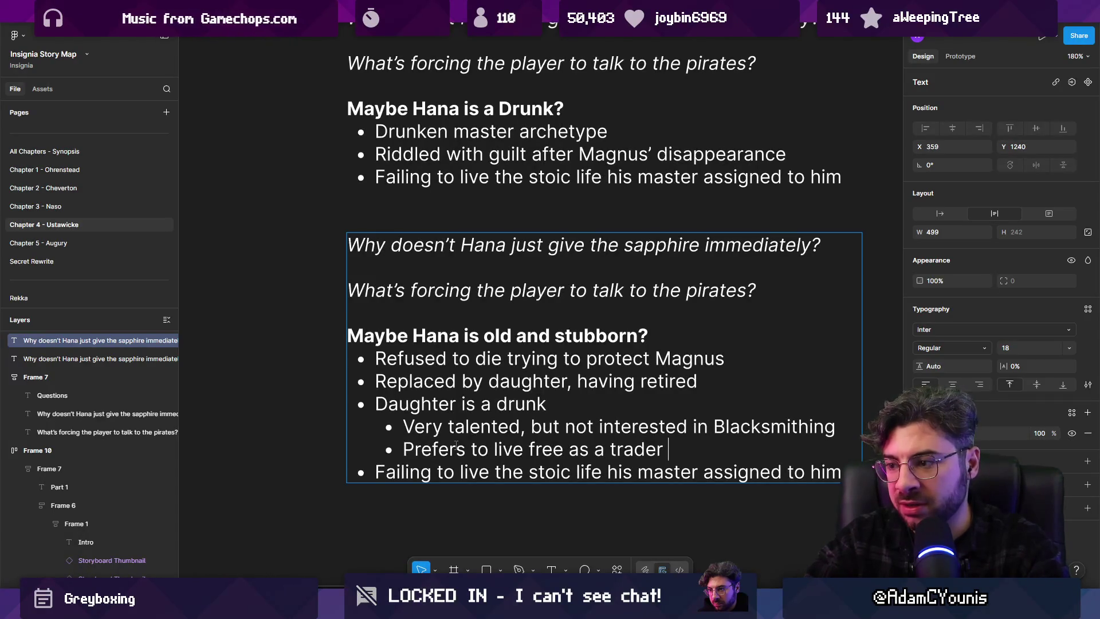
key("BackSpace")
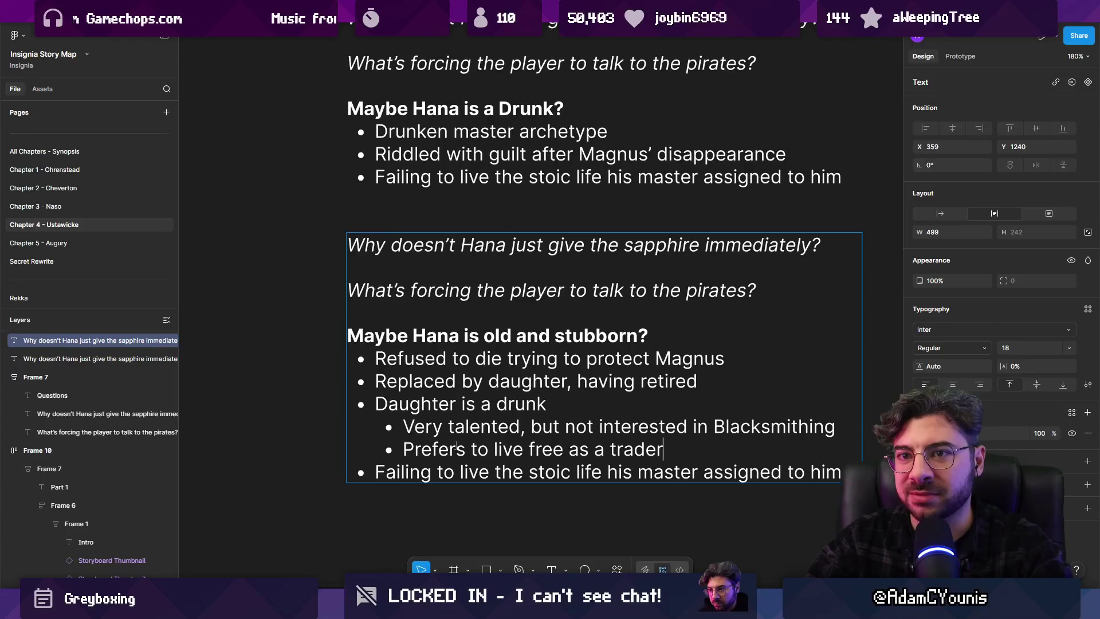
Append 'as a royal vocation' after 'Blacksmithing' in the talent sub-bullet
key("ctrl+shift+Left")
key("ctrl+shift+Left")
key("ctrl+shift+Left")
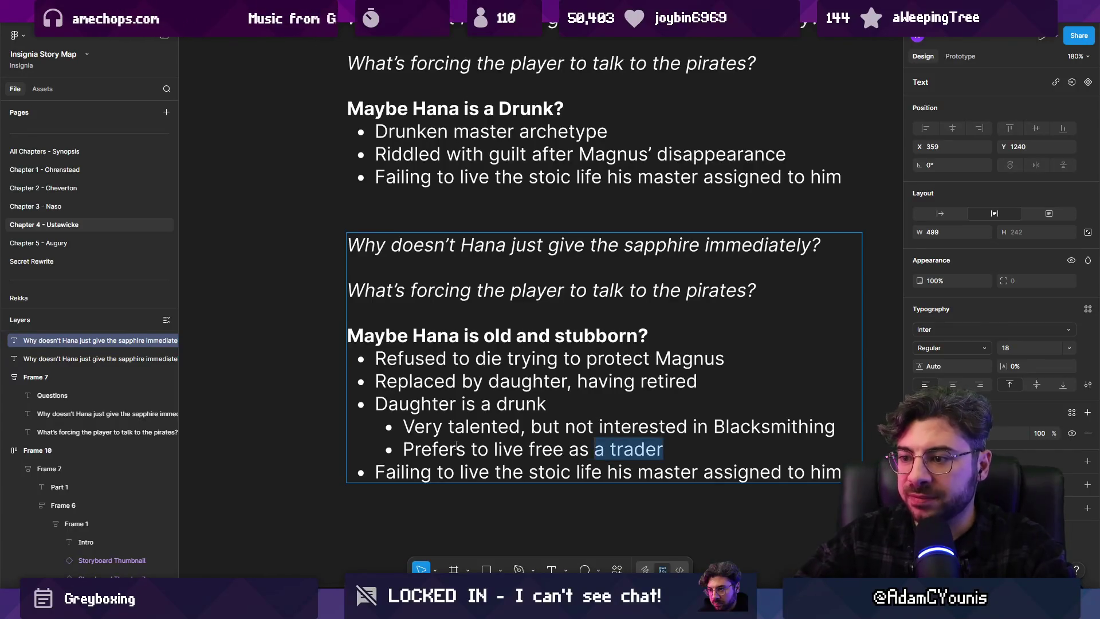
key("ctrl+shift+Left")
key("ctrl+shift+Left")
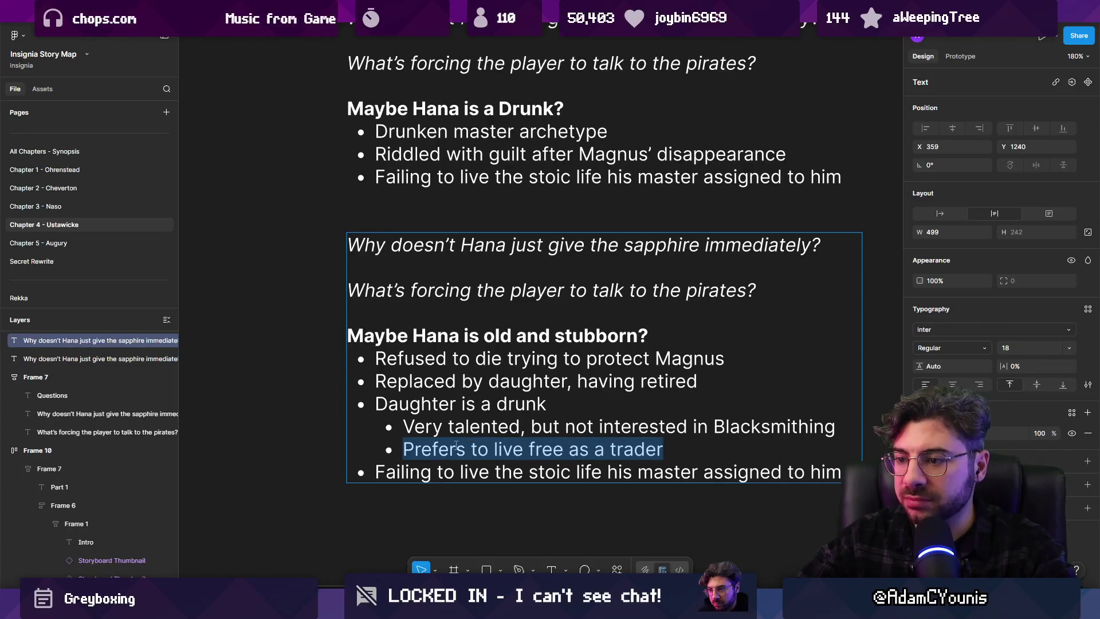
key("ctrl+shift+Right")
key("ctrl+shift+Right")
key("ctrl+shift+Right")
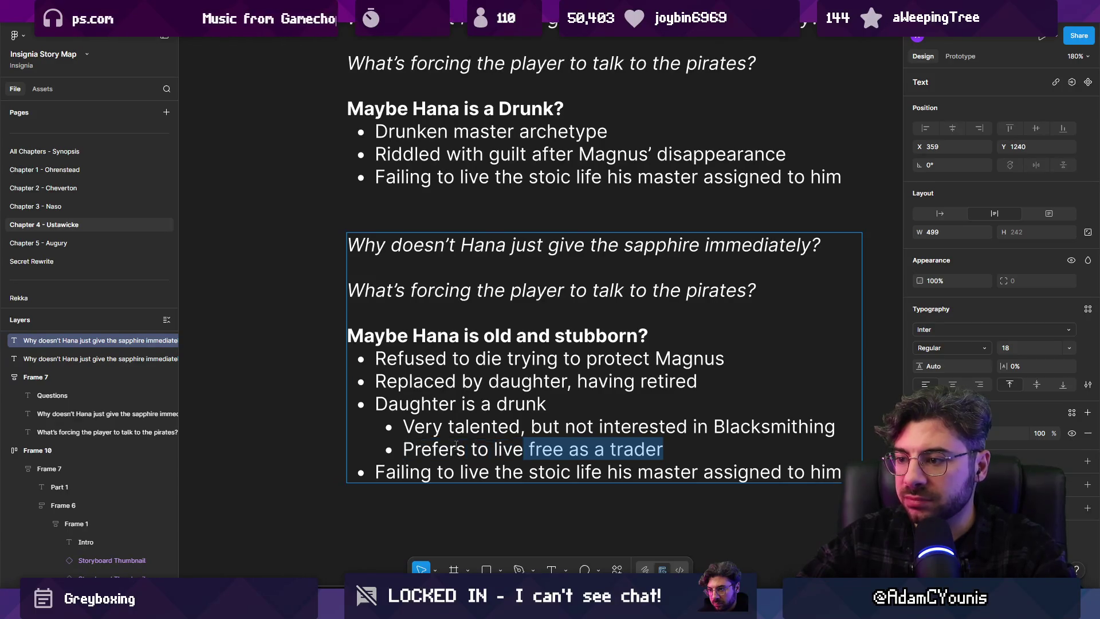
key("ctrl+shift+Left")
key("ctrl+shift+Left")
key("ctrl+shift+Left")
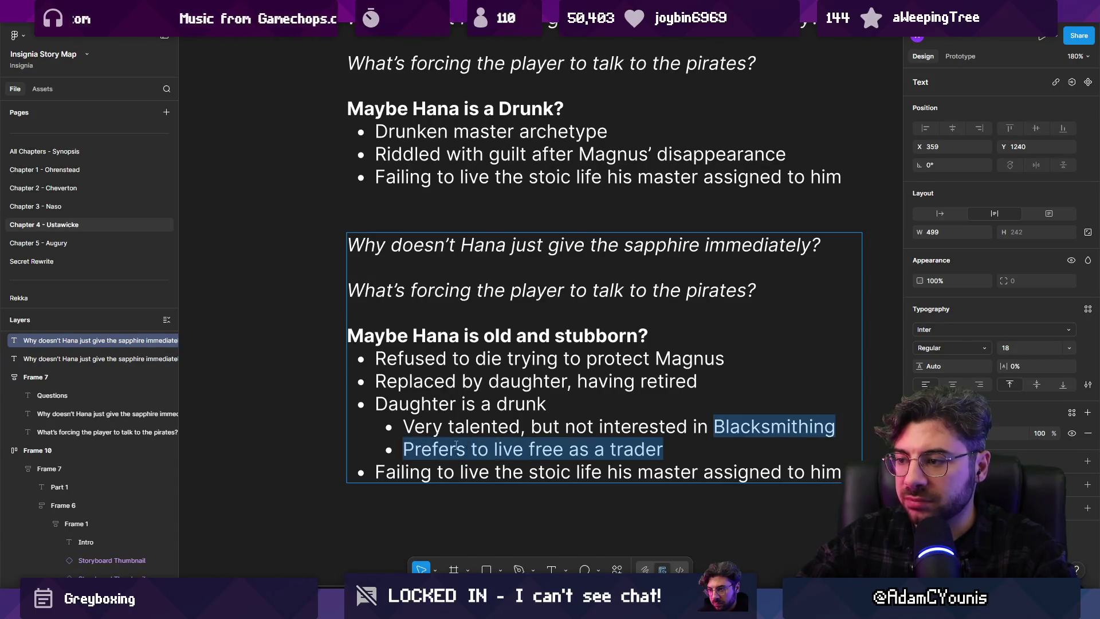
key("ctrl+shift+Right")
key("Left")
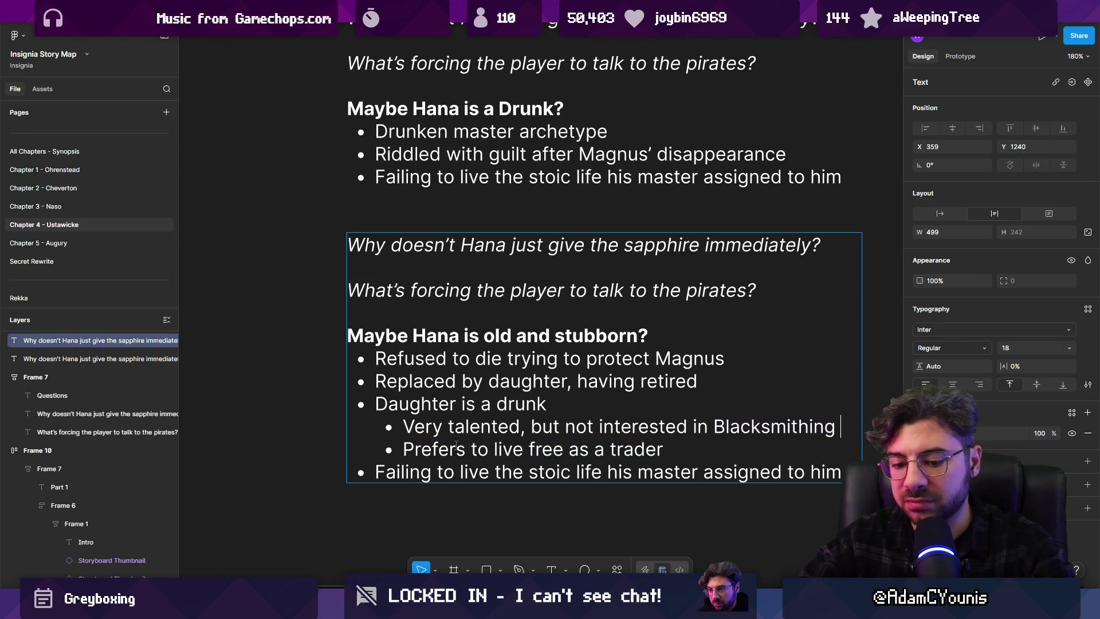
type("as a royal vocation")
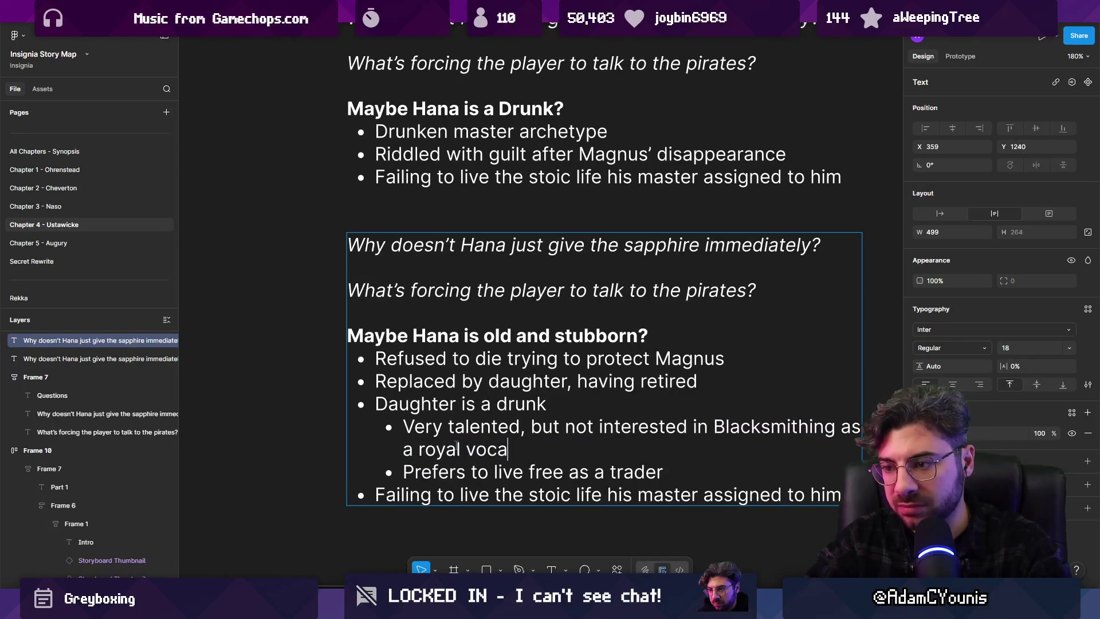
Extend the trader line to 'trader / dealer / smuggler'
key("Right")
key("ctrl+shift+Right")
key("ctrl+shift+Right")
key("ctrl+shift+Right")
key("End")
type(".")
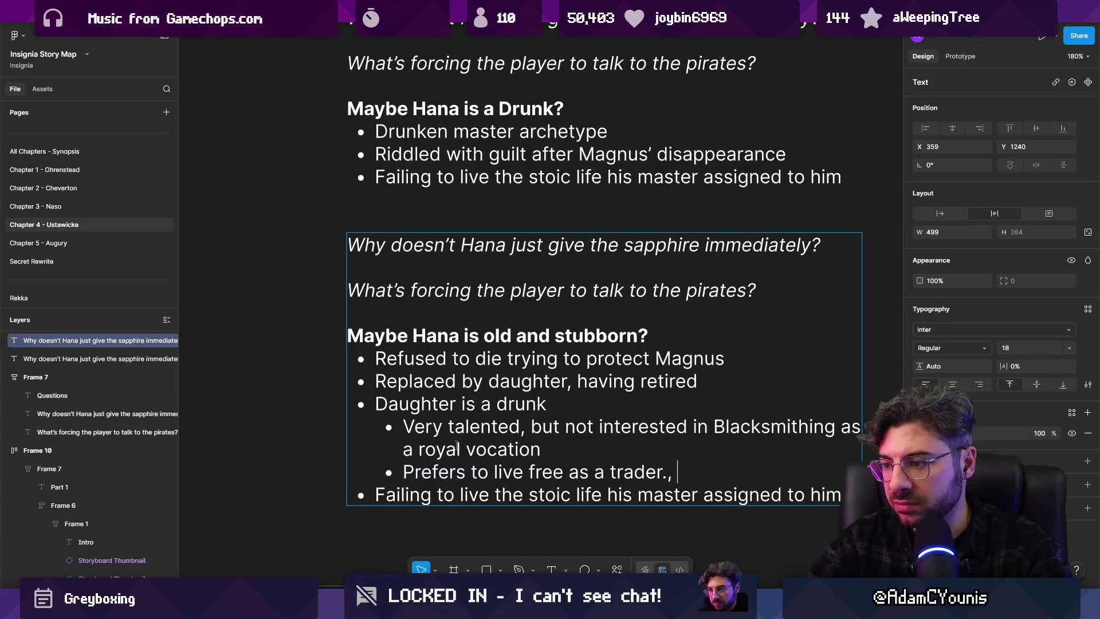
key("BackSpace")
key("BackSpace")
type("/ dealer")
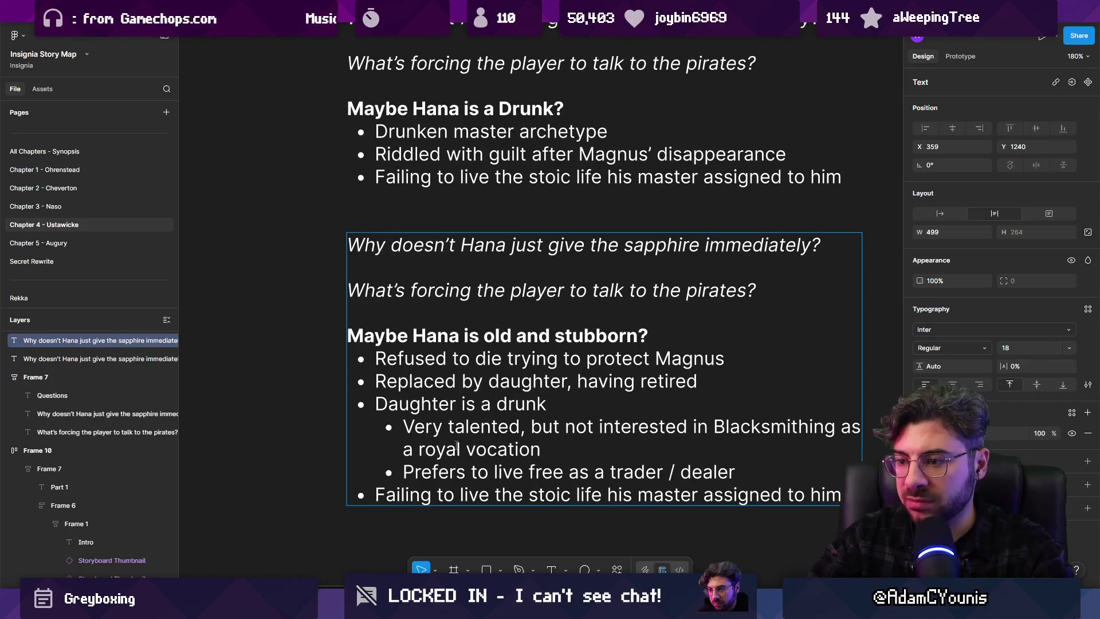
scroll(504, 416, "down", 1)
type(" / smuggler")
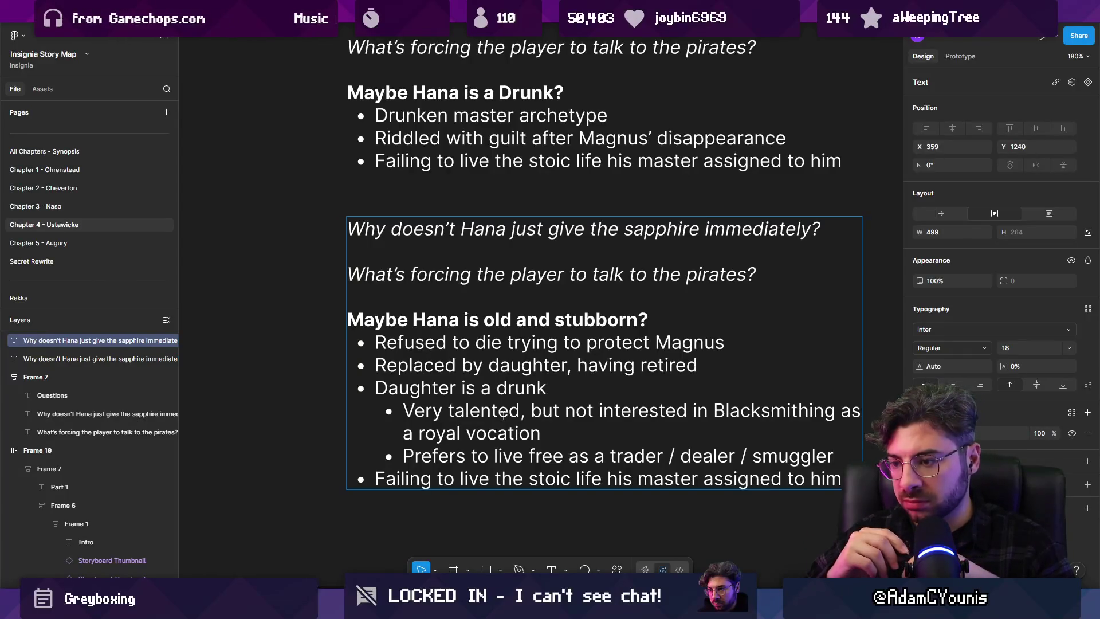
Delete the stoic-life bullet and begin typing 'Is a disappointment to her' in its place
key("Down")
key("Home")
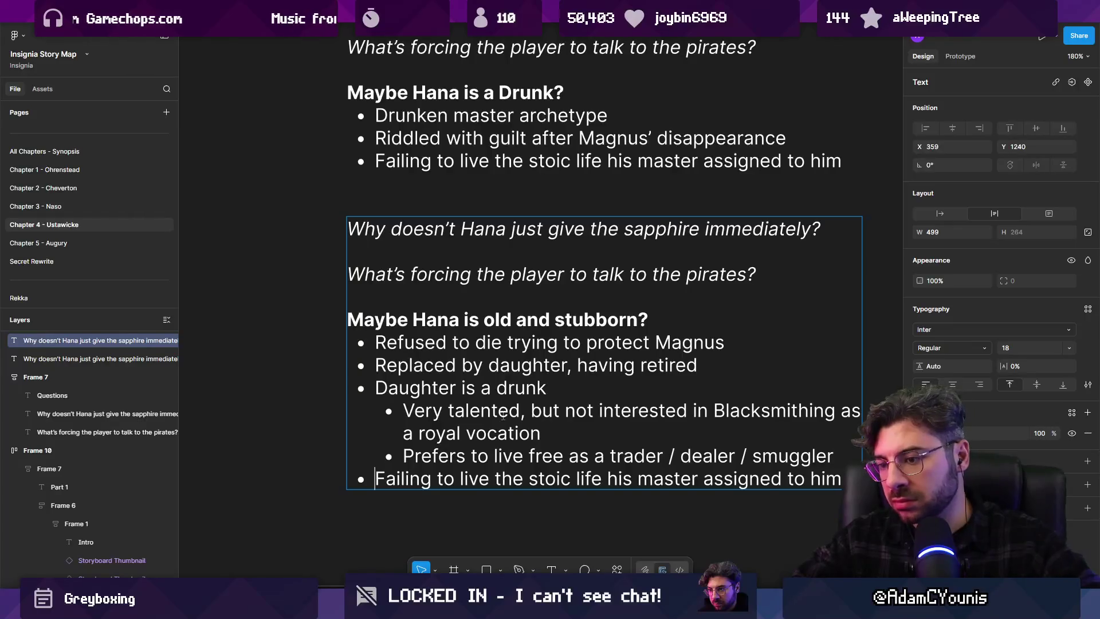
key("shift+End")
key("BackSpace")
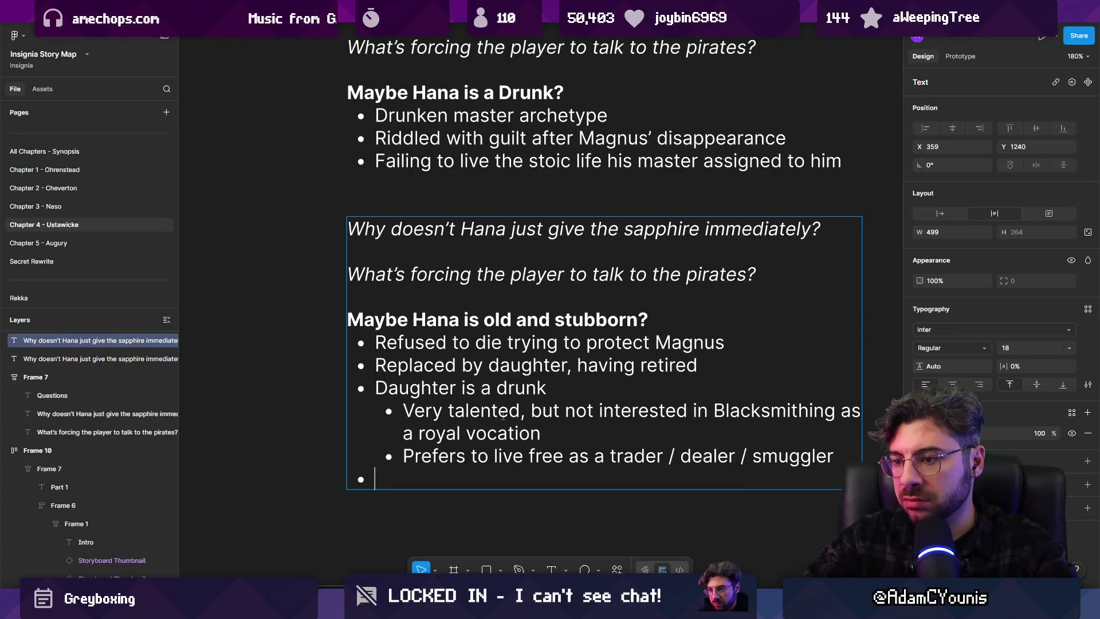
type("Is a disa")
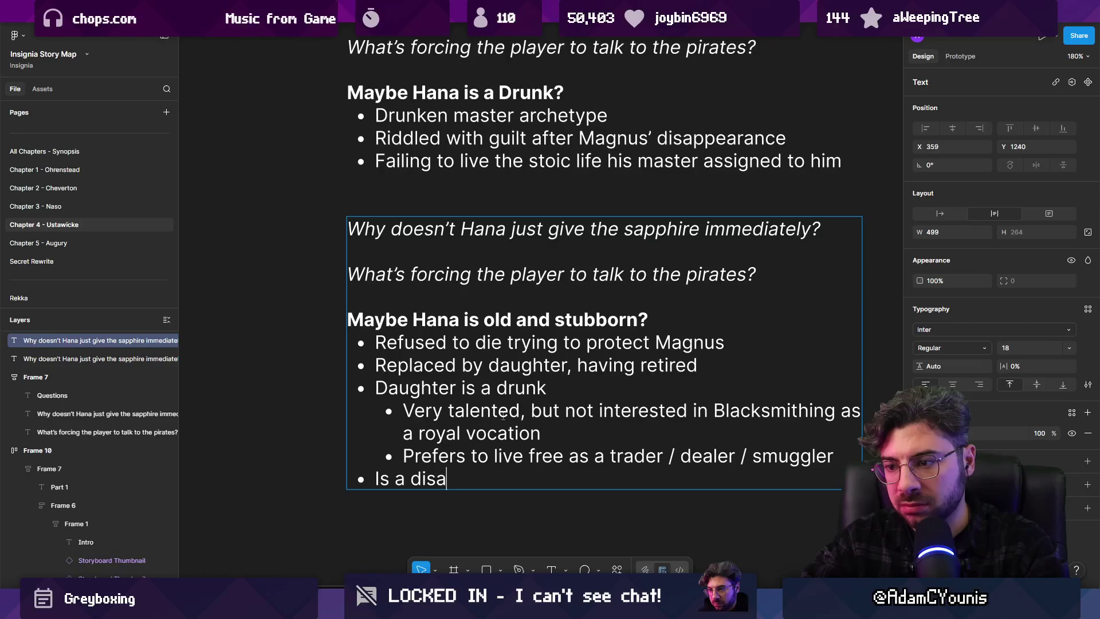
type("ppointment ")
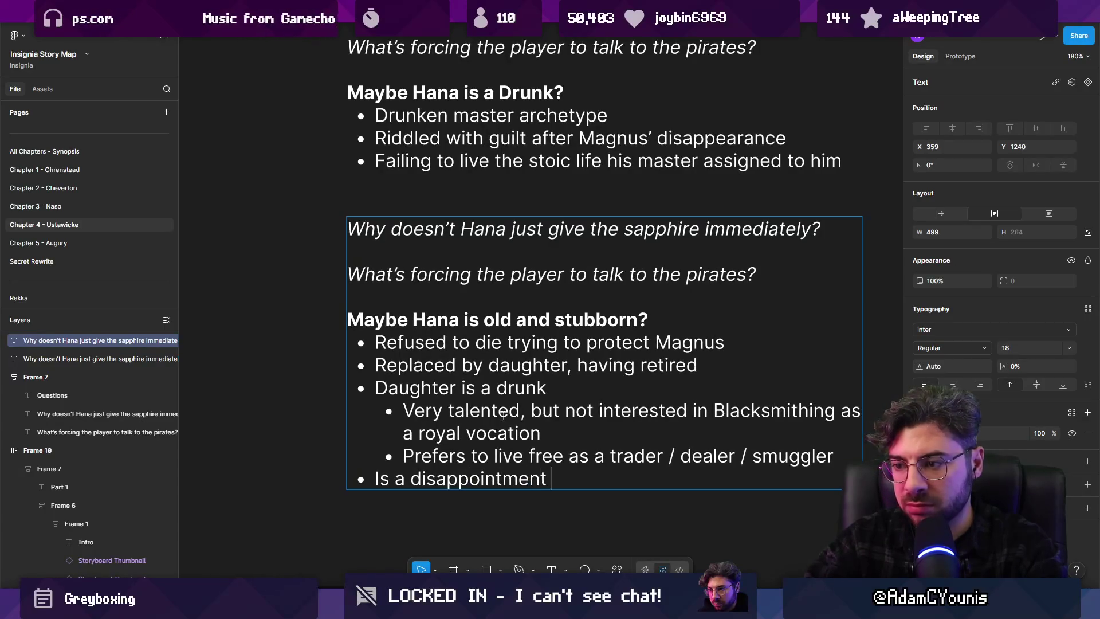
type("to her fga")
Finish the last bullet as 'Is a disappointment to her father, who asks Armin to bring her home.'
key("BackSpace")
key("BackSpace")
type("ather")
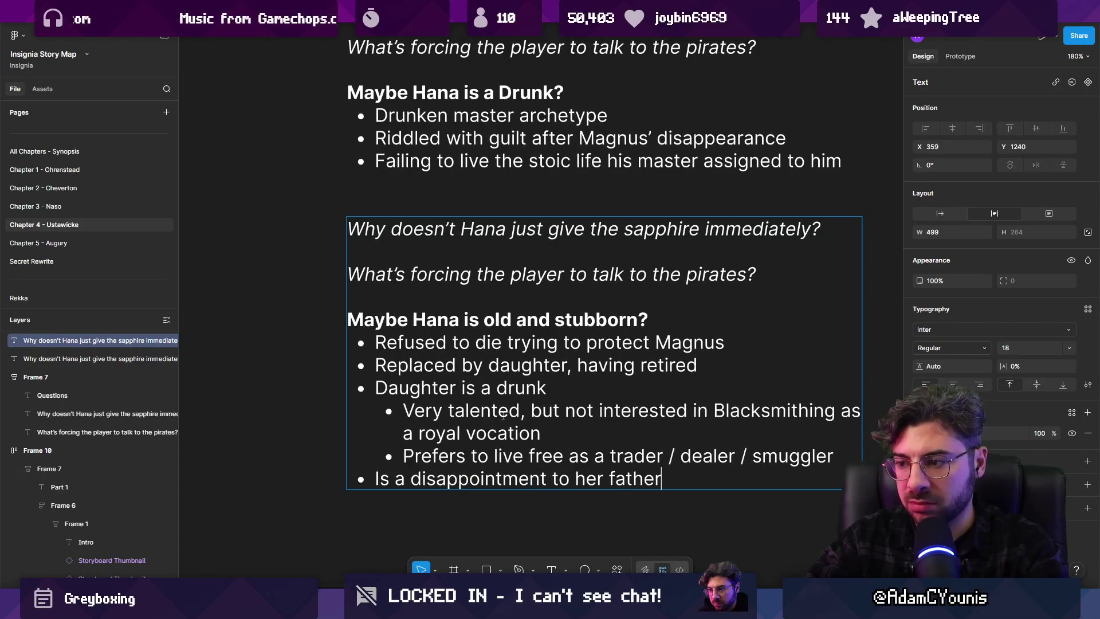
type(", who asks arm")
key("BackSpace")
key("BackSpace")
key("BackSpace")
type("Armmui")
key("BackSpace")
key("BackSpace")
key("BackSpace")
type("min to ")
type("eco")
key("BackSpace")
key("BackSpace")
key("BackSpace")
type("win her!")
key("shift+Home")
key("BackSpace")
type("bring her home")
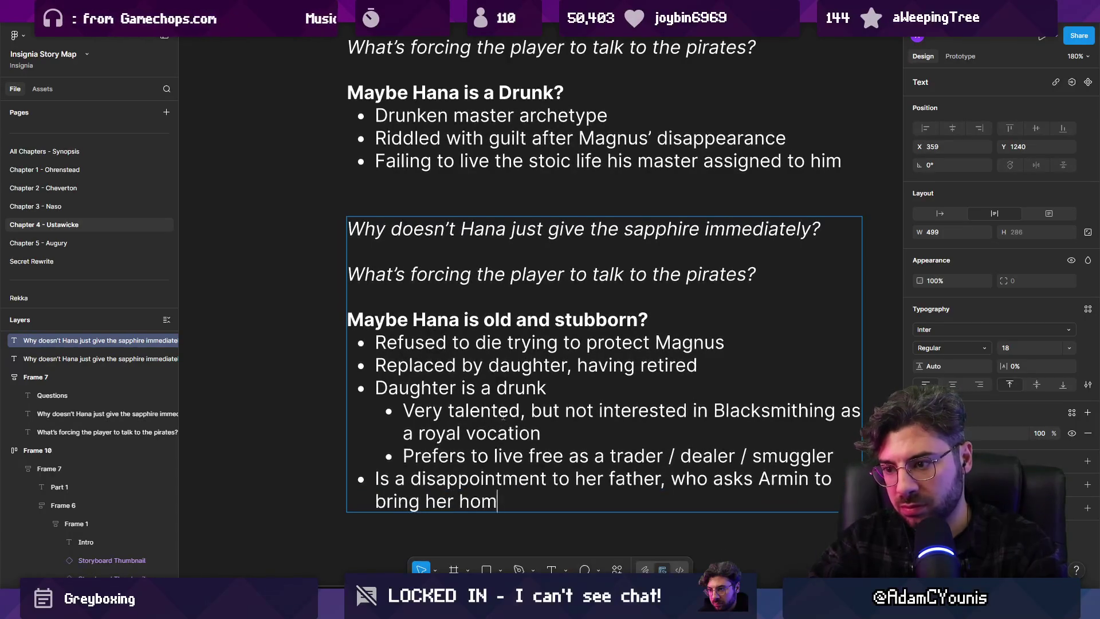
key("Escape")
key("Escape")
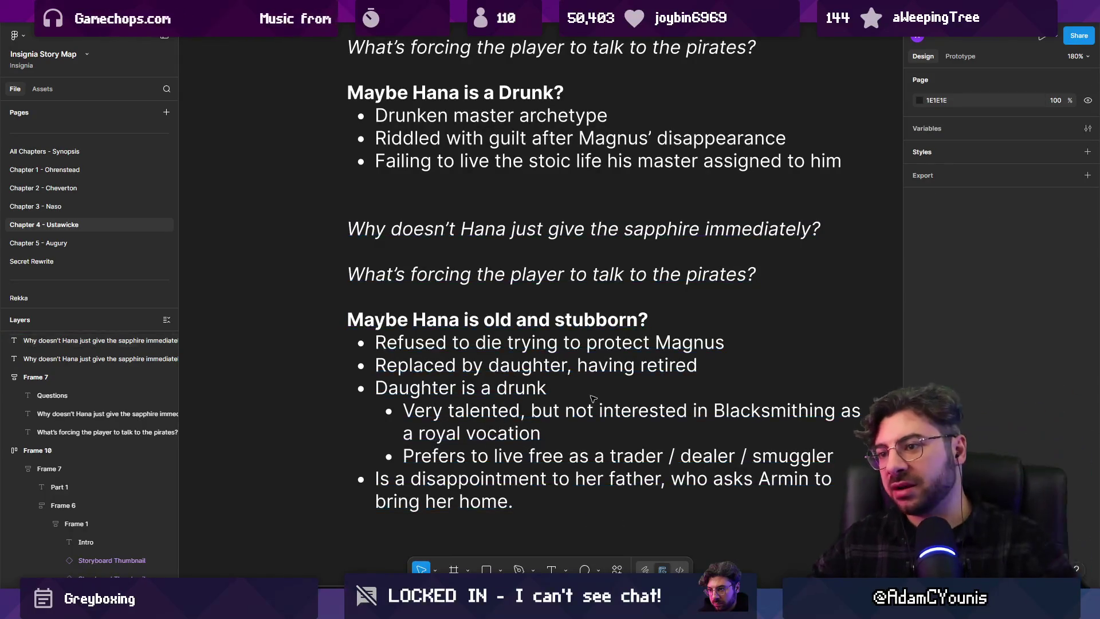
scroll(463, 416, "down", 5)
Add ', dealing with pirates' after 'smuggler' in the trader sub-bullet
scroll(463, 417, "up", 3)
left_click(387, 459)
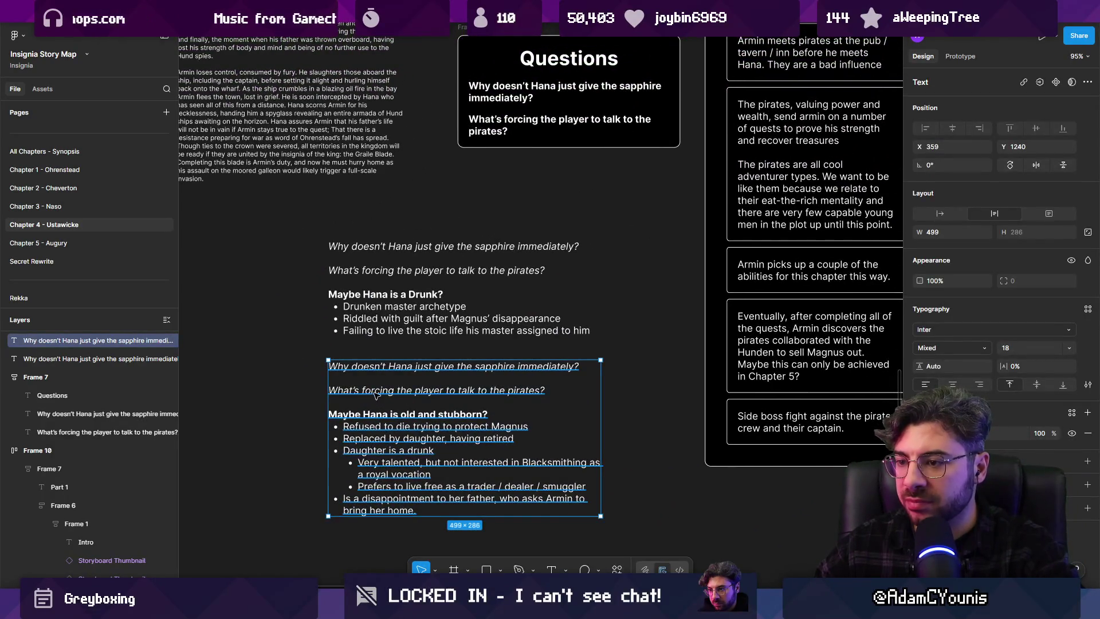
scroll(452, 420, "down", 1)
scroll(479, 469, "up", 4)
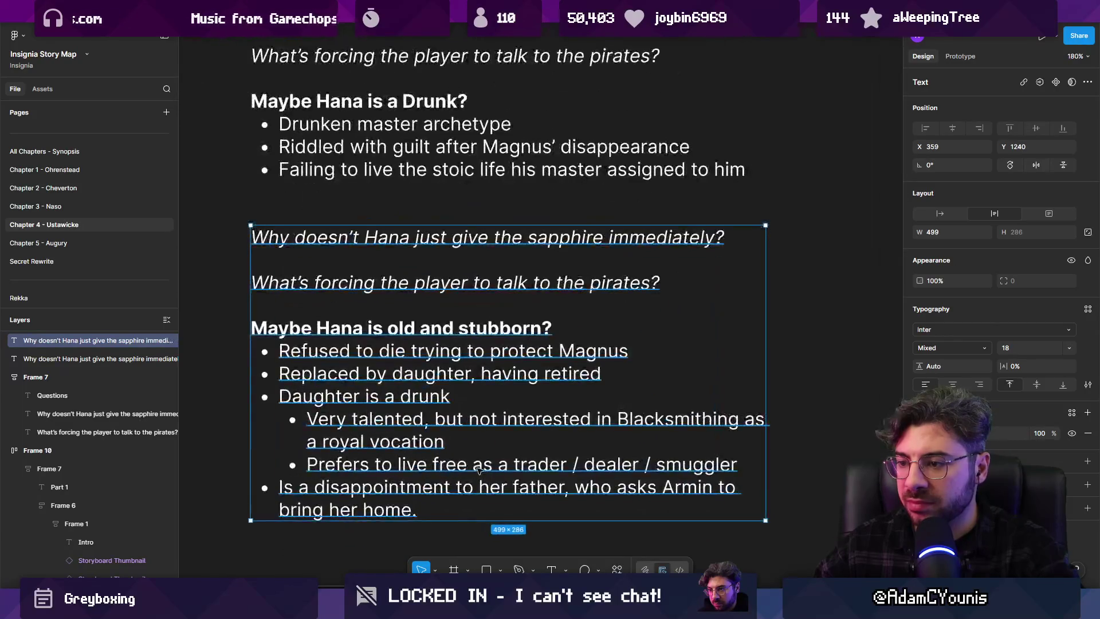
scroll(479, 469, "down", 1)
double_click(742, 447)
type(", d")
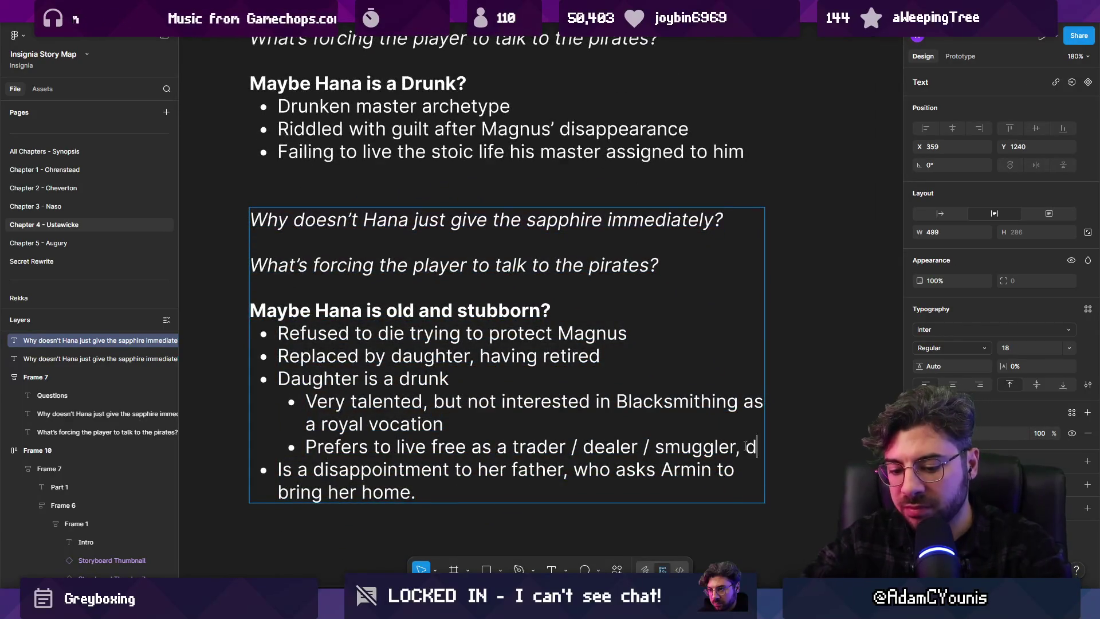
type("ealing with pirates")
key("Escape")
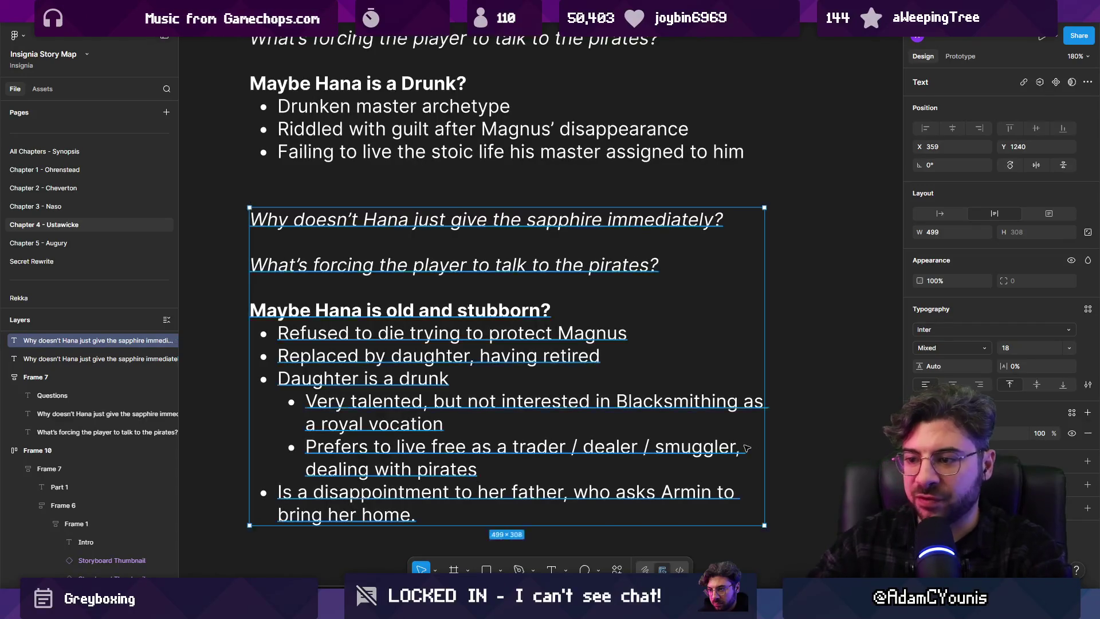
key("Escape")
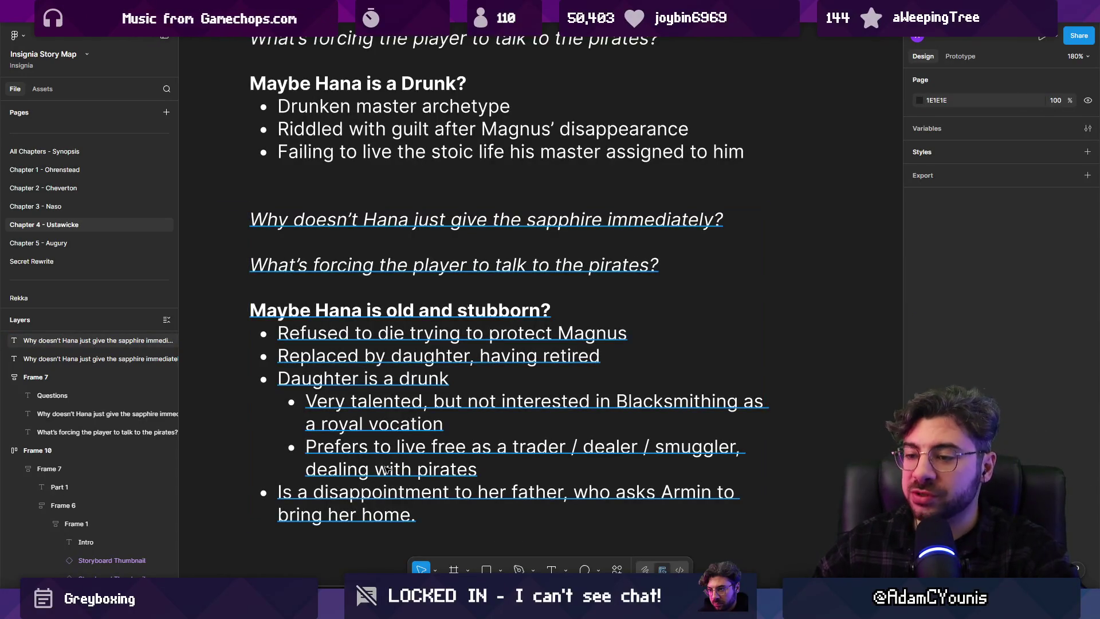
Review the daughter sub-bullets and select the word 'daughter' in 'Replaced by daughter'
double_click(388, 470)
left_click_drag(477, 470, 284, 447)
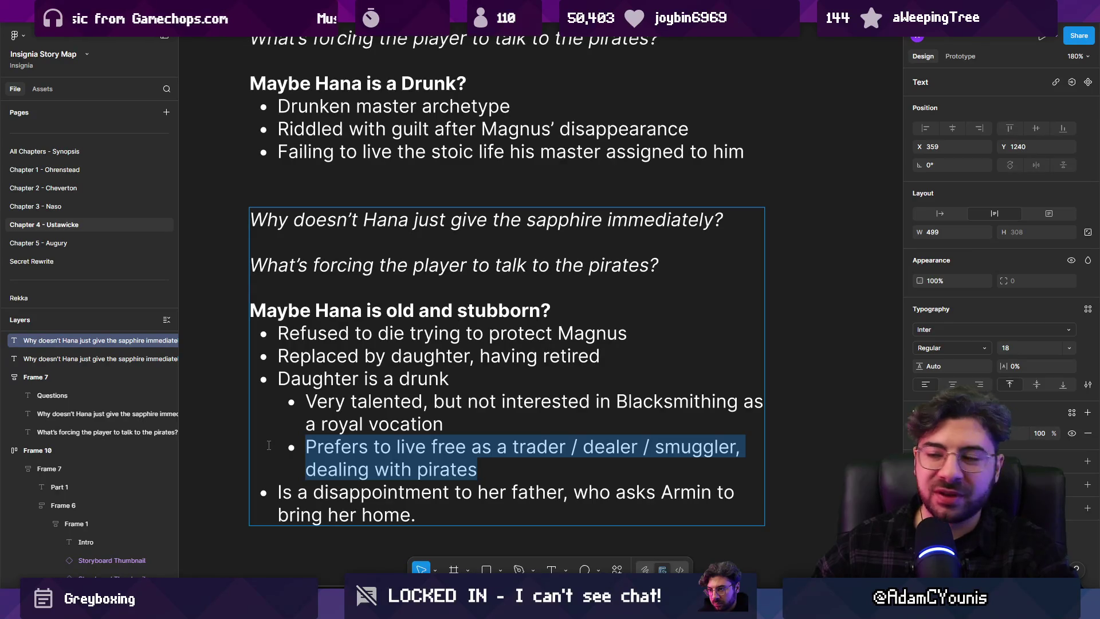
mouse_move(302, 401)
left_mouse_down()
mouse_move(487, 471)
mouse_move(534, 475)
left_mouse_up()
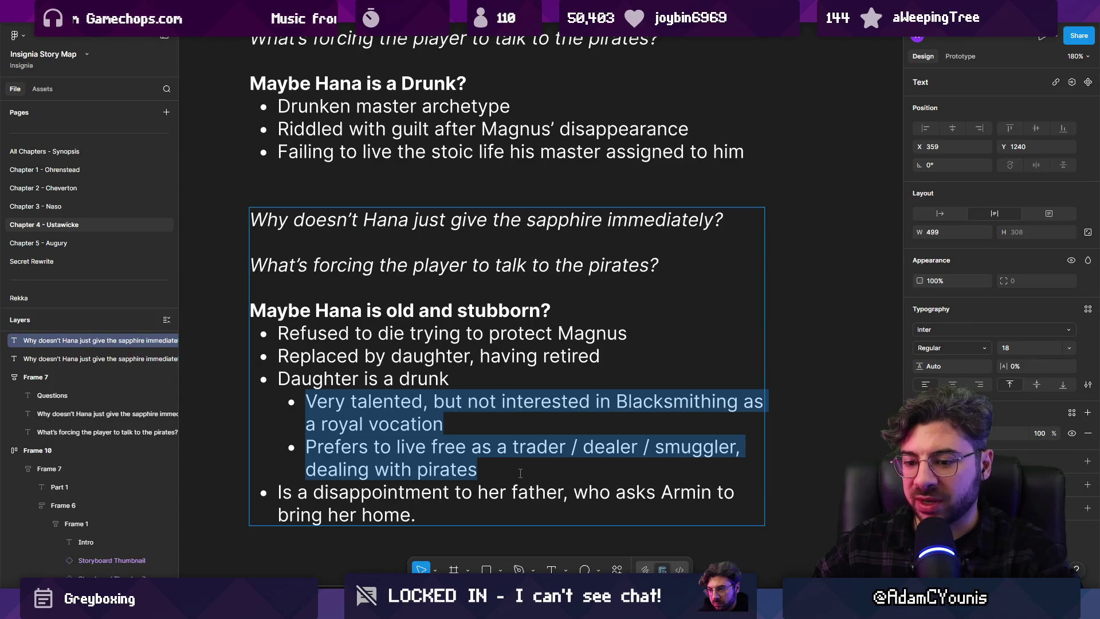
left_click(503, 470)
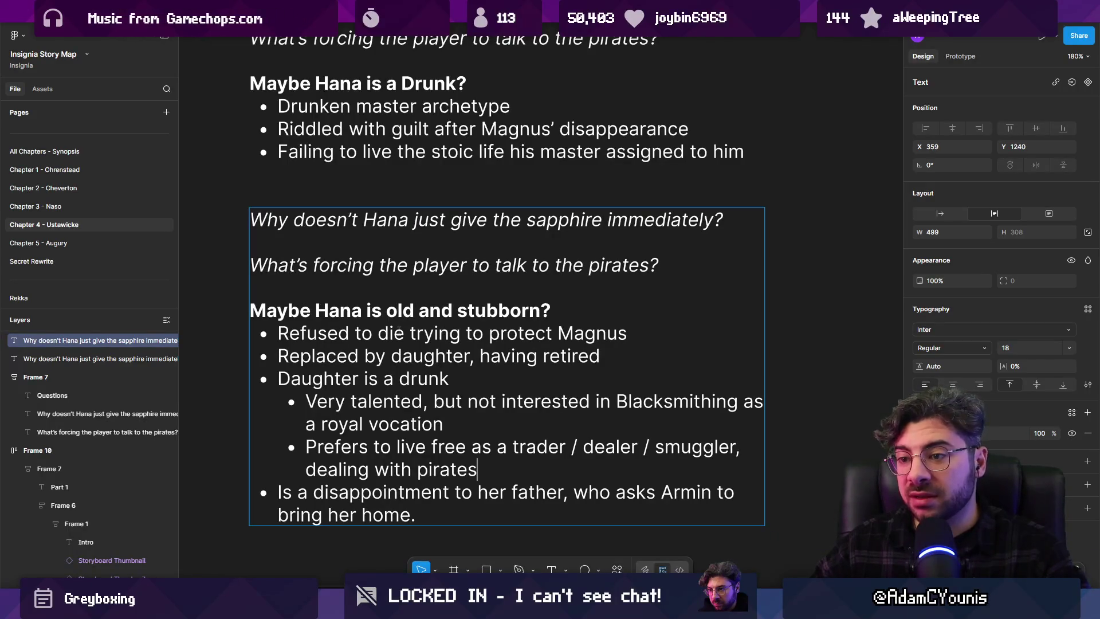
double_click(437, 354)
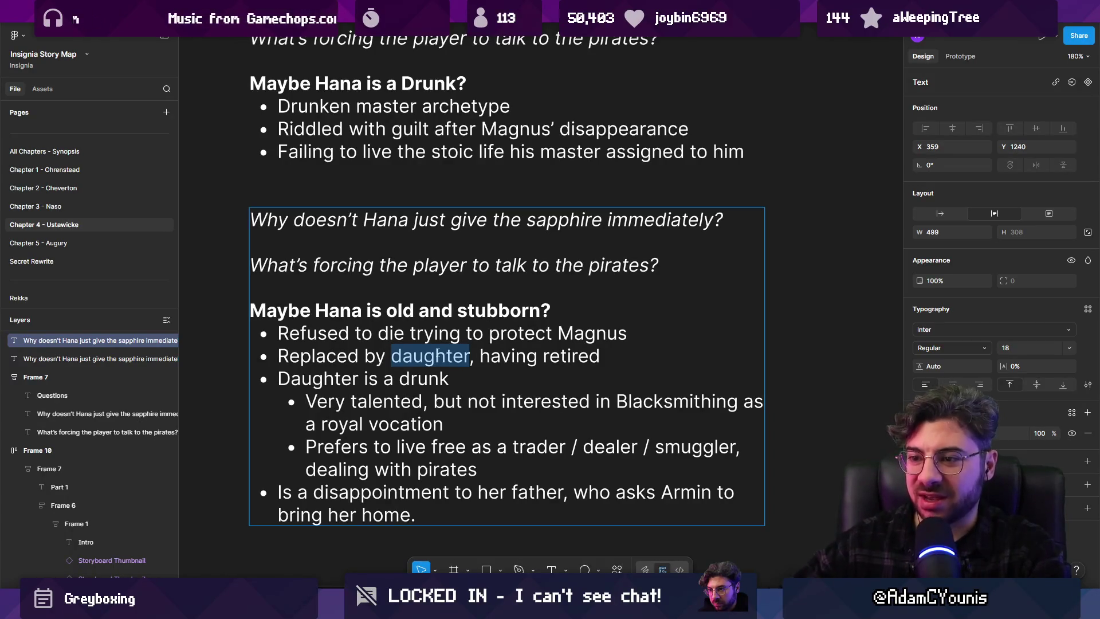
Change 'daughter' to 'son' and 'Daughter is a drunk' to 'Son is a drunk'
type("son")
key("ctrl+shift+Left")
key("Down")
key("ctrl+Left")
key("ctrl+Left")
key("ctrl+shift+Left")
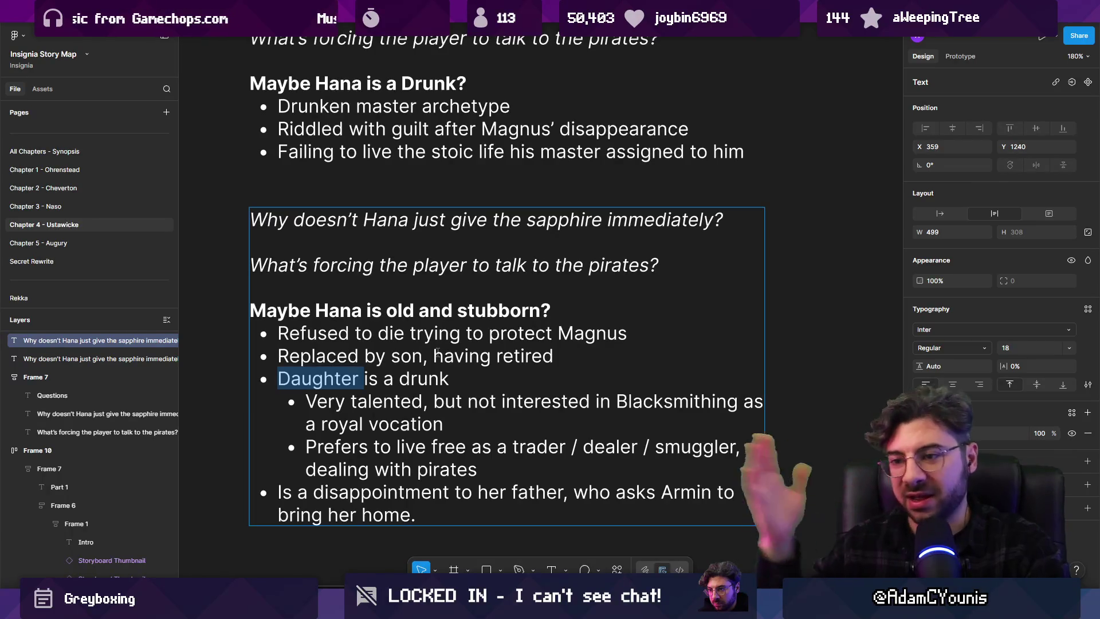
type("Son")
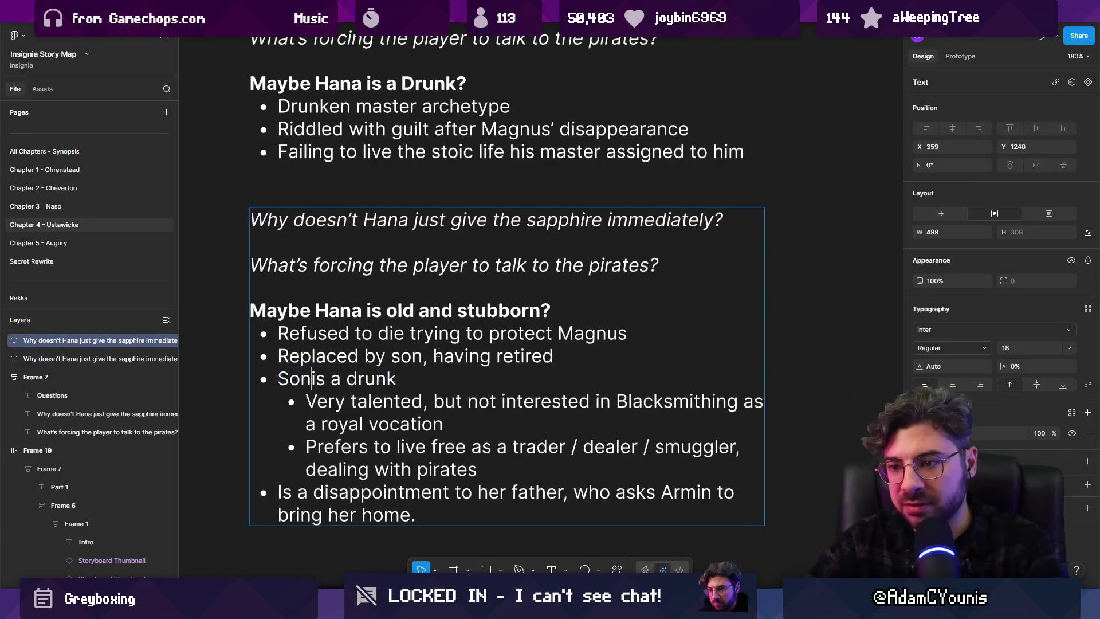
Change 'her father' to 'his father' and 'bring her home' to 'bring him home', then add a bullet
key("Down")
key("Down")
key("Down")
key("ctrl+shift+Right")
key("ctrl+shift+Right")
key("Right")
key("ctrl+shift+Right")
type("his")
key("ctrl+Left")
key("ctrl+Left")
key("ctrl+shift+Right")
type("him")
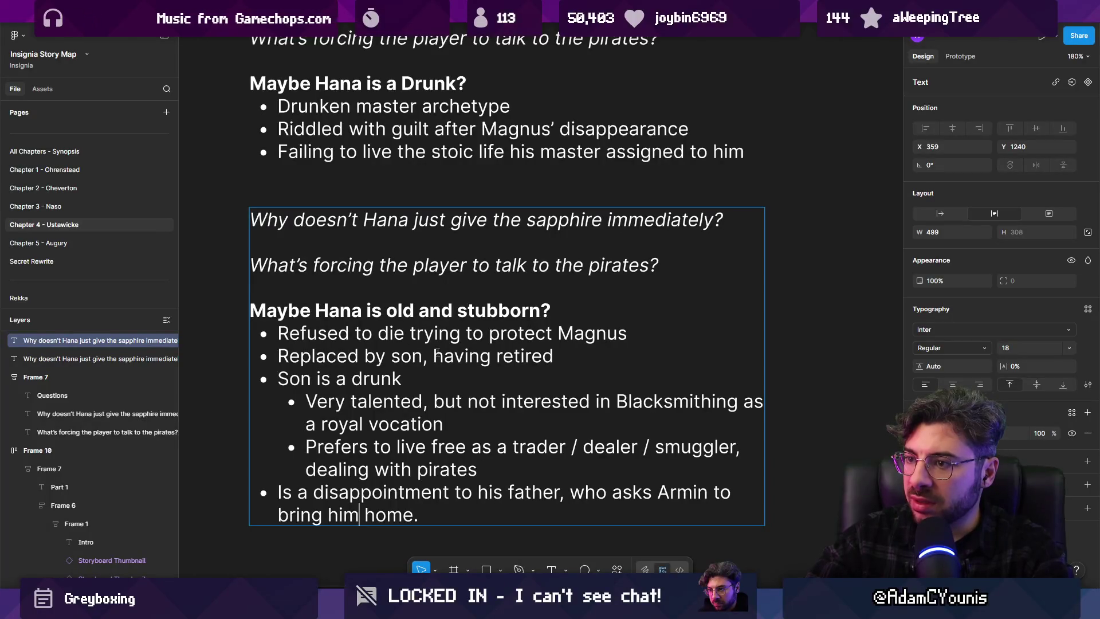
key("End")
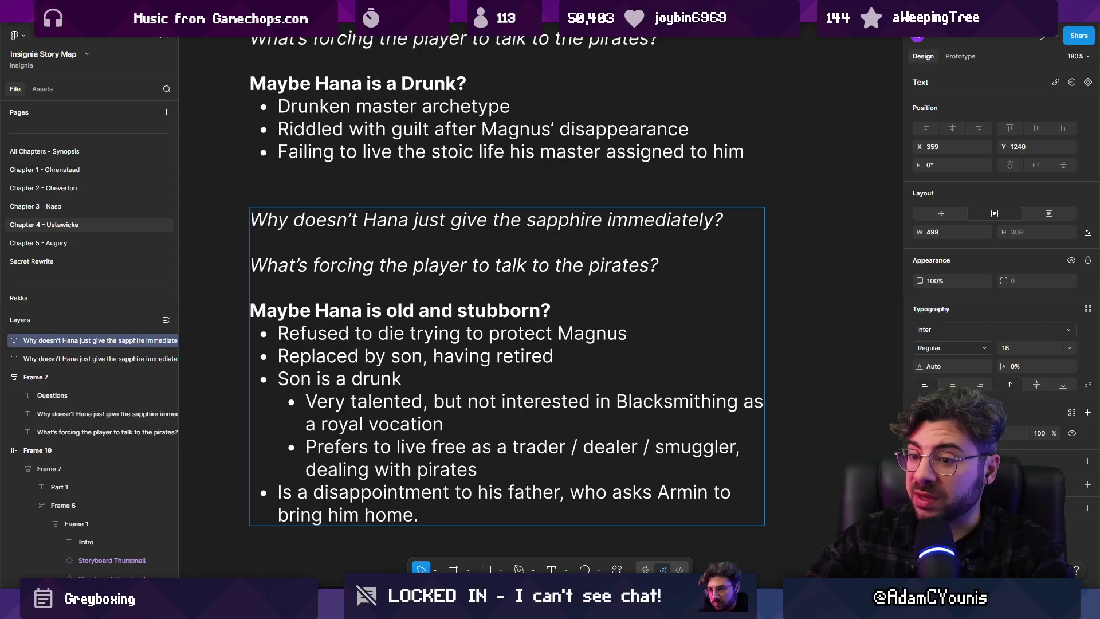
key("Return")
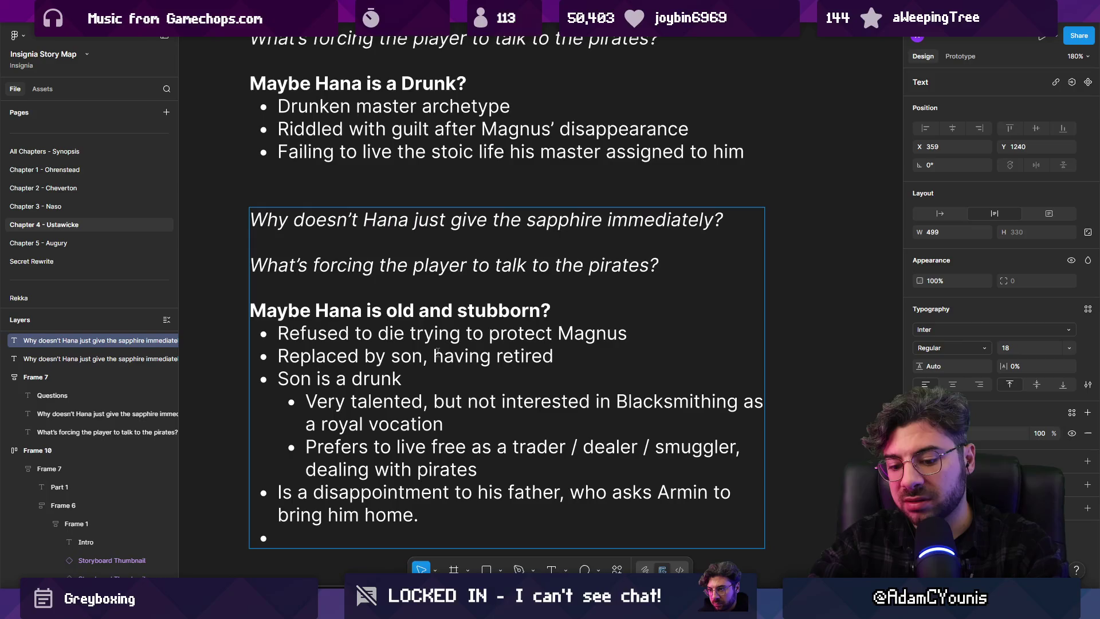
Add the bullet 'Also a sister who would be a blacksmith but isn't allowed.' and exit editing
type("Also a sister who ")
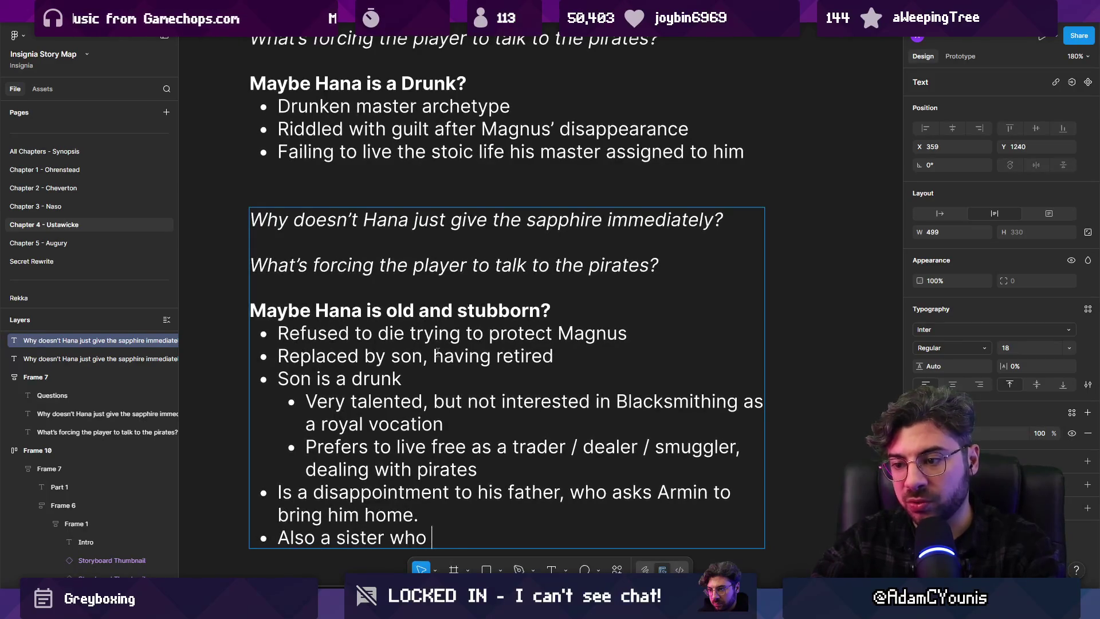
type("would be a")
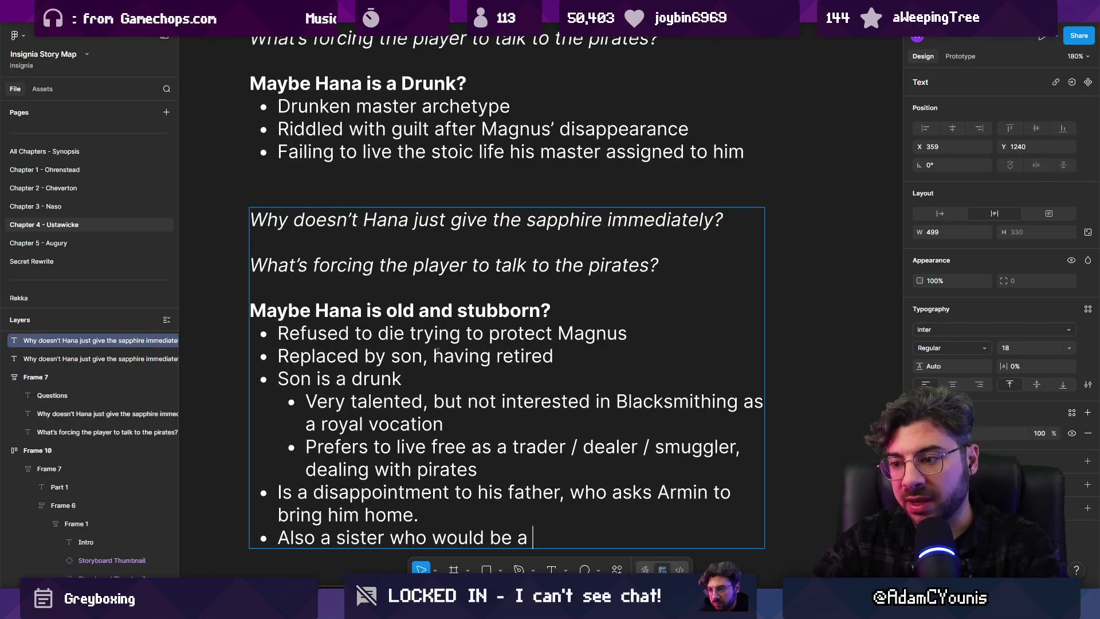
scroll(438, 352, "down", 2)
type("b;la")
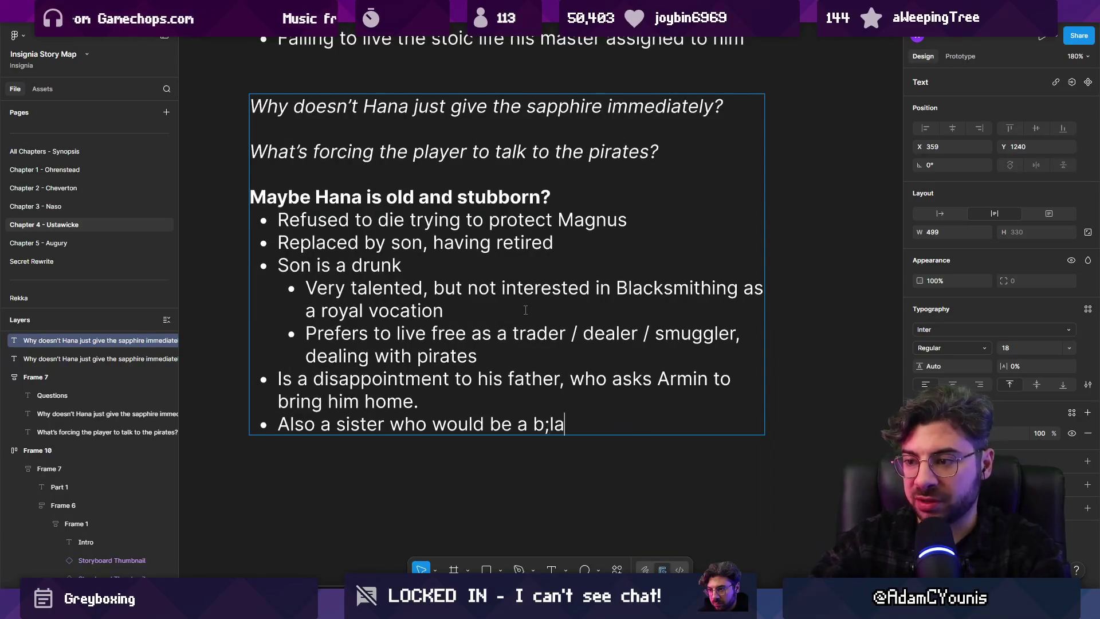
key("BackSpace")
key("BackSpace")
key("BackSpace")
type("lacksmith but ")
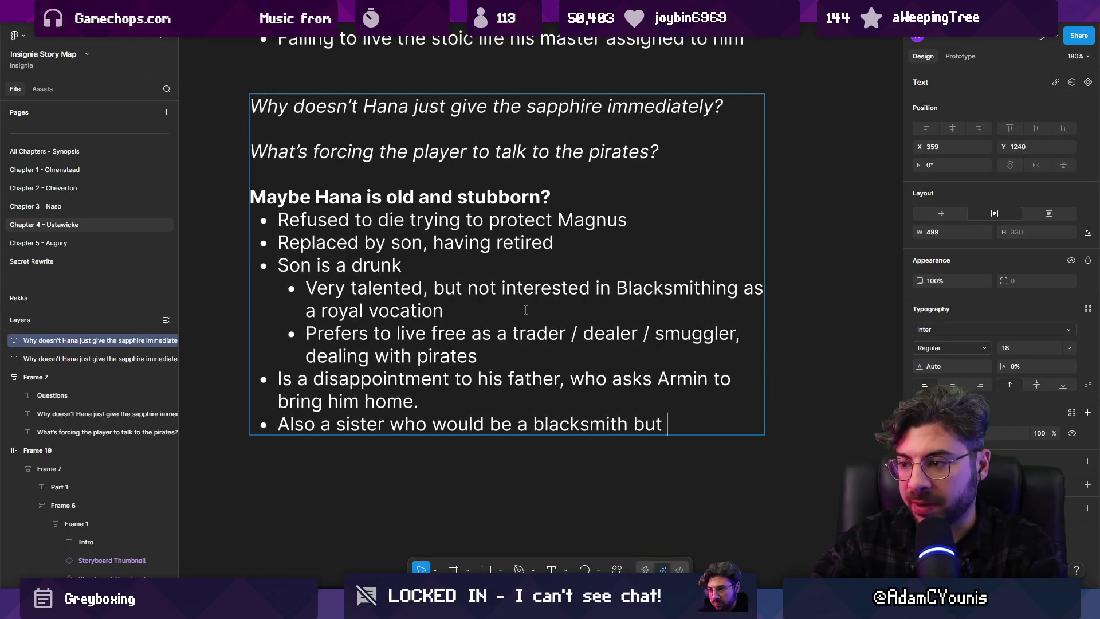
type("isn't slo")
key("BackSpace")
key("BackSpace")
key("BackSpace")
type("a")
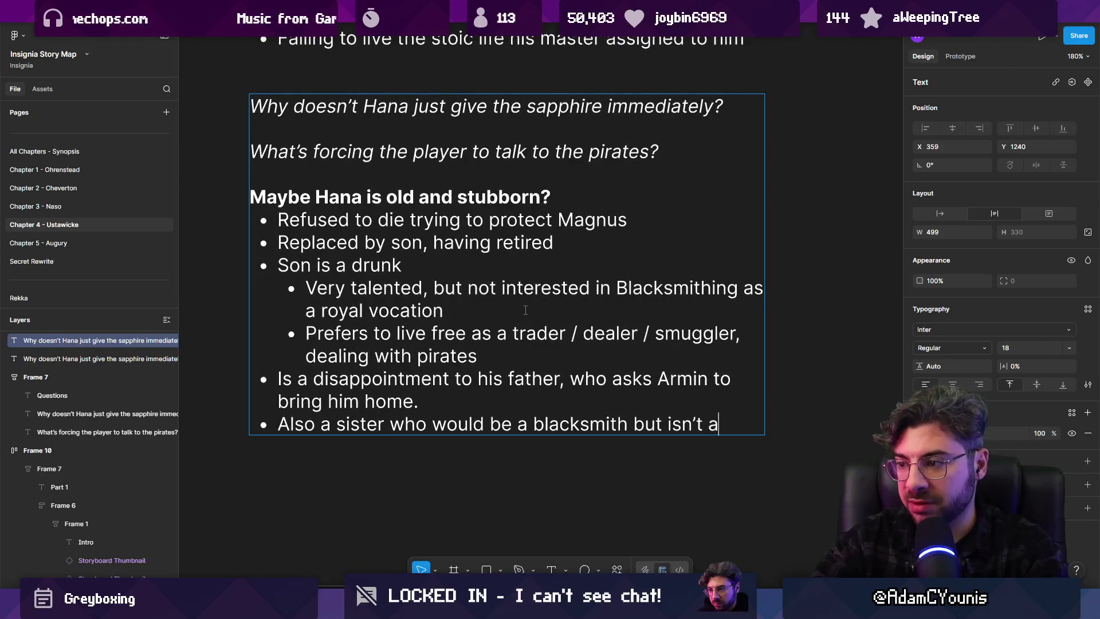
type("llowed")
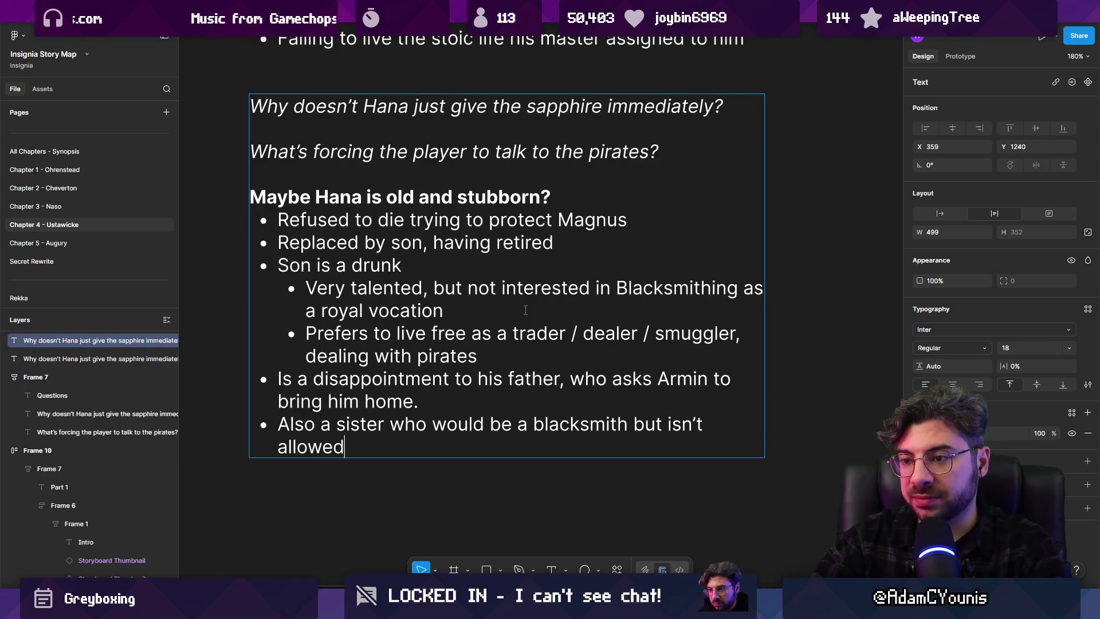
type(".")
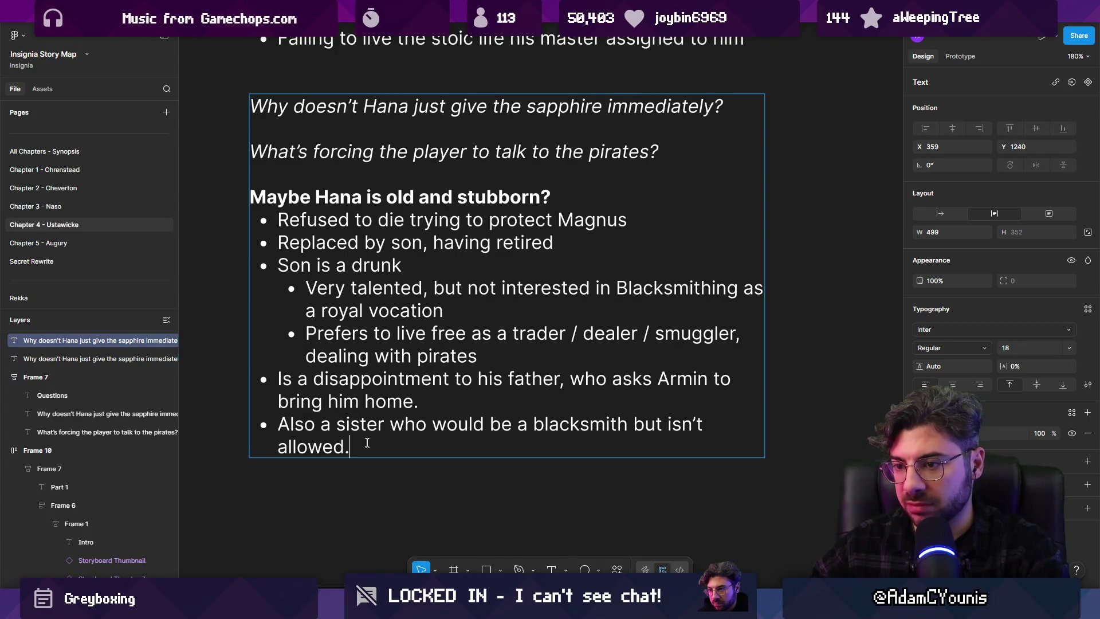
scroll(379, 447, "down", 5)
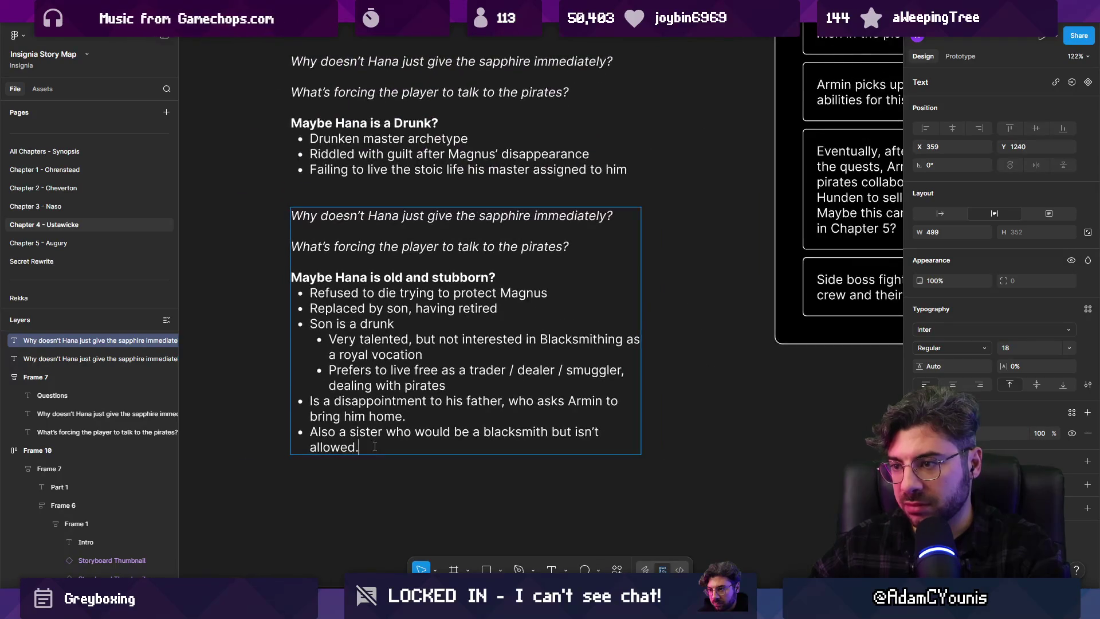
scroll(379, 406, "up", 2)
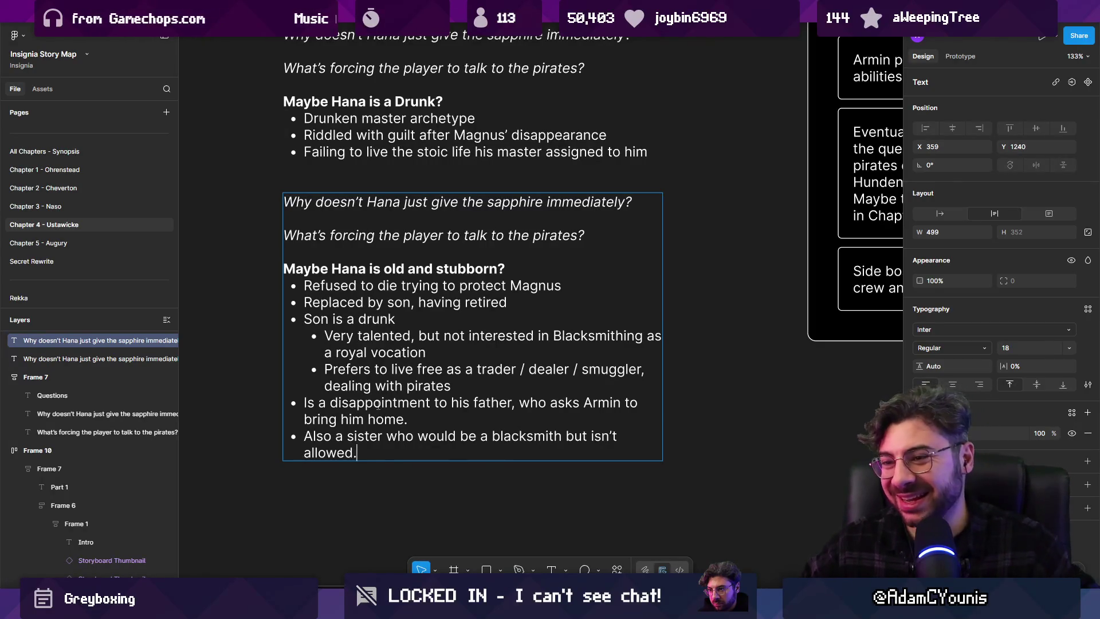
scroll(398, 405, "down", 1)
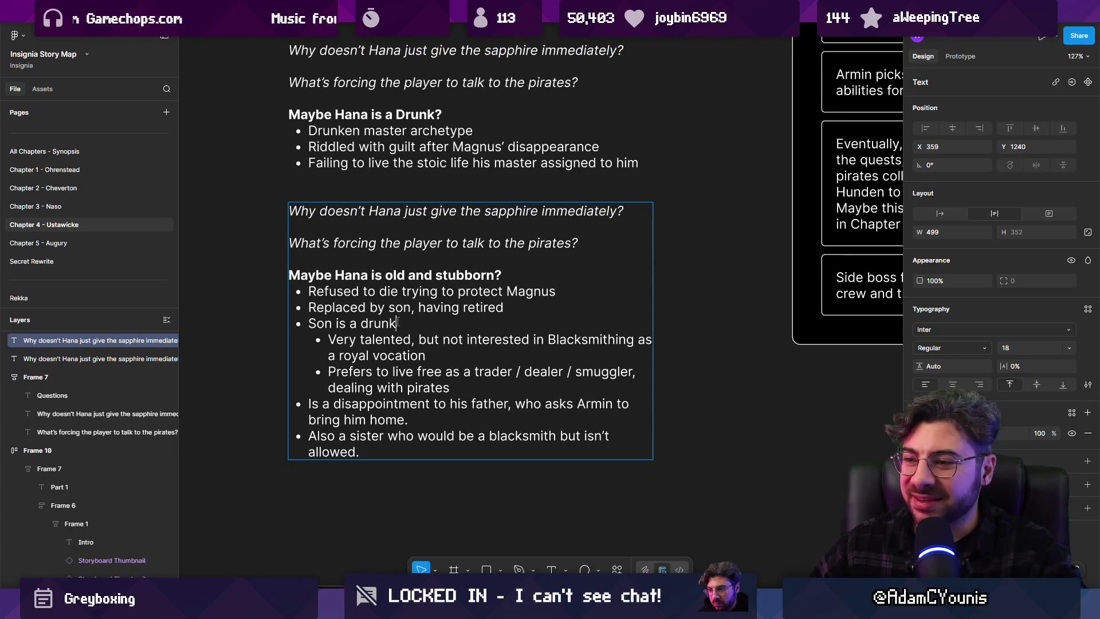
key("Escape")
key("Escape")
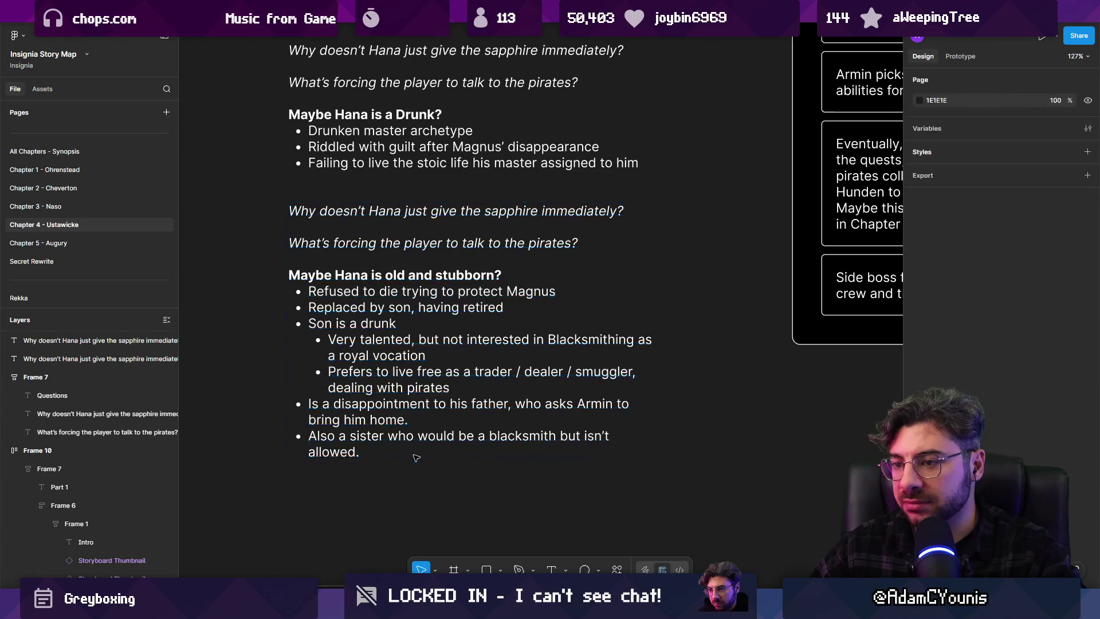
left_click(358, 458)
left_click(381, 472)
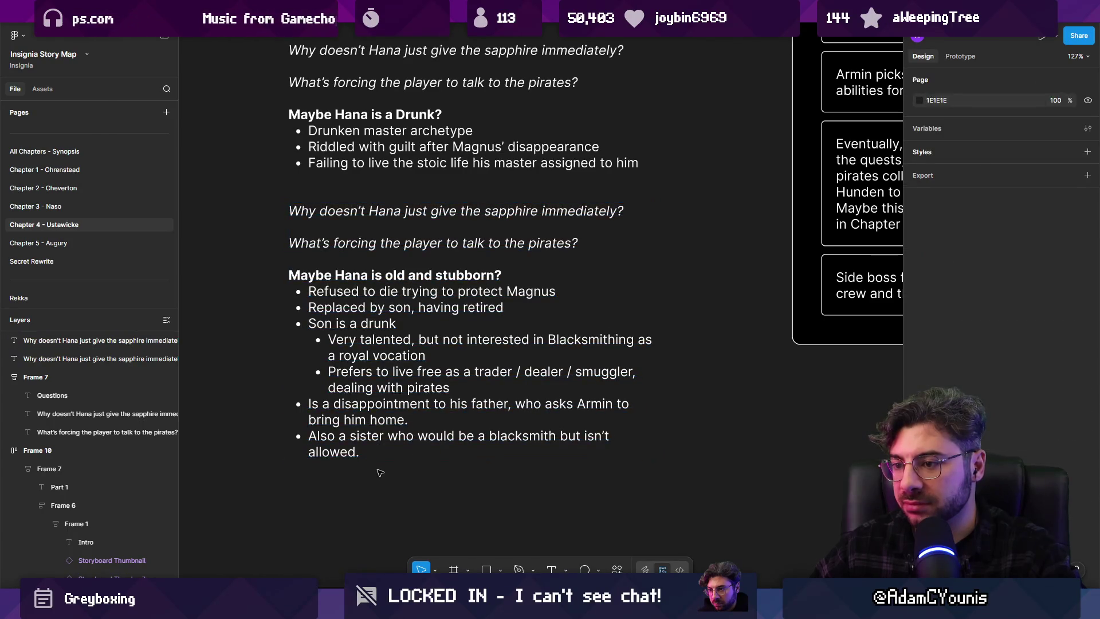
scroll(408, 438, "down", 5)
scroll(414, 438, "up", 5)
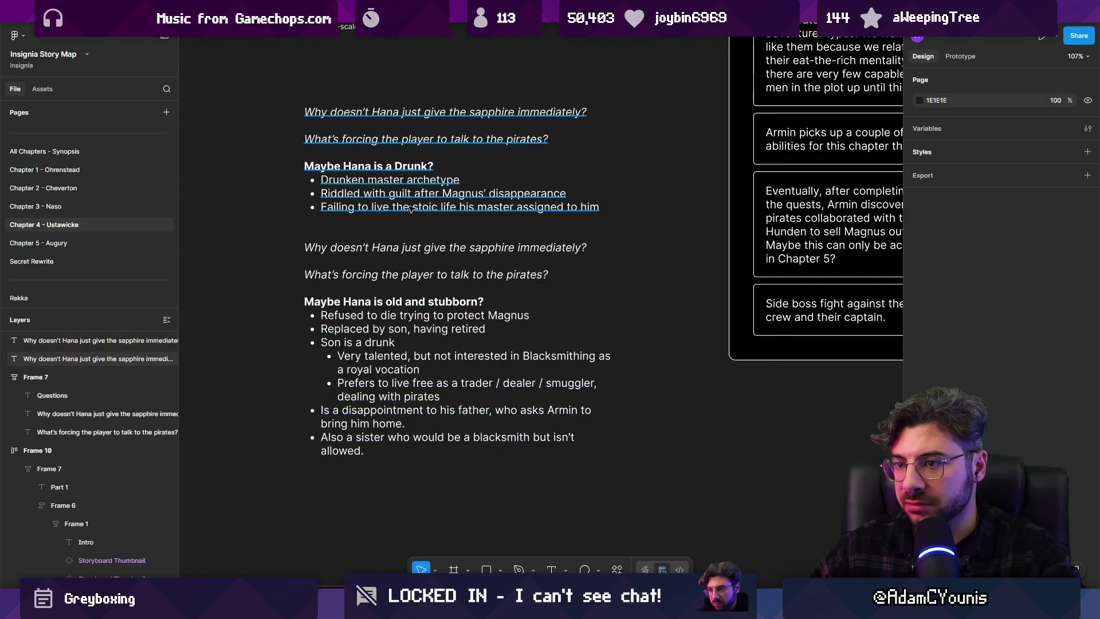
left_click(411, 208)
key("Delete")
scroll(399, 404, "down", 5)
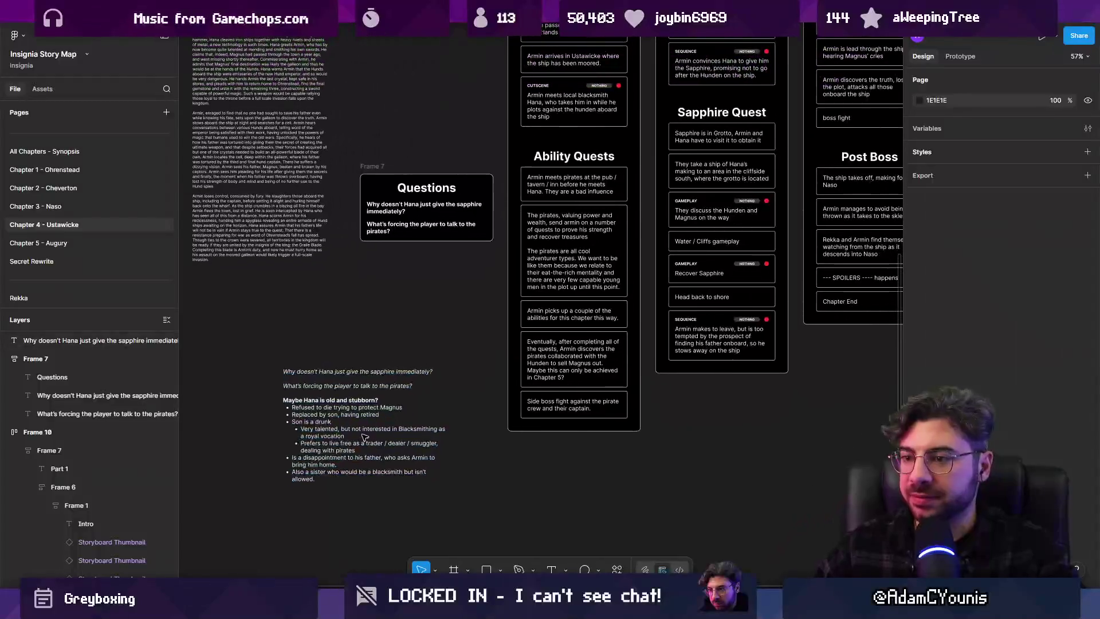
scroll(401, 399, "up", 2)
scroll(401, 400, "right", 2)
left_click(386, 421)
left_click_drag(386, 421, 395, 378)
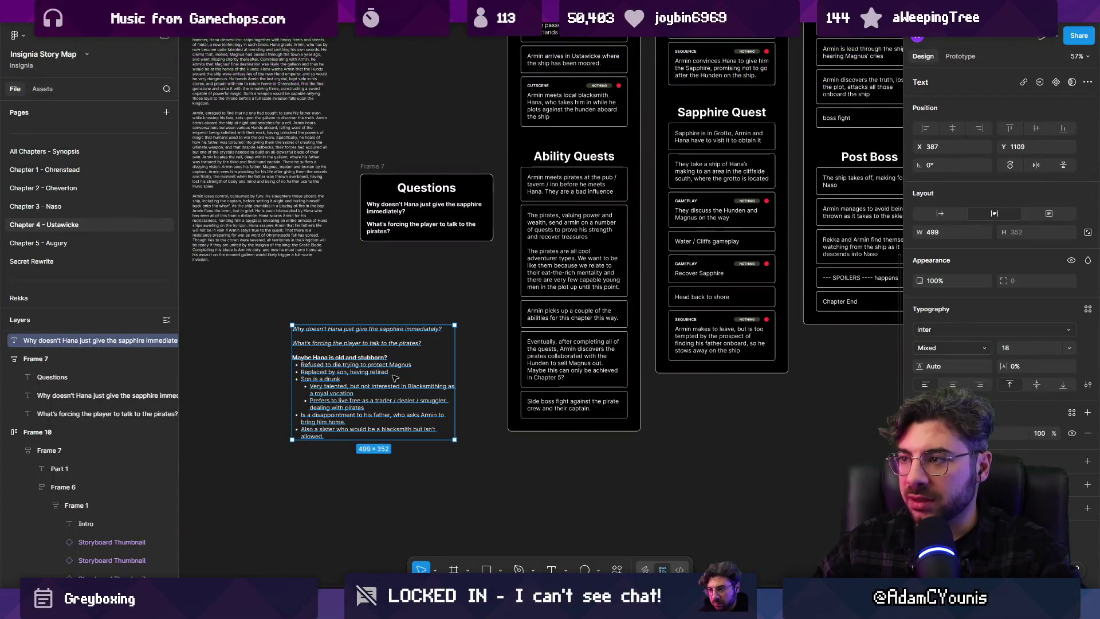
scroll(395, 379, "up", 5)
scroll(396, 378, "right", 5)
scroll(571, 222, "up", 3)
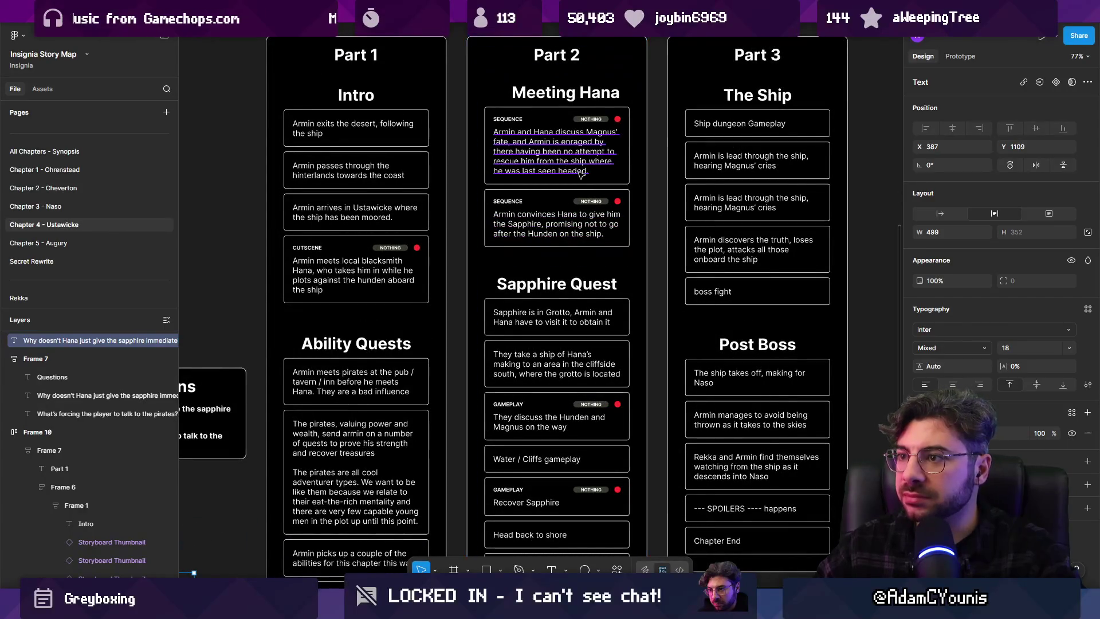
scroll(581, 175, "down", 1)
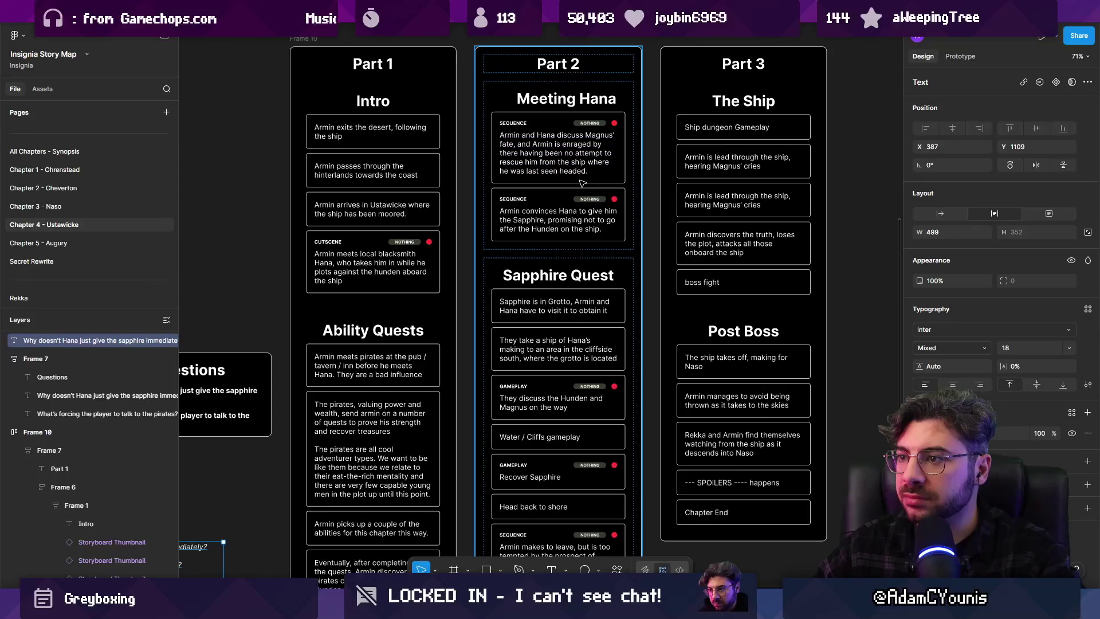
double_click(606, 179)
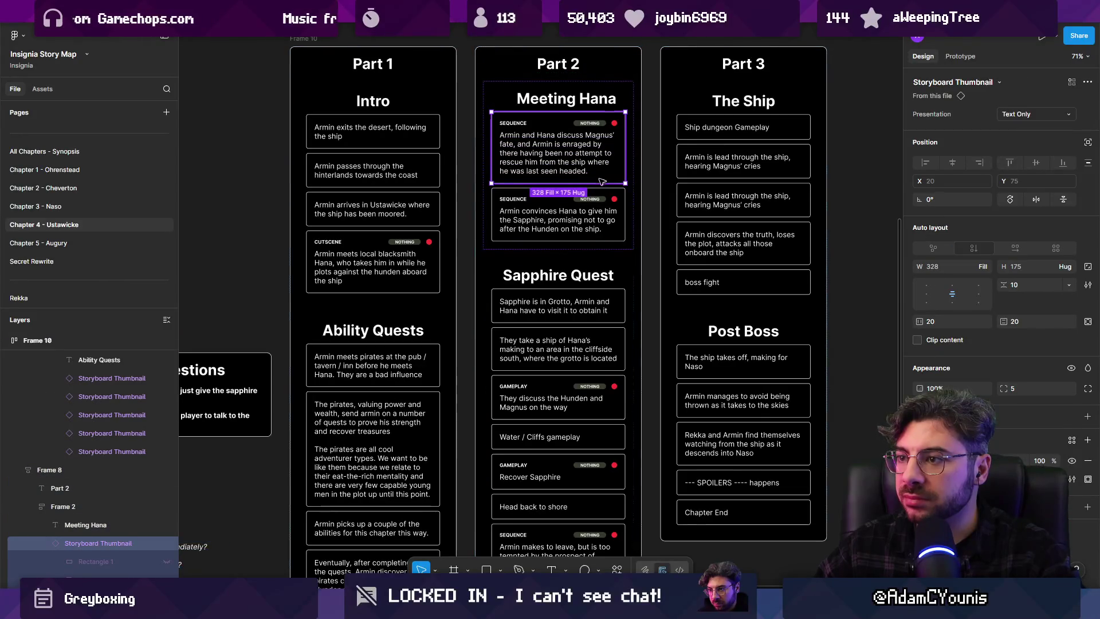
scroll(599, 179, "down", 5)
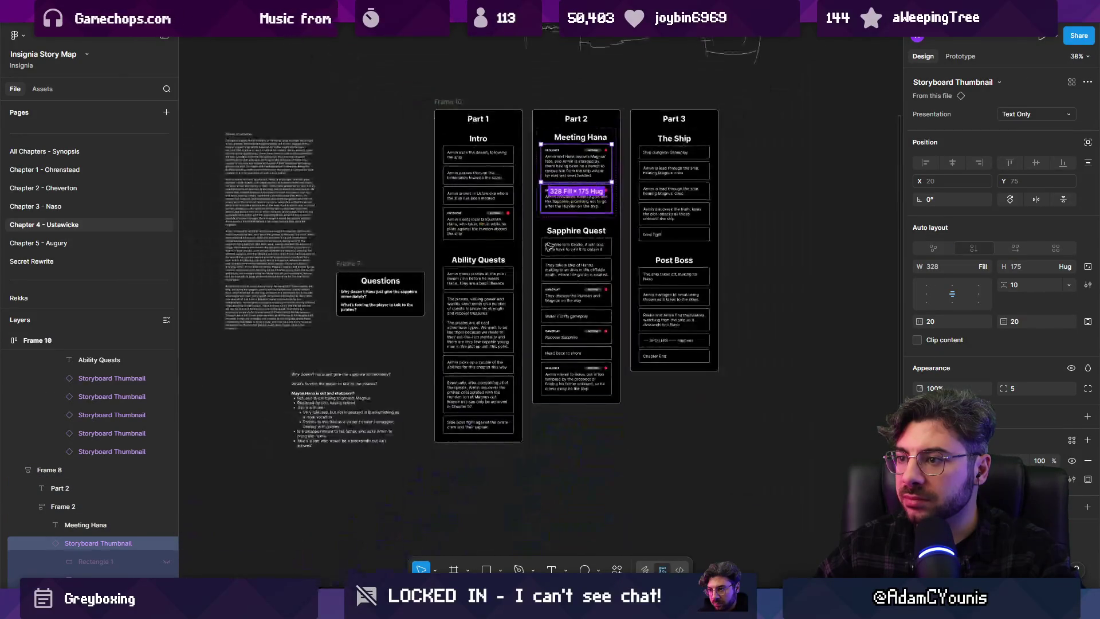
scroll(546, 193, "up", 6)
left_click(545, 192)
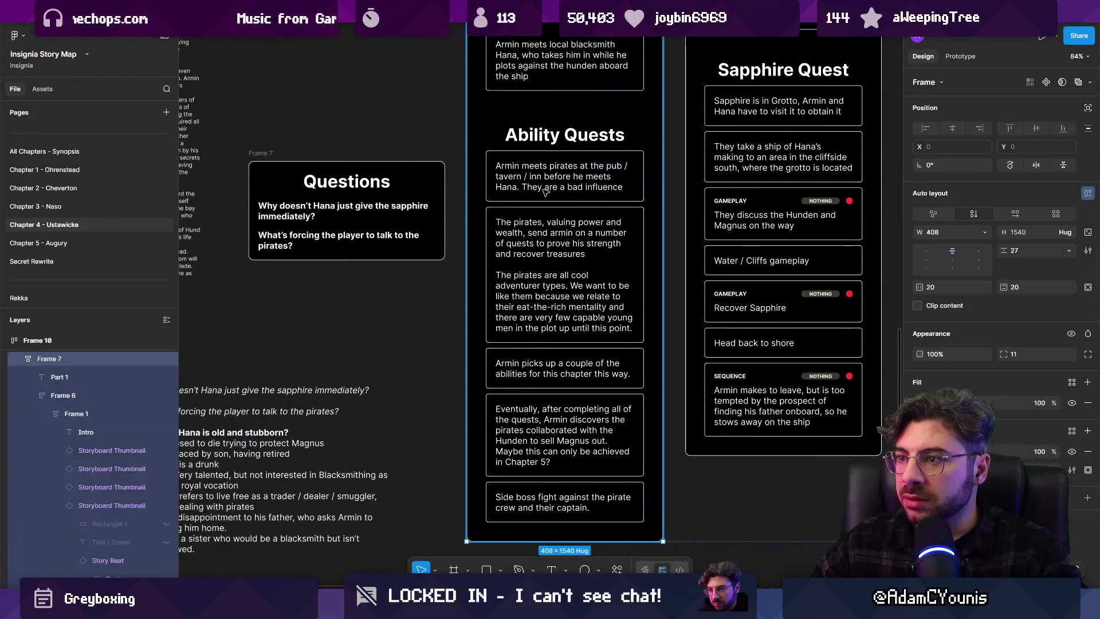
double_click(546, 192)
double_click(546, 193)
scroll(545, 193, "down", 5)
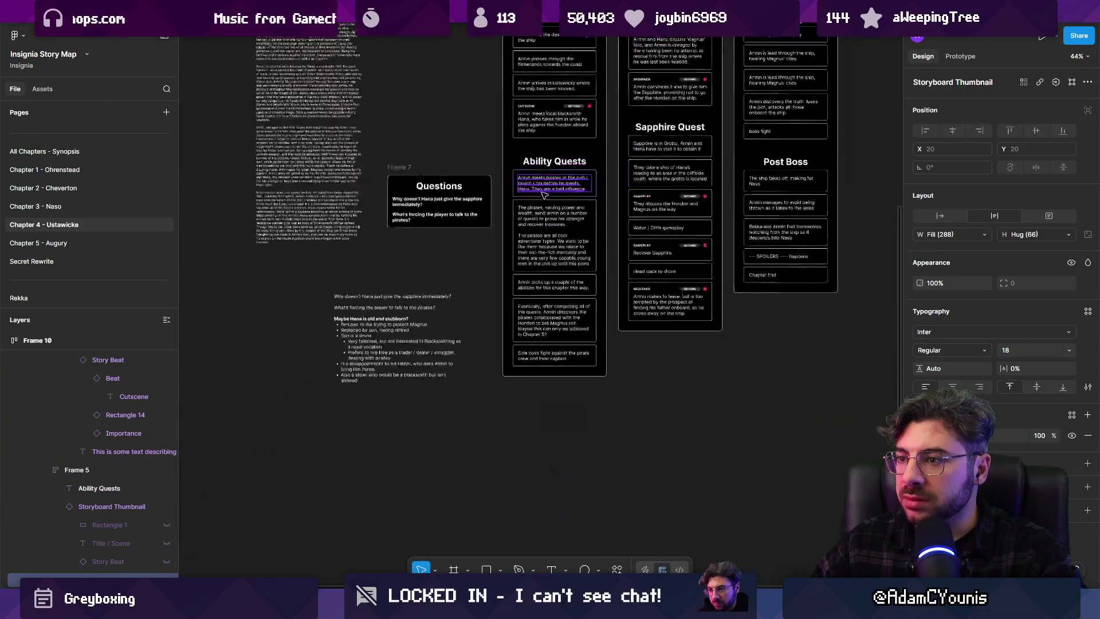
scroll(647, 201, "up", 7)
scroll(647, 202, "down", 3)
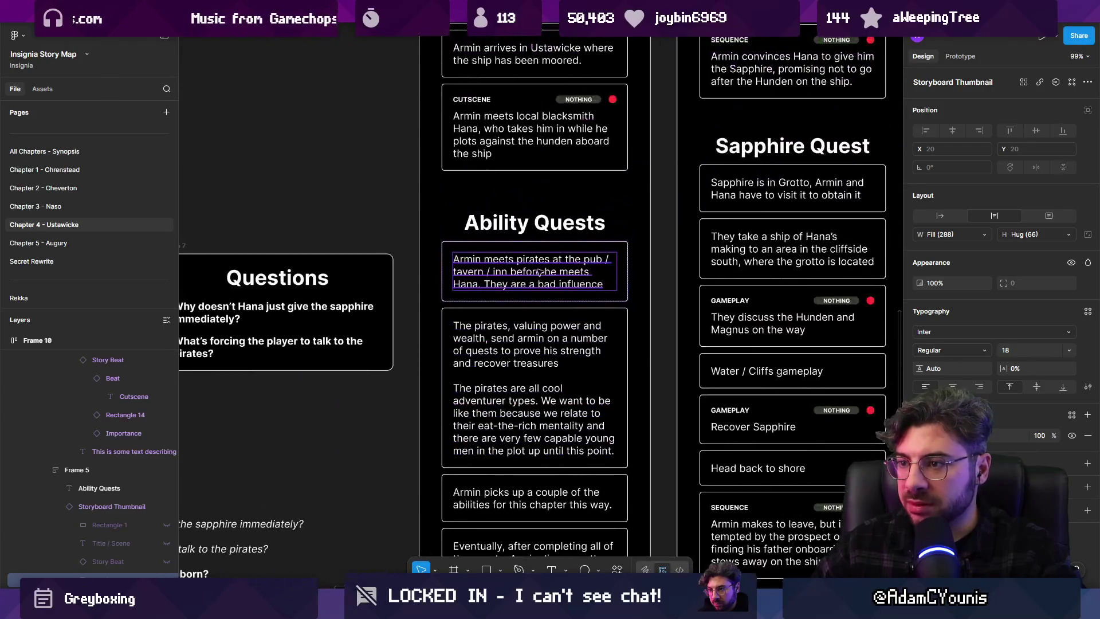
scroll(522, 259, "up", 6)
double_click(495, 263)
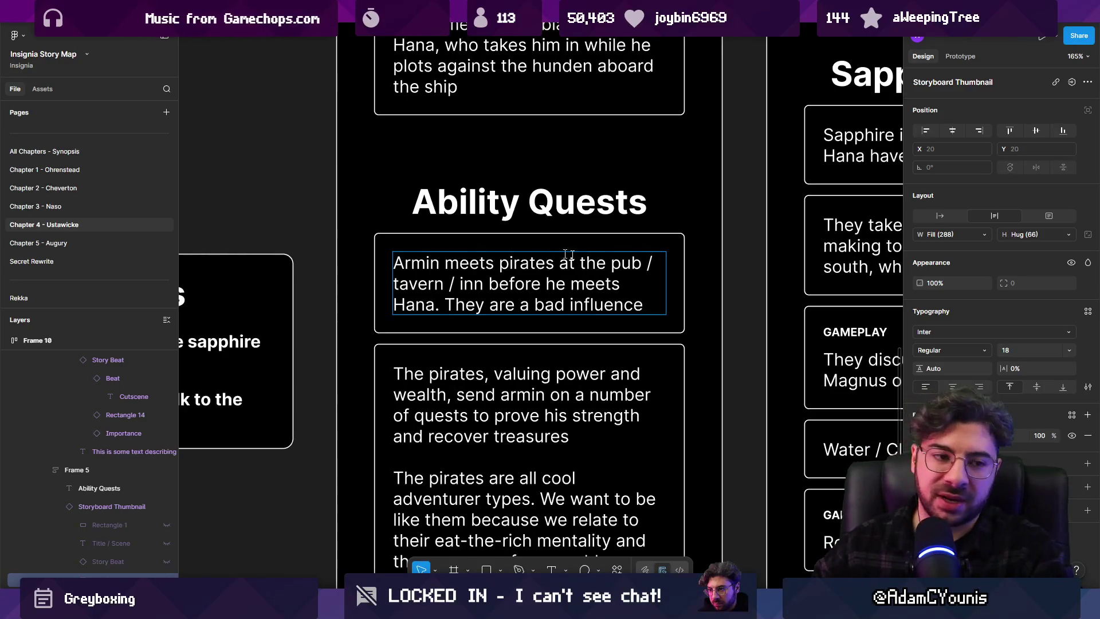
scroll(552, 253, "down", 5)
scroll(504, 376, "up", 4)
left_click(503, 376)
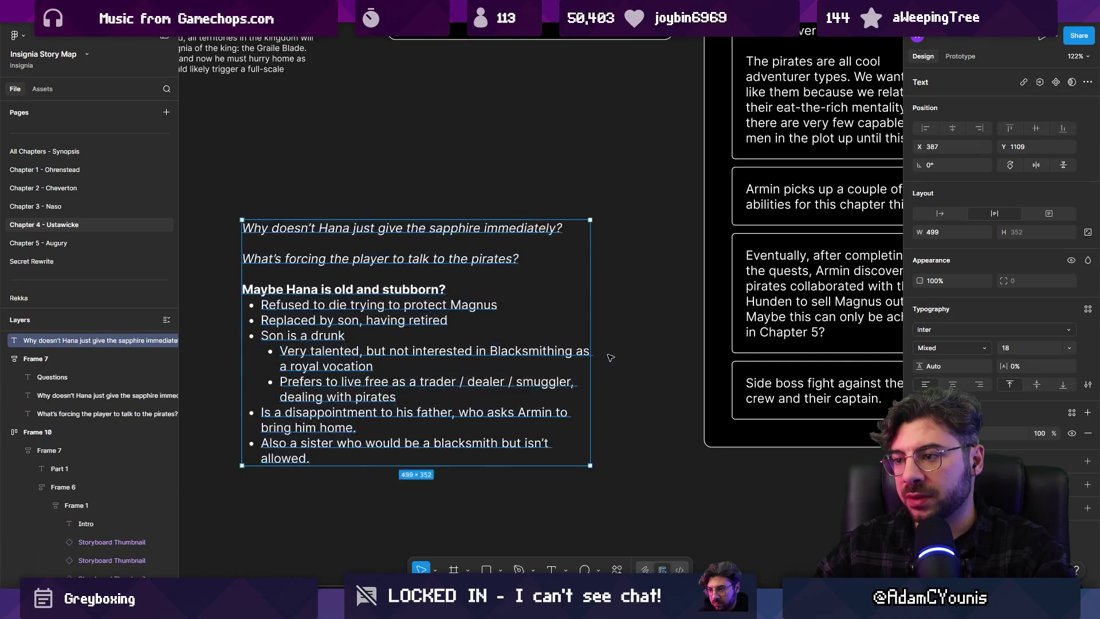
left_click_drag(592, 340, 694, 340)
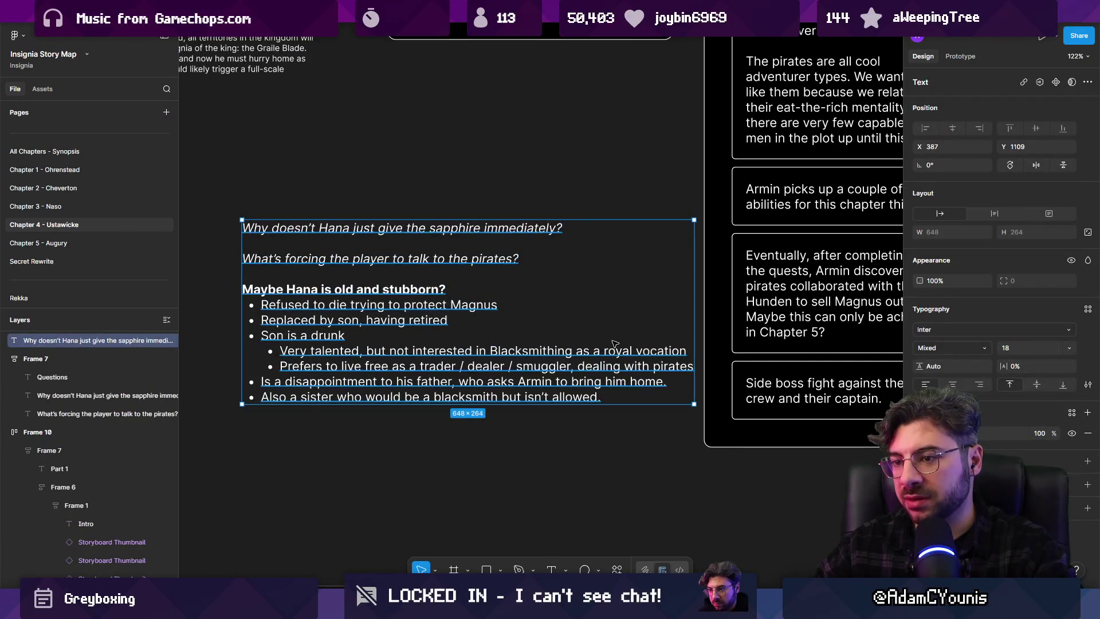
key("ctrl+z")
left_click(621, 343)
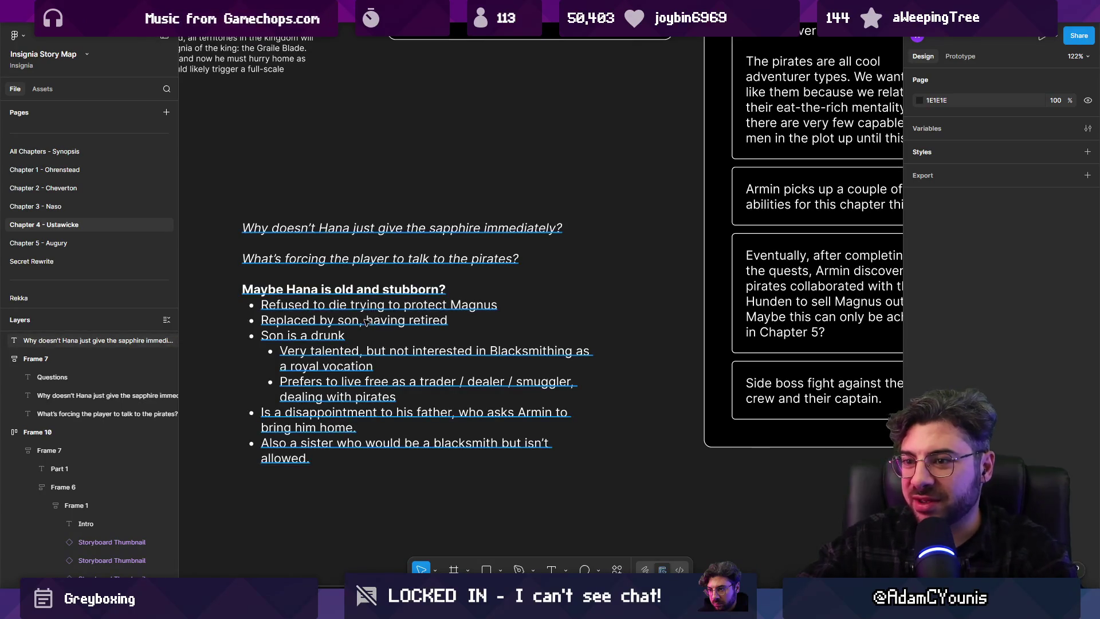
double_click(410, 294)
Insert ', Goro,' after 'Son' so the bullet reads 'Son, Goro, is a drunk'
key("Down")
key("Down")
key("Down")
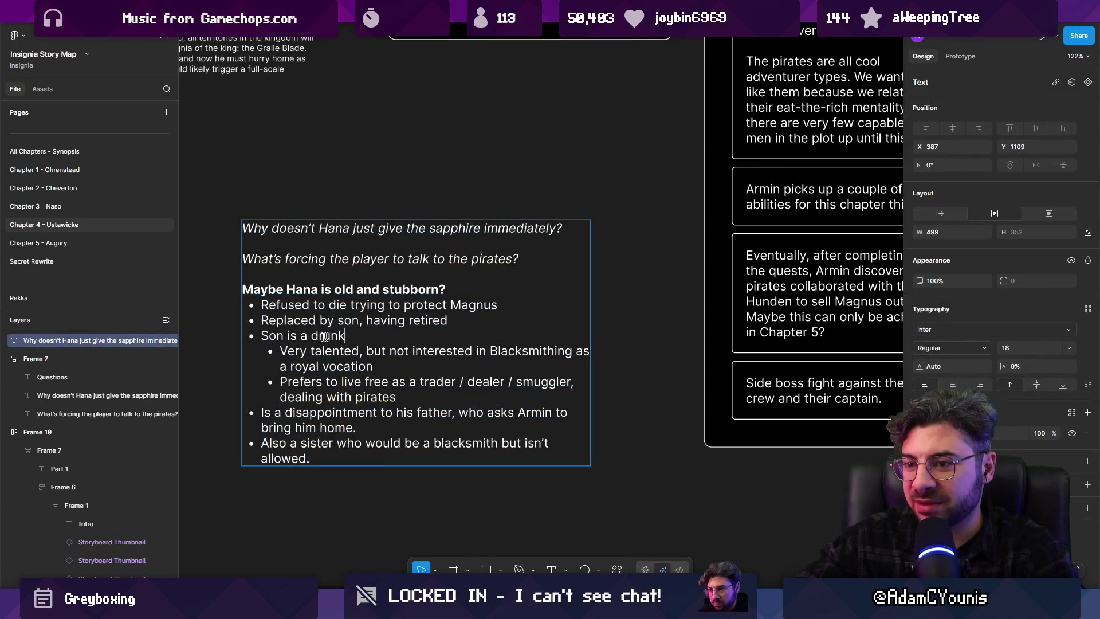
type(", Goro,")
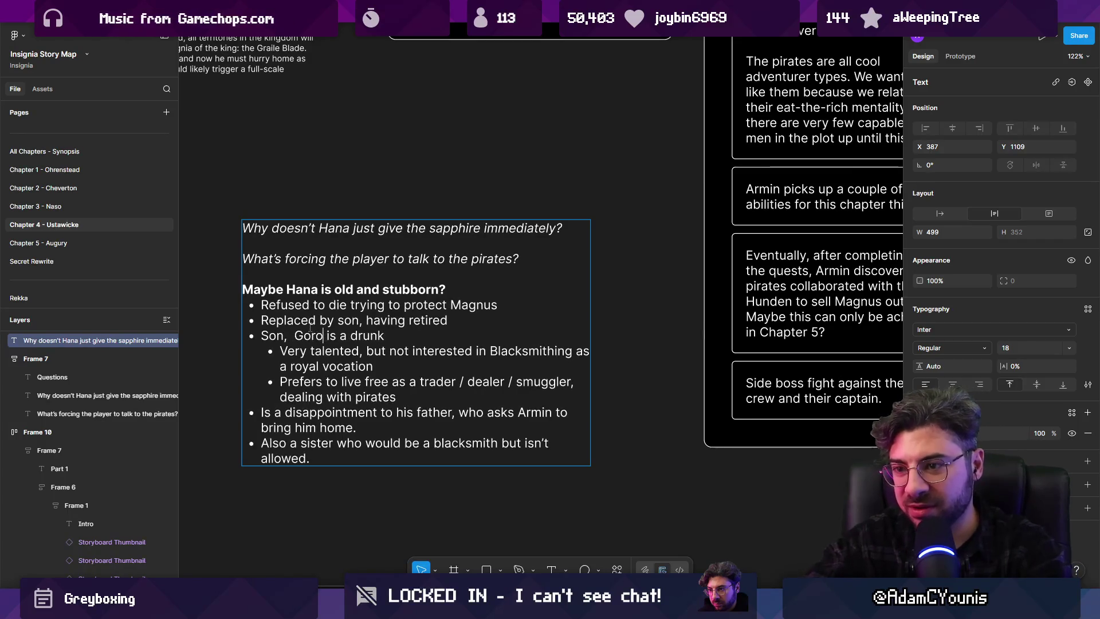
key("shift+Home")
key("Right")
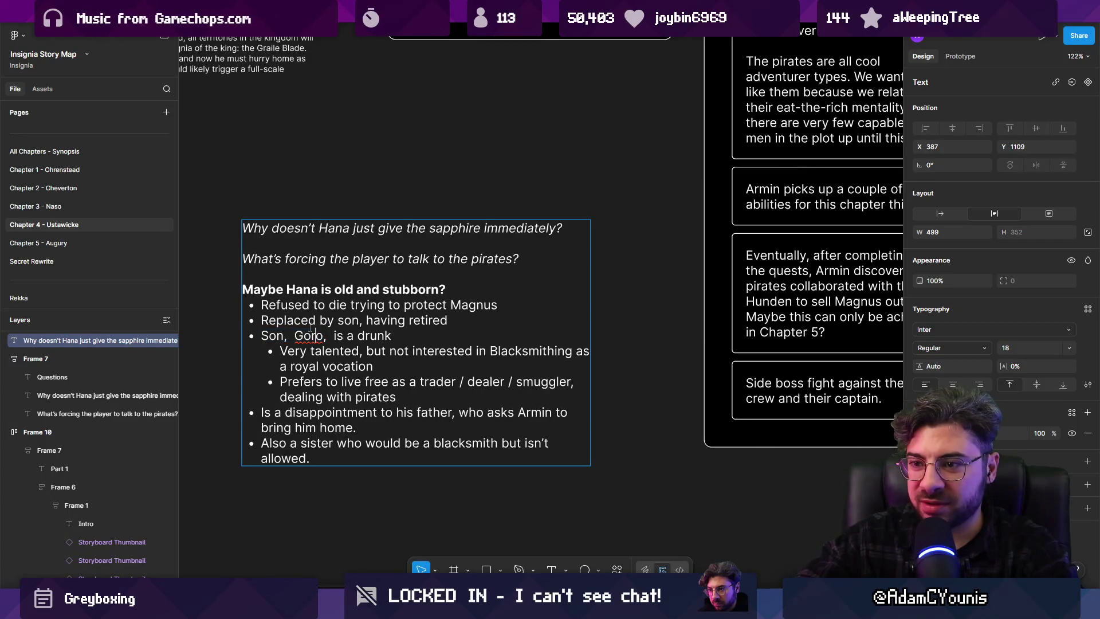
key("BackSpace")
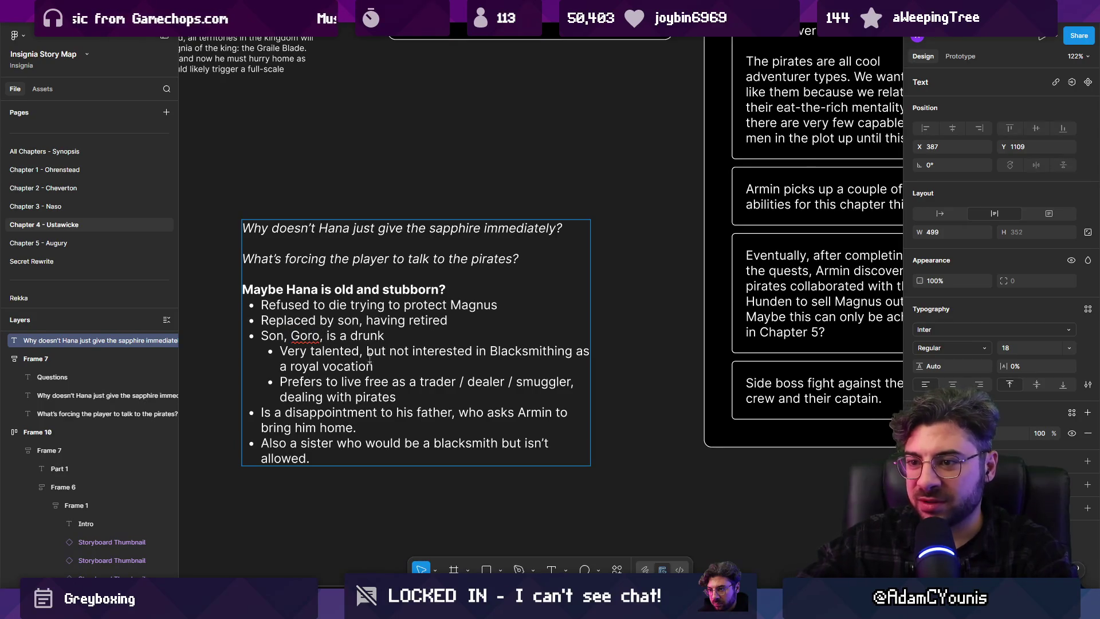
key("Escape")
Move back to the Ability Quests cards and select the 'Armin meets pirates' card
scroll(377, 397, "down", 2)
left_click(379, 466)
left_click(429, 372)
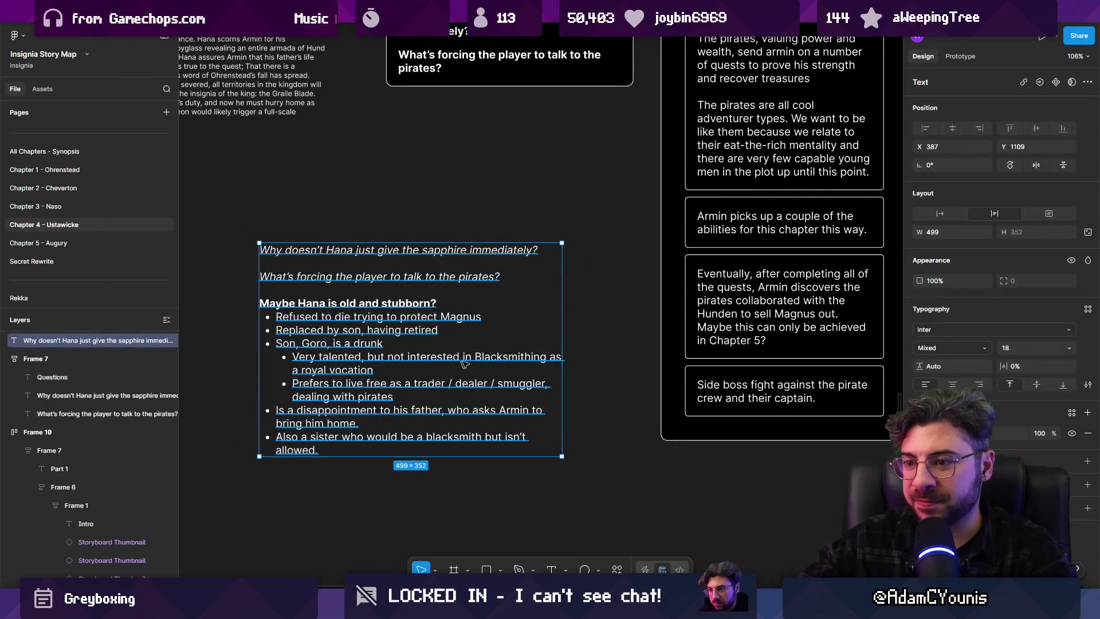
scroll(403, 362, "right", 2)
scroll(403, 362, "up", 1)
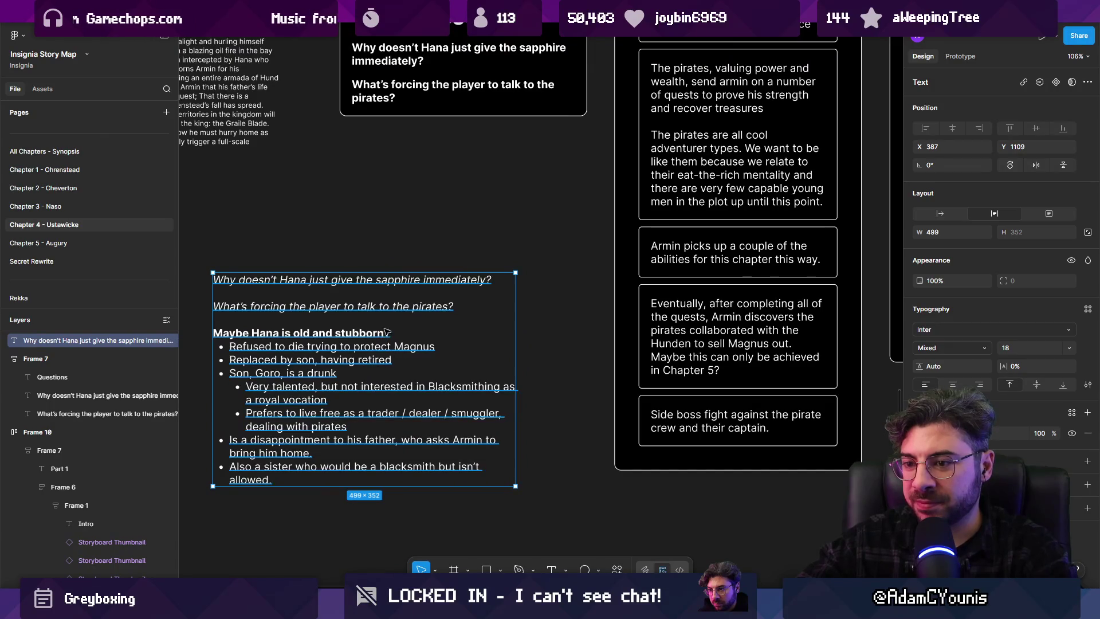
scroll(386, 332, "up", 1)
scroll(385, 332, "left", 1)
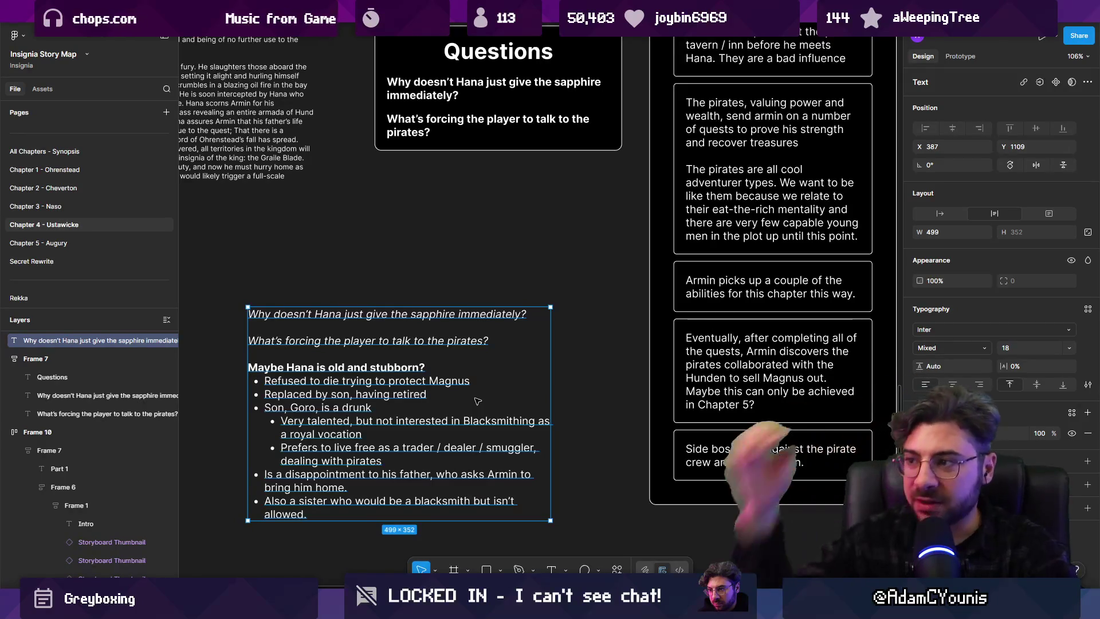
scroll(477, 401, "right", 5)
scroll(477, 401, "up", 3)
scroll(513, 302, "up", 2)
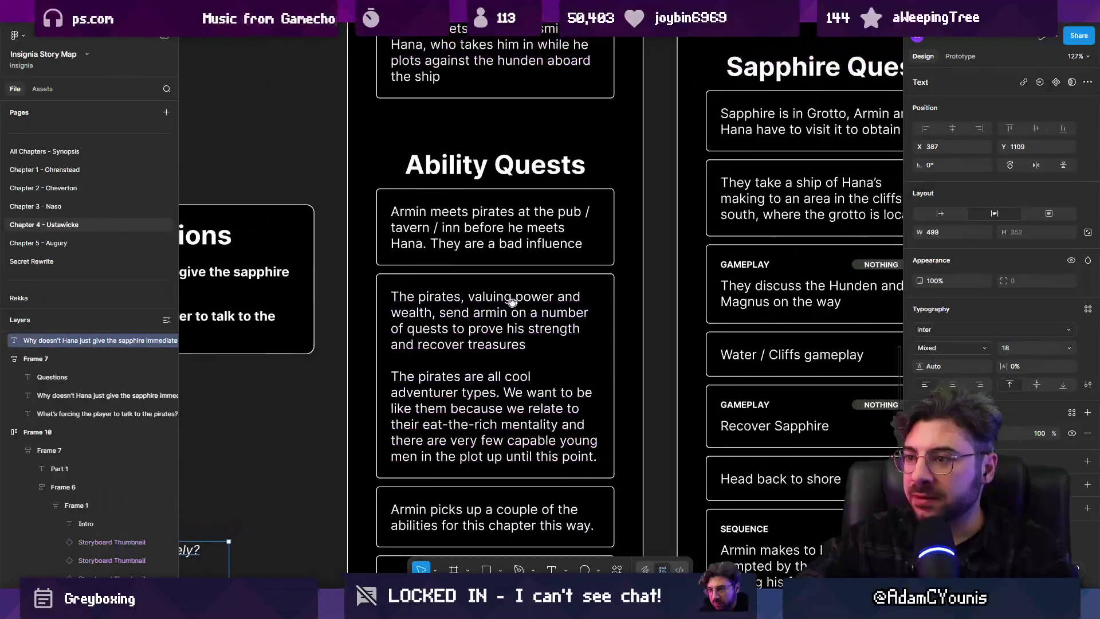
left_click(511, 298)
Insert 'Goro &' after 'Armin meets' in the first Ability Quests card
left_click(502, 232)
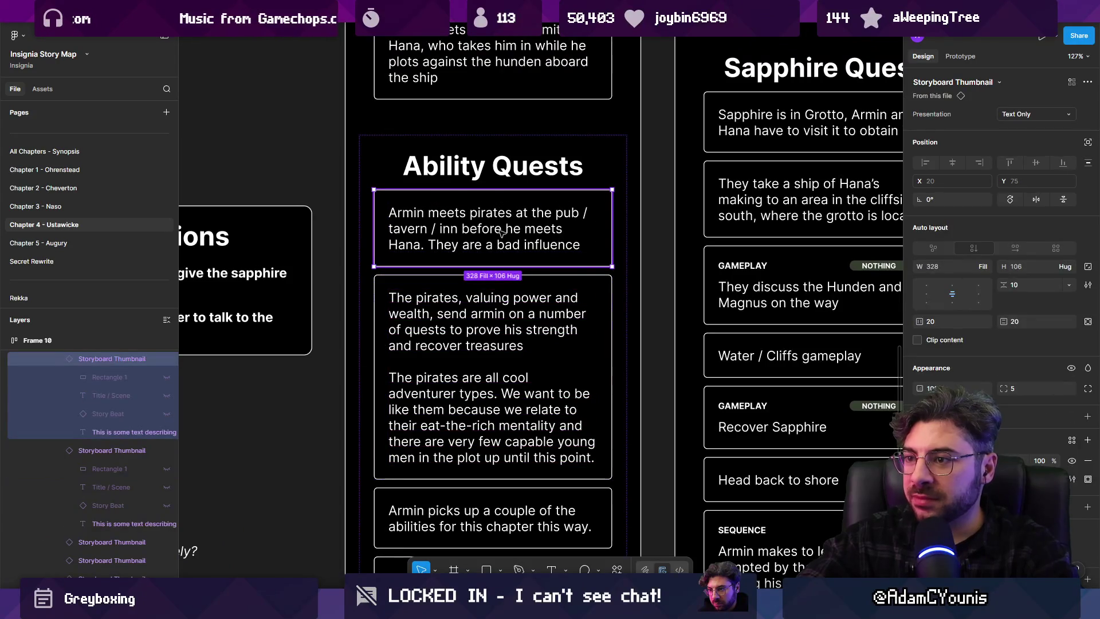
double_click(478, 230)
left_click(480, 214)
type("Goro ")
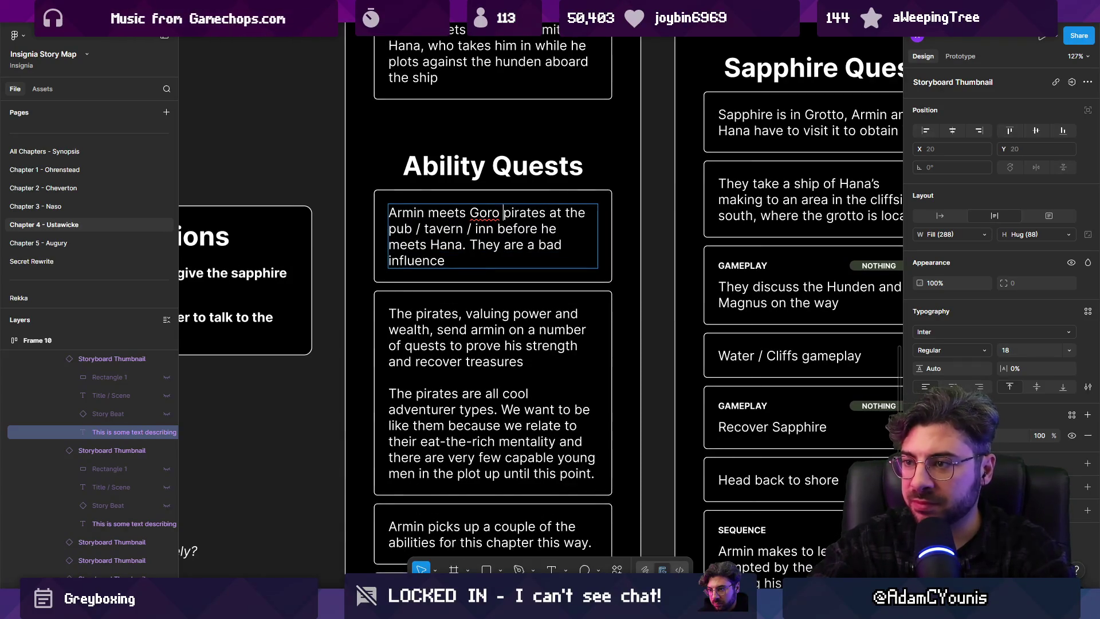
type("&")
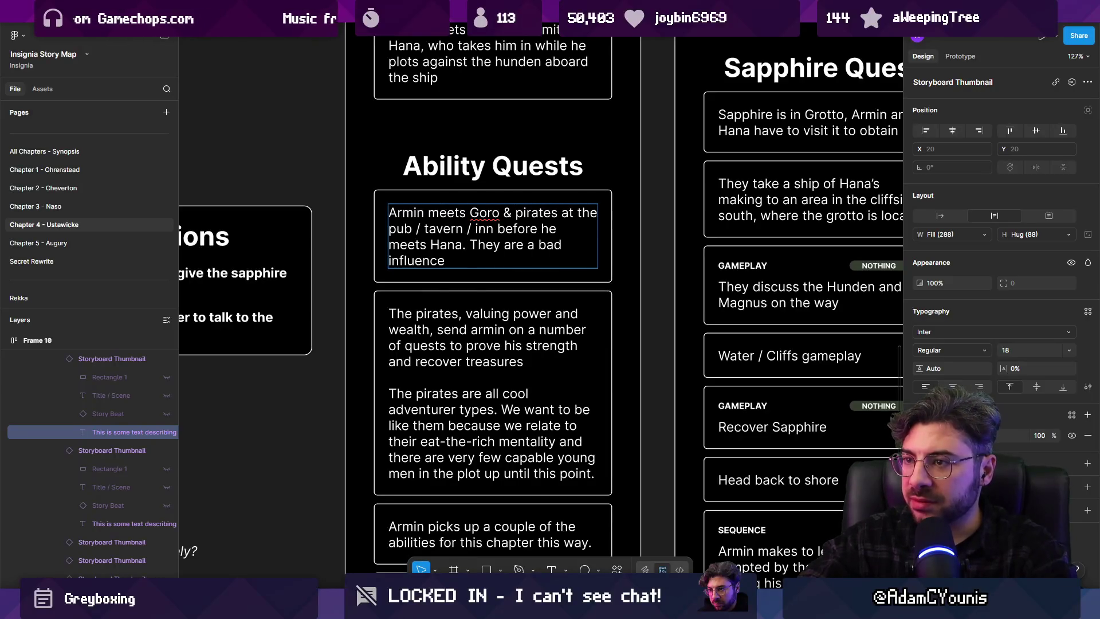
Delete 'before he meets Hana' from the pirates card text
scroll(539, 298, "up", 2)
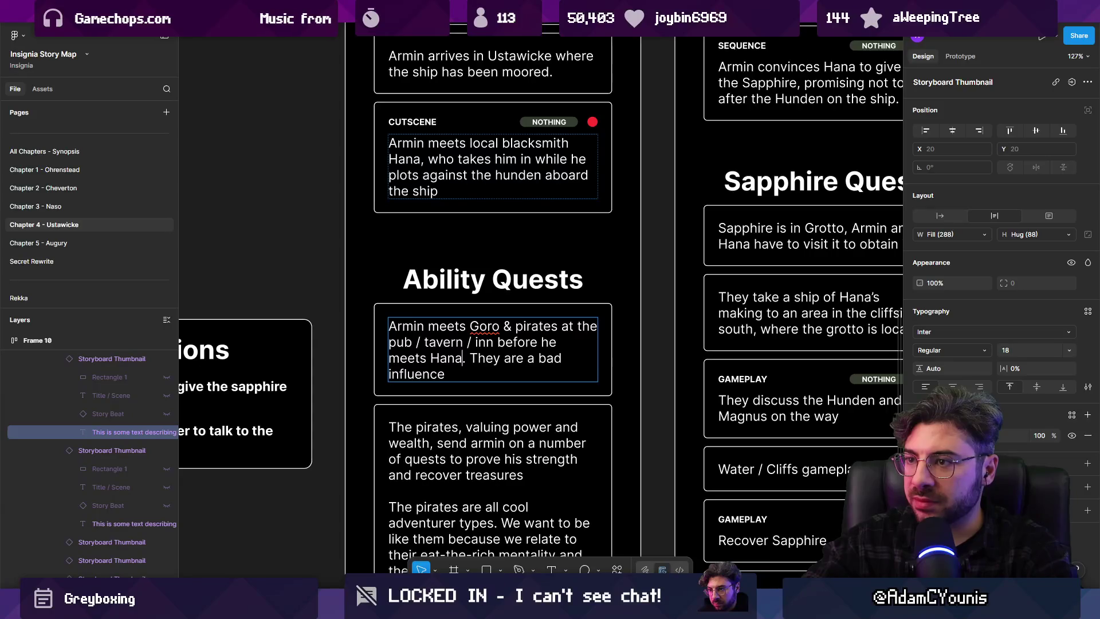
left_click(464, 177)
left_click(463, 358)
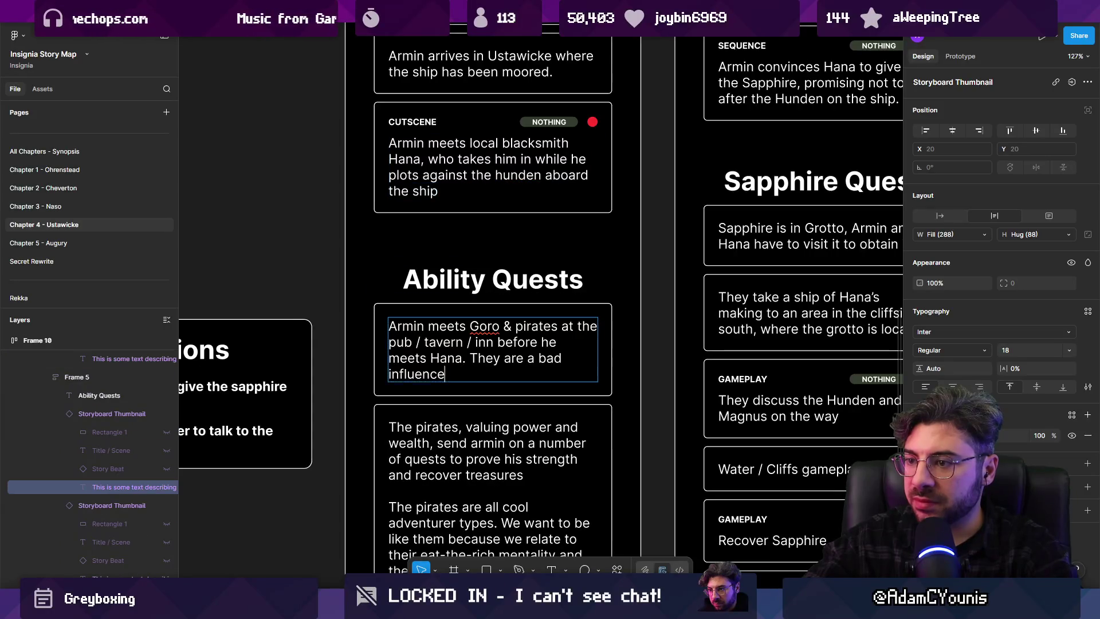
mouse_move(463, 358)
left_mouse_down()
mouse_move(462, 342)
mouse_move(538, 342)
mouse_move(495, 342)
left_mouse_up()
key("BackSpace")
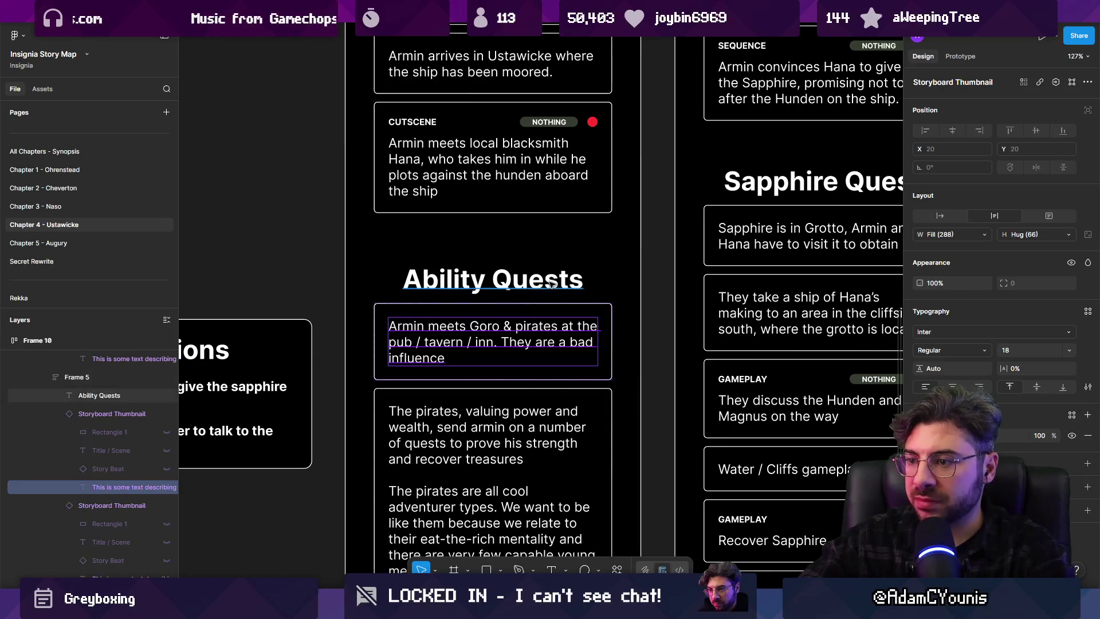
scroll(502, 230, "up", 2)
left_click(502, 229)
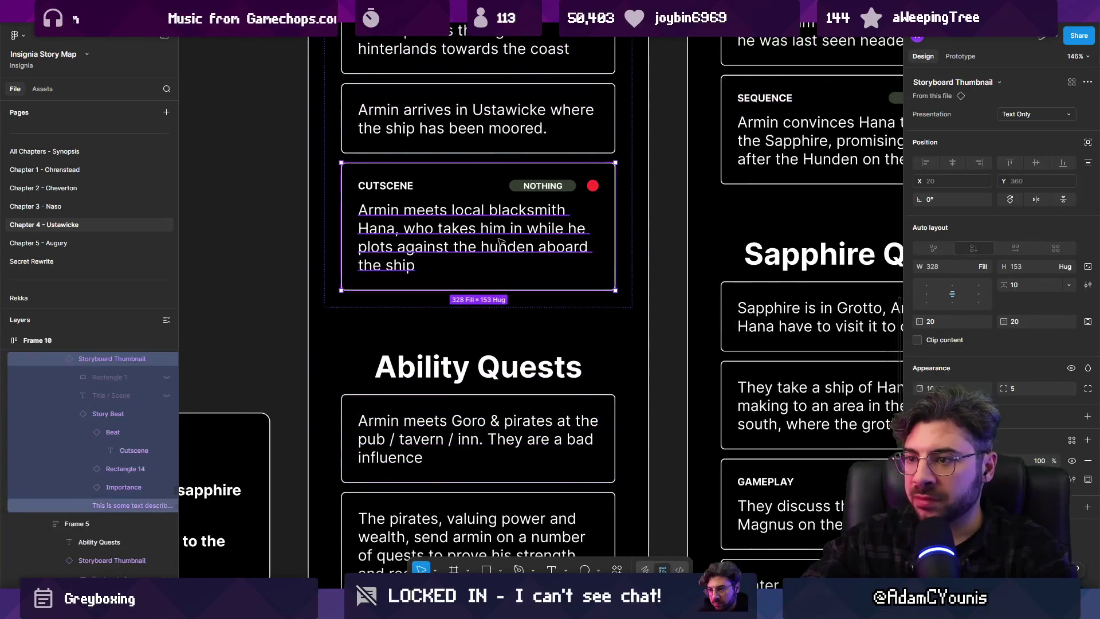
Replace the end of the Cutscene card text with the start of the new explanation about Goro
double_click(497, 242)
key("Return")
left_click(460, 229)
left_click_drag(437, 228, 414, 265)
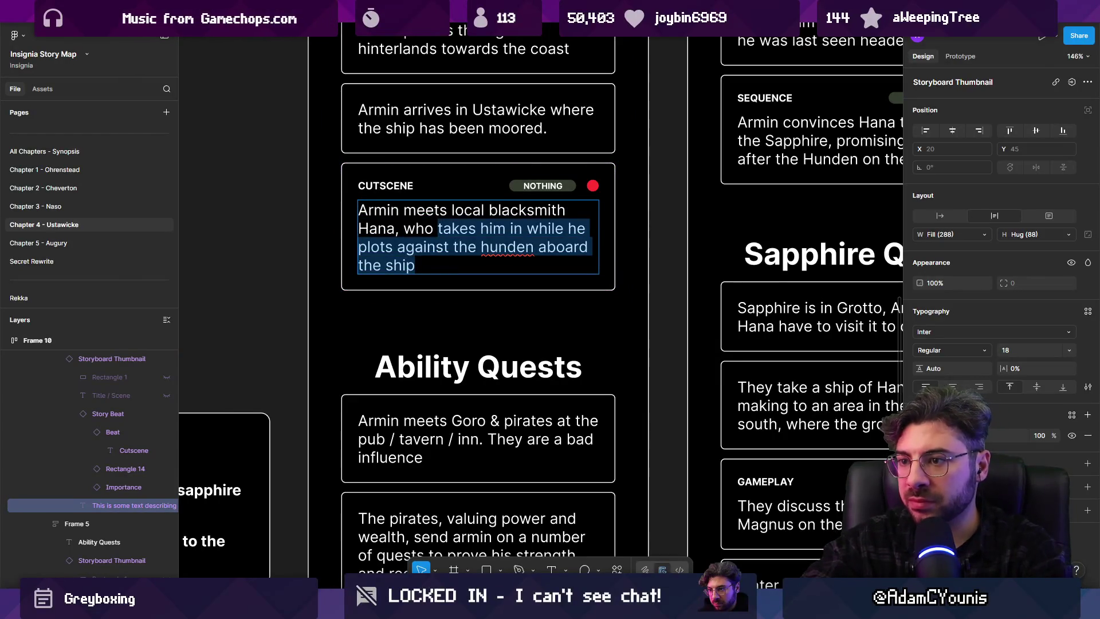
type("re")
type("fise")
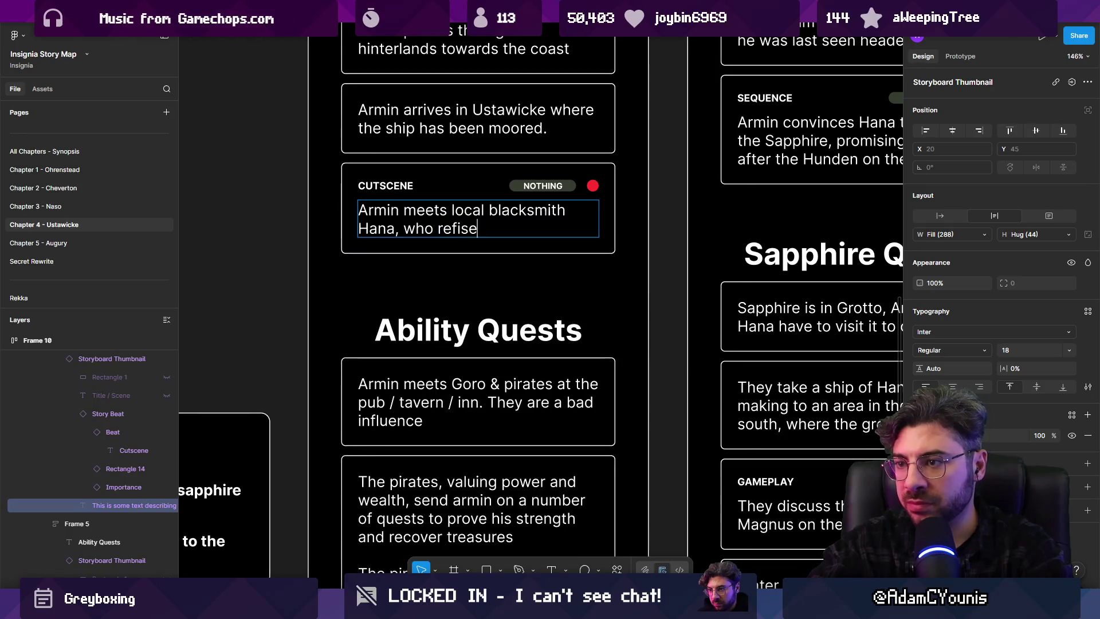
key("BackSpace")
key("BackSpace")
key("BackSpace")
type("uses to help him un")
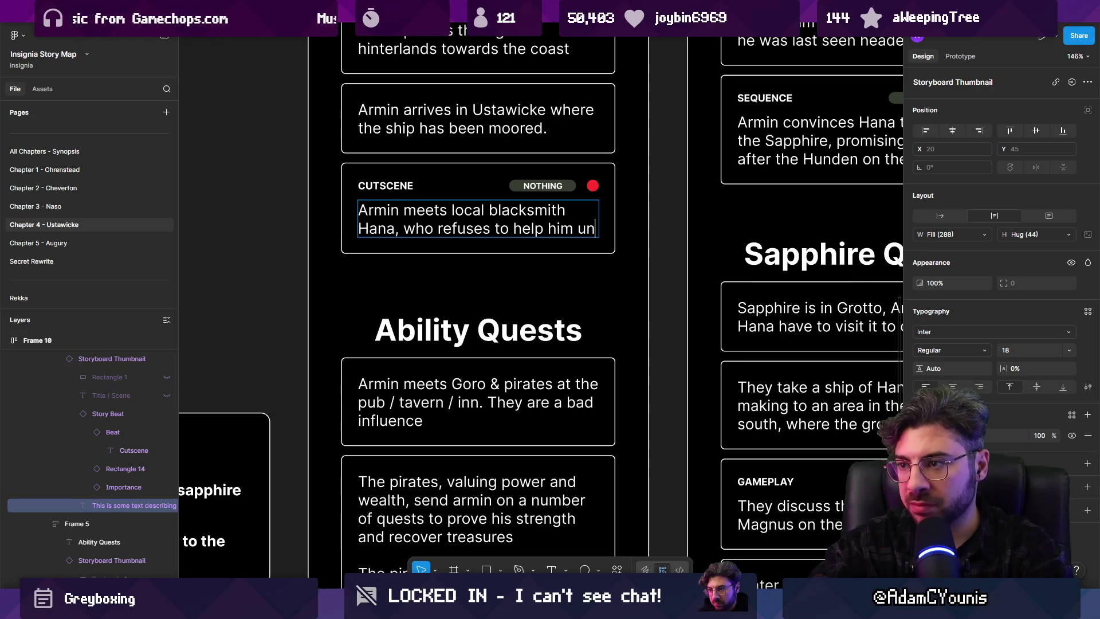
type("less")
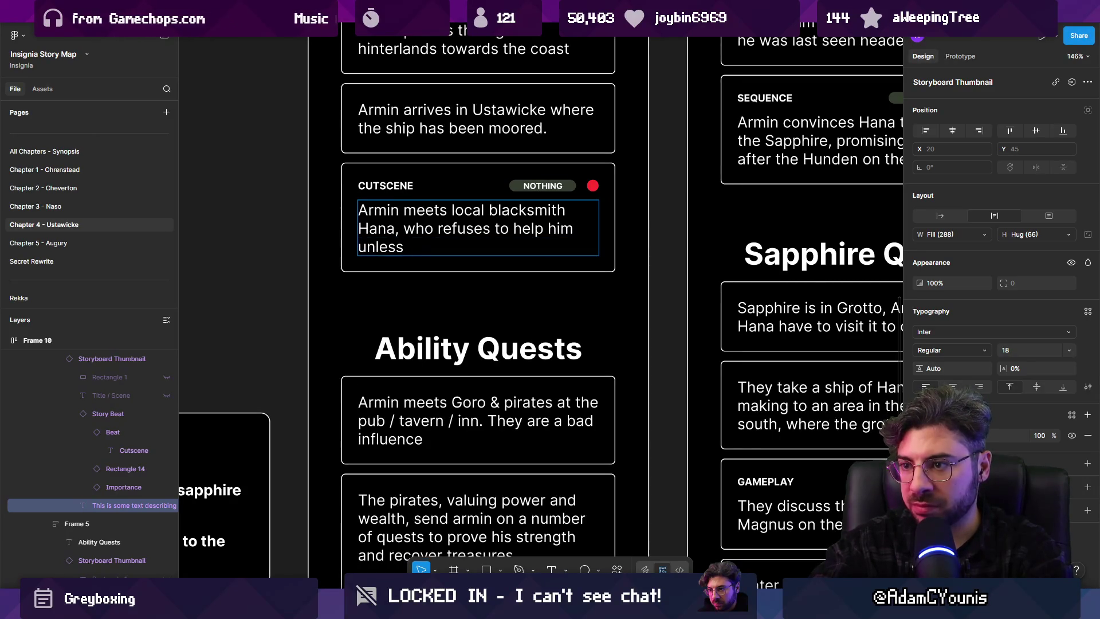
key("BackSpace")
key("BackSpace")
key("BackSpace")
type("who")
key("BackSpace")
key("BackSpace")
key("BackSpace")
type("wiu")
key("BackSpace")
key("BackSpace")
key("BackSpace")
type("without restoring the hon")
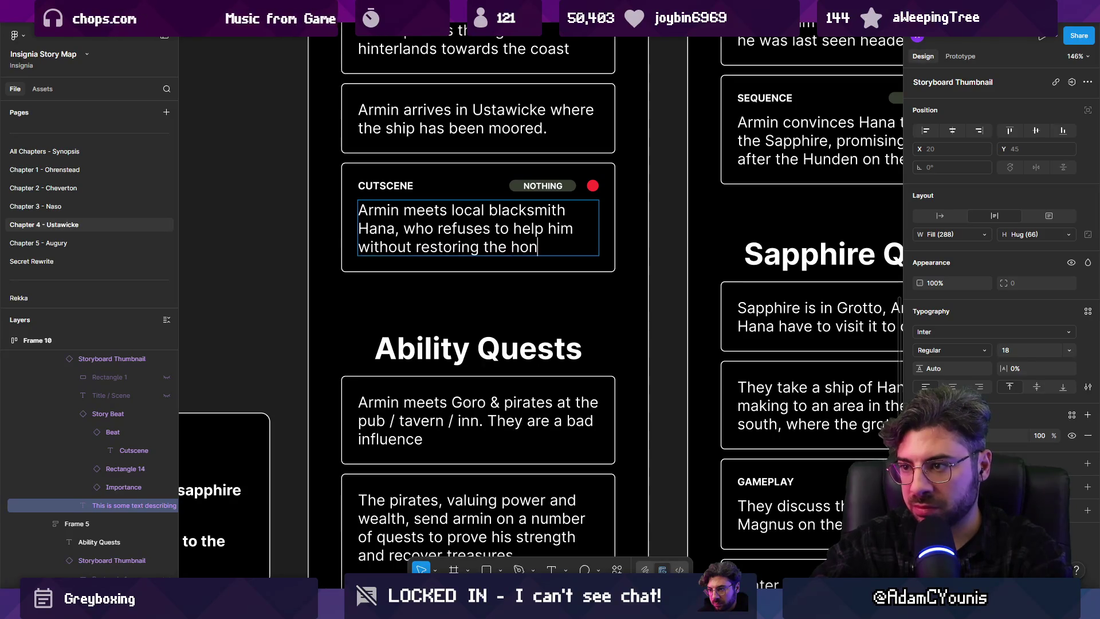
type("f his ")
type("Gor")
Delete the honour phrase and finish: the blacksmith title belongs to his son Goro, a tavern drunk
key("shift+Up")
key("shift+Up")
key("Right")
key("ctrl+shift+Left")
key("ctrl+shift+Left")
key("ctrl+shift+Left")
key("ctrl+shift+Left")
key("ctrl+shift+Left")
key("ctrl+shift+Left")
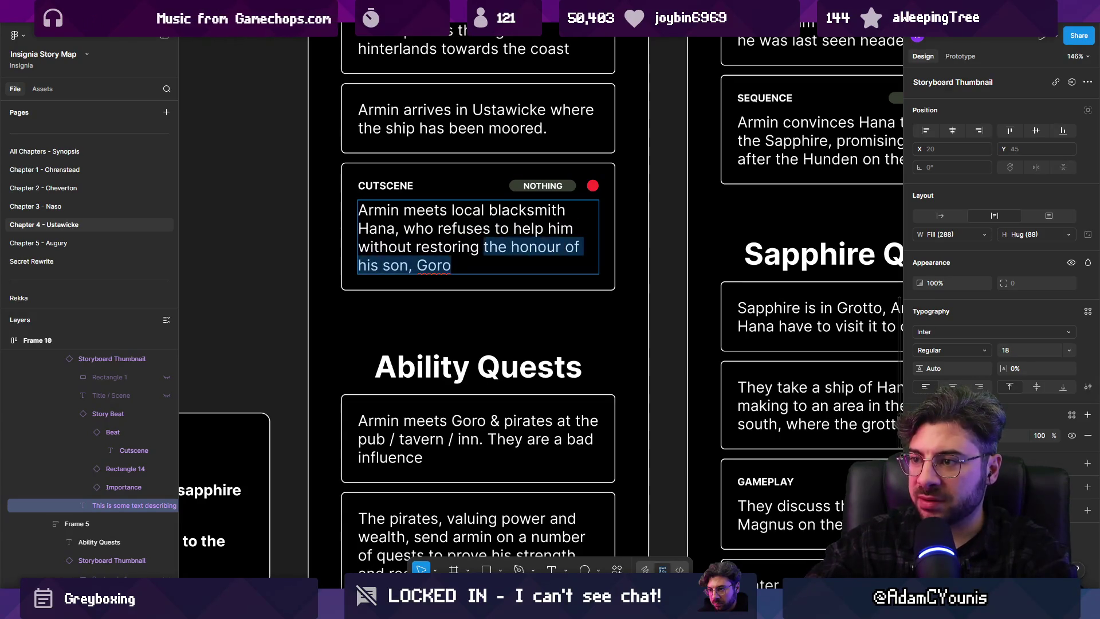
key("BackSpace")
type("he ")
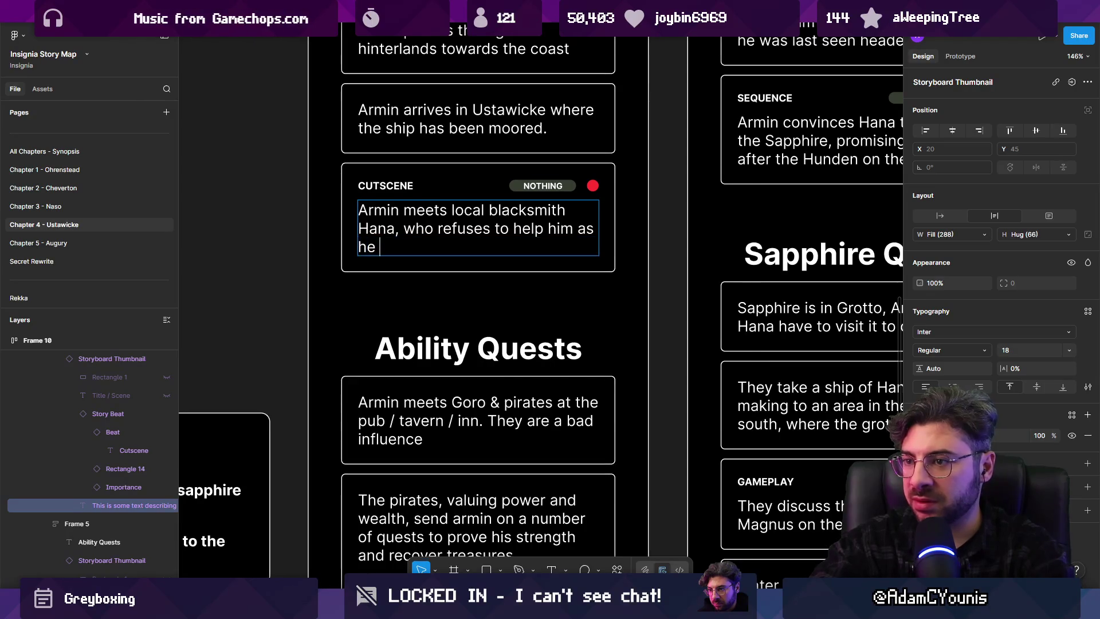
type("ger the blco")
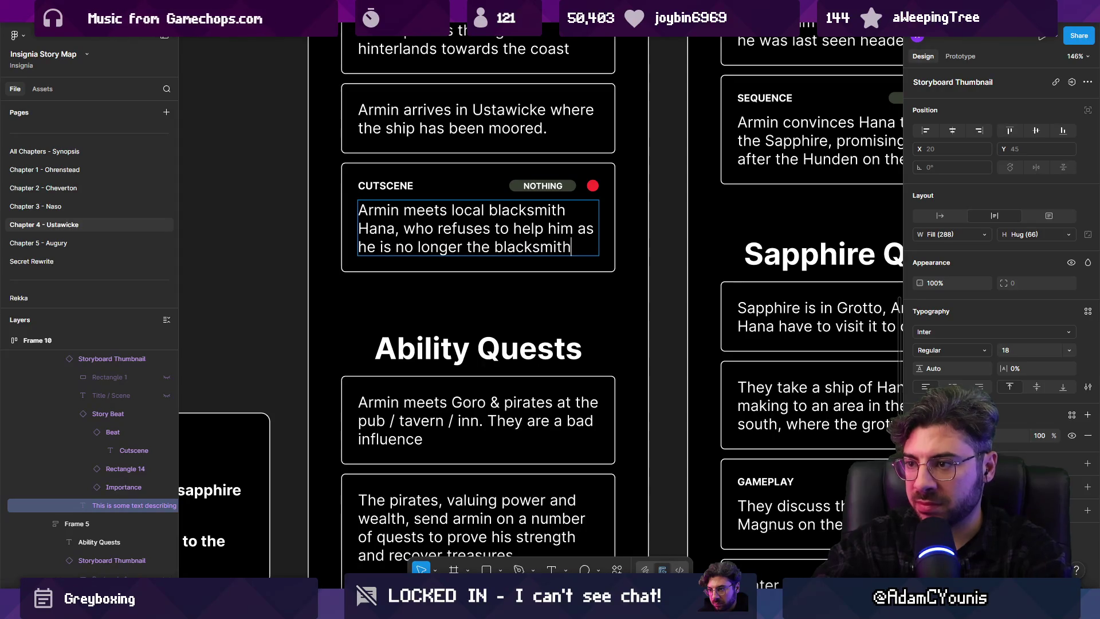
type(" title that no")
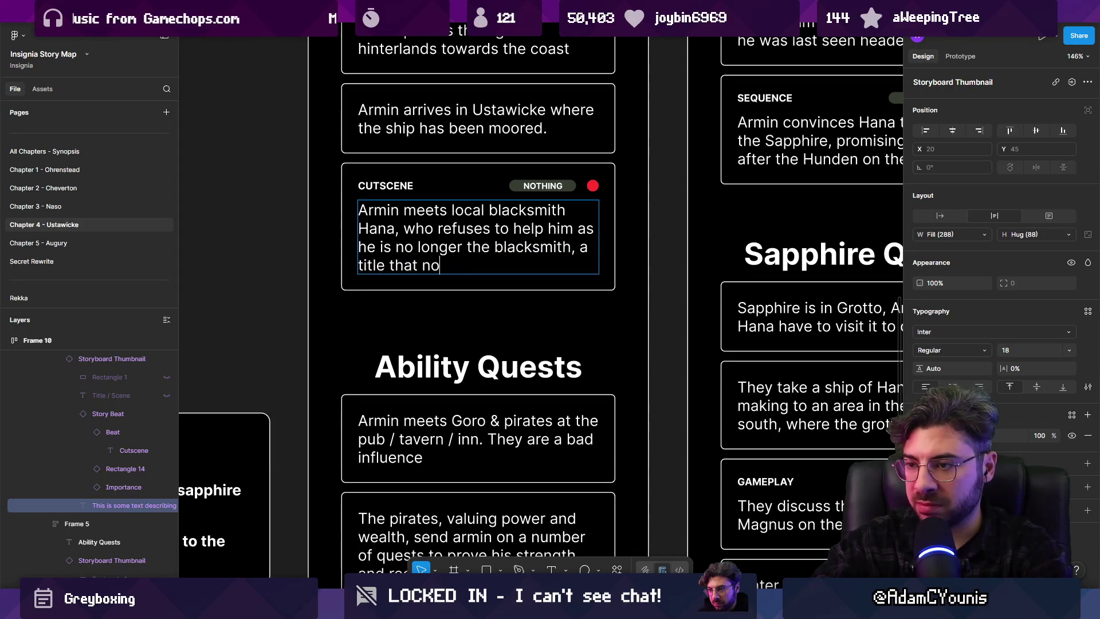
key("BackSpace")
key("BackSpace")
key("BackSpace")
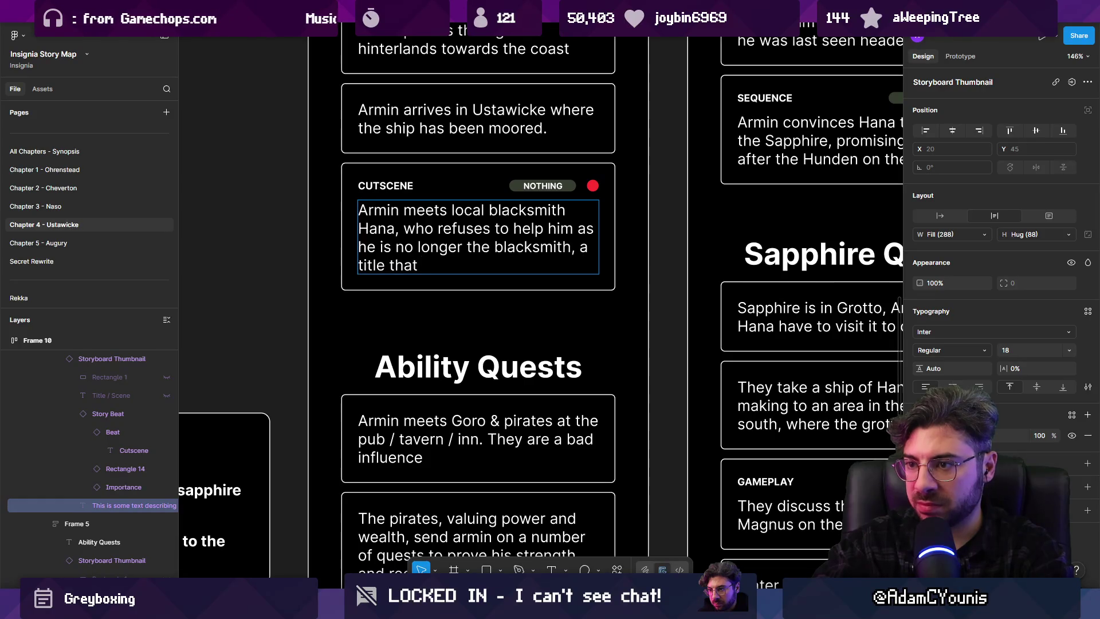
type(" now belon")
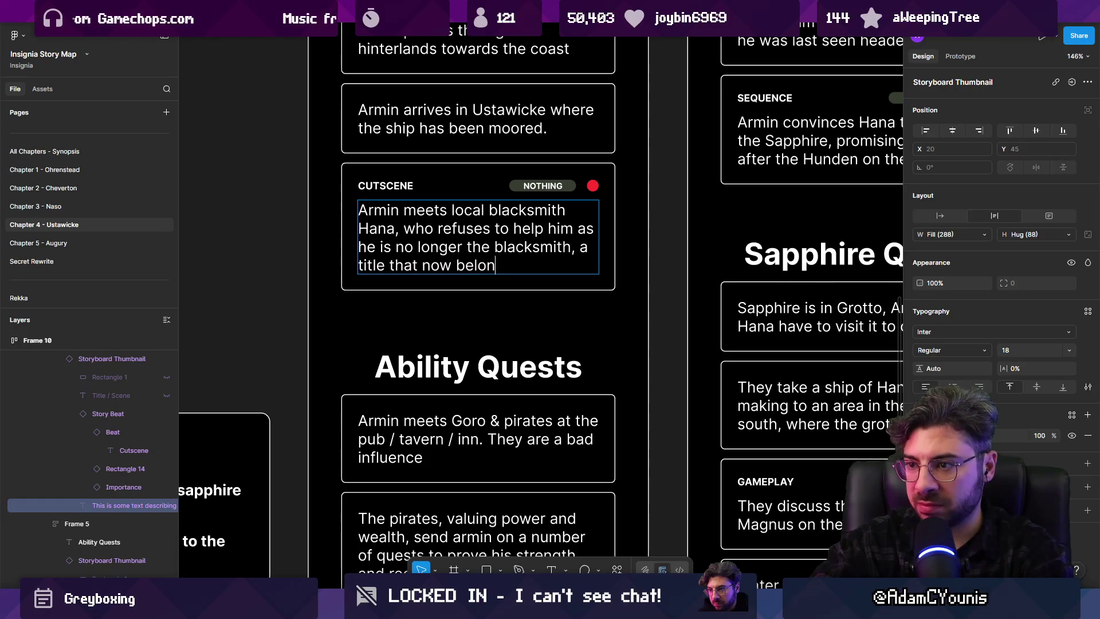
key("BackSpace")
key("BackSpace")
type("is ")
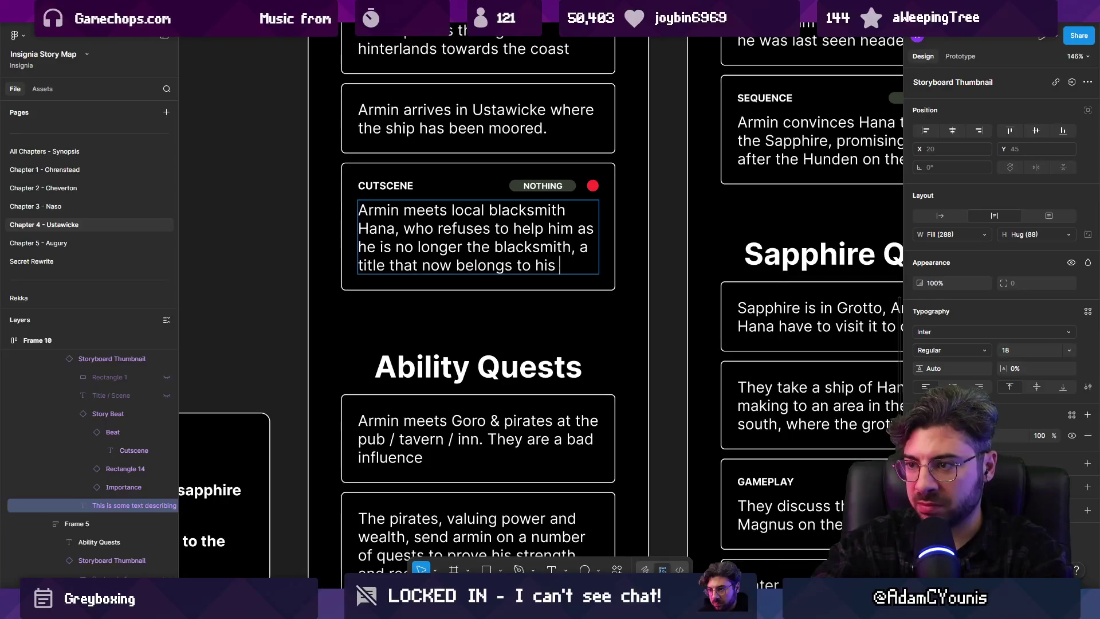
type("Gogo")
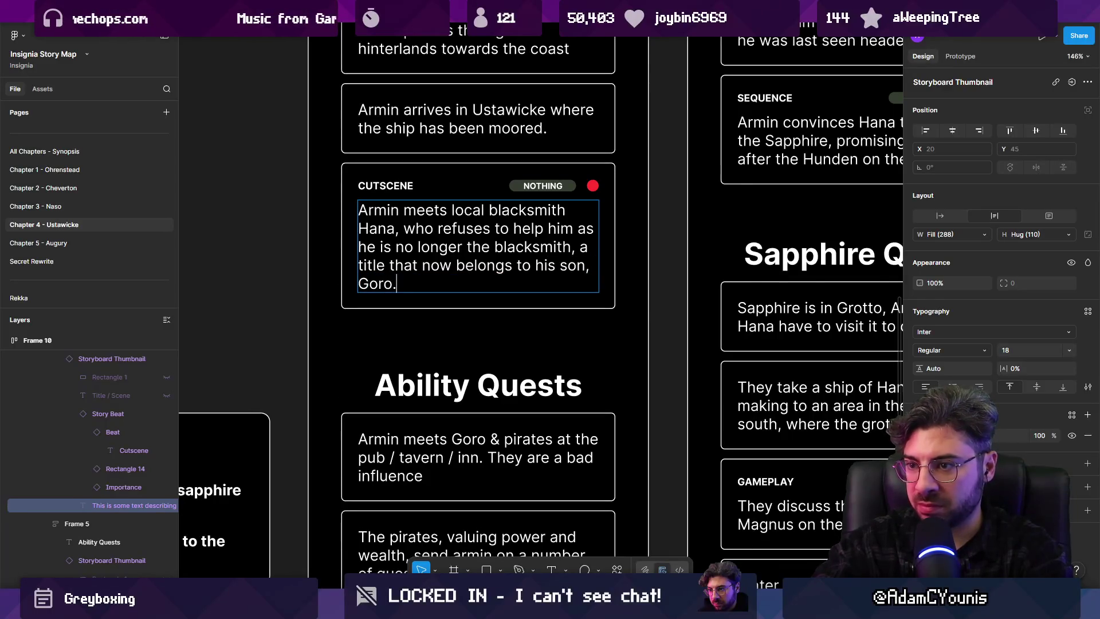
type("Goro is a drunk at the ta")
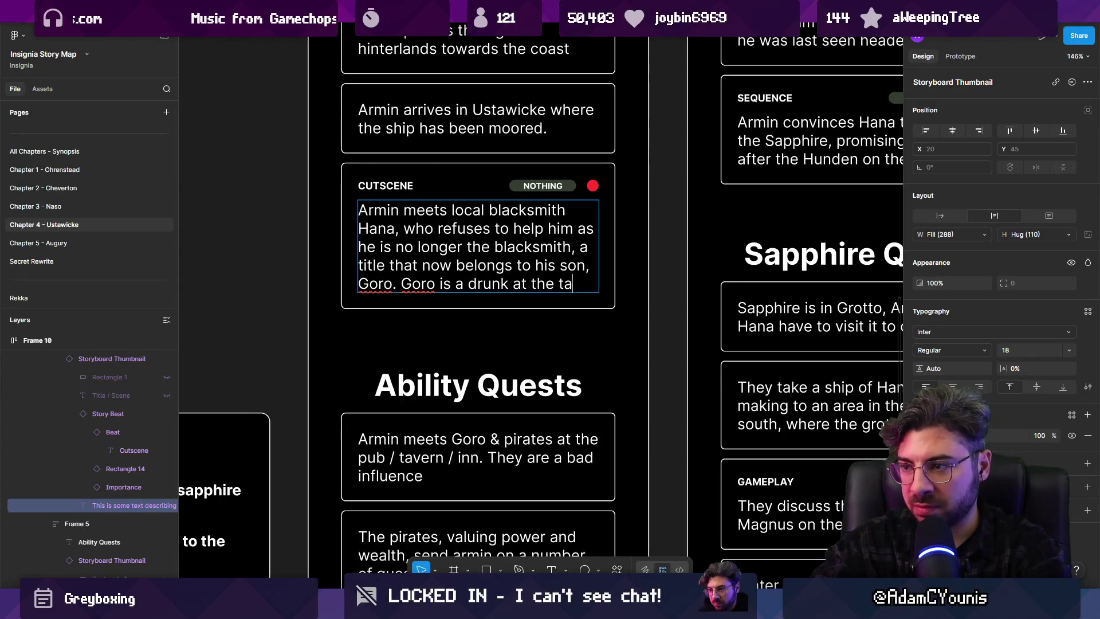
type("vern.")
key("Escape")
scroll(516, 241, "down", 3, "ctrl")
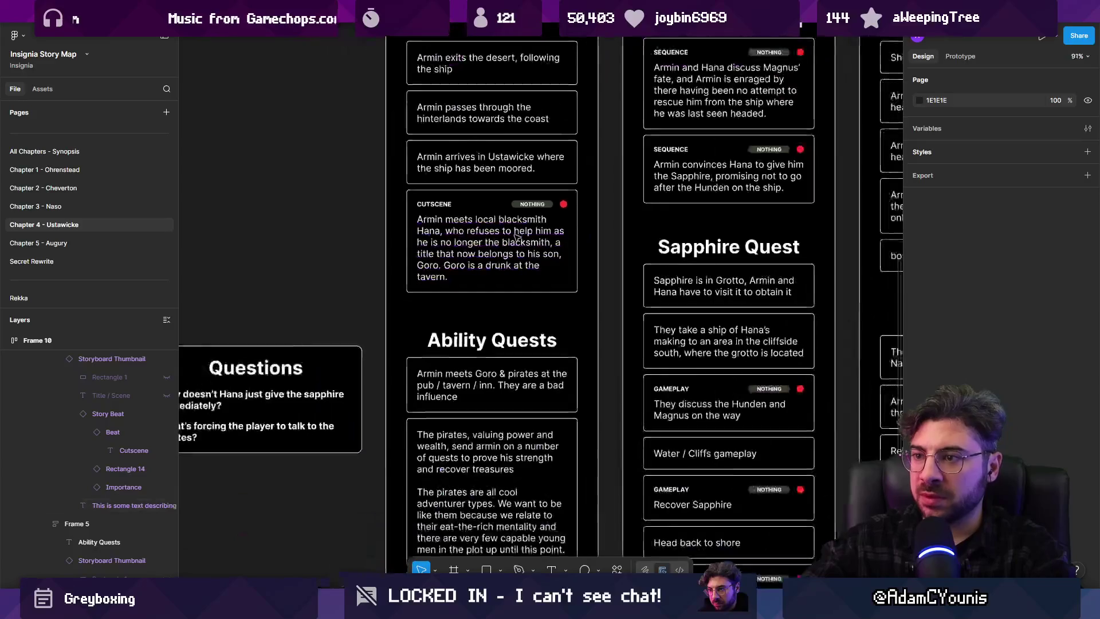
Unhide the Armin meets Goro card's Story Beat, send it to back, and set its width to Fill container
scroll(510, 254, "up", 2, "ctrl")
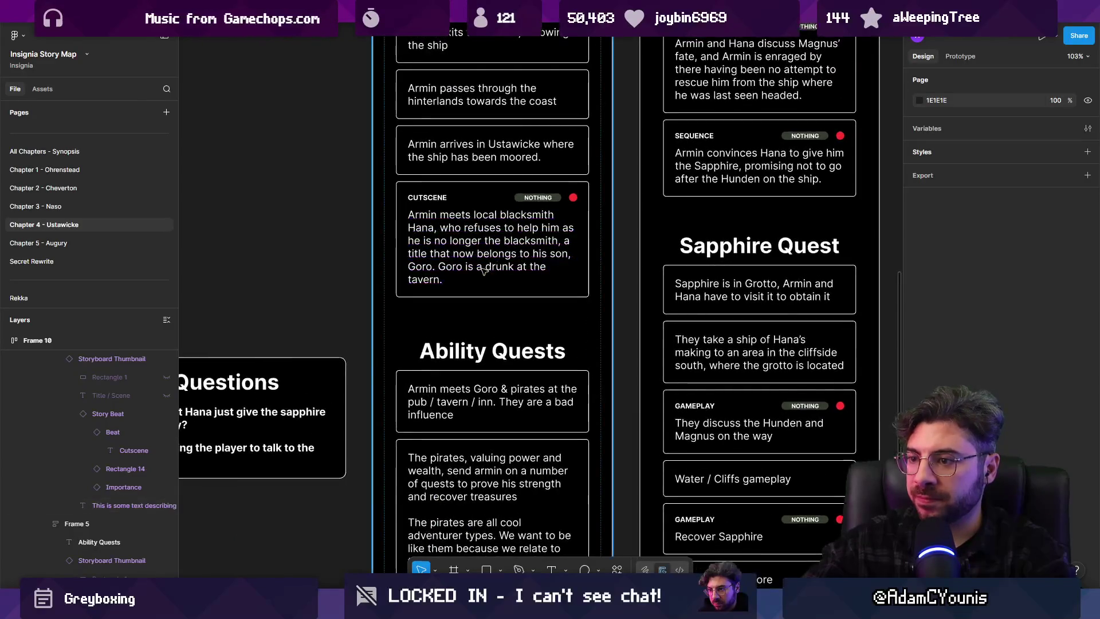
left_click(483, 268)
left_click(447, 401)
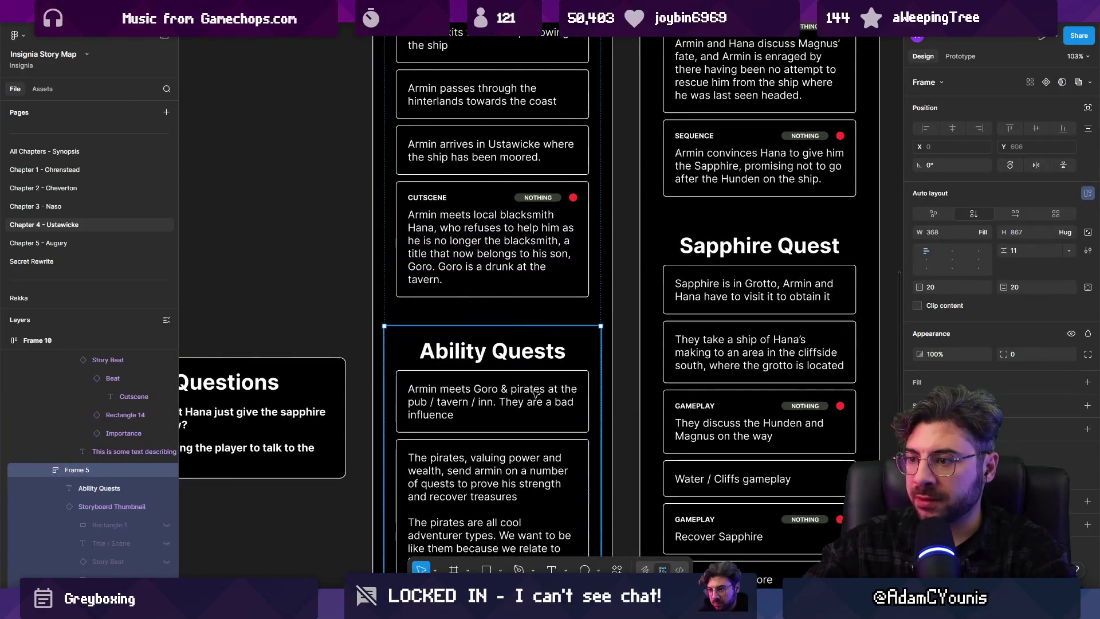
left_click(447, 401)
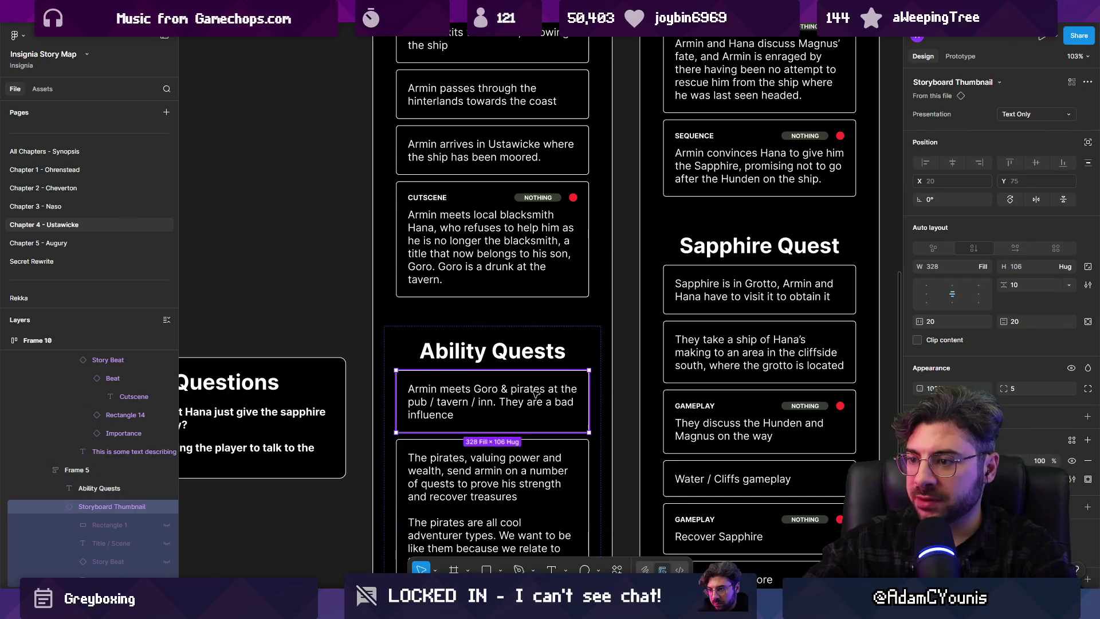
left_click(166, 562)
left_click(567, 387)
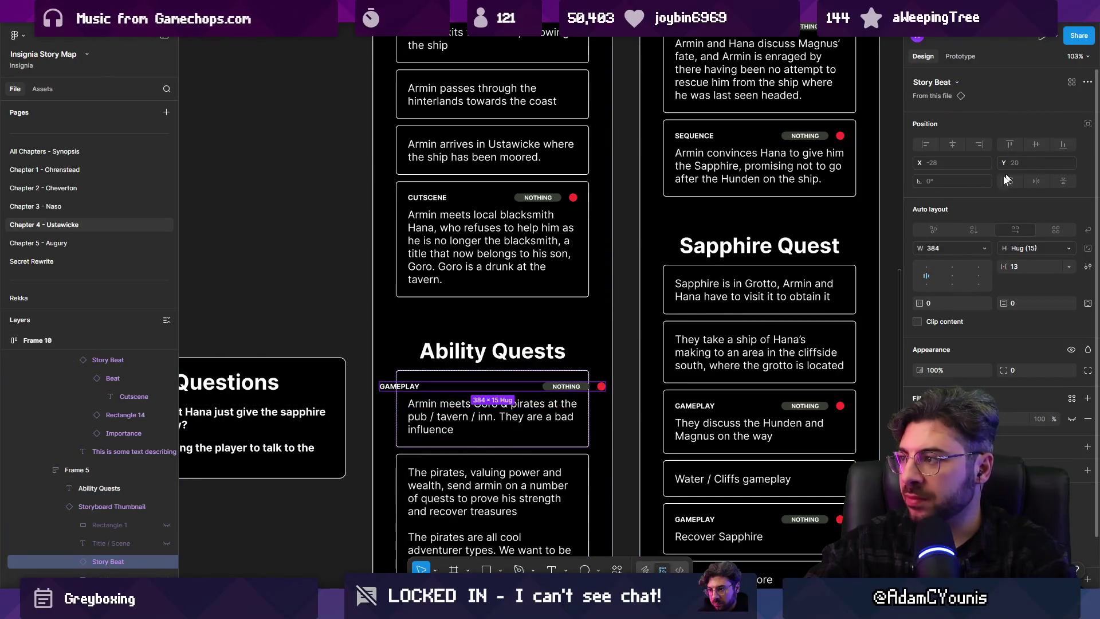
right_click(576, 388)
left_click(576, 388)
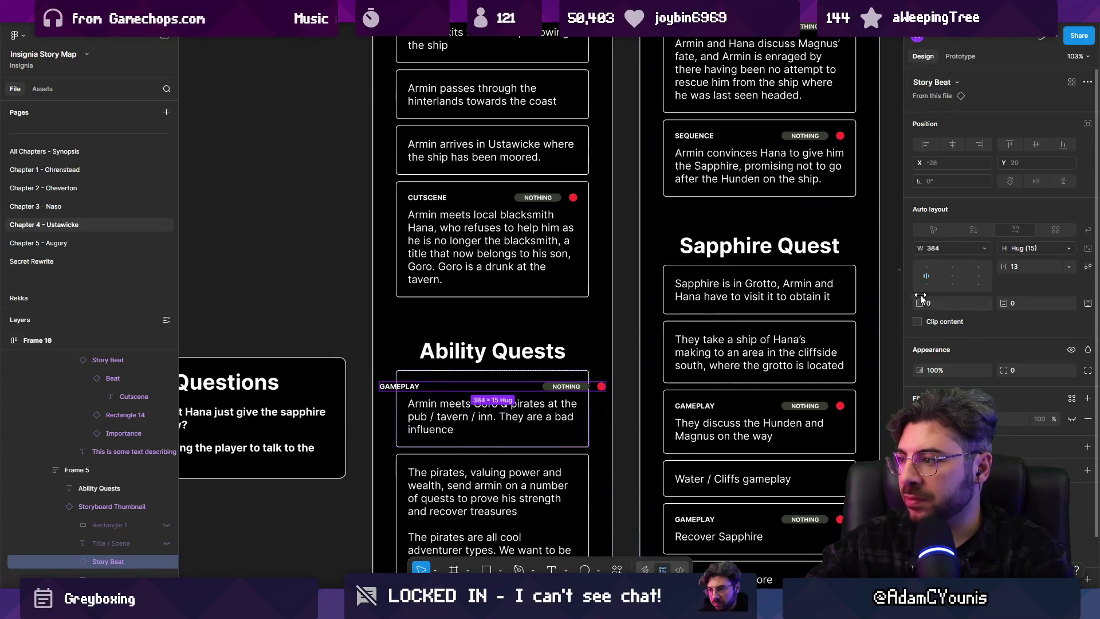
left_click(984, 248)
left_click(972, 275)
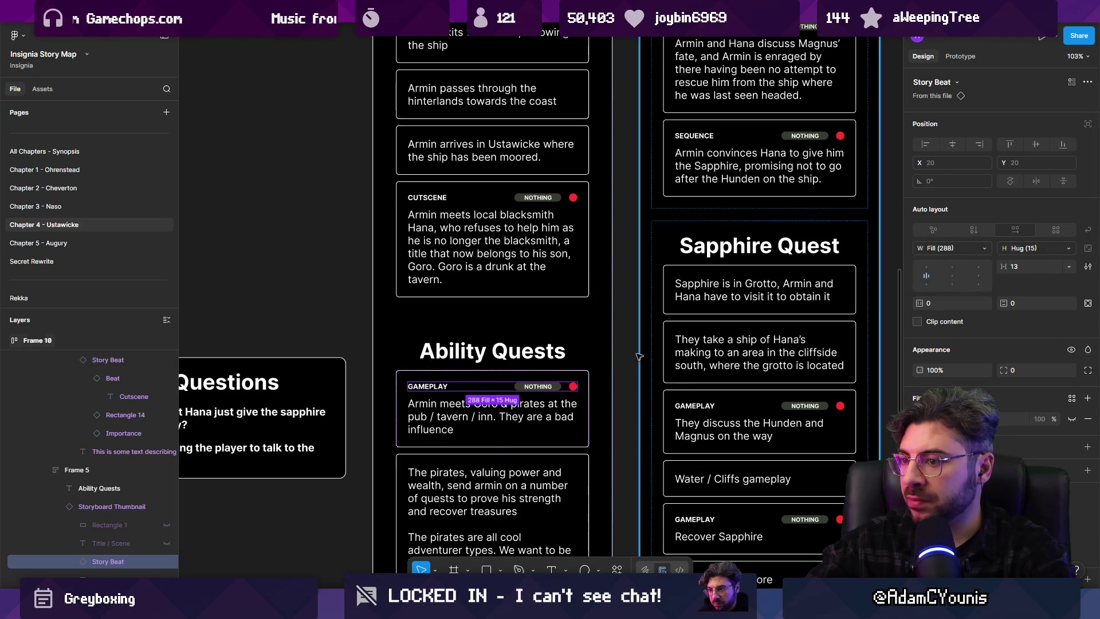
scroll(440, 388, "up", 3)
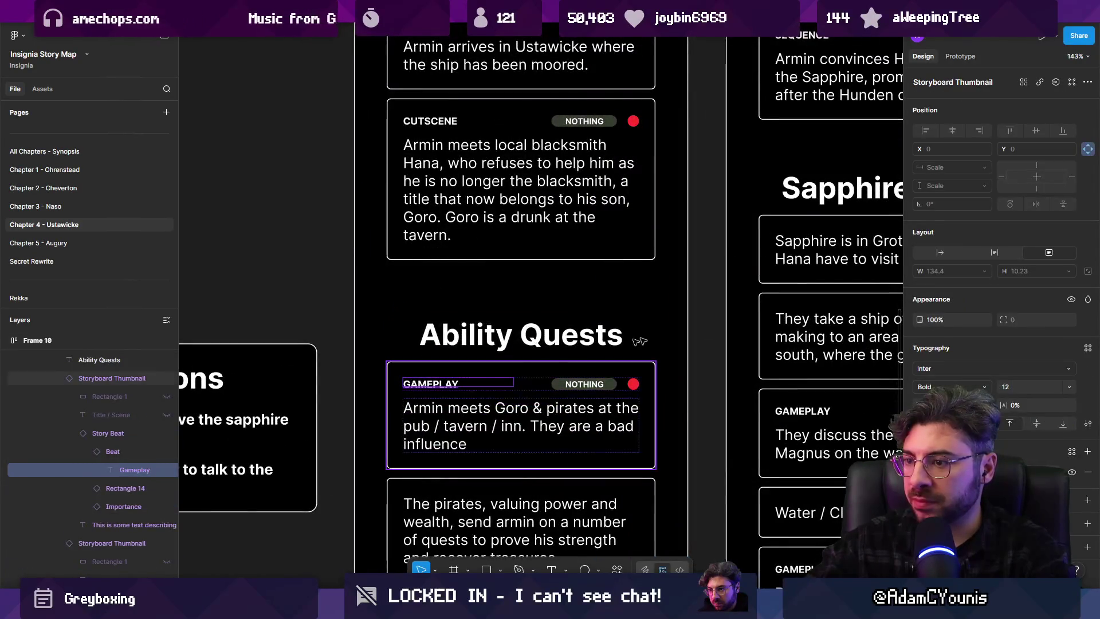
Set Beat Type to Sequence on the Goro card and the blacksmith card
key("shift+Return")
left_click(1026, 115)
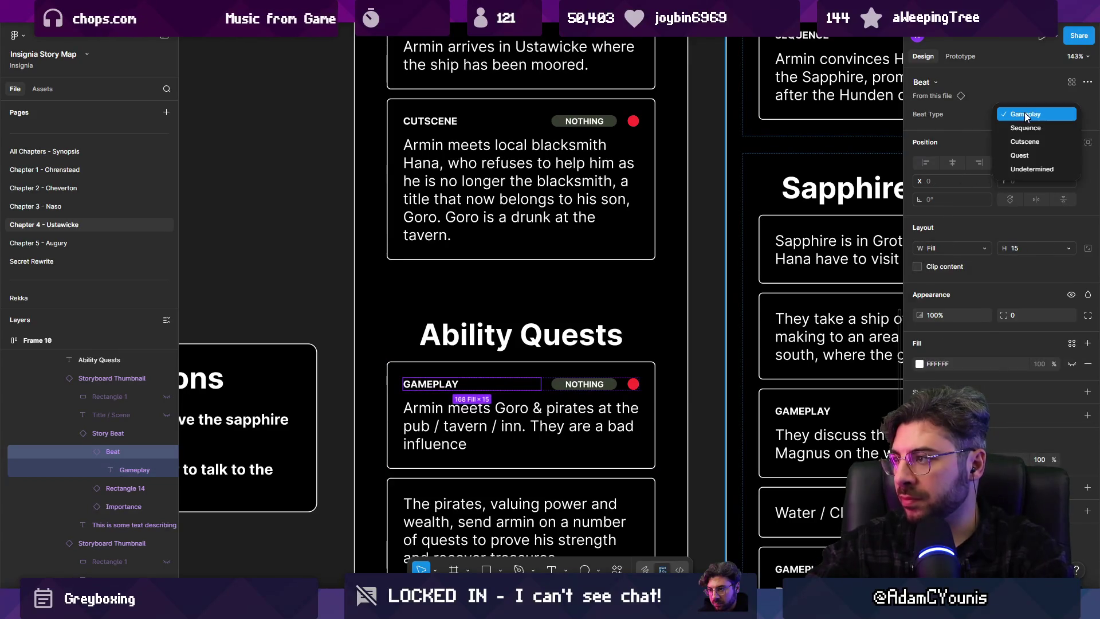
left_click(1038, 130)
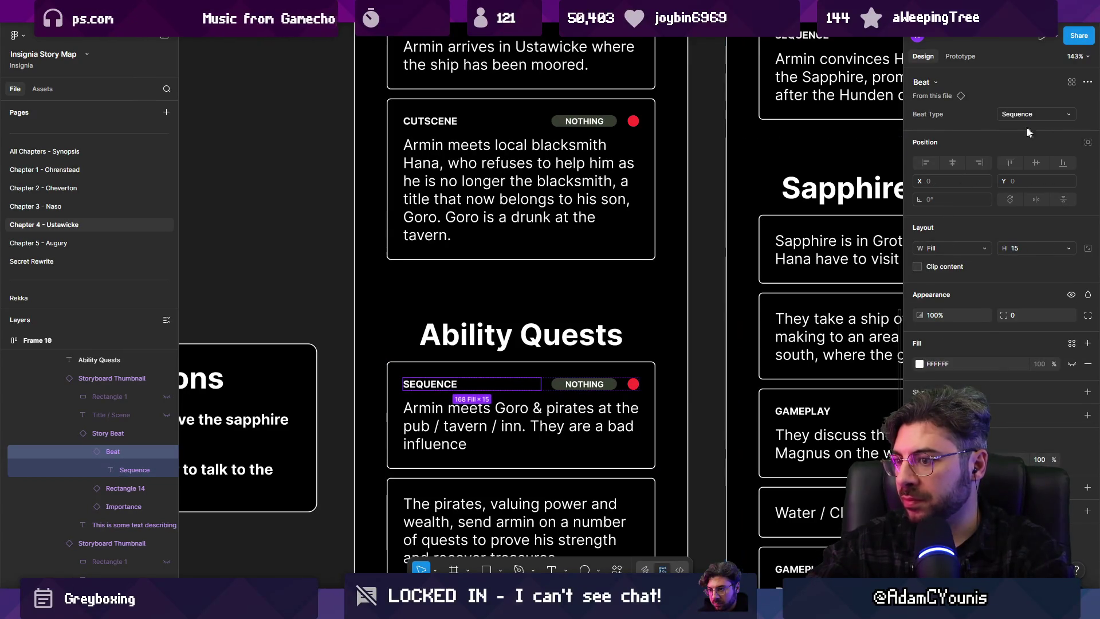
left_click(428, 122)
left_click(1026, 114)
left_click(1026, 100)
scroll(484, 210, "down", 5)
key("Escape")
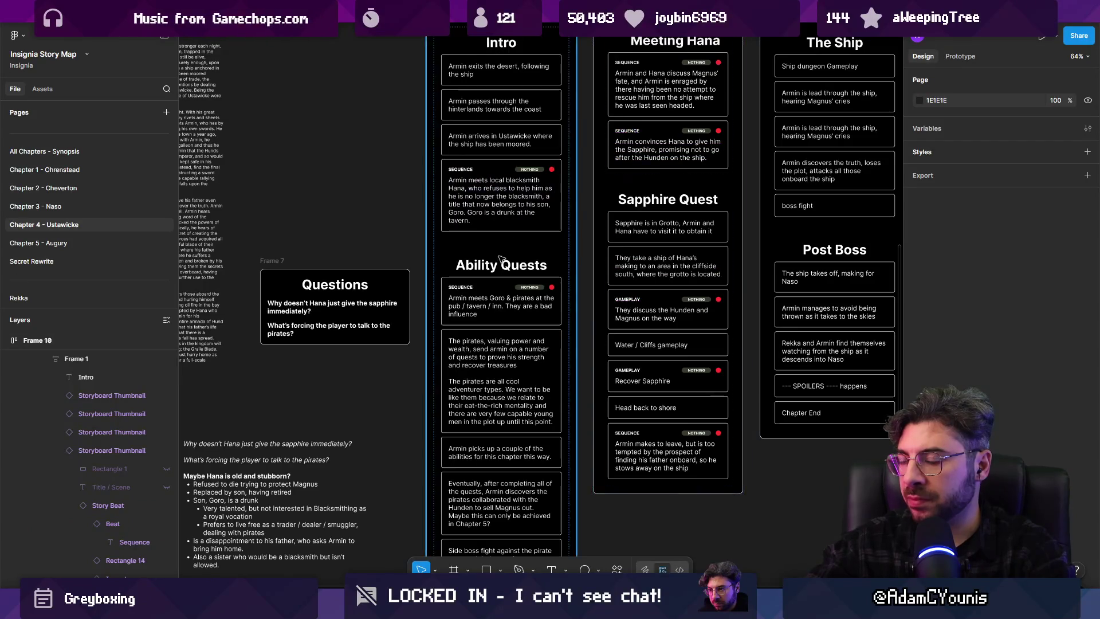
Unhide the Story Beat on the 'Armin picks up a couple of the abilities' card and select it
scroll(504, 307, "up", 4)
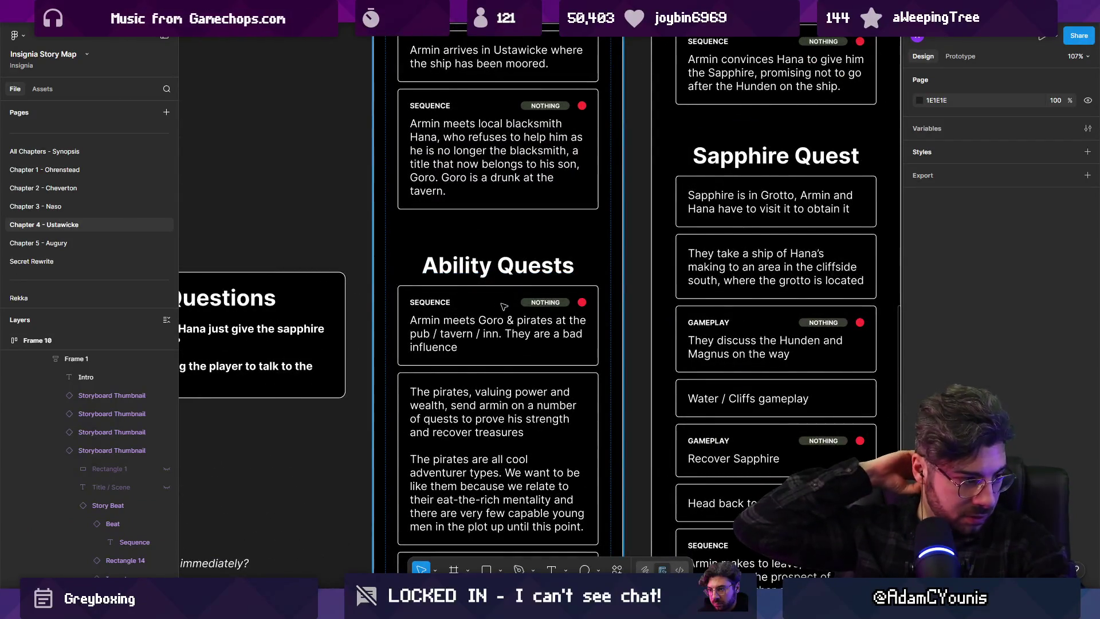
scroll(519, 275, "down", 2)
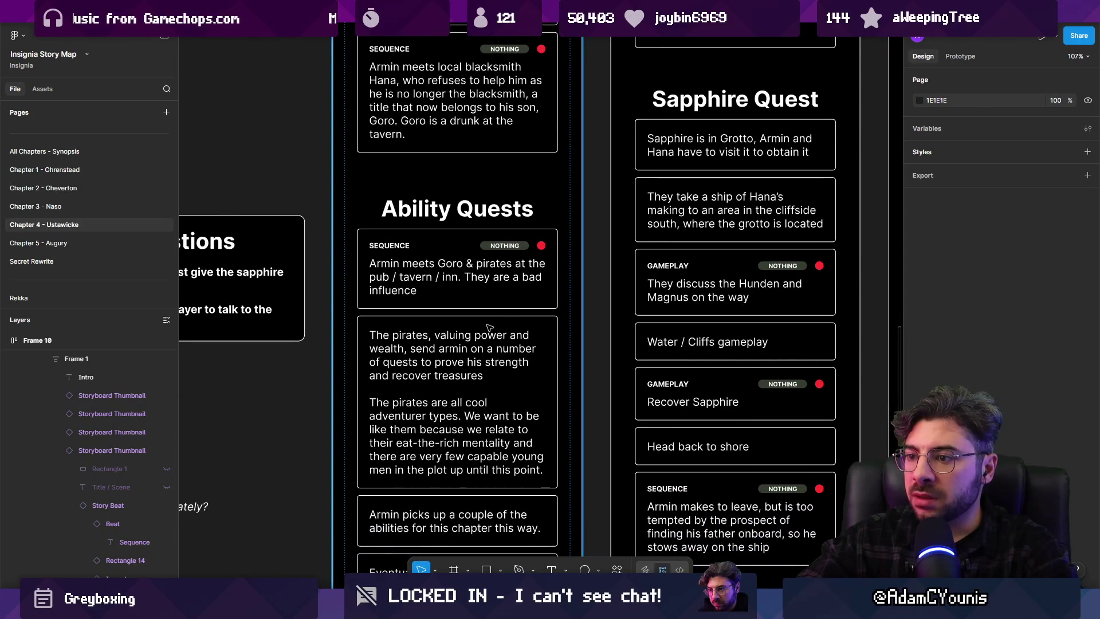
scroll(488, 328, "down", 1)
scroll(485, 347, "down", 2)
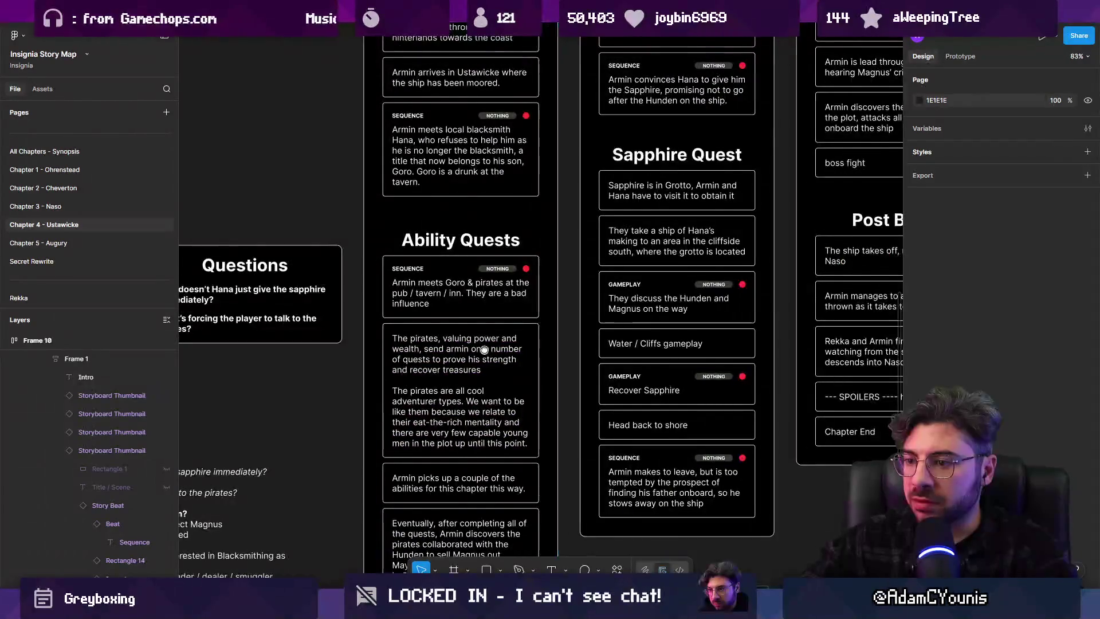
scroll(484, 348, "down", 2)
left_click(499, 421)
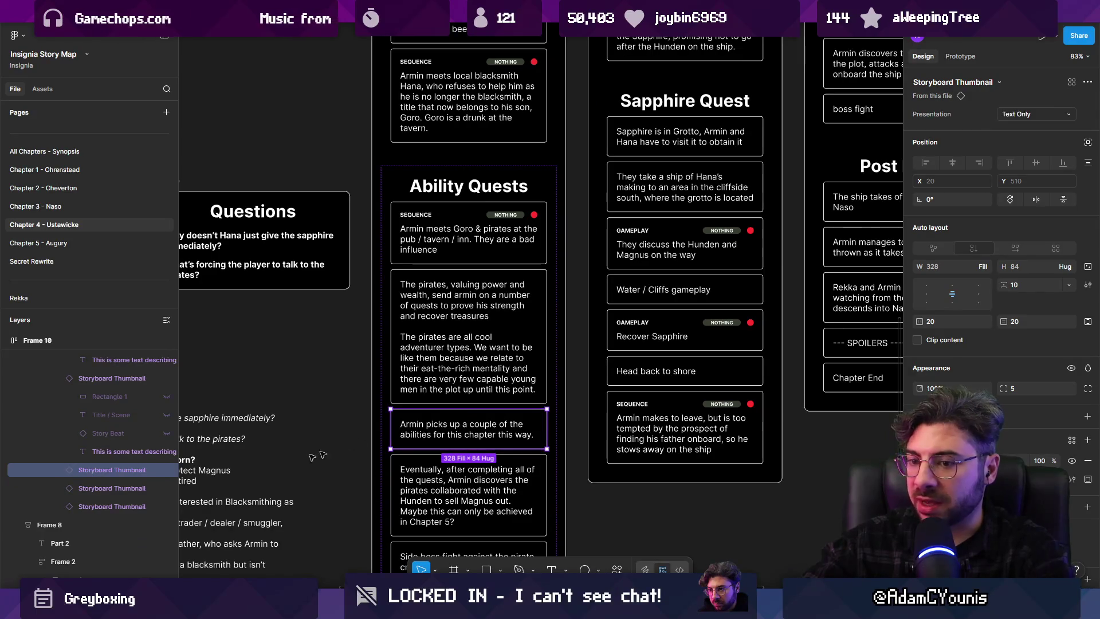
left_click(63, 470)
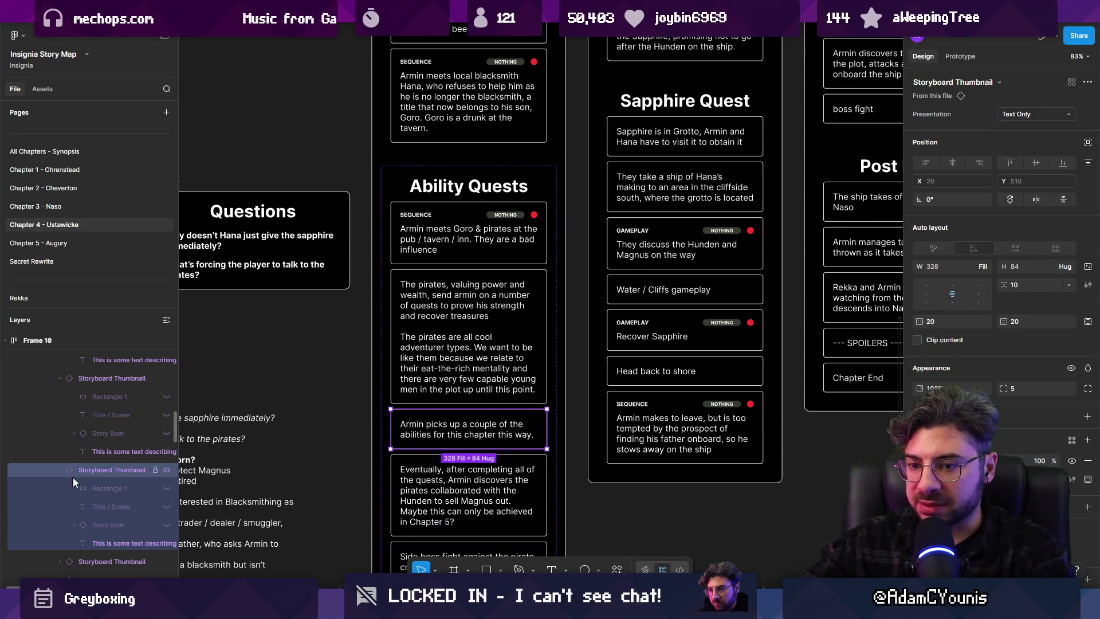
left_click(166, 525)
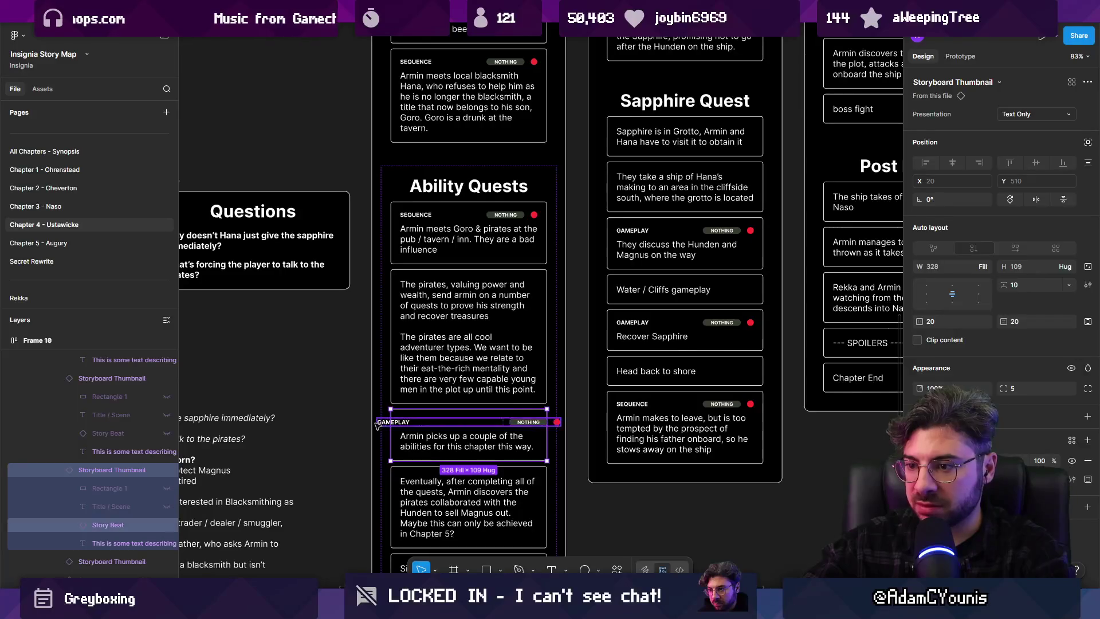
left_click(383, 429)
double_click(383, 427)
double_click(384, 426)
double_click(385, 425)
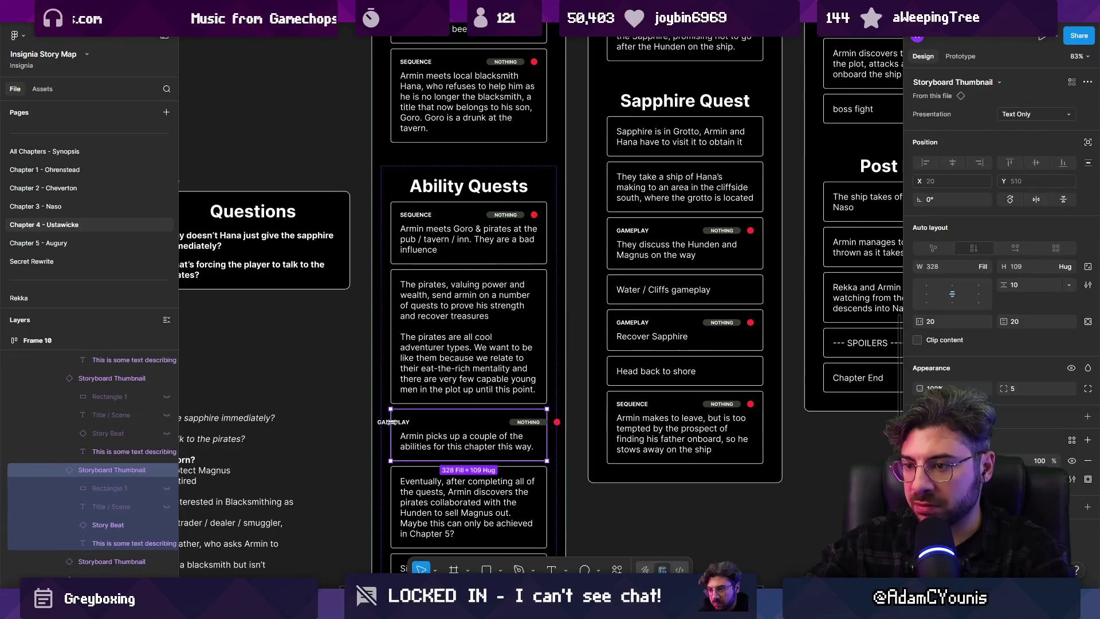
double_click(385, 425)
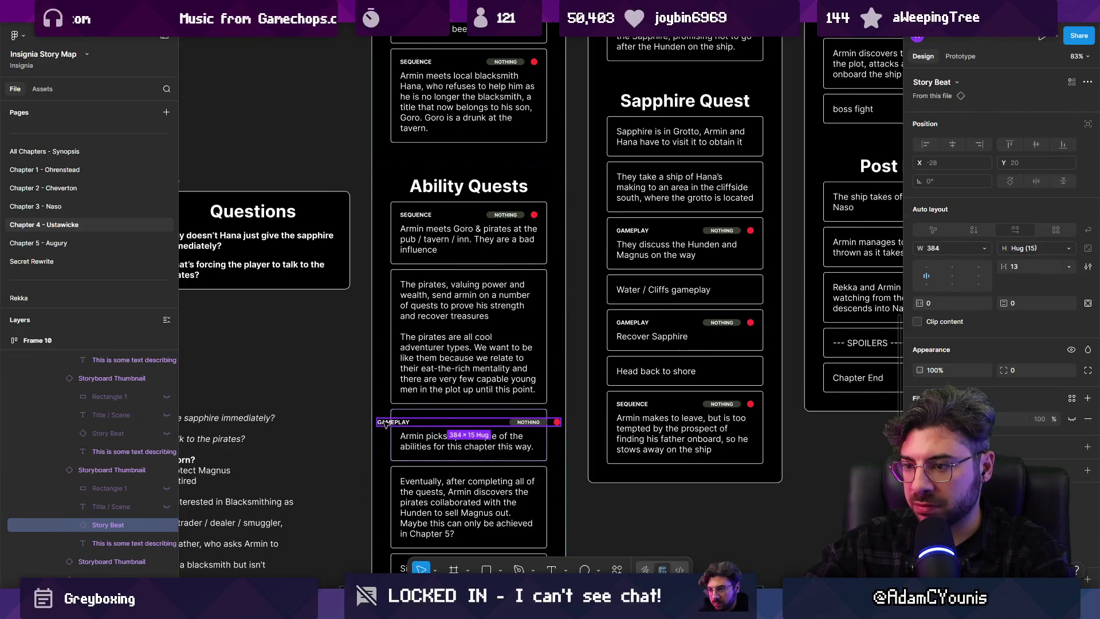
Make the beat header and its beat type label fill the card's width
left_click(989, 249)
left_click(988, 248)
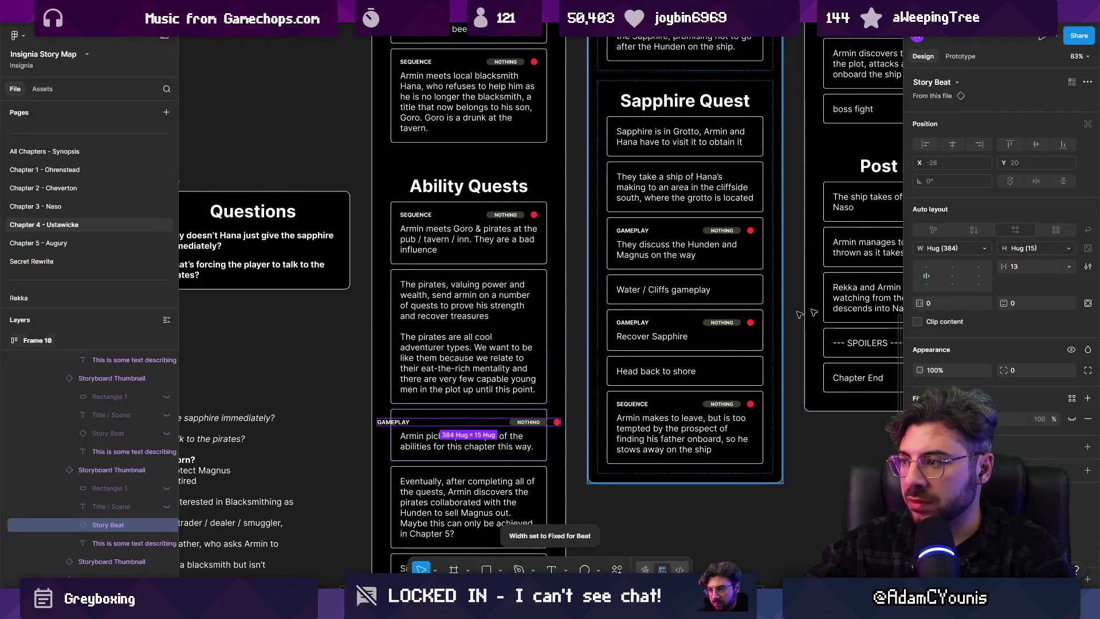
left_click(988, 248)
left_click(974, 267)
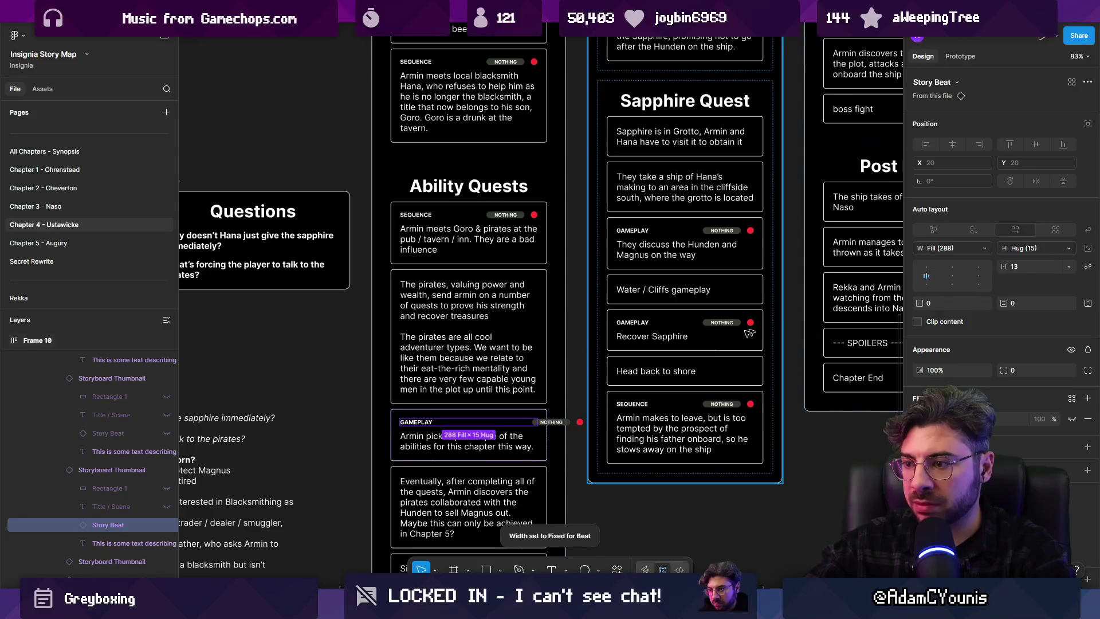
double_click(564, 423)
key("Escape")
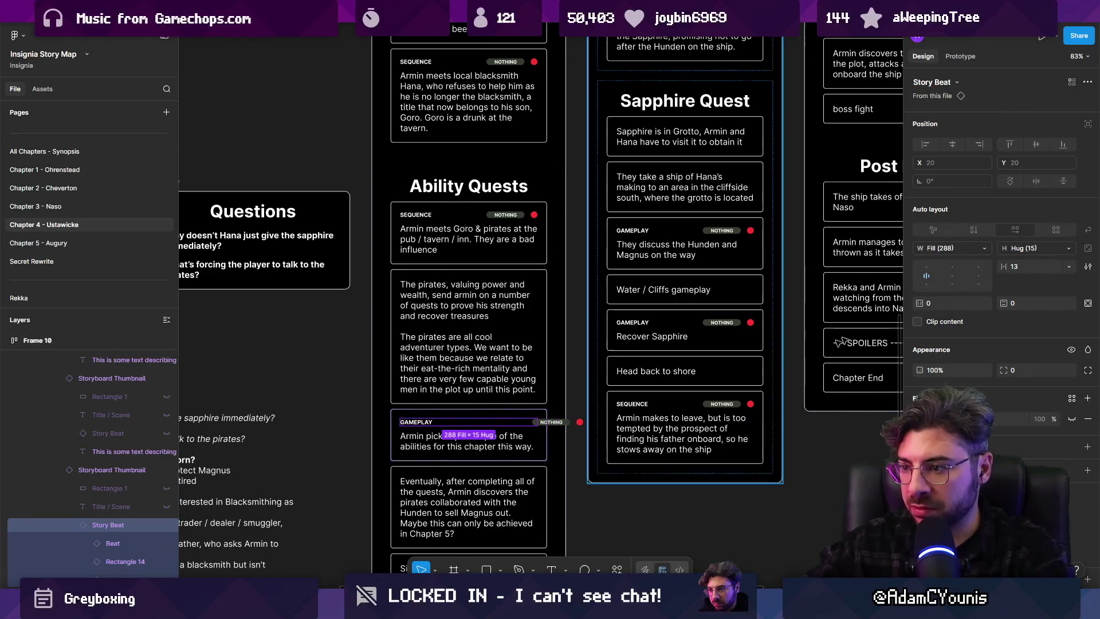
left_click(991, 249)
left_click(982, 246)
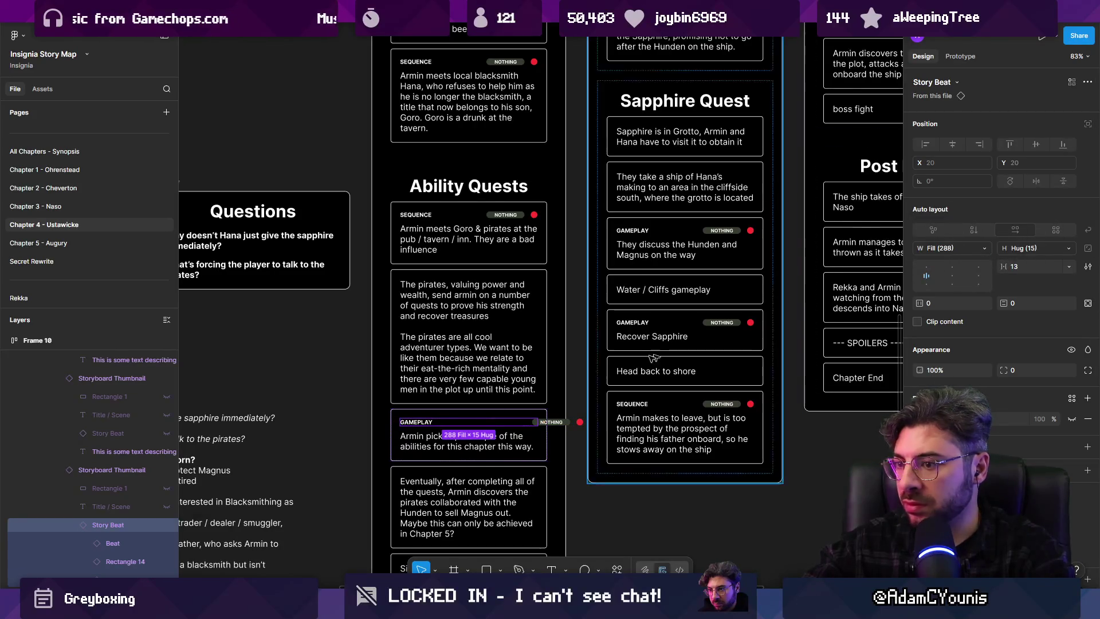
double_click(444, 425)
left_click(985, 248)
left_click(969, 257)
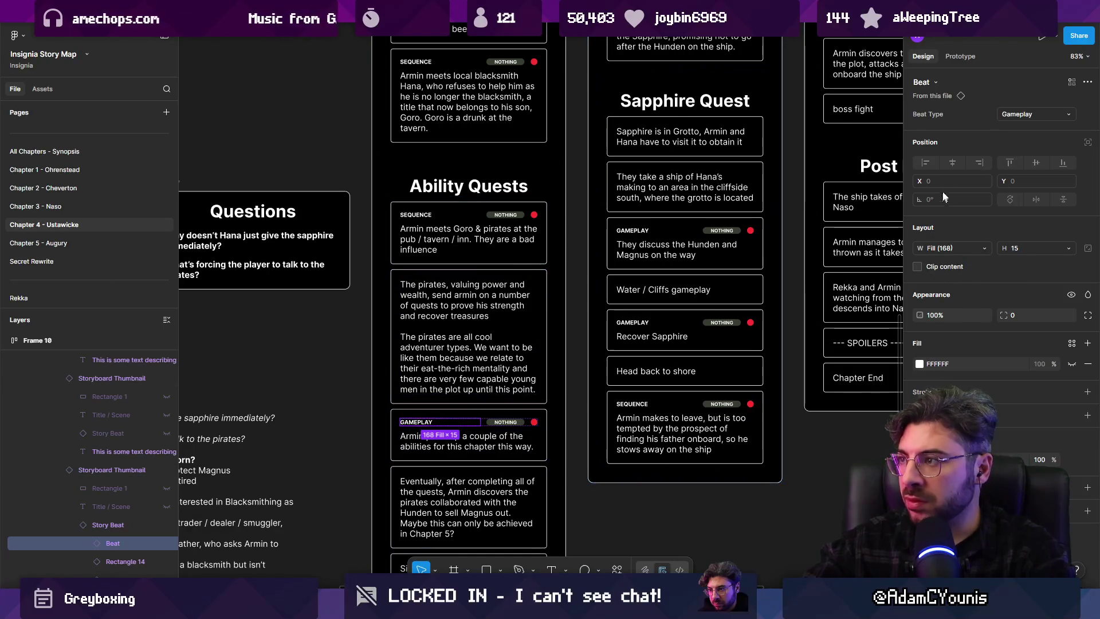
Change the card's Beat Type from Gameplay to Sequence
left_click(1036, 114)
left_click(1031, 129)
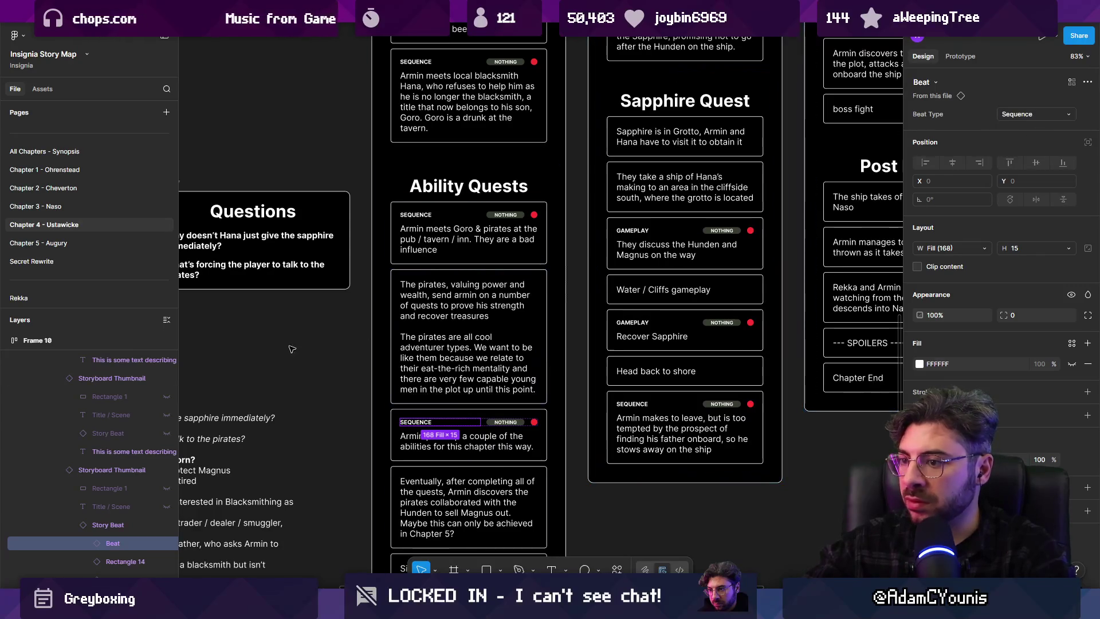
left_click(361, 344)
scroll(380, 337, "down", 3)
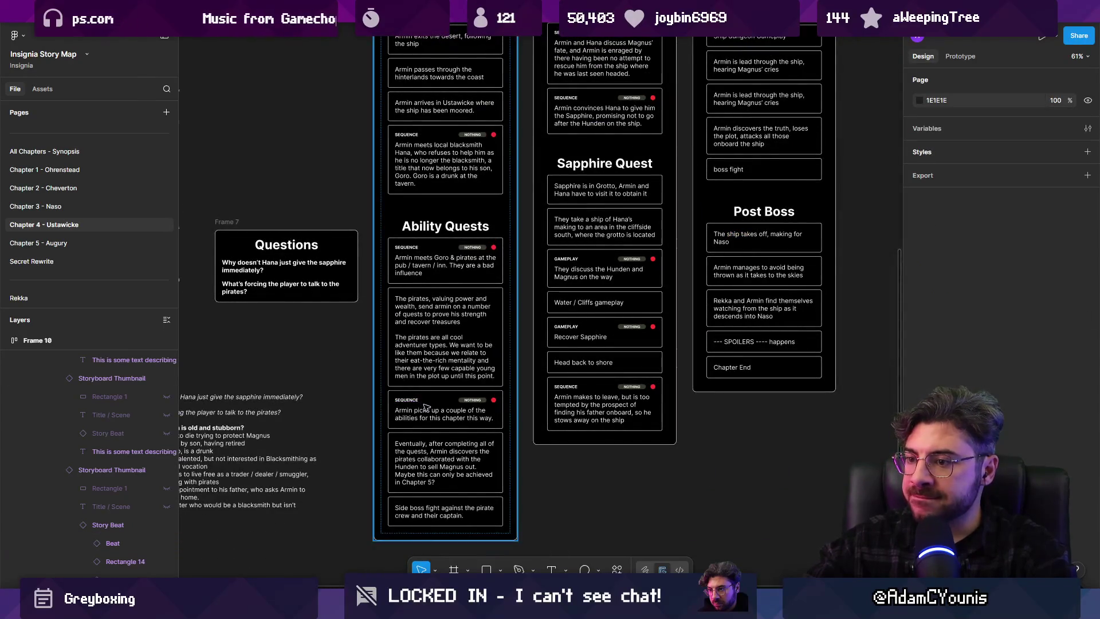
Unhide the Story Beat layer on the 'Eventually, after completing all of the quests' card
scroll(423, 405, "up", 3)
scroll(475, 411, "down", 3)
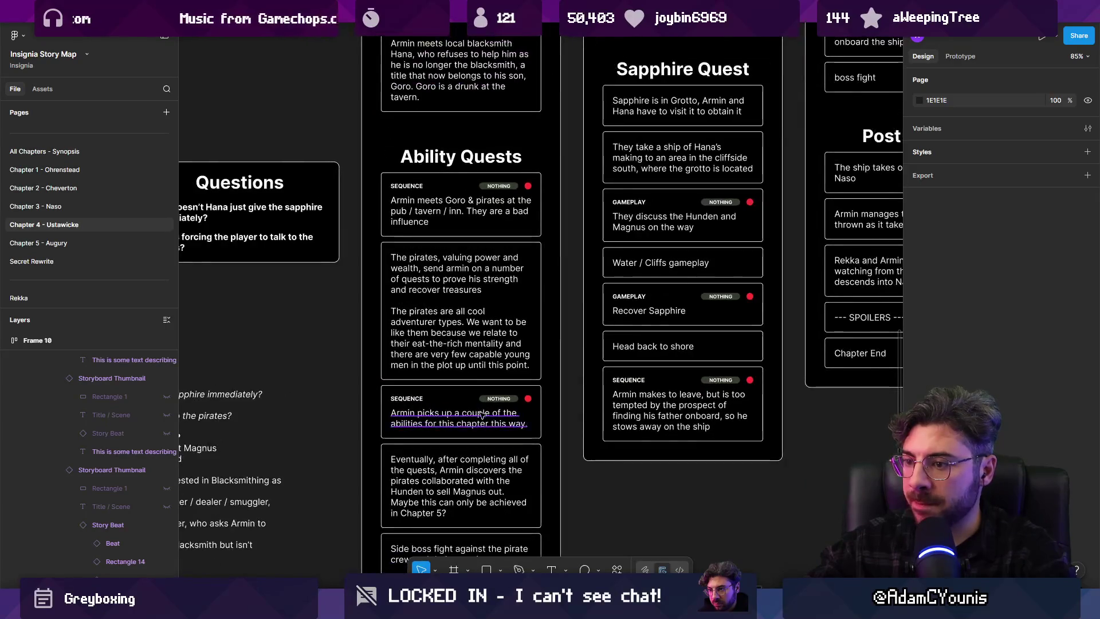
left_click(482, 353)
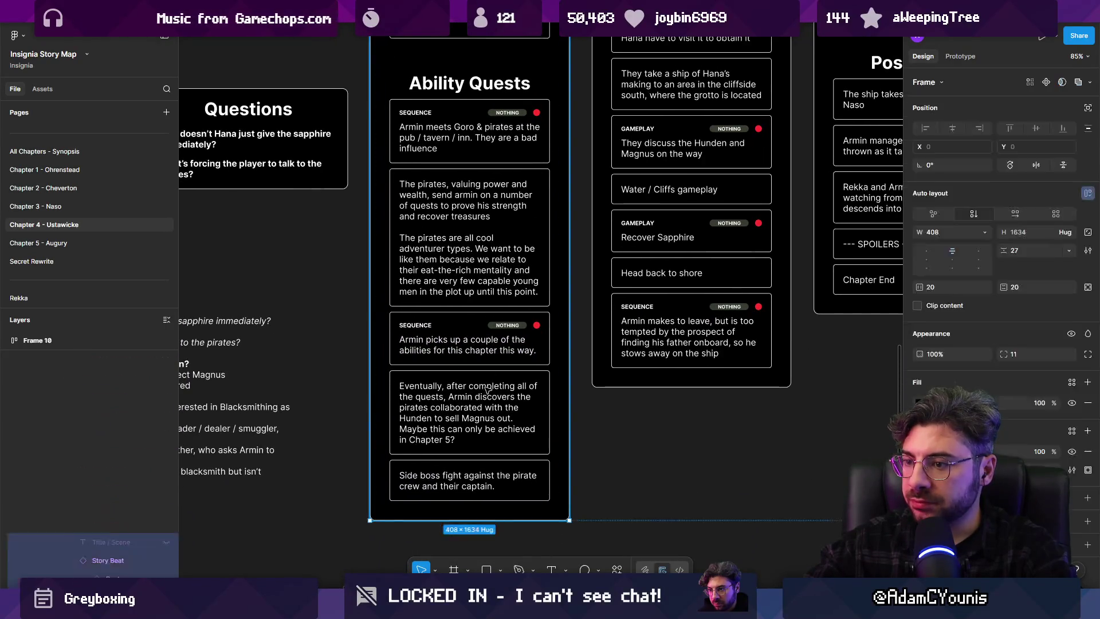
double_click(488, 390)
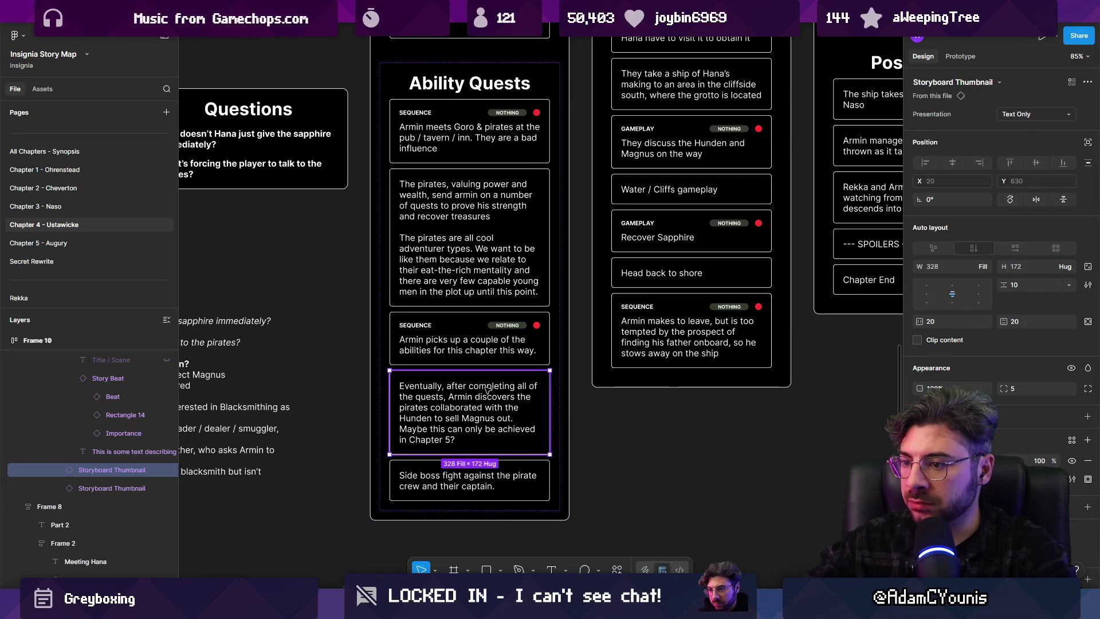
scroll(487, 389, "down", 3)
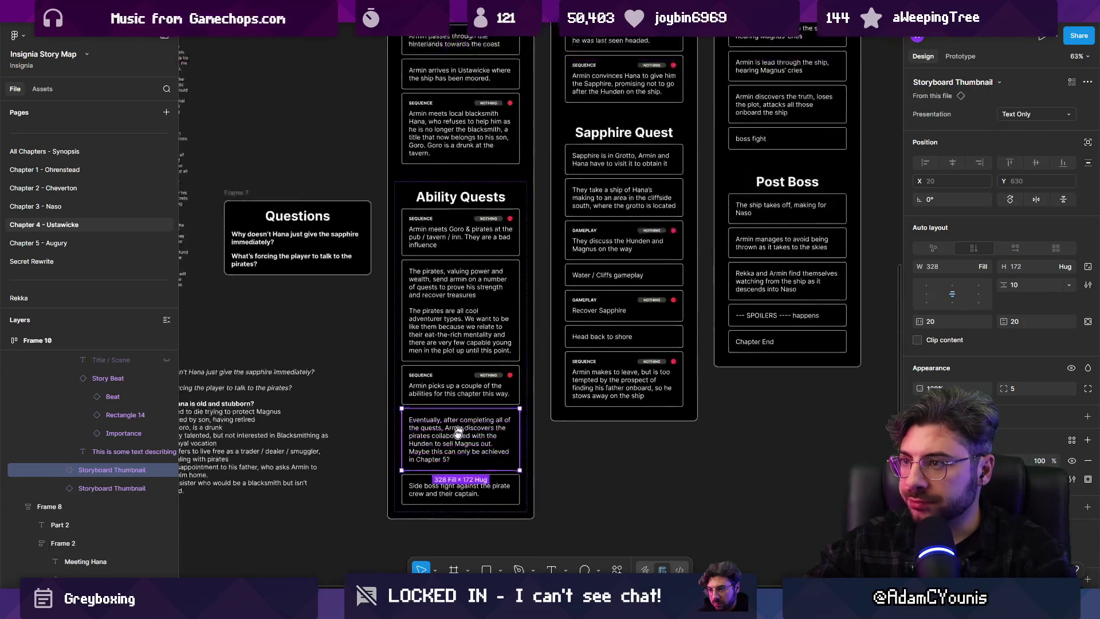
scroll(434, 494, "down", 2)
scroll(434, 493, "left", 1)
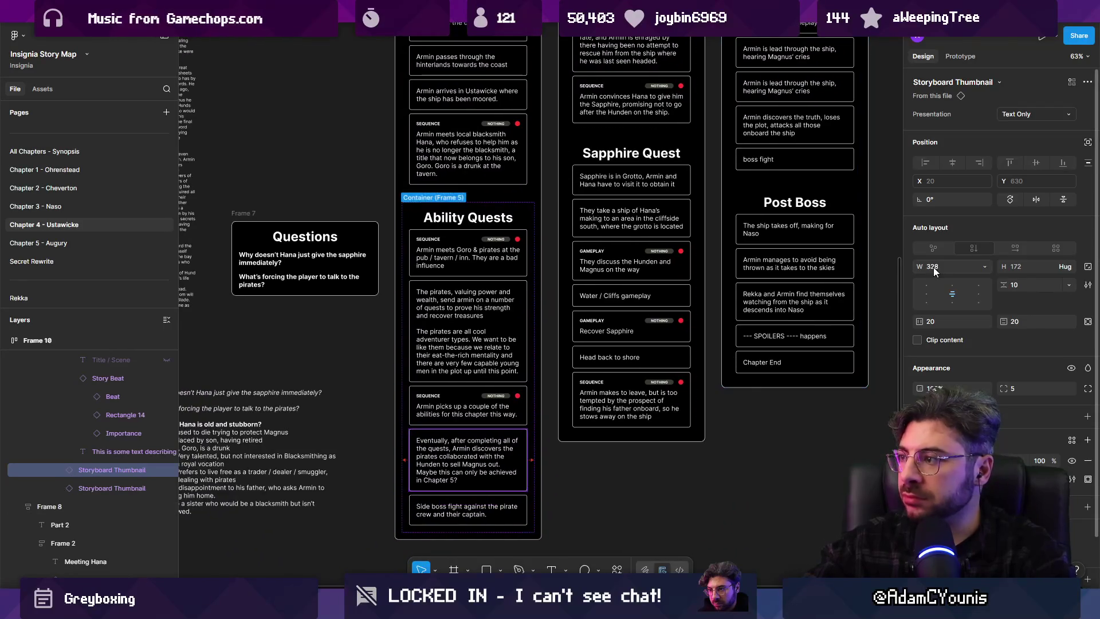
left_click(60, 470)
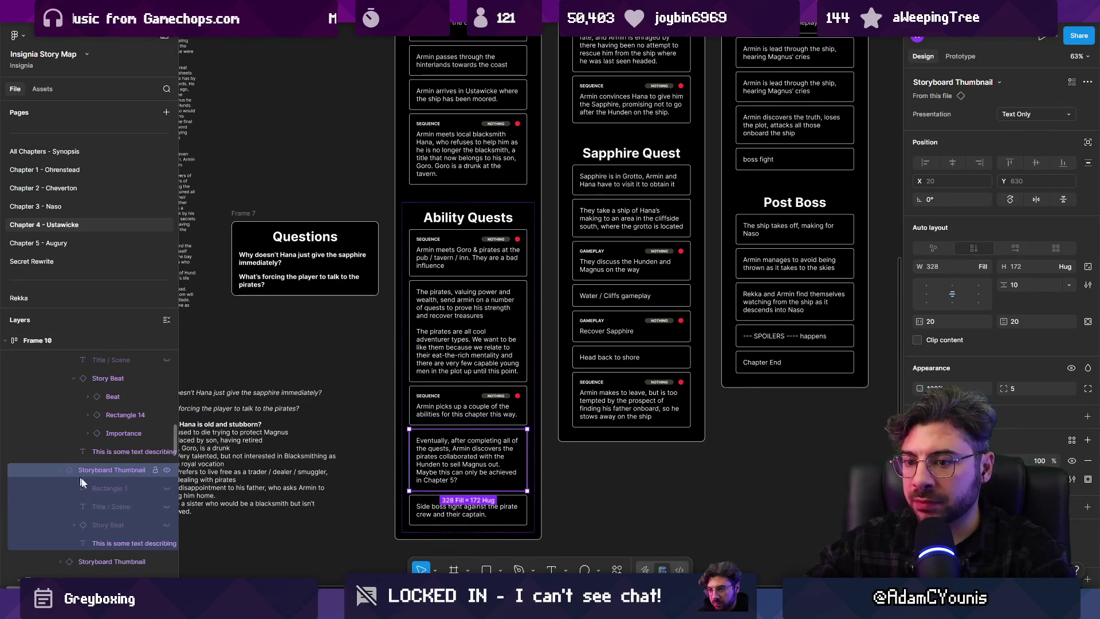
left_click(166, 526)
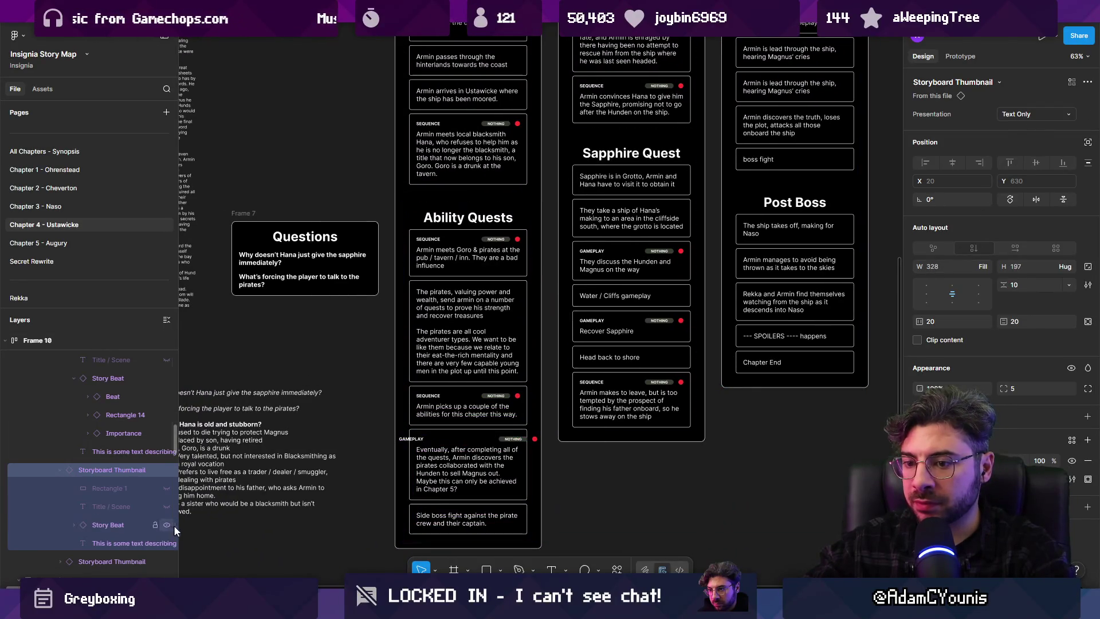
Set that card's Gameplay beat header width to Fill container
left_click(499, 440)
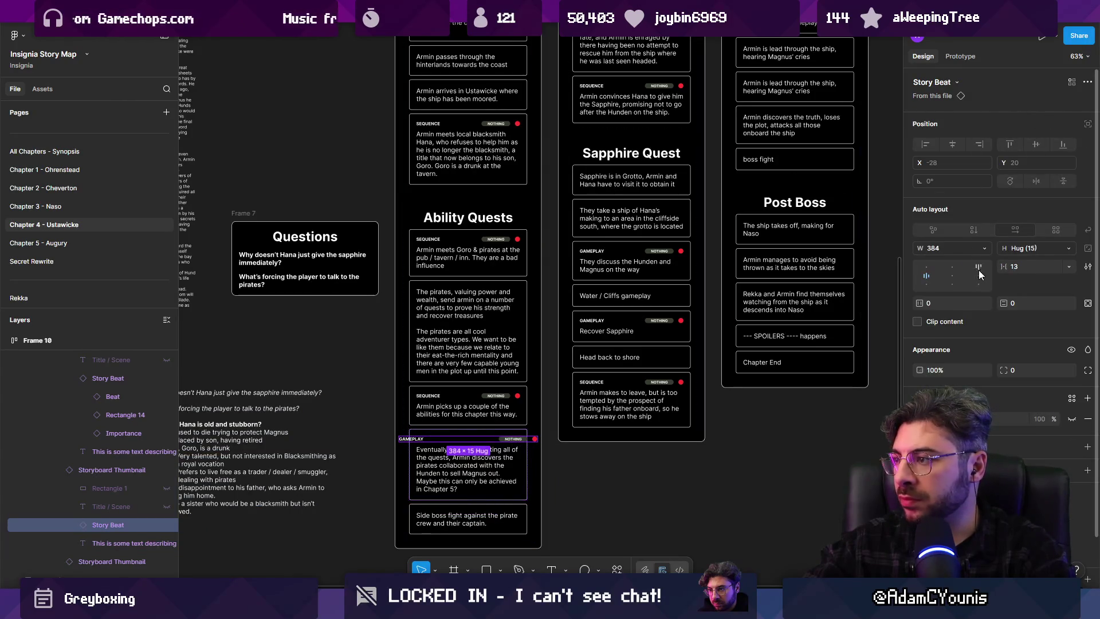
left_click(984, 249)
left_click(963, 276)
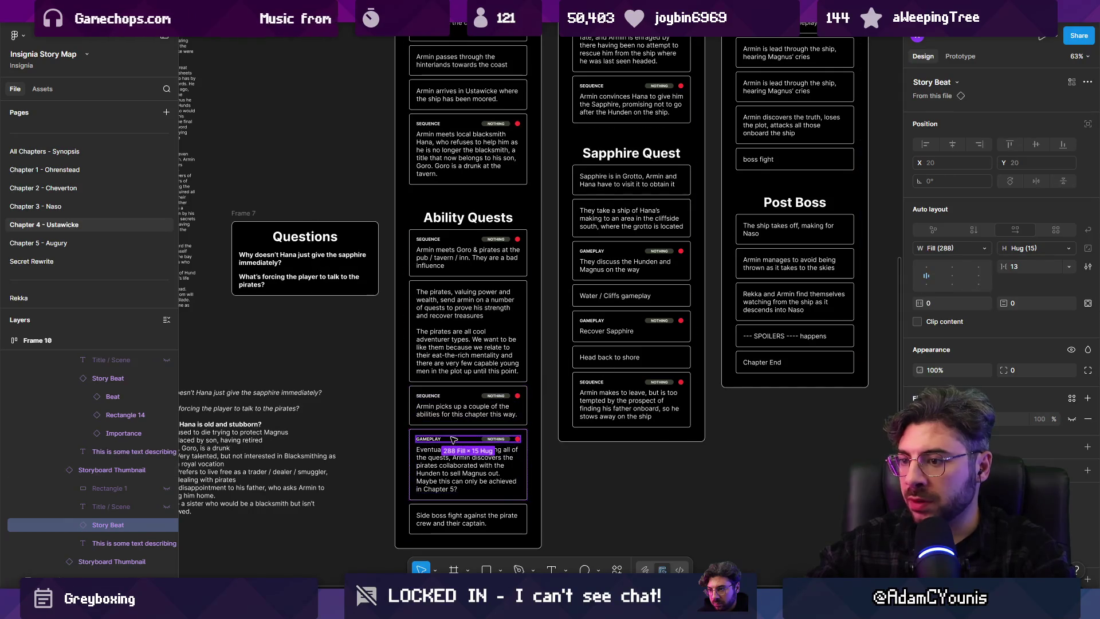
scroll(454, 439, "up", 5)
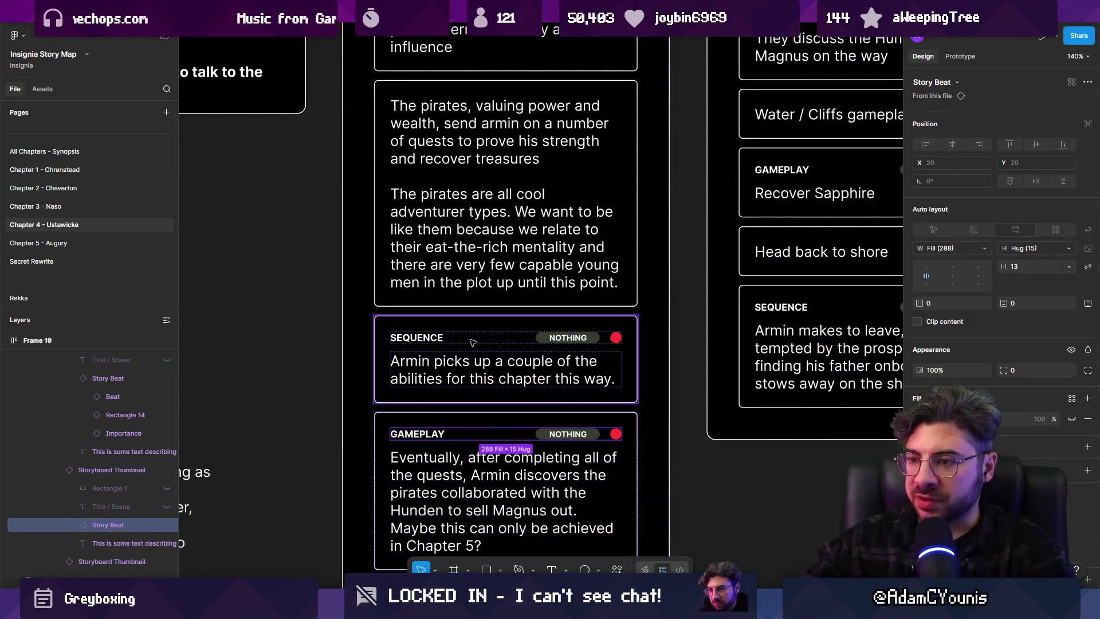
scroll(473, 342, "down", 5)
key("alt+Tab")
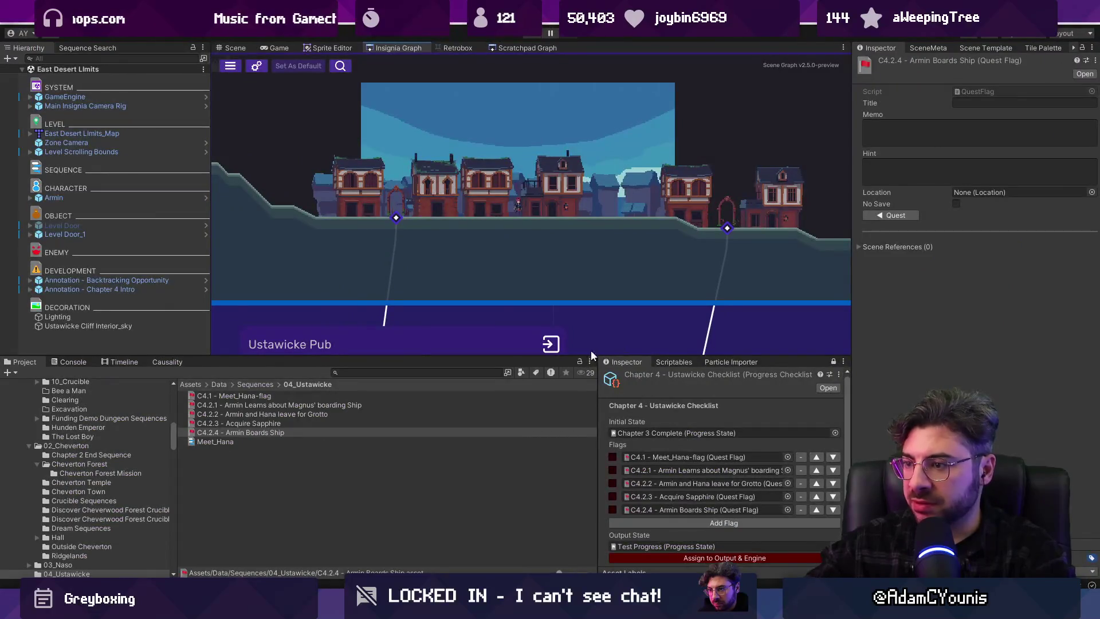
Duplicate C4.1 - Meet_Hana-flag and name the copy C4.1.2 - Meet_Goro
left_click_drag(589, 356, 549, 265)
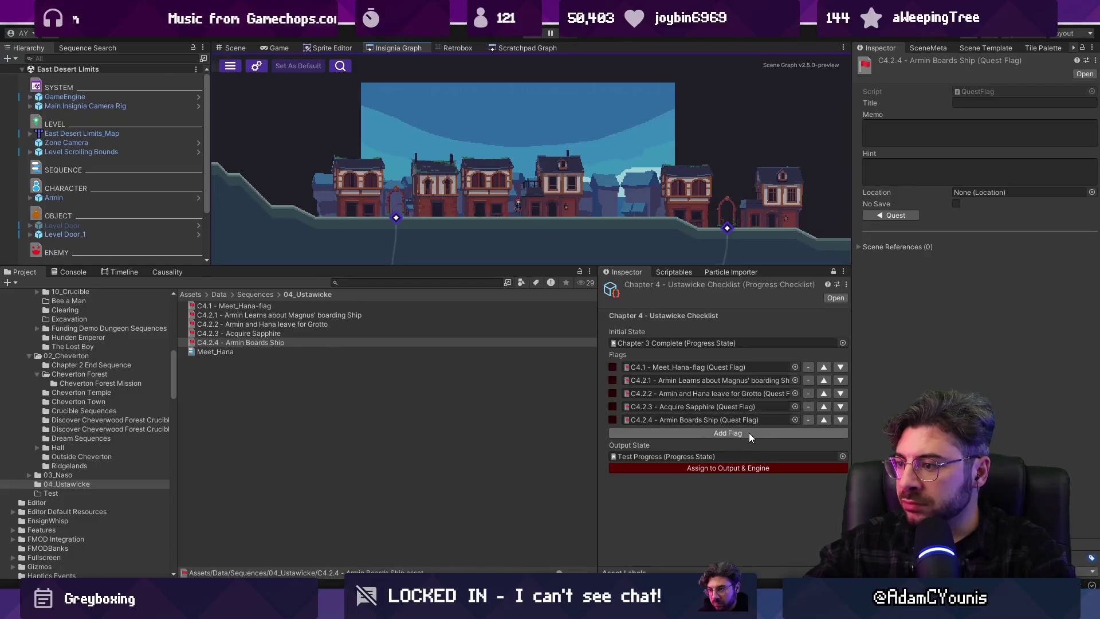
left_click(269, 306)
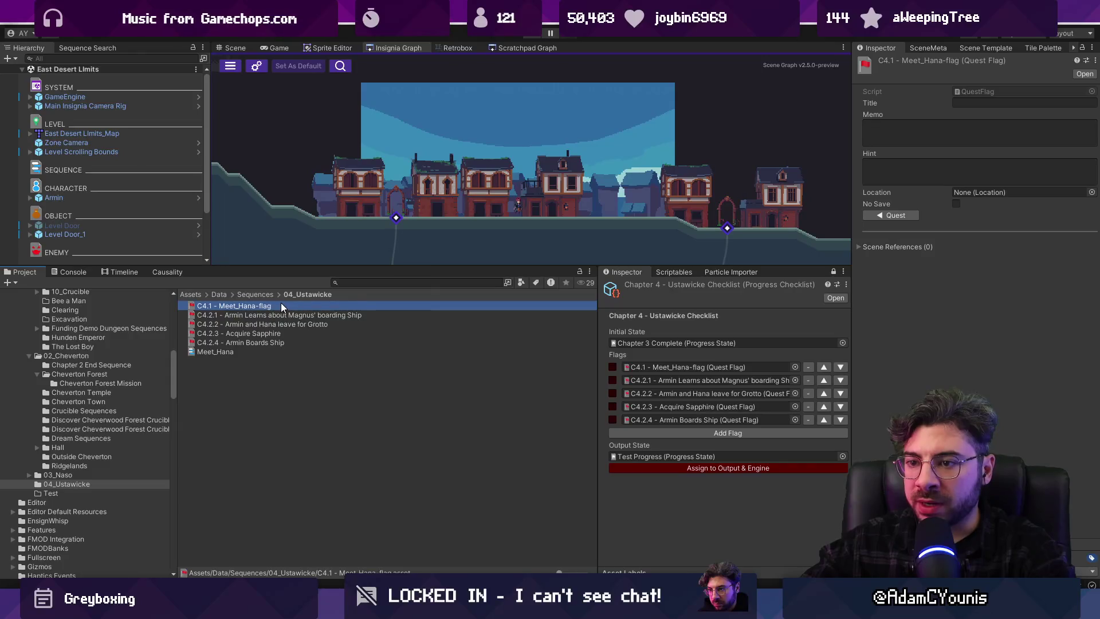
key("ctrl+d")
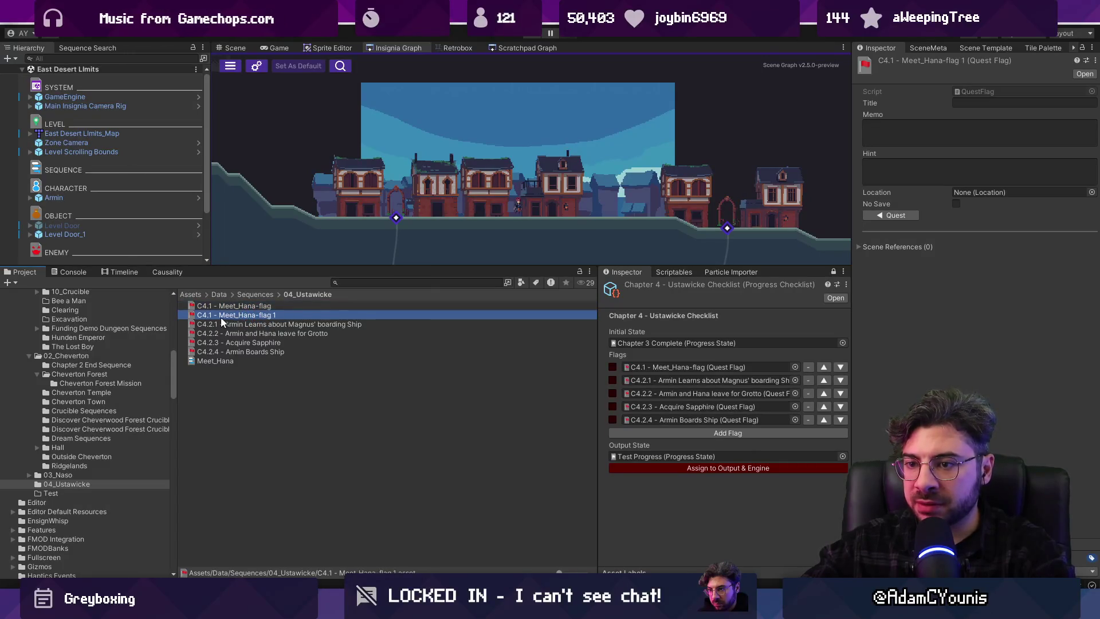
left_click(242, 315)
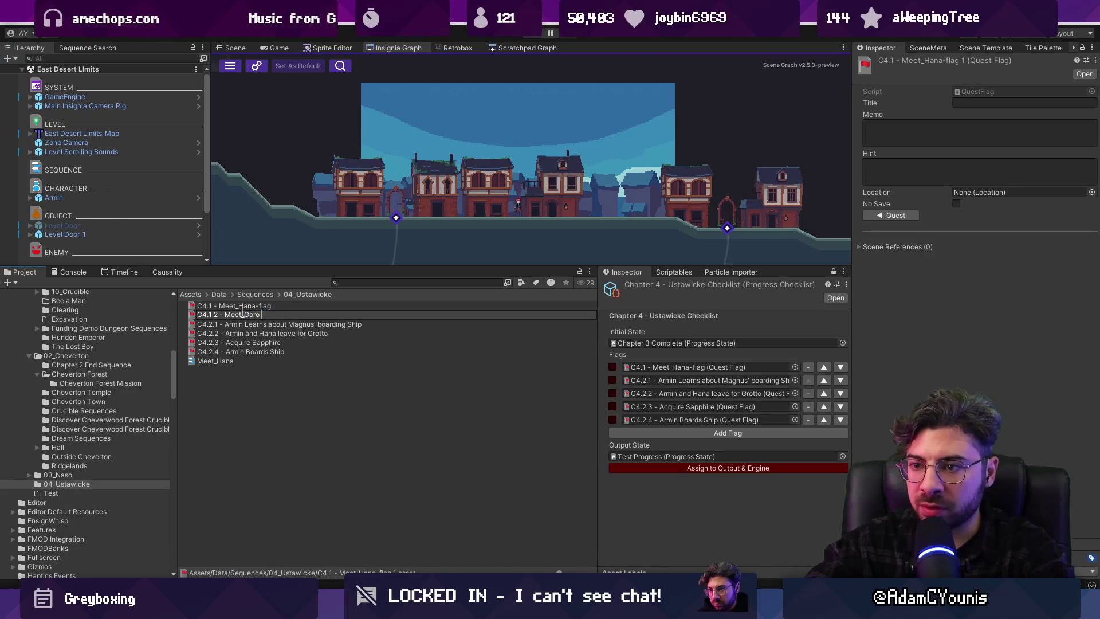
key("Return")
Renumber the original flag to C4.1.1 - Meet_Hana-flag
left_click(217, 307)
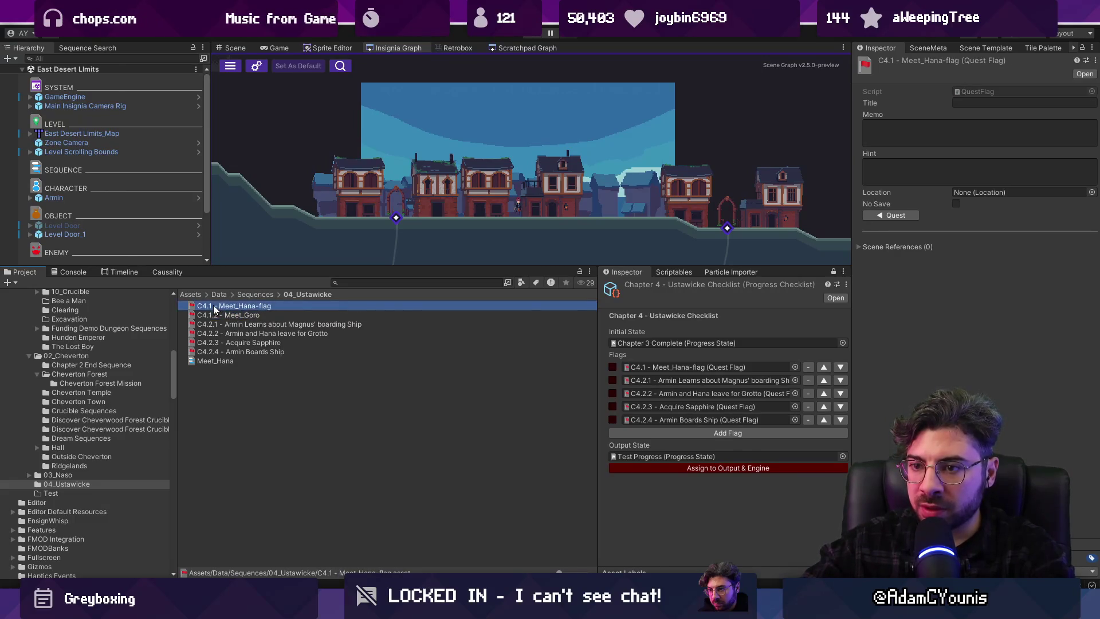
key("F2")
left_click(213, 305)
type(".1")
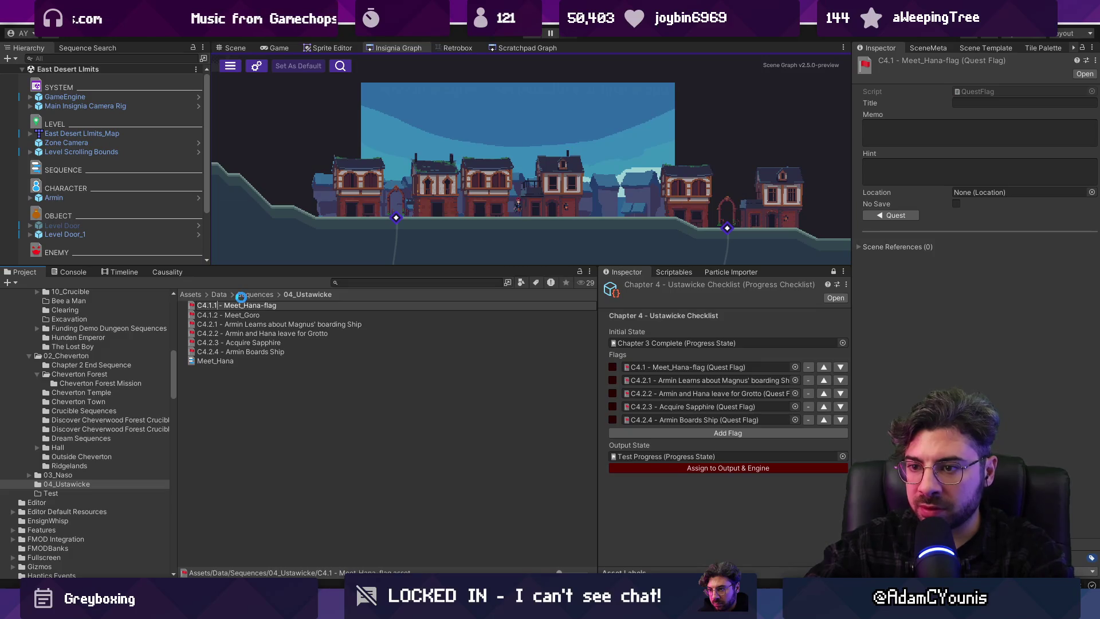
type("1")
key("Return")
left_click(277, 317)
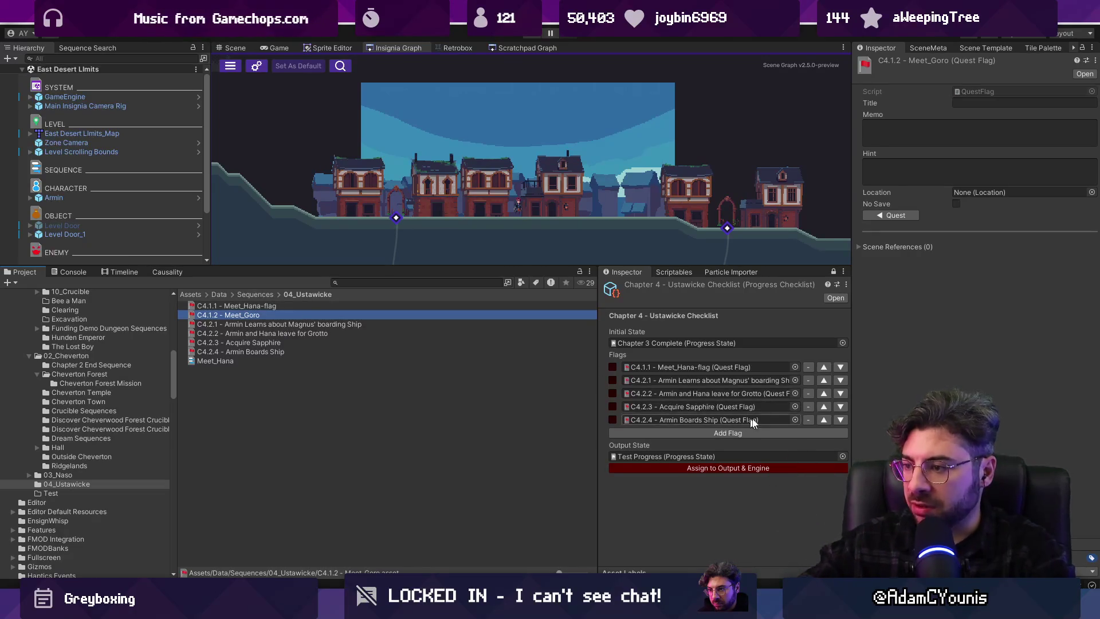
Add the C4.1.2 - Meet_Goro flag to the Chapter 4 checklist and move it up to second place
left_click(796, 430)
left_click(795, 433)
type("meet goro")
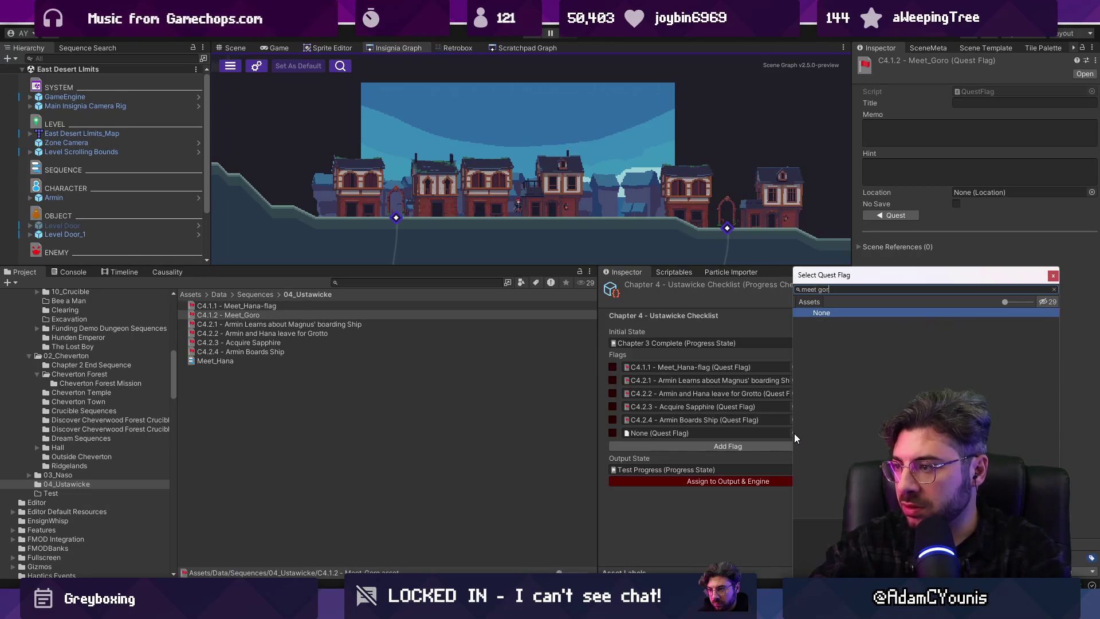
key("Down")
key("Return")
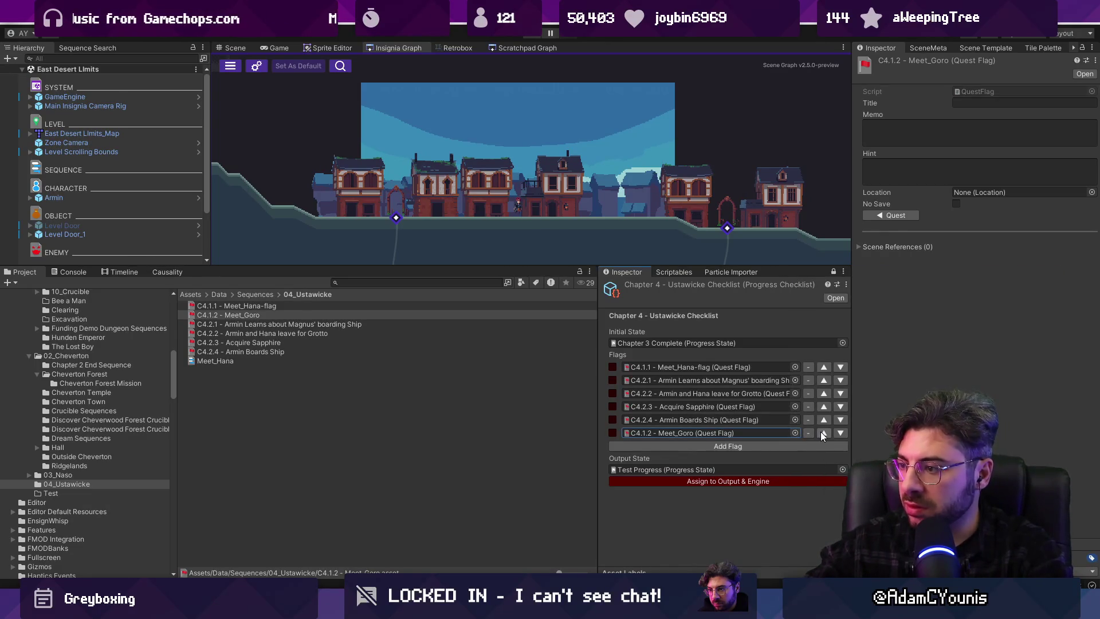
left_click(824, 432)
left_click(824, 419)
left_click(824, 406)
left_click(825, 393)
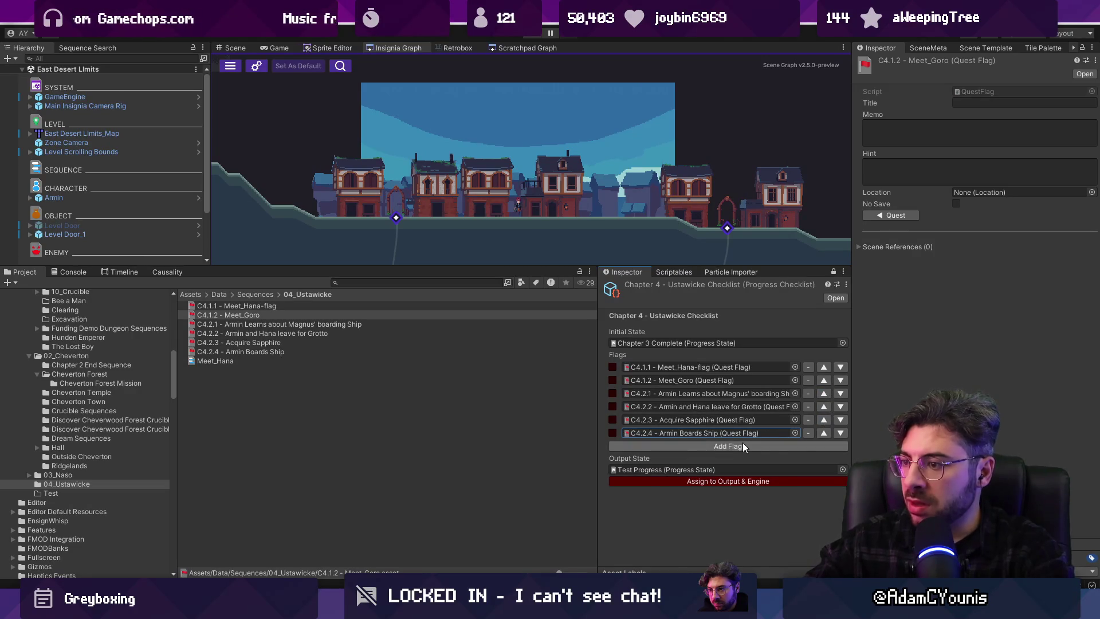
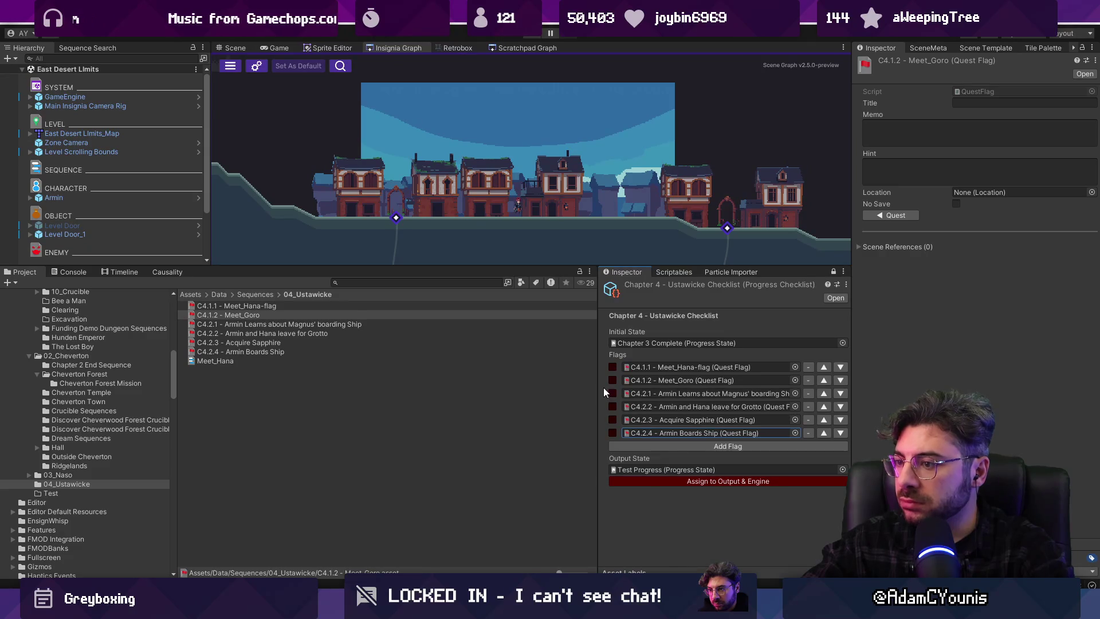
Widen the asset list and check the next story beat on the Figma Insignia Story Map
left_click_drag(600, 385, 626, 389)
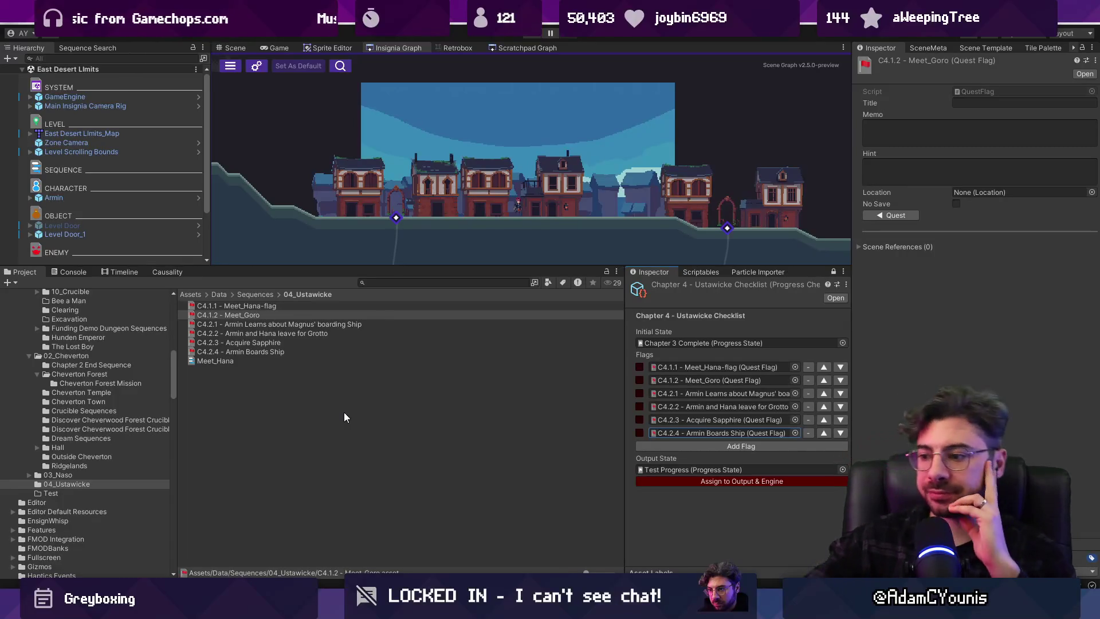
mouse_move(727, 607)
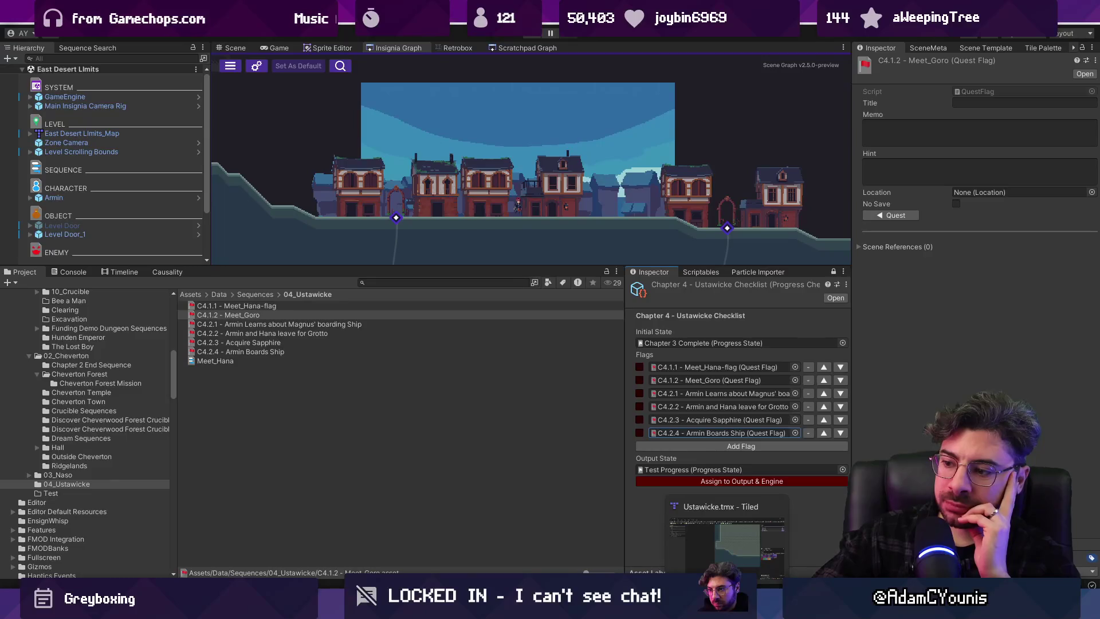
mouse_move(676, 608)
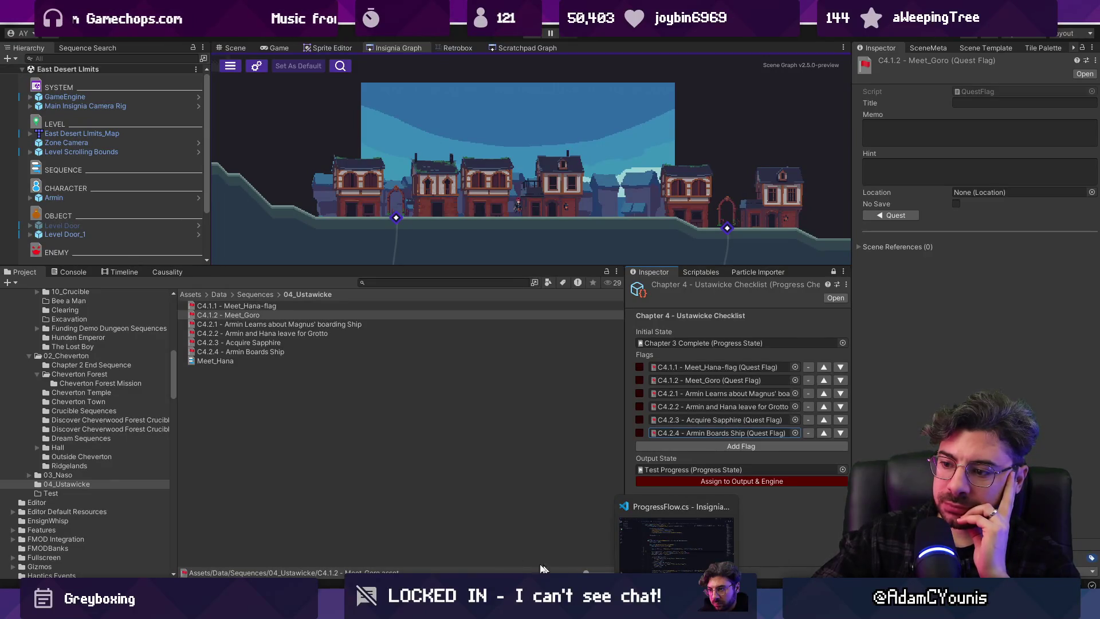
key("alt+Tab")
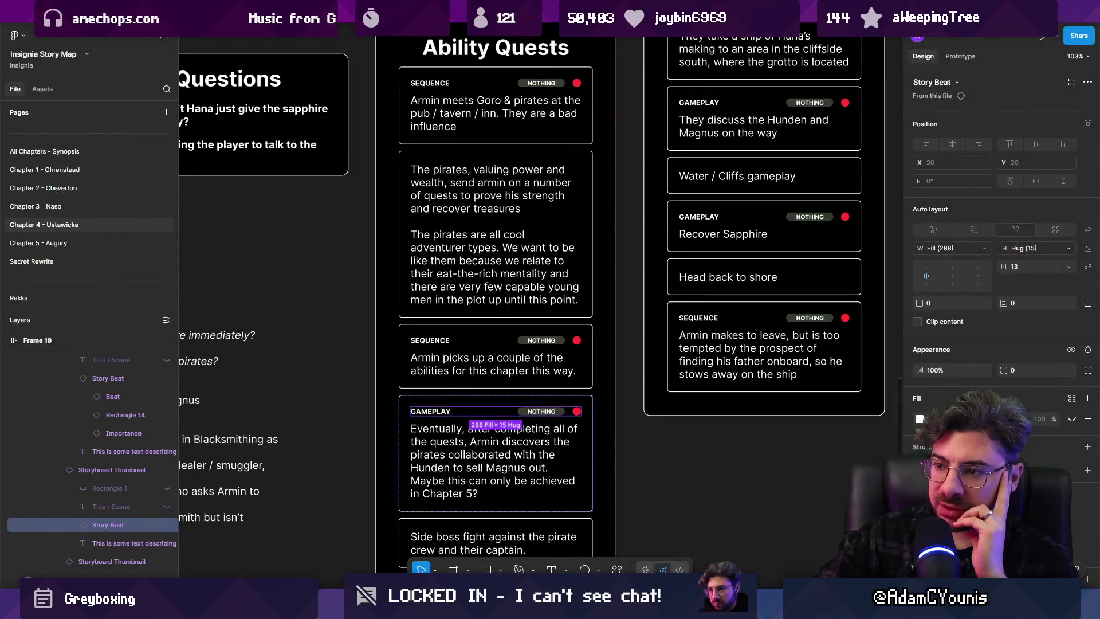
scroll(469, 528, "down", 1)
key("Escape")
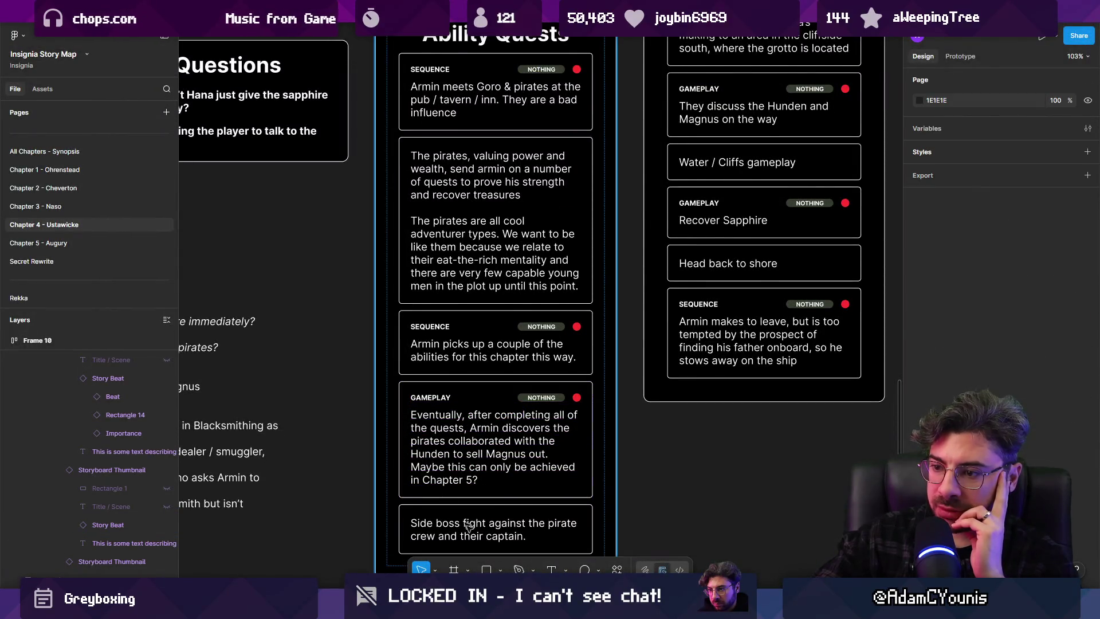
mouse_move(501, 609)
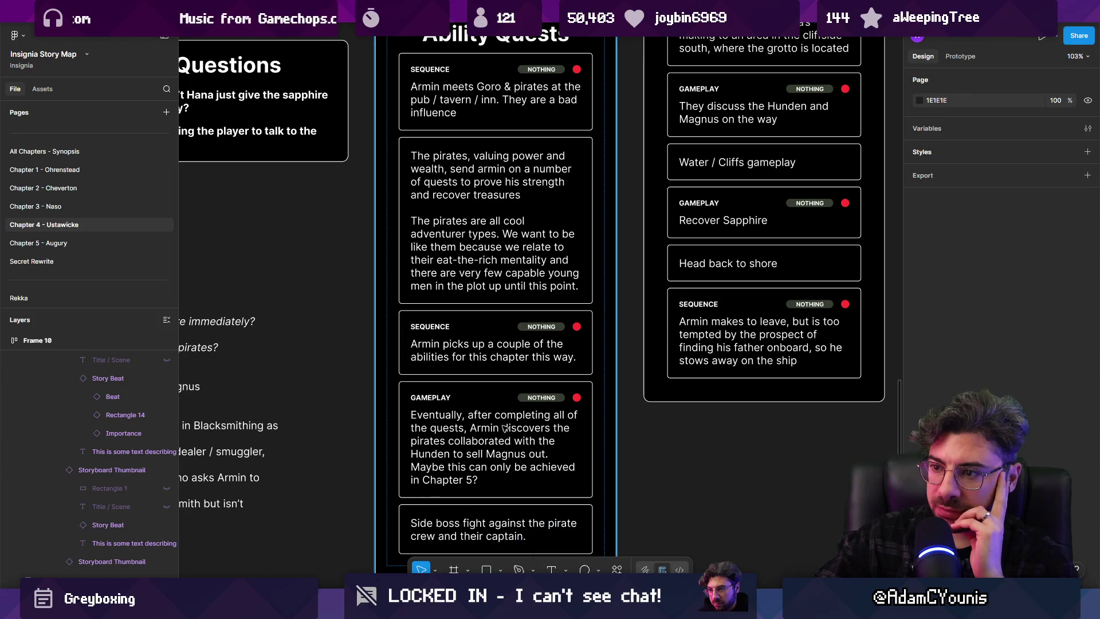
scroll(573, 391, "up", 4)
scroll(573, 391, "right", 4)
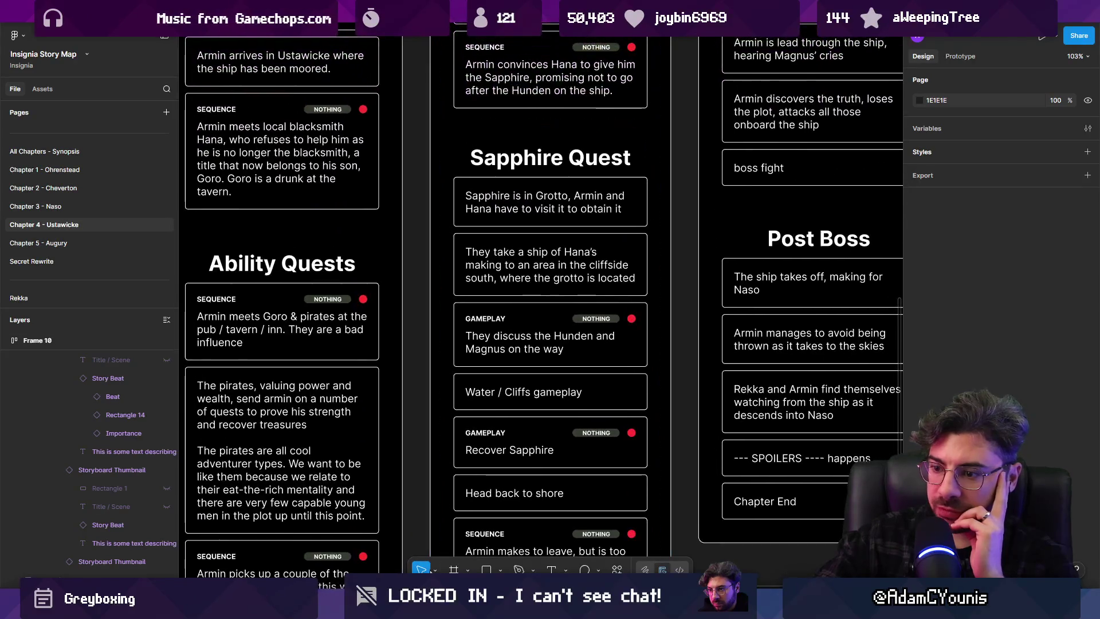
key("alt+Tab")
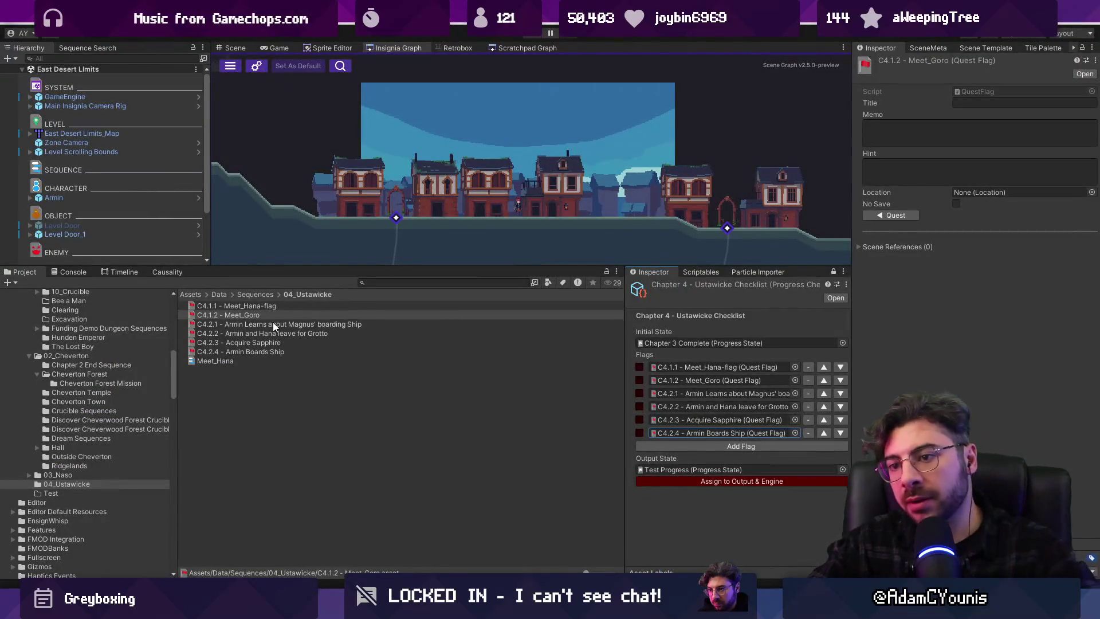
Duplicate the C4.1.2 - Meet_Goro flag and rename the copy 'C4.1.3 - Recover Goro'
left_click(272, 317)
key("ctrl+d")
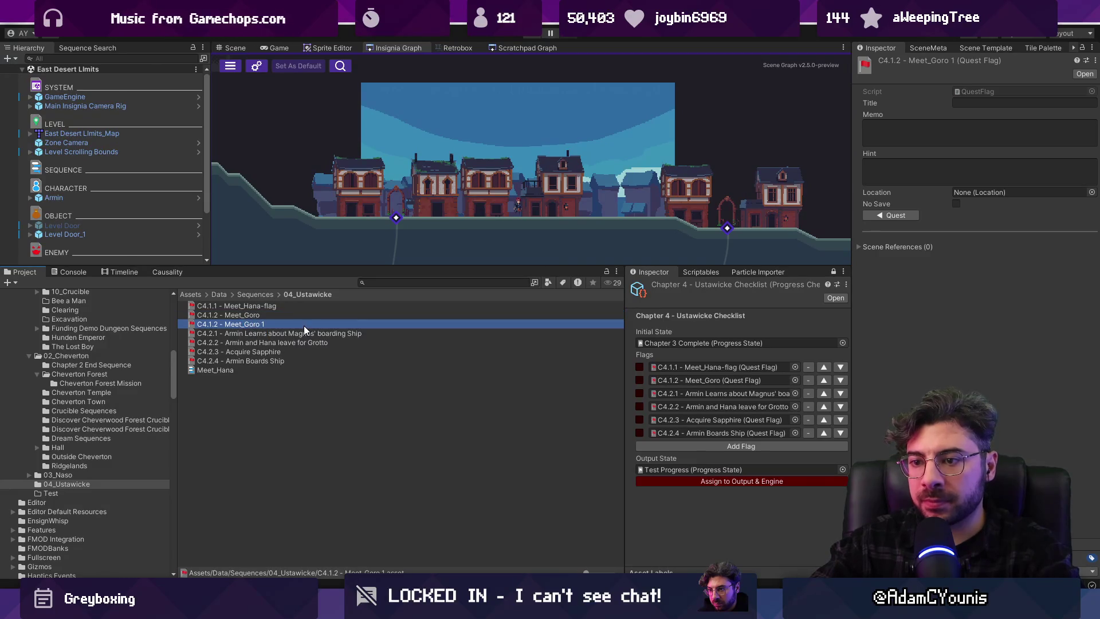
key("ctrl+shift+Left")
type("Re")
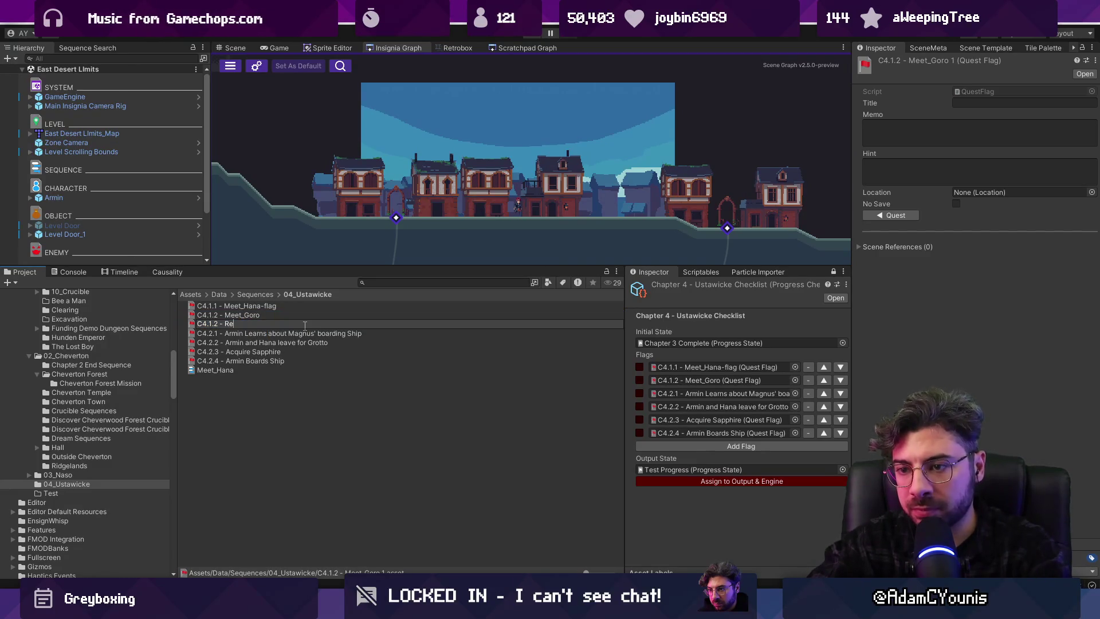
type("cover Goro")
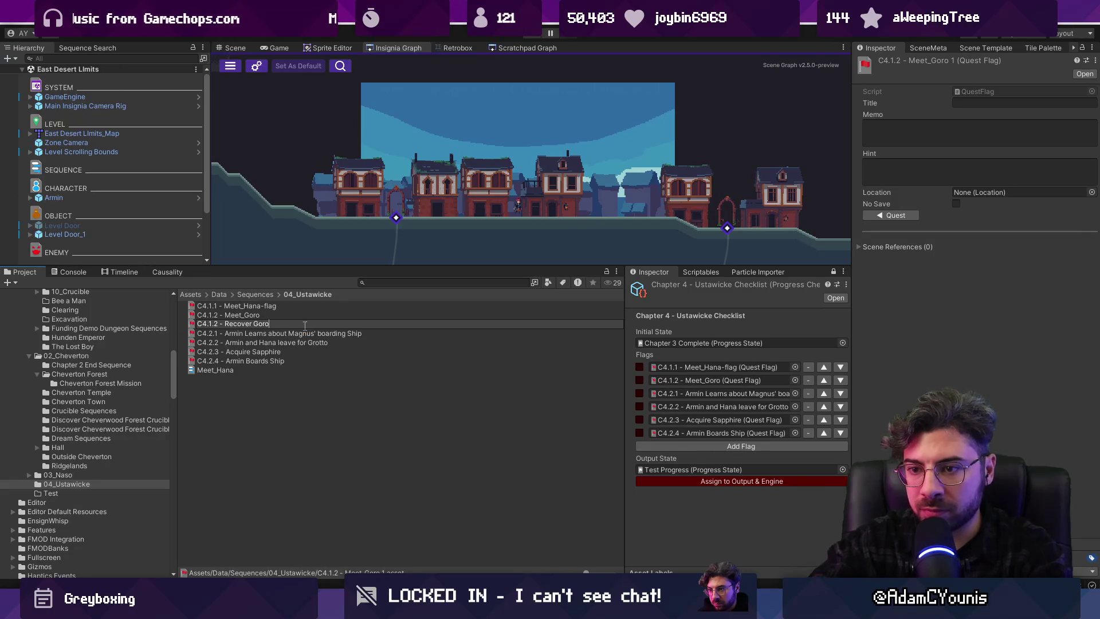
key("Return")
left_click(220, 324)
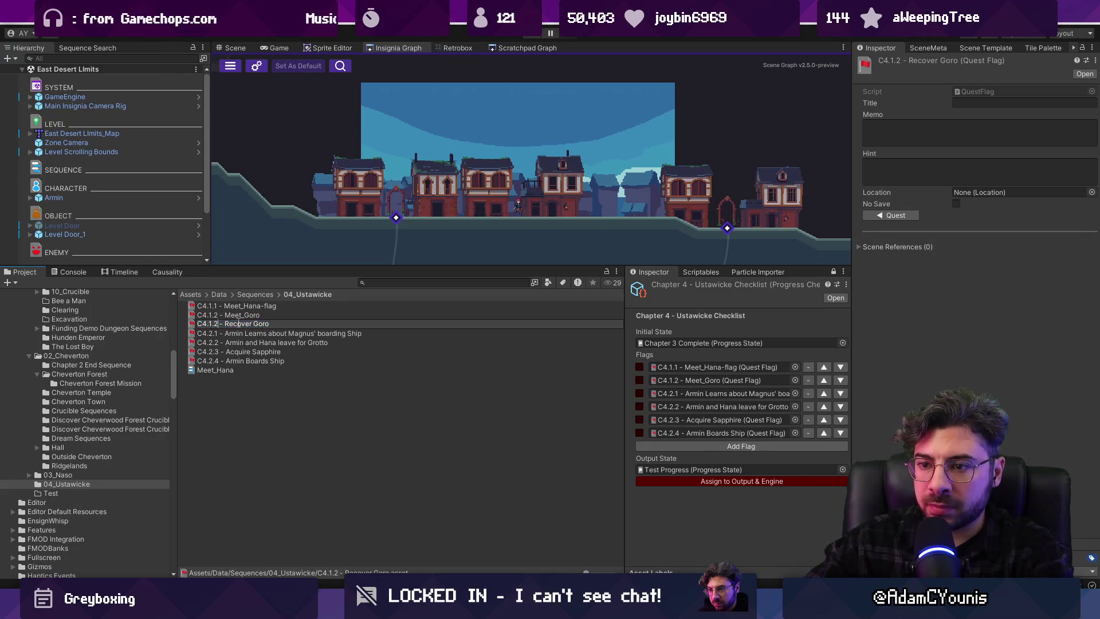
key("BackSpace")
type("34")
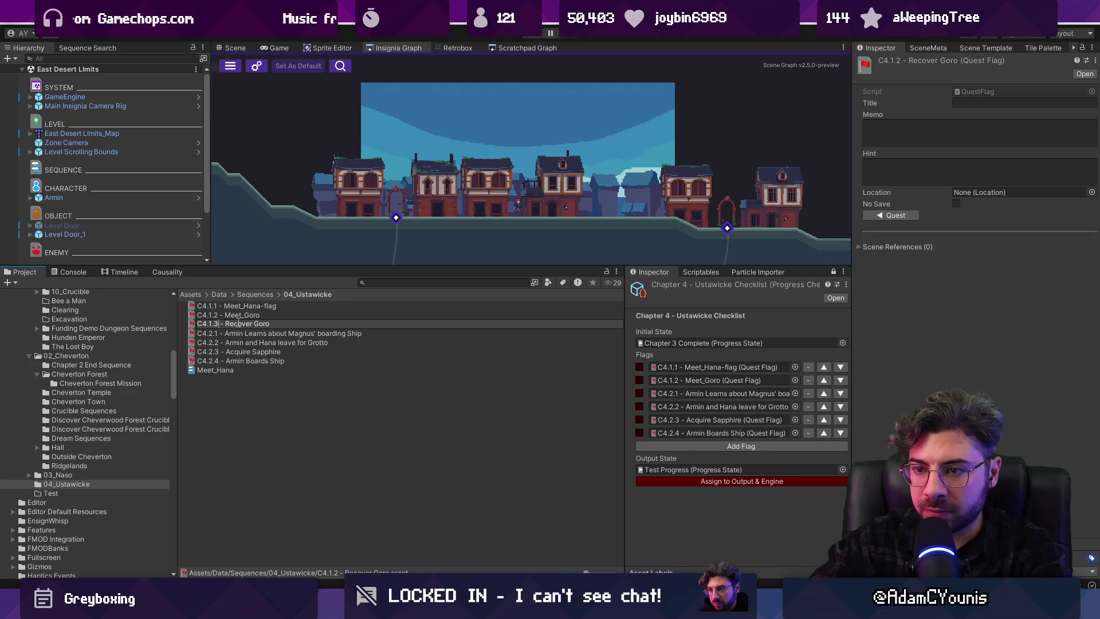
key("Return")
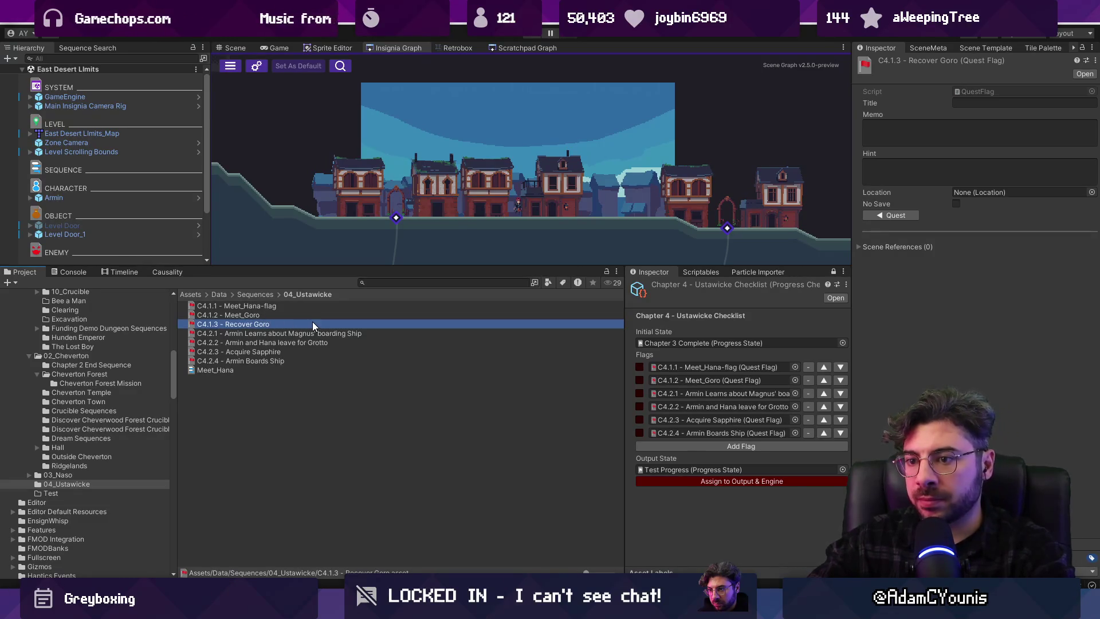
Add C4.1.3 - Recover Goro to the checklist's Flags and move it up to fourth place
left_click(645, 444)
left_click_drag(266, 325, 745, 447)
left_click(823, 446)
left_click(824, 432)
left_click(824, 420)
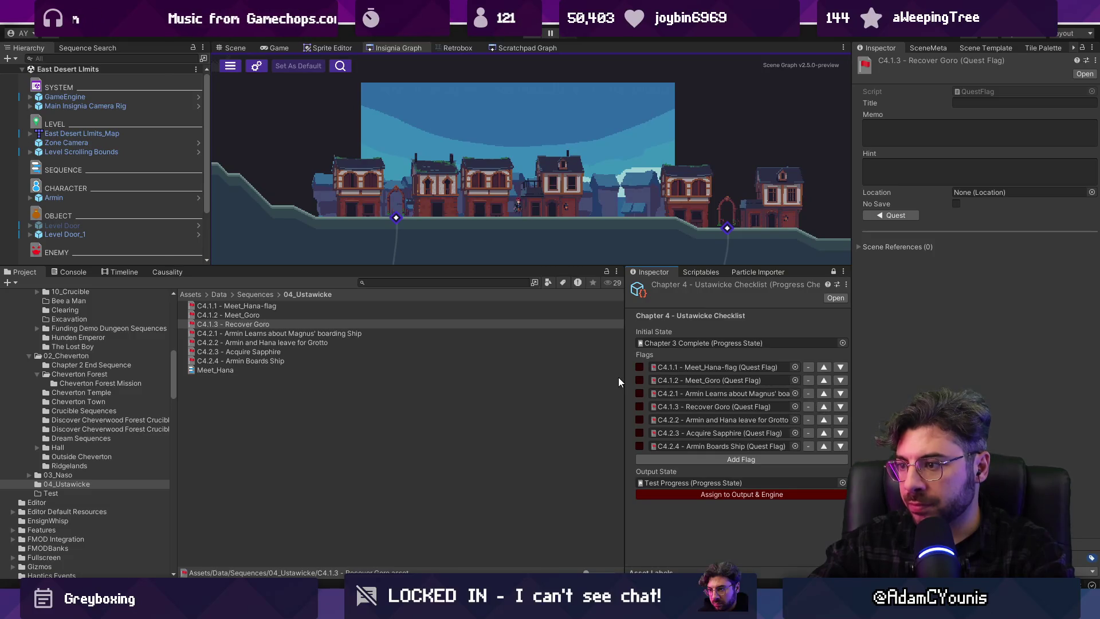
left_click_drag(623, 377, 509, 373)
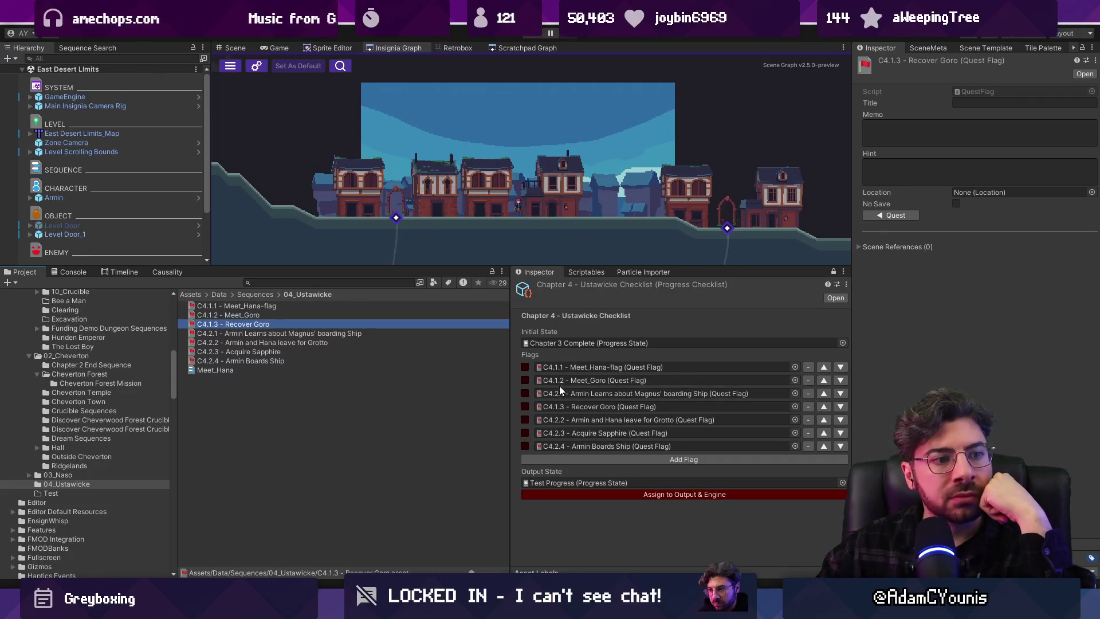
Edit the C4.2.2 flag name to read 'Armin and Goro leave for Grotto'
left_click(612, 418)
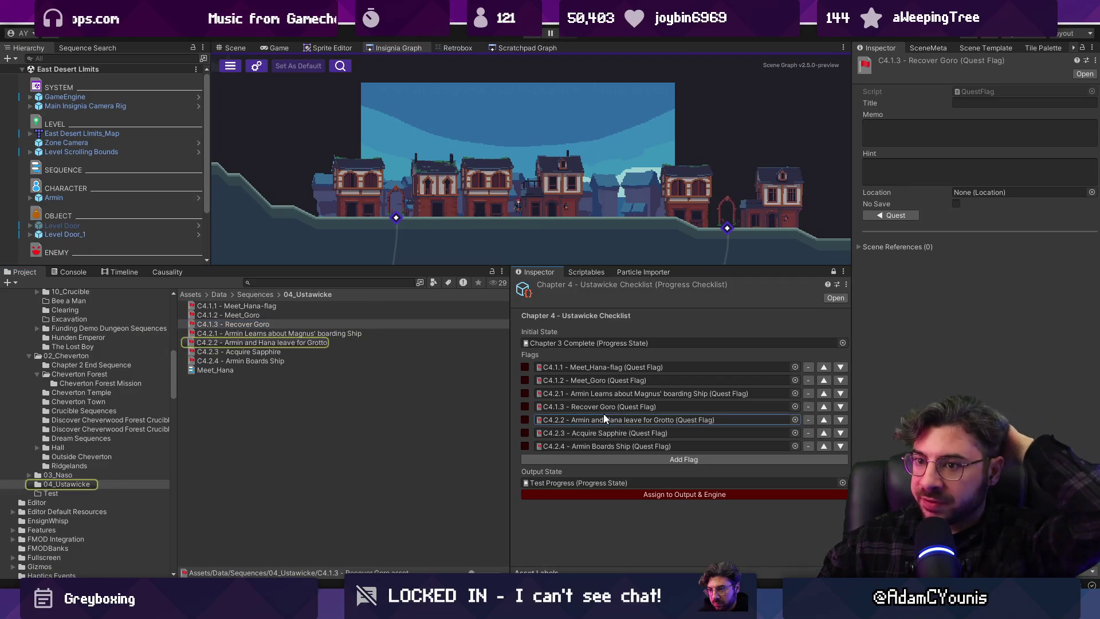
left_click(269, 342)
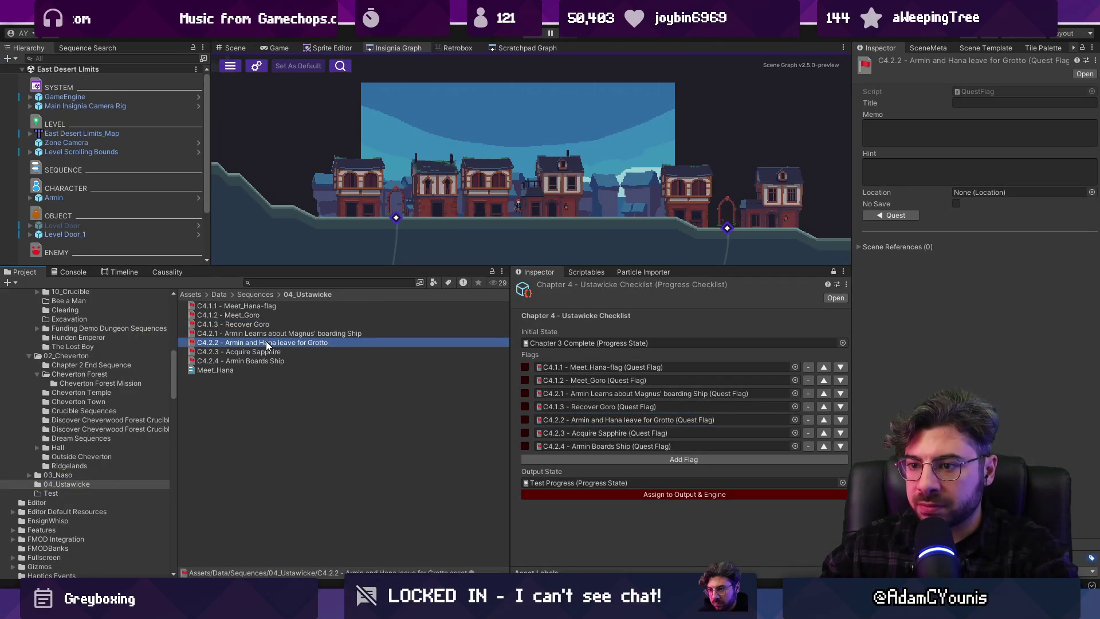
left_click(267, 343)
double_click(267, 344)
type("Goro")
key("Return")
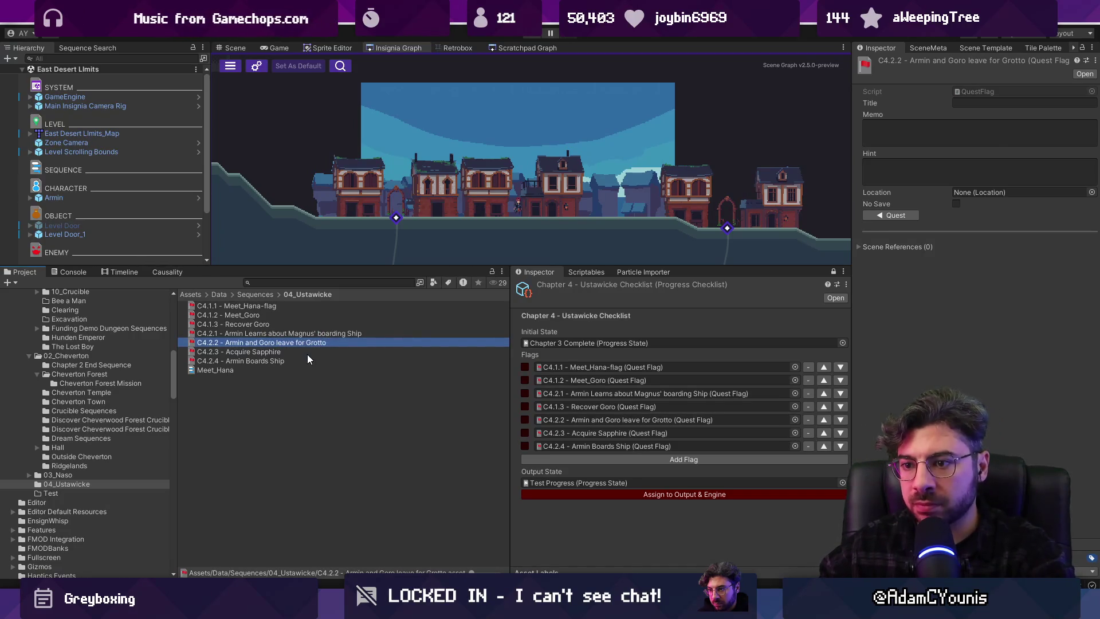
Review the C4.2.3 and C4.2.4 flags and widen the asset list and checklist panel
left_click(307, 355)
left_click(308, 360)
left_click(311, 349)
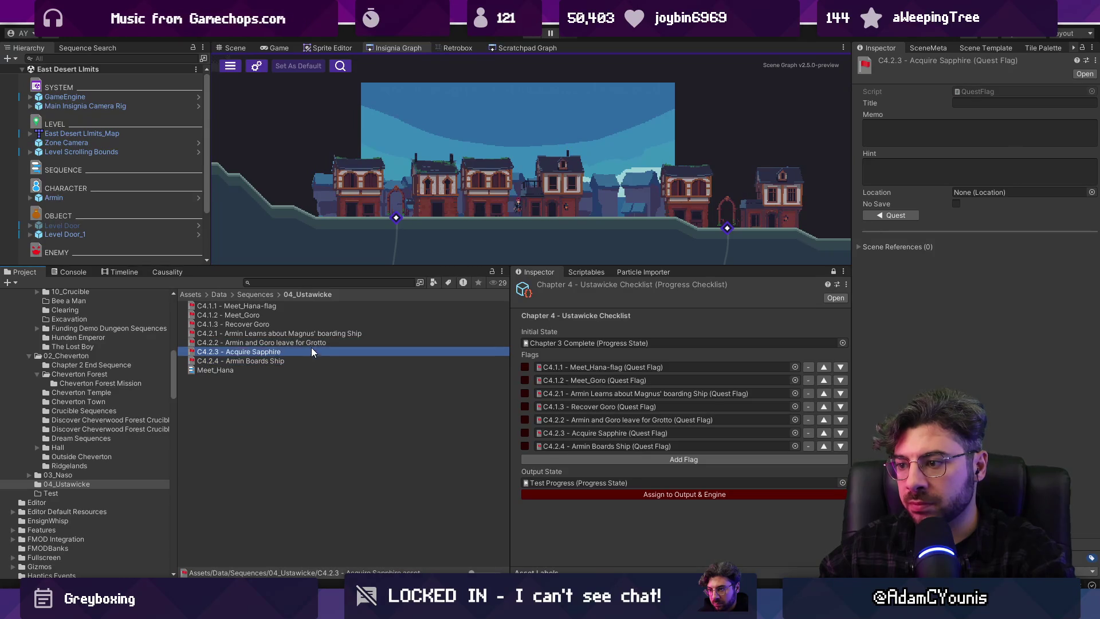
left_click(321, 343)
mouse_move(510, 374)
left_mouse_down()
mouse_move(620, 374)
mouse_move(573, 373)
left_mouse_up()
left_click_drag(593, 372, 591, 372)
left_click(298, 351)
left_click(301, 343)
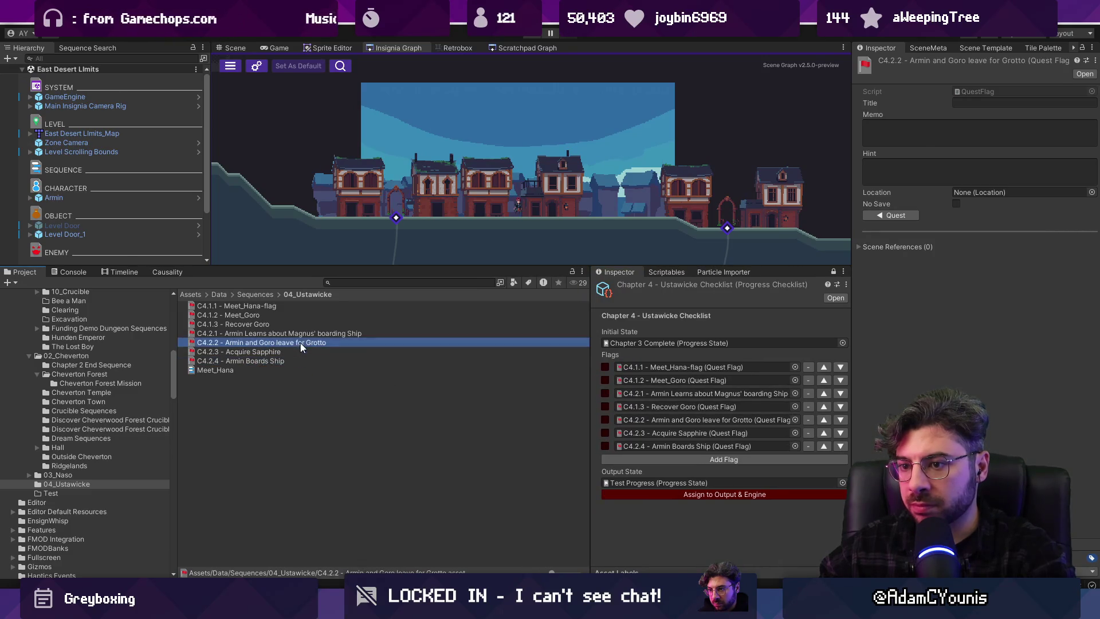
left_click(293, 381)
left_click(285, 342)
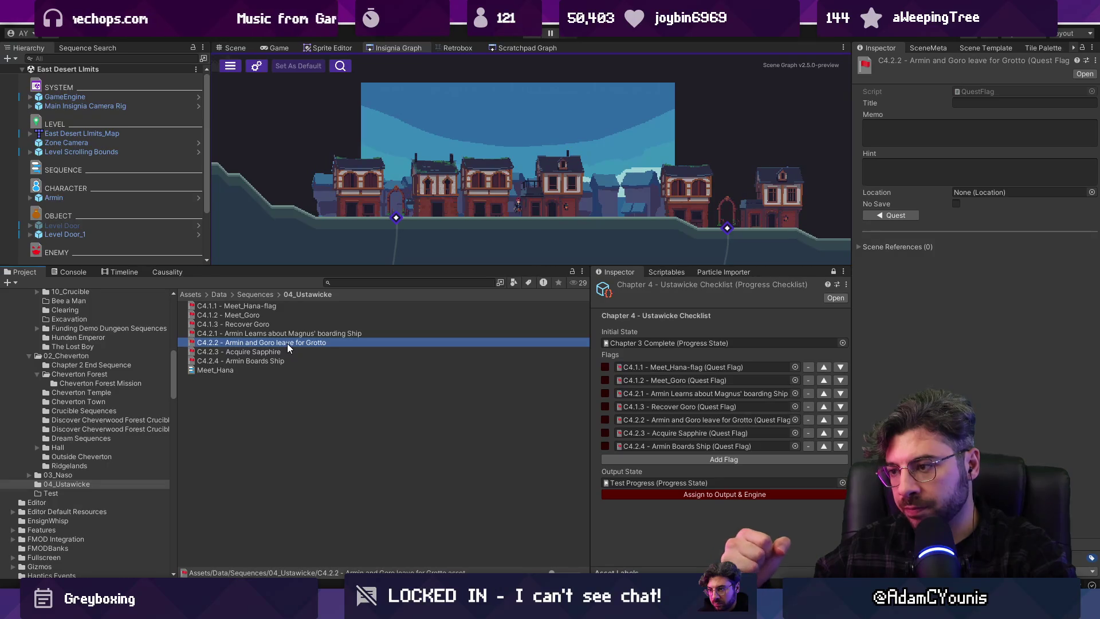
Replace 'Goro' with 'Hana' in the C4.2.2 flag name
left_click(252, 343)
double_click(267, 343)
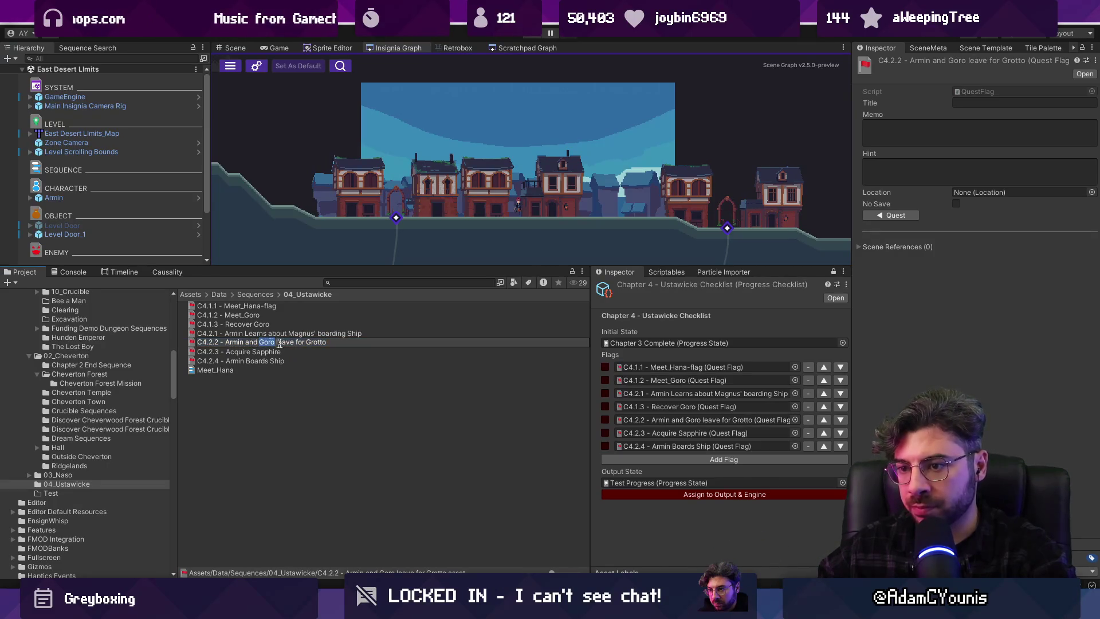
type("Hana")
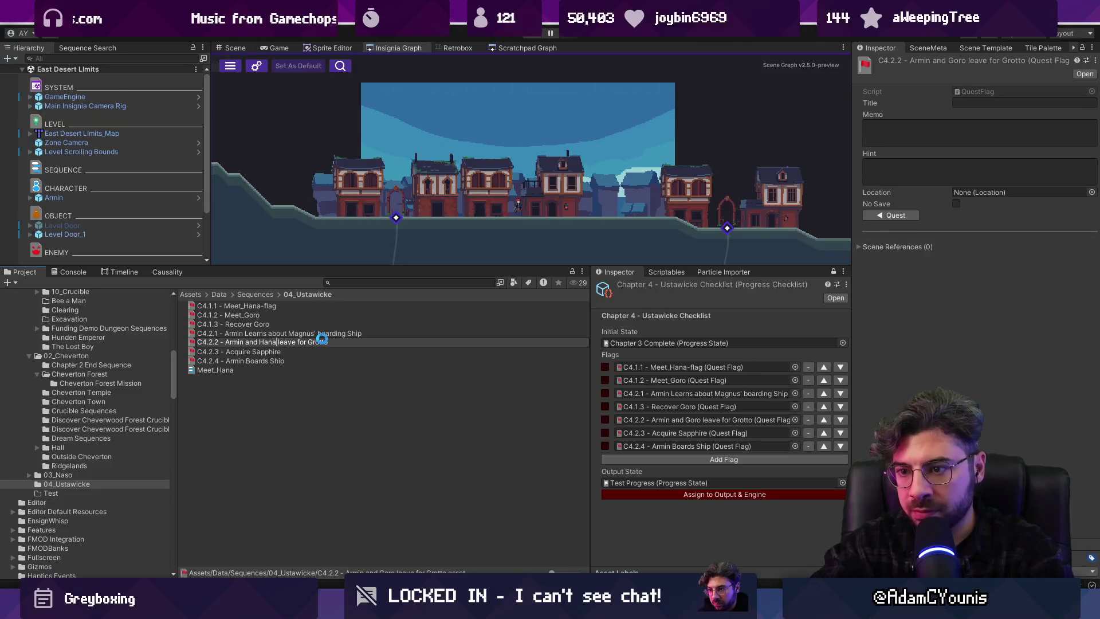
key("Return")
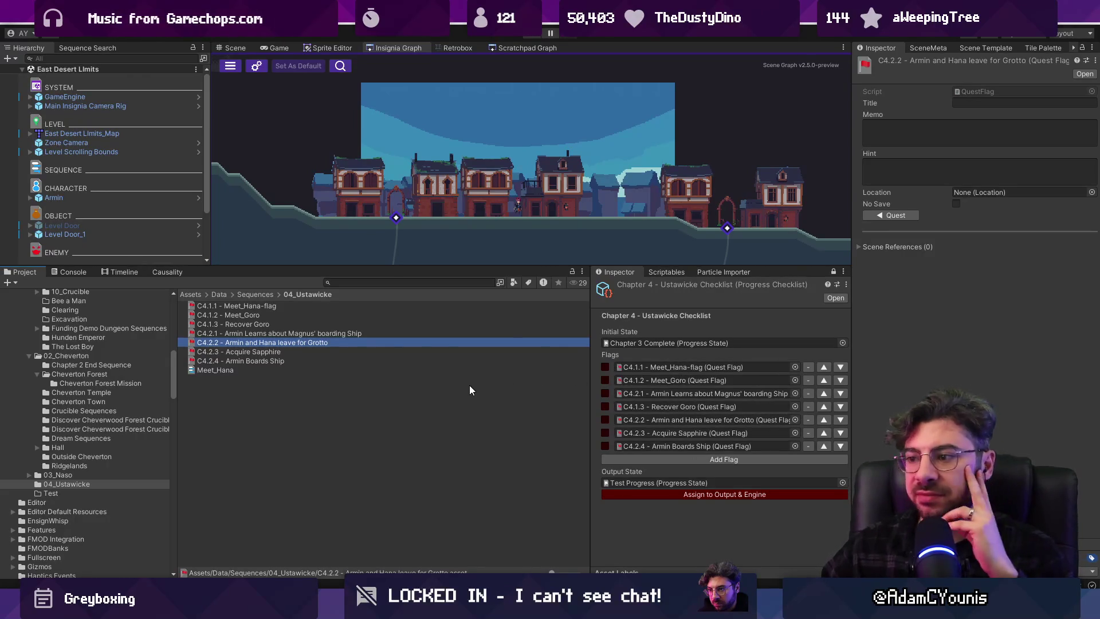
Enlarge the scene graph panel, zoom out, and pan to the Ustawicke node group
left_click_drag(446, 264, 450, 310)
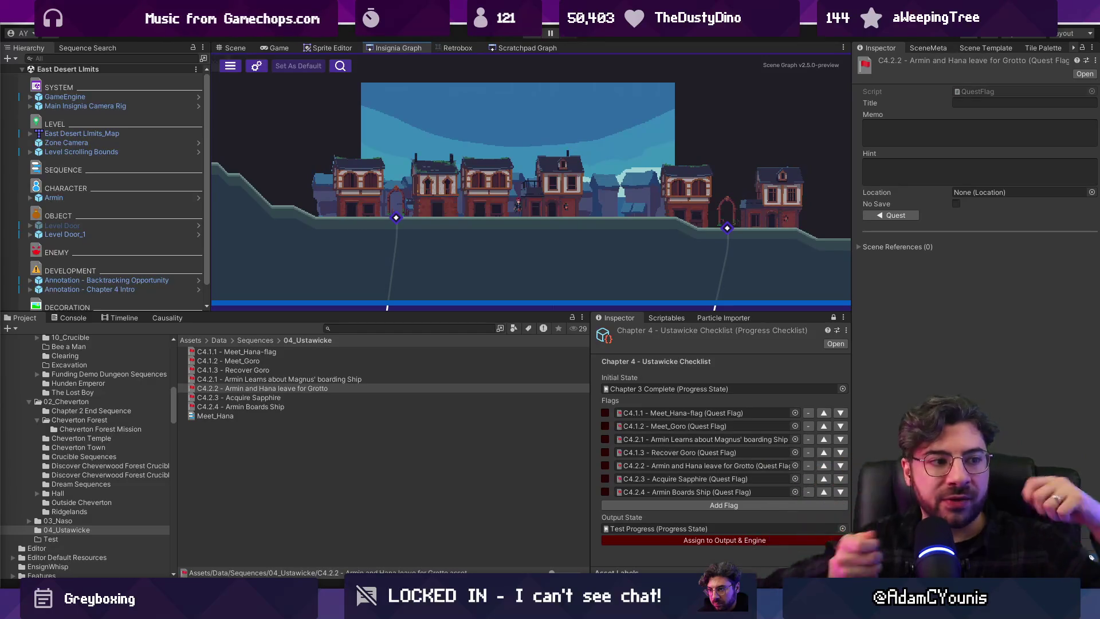
scroll(562, 216, "down", 5)
scroll(562, 216, "down", 3)
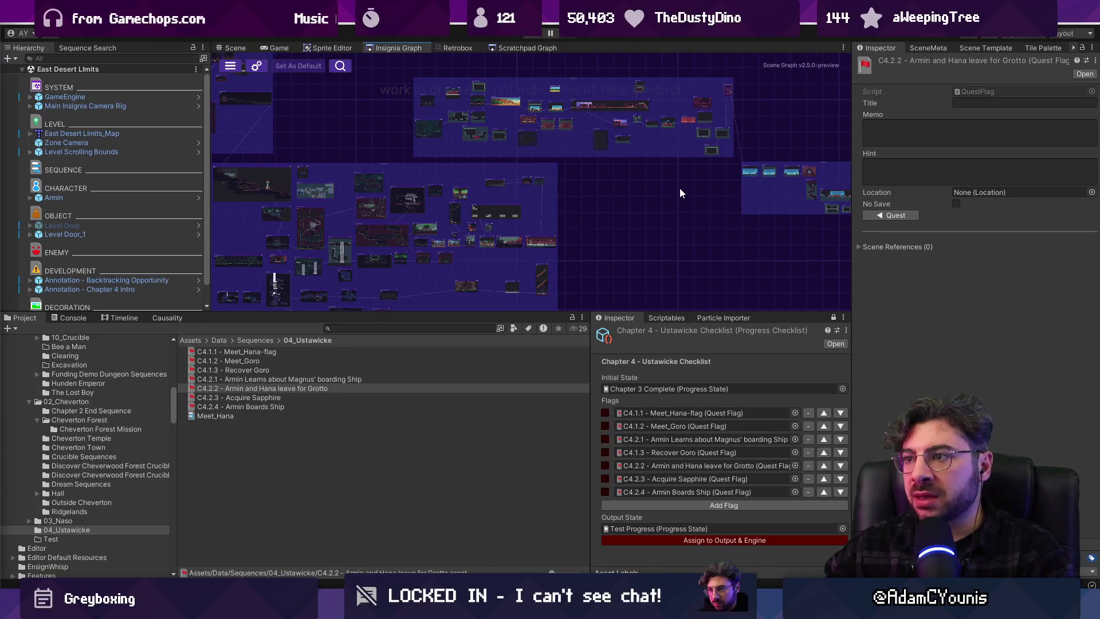
left_click_drag(680, 188, 444, 243)
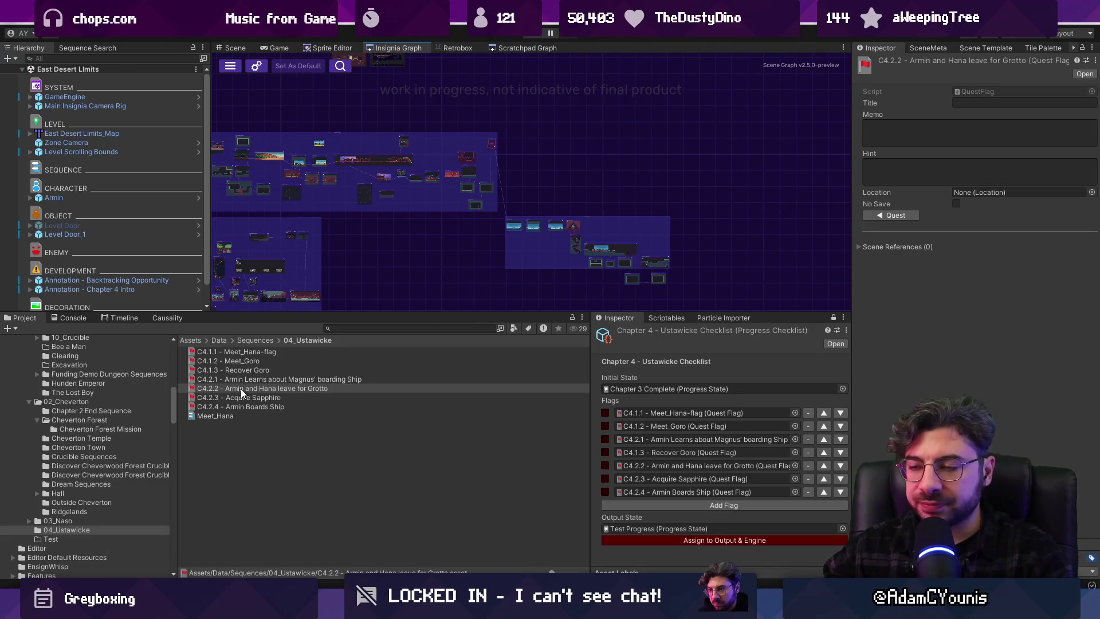
Widen the project asset list and select the C4.2.4 Armin Boards Ship flag
mouse_move(556, 318)
left_mouse_down()
mouse_move(563, 350)
mouse_move(552, 349)
mouse_move(551, 319)
left_mouse_up()
left_click_drag(591, 353, 618, 358)
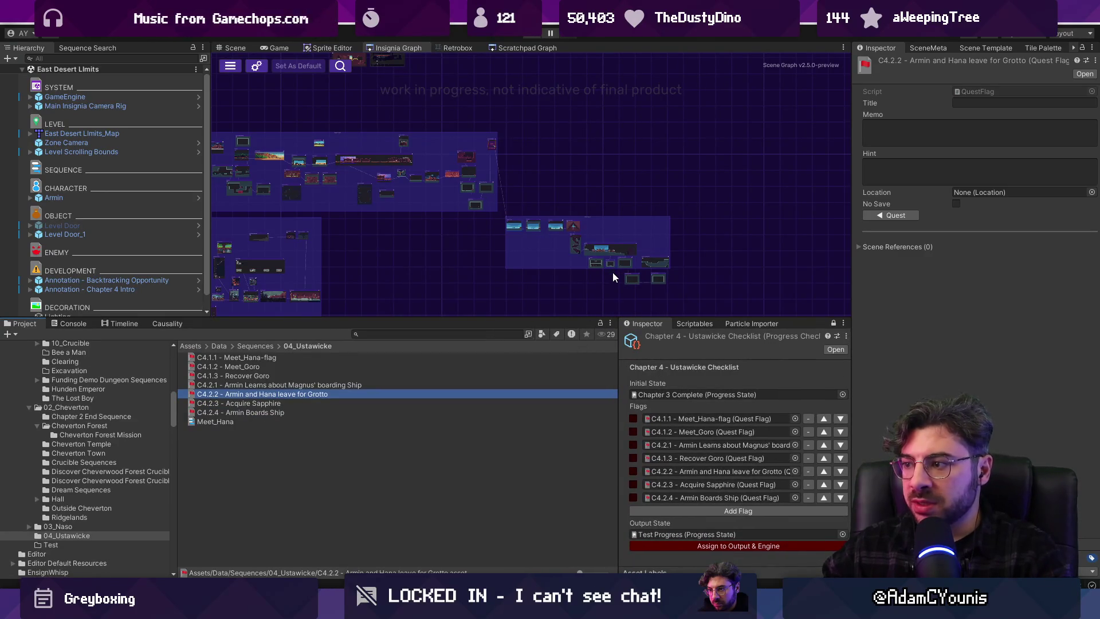
scroll(613, 273, "up", 6)
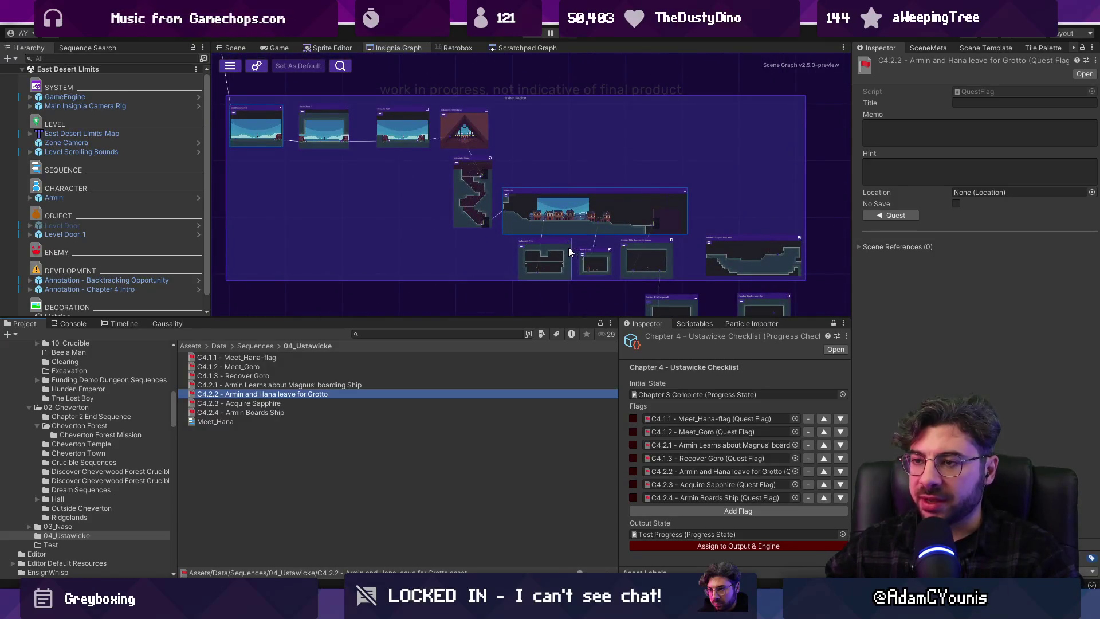
scroll(573, 252, "down", 2)
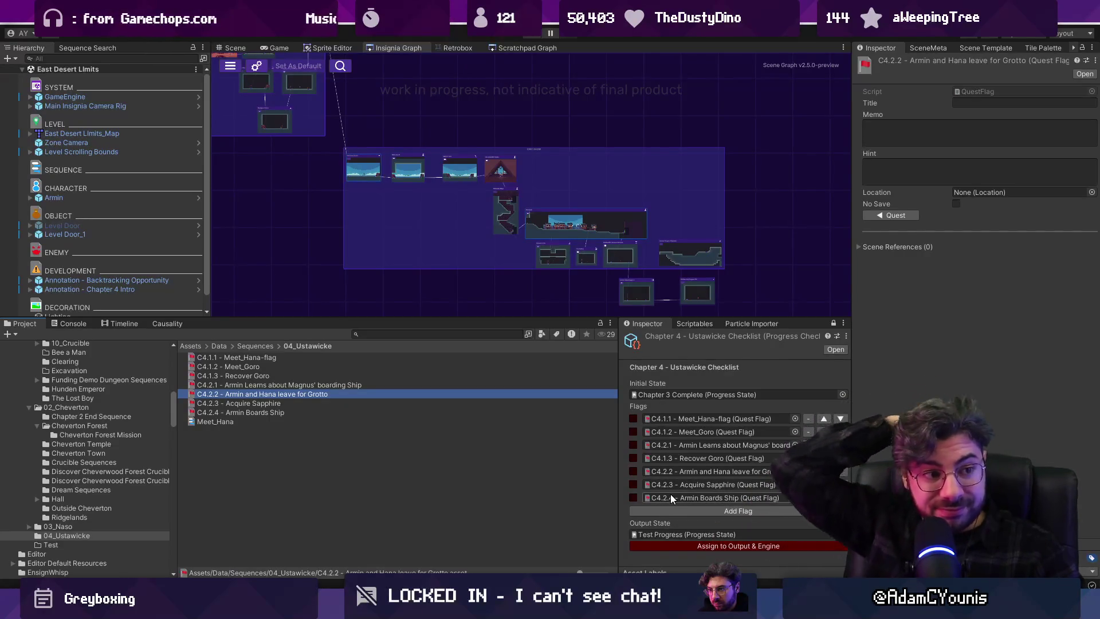
left_click(266, 412)
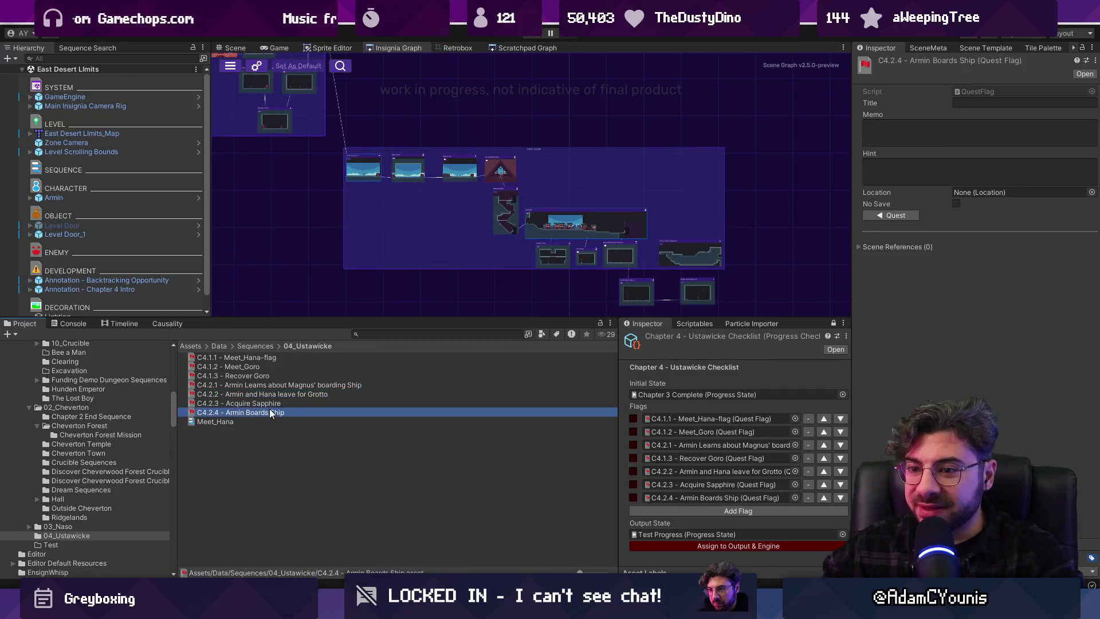
Duplicate the C4.2.4 Armin Boards Ship flag and renumber the copy C4.3.1
key("ctrl+d")
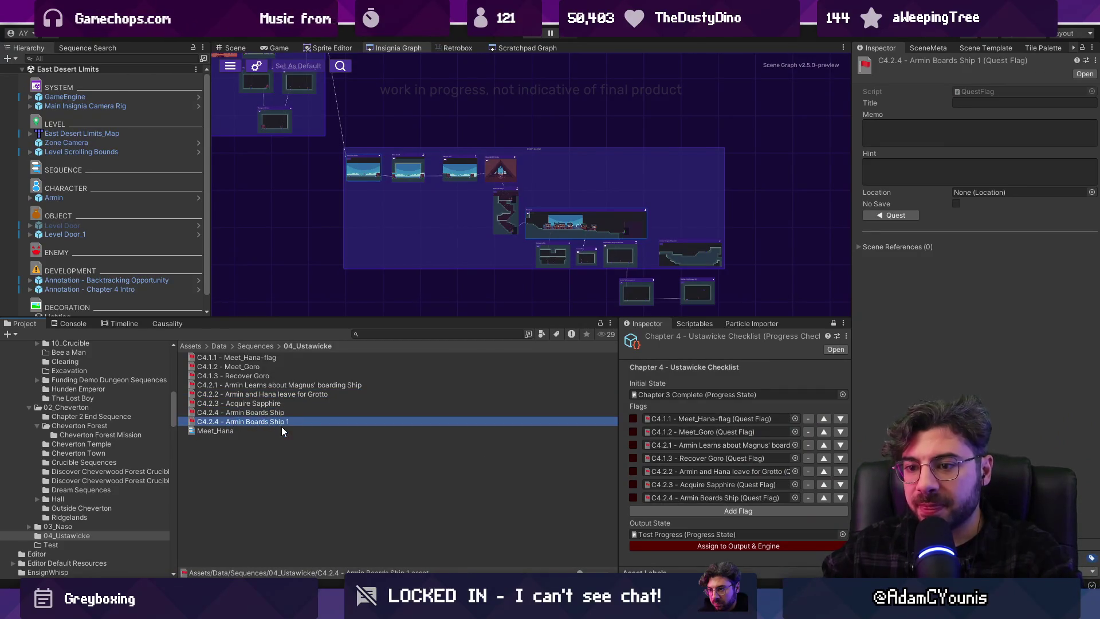
key("F2")
key("BackSpace")
key("Delete")
type("3.1")
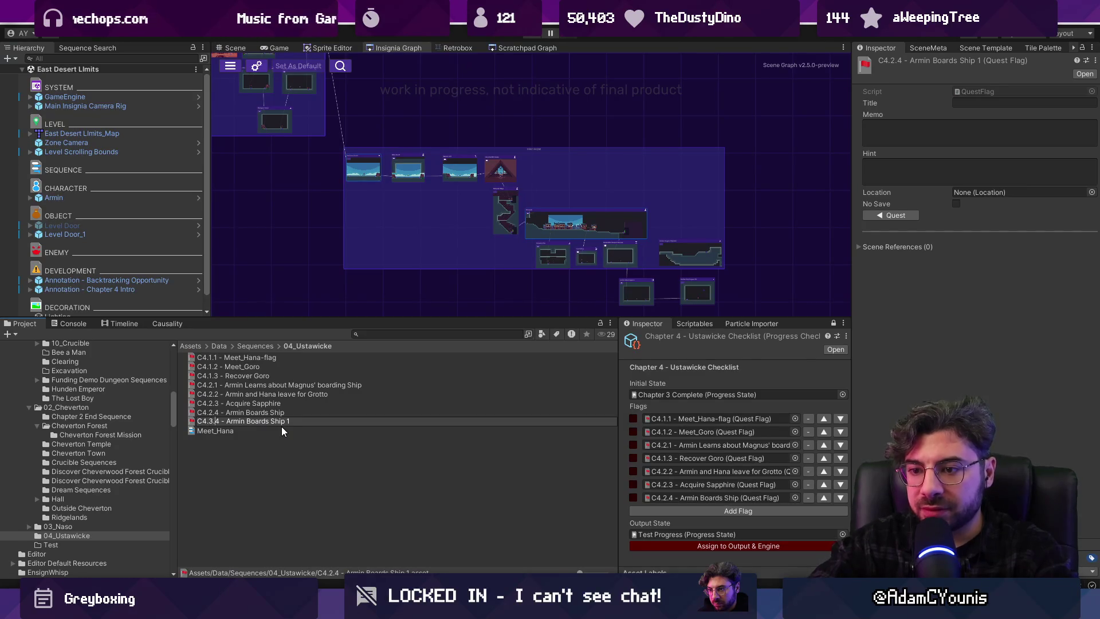
key("shift+End")
key("Delete")
Name the copy 'C4.3.1 - Defeat Ustawicke Ship Boss' and add it to the checklist's Flags
type("- Armin")
key("BackSpace")
key("BackSpace")
key("BackSpace")
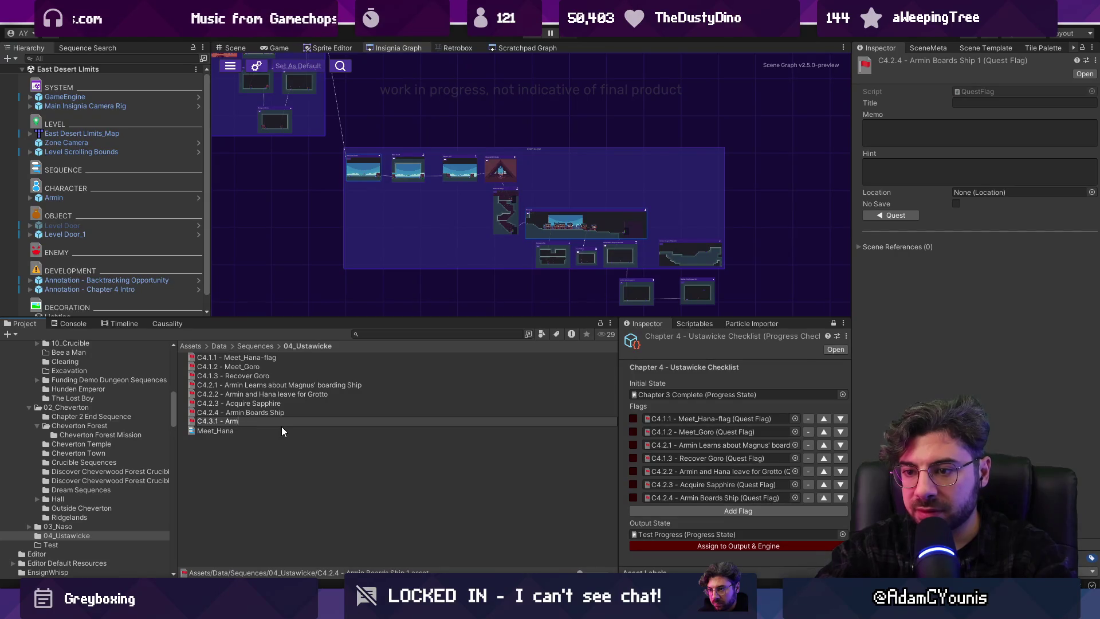
type("Defeat CH3")
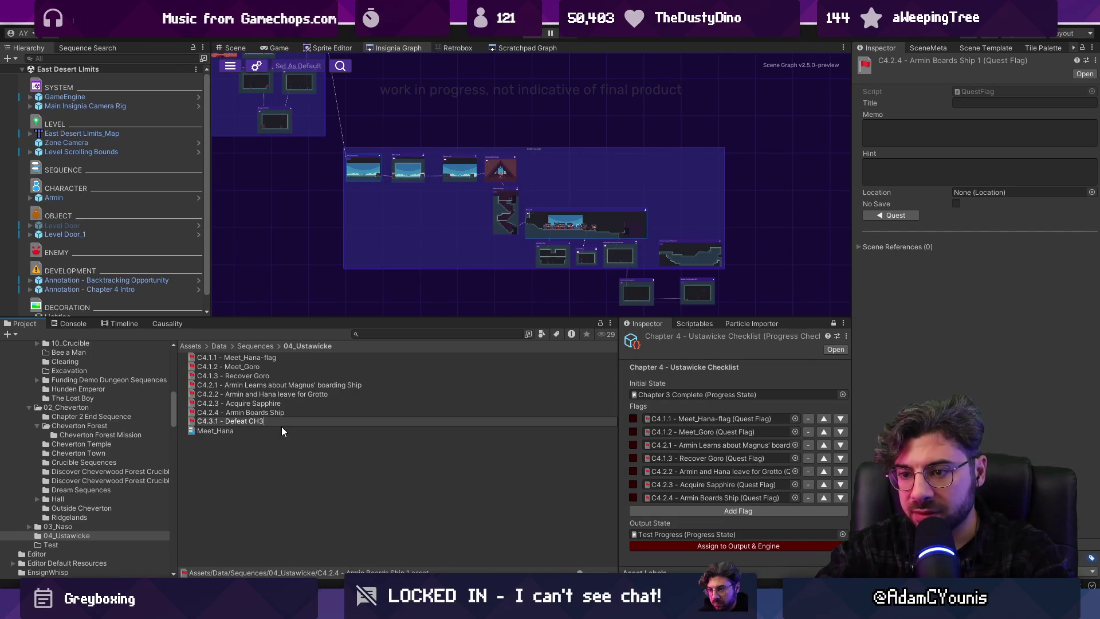
key("BackSpace")
type("4 Boss")
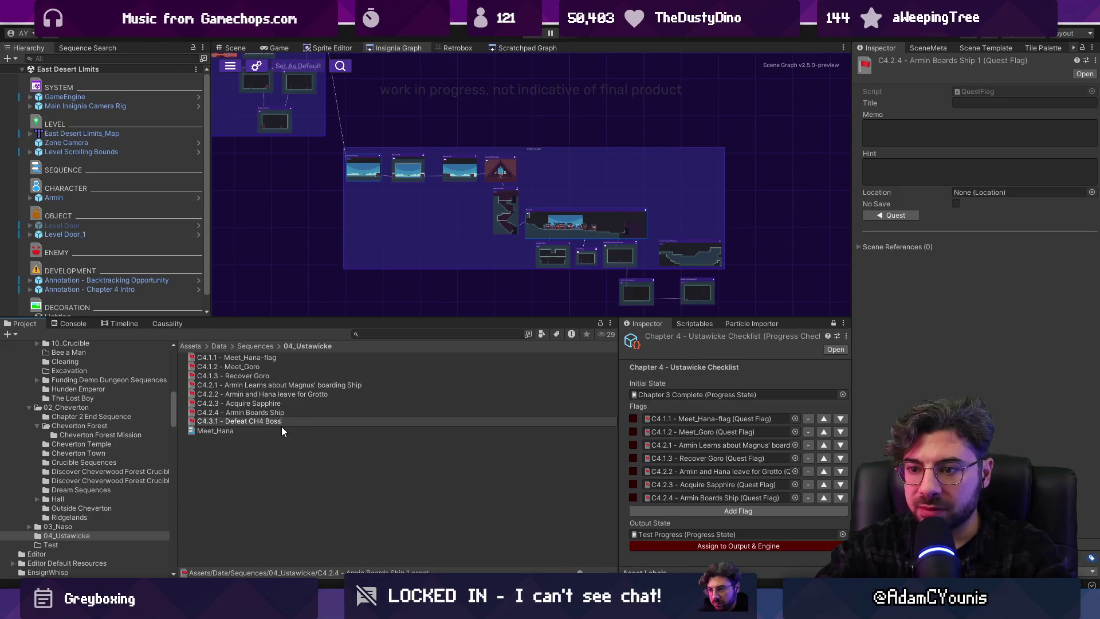
key("ctrl+shift+Left")
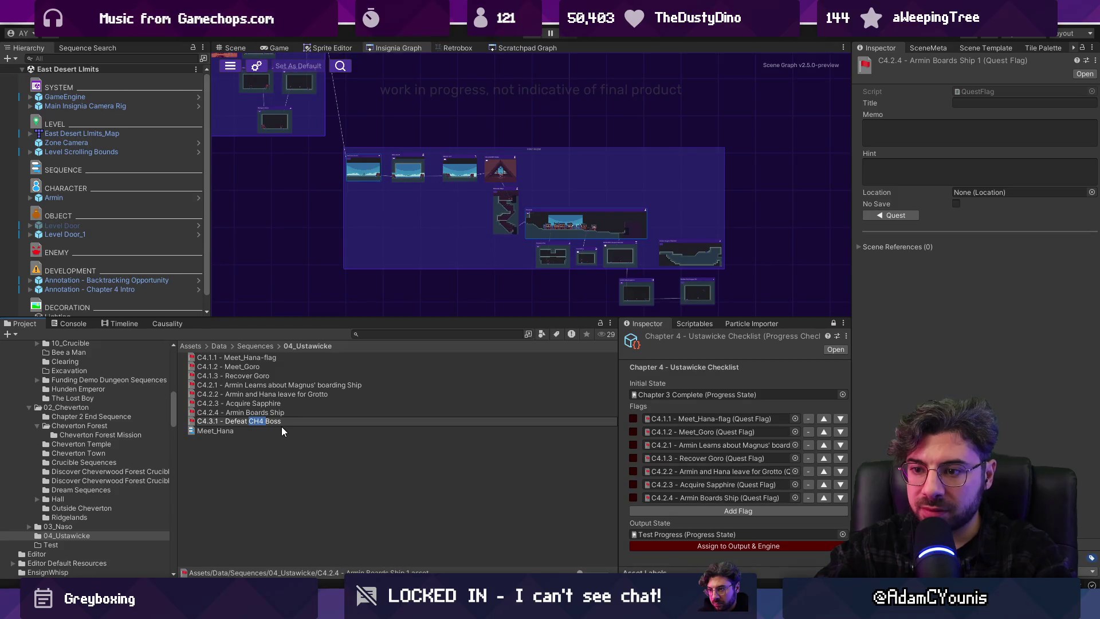
type("Ustawicke ")
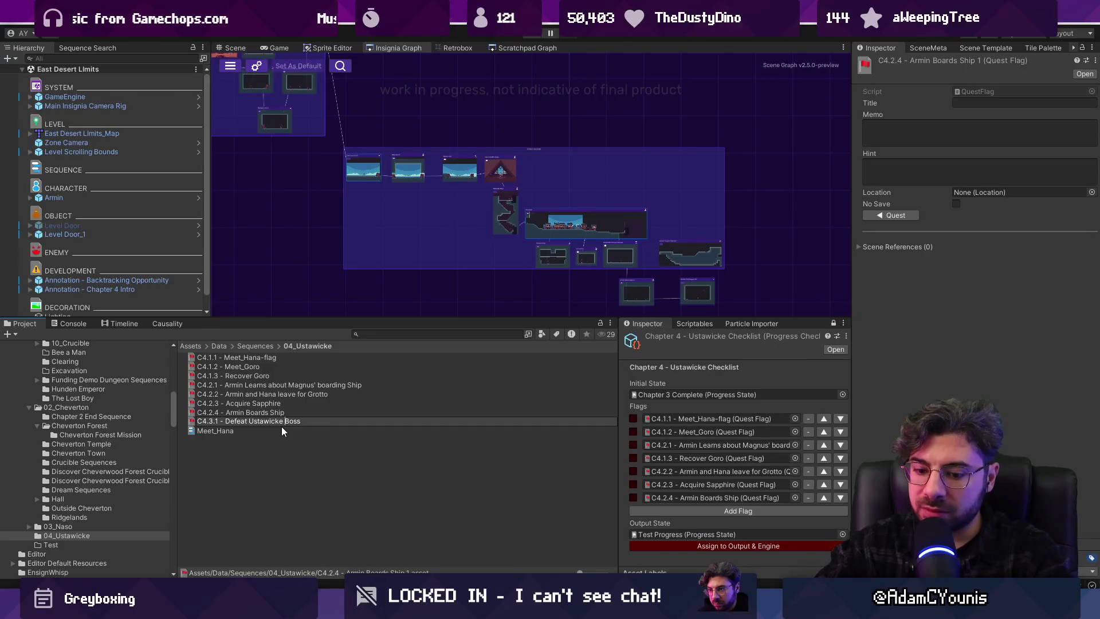
type("Shipo")
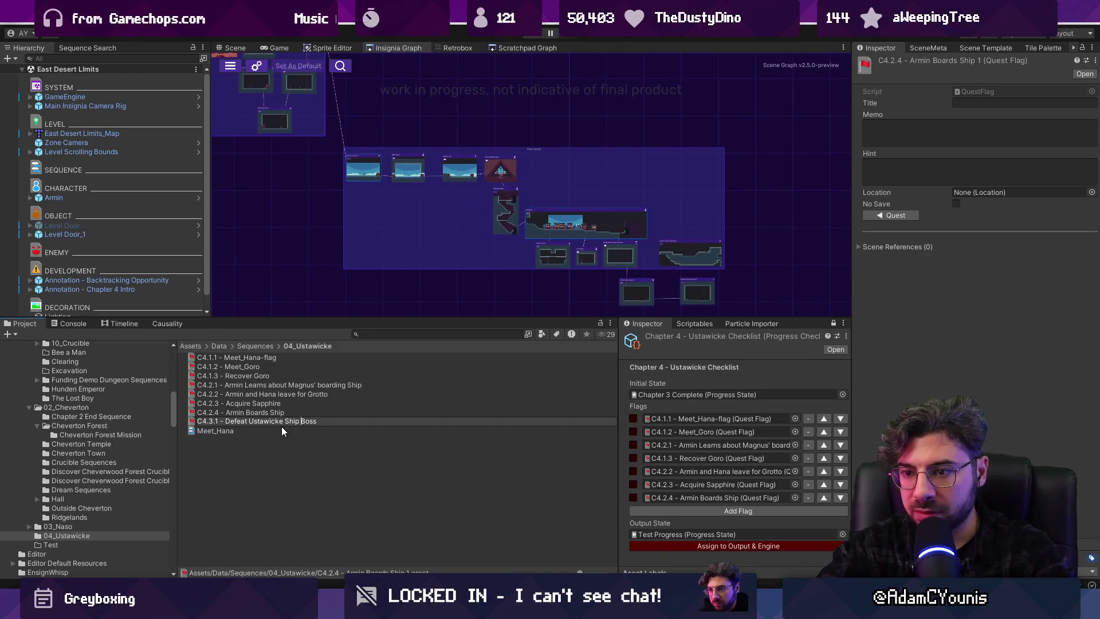
key("Return")
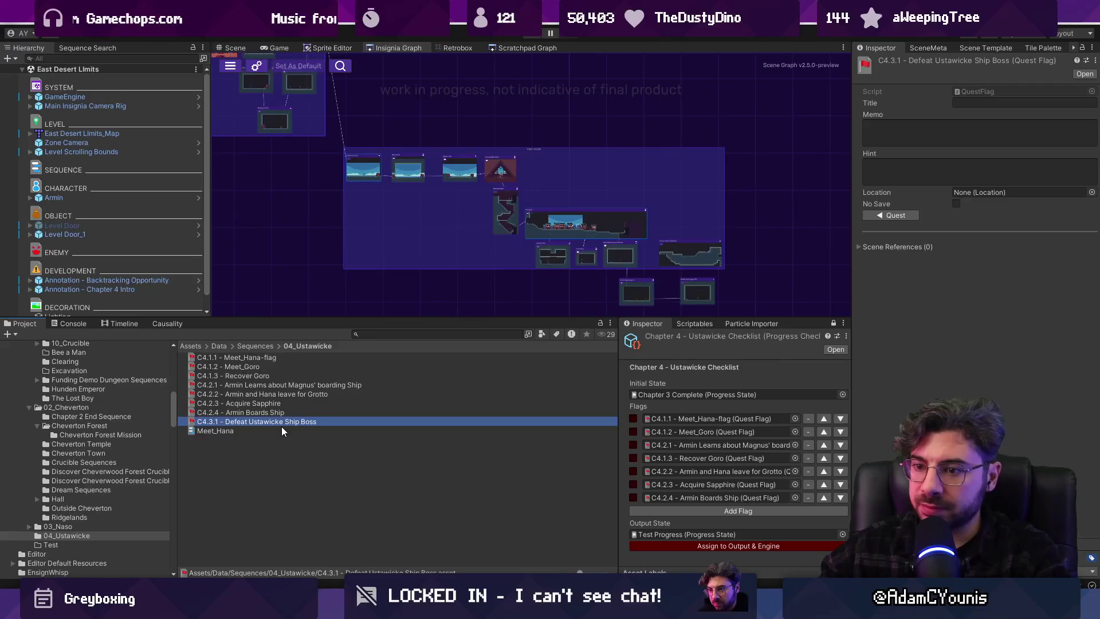
mouse_move(268, 420)
left_mouse_down()
mouse_move(652, 510)
mouse_move(337, 424)
mouse_move(666, 510)
left_mouse_up()
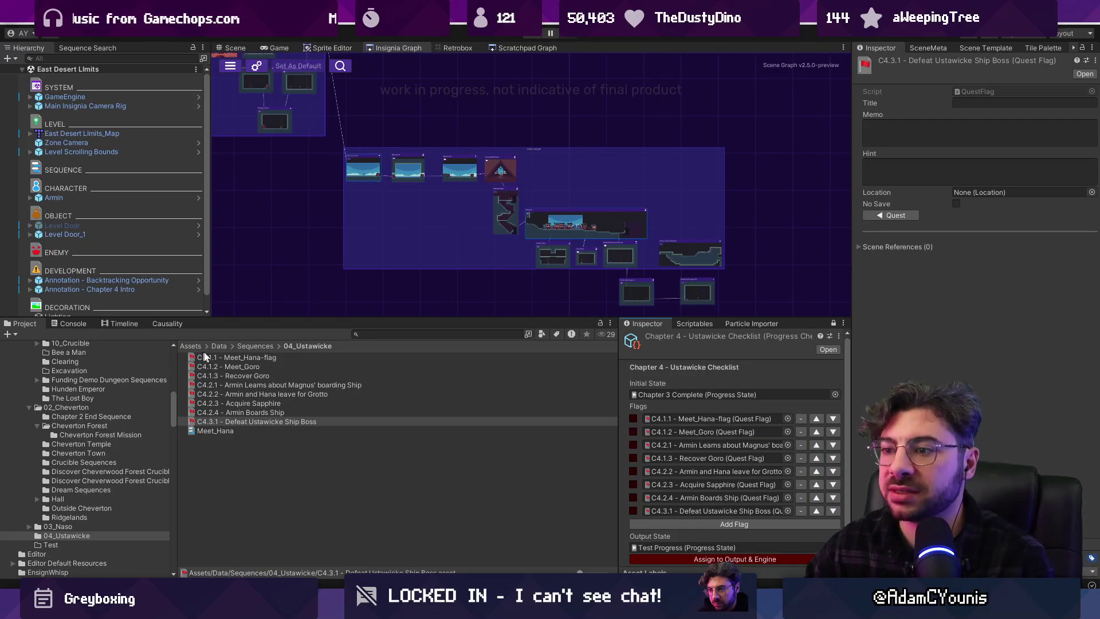
mouse_move(479, 317)
left_mouse_down()
mouse_move(479, 299)
mouse_move(478, 321)
mouse_move(479, 312)
left_mouse_up()
Pan and zoom the Insignia Graph, then check the Sapphire Quest beats on the Figma story map
scroll(590, 249, "down", 5)
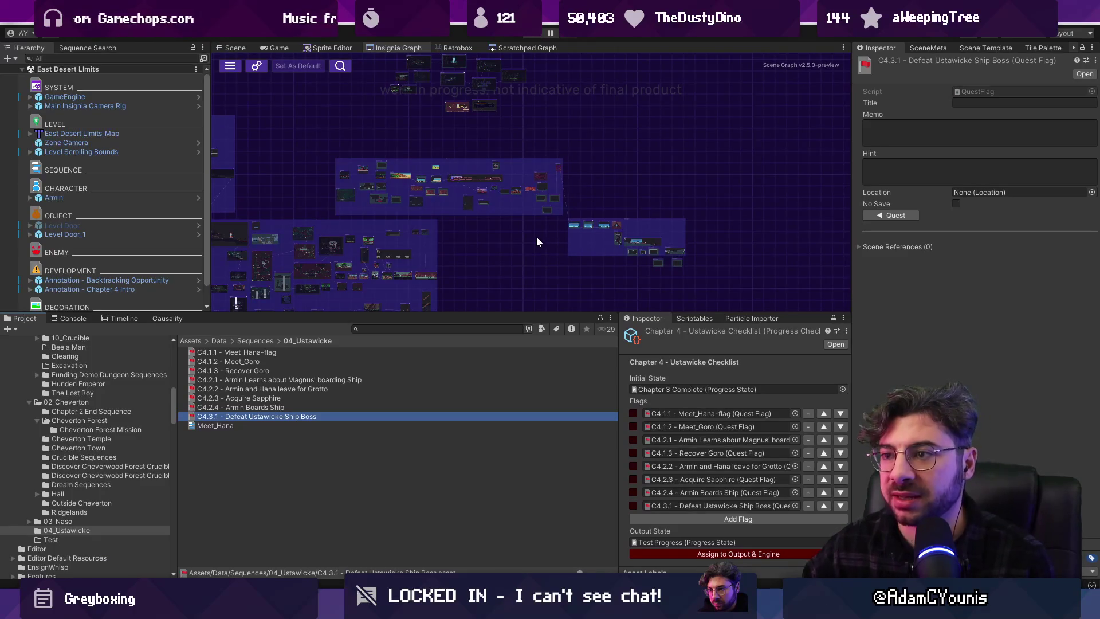
mouse_move(658, 245)
left_mouse_down()
mouse_move(659, 234)
mouse_move(745, 205)
left_mouse_up()
scroll(738, 215, "up", 5)
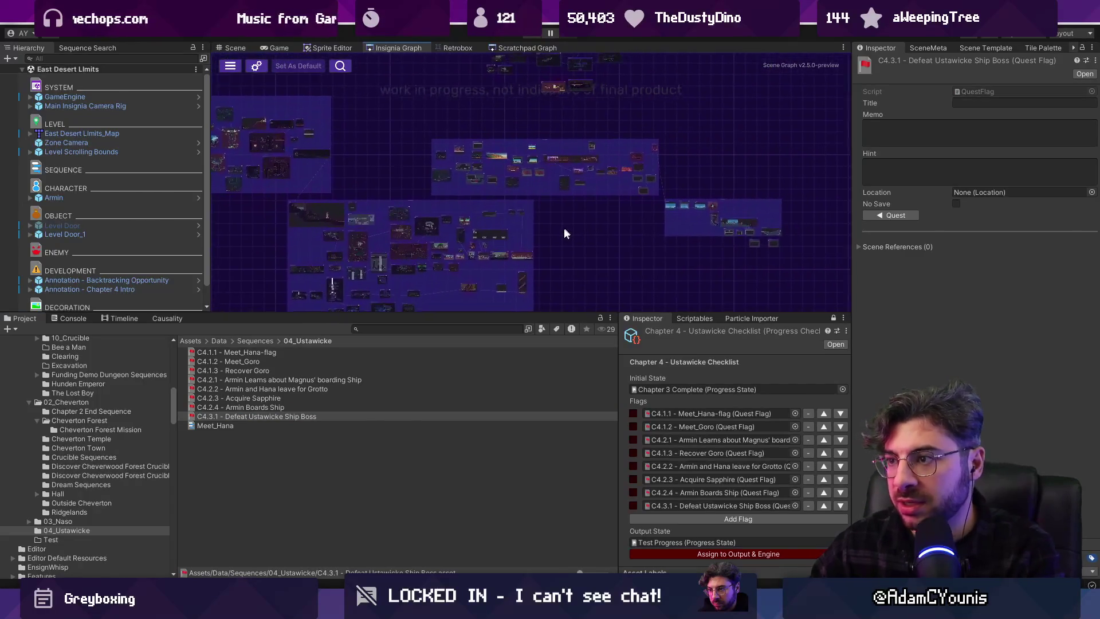
scroll(588, 285, "up", 2)
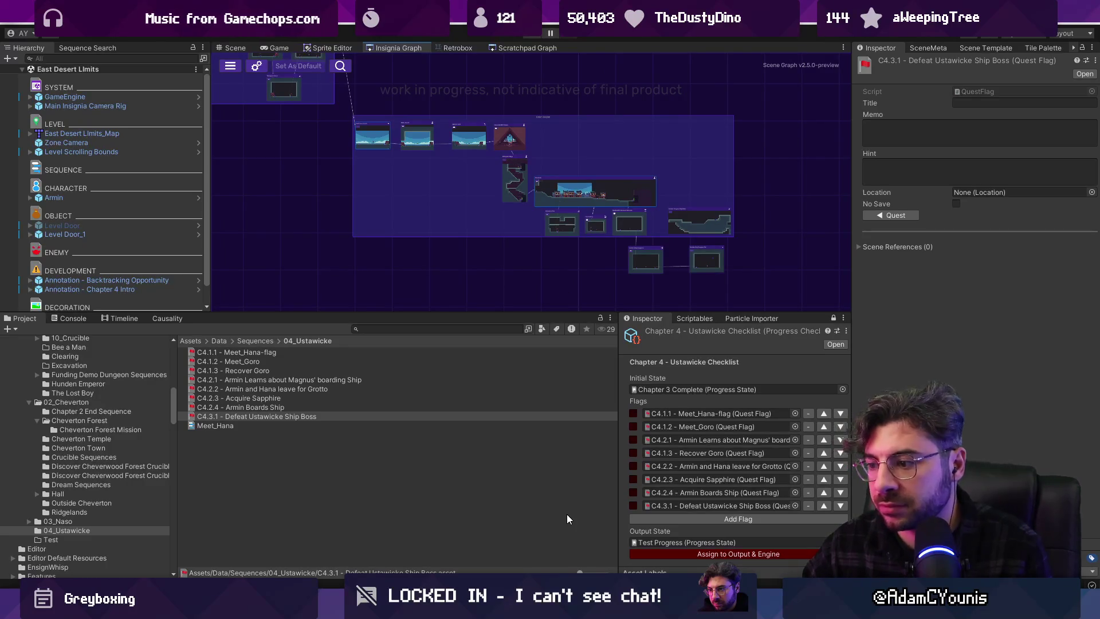
key("alt+Tab")
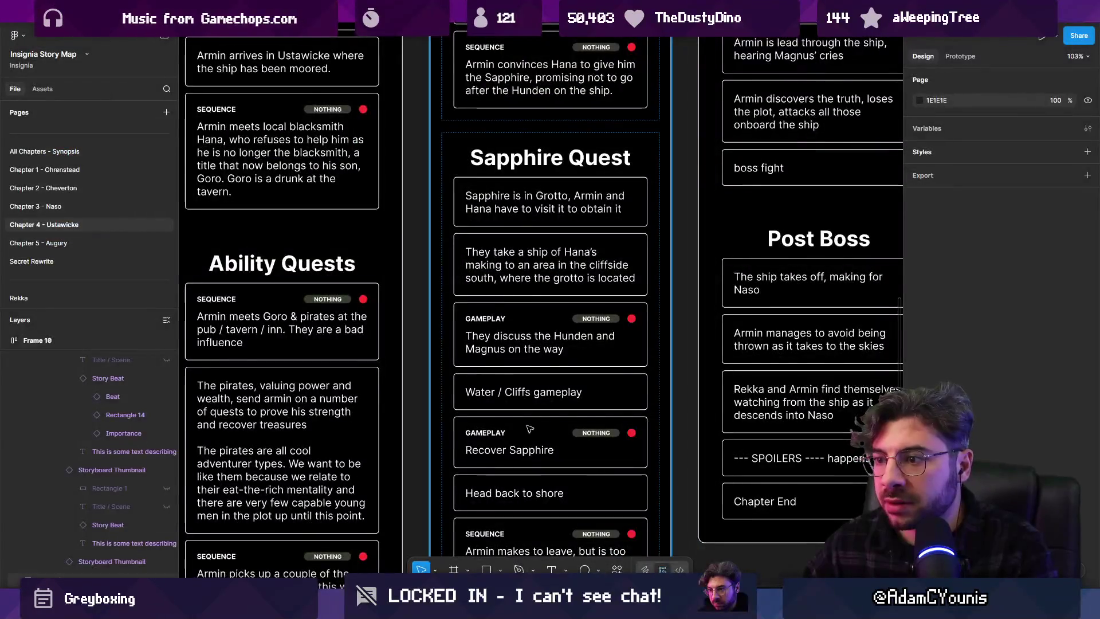
scroll(669, 406, "down", 2)
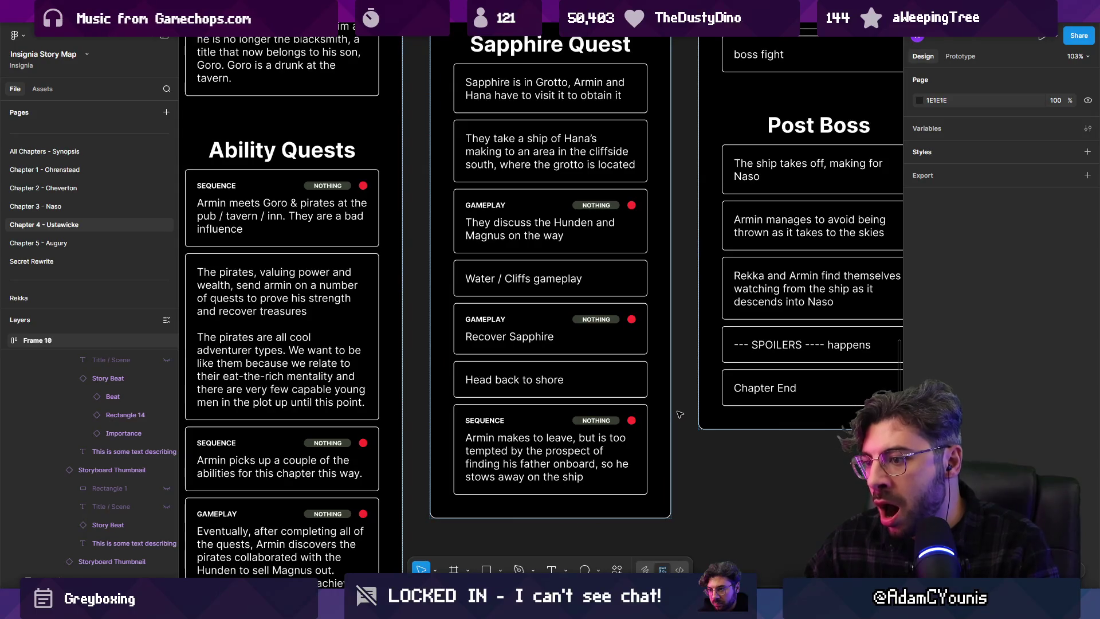
key("alt+Tab")
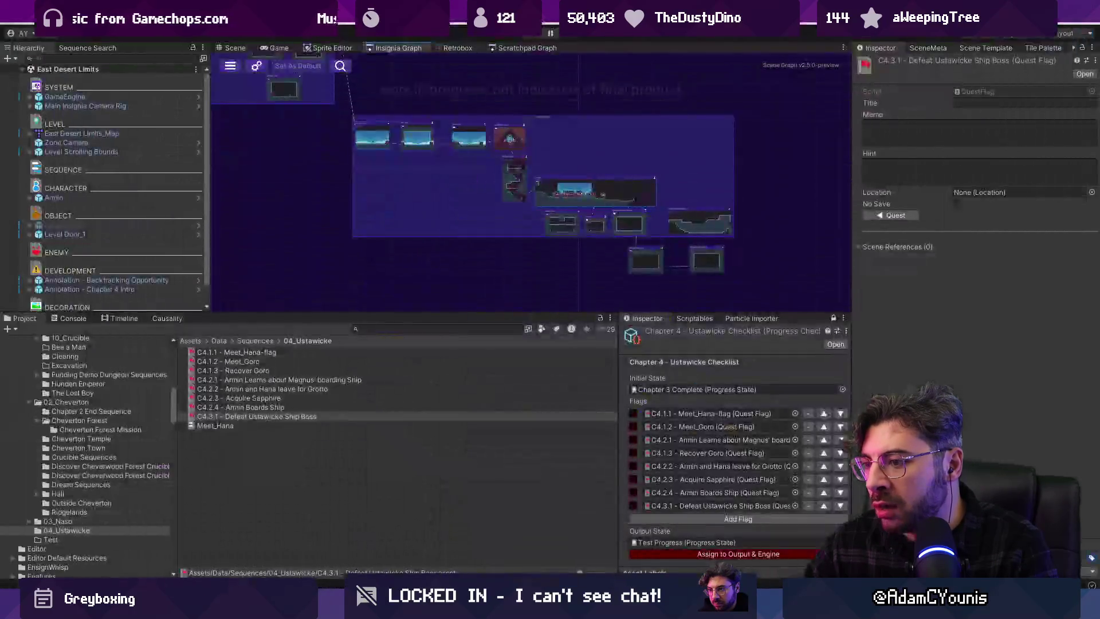
Move the bottom-right room node up nearer the others and save the Insignia Graph
mouse_move(546, 317)
left_mouse_down()
mouse_move(549, 328)
mouse_move(551, 307)
mouse_move(563, 314)
left_mouse_up()
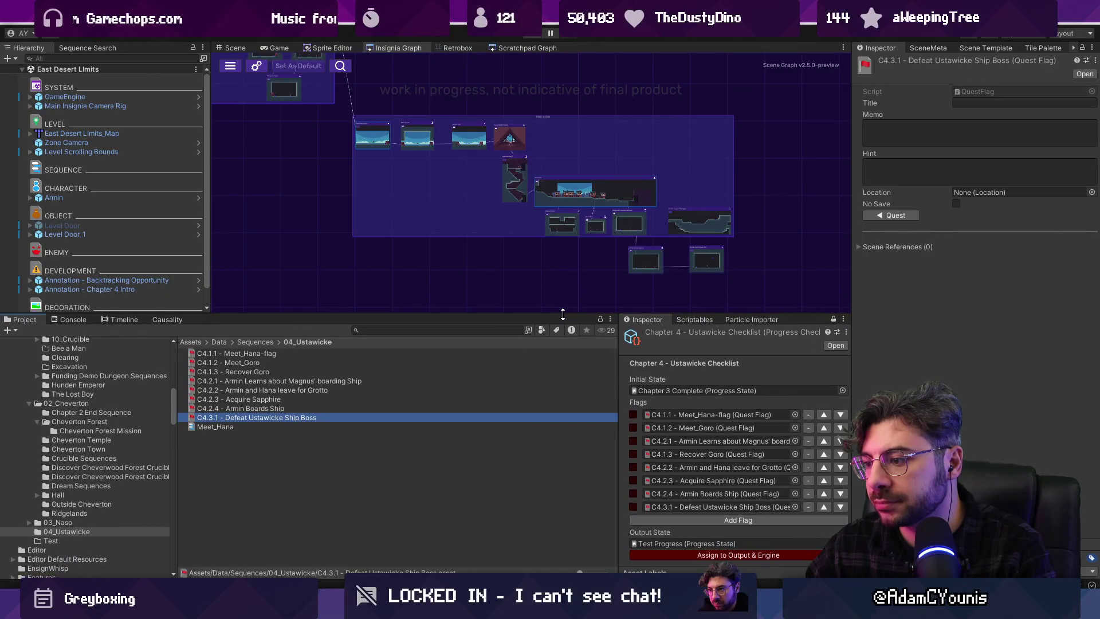
scroll(551, 263, "up", 5)
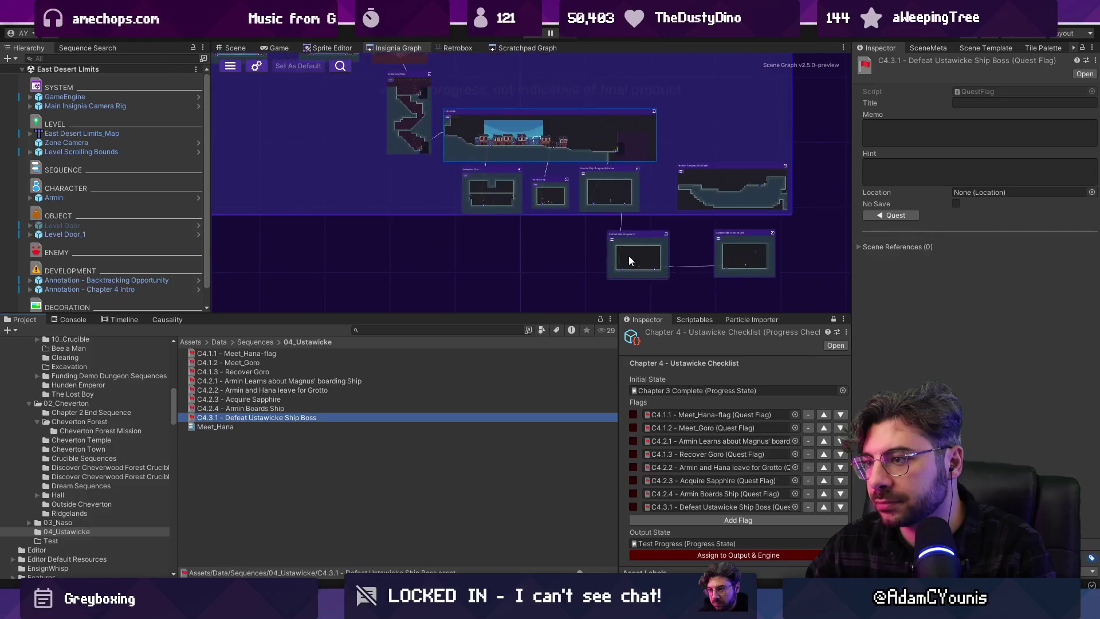
mouse_move(744, 247)
left_mouse_down()
mouse_move(631, 252)
mouse_move(734, 248)
mouse_move(682, 242)
left_mouse_up()
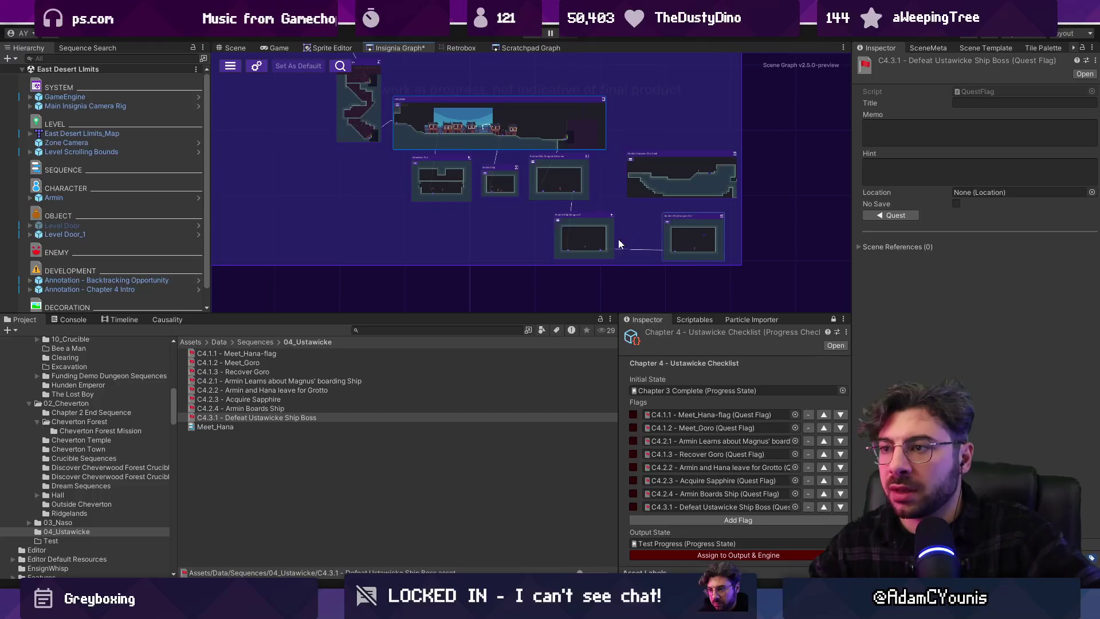
key("ctrl+s")
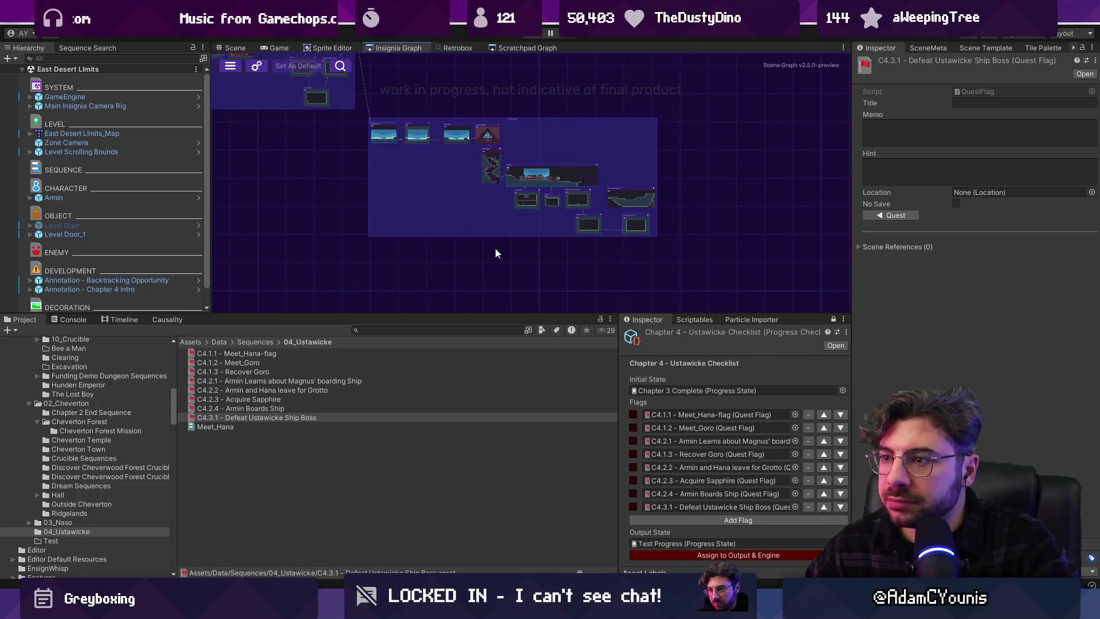
Enlarge the graph panel, frame Hunden Ship Dungeon 2, and box-select a group of nodes
left_click_drag(399, 247, 499, 291)
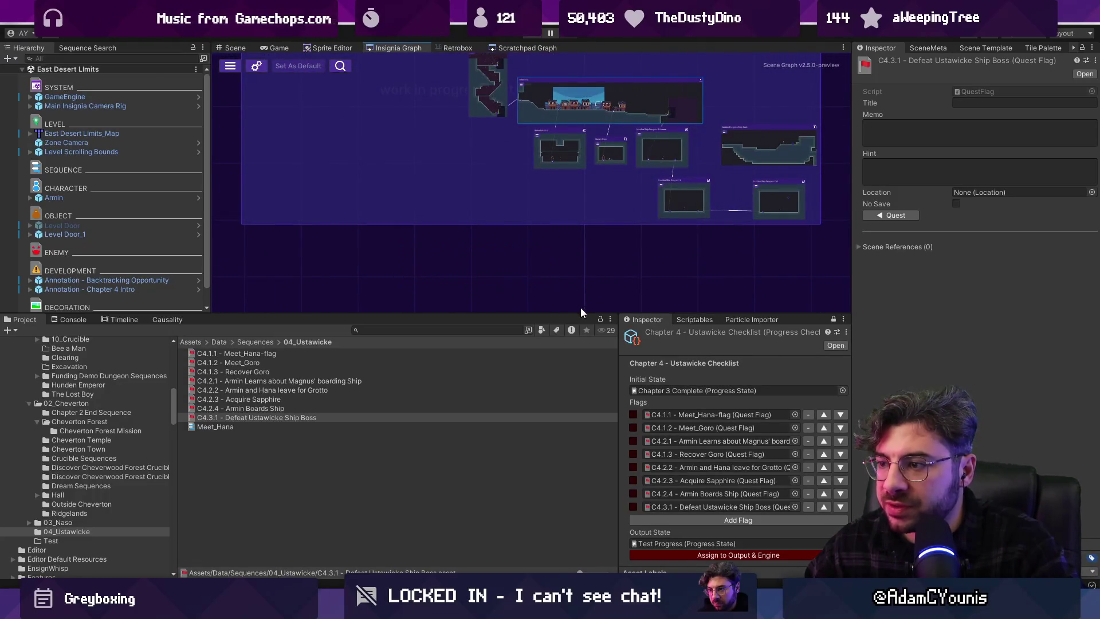
left_click_drag(580, 311, 580, 376)
double_click(723, 194)
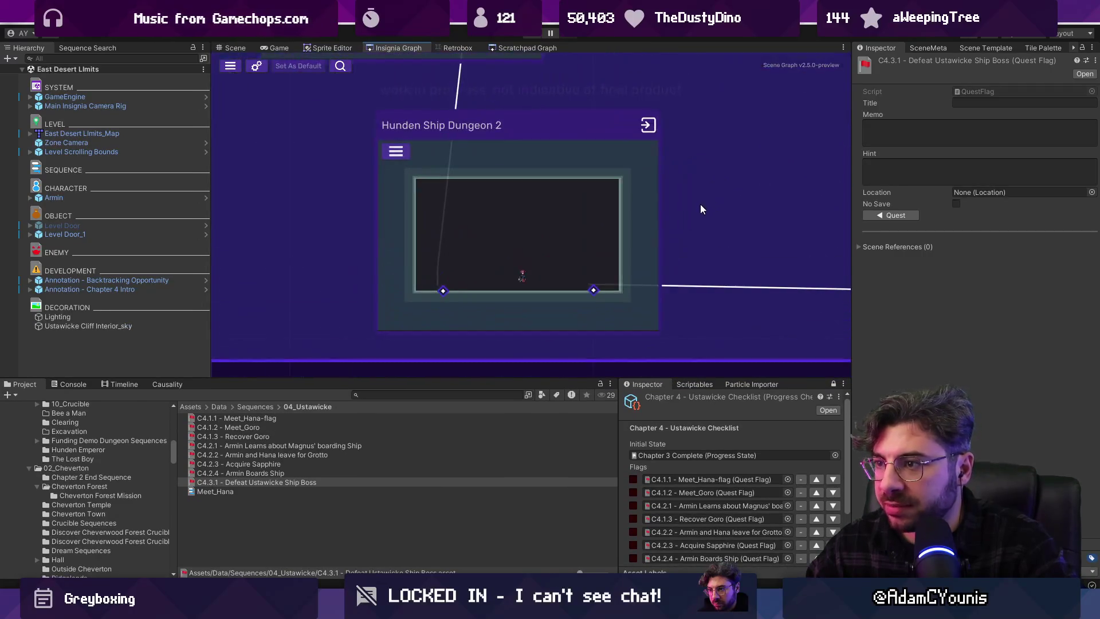
scroll(452, 186, "down", 3)
scroll(516, 197, "down", 2)
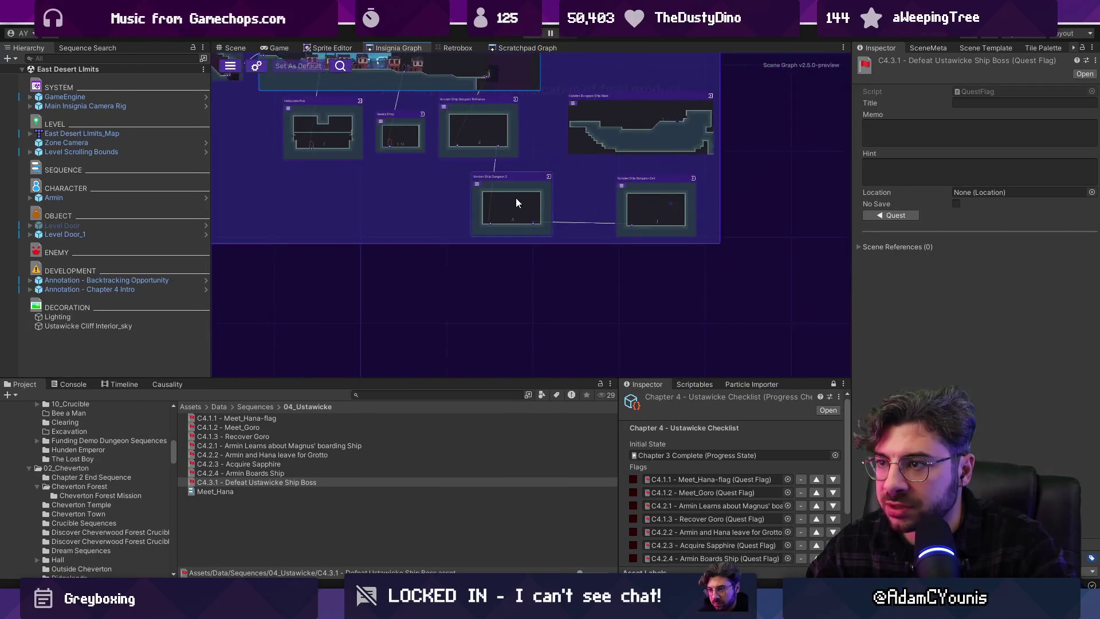
scroll(594, 248, "up", 2)
scroll(420, 226, "up", 2)
scroll(449, 214, "up", 1)
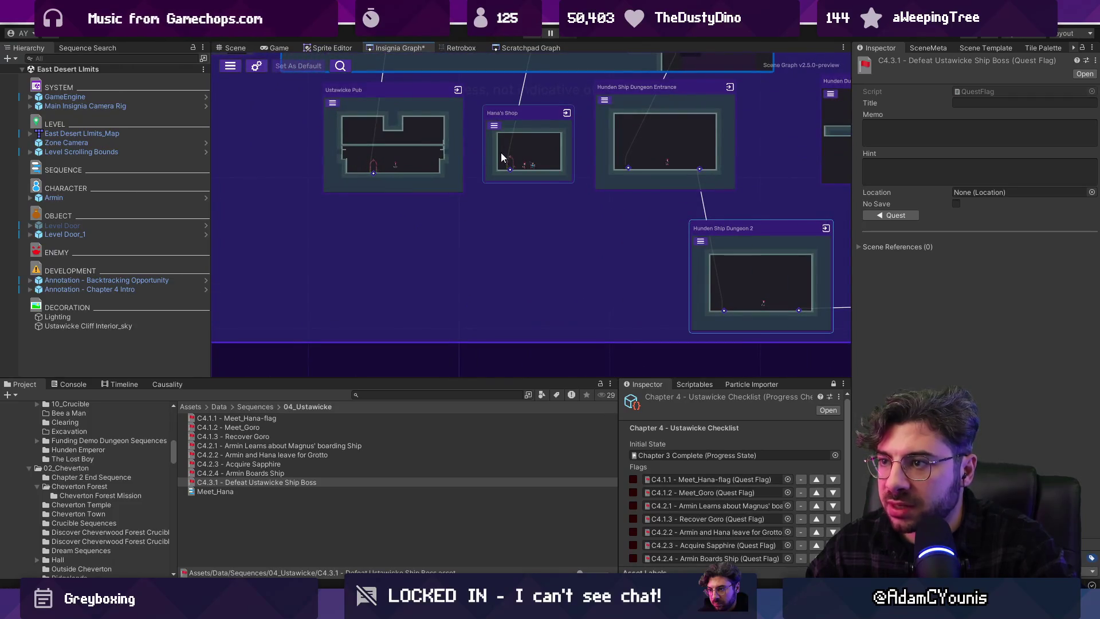
scroll(630, 246, "down", 3)
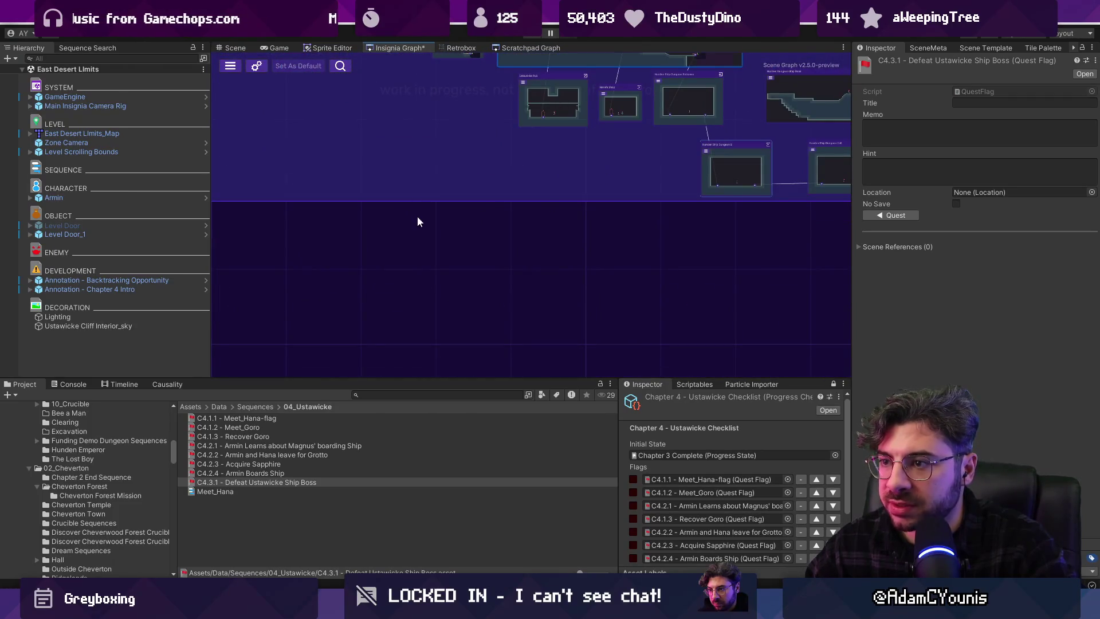
left_click_drag(251, 312, 647, 180)
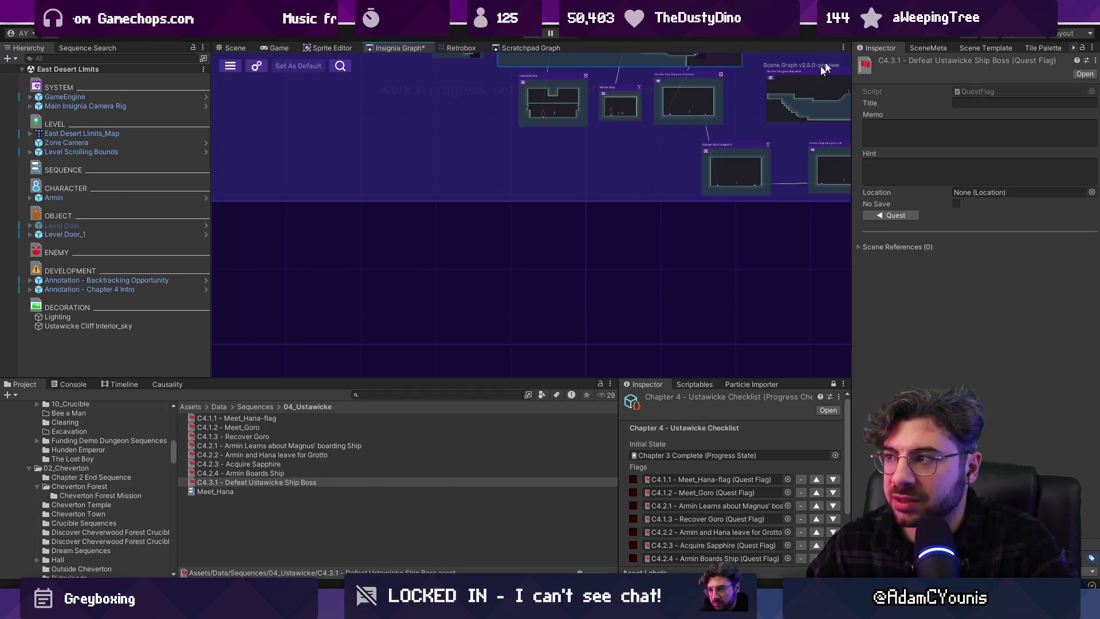
Create a new Corridor Template Scene with the Greybox skin
left_click(966, 46)
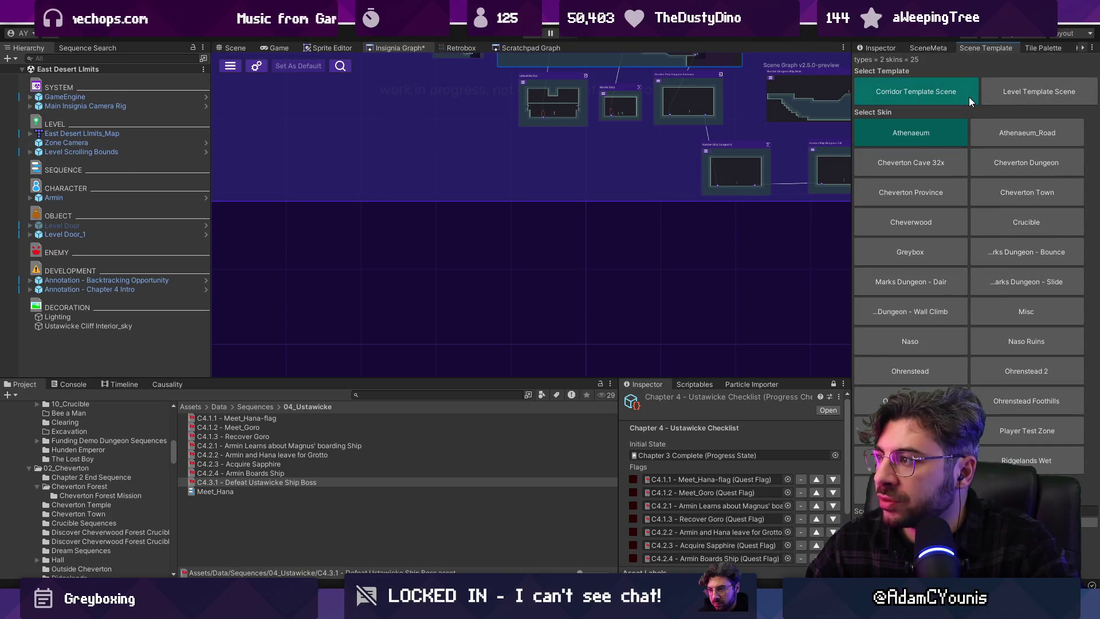
left_click(935, 234)
left_click(929, 251)
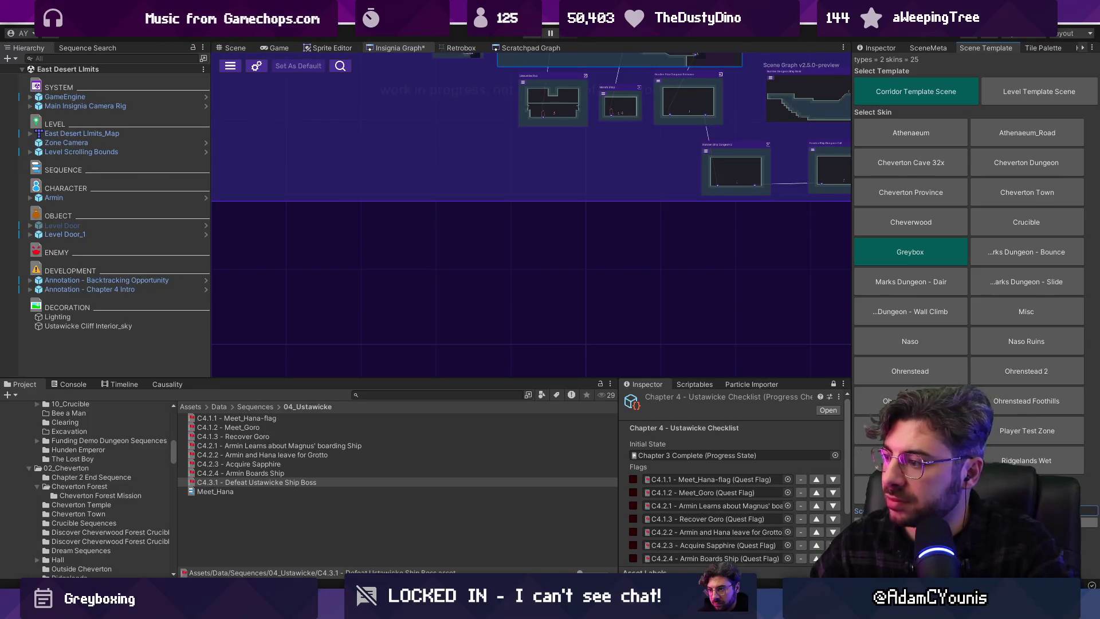
Search the Project for 'grotto path' and drag Grotto Path 1 and 2 into the graph
left_click(420, 395)
type("cgrotto path")
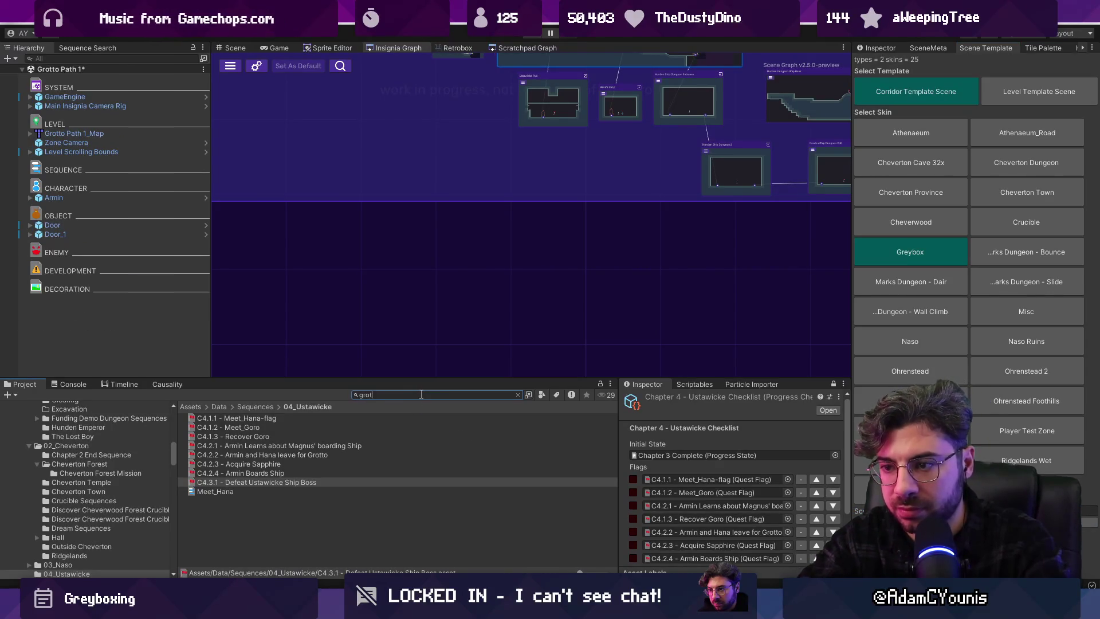
mouse_move(426, 418)
left_mouse_down()
mouse_move(459, 266)
mouse_move(490, 290)
mouse_move(545, 208)
left_mouse_up()
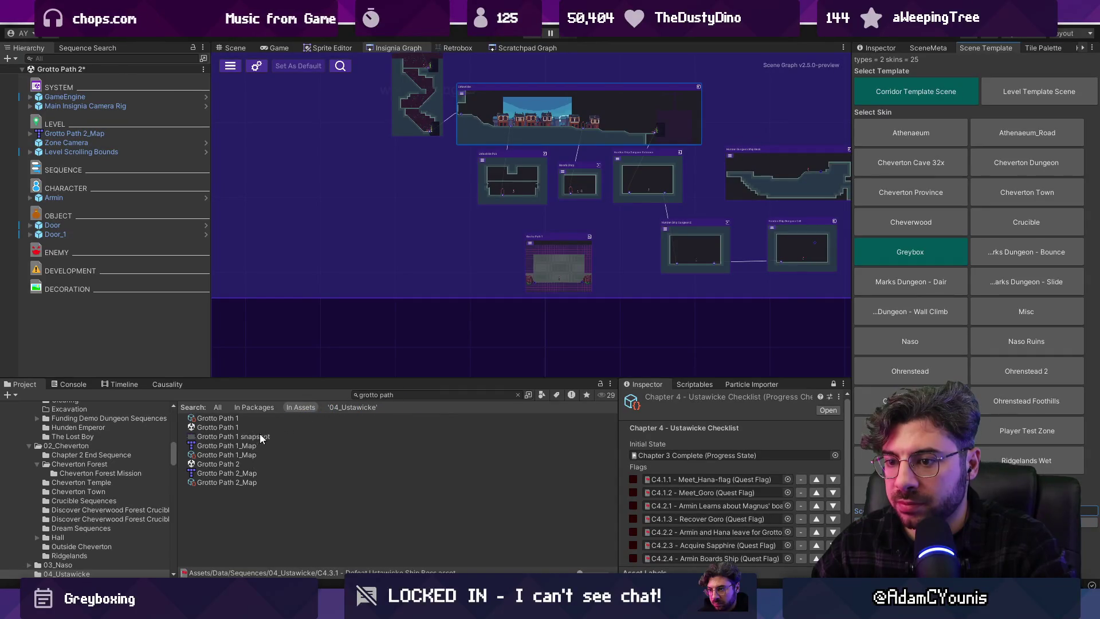
mouse_move(252, 464)
left_mouse_down()
mouse_move(414, 263)
mouse_move(452, 291)
mouse_move(455, 256)
left_mouse_up()
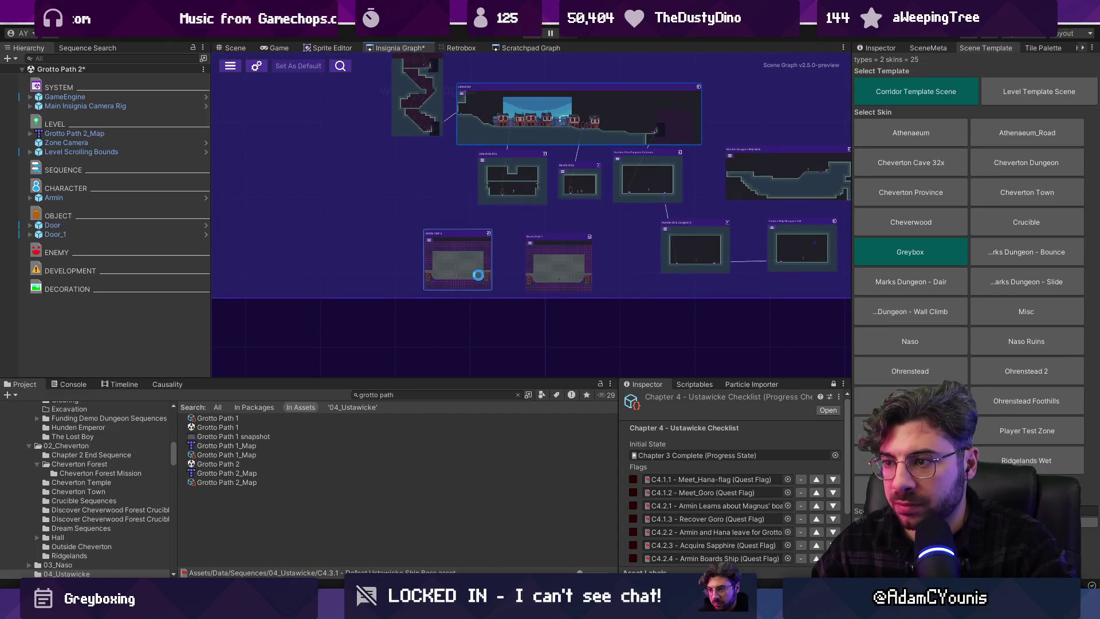
Link Grotto Path 2's exit to Grotto Path 1, nudge it into place, and select its asset
scroll(490, 285, "up", 5)
mouse_move(493, 282)
left_mouse_down()
mouse_move(628, 287)
mouse_move(594, 290)
left_mouse_up()
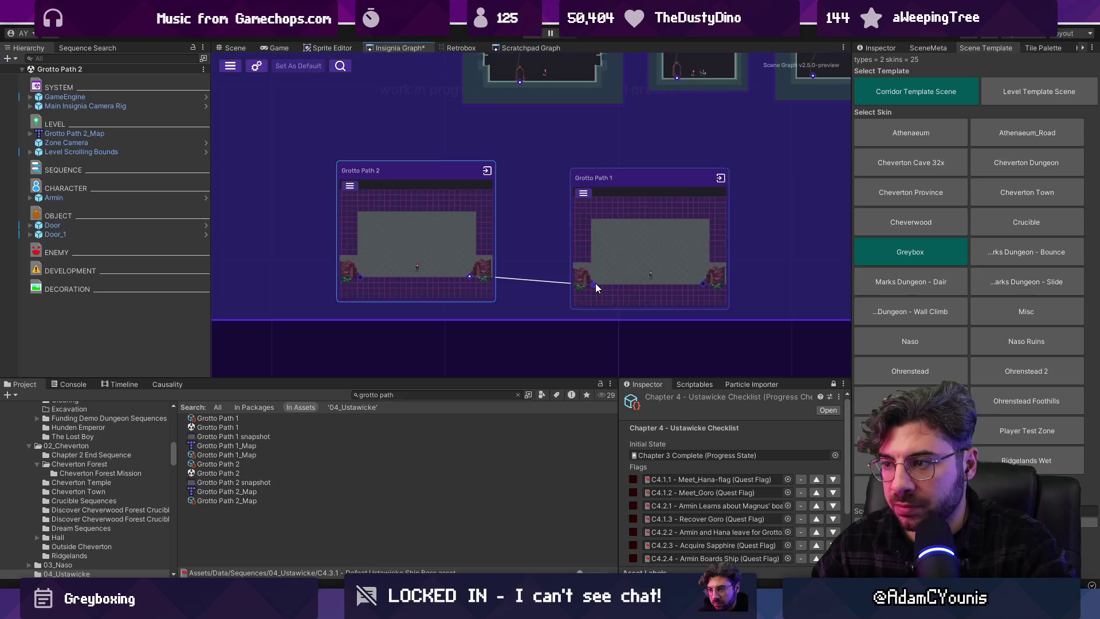
scroll(594, 290, "down", 4)
left_click_drag(491, 260, 497, 266)
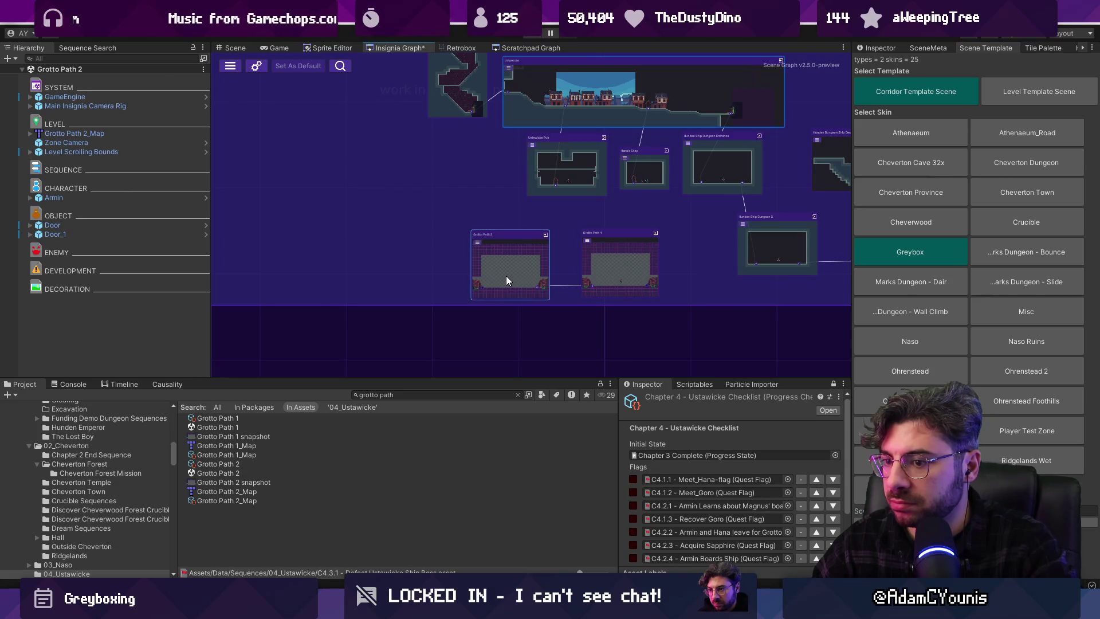
left_click(245, 473)
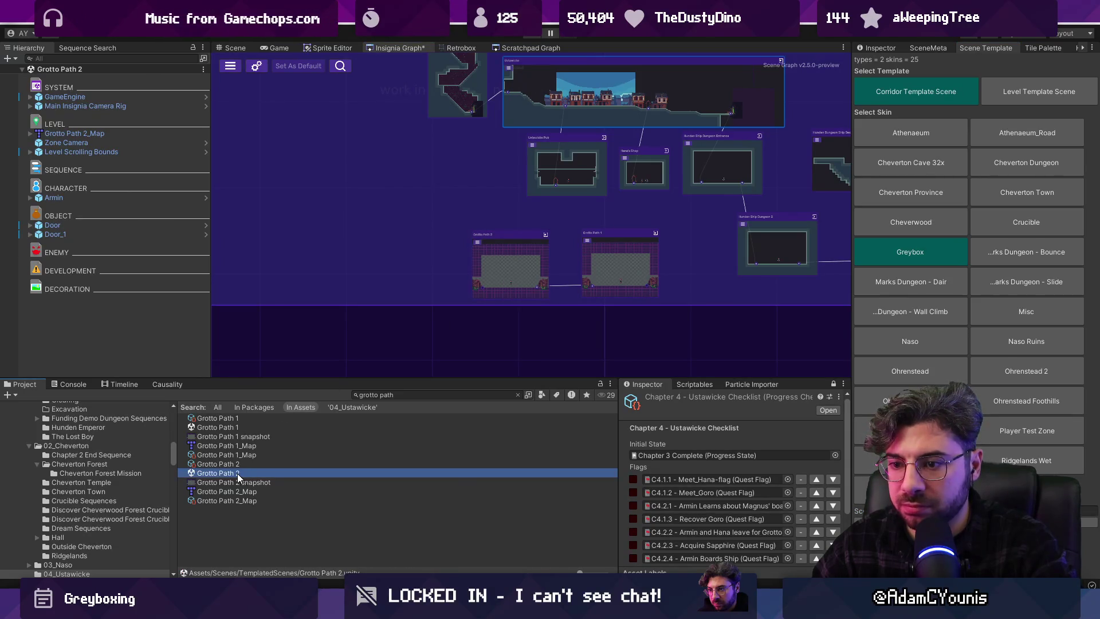
key("F2")
type("Grotto Entrance")
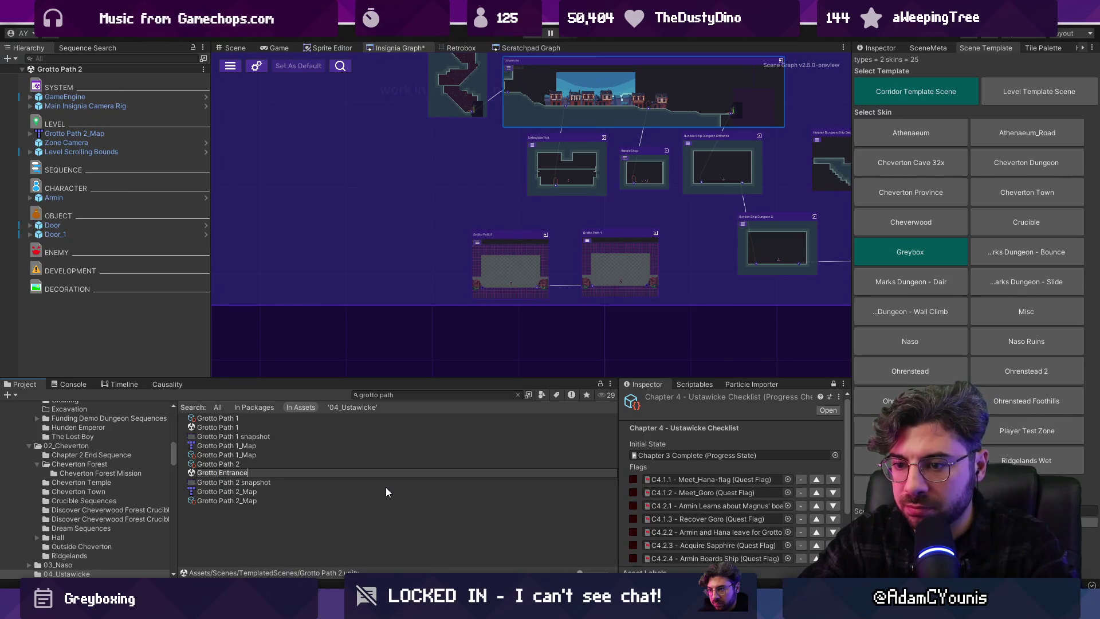
key("Escape")
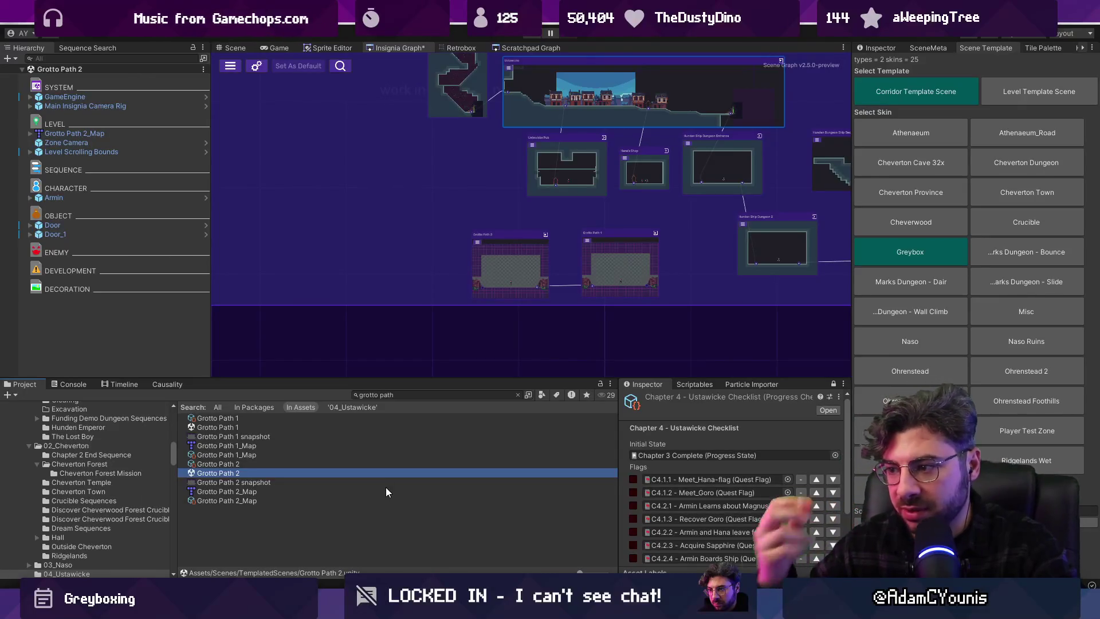
left_click(406, 395)
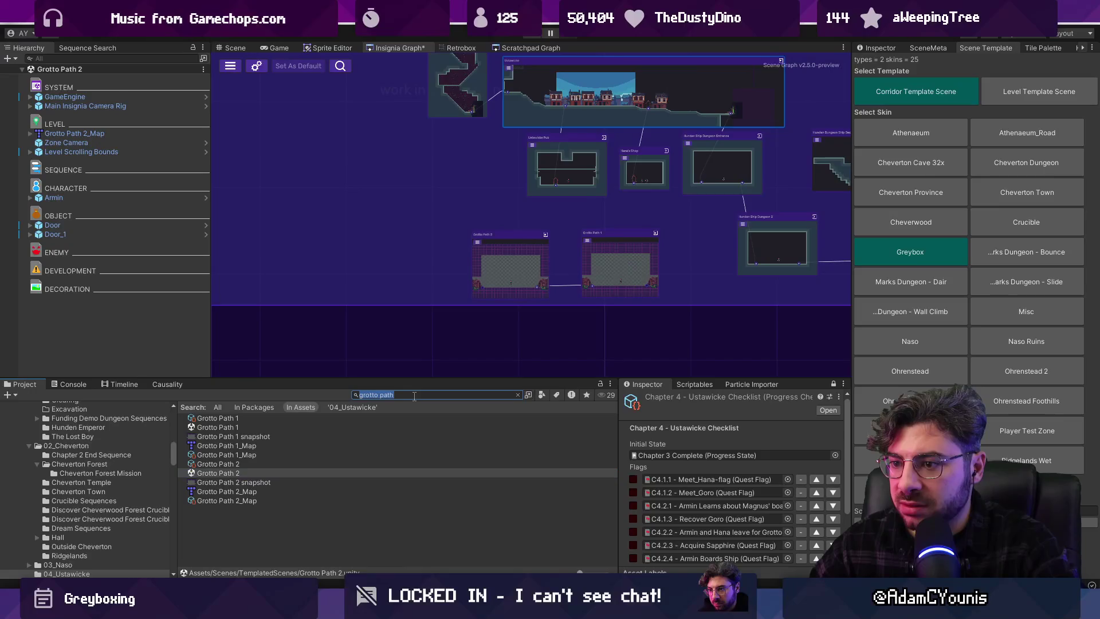